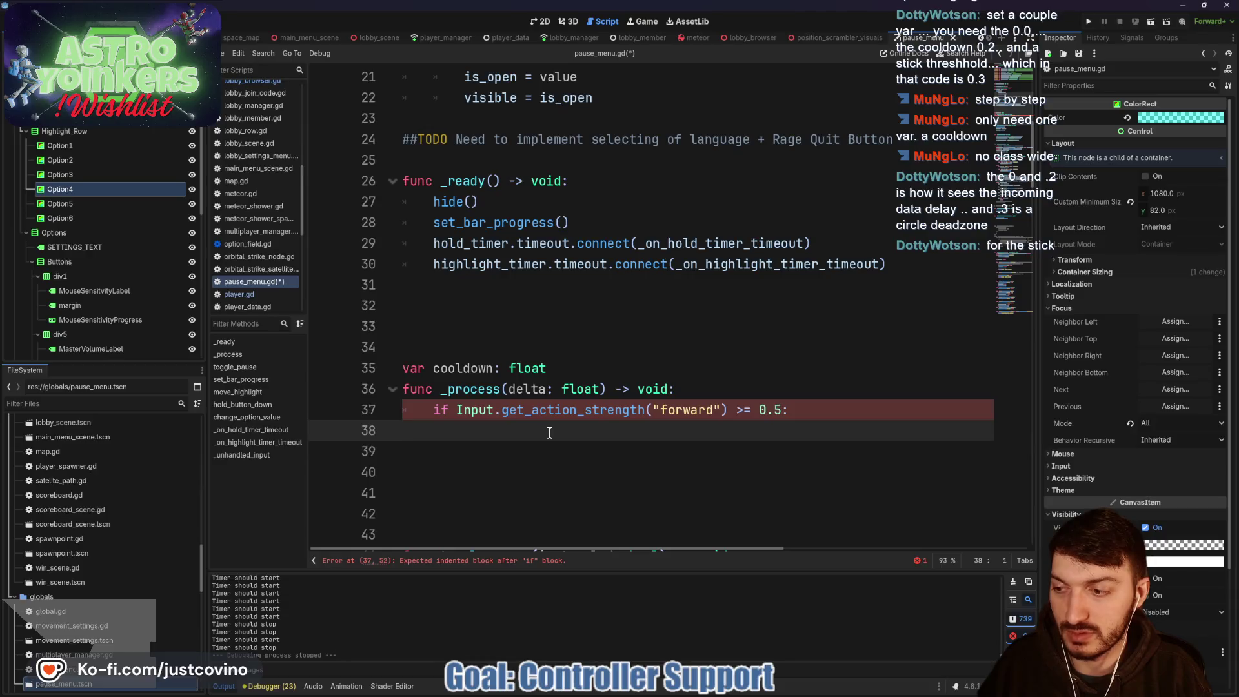
Step: Call move_up() on the indented line under _process's forward-strength check
key("Tab")
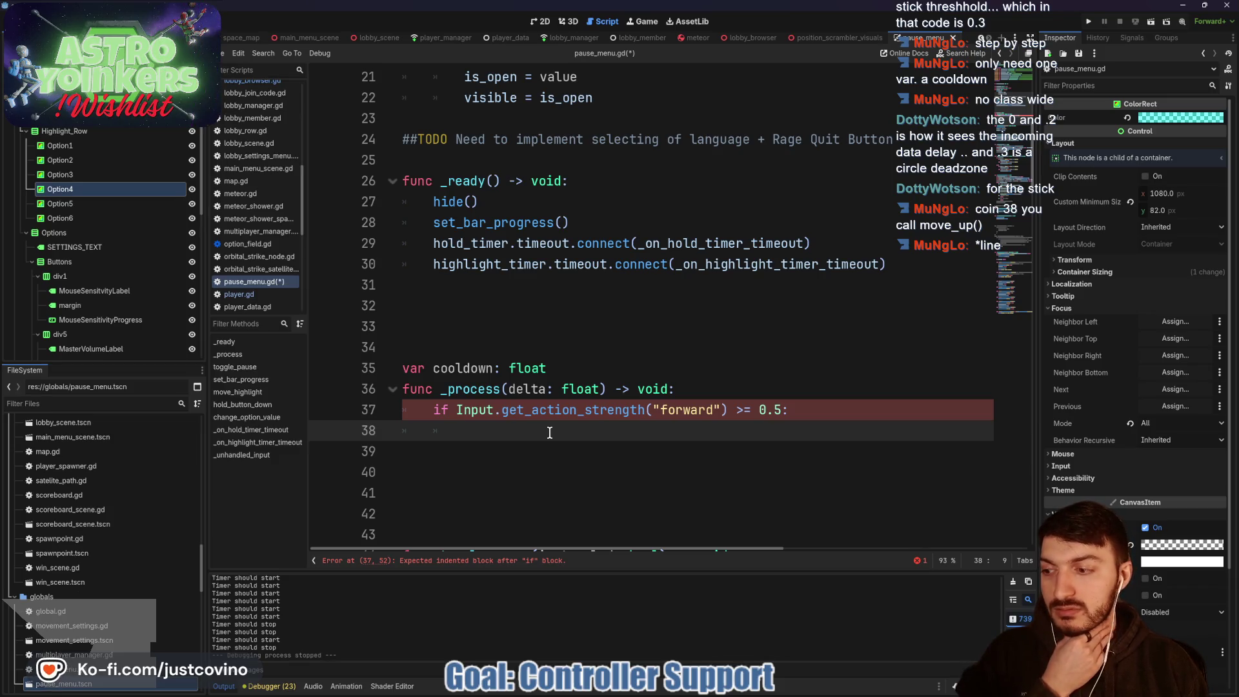
type("move_up()")
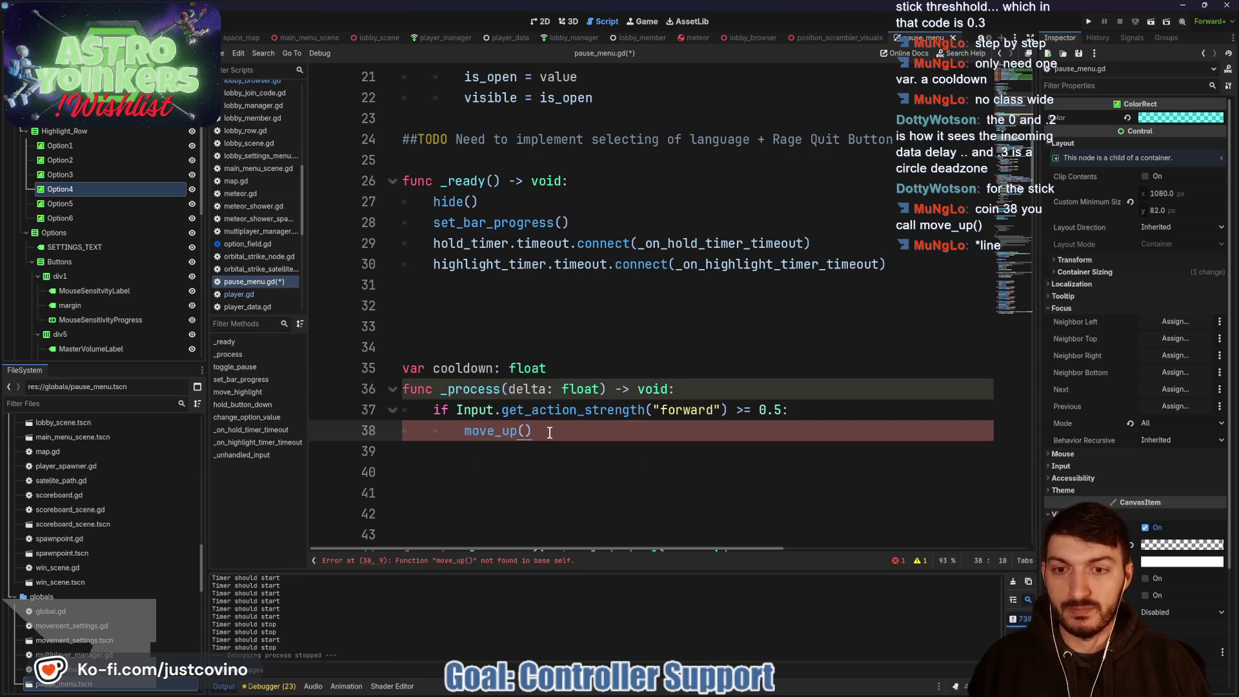
key("Return")
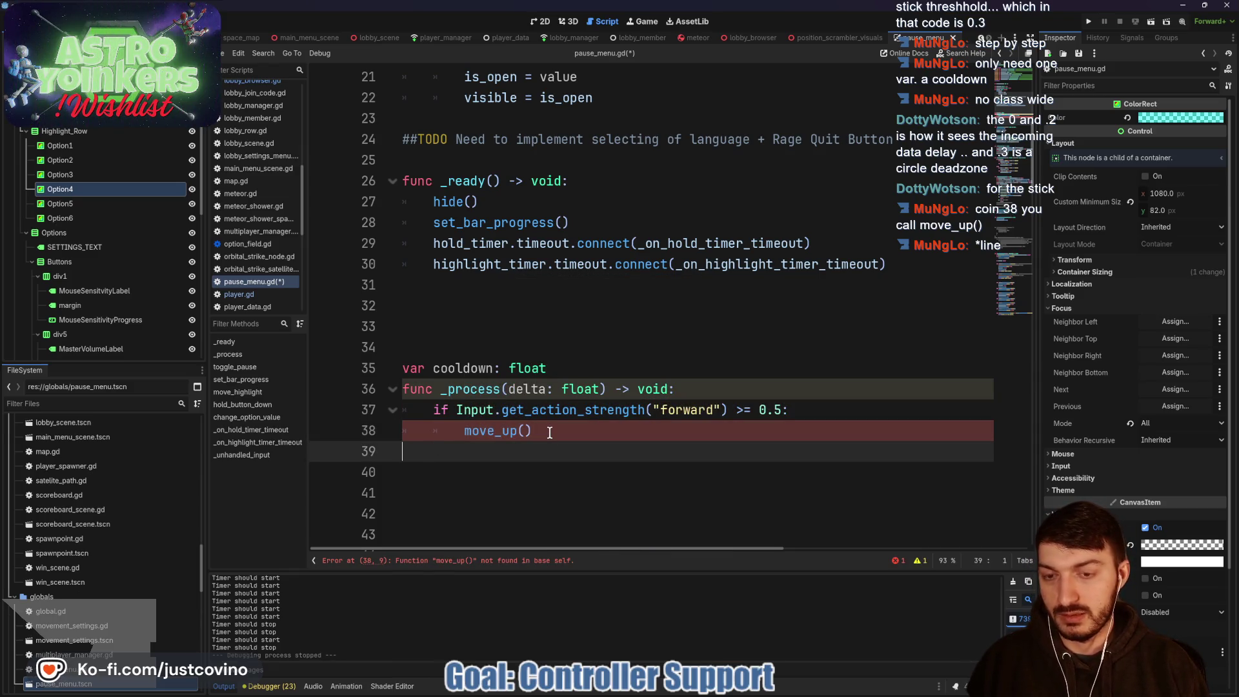
Step: Add a stub 'func move_up() -> void:' whose body is just pass
key("Return")
key("Return")
type("func move_")
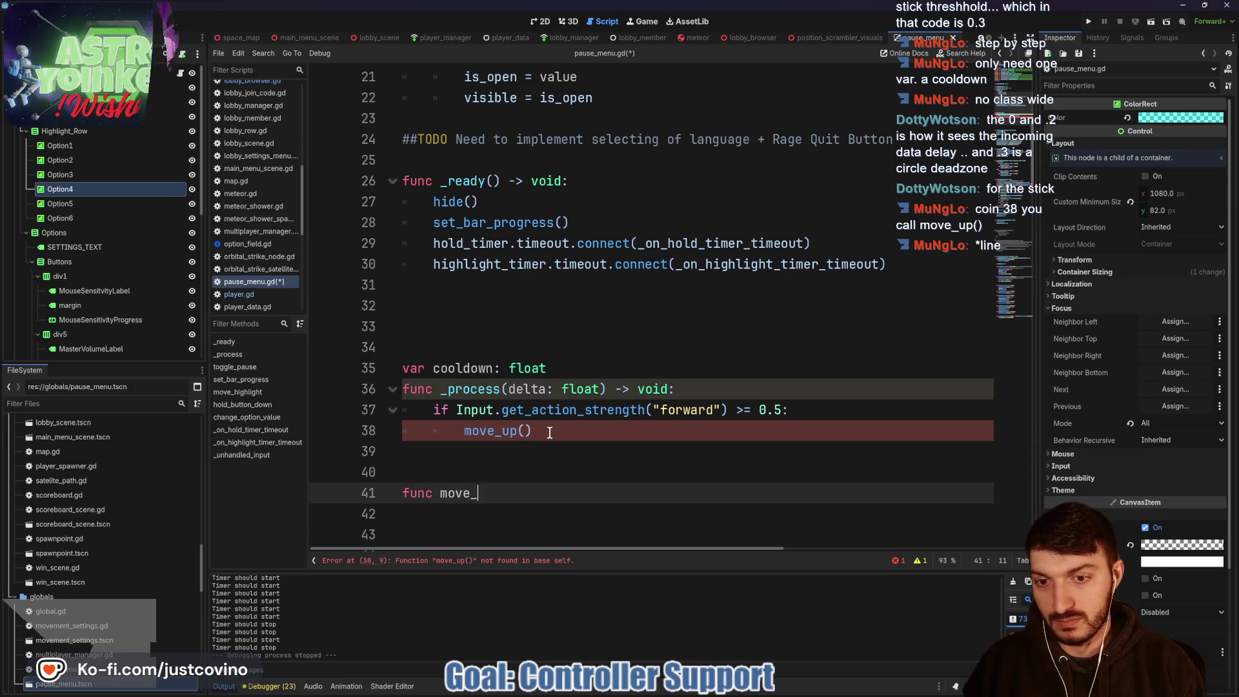
type("up() -> void:")
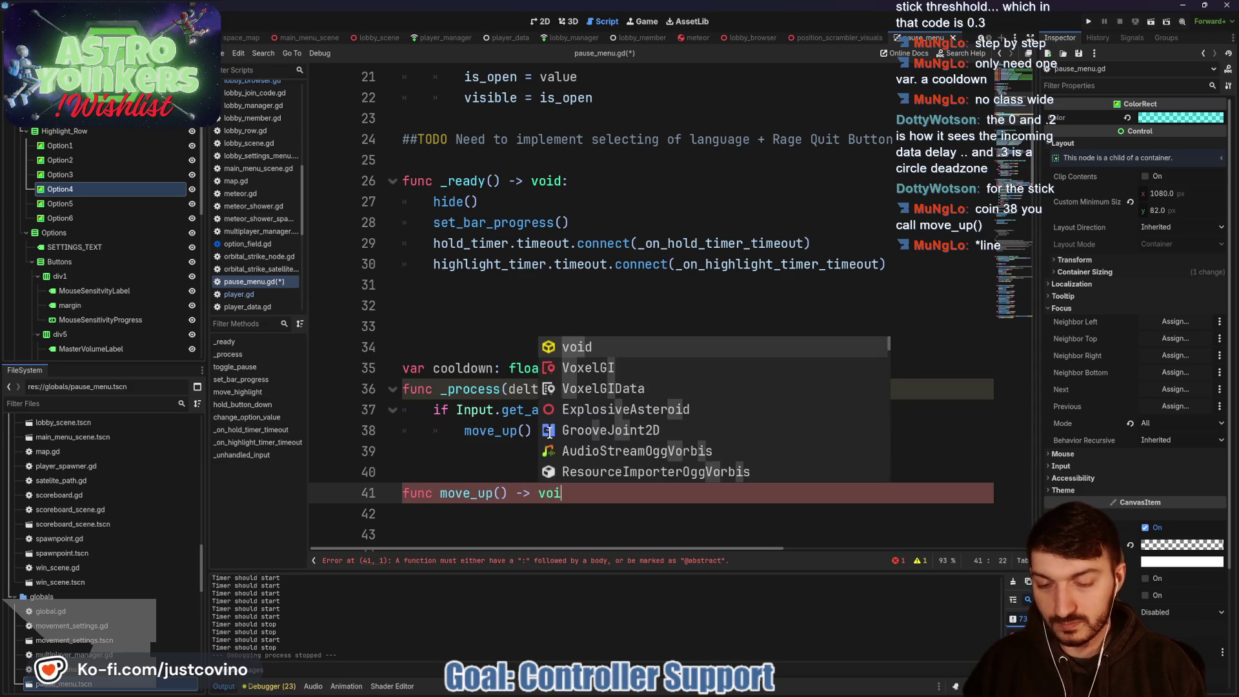
key("Return")
type("pass")
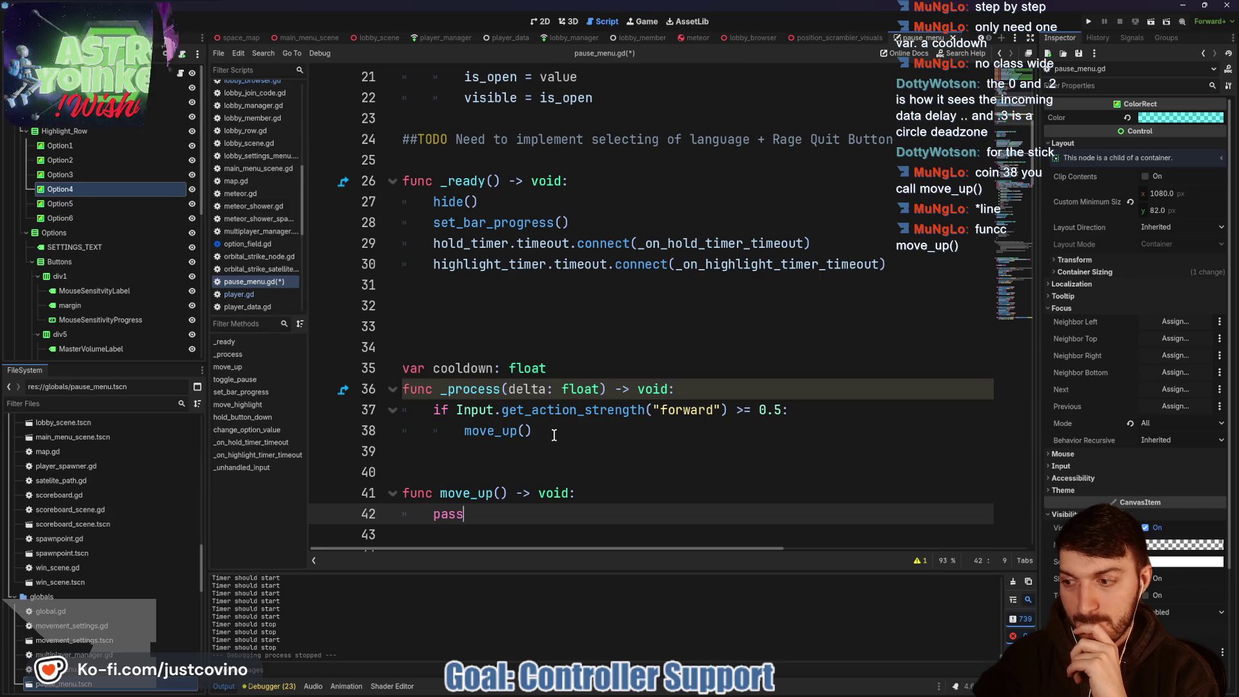
Step: Replace pass in move_up with an 'if cooldown <= 0.0:' check and an empty body line
scroll(554, 435, "down", 2)
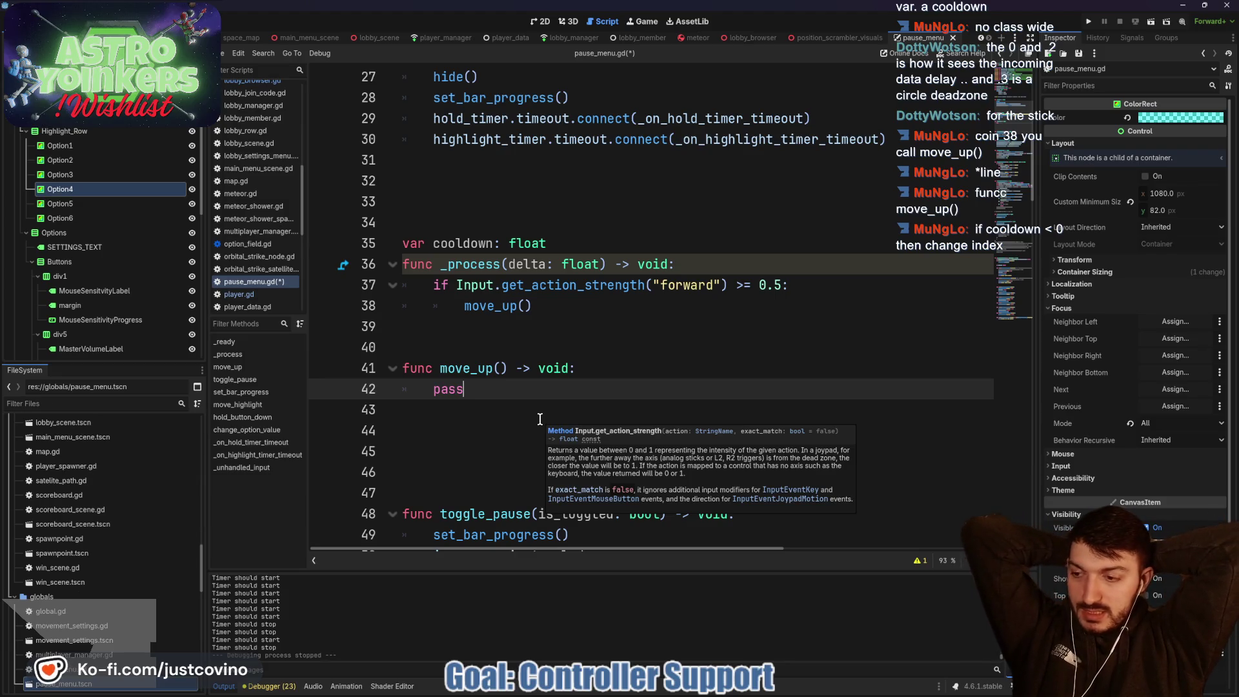
key("BackSpace")
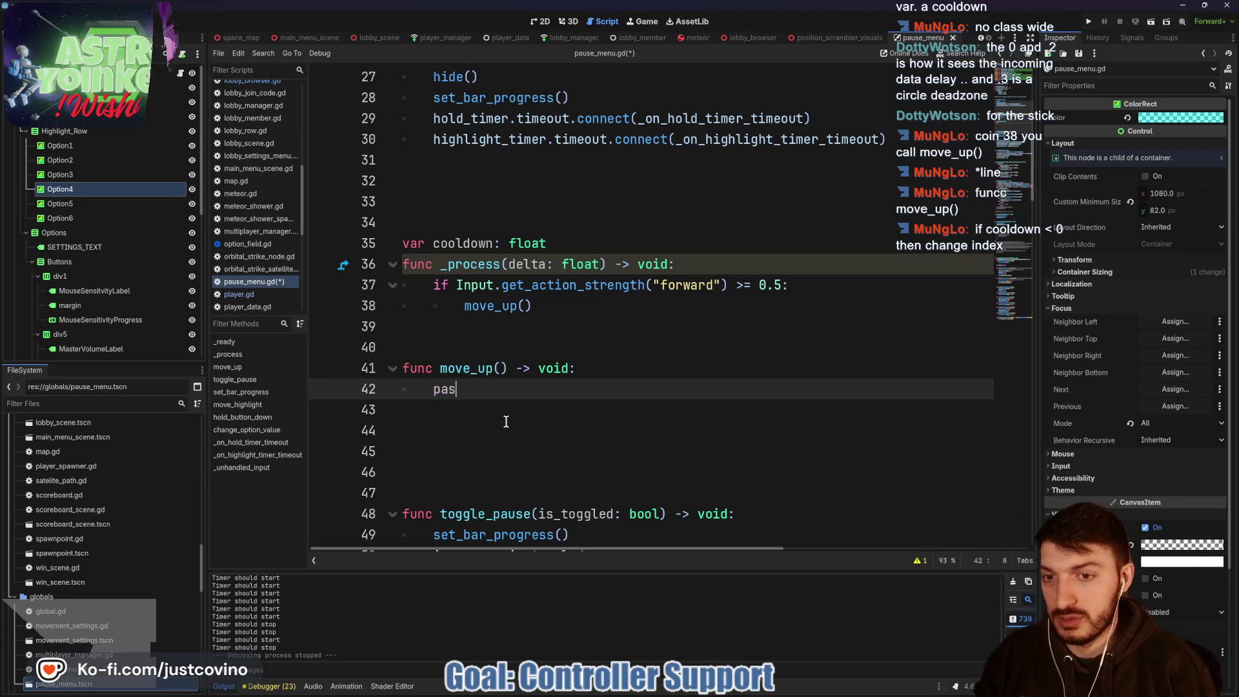
key("BackSpace")
key("BackSpace")
key("BackSpace")
type("if cooldown <= 0")
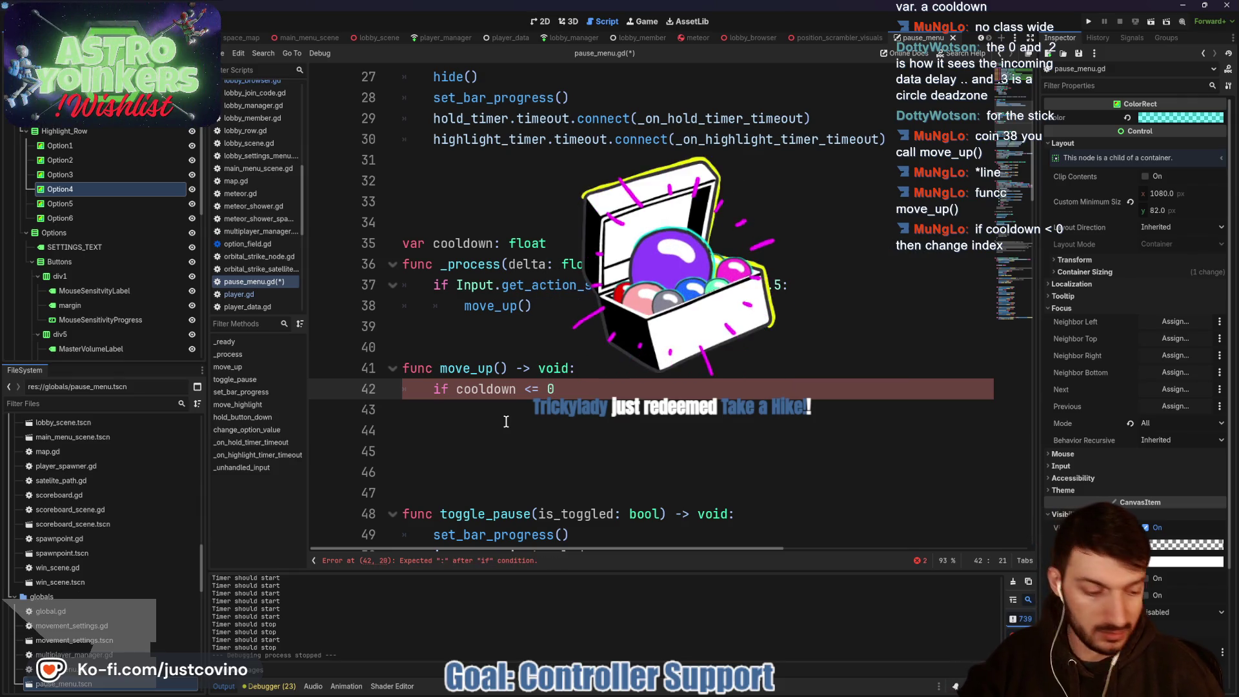
type(".0:")
key("Return")
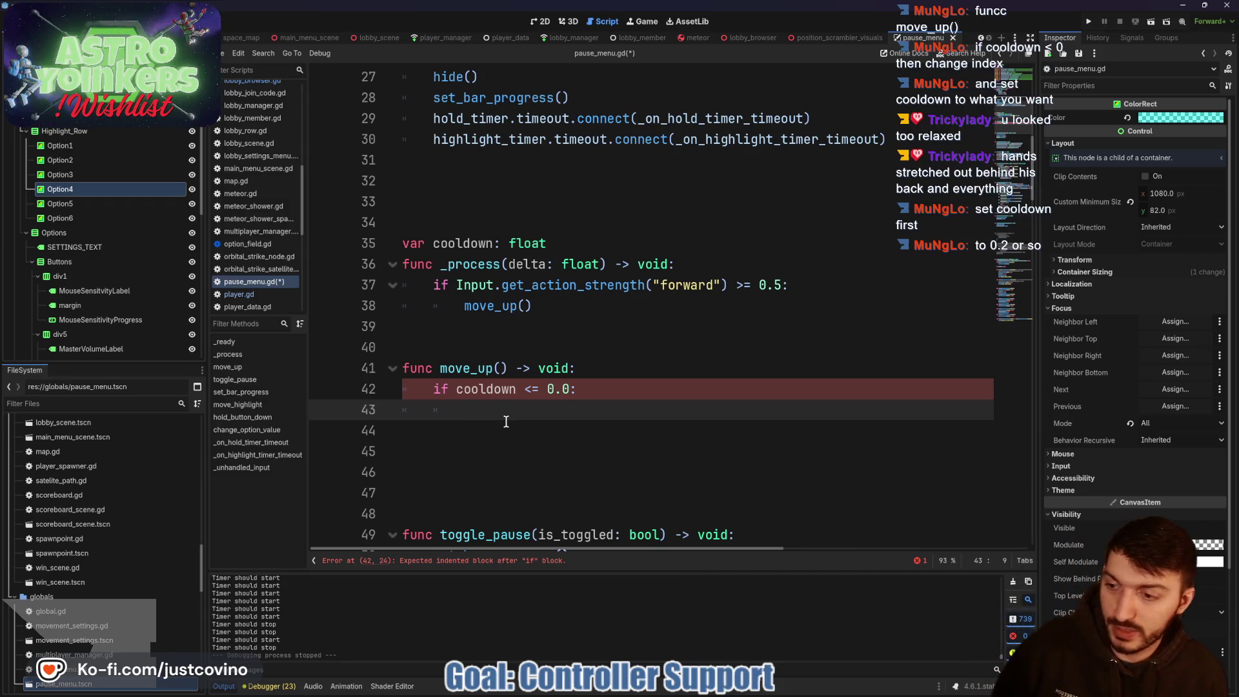
left_click(569, 234)
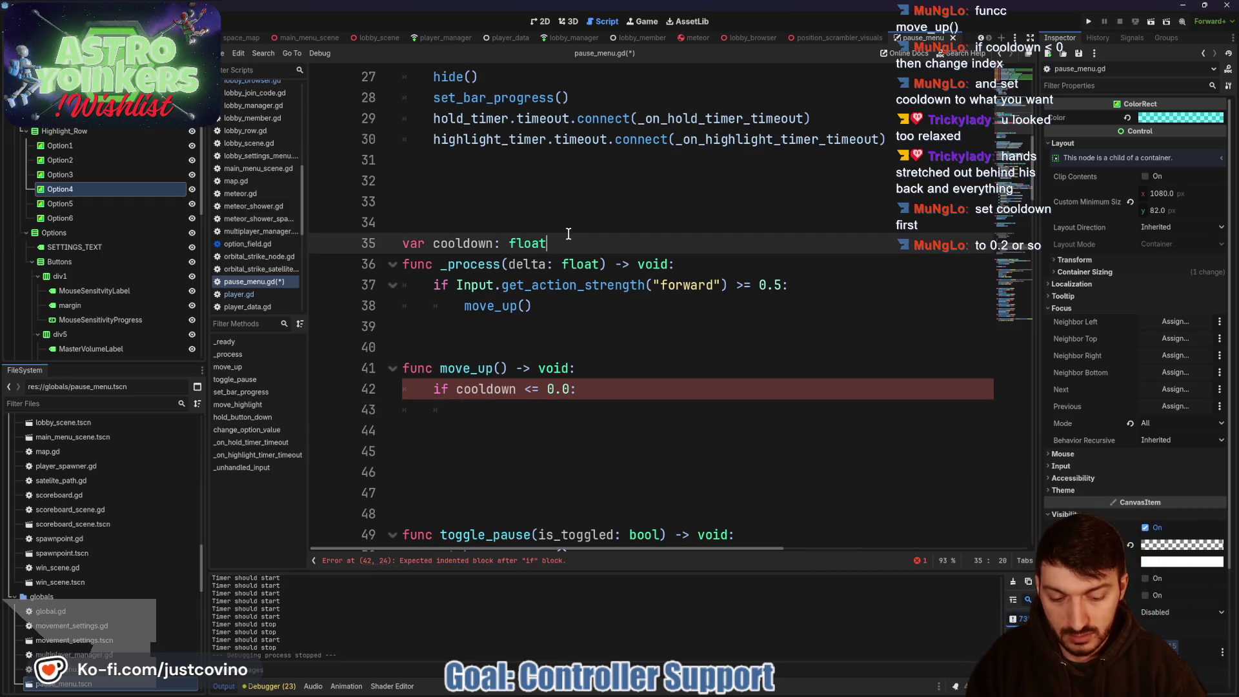
Step: Initialize cooldown to 0.3 and add 'cooldown = 0.3' inside move_up's check
type("=0.3")
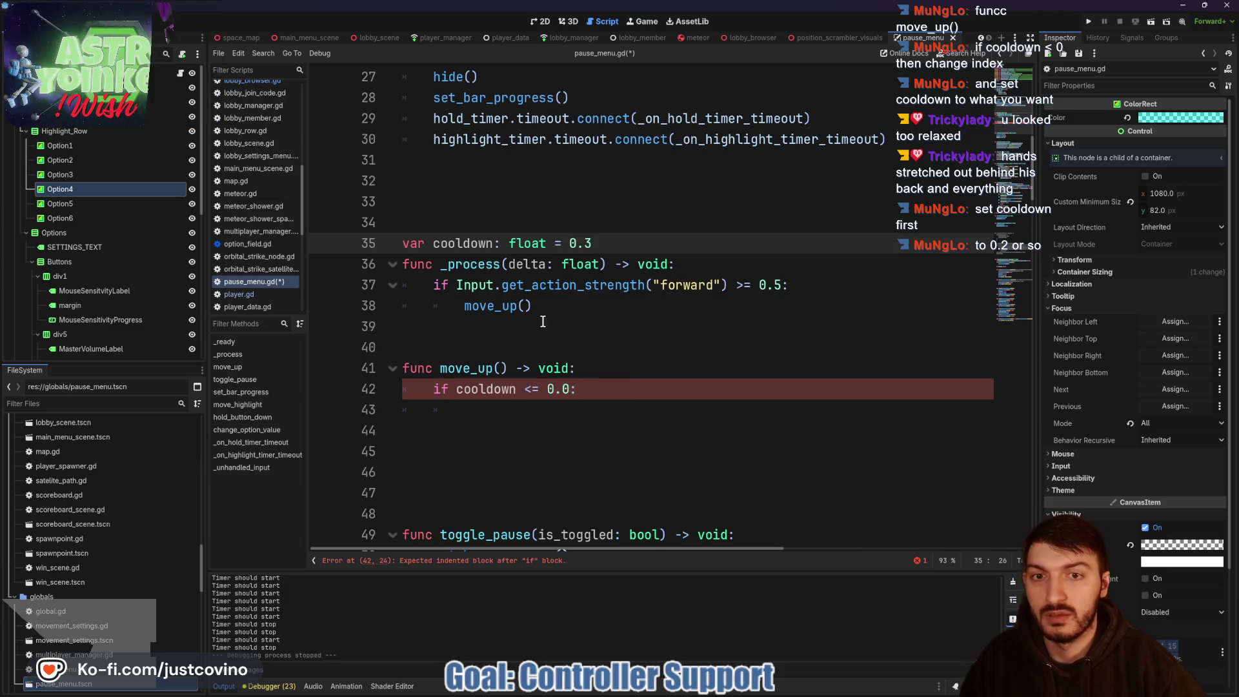
left_click(500, 404)
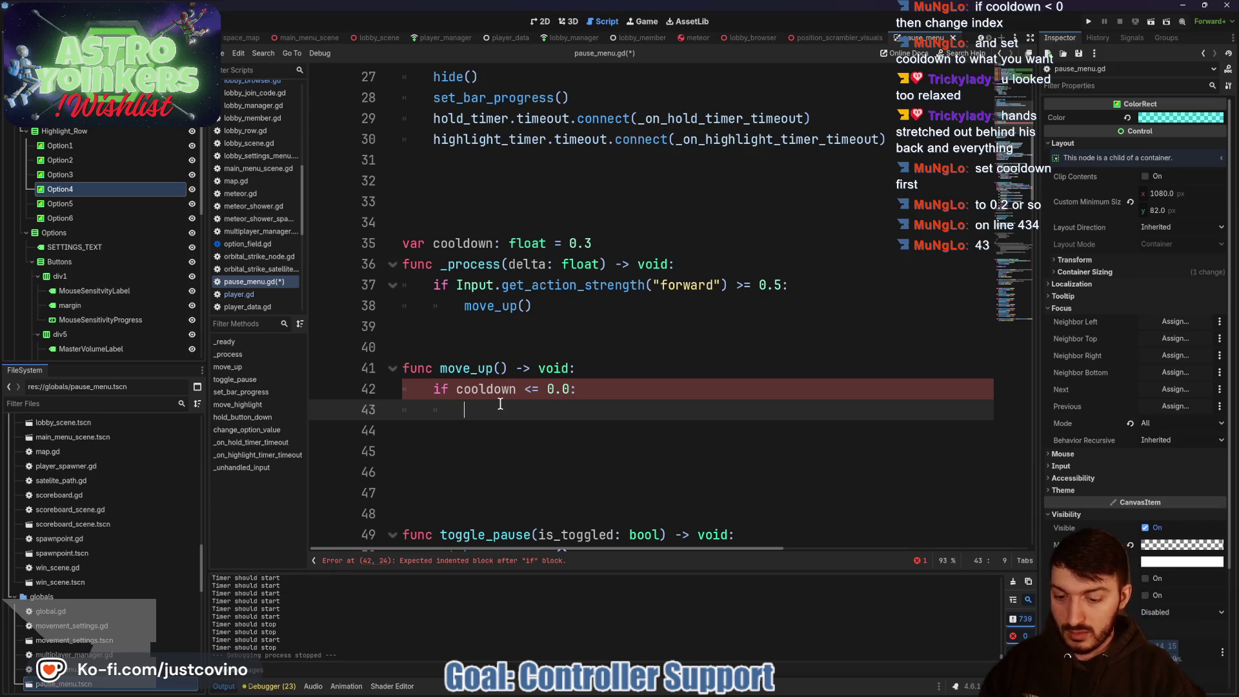
type("cooldown = ")
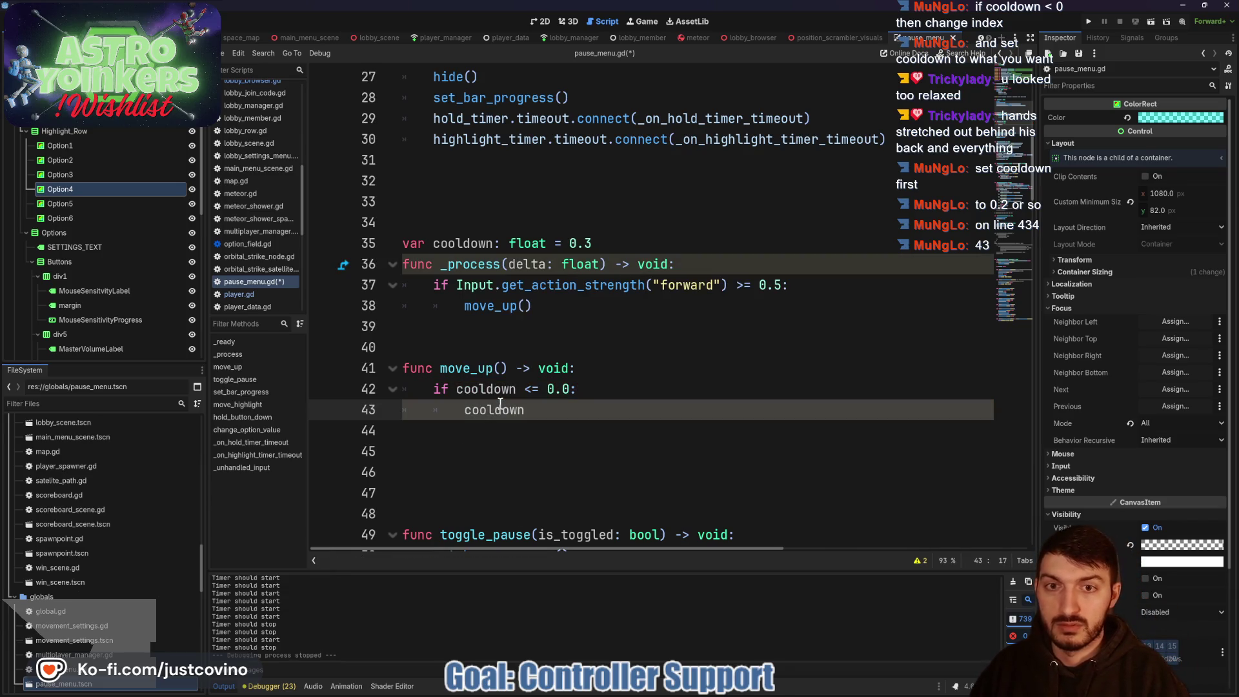
type("0.3")
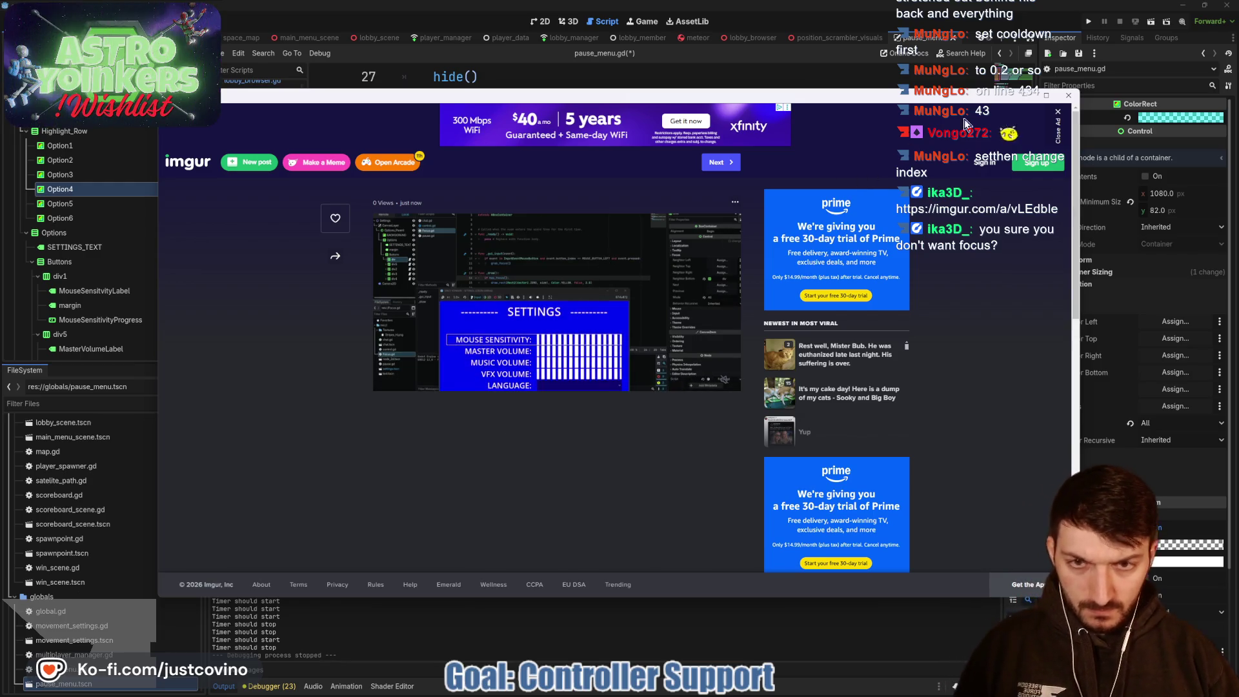
key("ctrl+w")
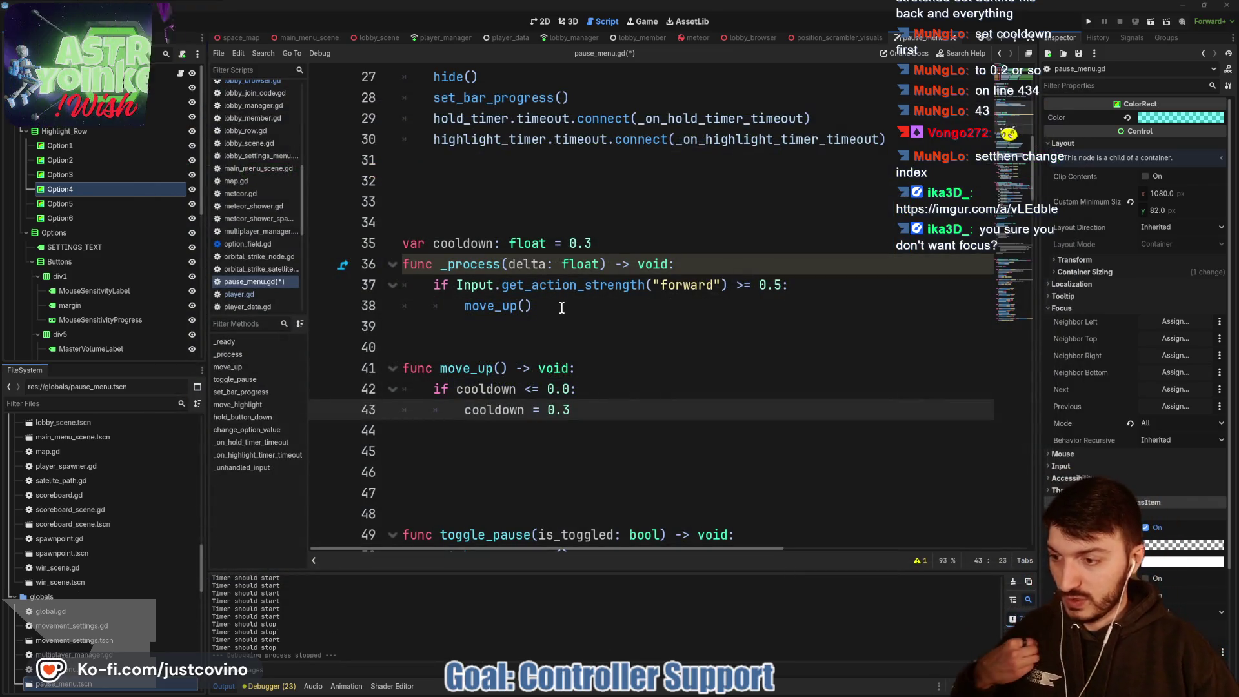
left_click(568, 347)
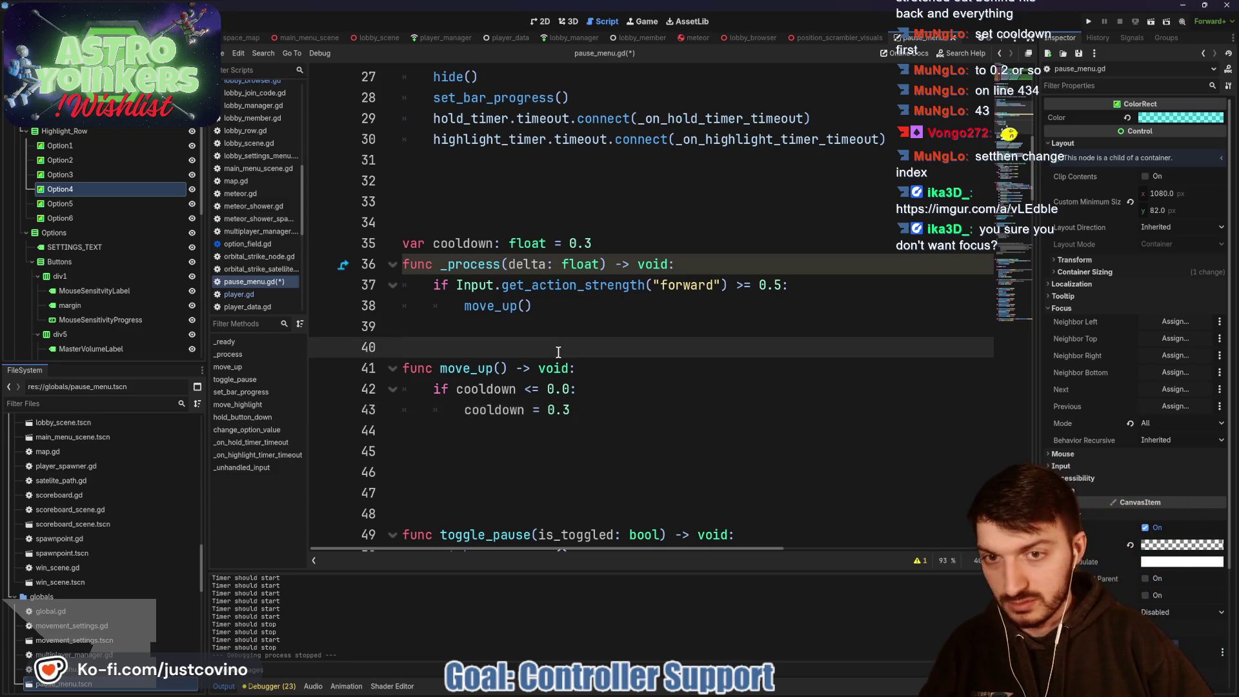
Step: Copy the wrapi selected_option line from move_highlight
left_click(546, 411)
left_click(549, 431)
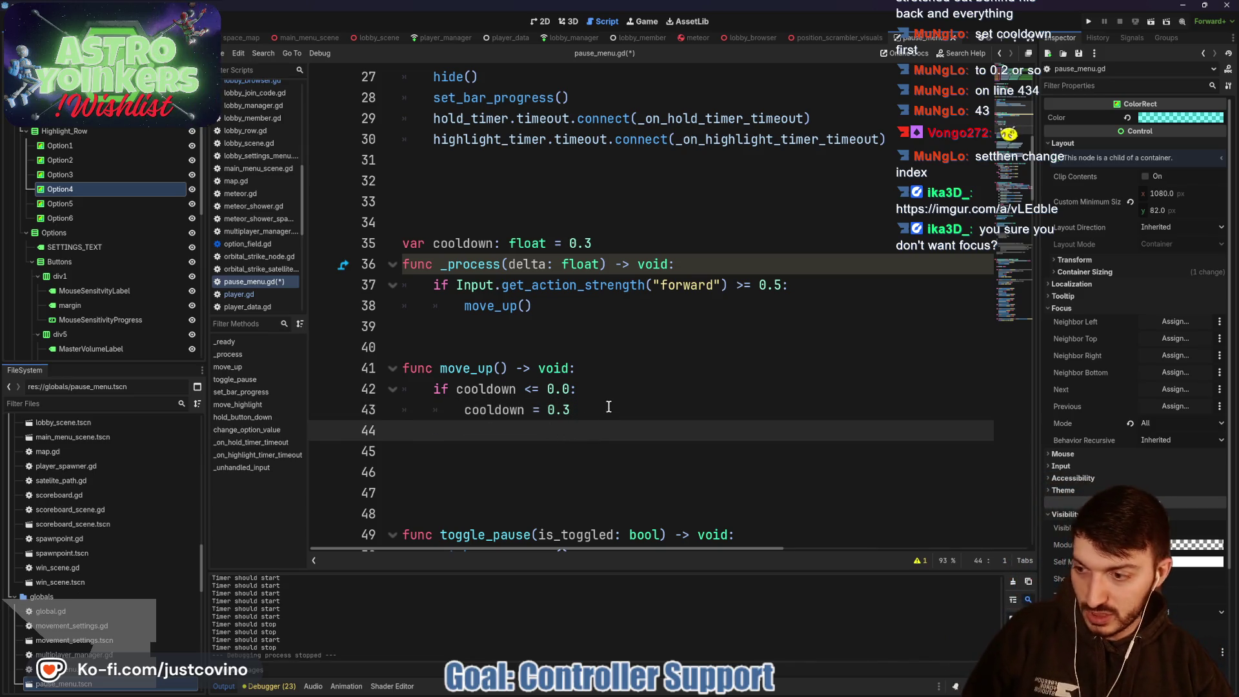
scroll(584, 400, "down", 9)
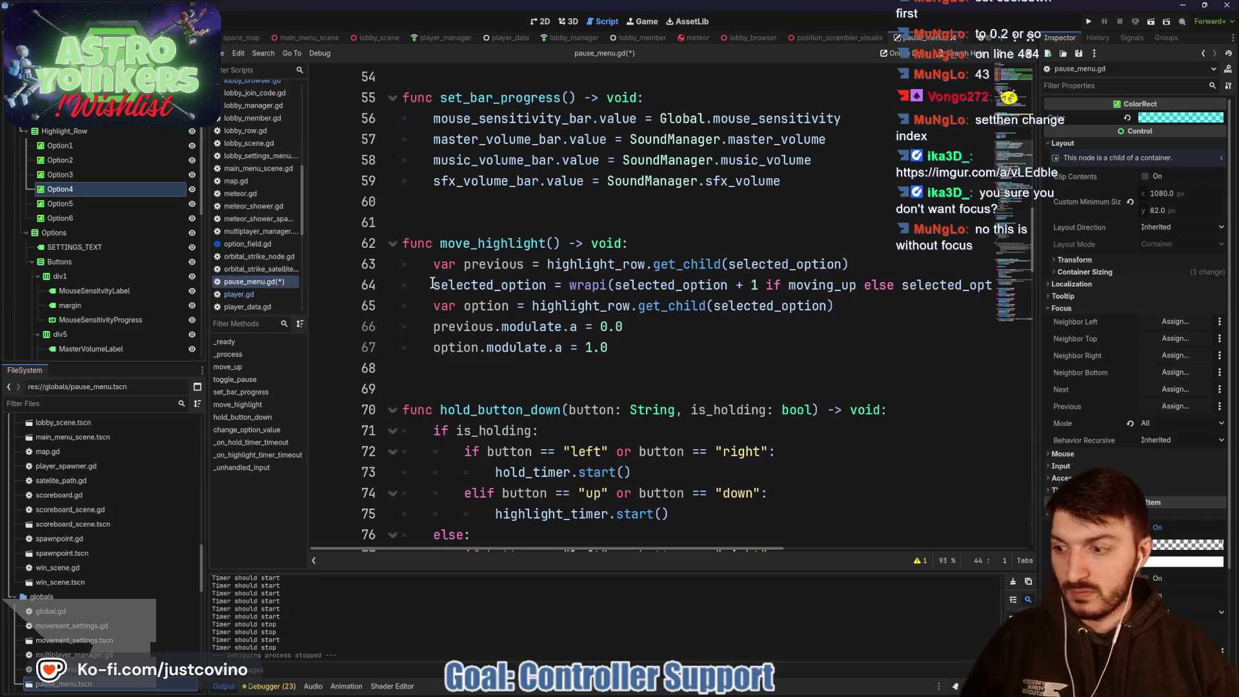
mouse_move(432, 285)
left_mouse_down()
mouse_move(966, 287)
mouse_move(757, 287)
left_mouse_up()
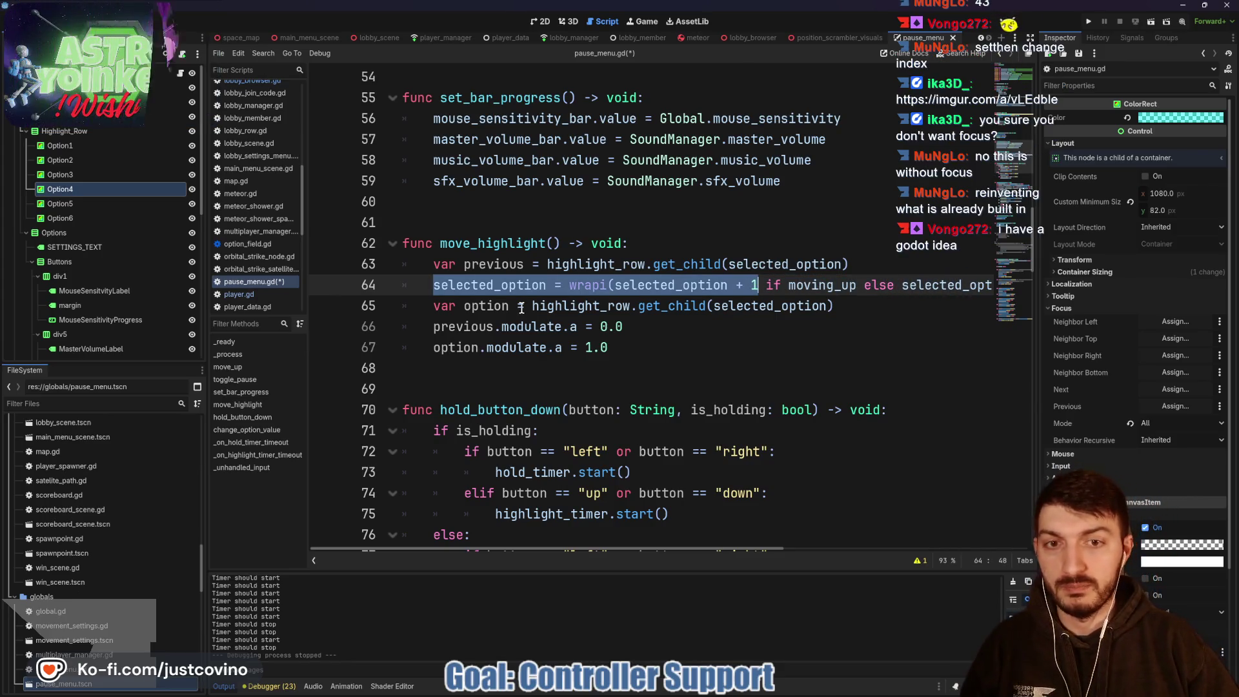
scroll(663, 335, "right", 5)
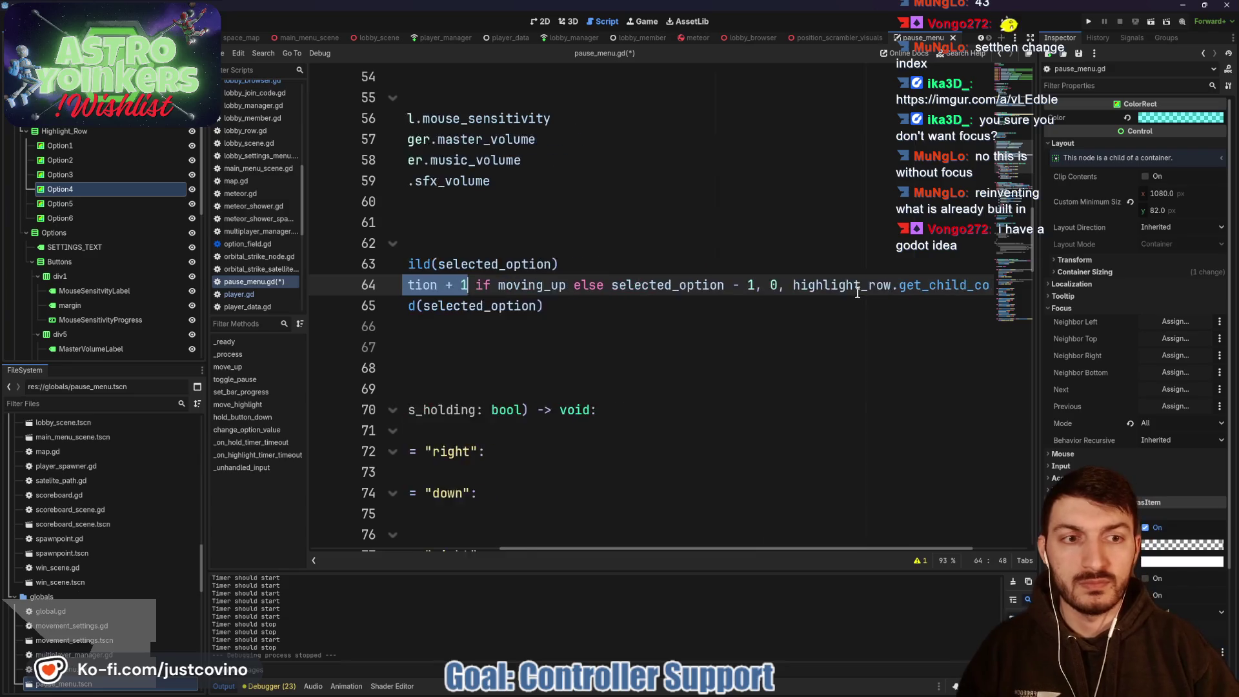
mouse_move(986, 285)
left_mouse_down()
mouse_move(397, 286)
mouse_move(380, 275)
left_mouse_up()
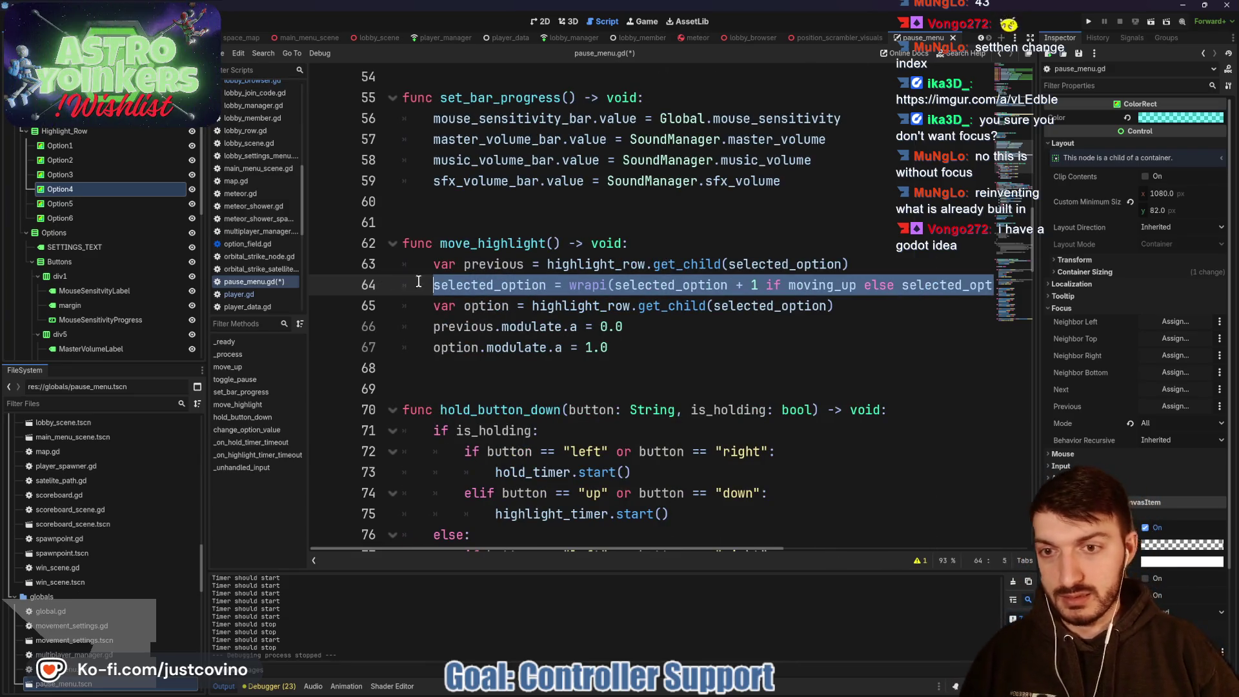
scroll(490, 316, "up", 7)
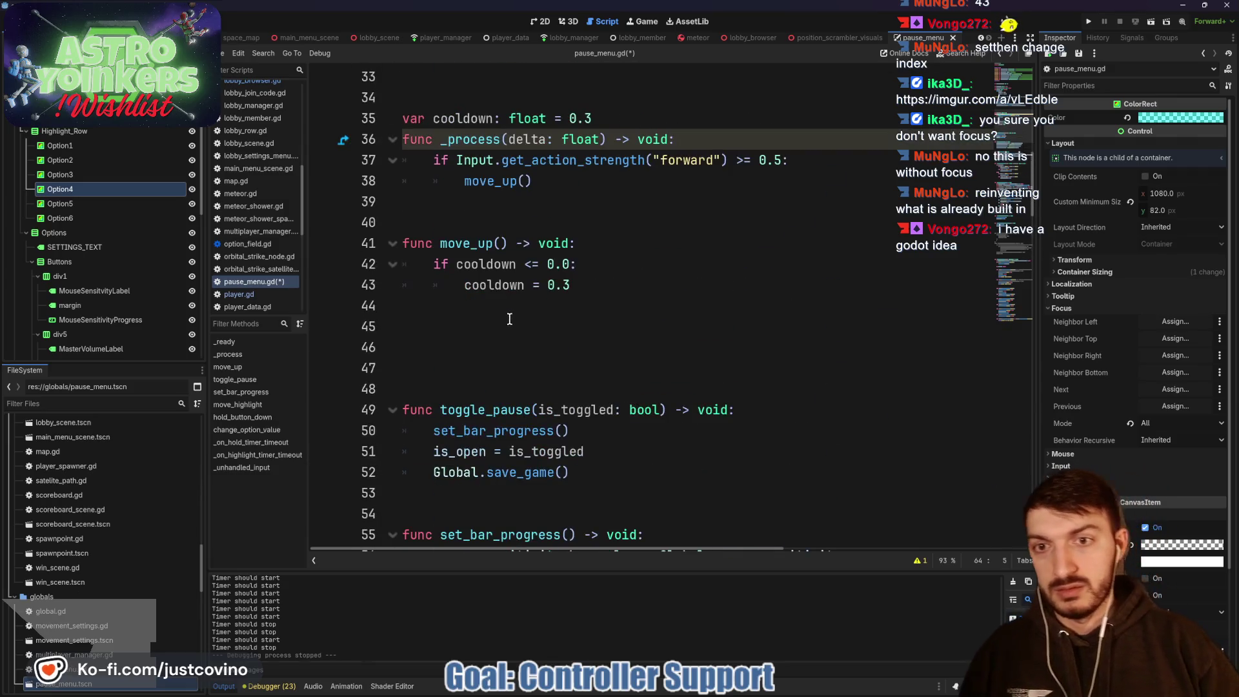
Step: Paste the wrapi line into move_up, drop the moving_up/else part so it adds 1, and indent it
left_click(478, 310)
key("ctrl+v")
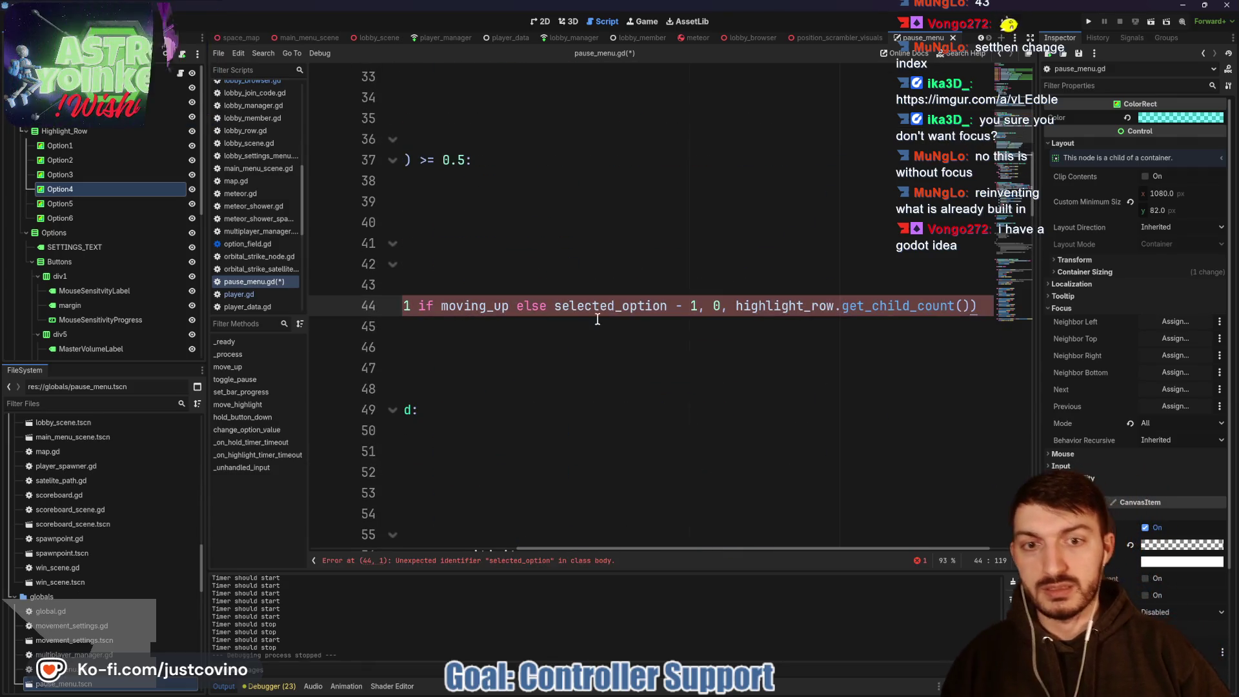
left_click_drag(695, 306, 415, 306)
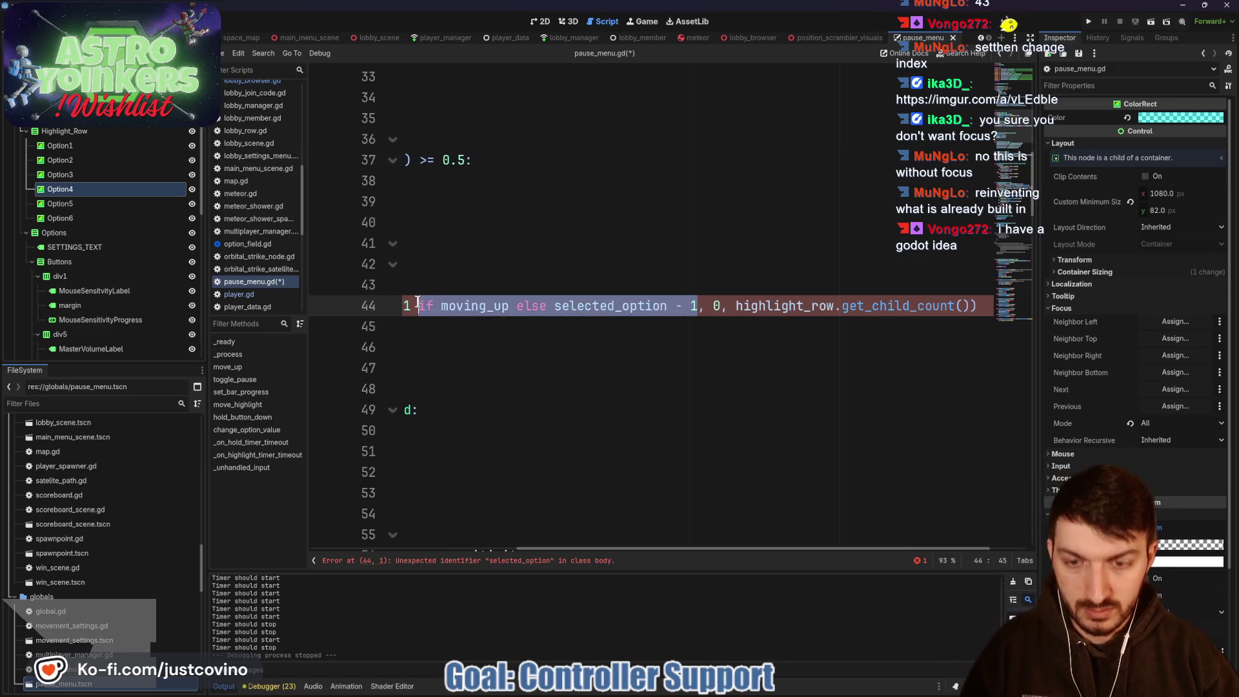
key("BackSpace")
scroll(545, 335, "left", 5)
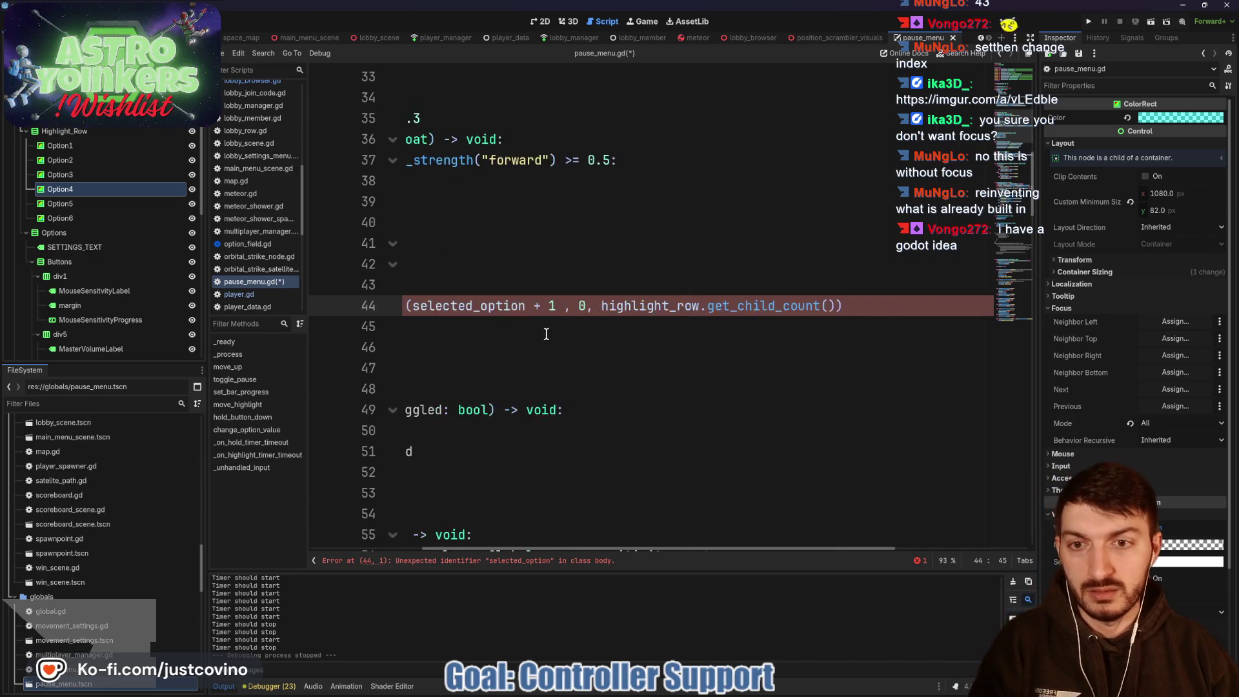
key("Tab")
left_click(520, 339)
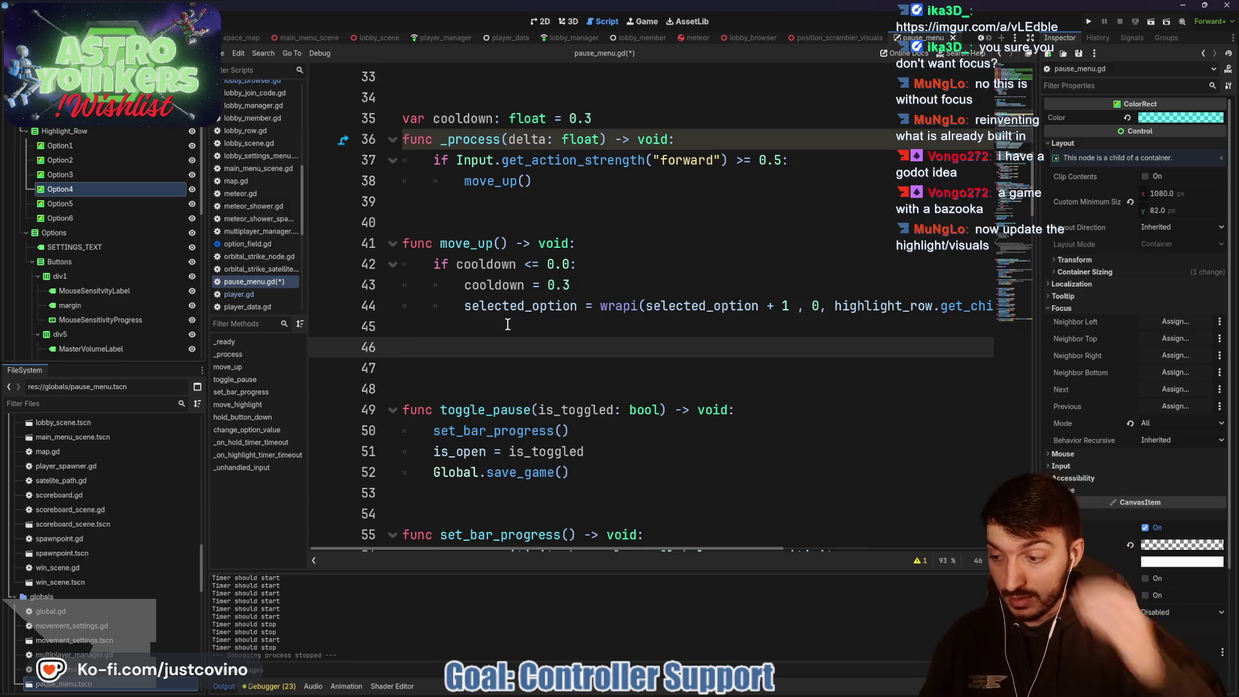
Step: Copy the five previous/option highlight lines from move_highlight
scroll(507, 325, "down", 8)
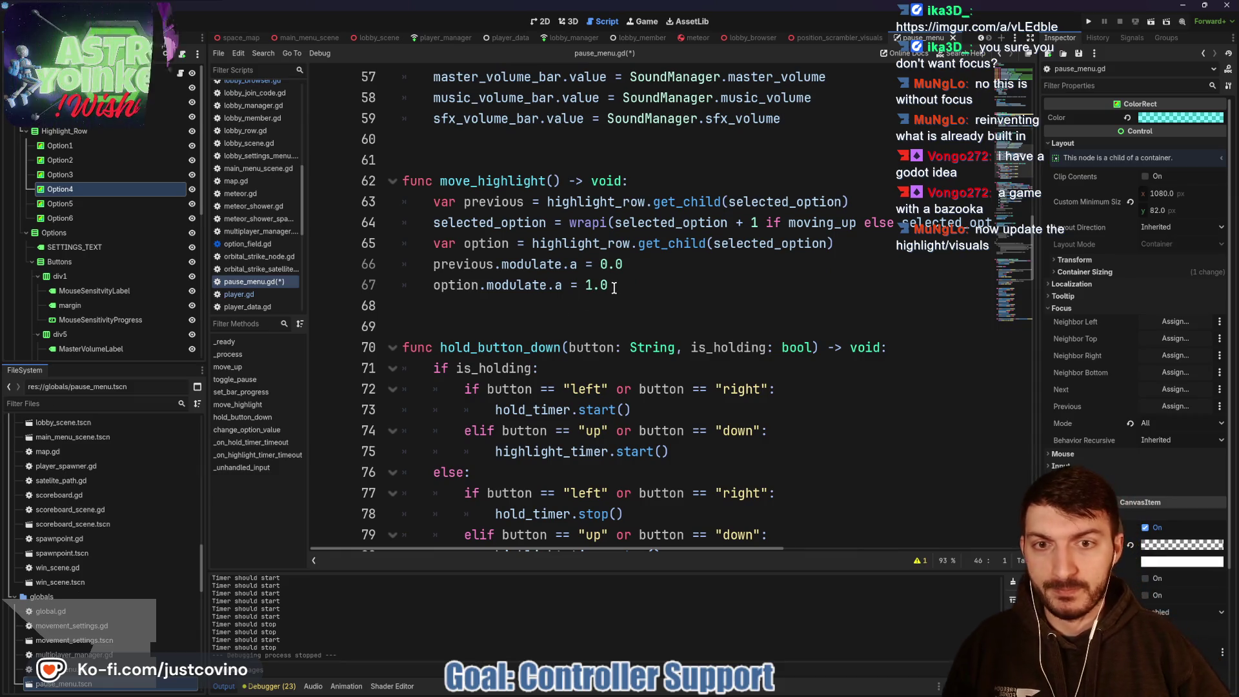
left_click_drag(851, 202, 421, 201)
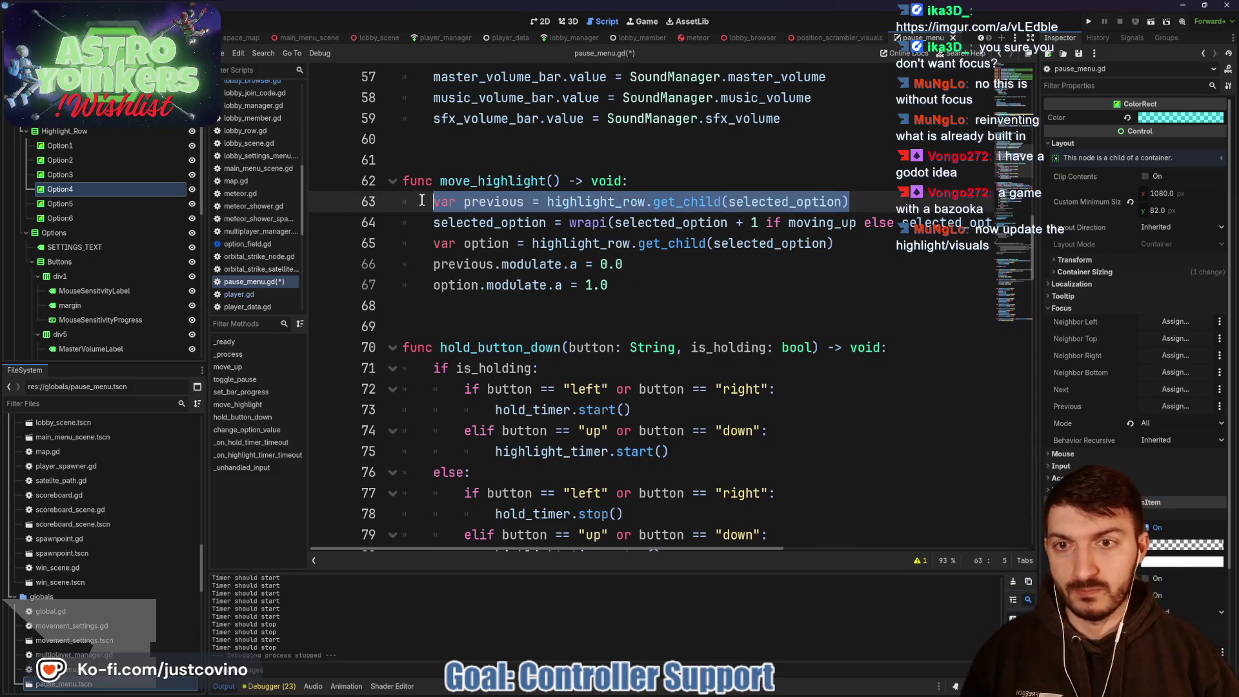
left_click(650, 285, "shift")
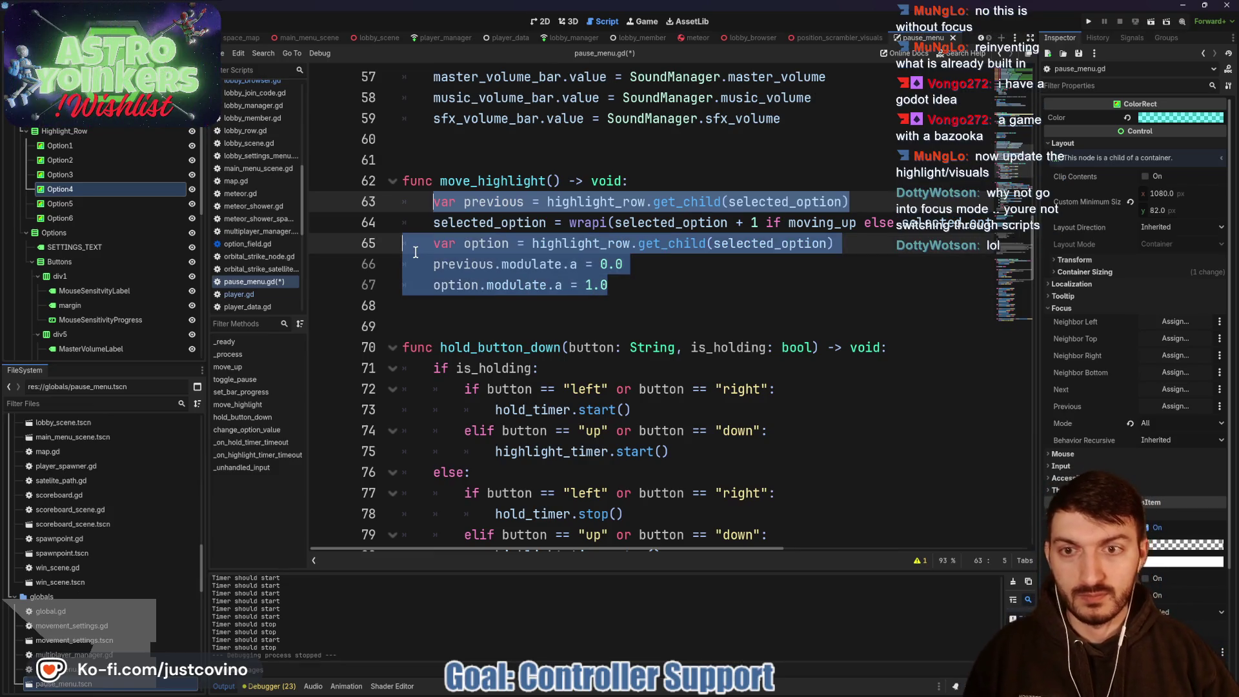
left_click_drag(636, 288, 417, 207)
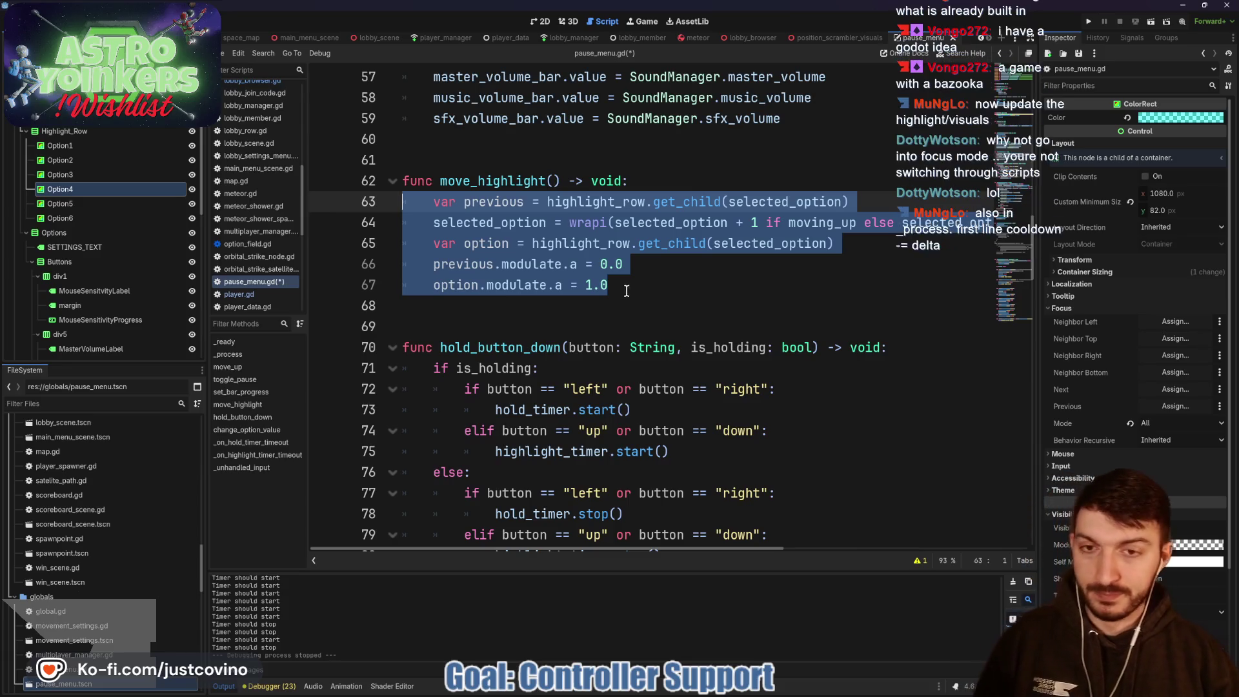
scroll(613, 297, "up", 10)
scroll(600, 309, "down", 2)
left_click_drag(462, 308, 714, 321)
Step: Paste them into move_up, delete the duplicate moving_up wrapi line, and put wrapi below var previous
left_click(505, 334)
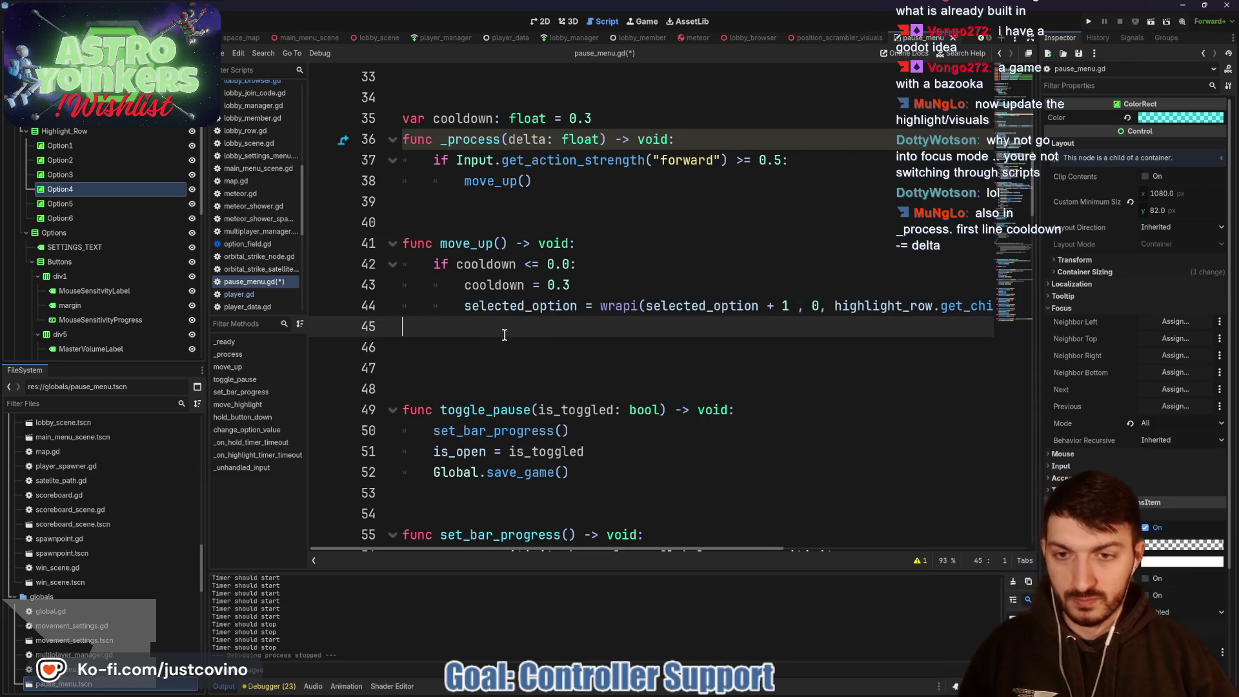
type("var previous = highlight_row.get_child(selected_option) \tselected_option = wrapi(selected_option + 1 if moving_up else selected_option - 1, 0, highlight_row.get_child_count()) \tvar option = highlight_row.get_child(selected_option) \tprevious.modulate.a = 0.0 \toption.modulate.a = 1.0")
left_click_drag(645, 347, 1004, 352)
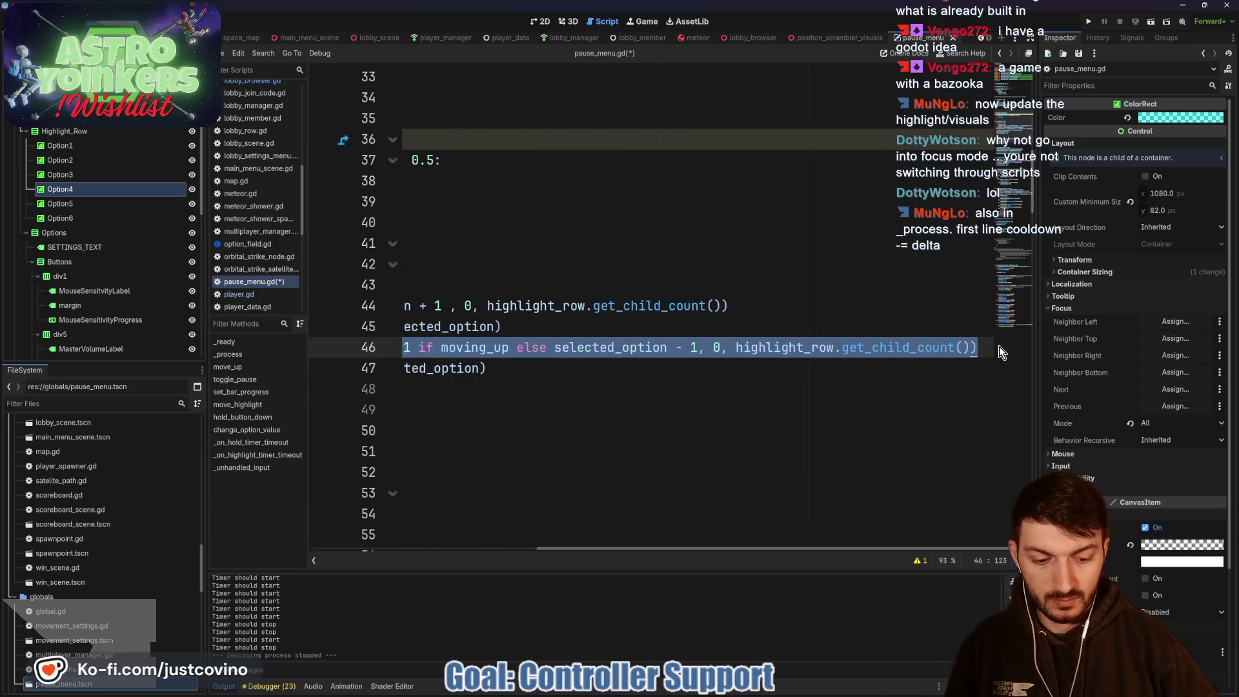
key("BackSpace")
left_click_drag(427, 306, 1028, 304)
key("alt+Down")
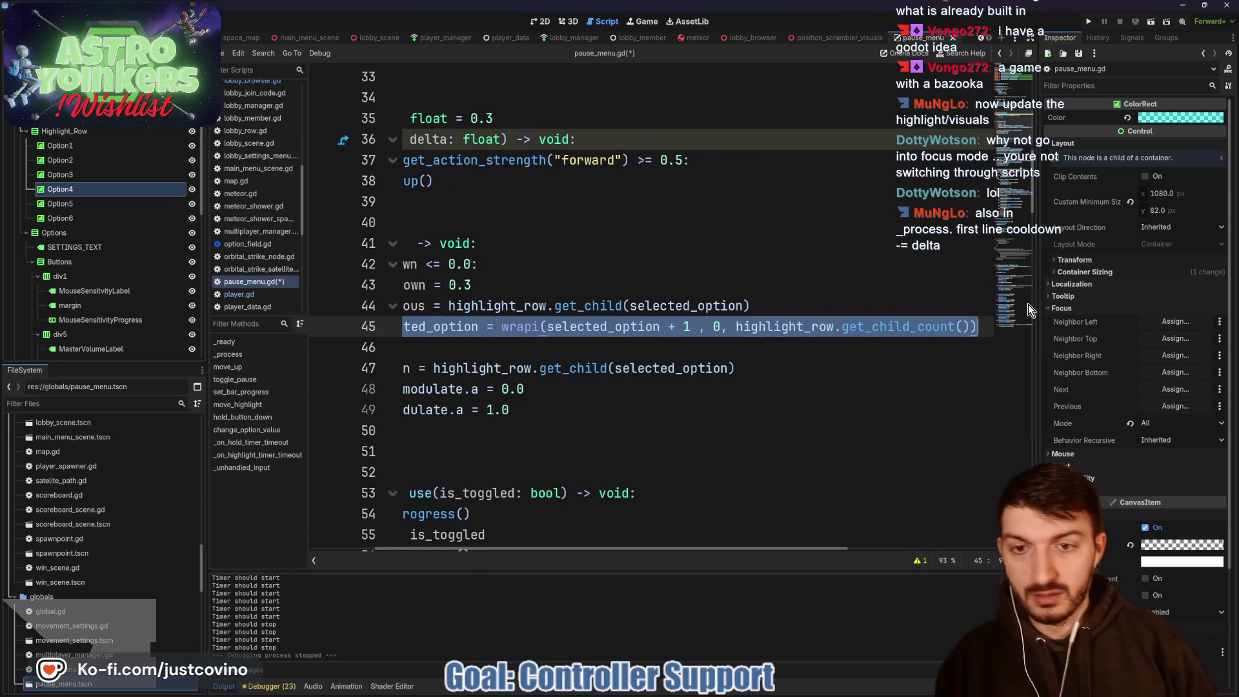
key("Tab")
Step: Remove the leftover empty line and indent the highlight lines inside the cooldown check
scroll(787, 298, "down", 2)
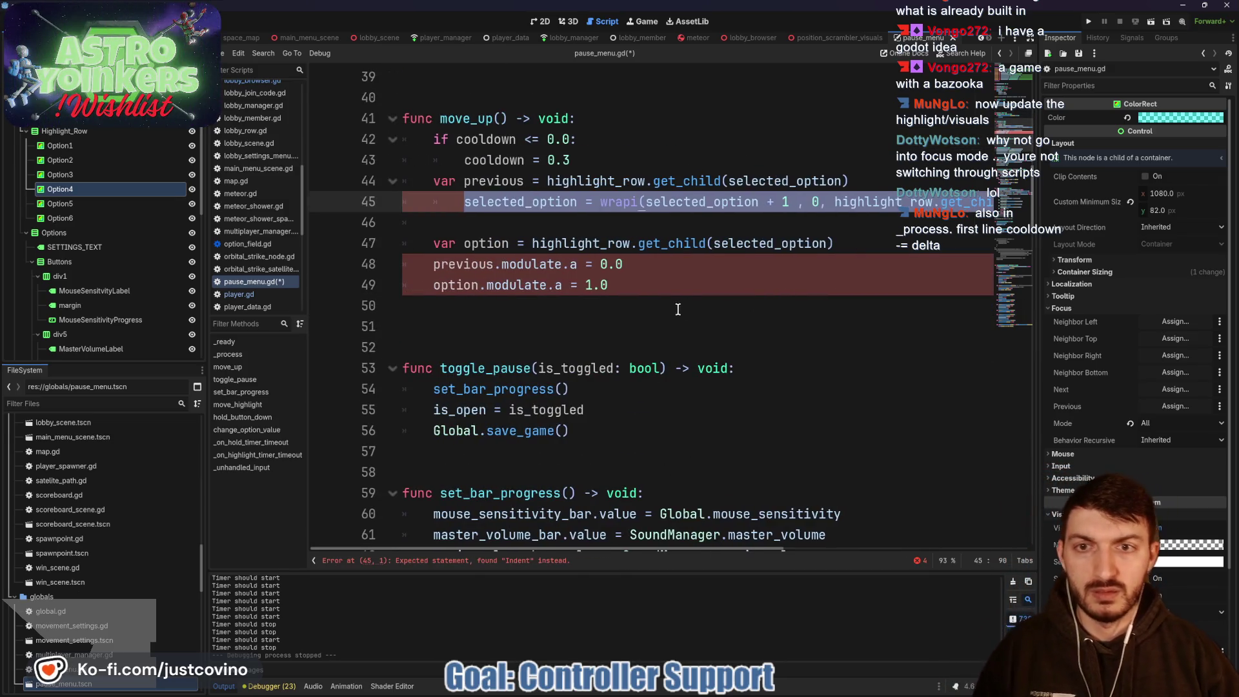
left_click(490, 224)
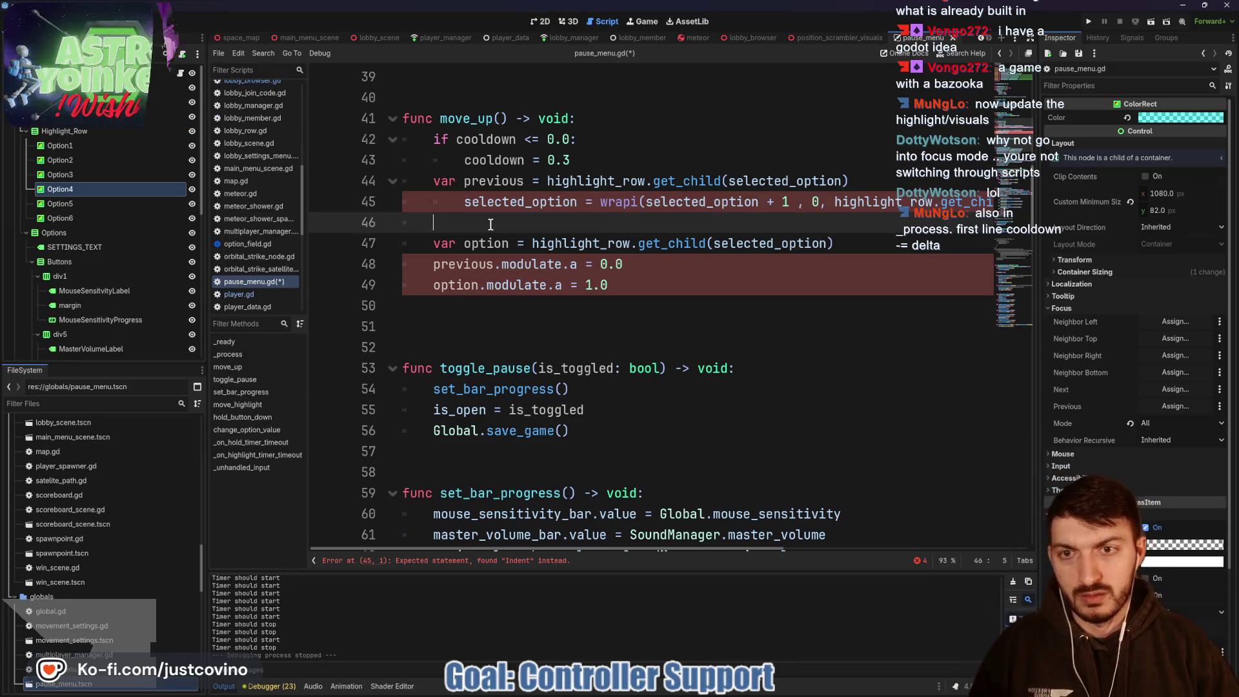
key("BackSpace")
scroll(535, 236, "left", 3)
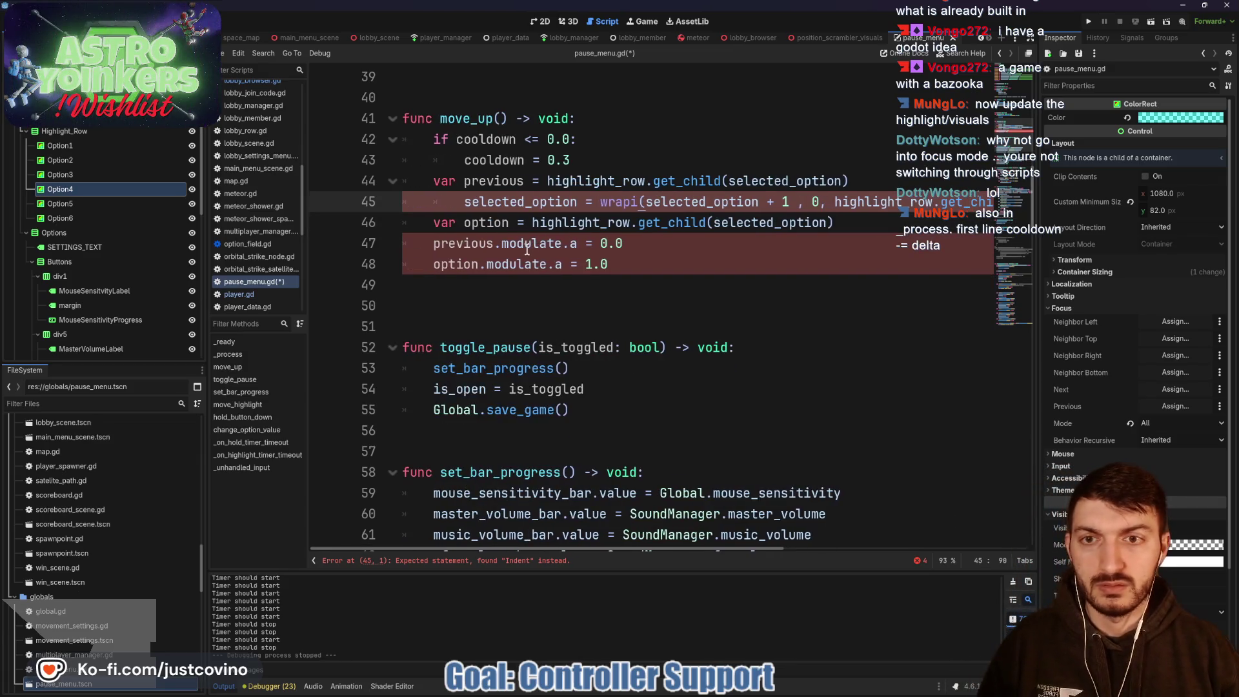
key("BackSpace")
left_click_drag(610, 265, 407, 187)
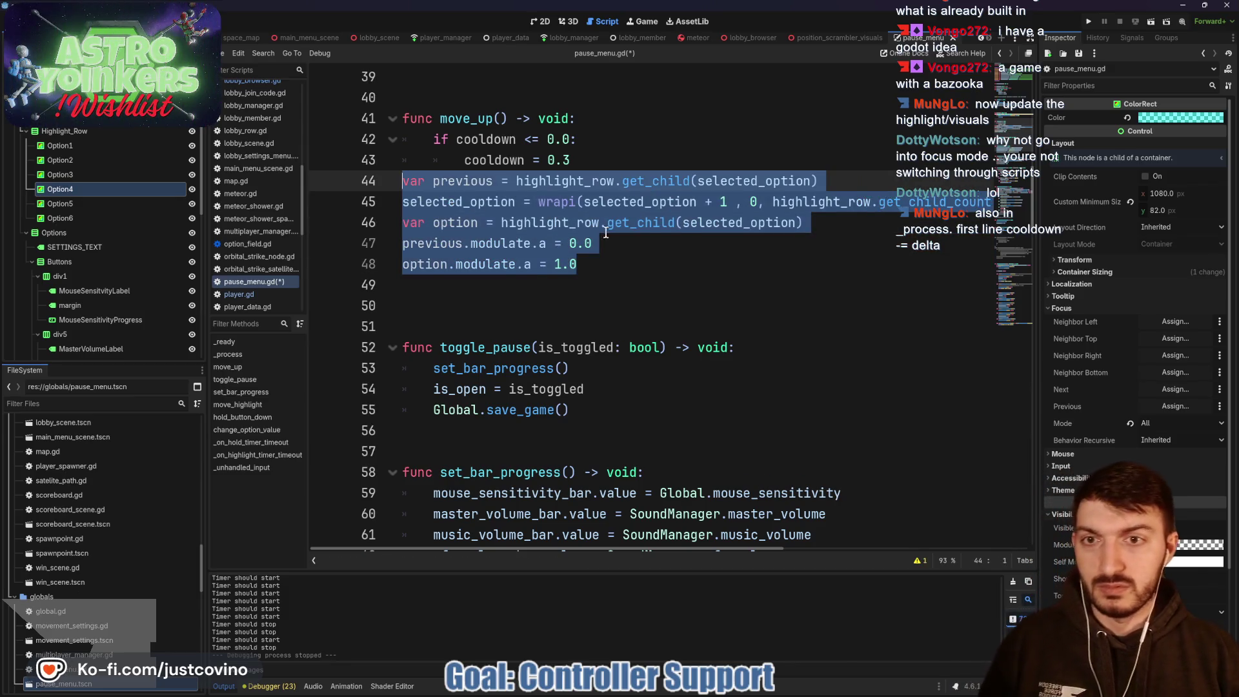
key("Tab")
left_click(690, 266)
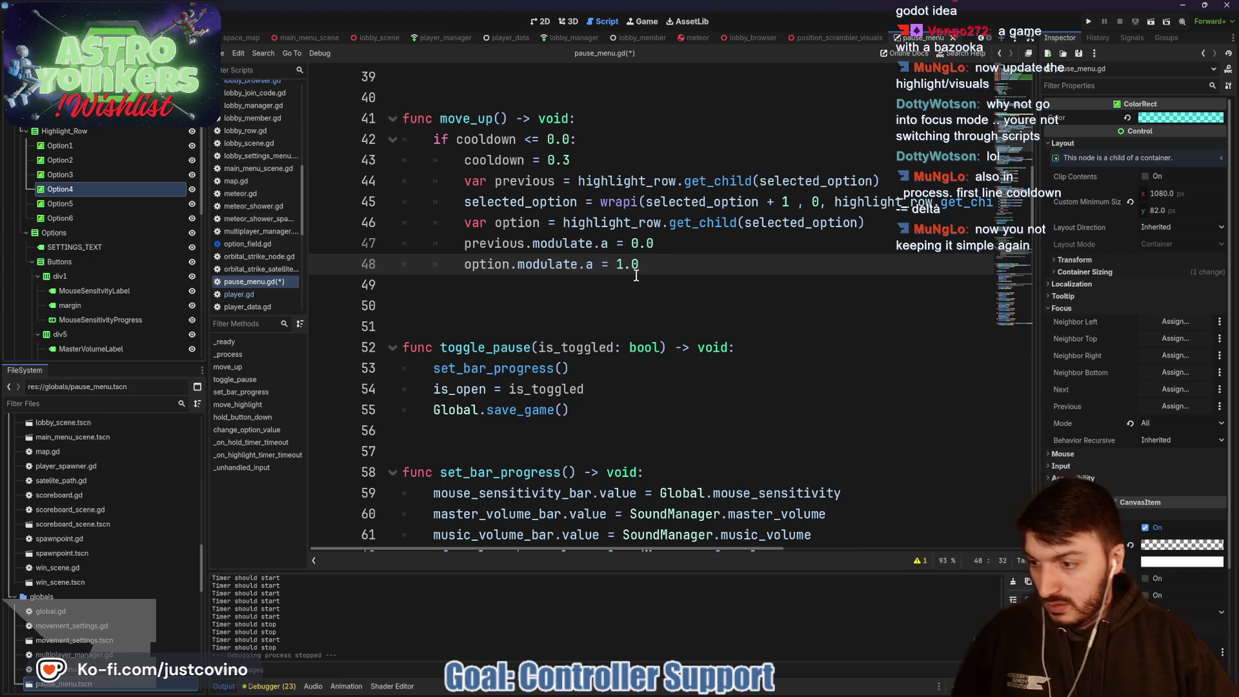
Step: Review move_up's highlight code, checking the highlight_row reference on line 46
scroll(582, 295, "up", 1)
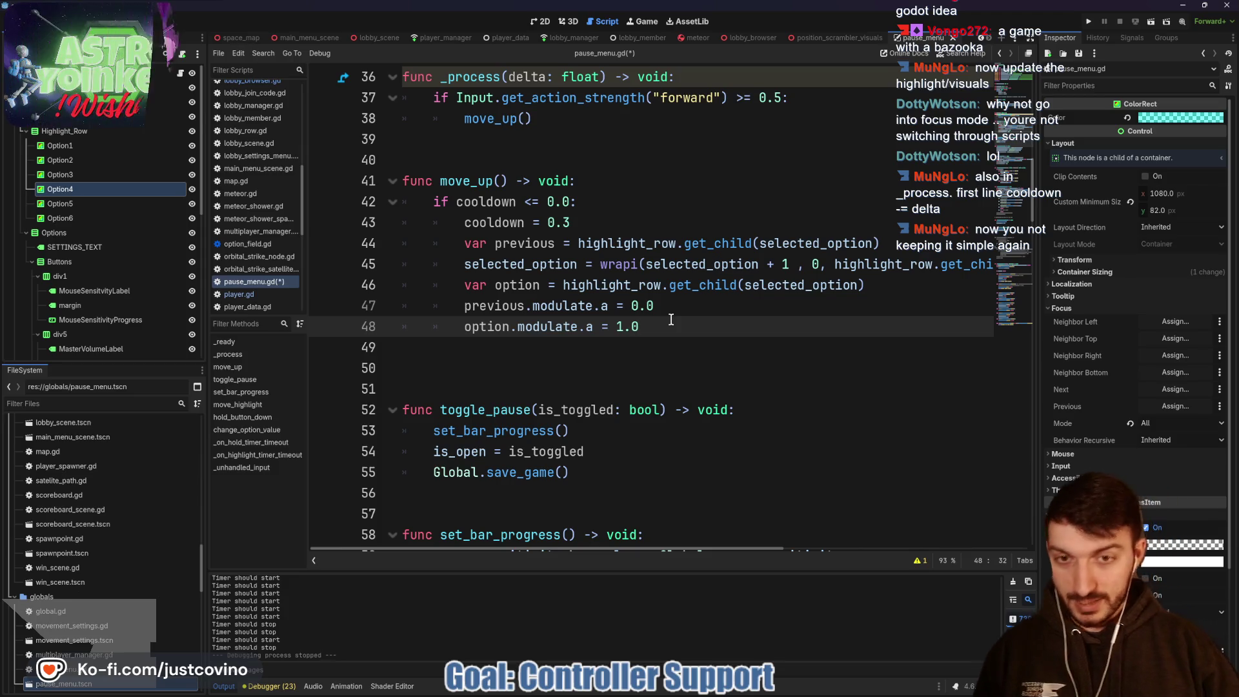
left_click(526, 265)
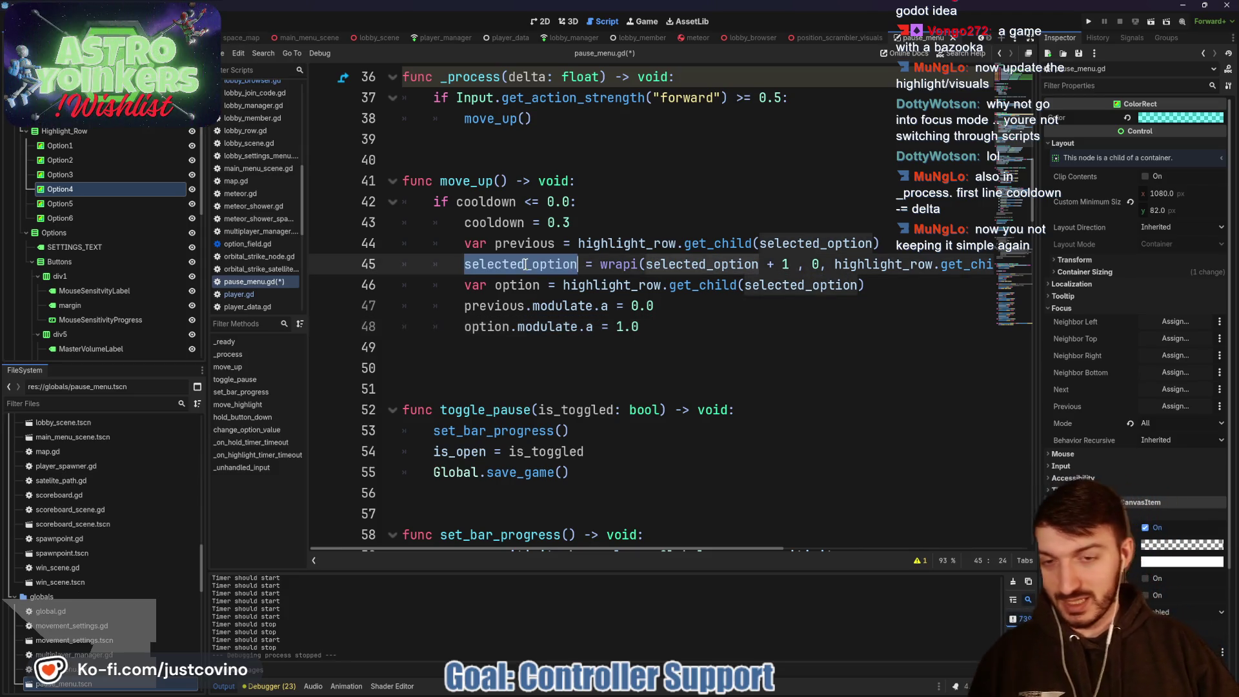
left_click(685, 334)
double_click(591, 285)
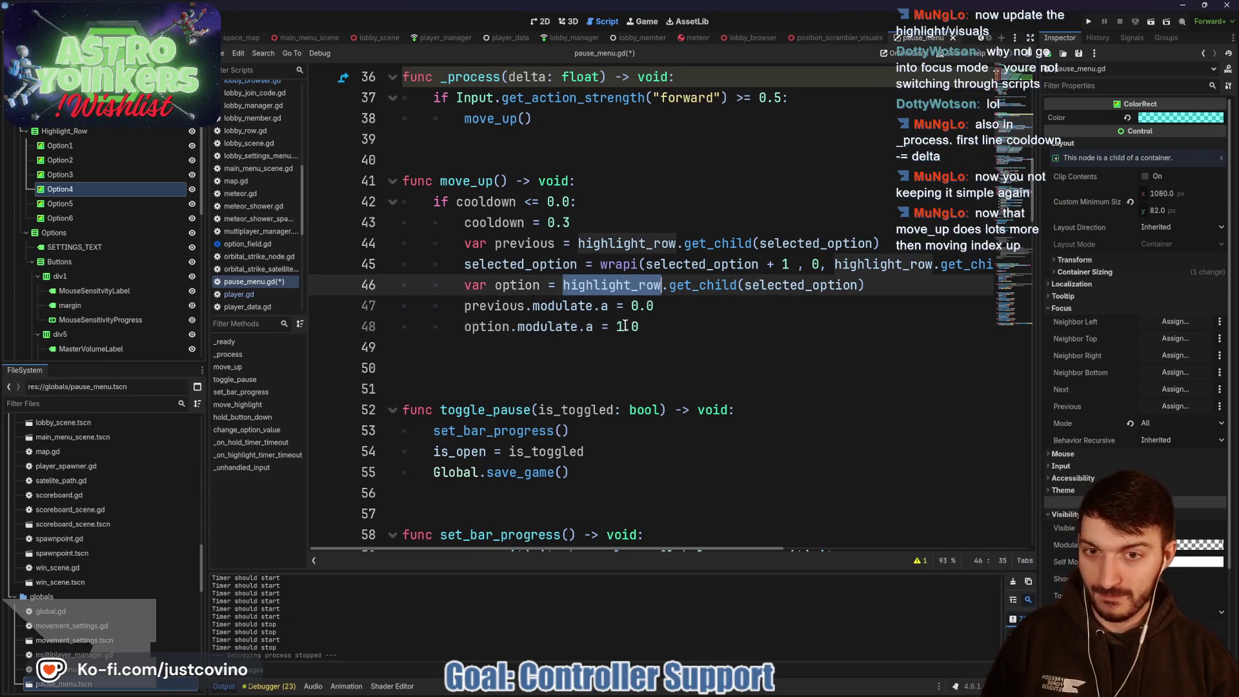
scroll(624, 326, "up", 2)
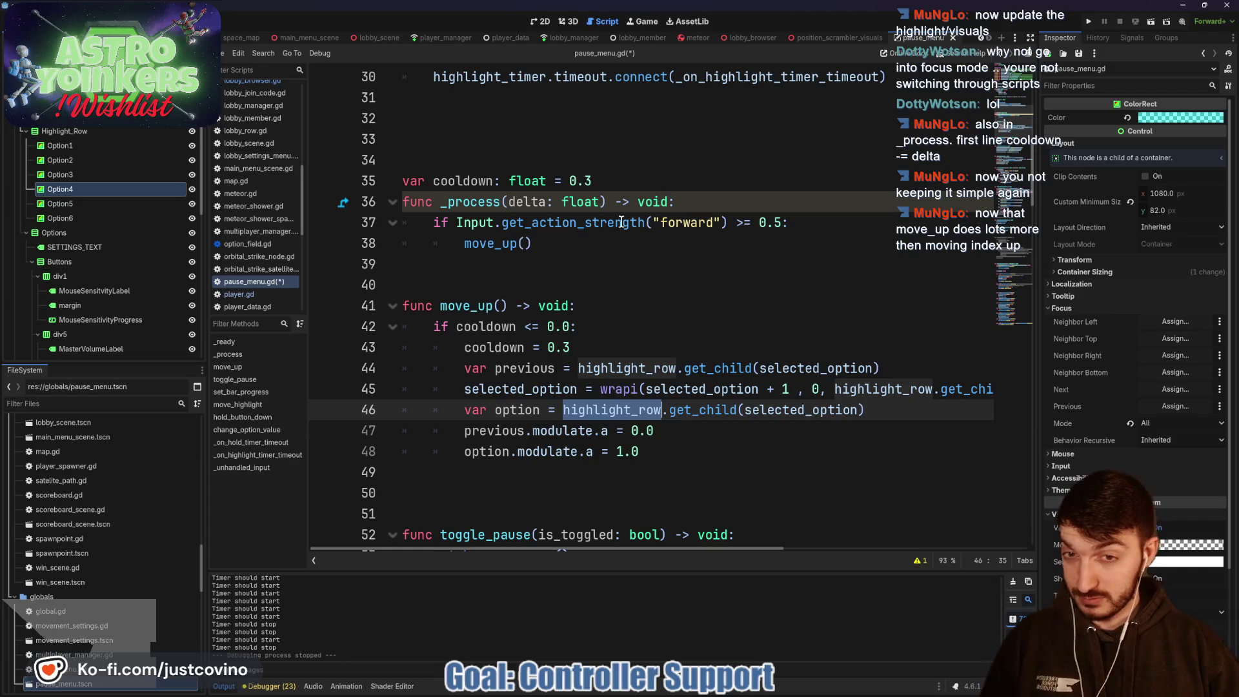
left_click(696, 200)
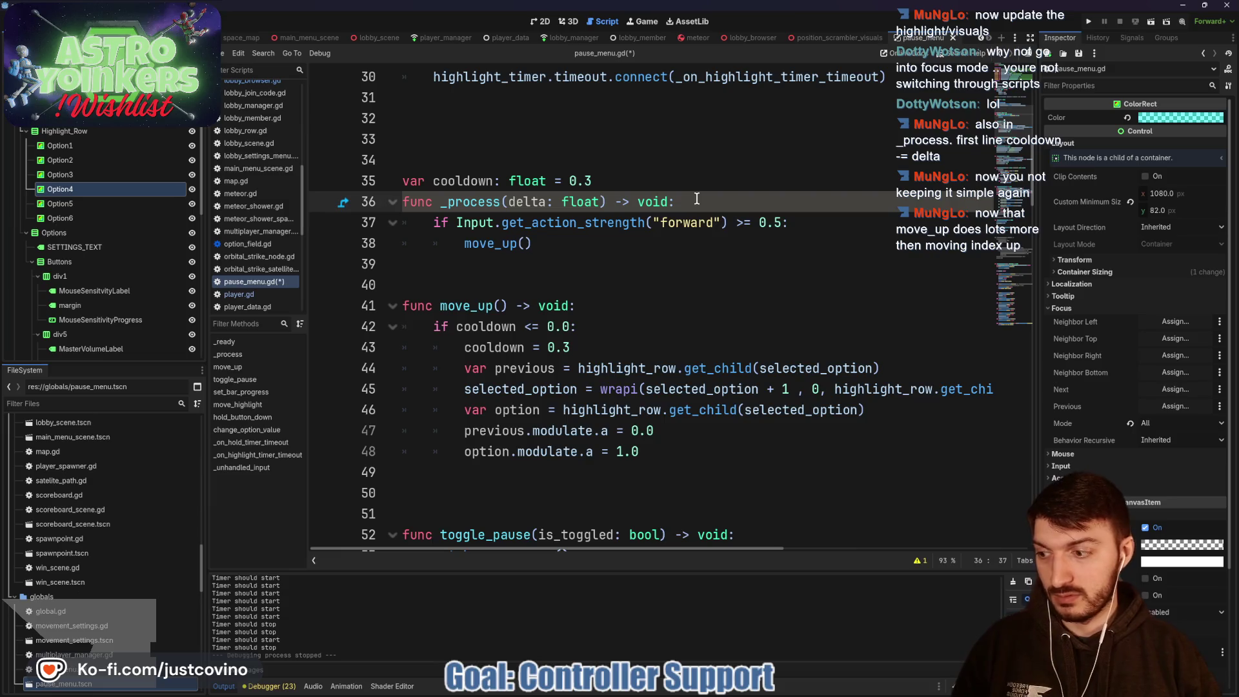
Step: Insert 'cooldown -= delta' as the first line of _process
key("Return")
type("cool")
key("Return")
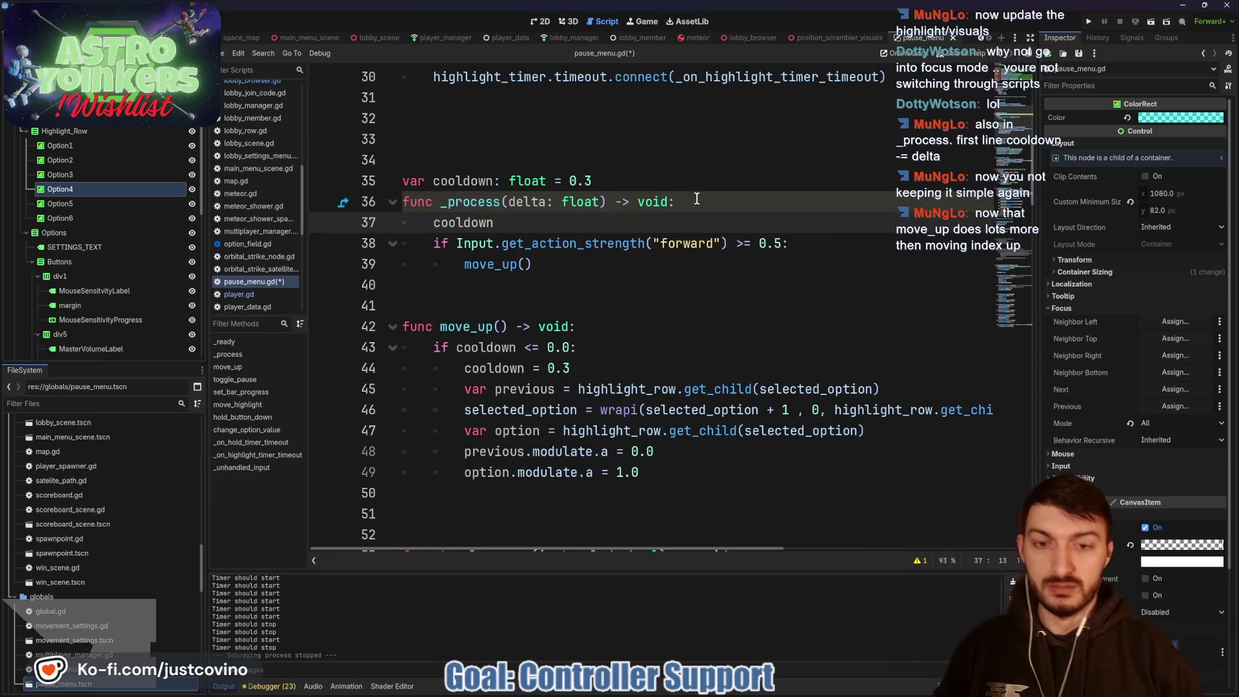
type(" -= delta")
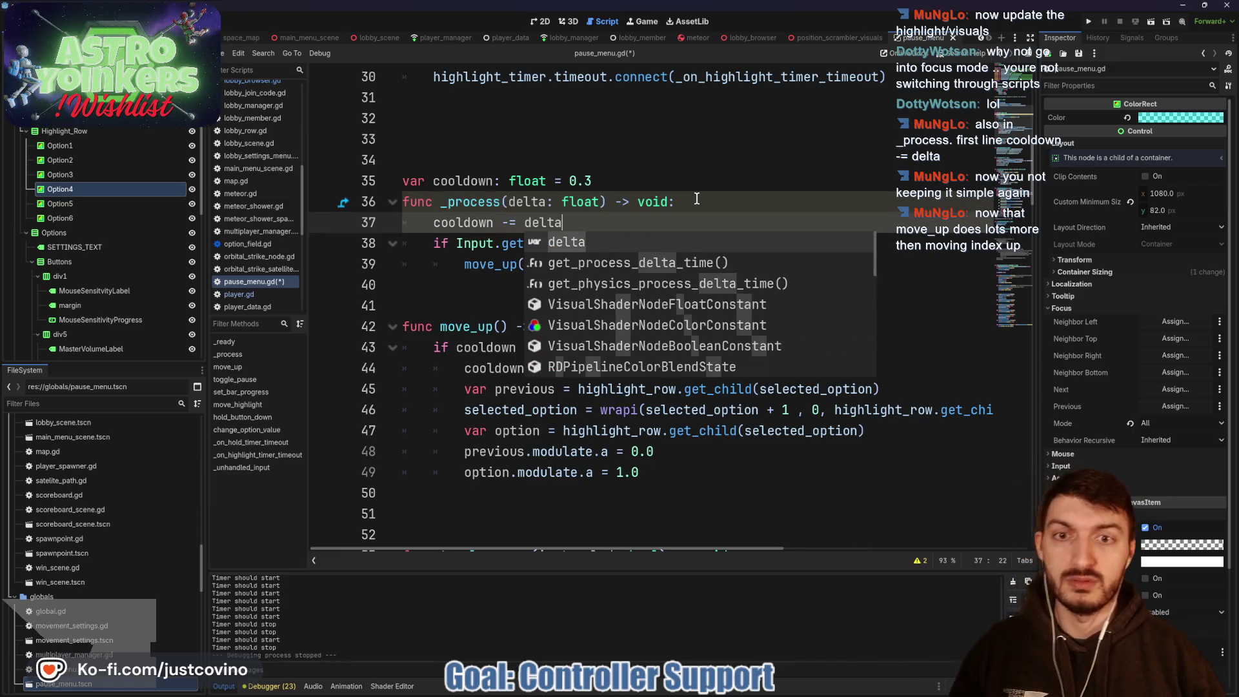
key("Escape")
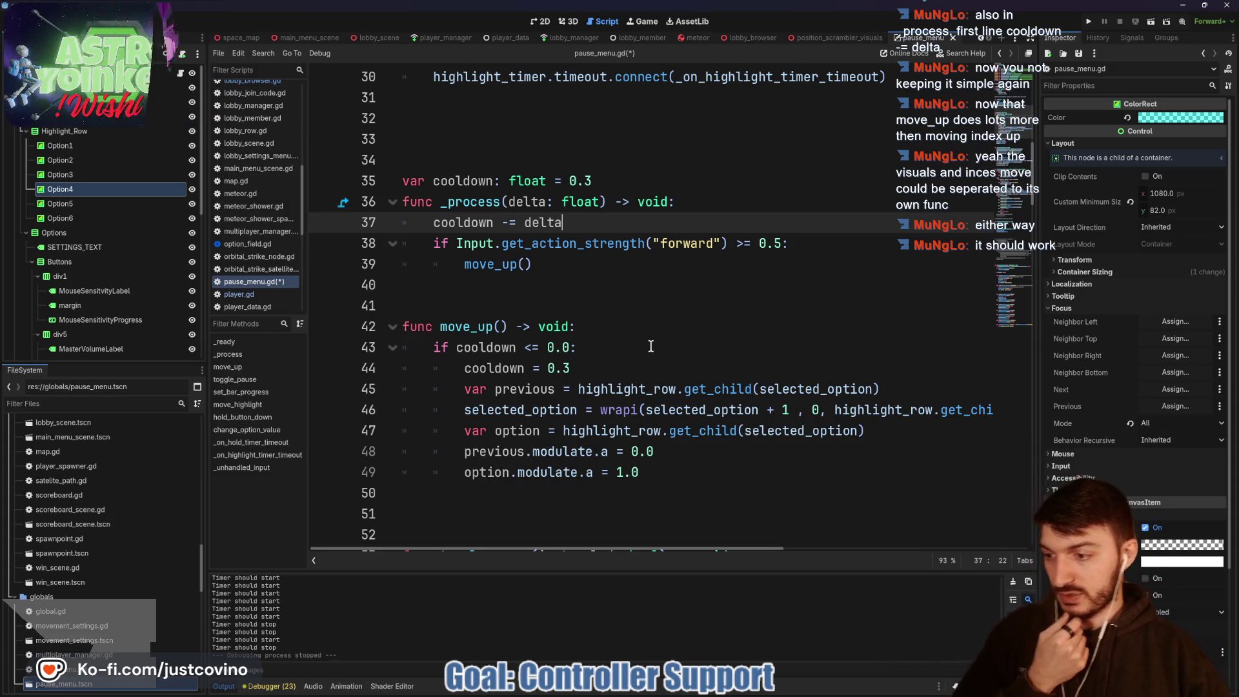
scroll(652, 354, "down", 1)
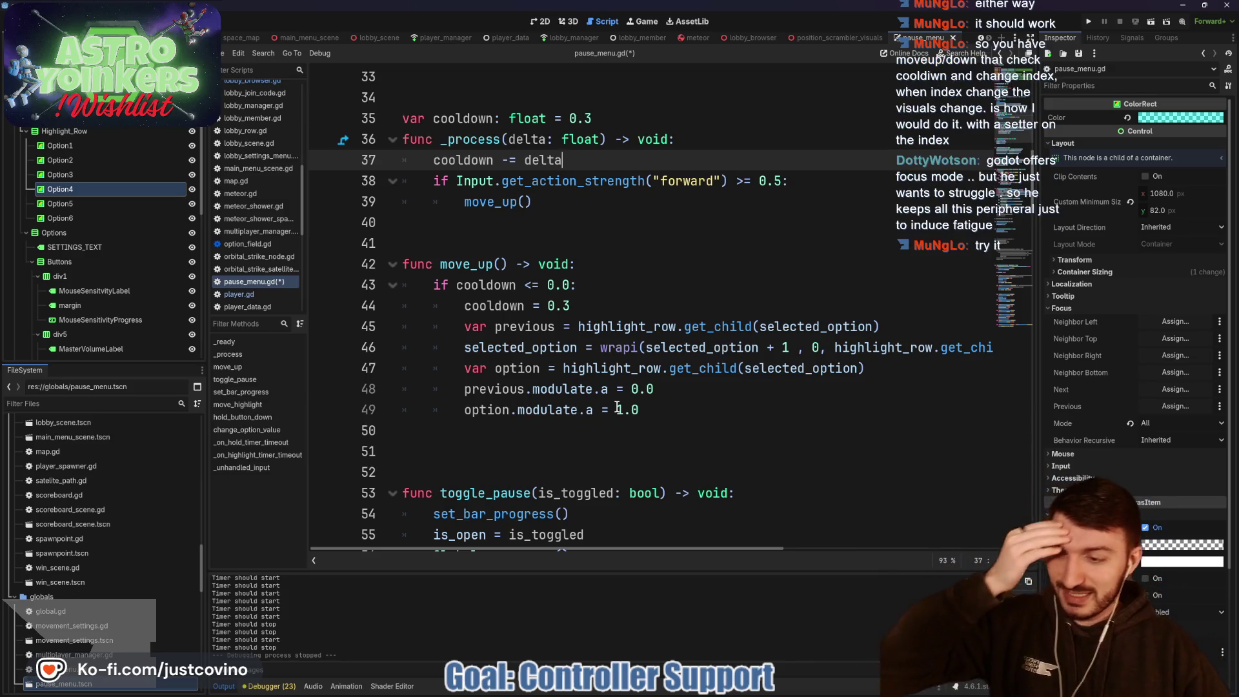
scroll(617, 406, "down", 12)
Step: Scroll through the _unhandled_input code in pause_menu.gd
scroll(613, 401, "down", 20)
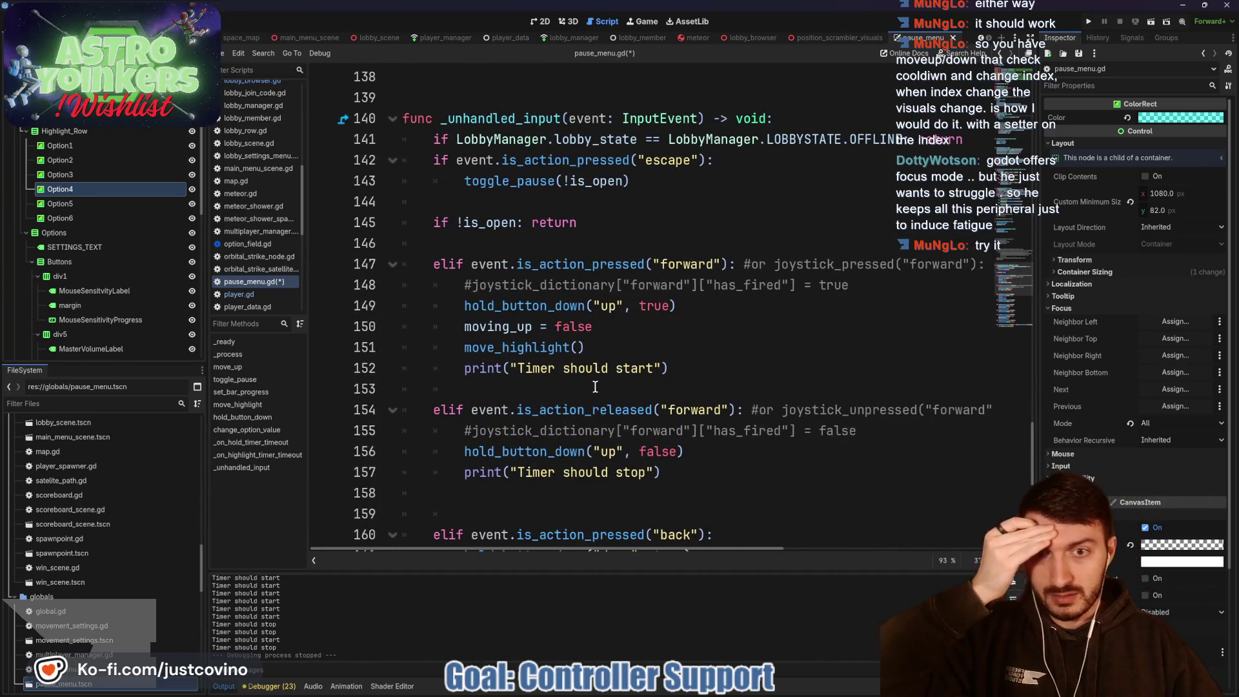
scroll(594, 381, "down", 3)
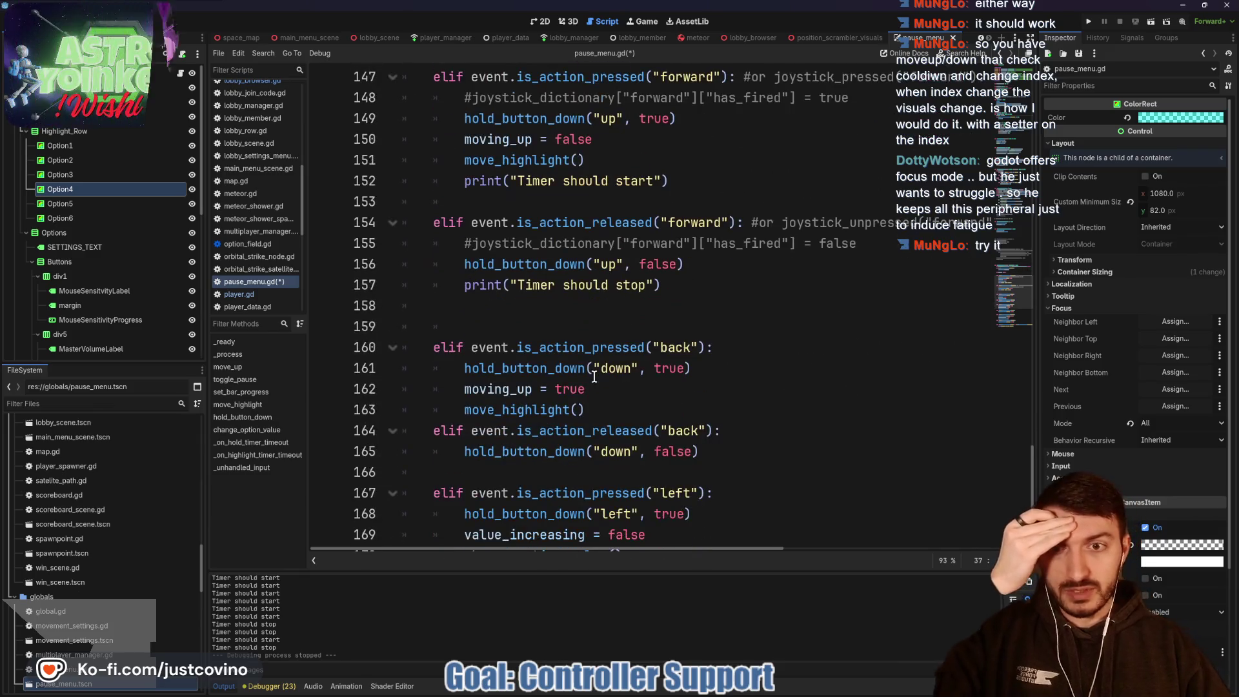
scroll(597, 383, "up", 11)
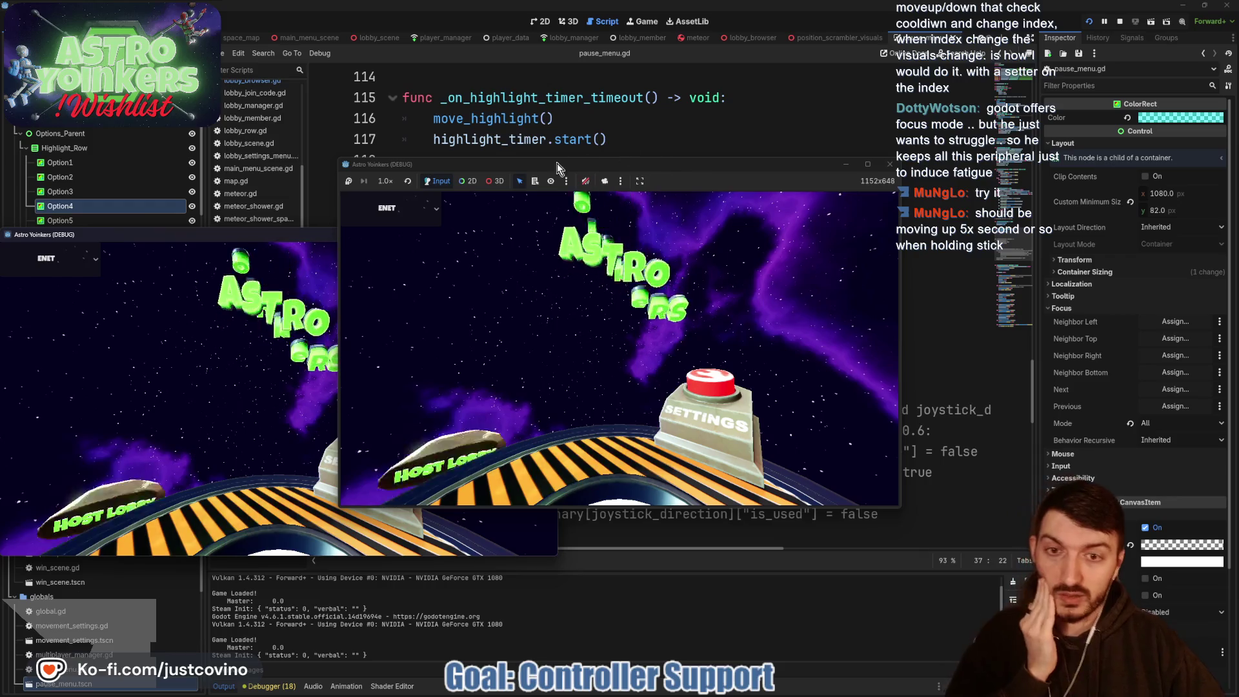
Step: Host a lobby, load the level, and open the in-game Settings pause menu
left_click(486, 276)
left_click(614, 310)
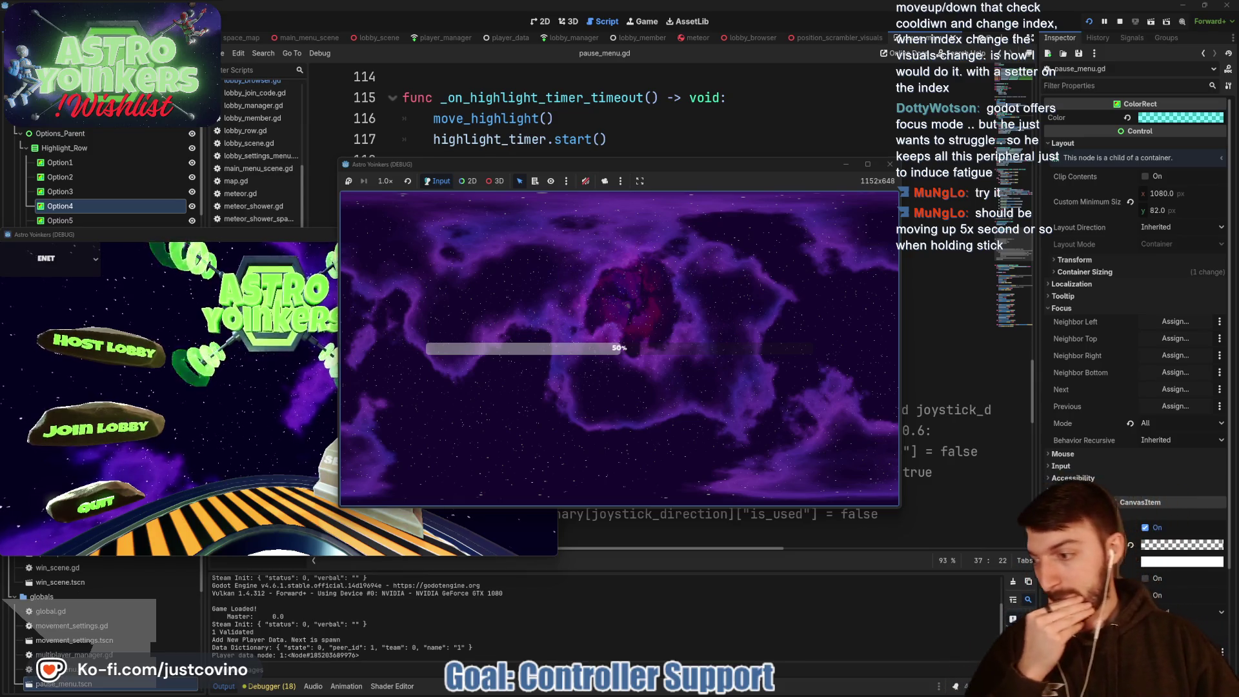
key("Escape")
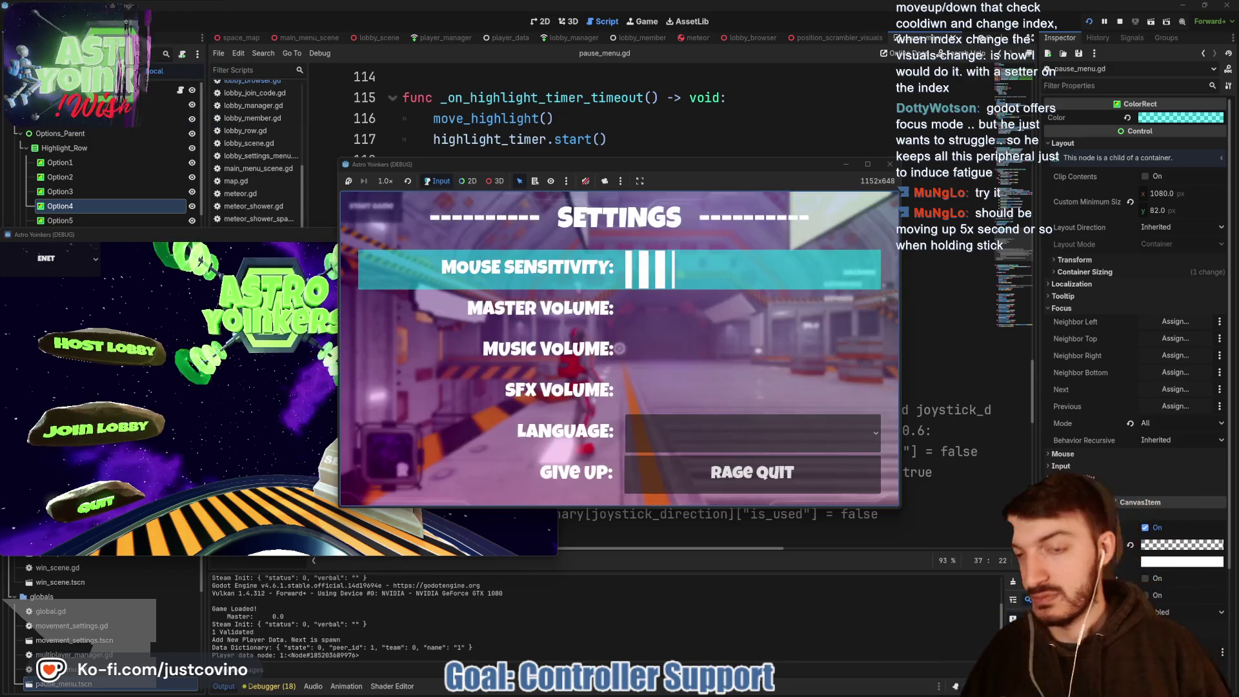
Step: Move the Settings highlight up and down, including wrap-around past Give Up, then stop the game
key("Down")
key("Down")
key("Down")
key("Up")
key("Up")
key("Up")
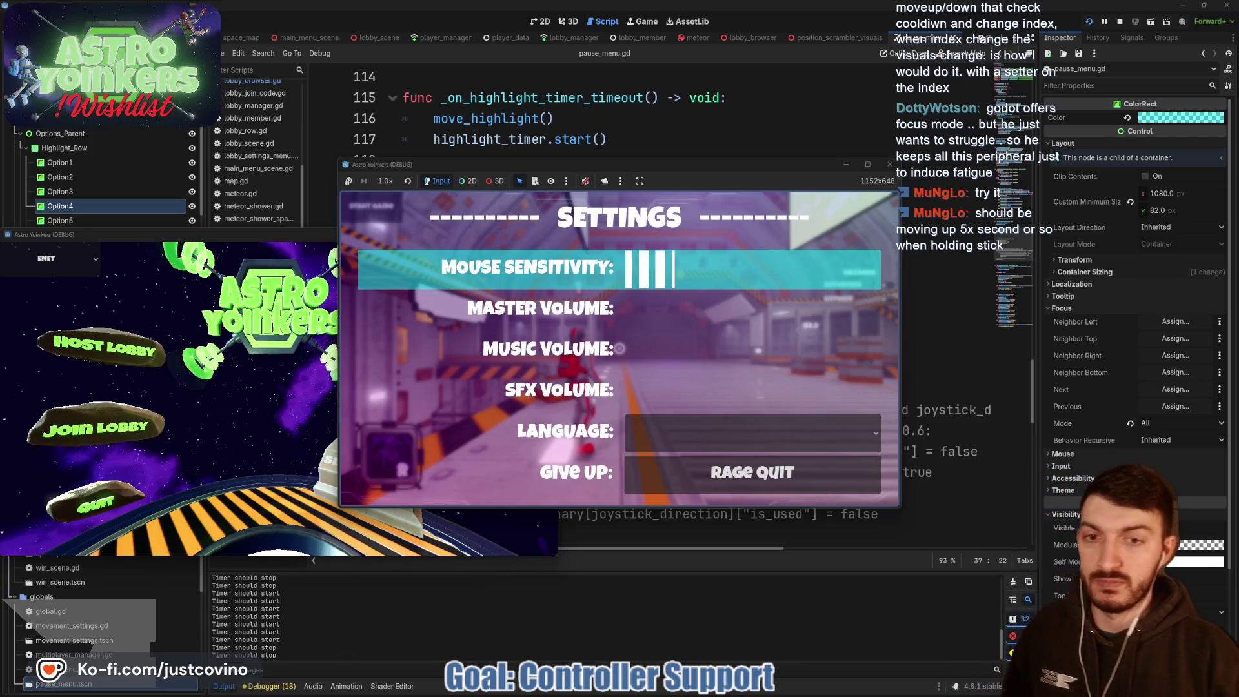
key("Down")
key("Down")
key("Down")
key("Up")
key("Up")
key("Down")
key("Up")
key("Up")
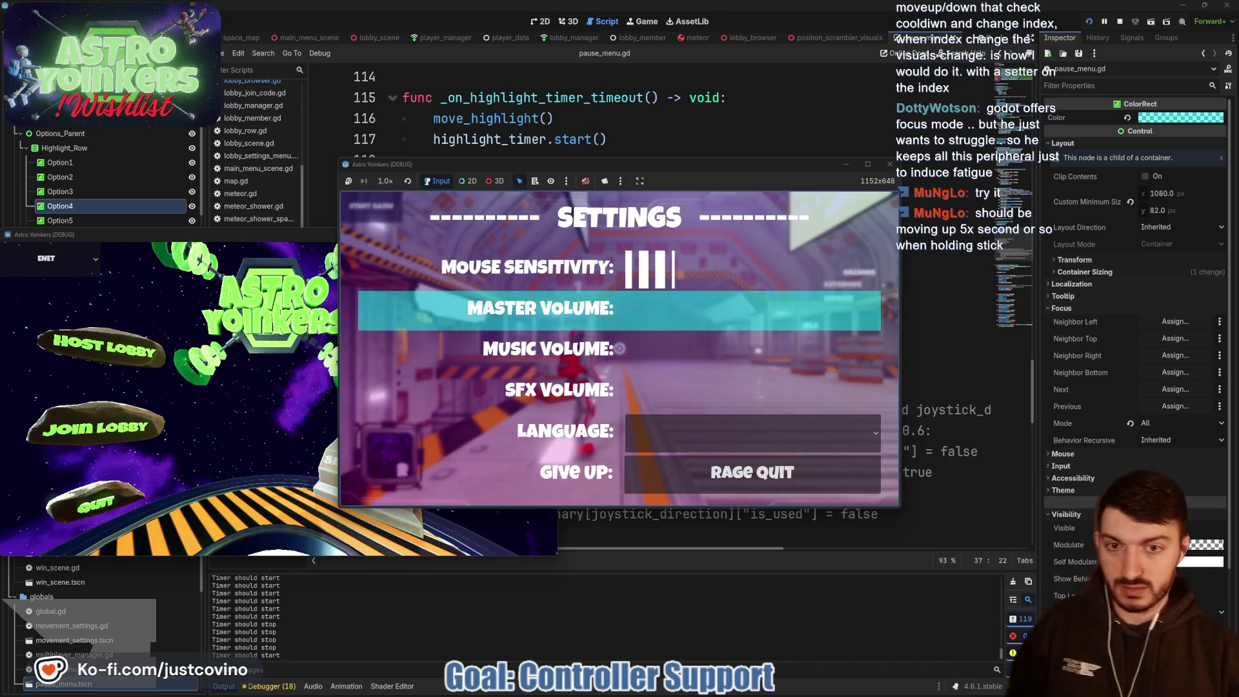
key("Up")
key("Up")
key("Down")
key("Down")
key("Up")
key("Up")
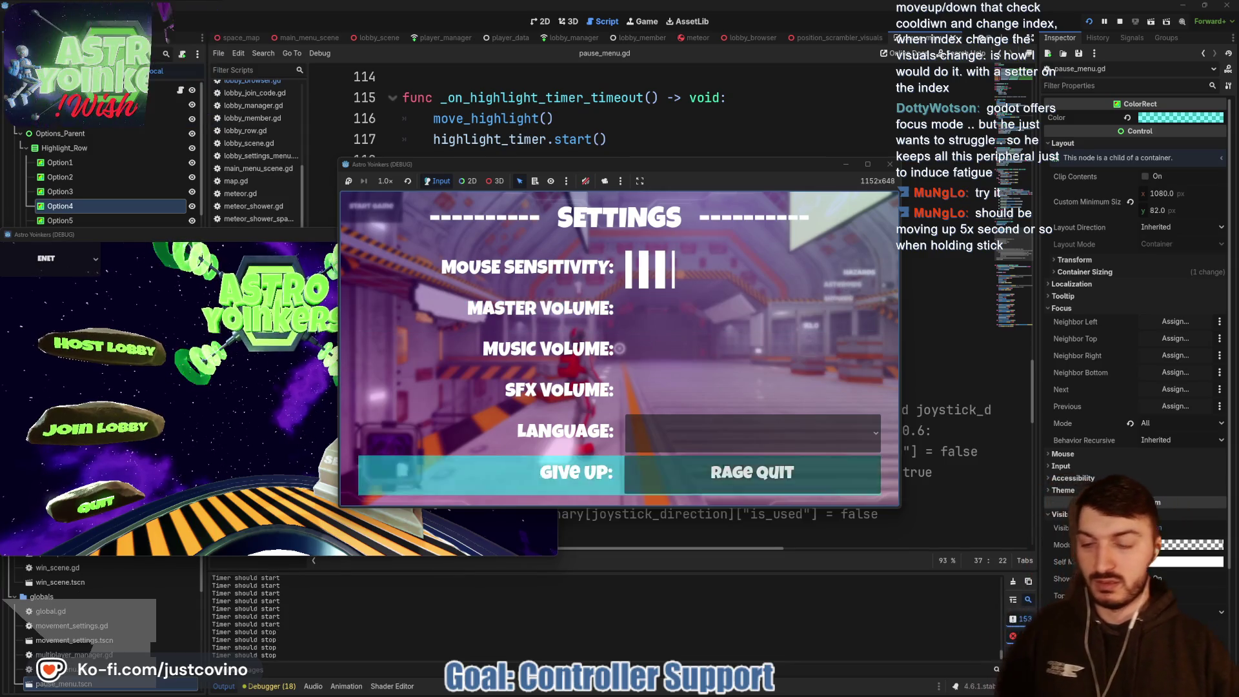
key("Up")
key("Down")
key("Down")
key("Down")
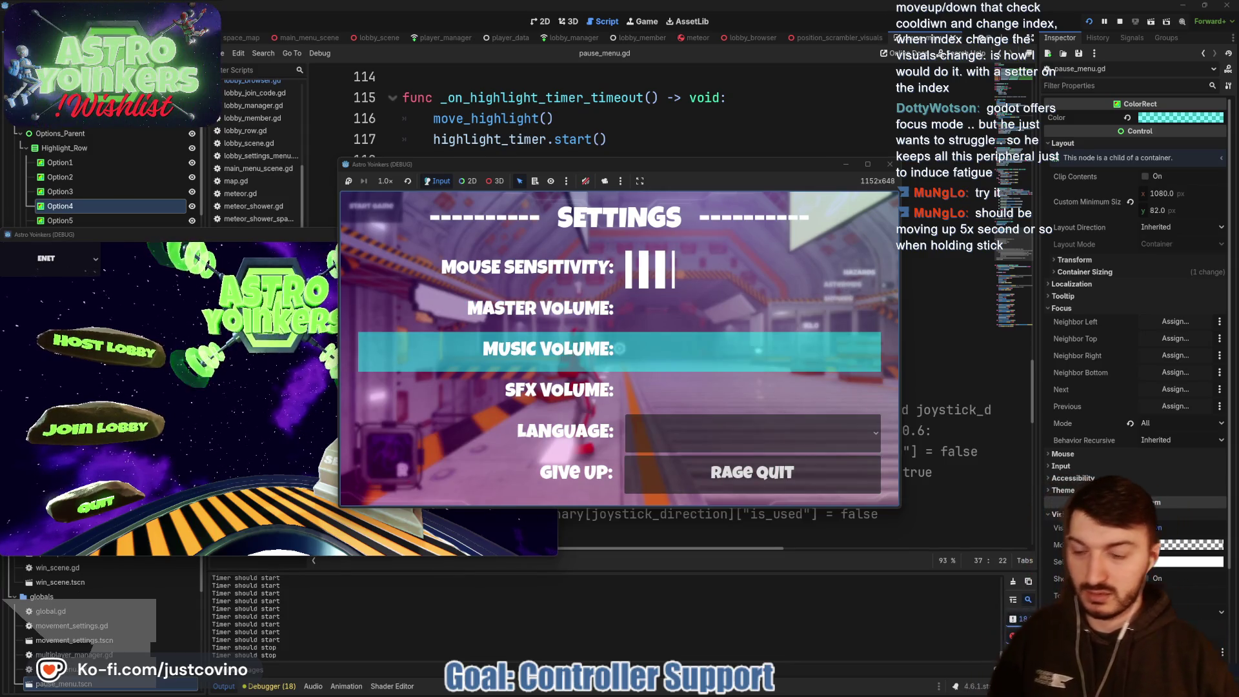
key("Down")
key("Down")
key("Down")
key("Down")
key("Down")
key("Down")
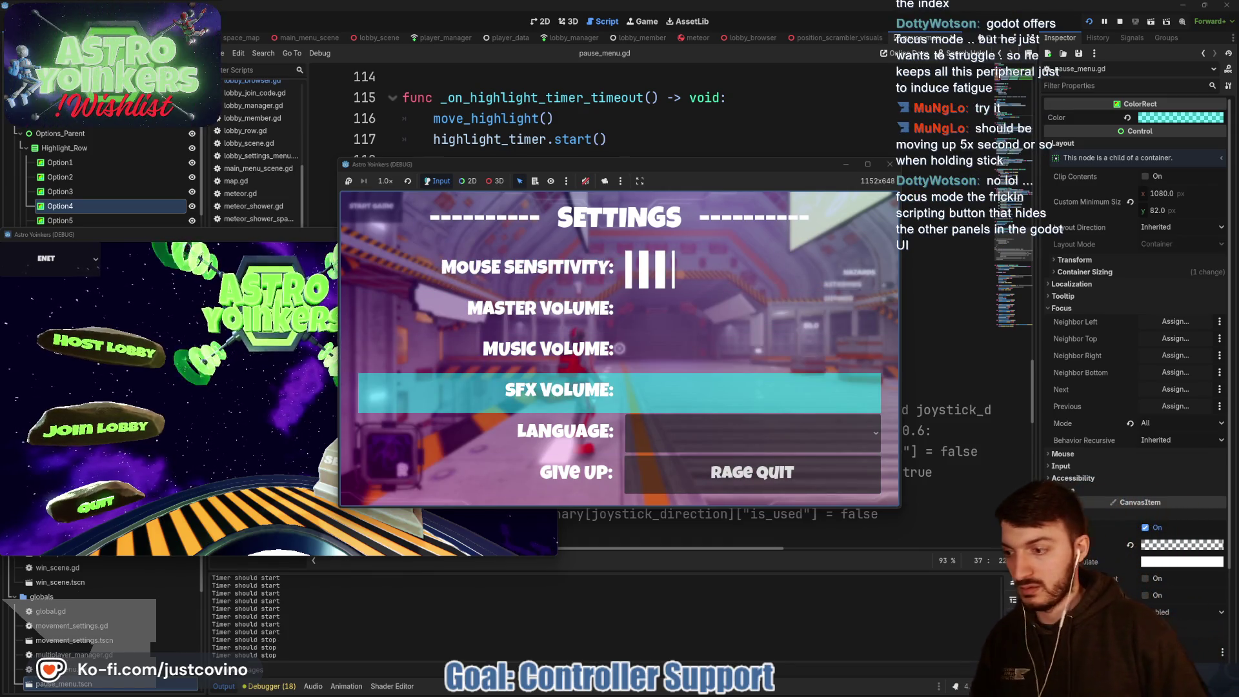
key("Up")
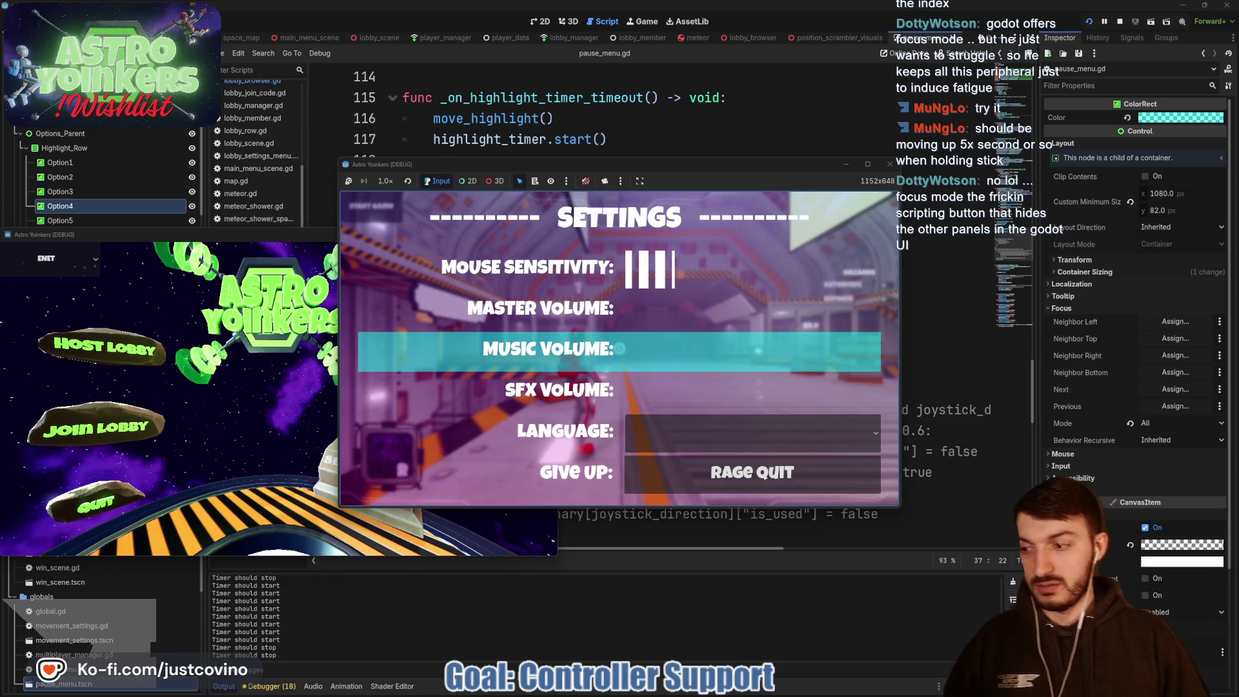
key("Up")
key("Up")
key("Up")
key("Down")
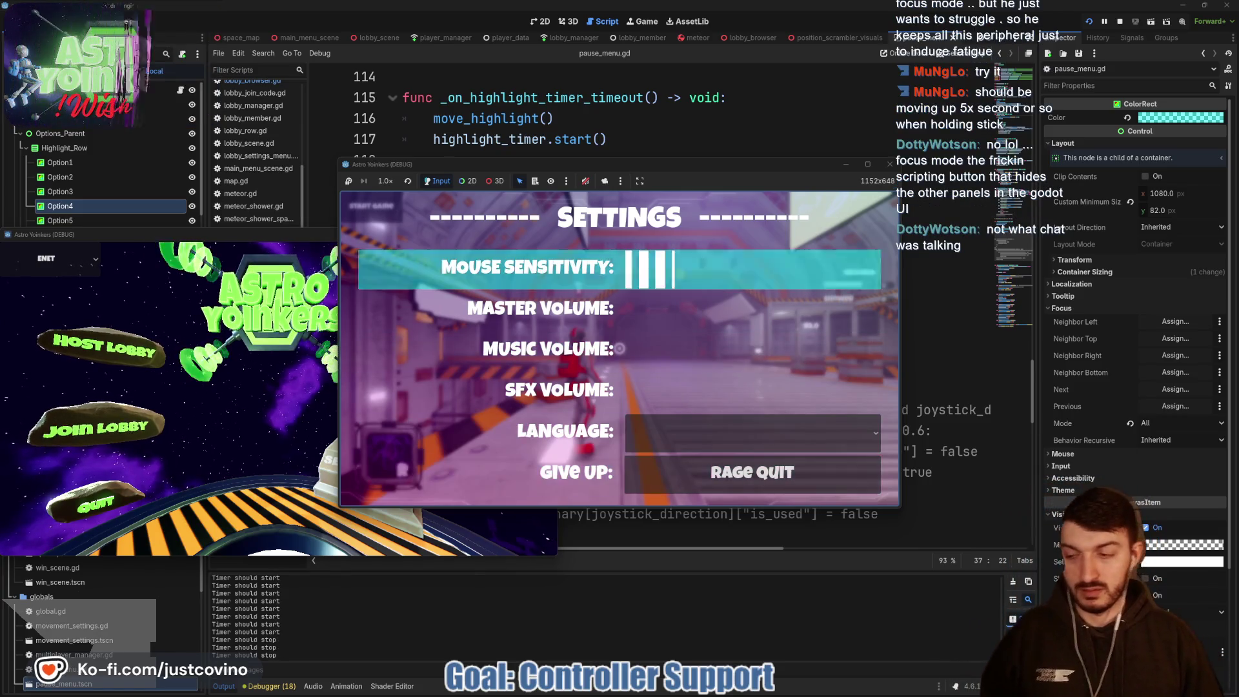
key("Down")
key("Down")
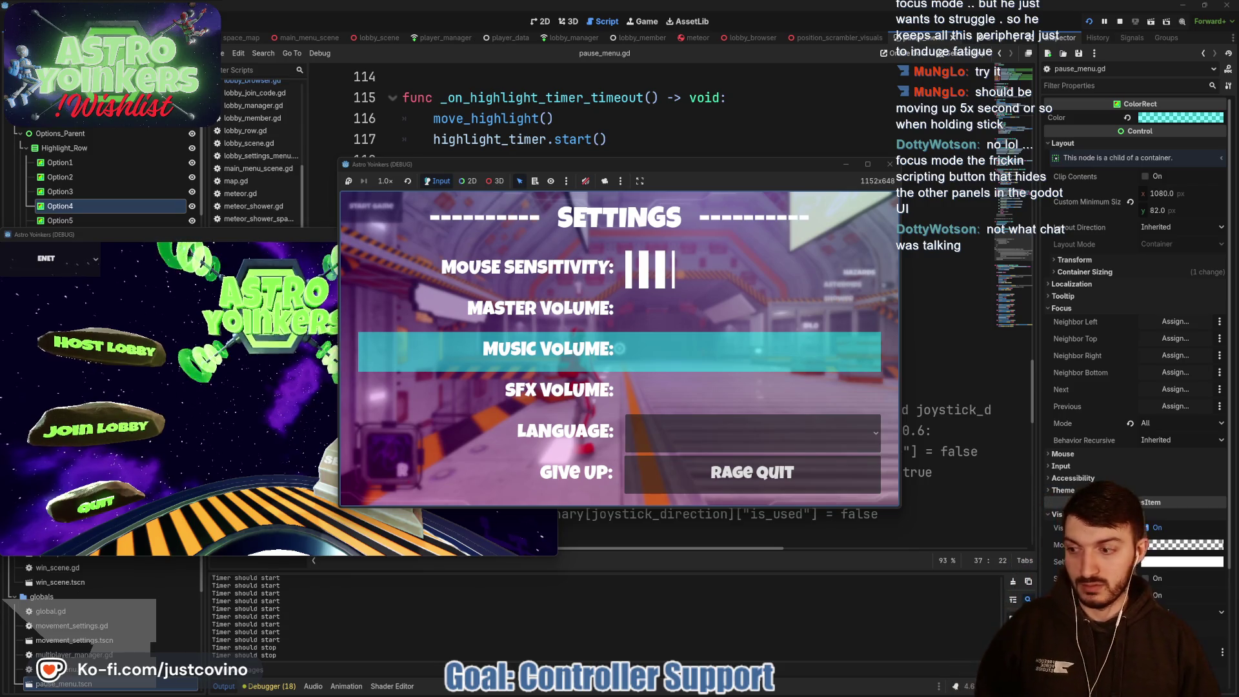
key("Down")
key("Down")
key("Up")
key("Up")
key("Up")
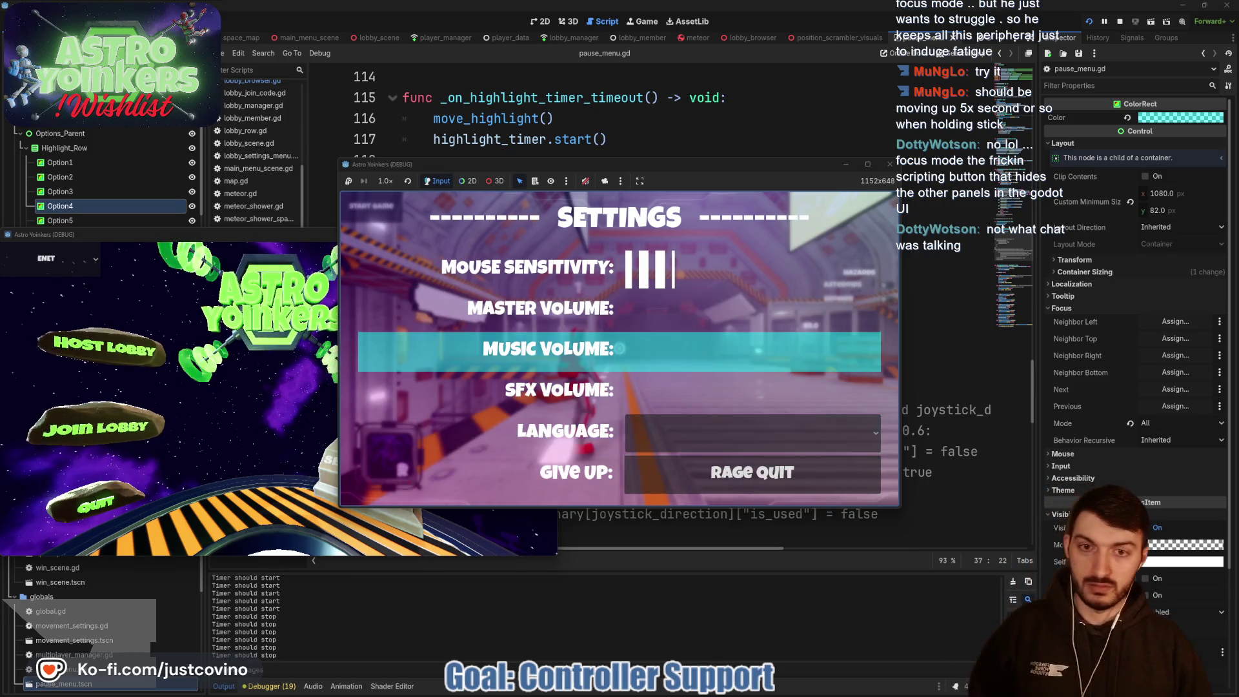
key("Down")
key("Down")
key("Up")
key("Up")
key("Down")
key("Up")
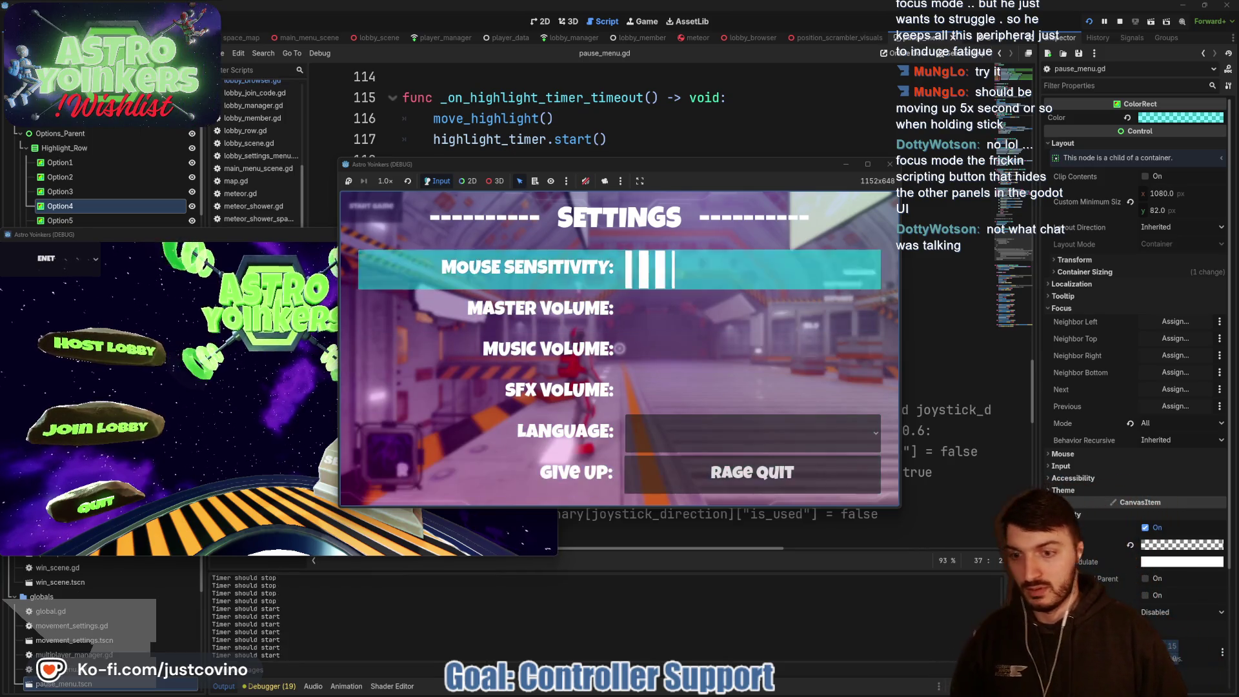
key("Down")
key("Down")
key("Down")
key("Down")
key("Down")
key("Up")
key("Up")
key("Up")
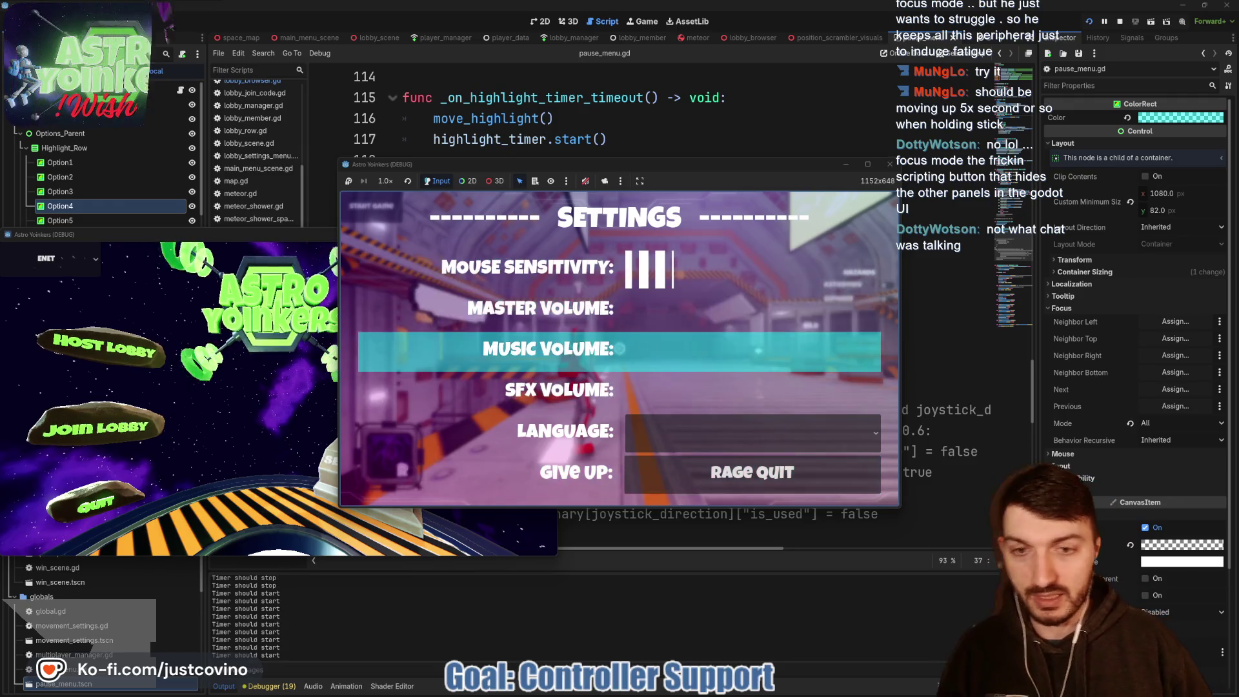
key("Down")
key("Down")
key("Down")
key("Up")
key("Up")
key("Up")
key("F8")
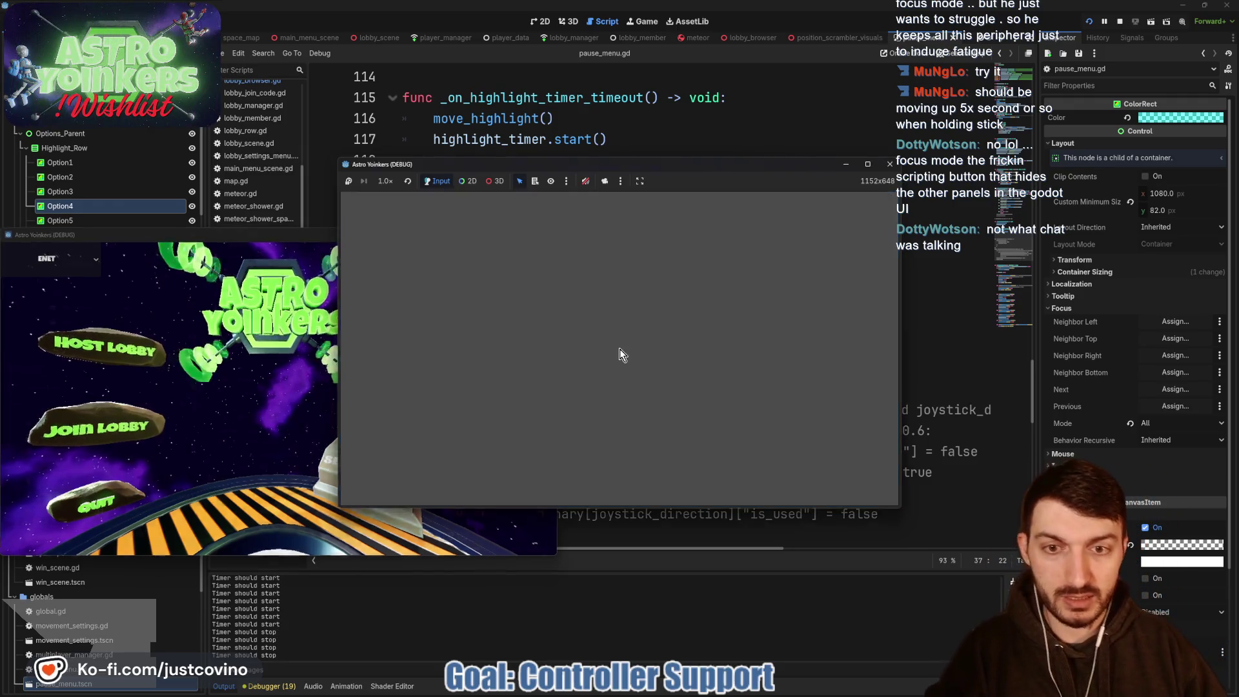
scroll(568, 315, "up", 19)
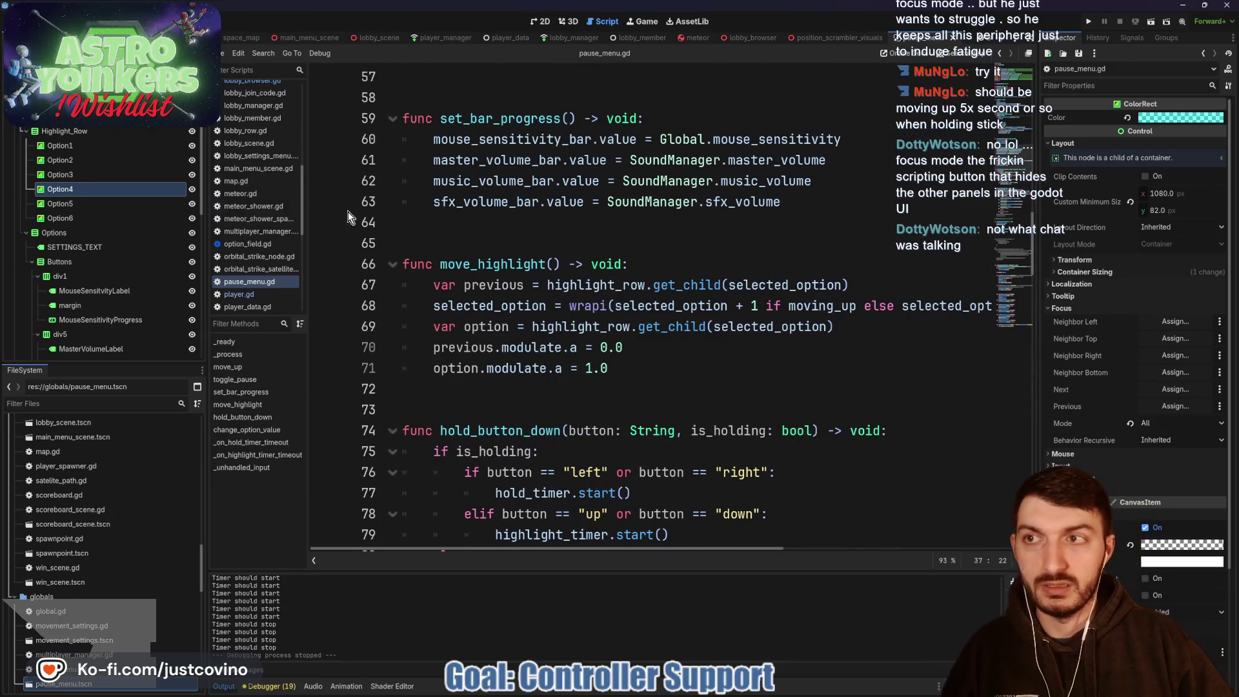
Step: Inspect the is_action_pressed forward check on line 147 and select the press/release blocks, lines 147–157
scroll(590, 276, "down", 20)
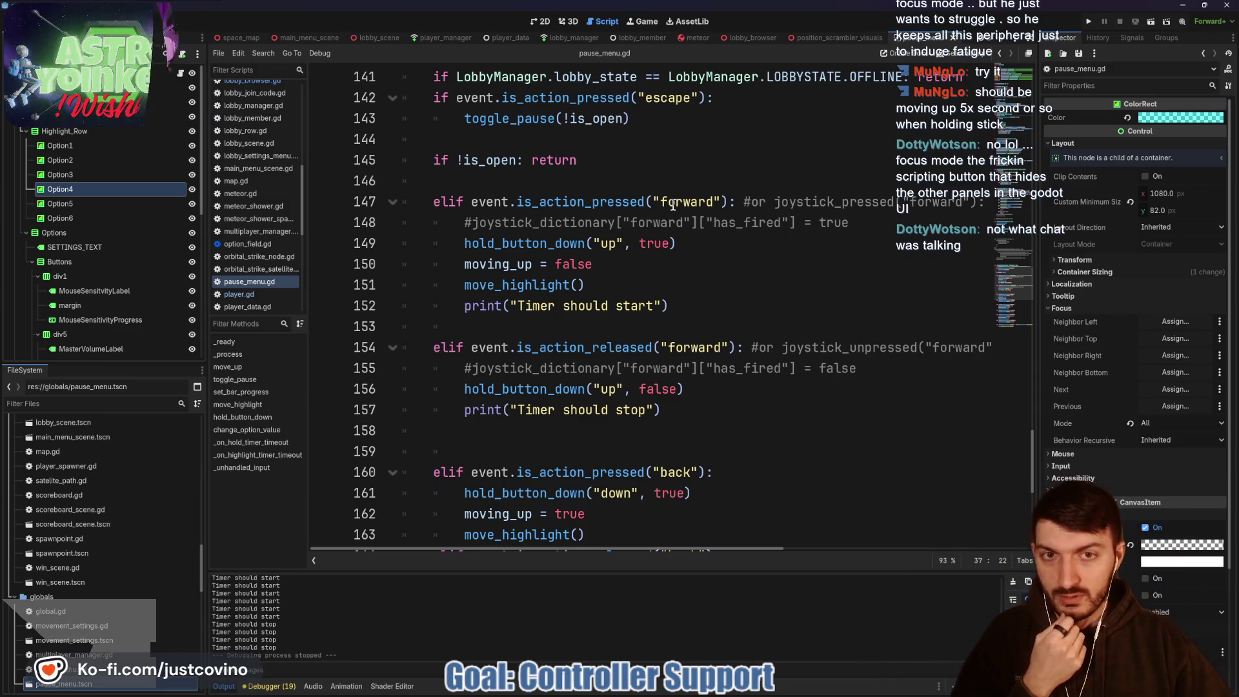
left_click(584, 202)
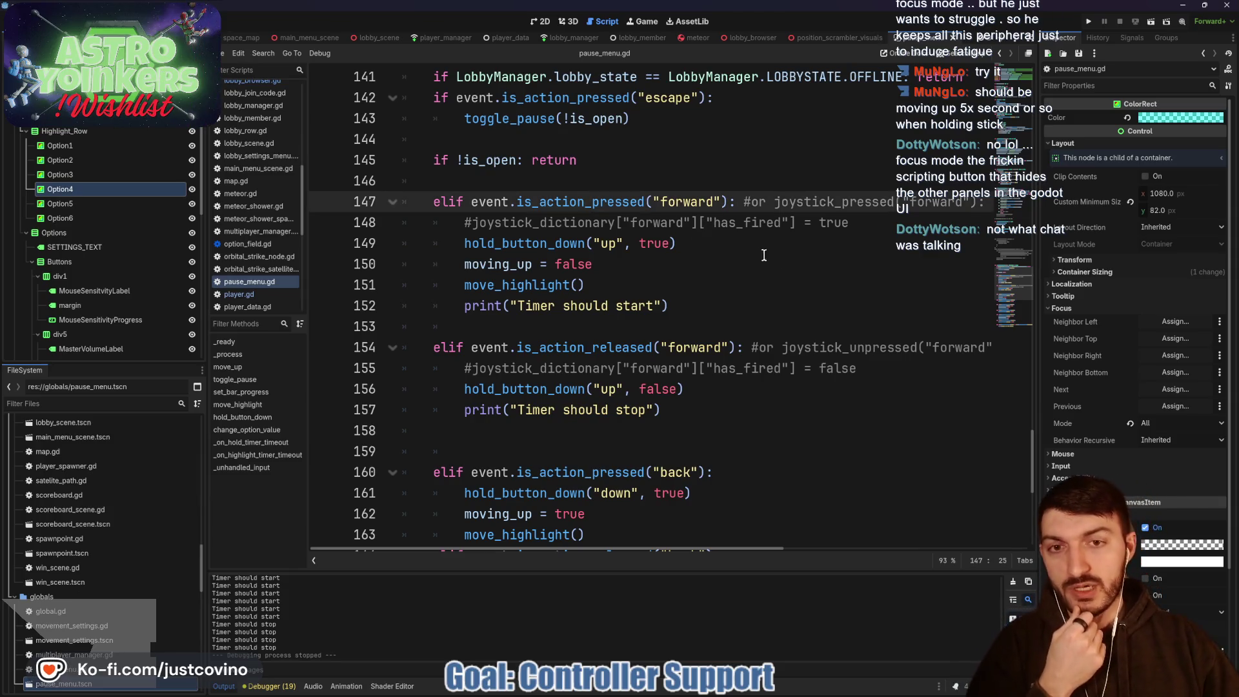
double_click(636, 202)
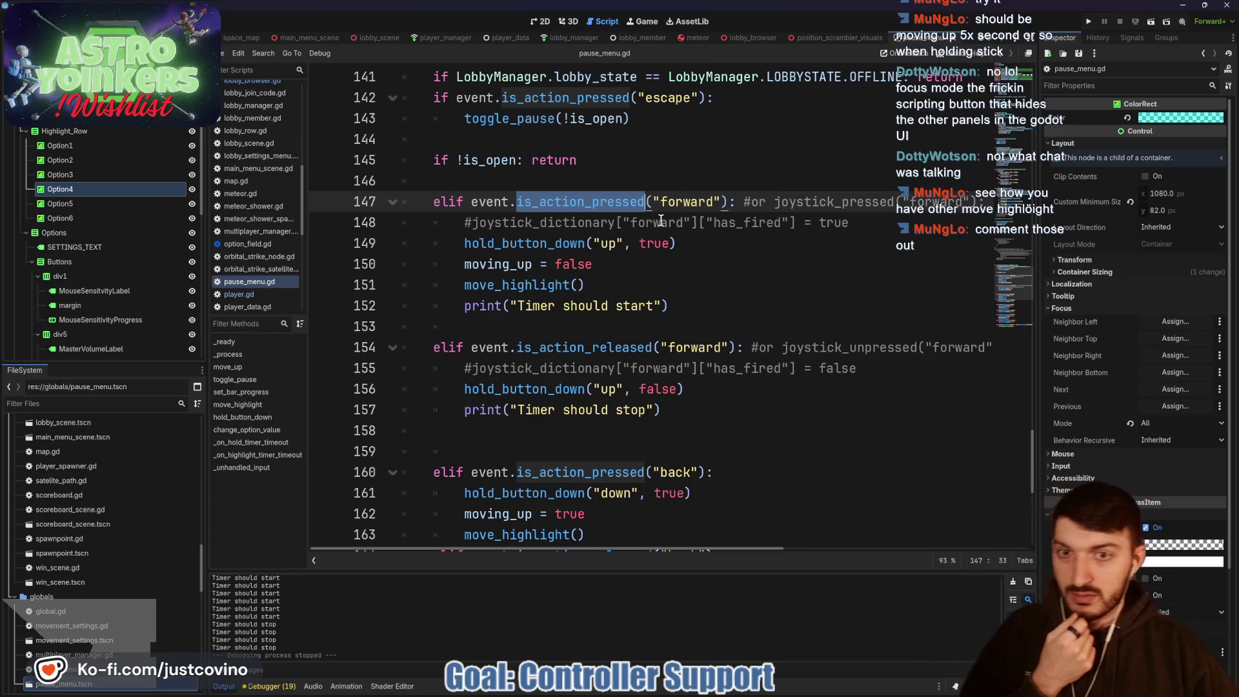
scroll(648, 259, "up", 1)
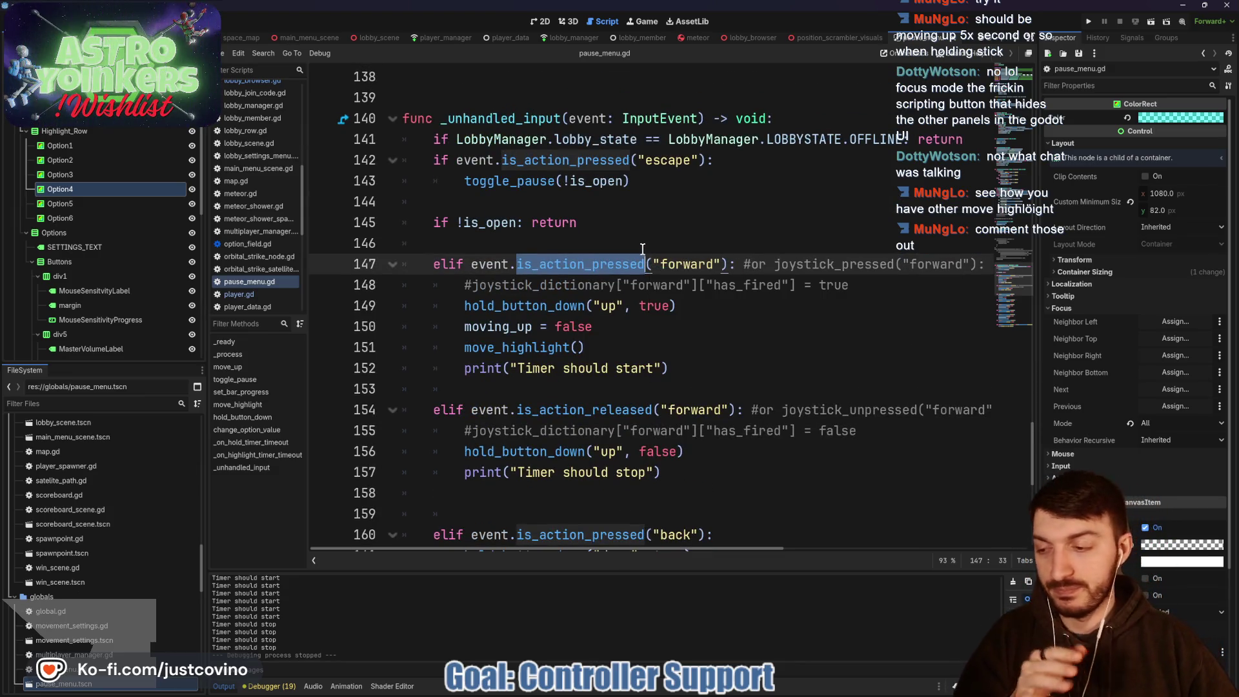
scroll(584, 224, "down", 1)
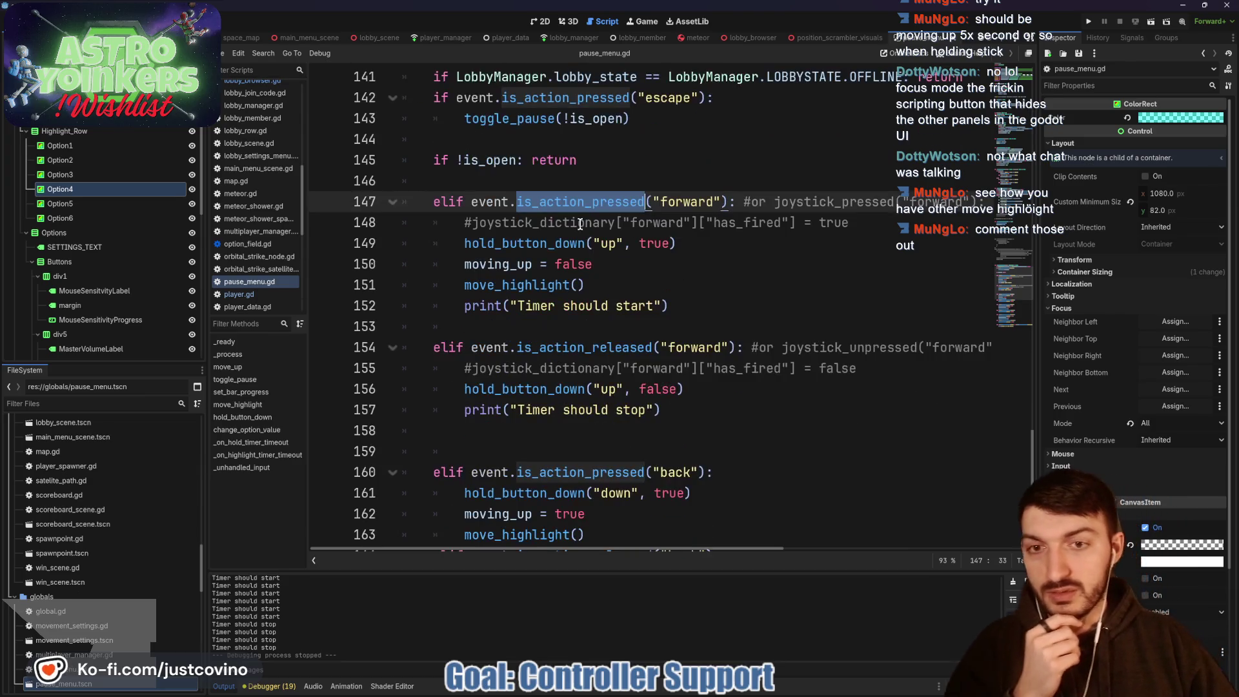
left_click(691, 314)
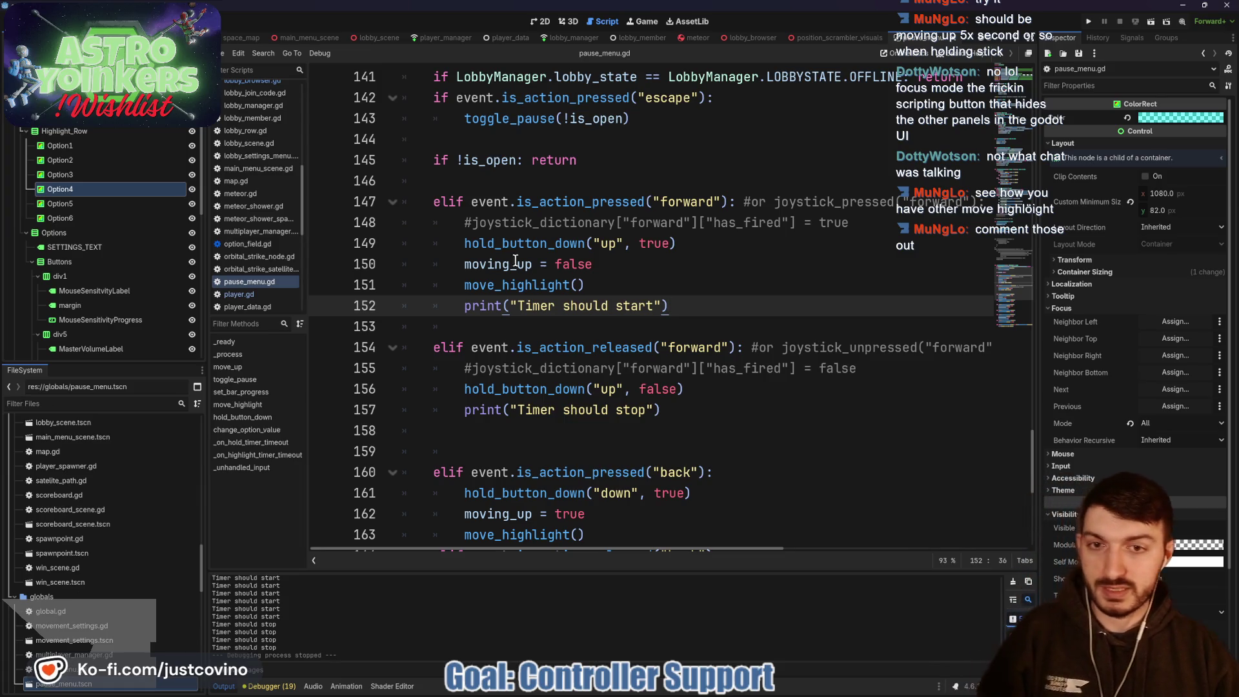
left_click_drag(681, 409, 403, 205)
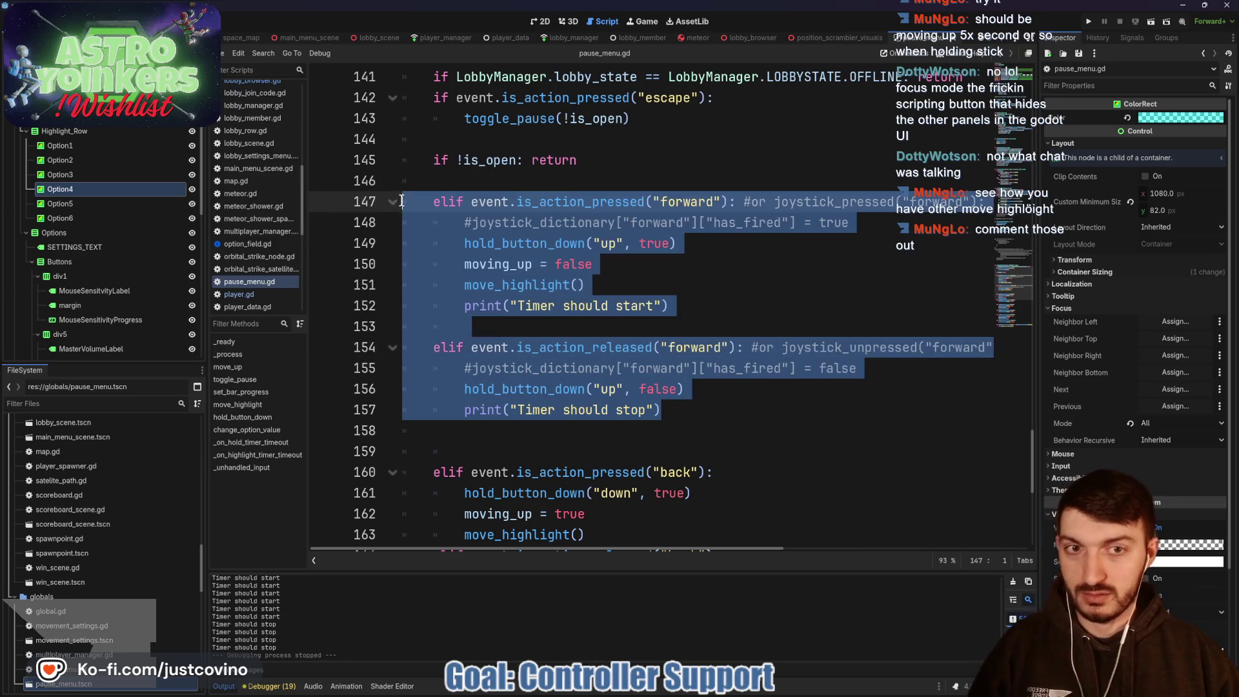
Step: Delete the joystick comments from the forward press and release blocks
mouse_move(850, 223)
left_mouse_down()
mouse_move(478, 222)
mouse_move(737, 201)
left_mouse_up()
key("BackSpace")
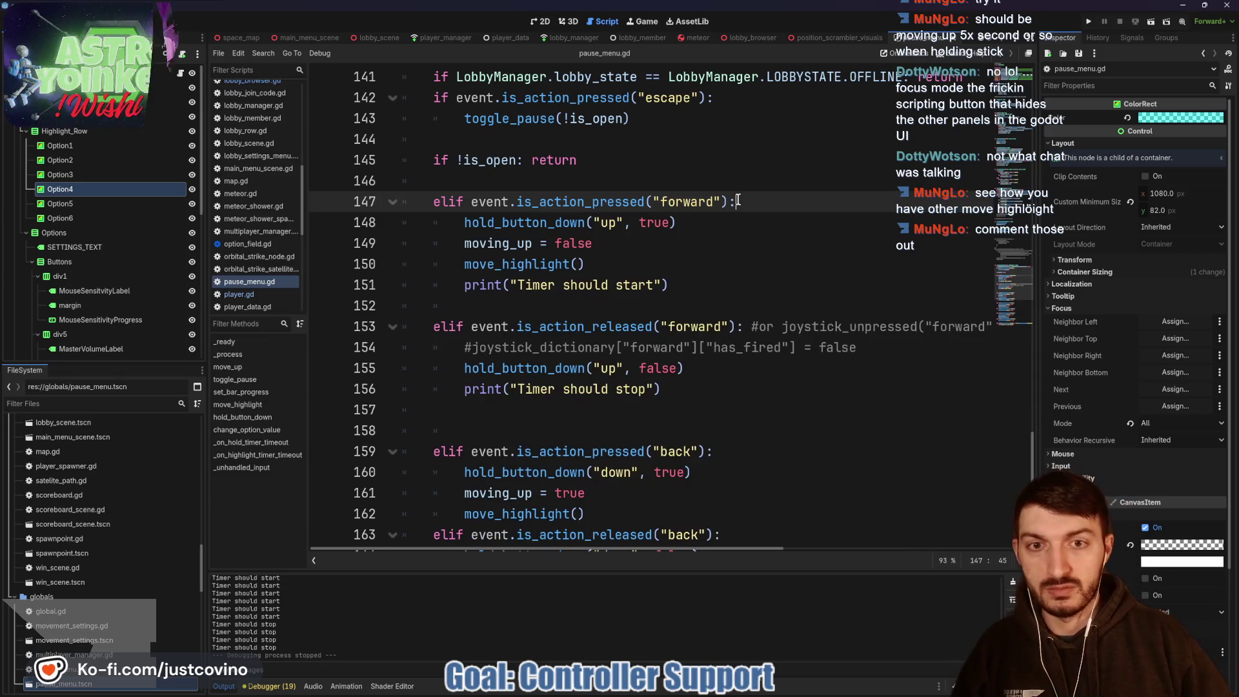
left_click(860, 348)
left_click_drag(859, 348, 735, 323)
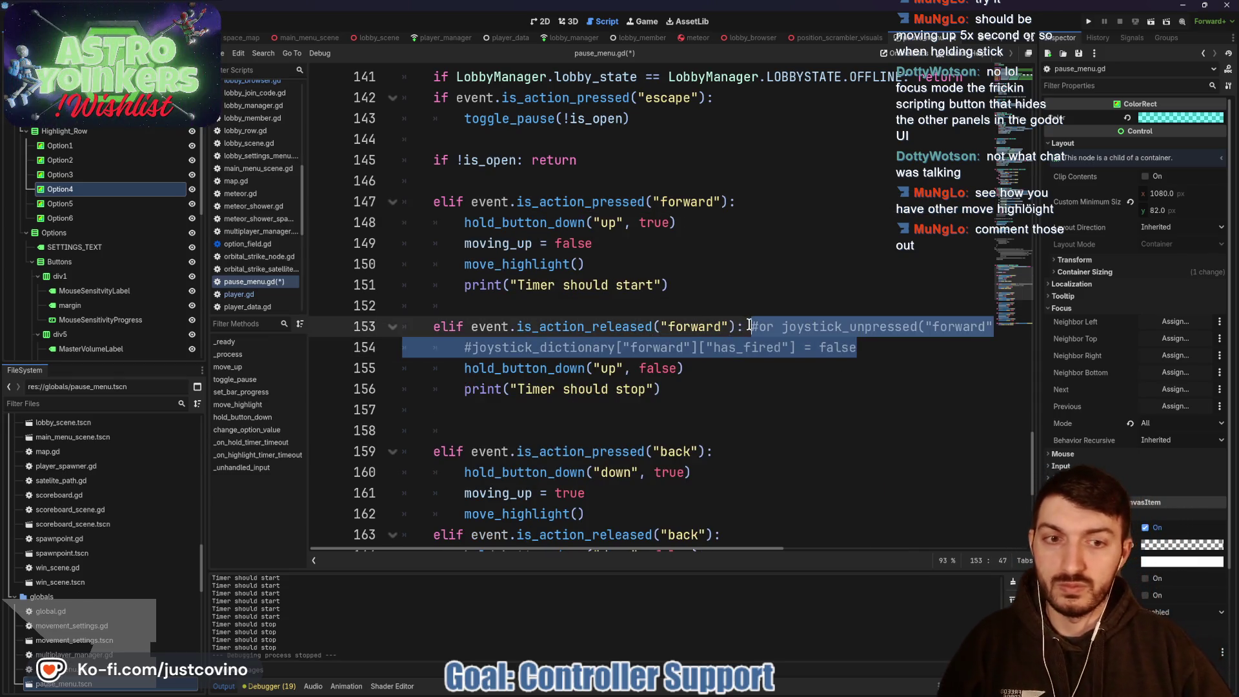
key("BackSpace")
Step: Comment out lines 147–155, save pause_menu.gd, and run the project
mouse_move(710, 369)
left_mouse_down()
mouse_move(404, 326)
mouse_move(404, 201)
left_mouse_up()
key("ctrl+k")
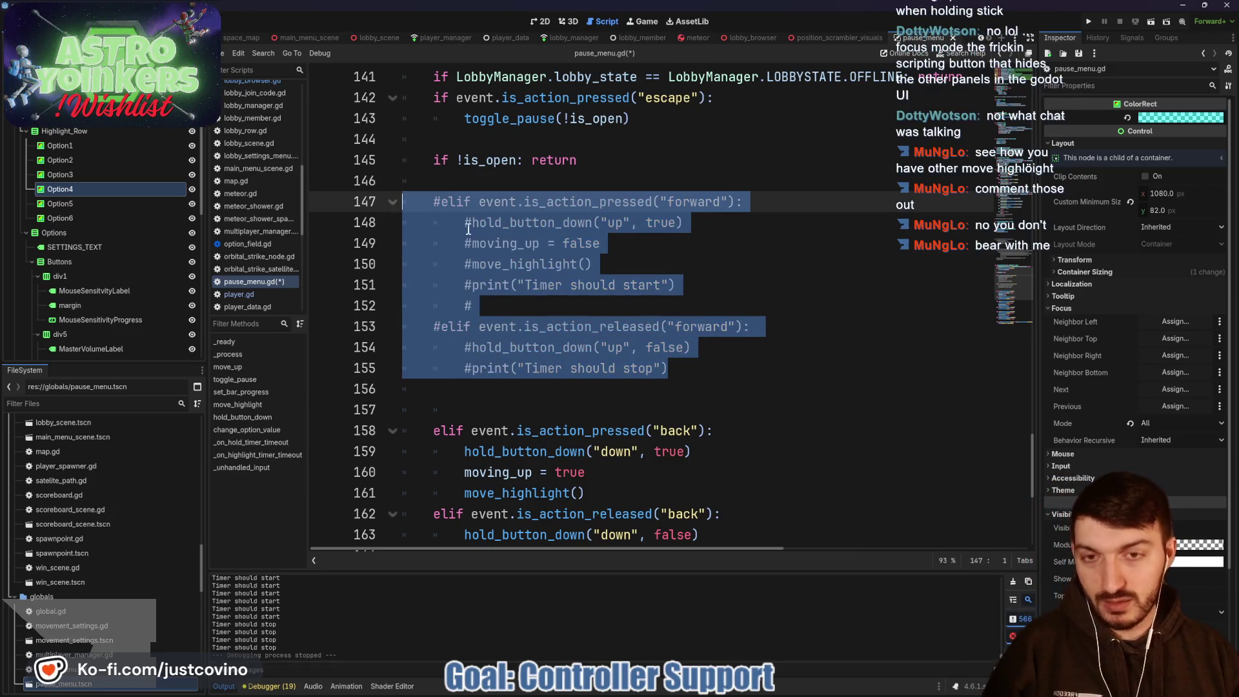
left_click(711, 263)
key("ctrl+s")
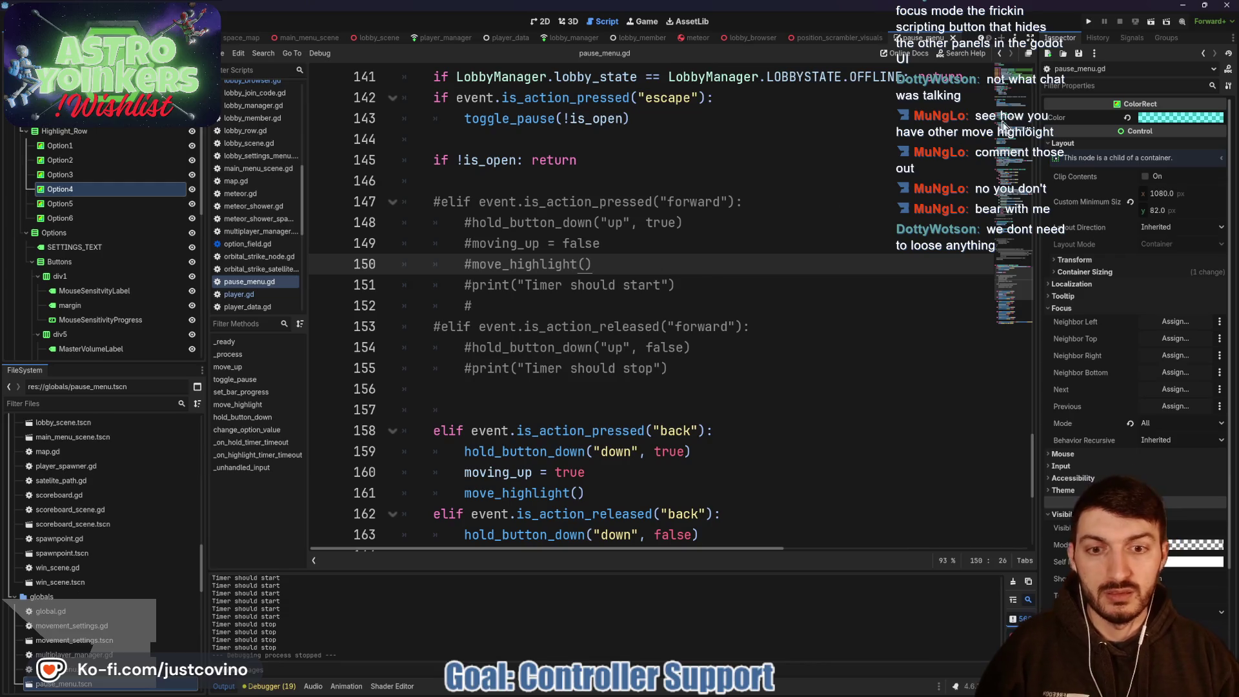
left_click(1087, 22)
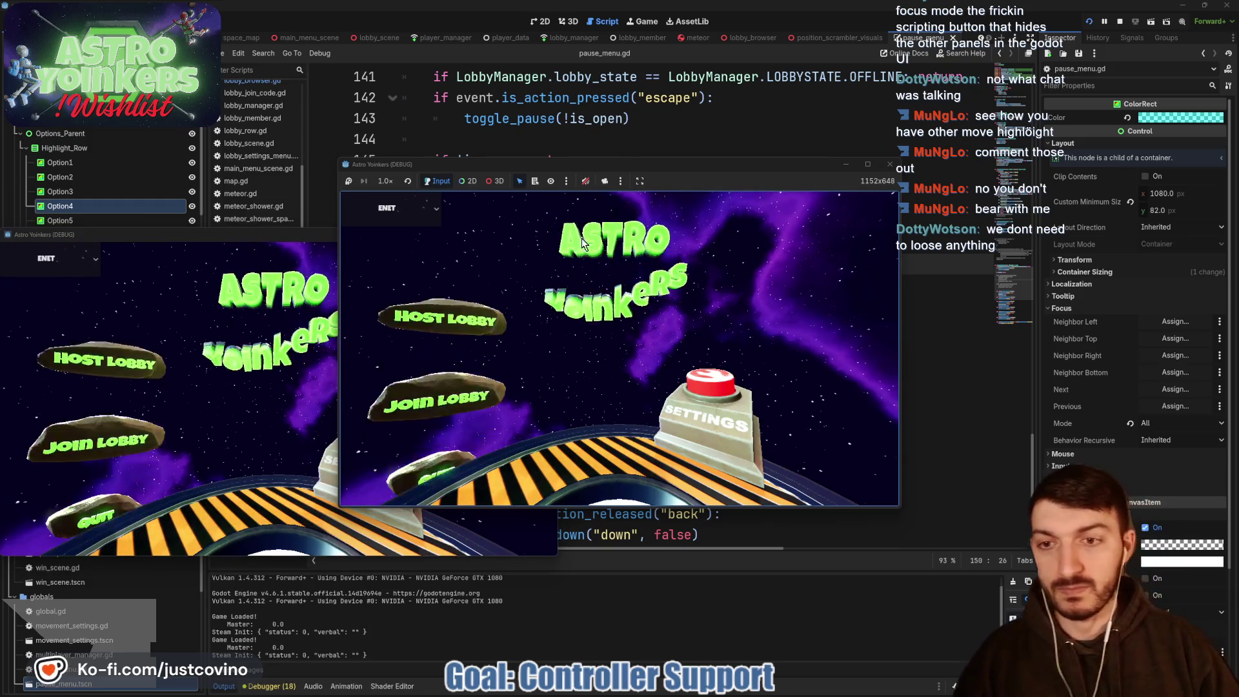
Step: Host a private lobby and open the Settings pause menu in the game
left_click(463, 271)
left_click(552, 295)
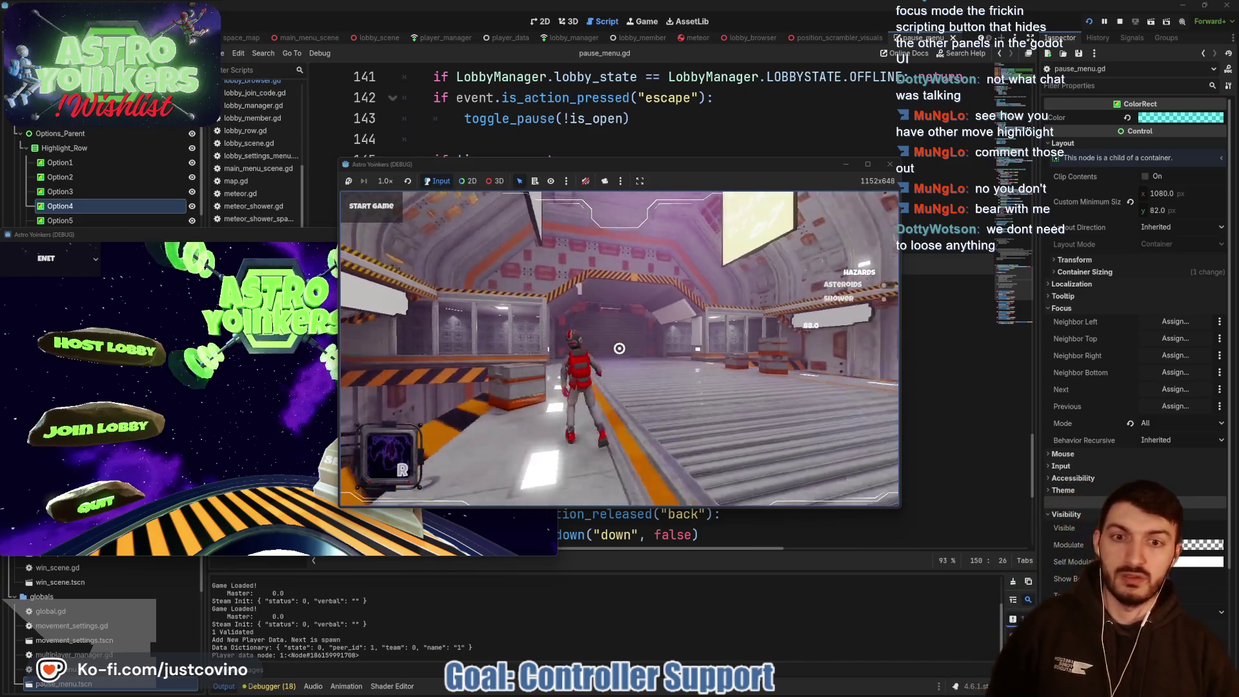
key("Escape")
key("Down")
Step: Cycle the Settings highlight down through every row, wrapping from Give Up back to the top
key("Down")
key("Down")
key("Down")
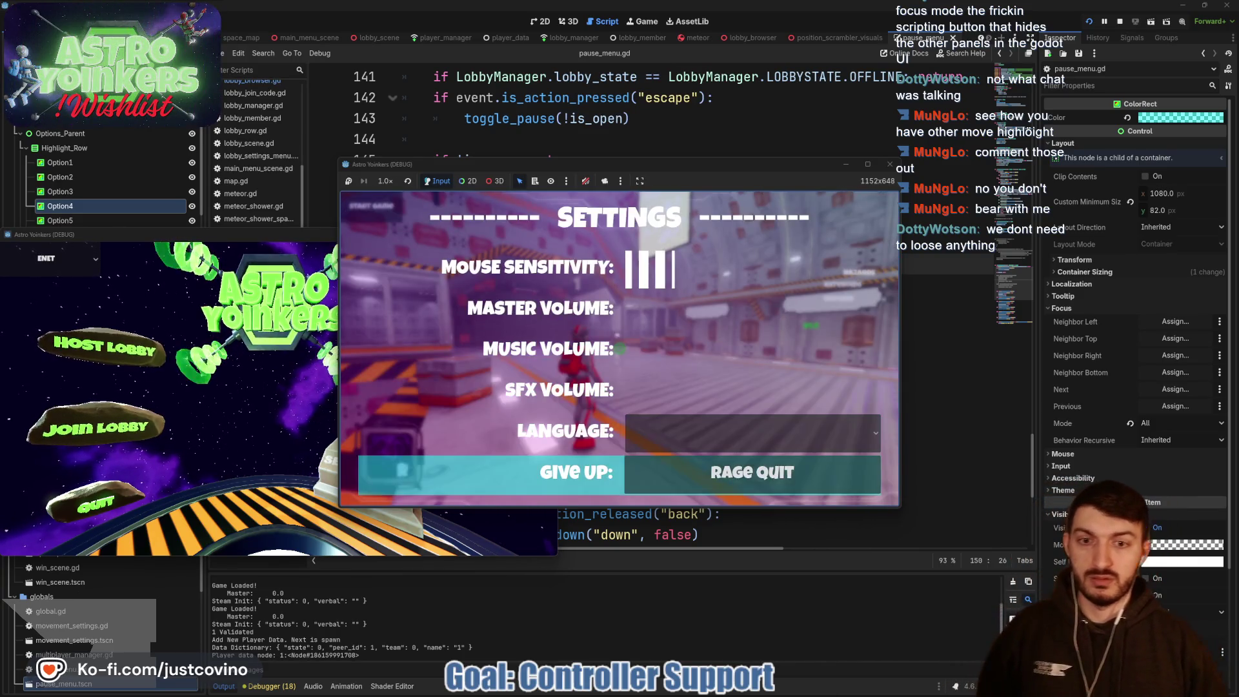
key("Down")
key("Down")
key("Down")
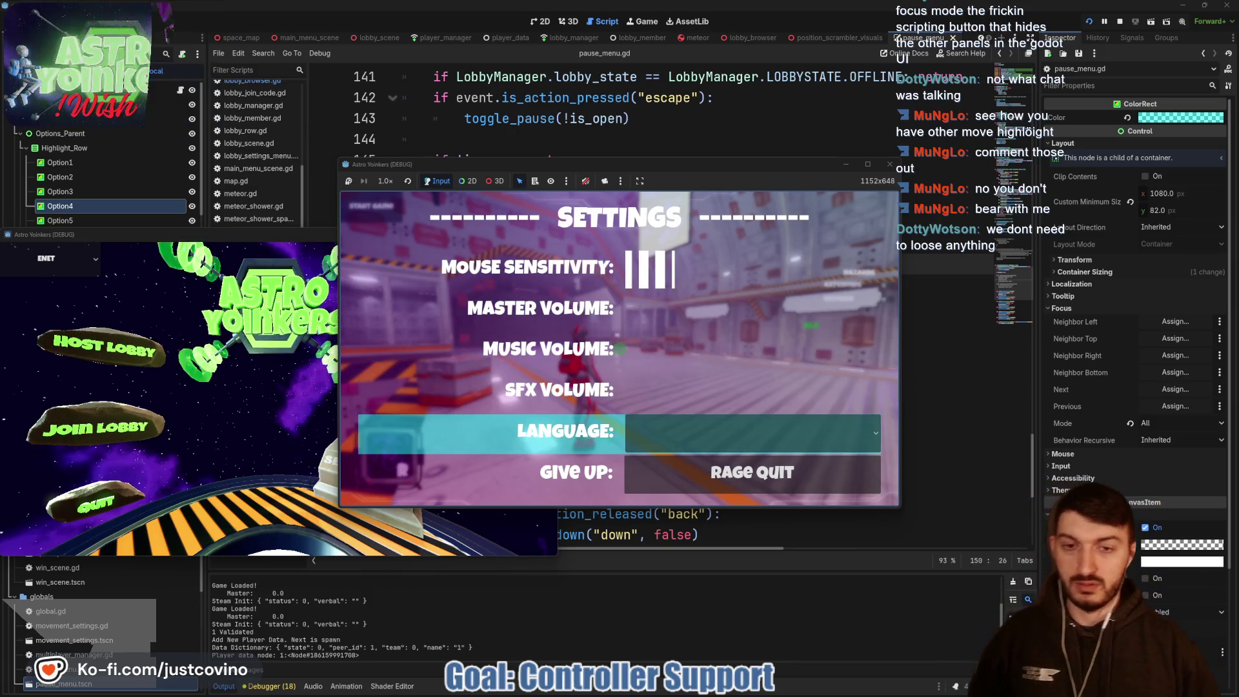
key("Down")
key("Down")
key("Down")
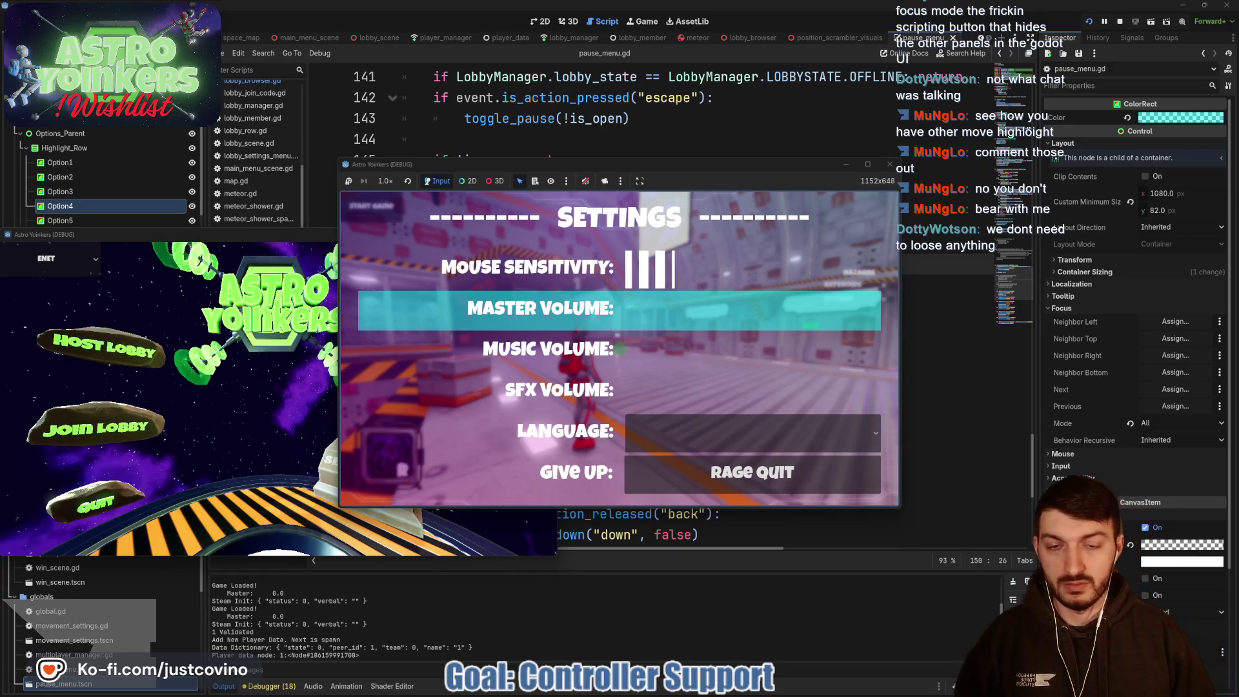
key("Down")
key("Down")
key("Down")
key("Down")
key("Down")
key("Down")
key("Down")
key("Down")
key("Down")
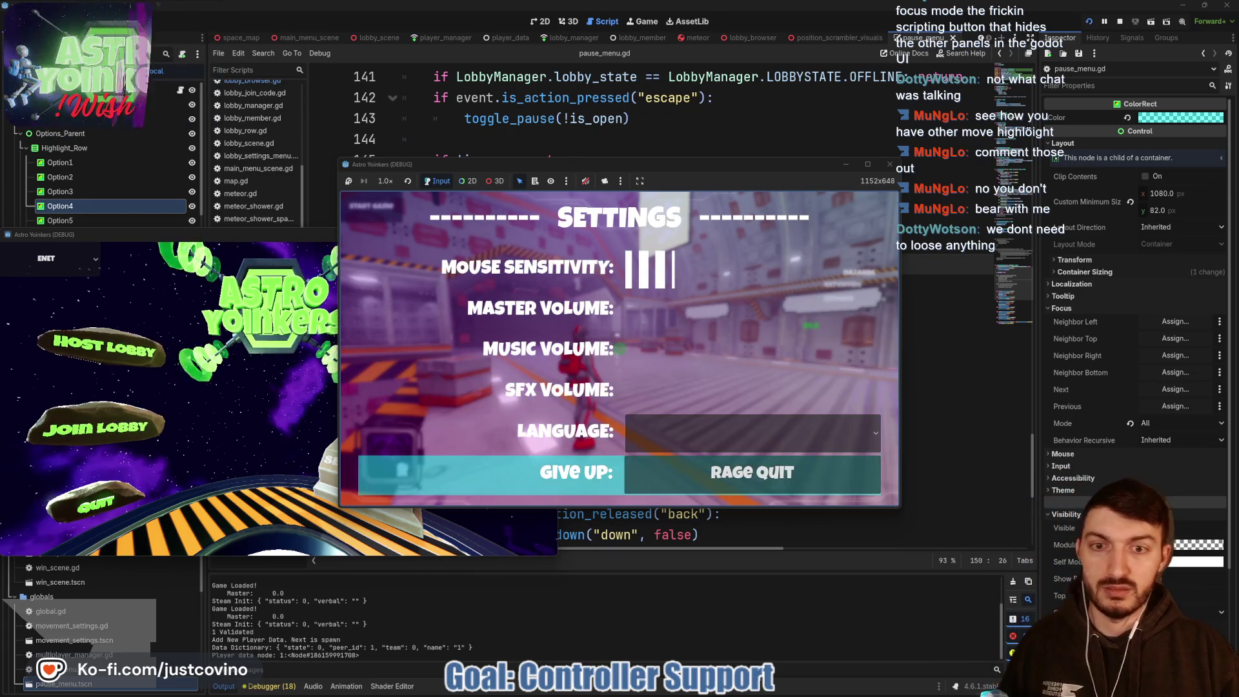
key("Down")
key("Down")
key("Down")
key("Down")
key("Down")
key("Down")
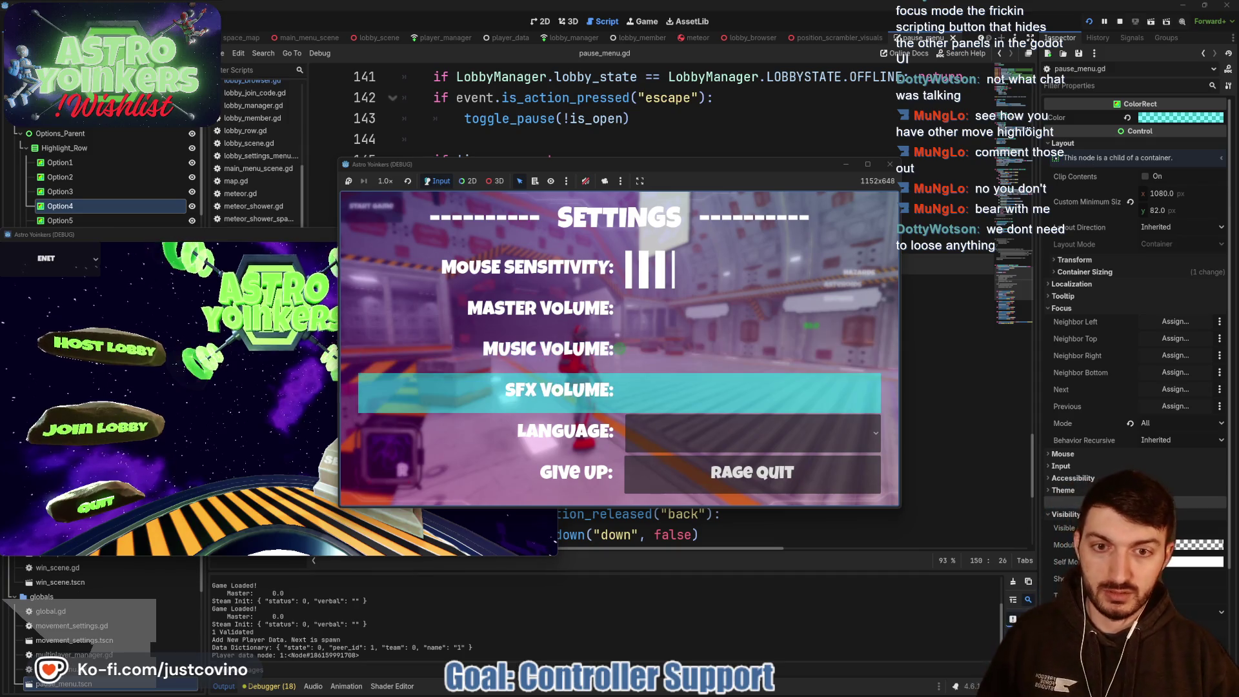
key("Down")
key("Down")
key("Down")
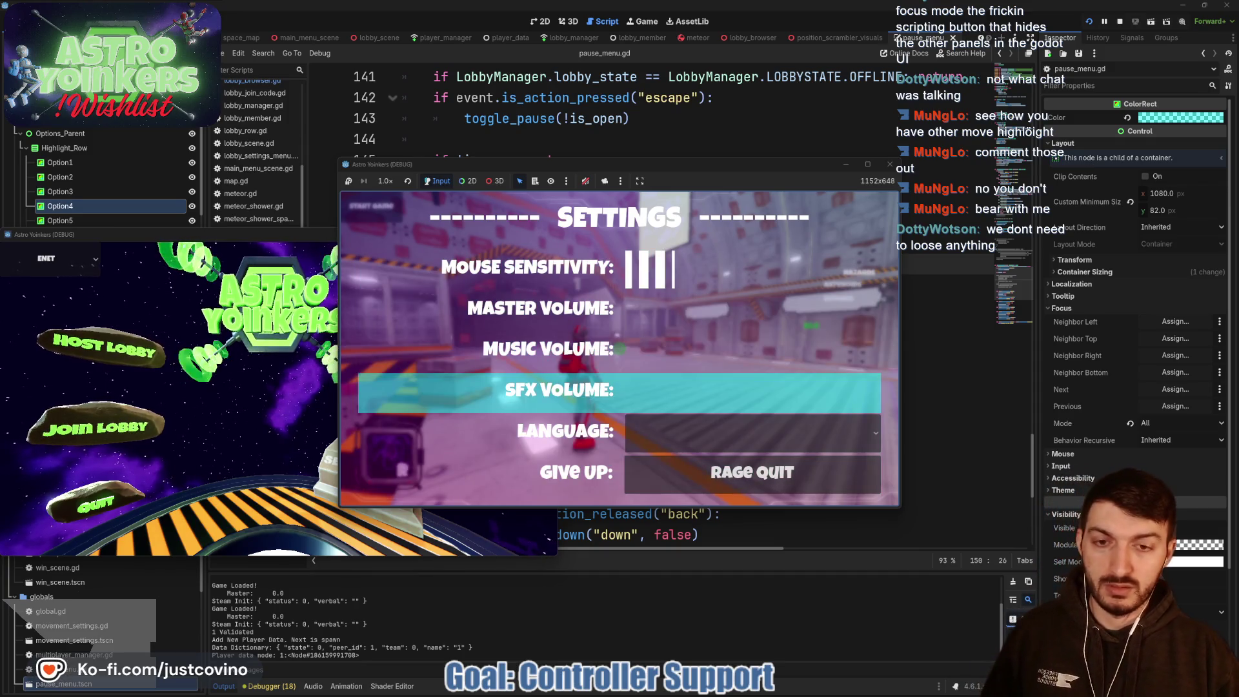
key("Down")
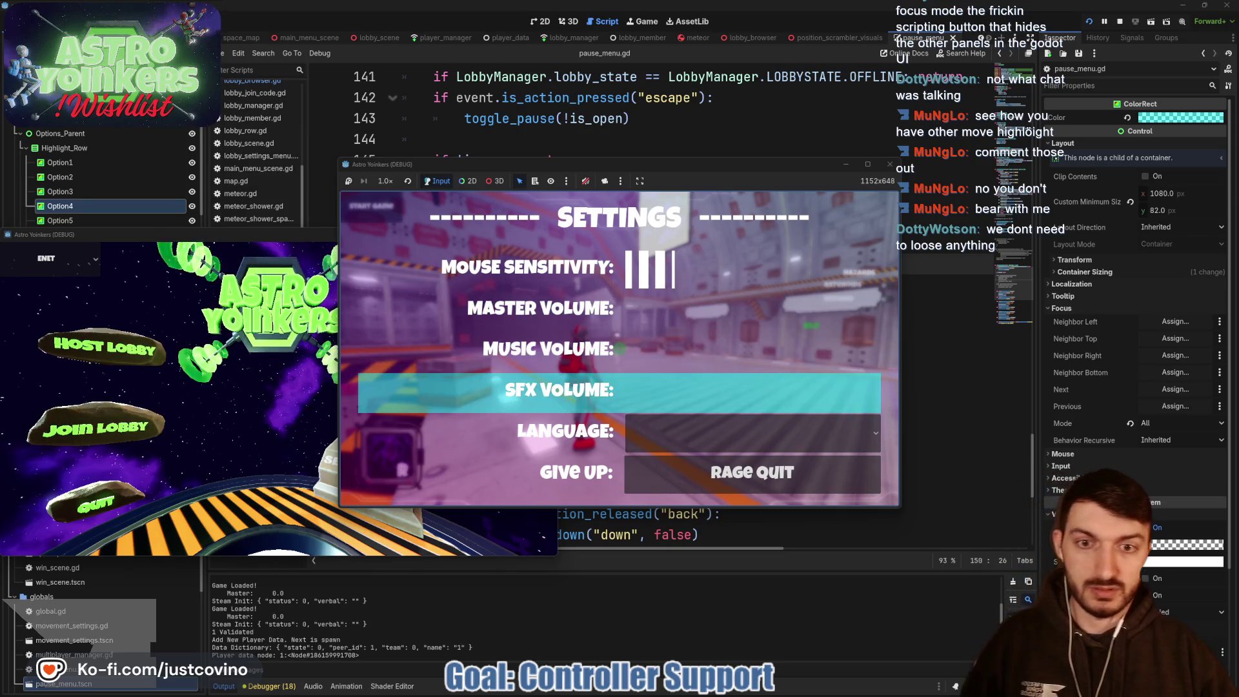
Step: Stop the running game with F8 and scroll back up in pause_menu.gd
key("F8")
scroll(620, 348, "up", 15)
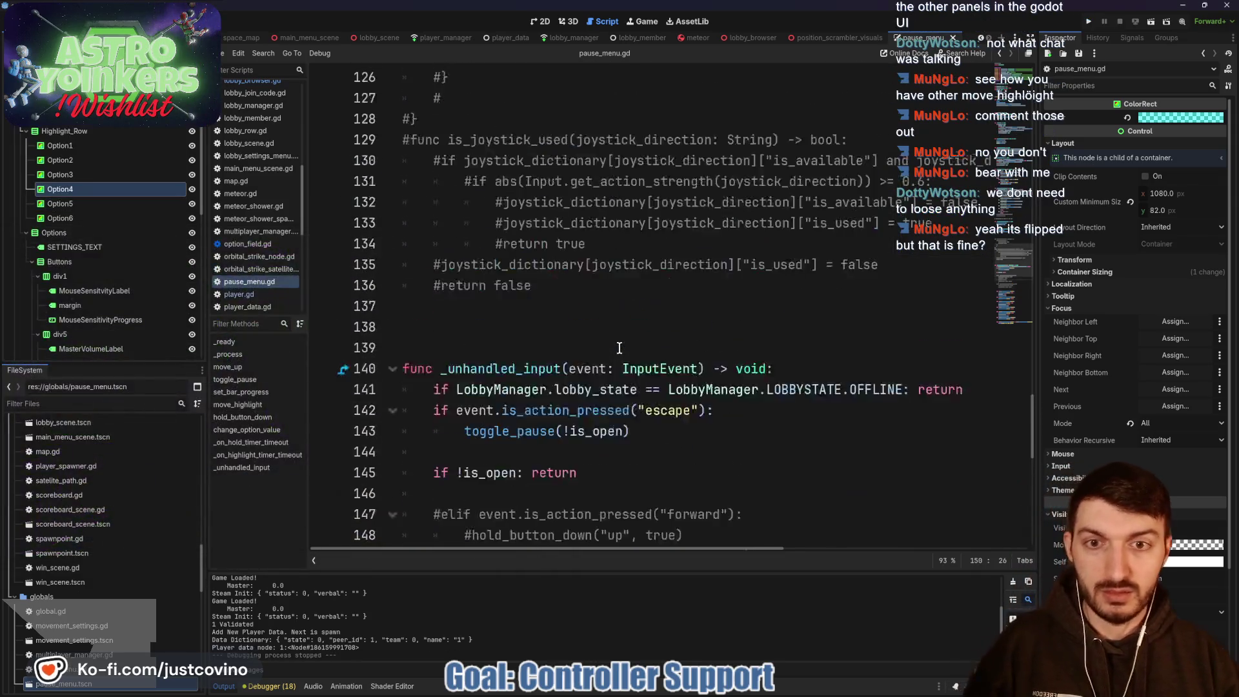
scroll(624, 348, "up", 10)
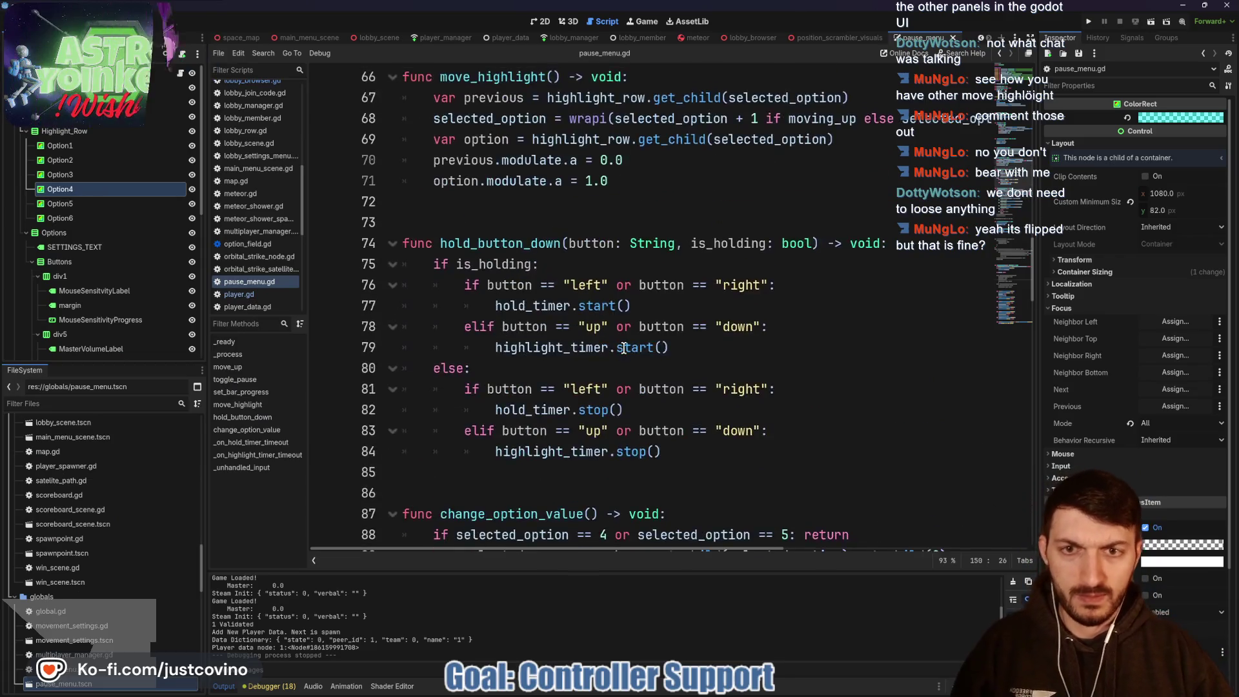
Step: Change line 46's wrapi argument from selected_option + 1 to selected_option - 1, then run the project
scroll(622, 346, "up", 3)
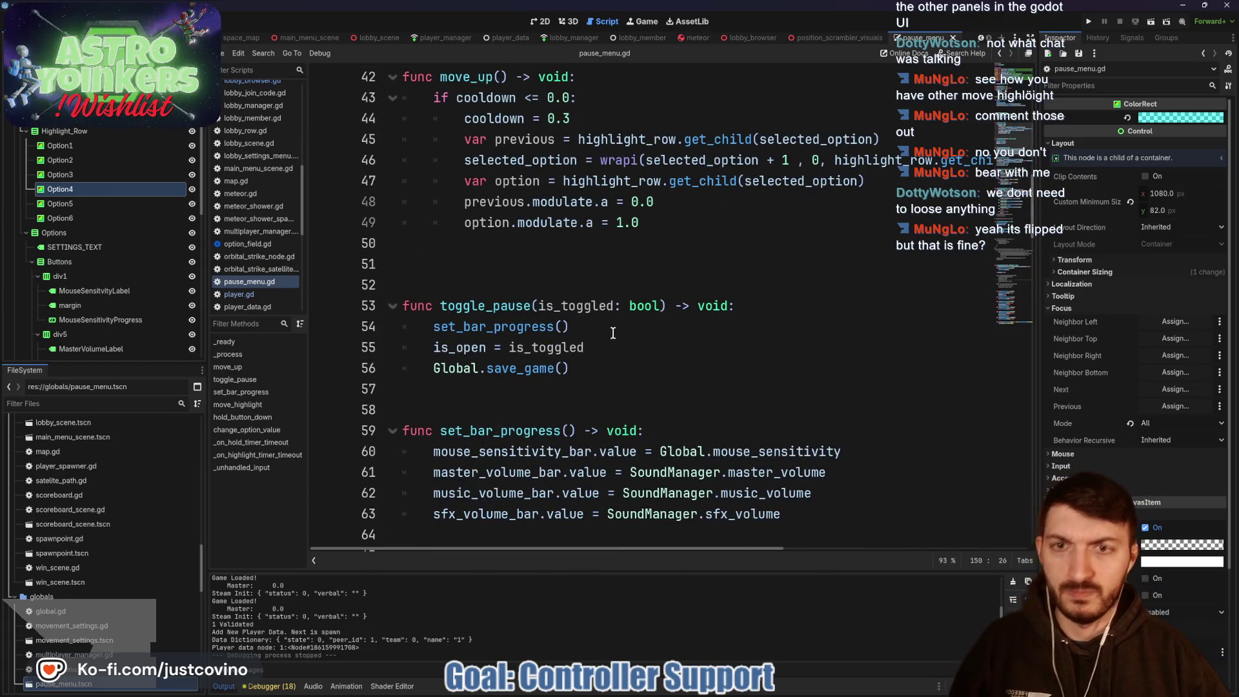
scroll(610, 333, "up", 2)
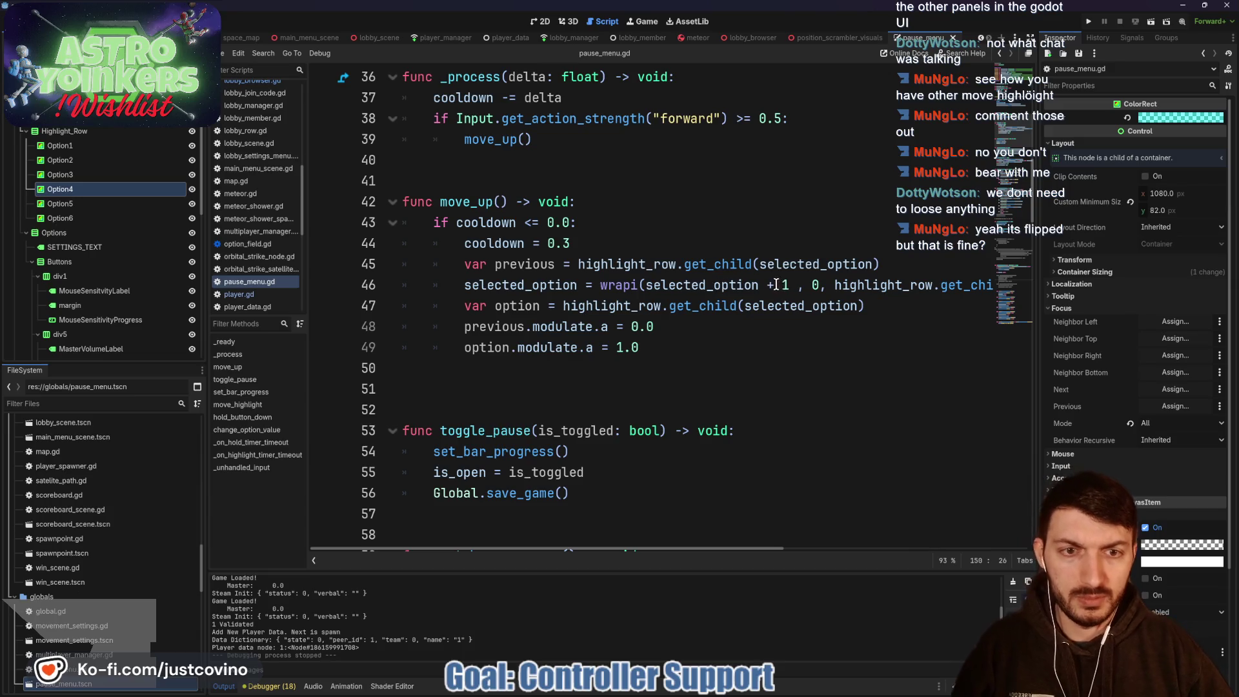
scroll(776, 284, "right", 4)
scroll(724, 274, "left", 4)
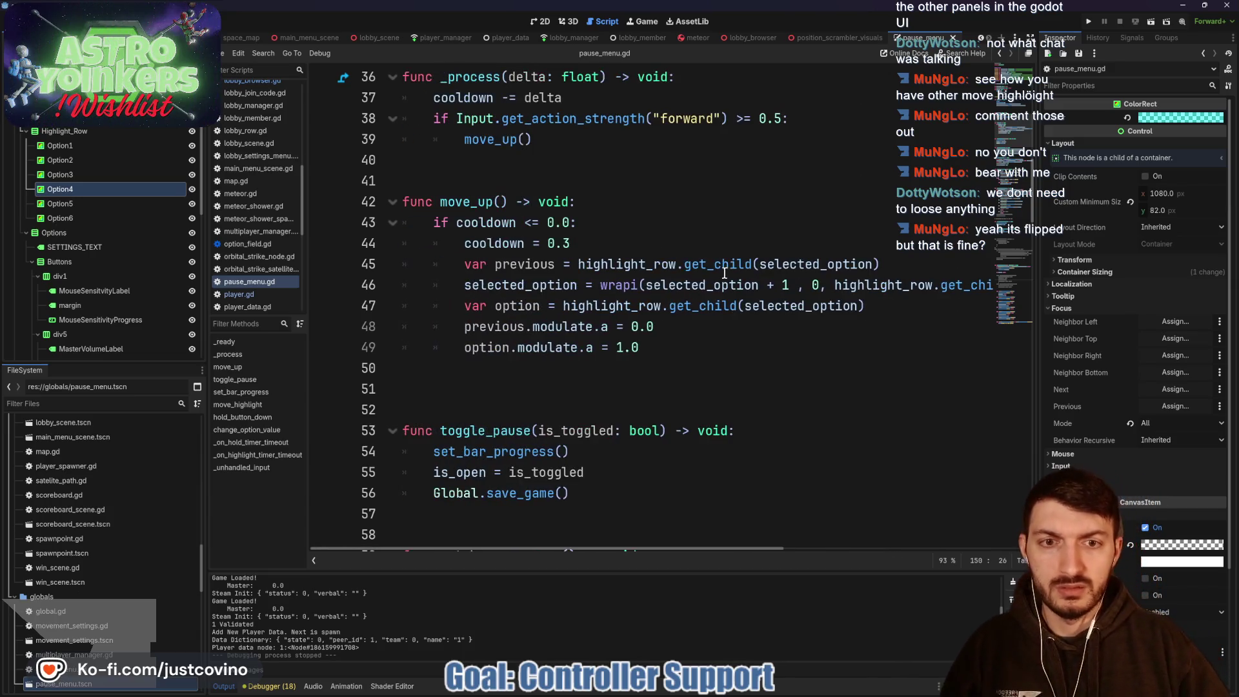
left_click(774, 284)
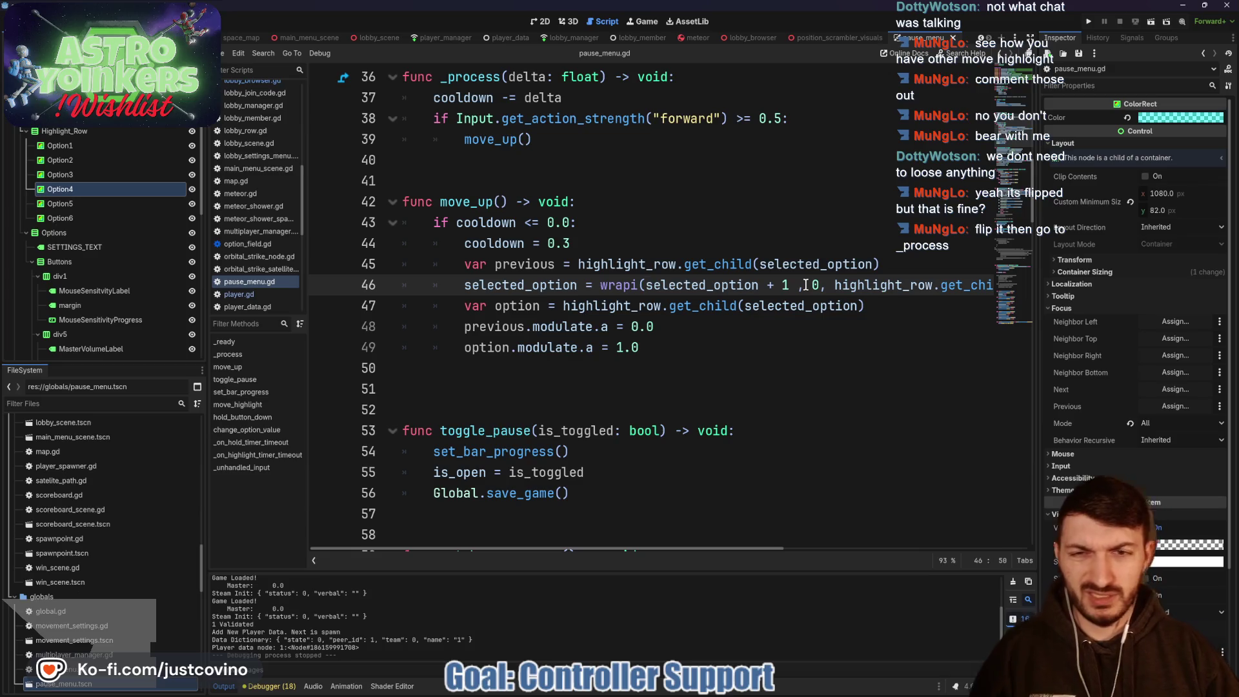
key("BackSpace")
type("-")
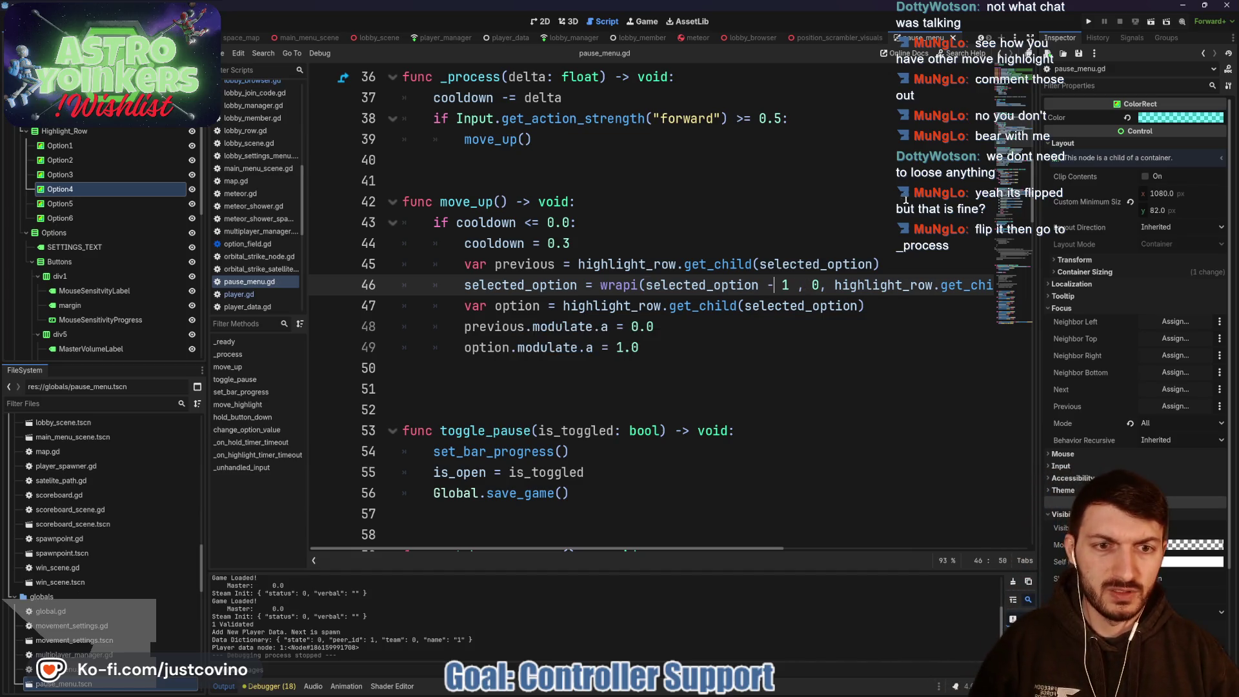
left_click(1089, 22)
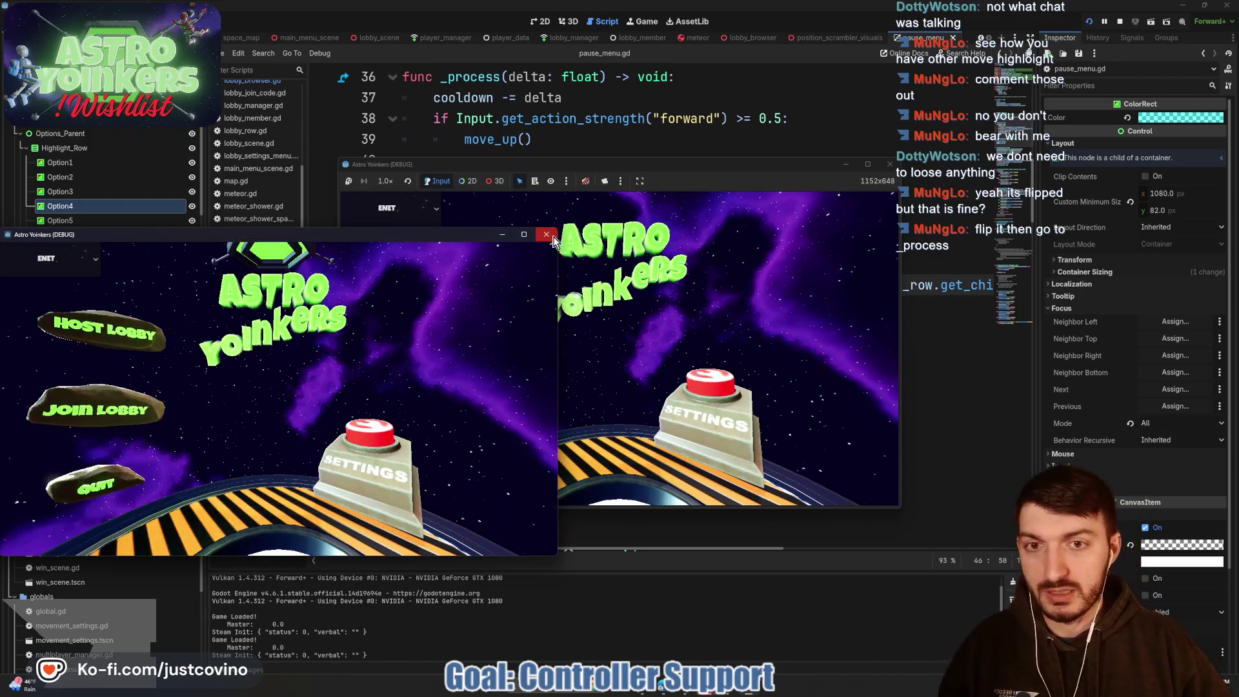
Step: Close the duplicate game window, host and start a lobby, and open the pause settings
left_click(547, 234)
left_click(478, 284)
left_click(613, 359)
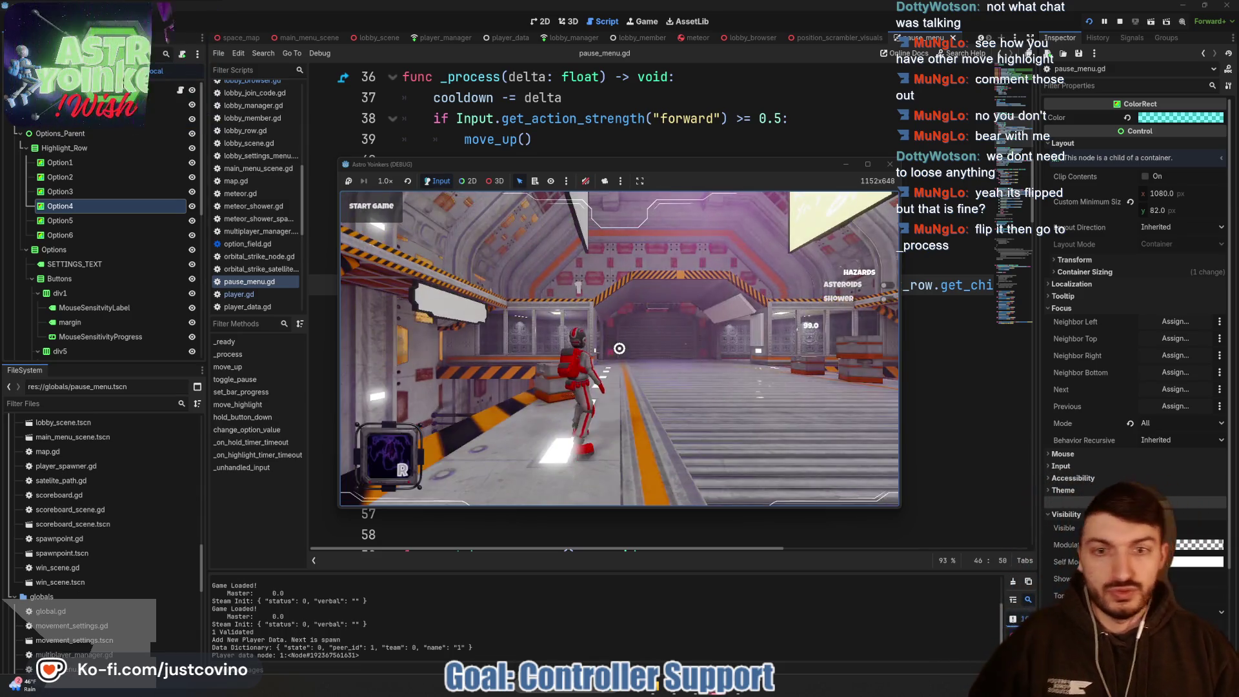
key("Escape")
Step: Step the highlight upward nine times until it wraps from Mouse Sensitivity to Give Up, then return to pause_menu.gd
key("Up")
key("Up")
key("Up")
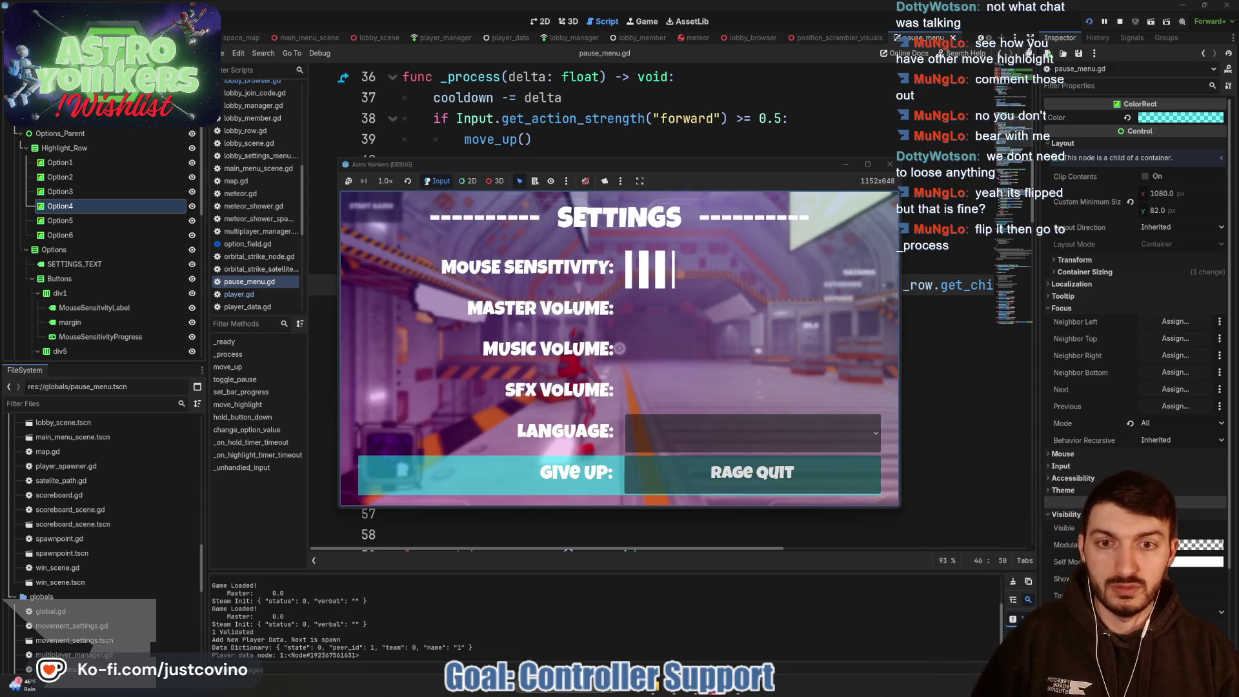
key("Up")
key("Up")
key("Up")
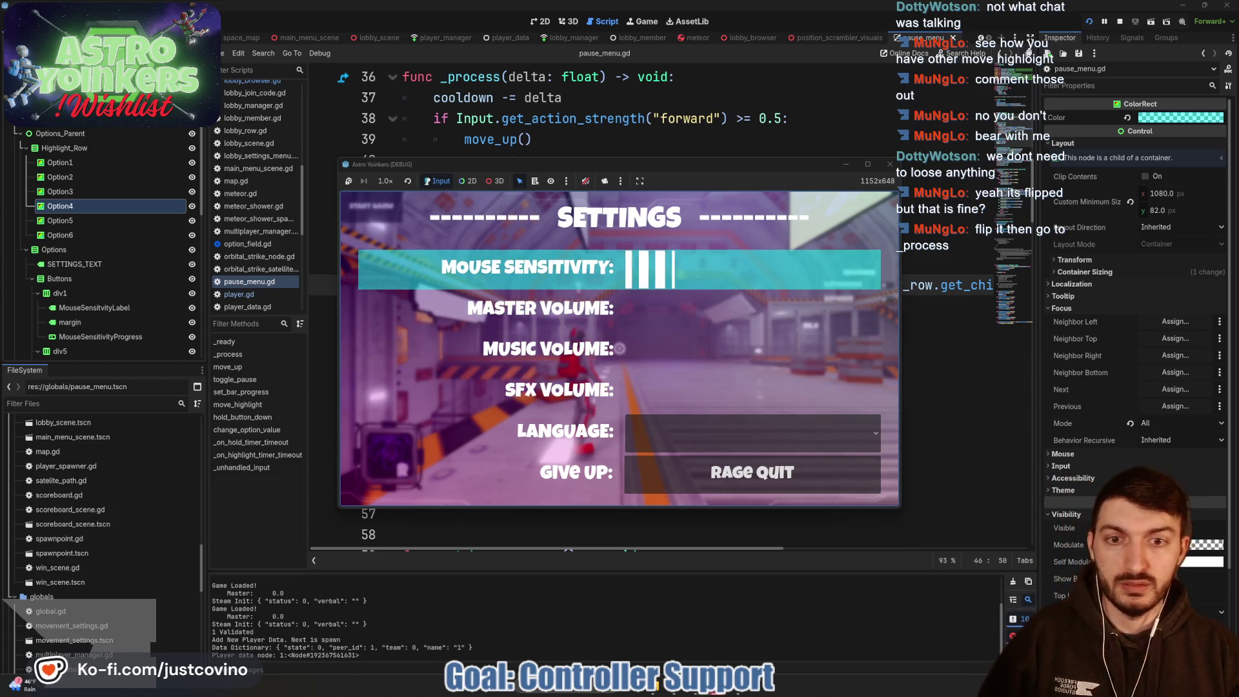
key("Up")
key("Up")
key("Up")
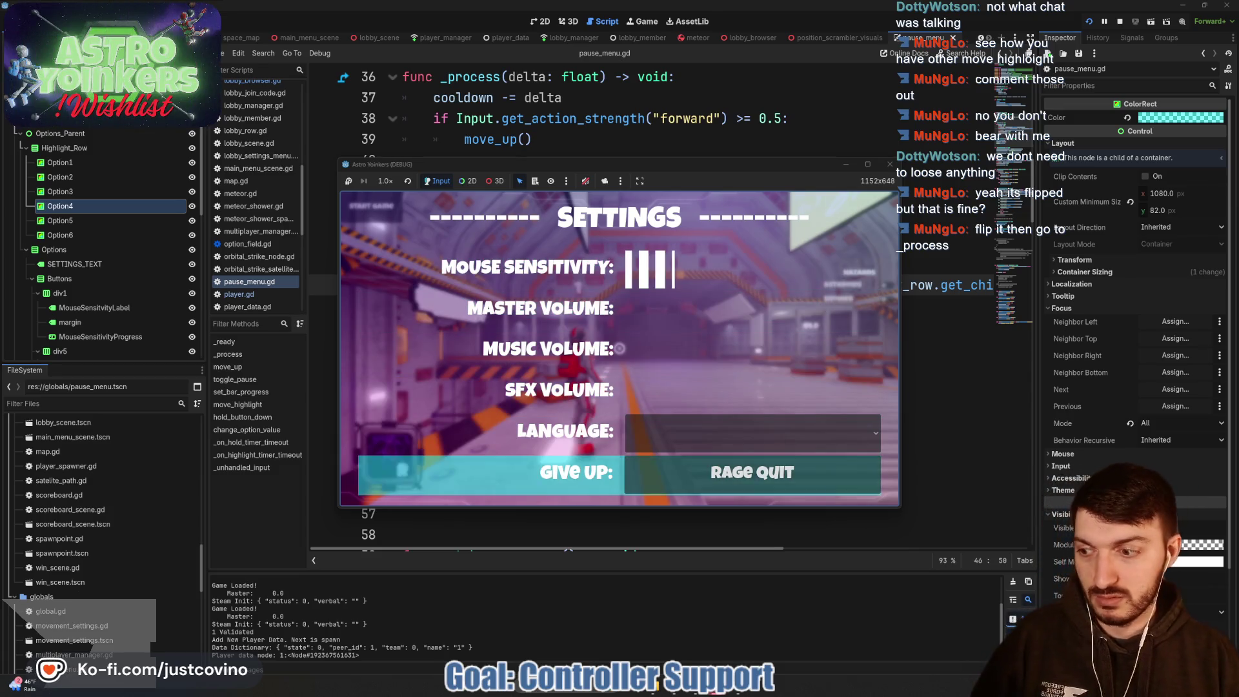
key("Up")
key("Up")
key("Up")
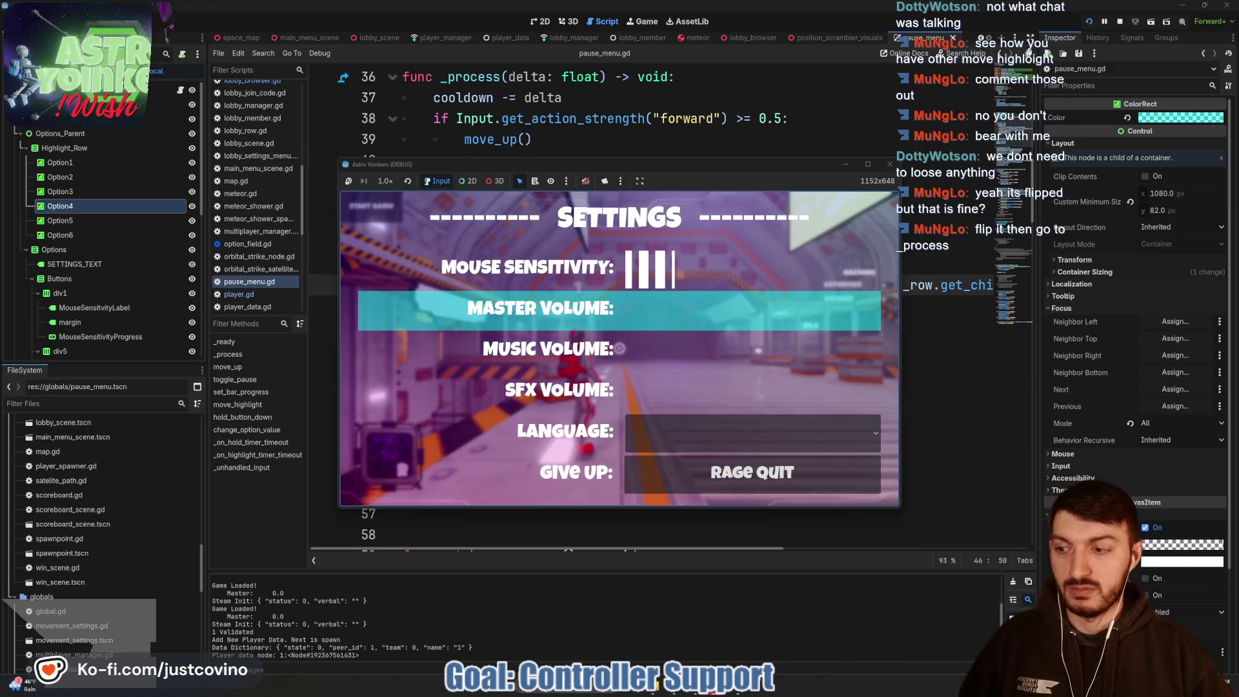
key("Up")
key("Up")
key("Up")
key("Up")
key("Up")
key("Up")
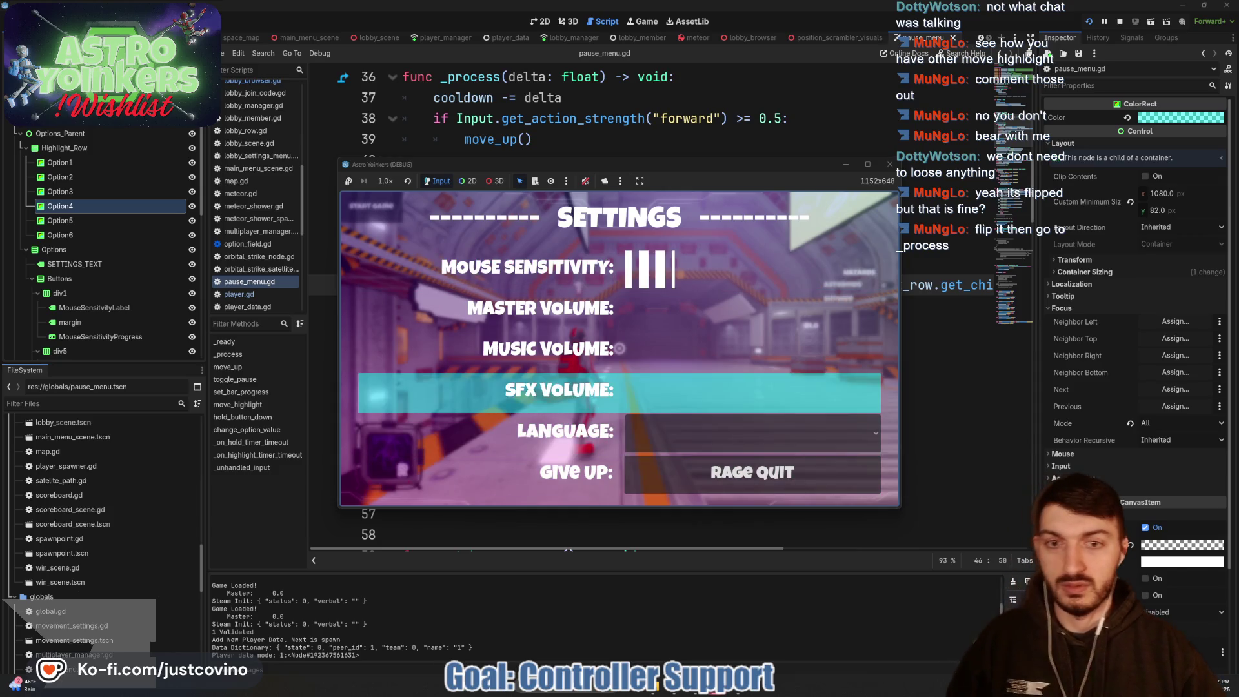
key("Up")
key("Up")
key("Up")
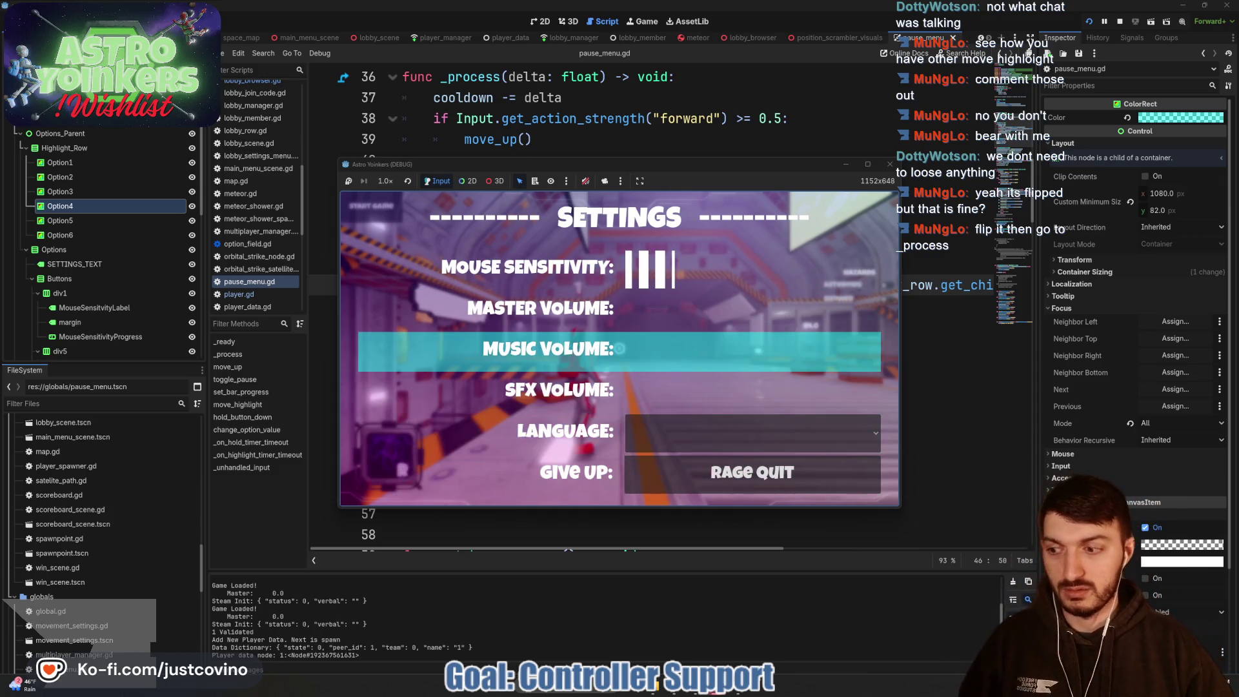
key("Up")
key("Up")
key("Up")
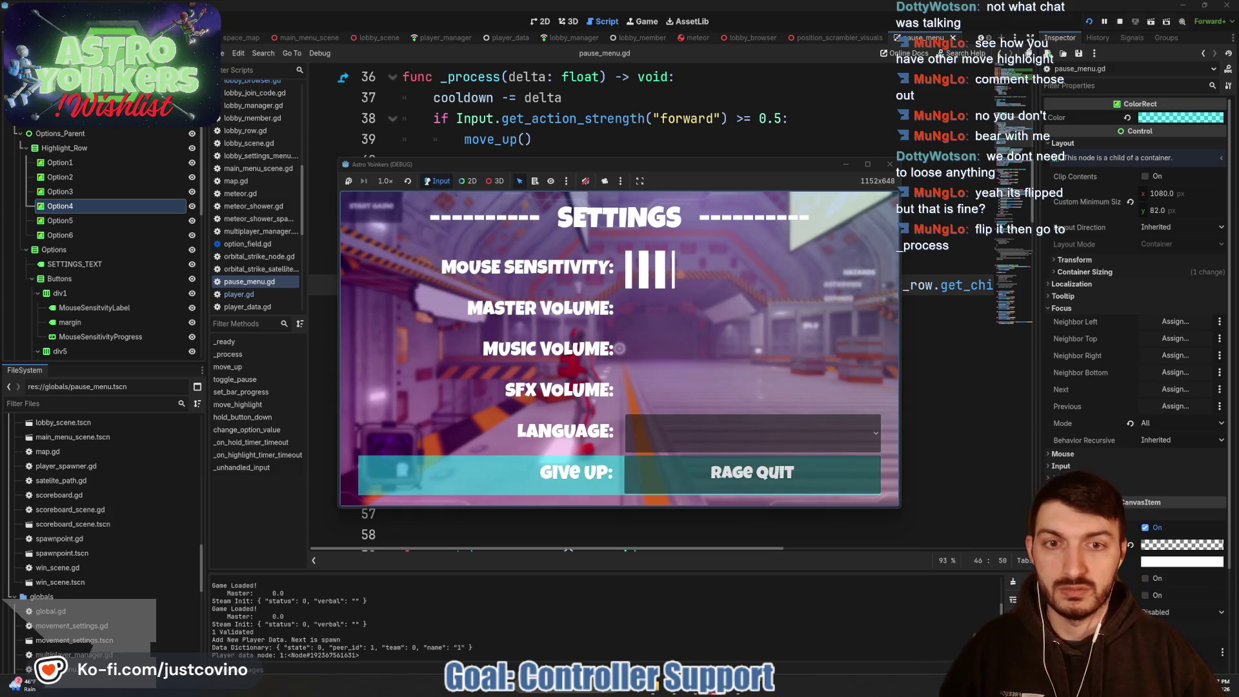
key("Up")
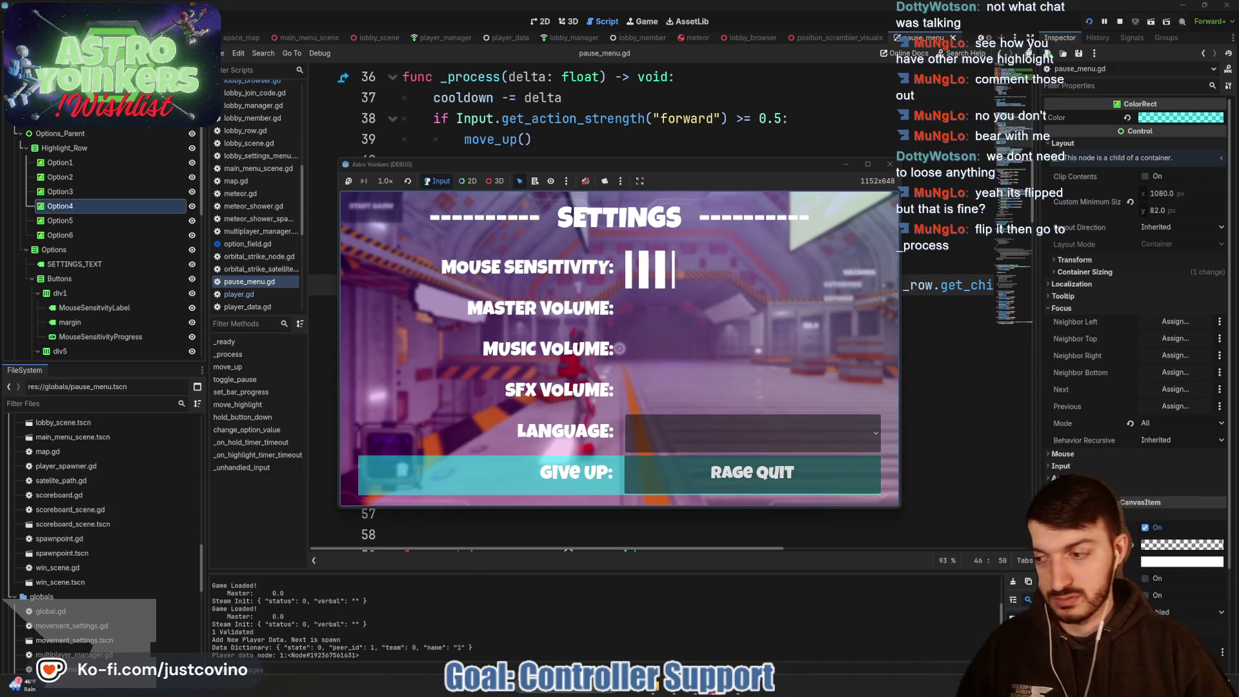
key("Up")
key("Up")
key("Up")
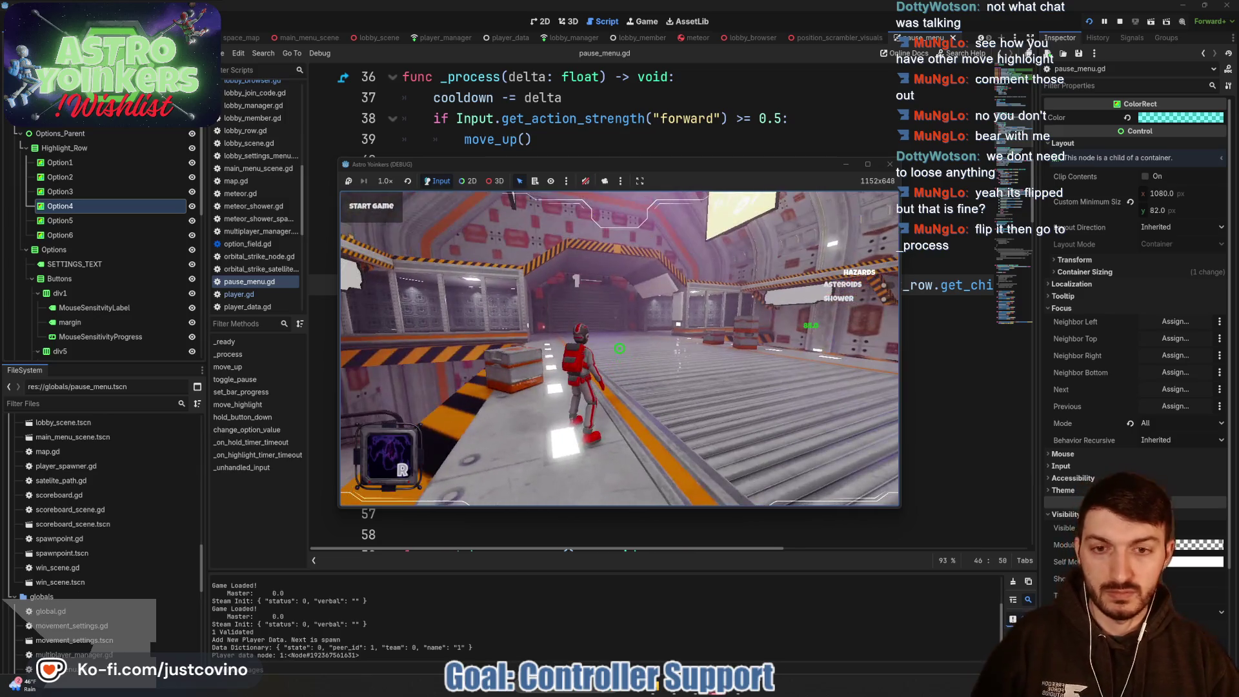
left_click(807, 434)
Step: Append 'or Input.is_action_just_pressed("forward")' to line 38's forward check, then save and run with F5
scroll(559, 394, "up", 2)
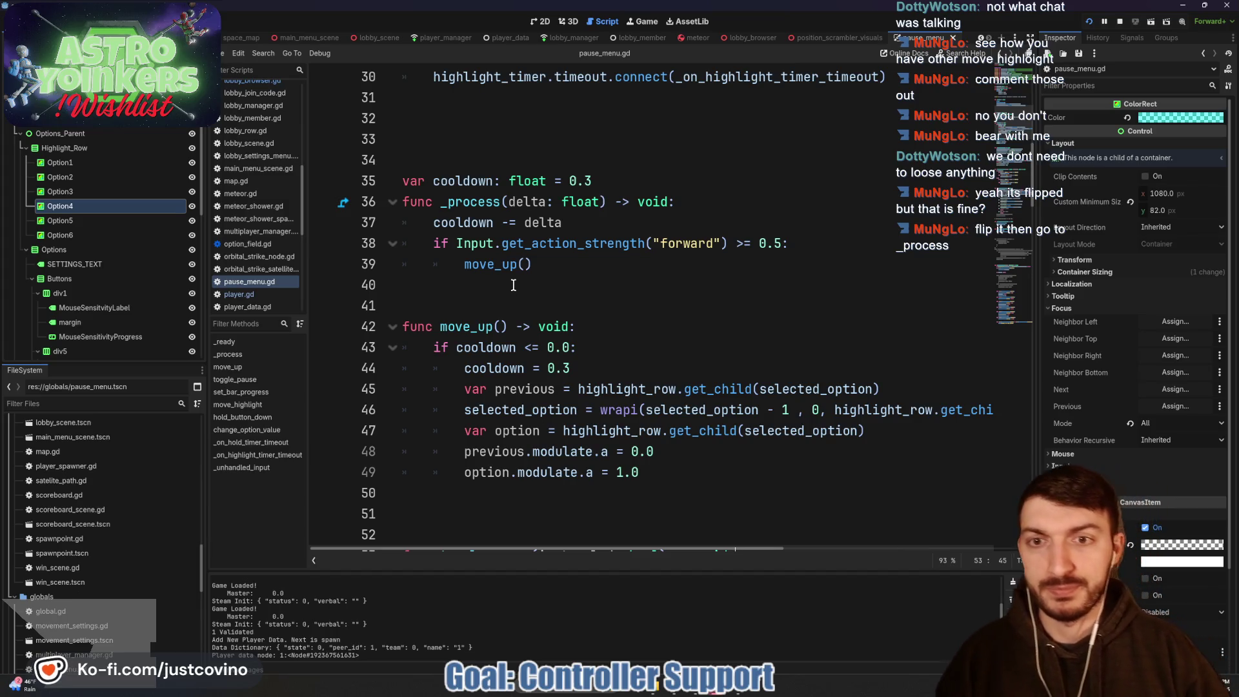
scroll(512, 362, "down", 1)
left_click(460, 444)
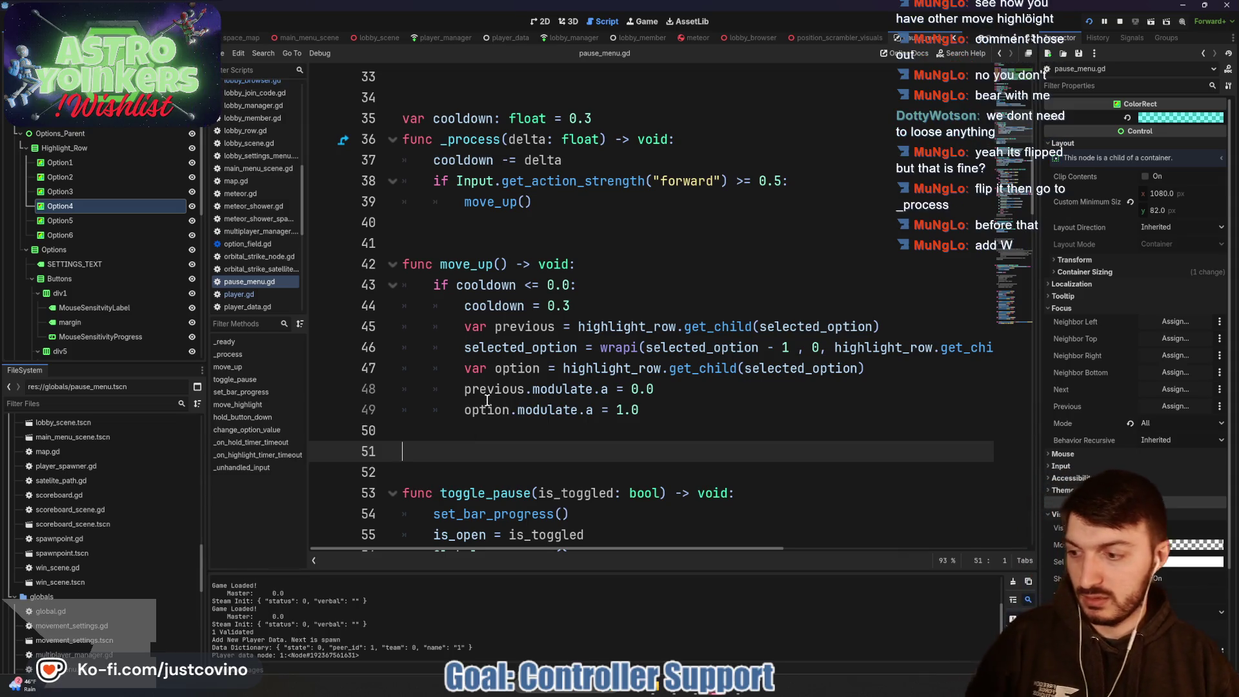
scroll(566, 293, "up", 1)
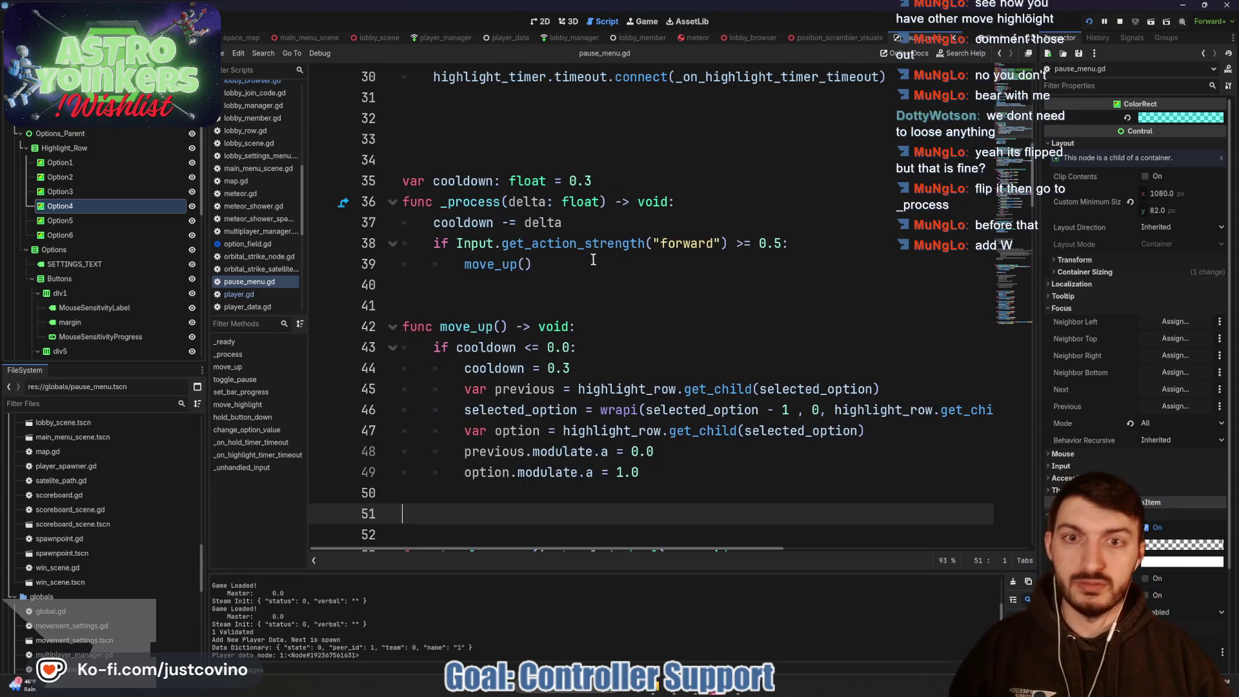
left_click(865, 239)
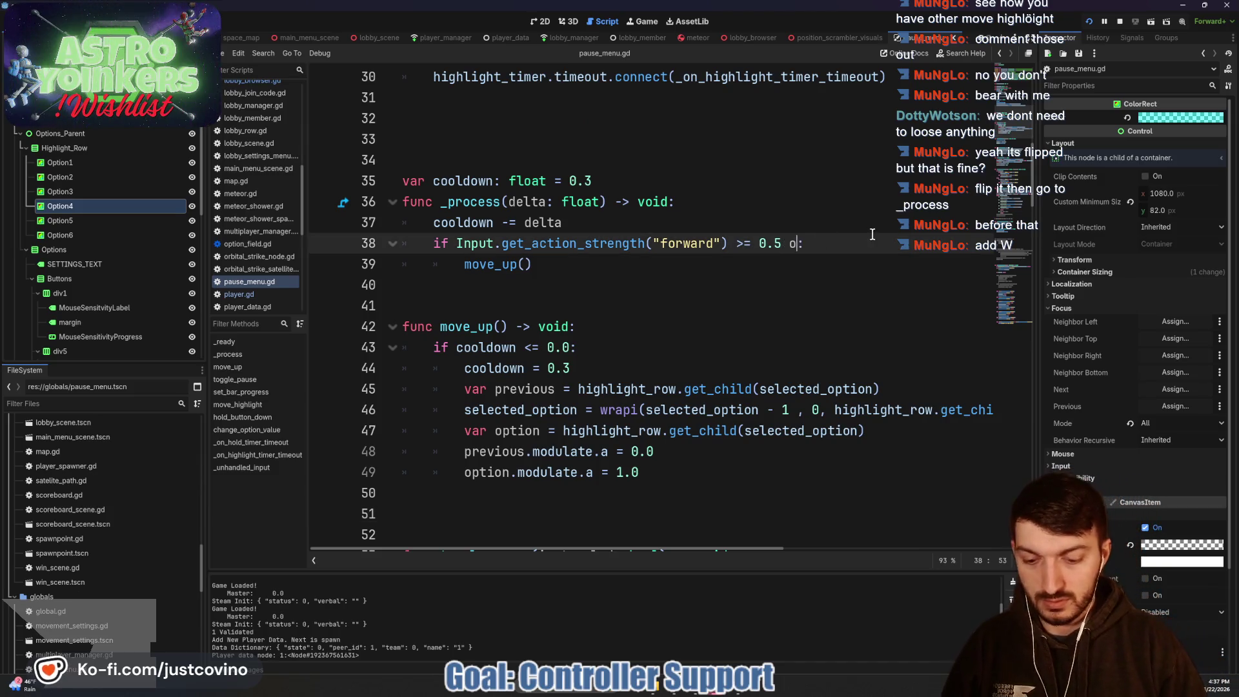
type("r Input.")
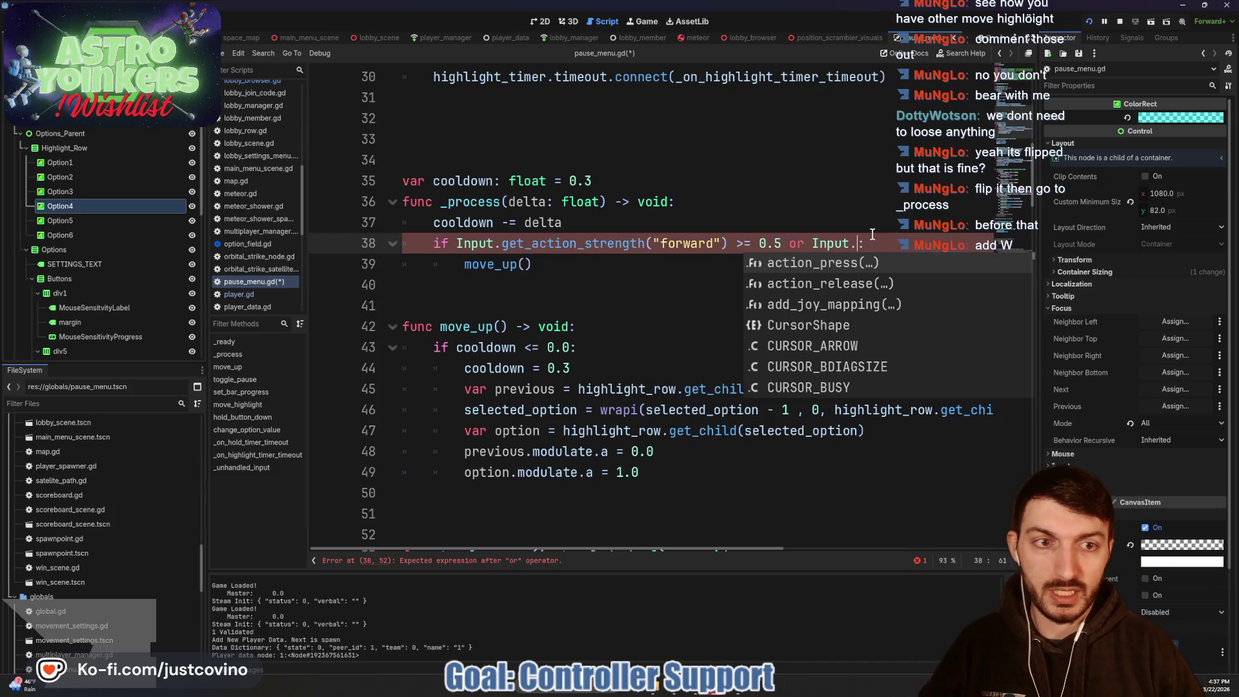
type("acti")
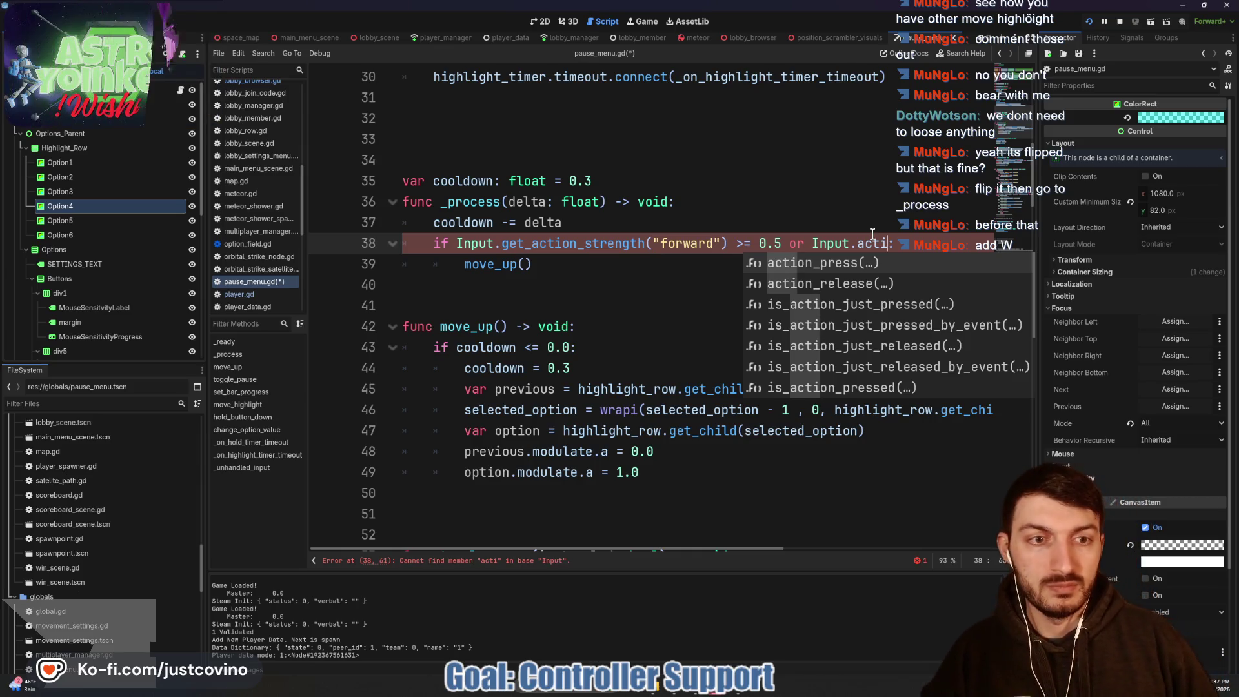
key("Down")
key("Down")
key("Return")
type("\"forward")
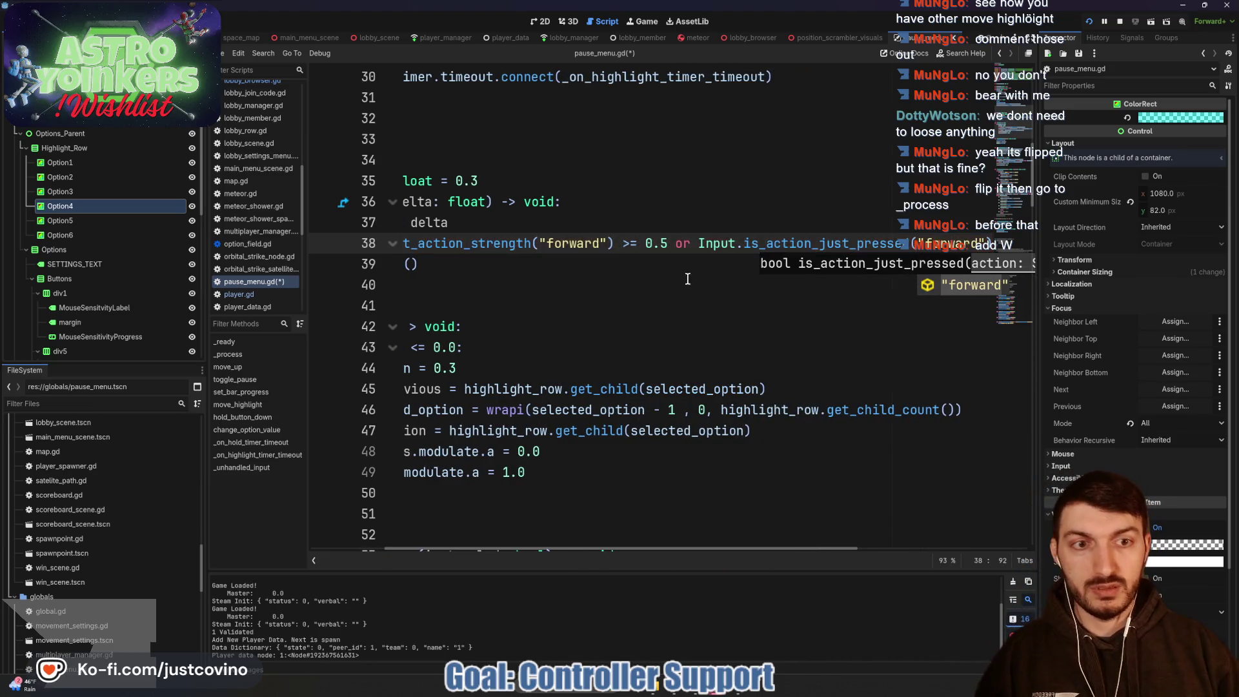
left_click(688, 279)
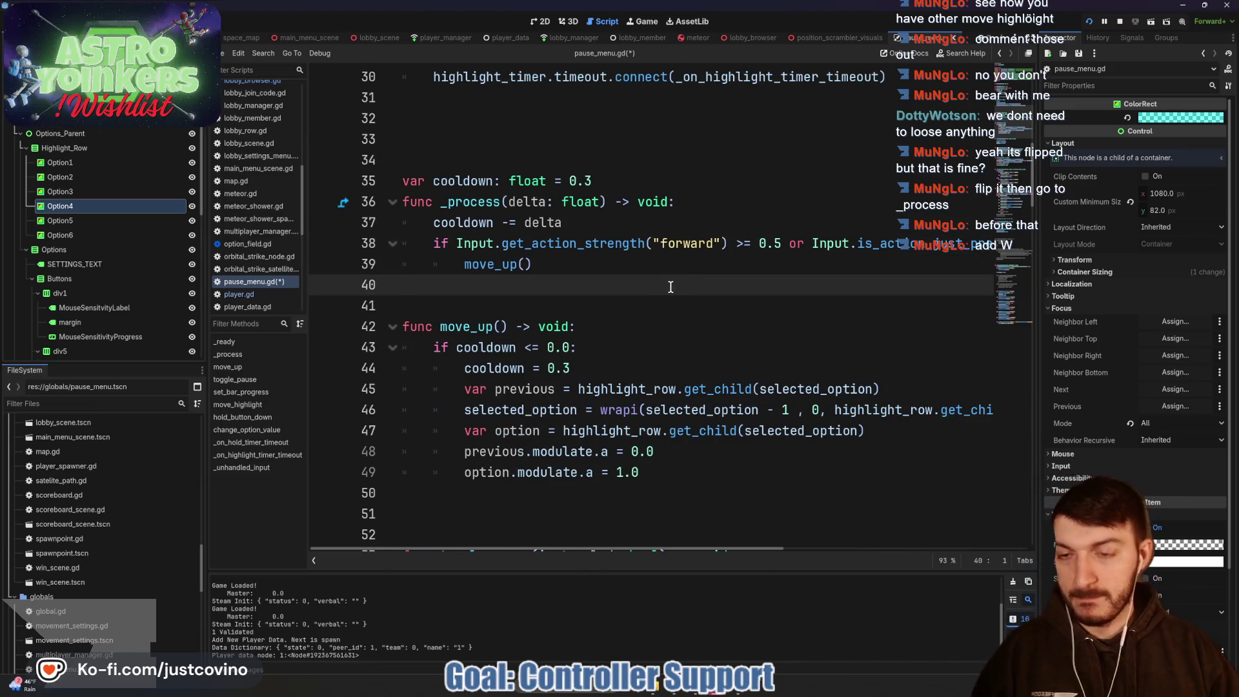
key("F5")
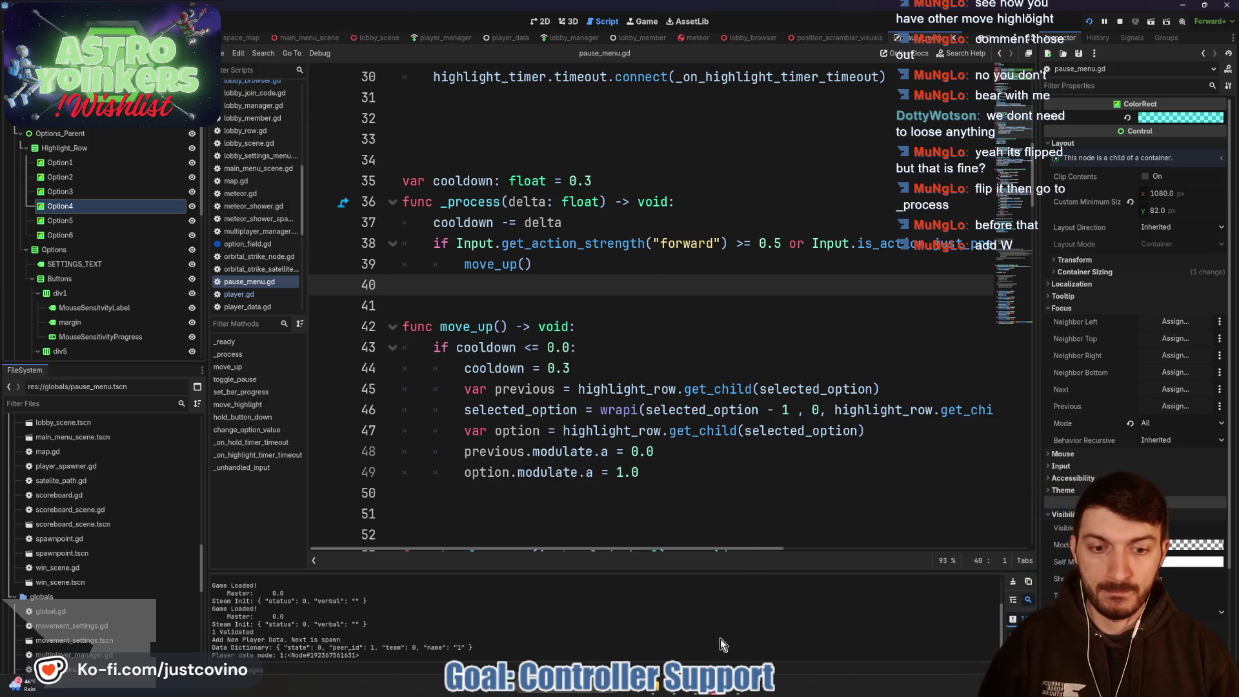
Step: Press W repeatedly in the pause menu to confirm the highlight wraps upward, then stop the game with F8
key("Escape")
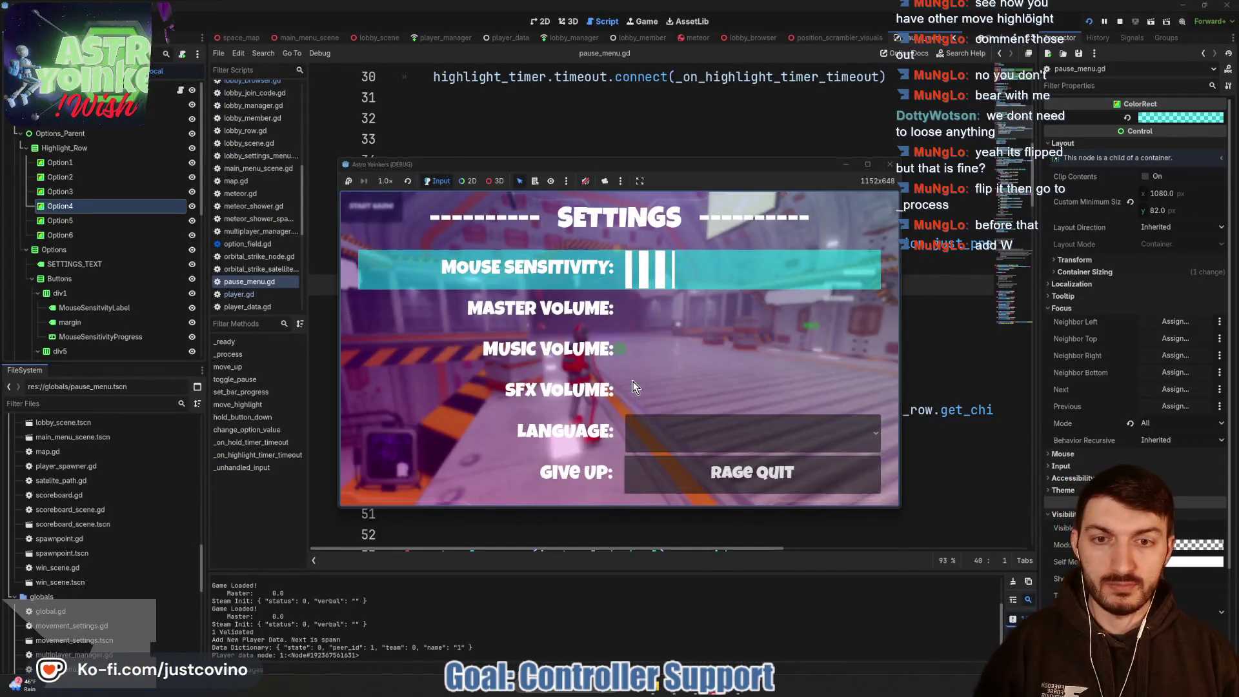
key("w")
key("w")
key("w")
key("w")
key("w")
key("w")
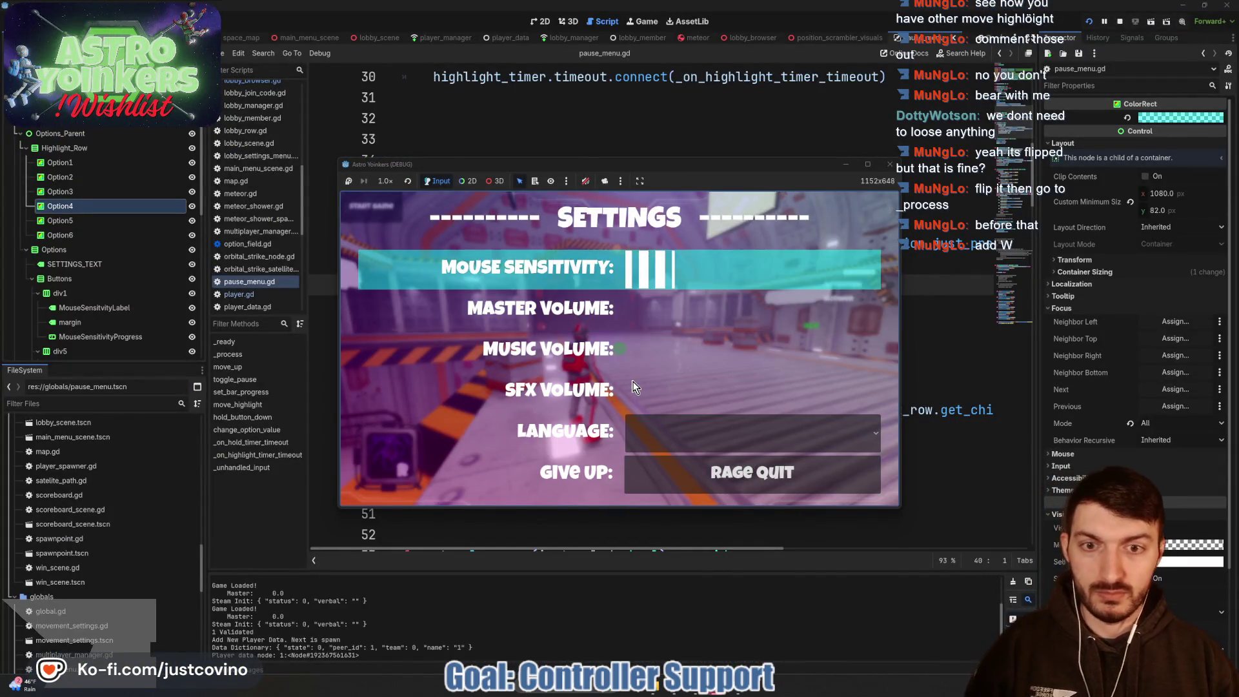
key("w")
key("w")
key("w")
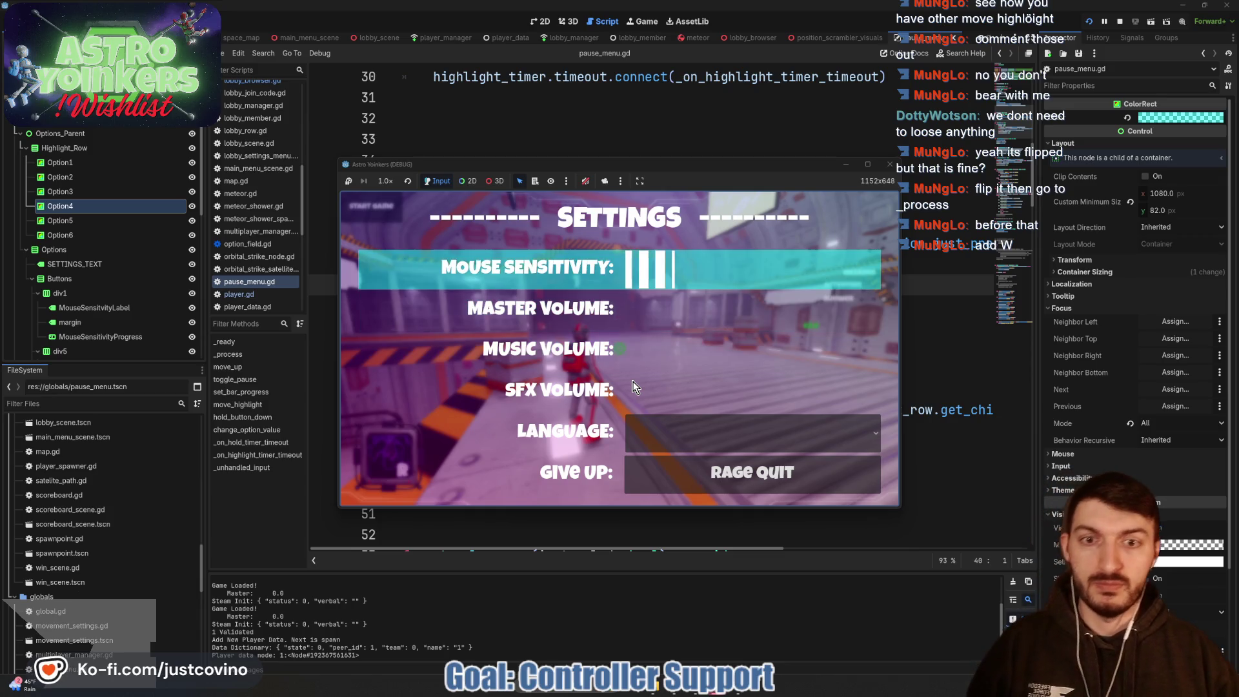
key("w")
key("w")
key("w")
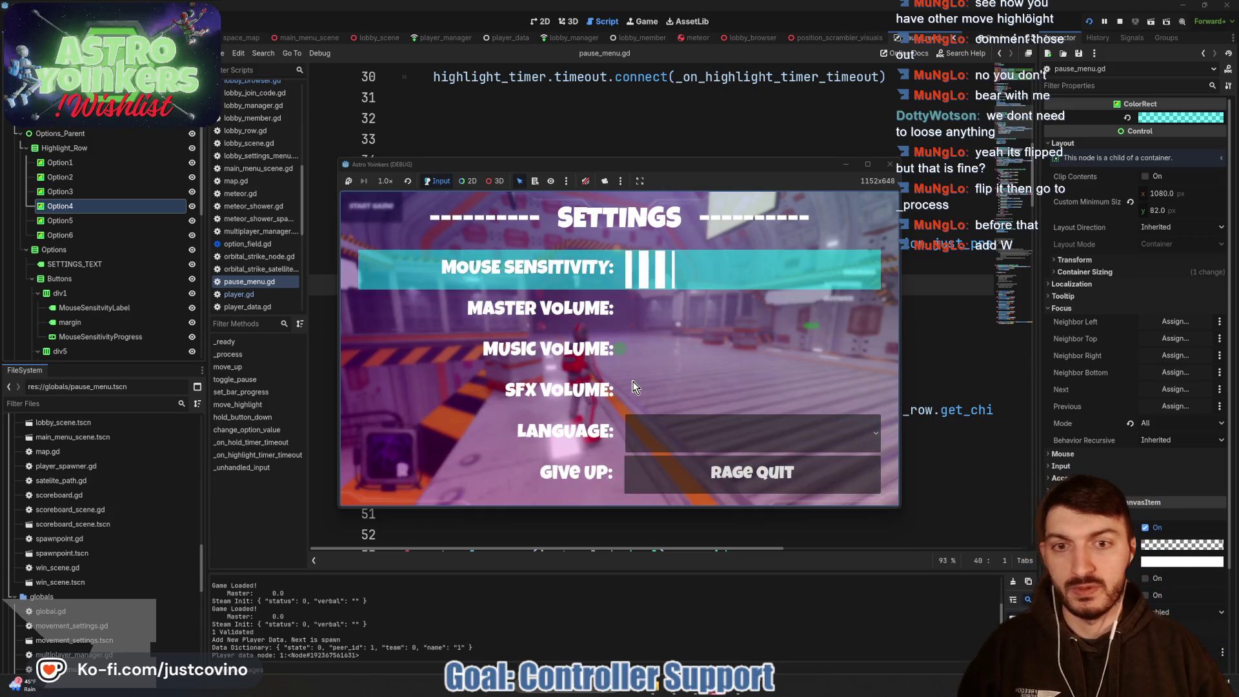
key("w")
key("w")
key("w")
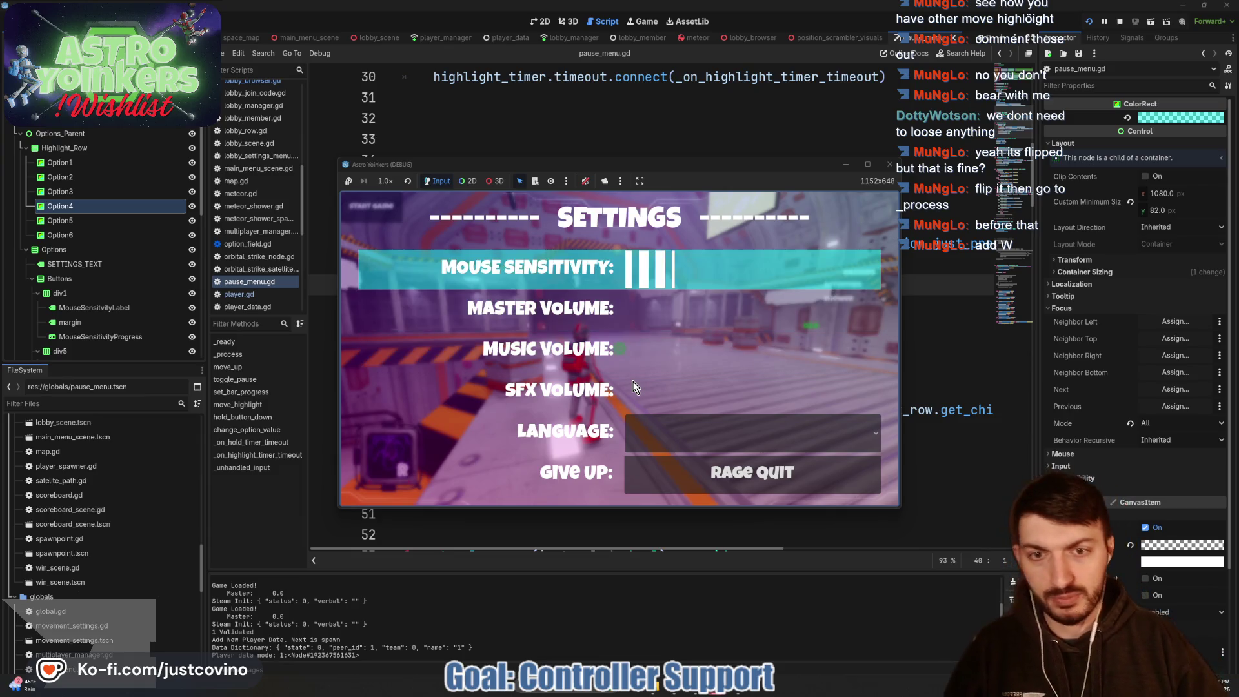
key("w")
key("w")
key("w")
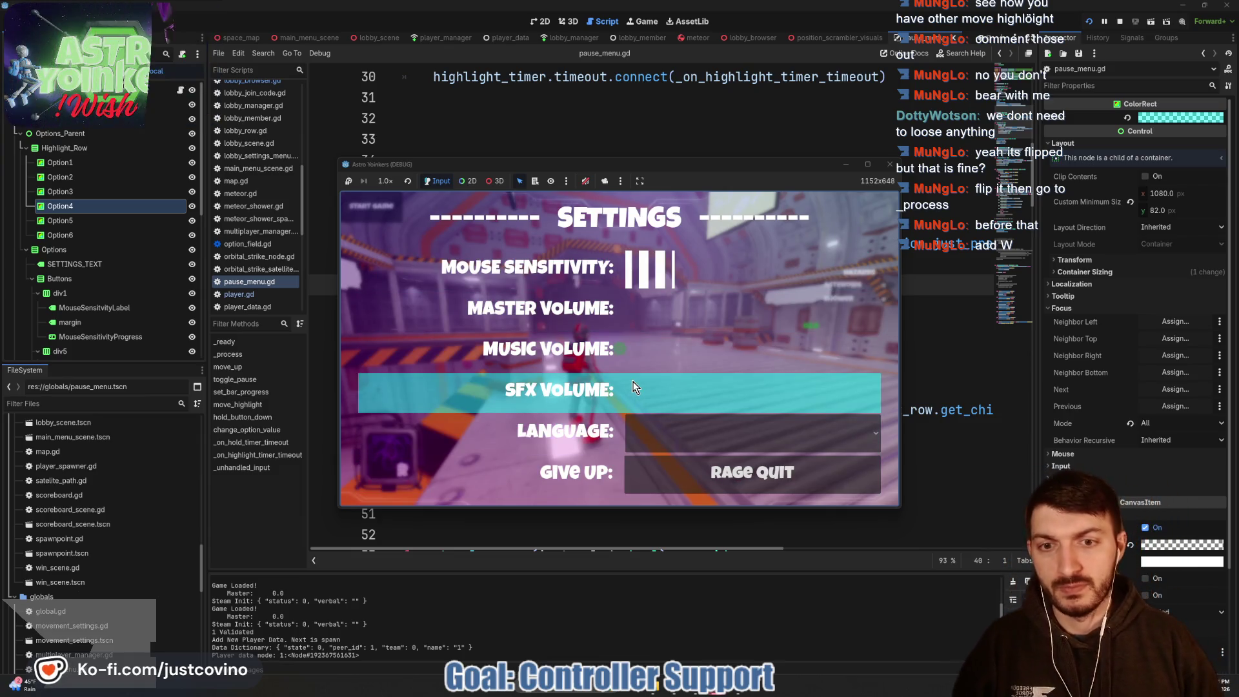
key("w")
key("w")
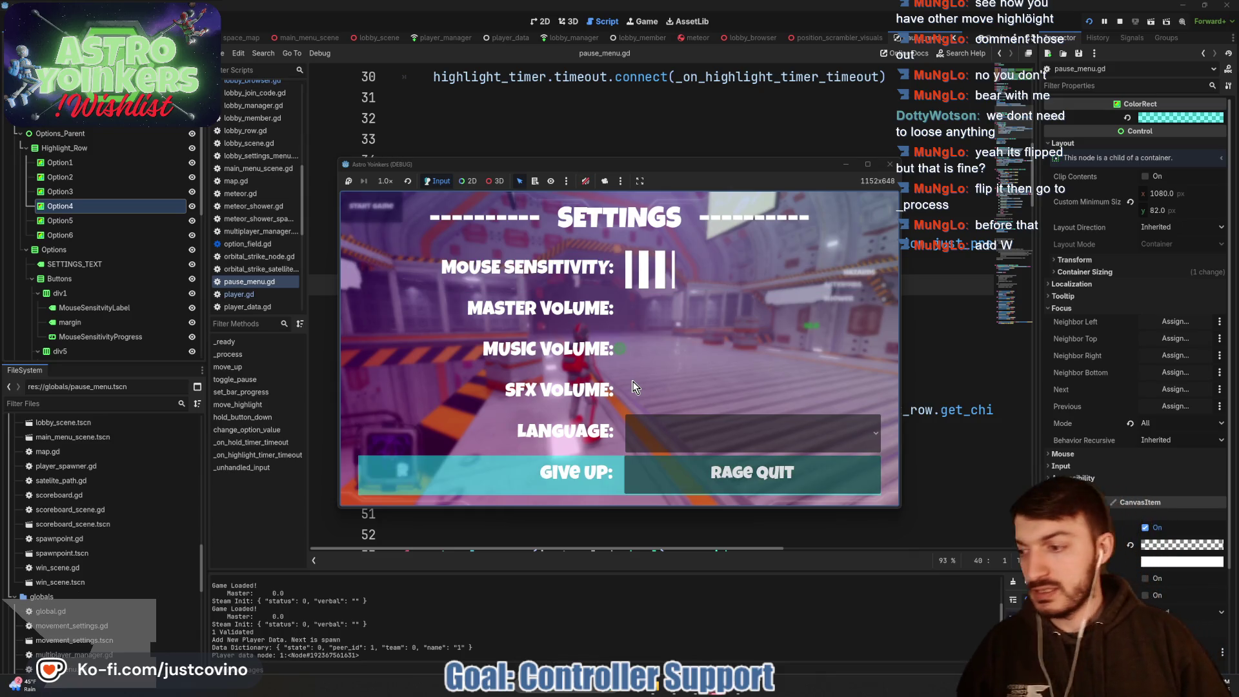
key("w")
key("w")
key("w")
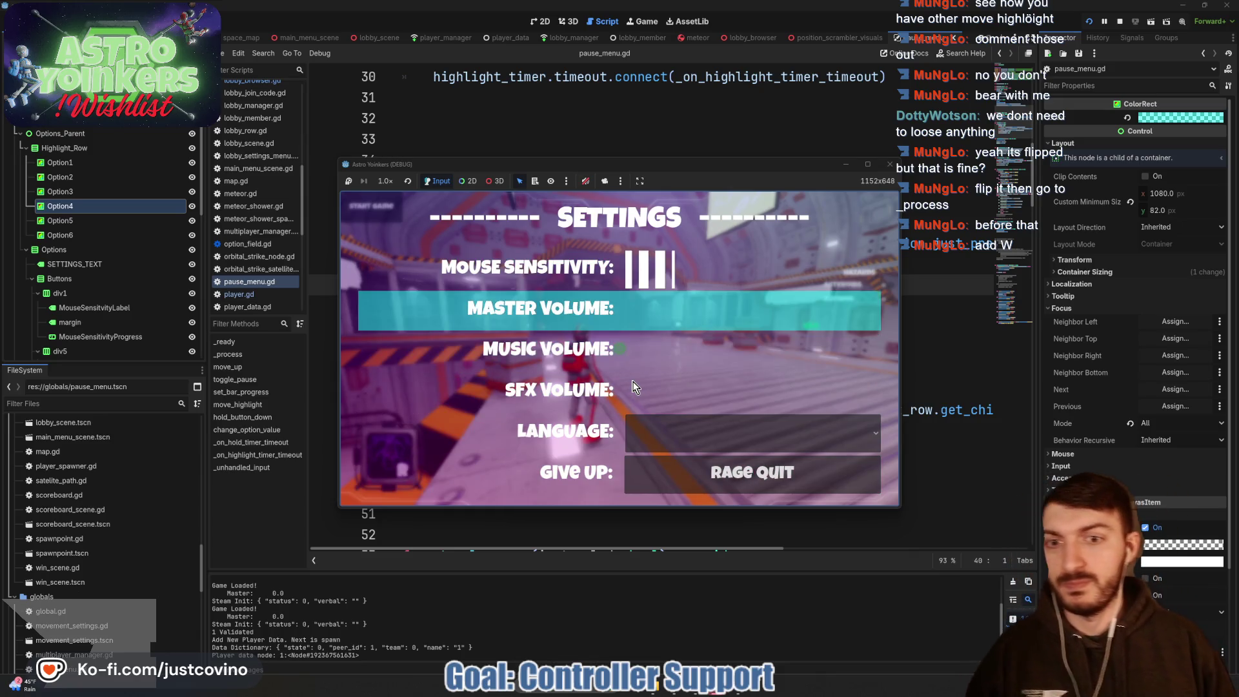
key("w")
key("w")
key("w")
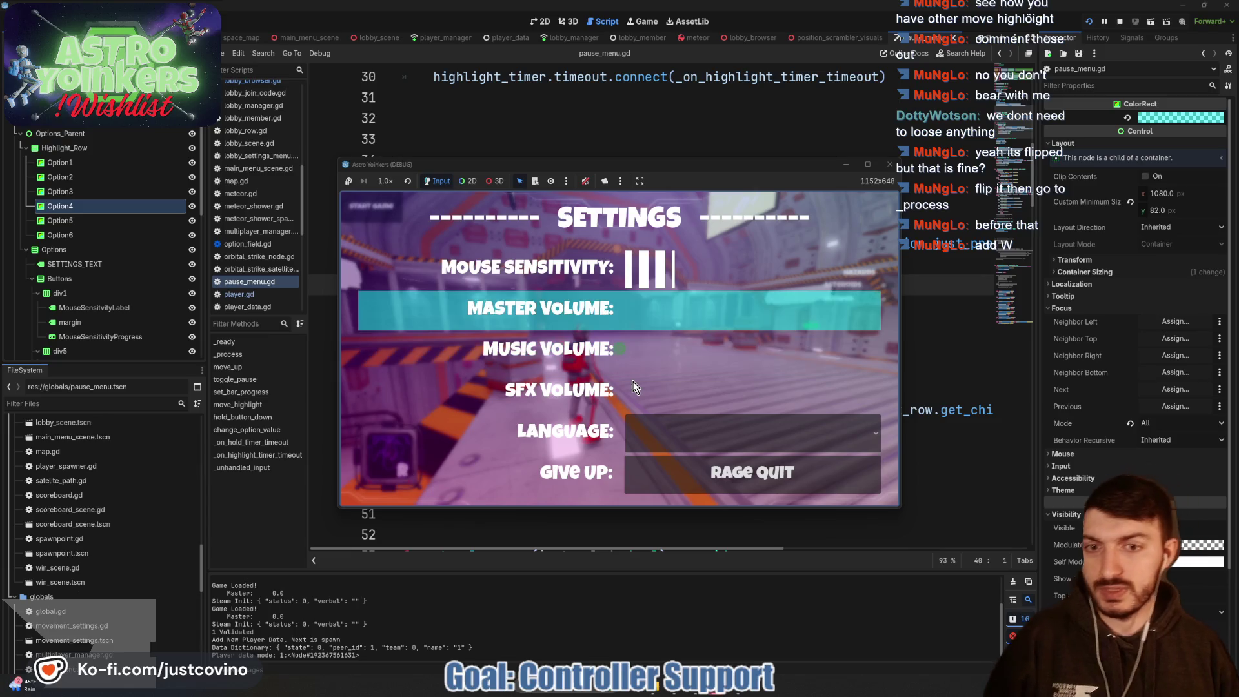
key("w")
key("w")
key("w")
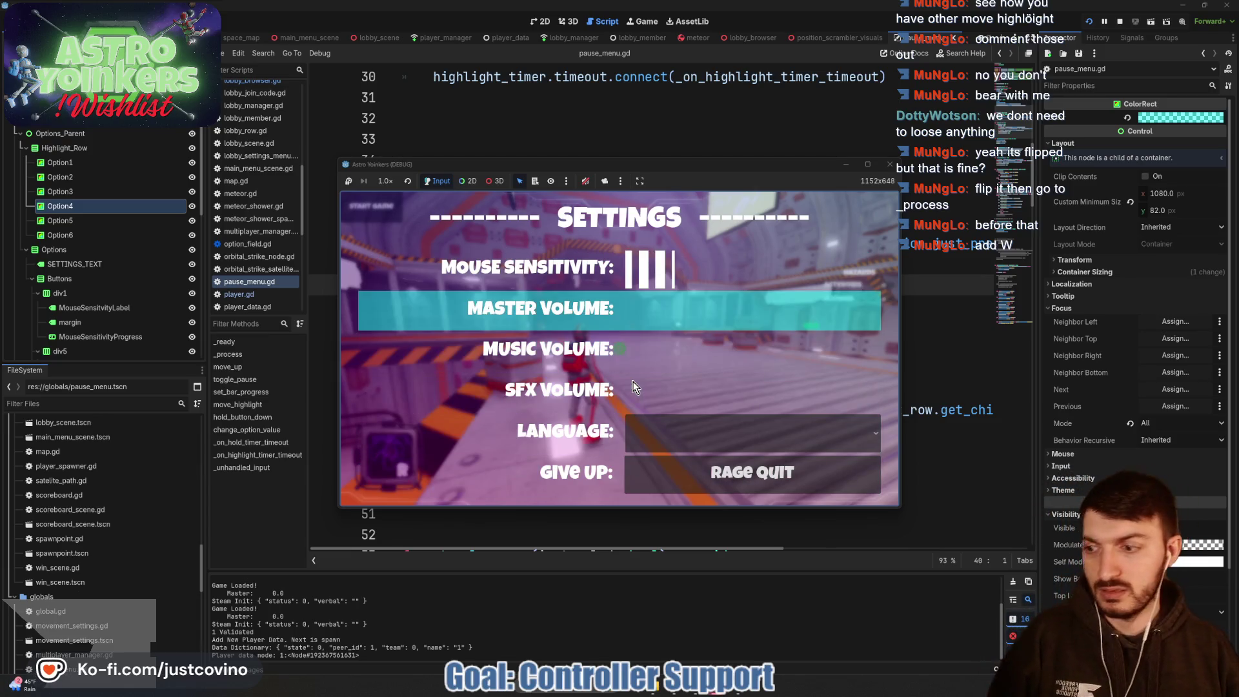
key("w")
key("w")
key("w")
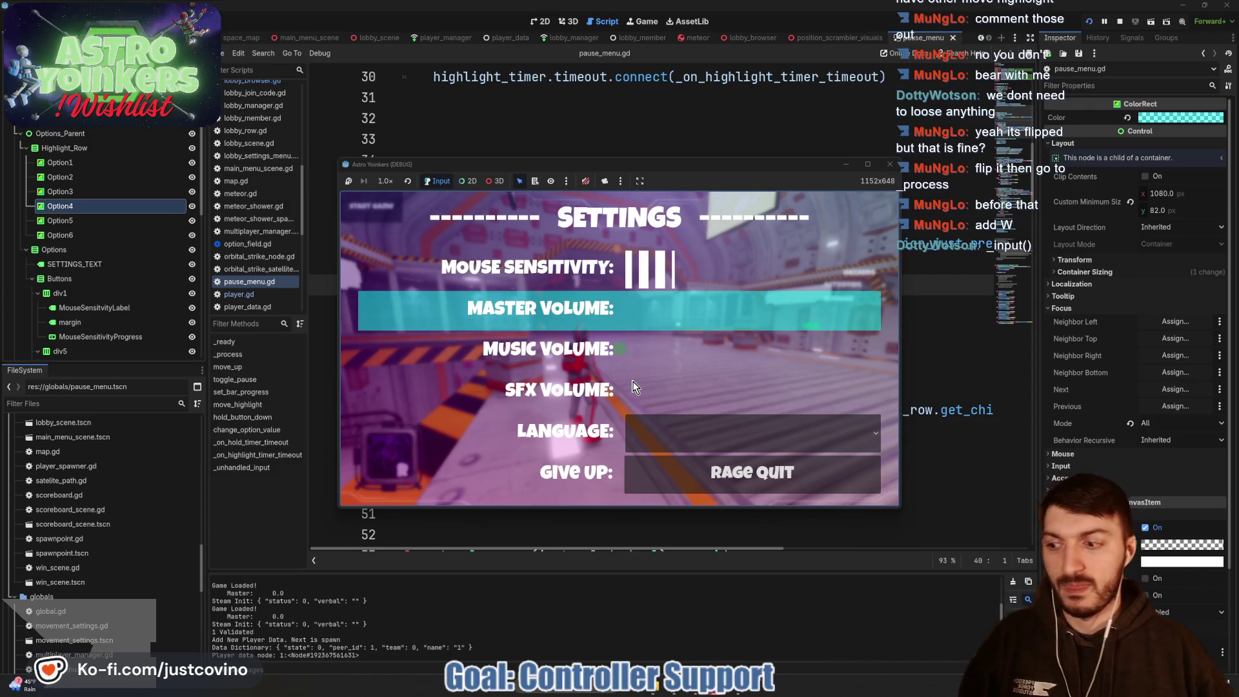
key("w")
key("w")
key("w")
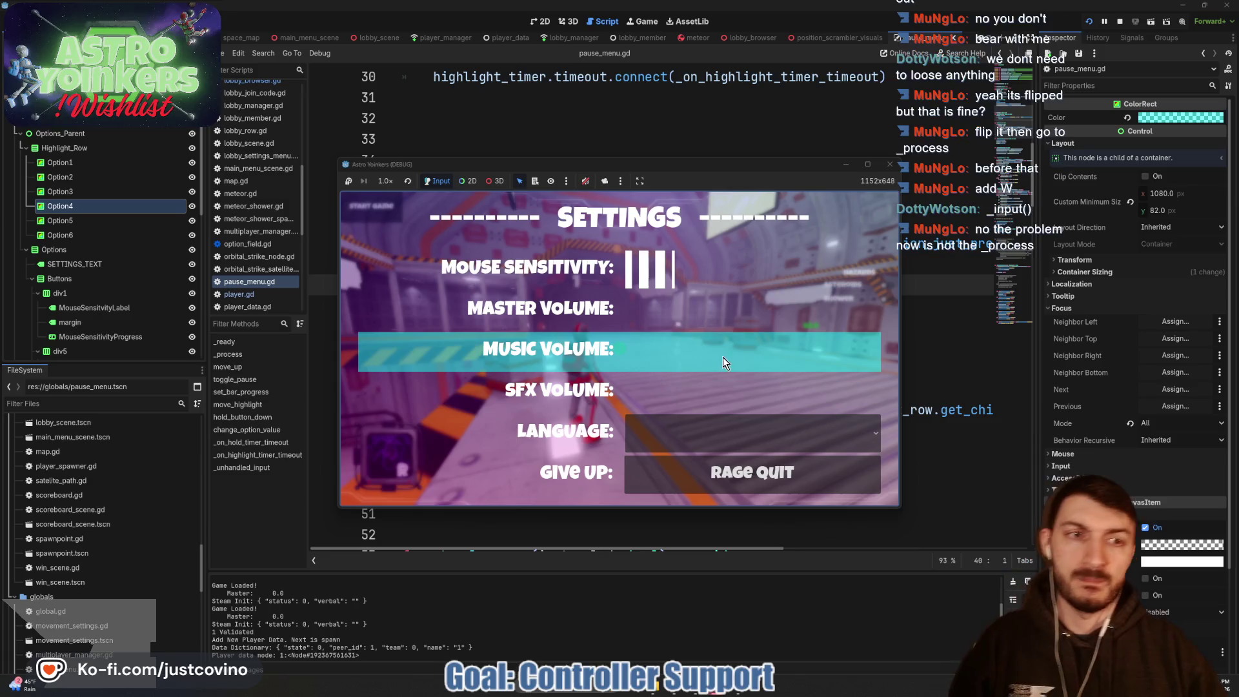
key("F8")
left_click(730, 348)
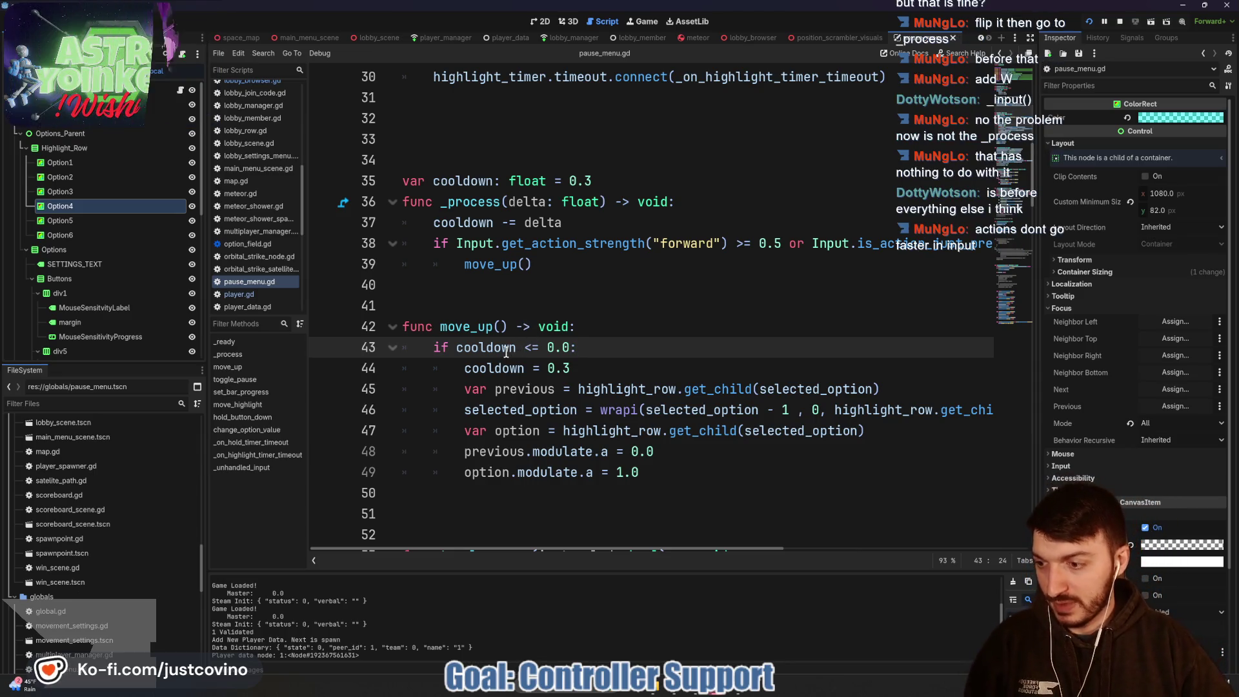
Step: Change the cooldown value on line 35 from 0.3 to 0.2 and save pause_menu.gd
mouse_move(520, 348)
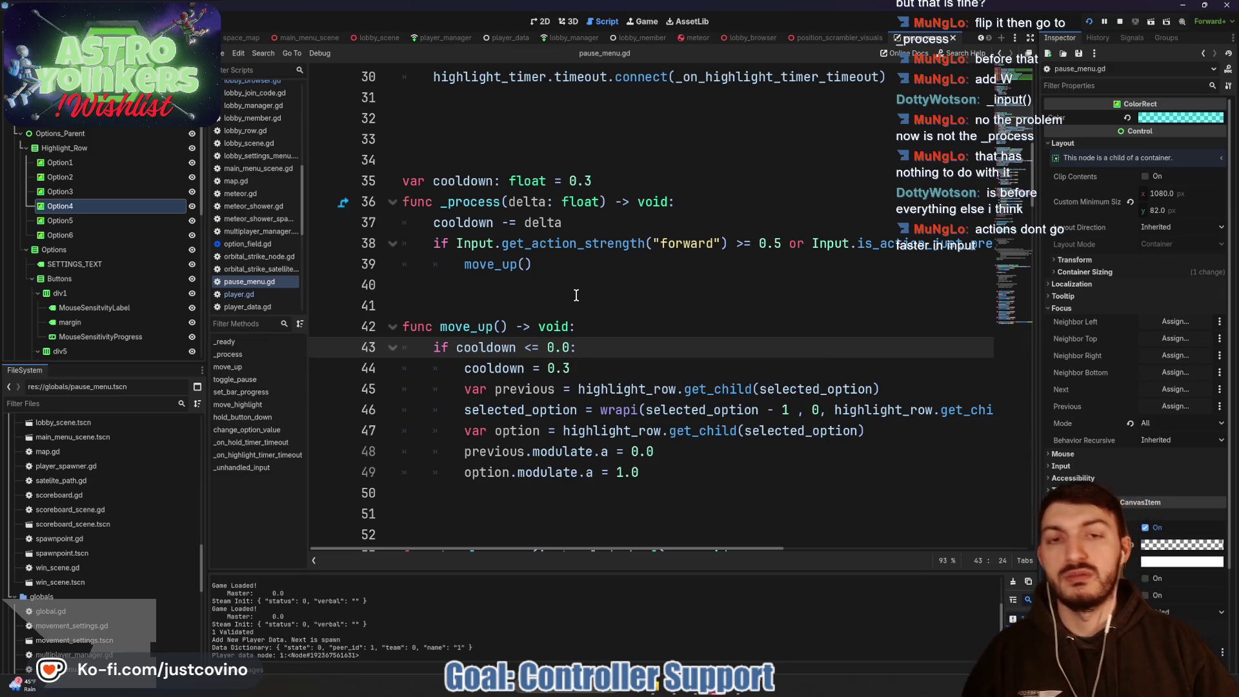
scroll(577, 295, "down", 15)
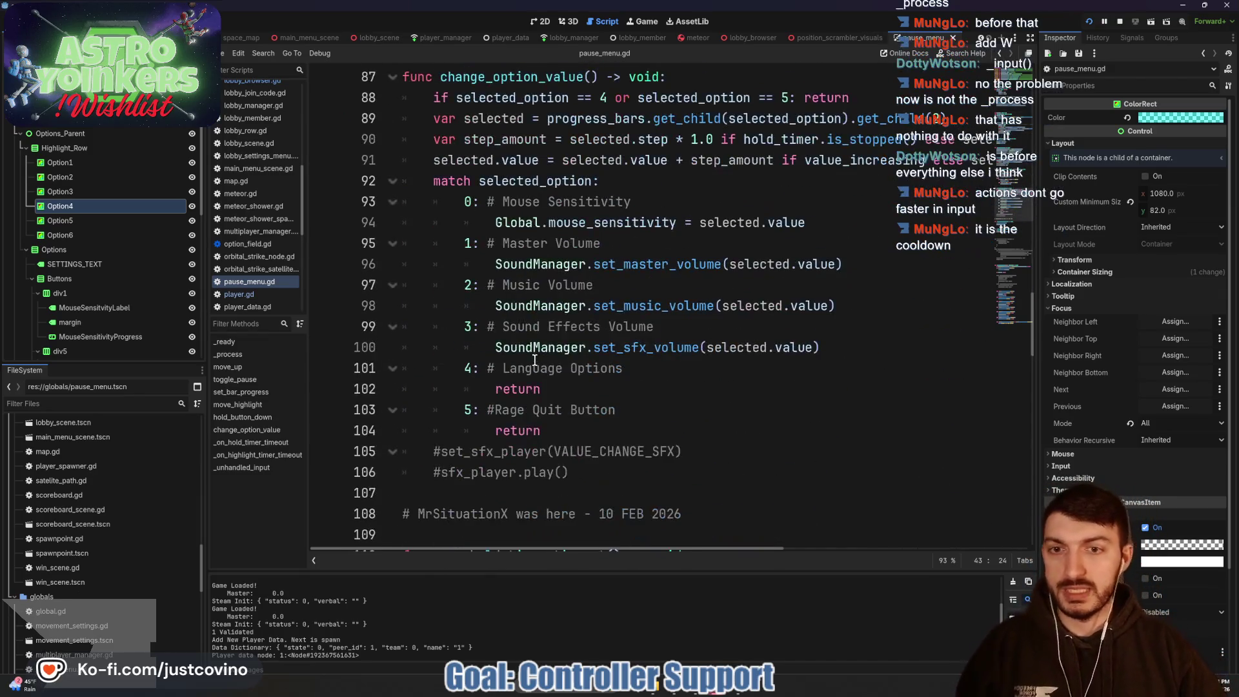
scroll(535, 360, "down", 3)
scroll(587, 395, "up", 17)
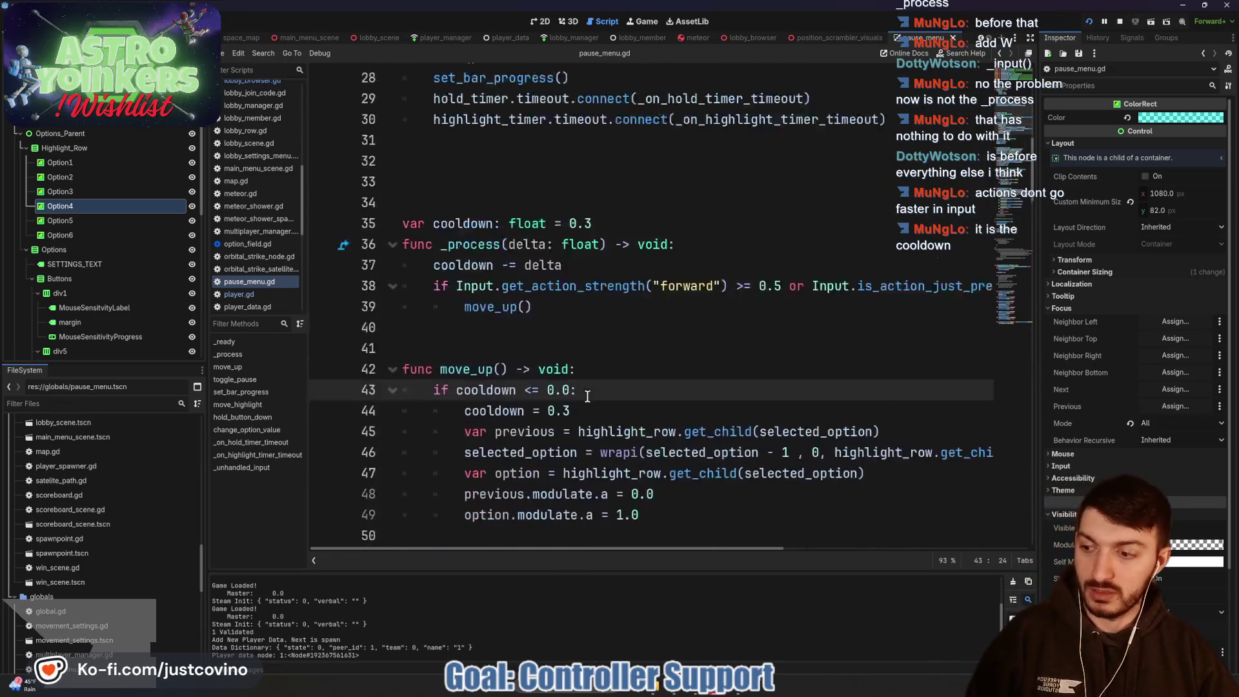
scroll(584, 396, "up", 8)
scroll(570, 374, "down", 8)
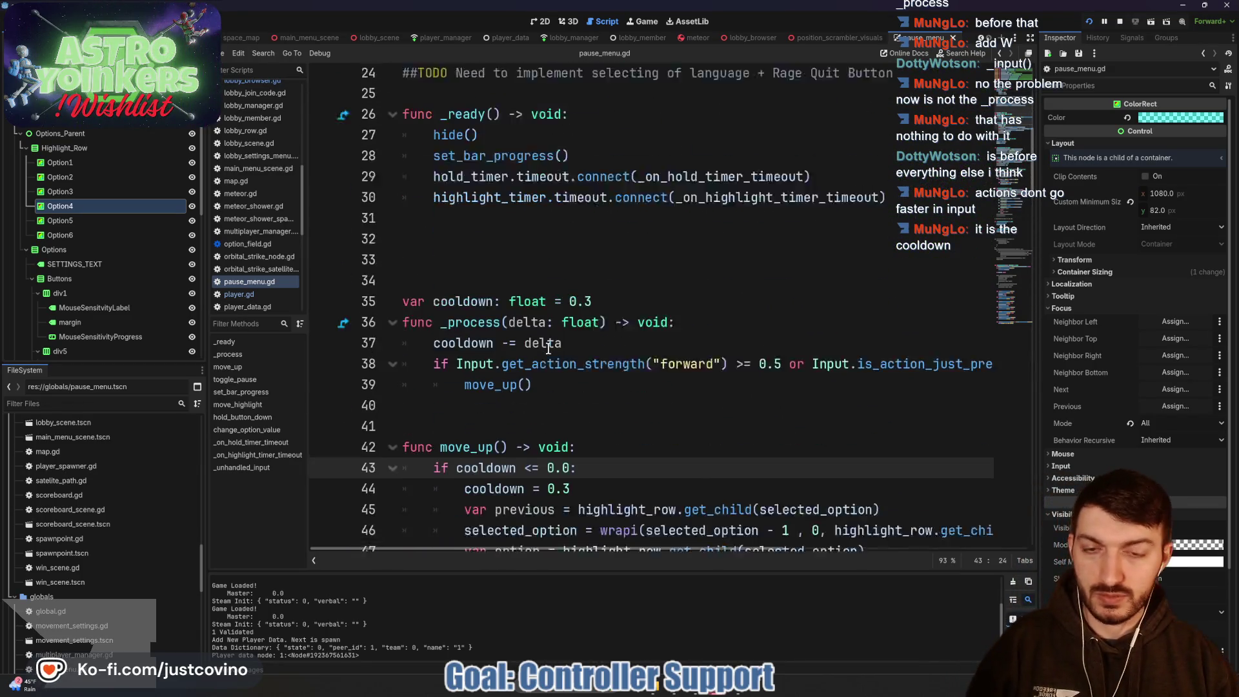
left_click(592, 284)
key("BackSpace")
type("2")
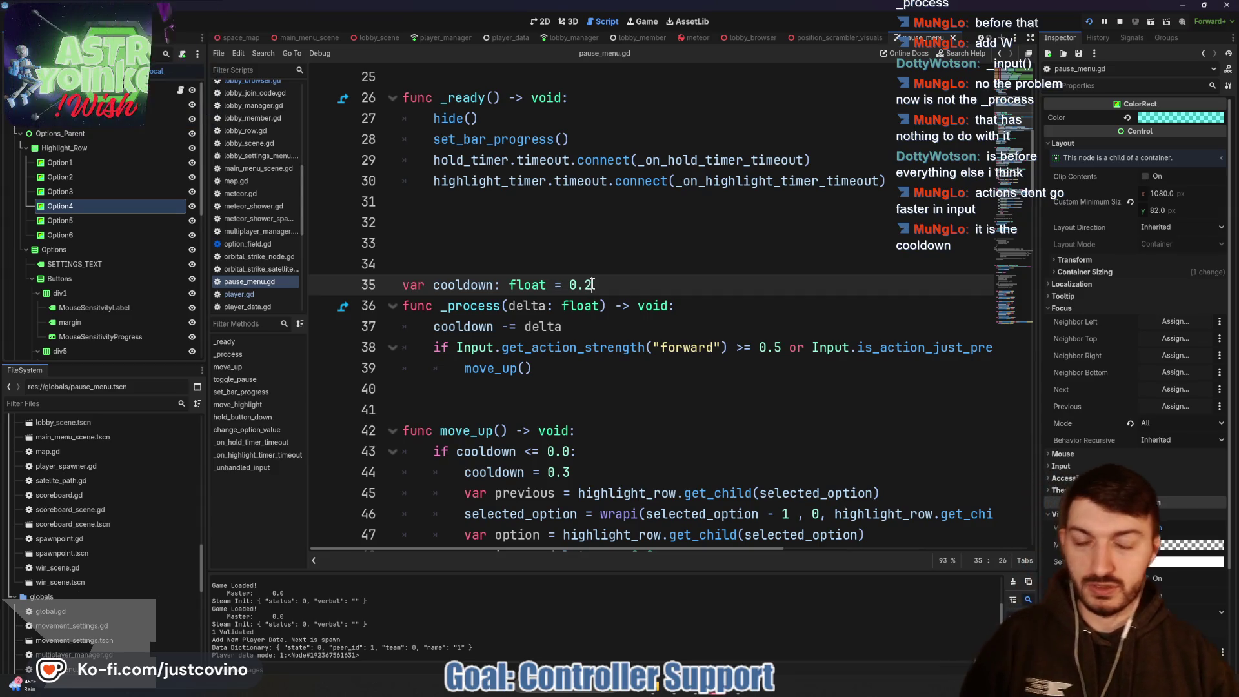
key("ctrl+s")
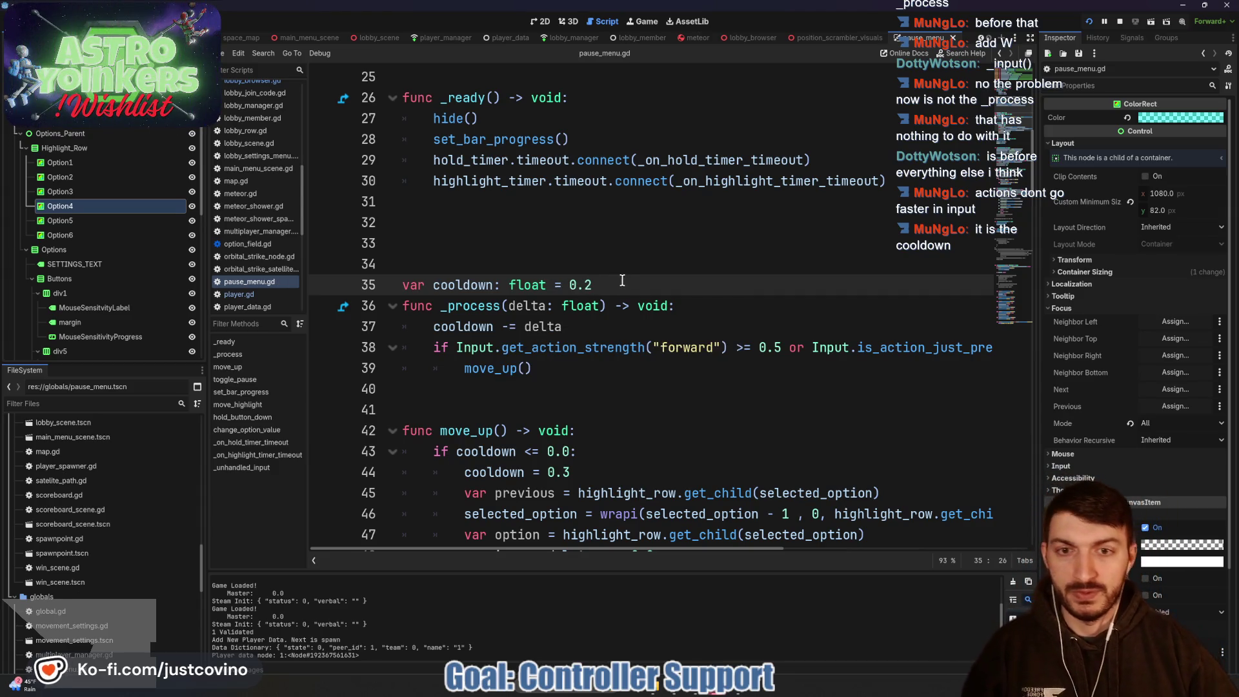
Step: Select the old move_highlight function on lines 66–71
scroll(597, 353, "down", 1)
left_click(494, 326)
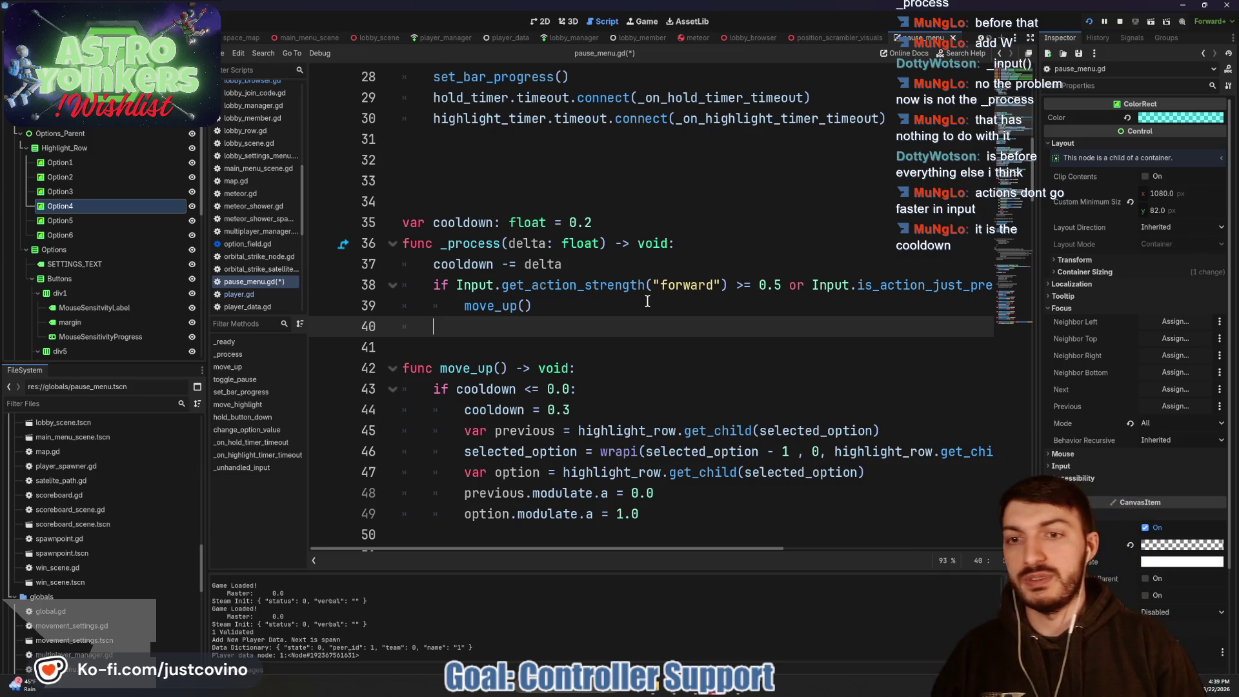
scroll(645, 302, "down", 11)
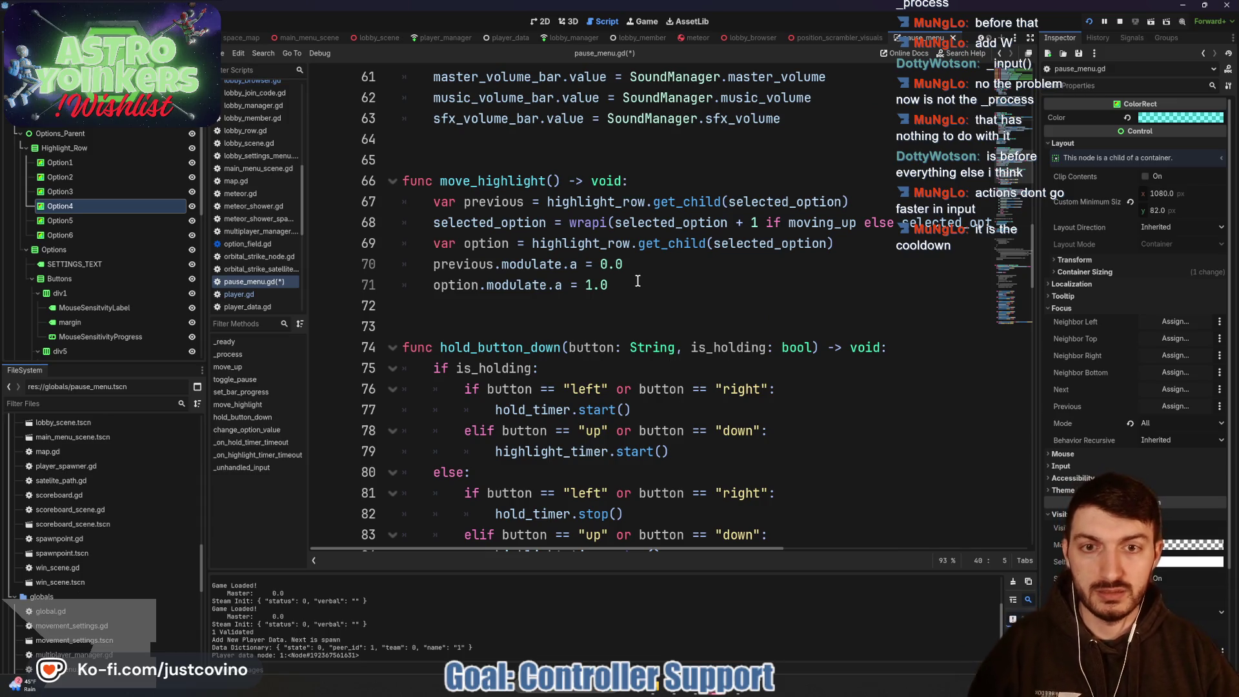
mouse_move(635, 285)
left_mouse_down()
mouse_move(504, 203)
mouse_move(391, 186)
left_mouse_up()
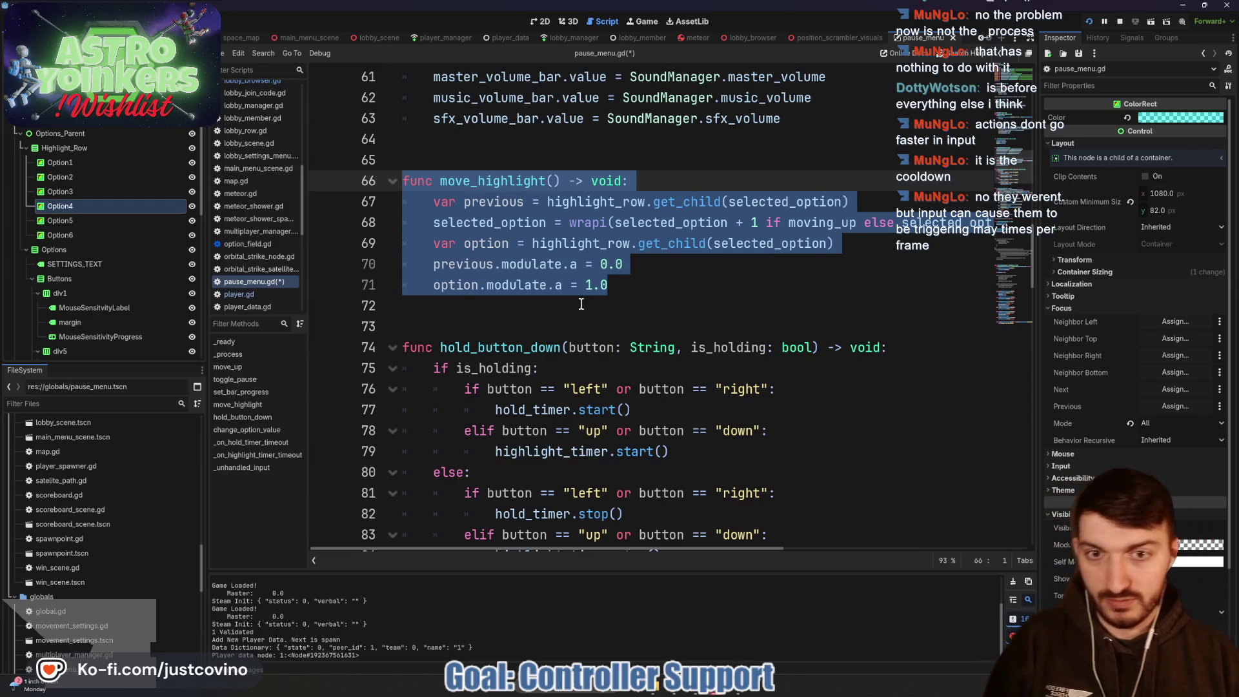
Step: Comment out lines 66–71 of the old move_highlight function with Ctrl+K
key("ctrl+k")
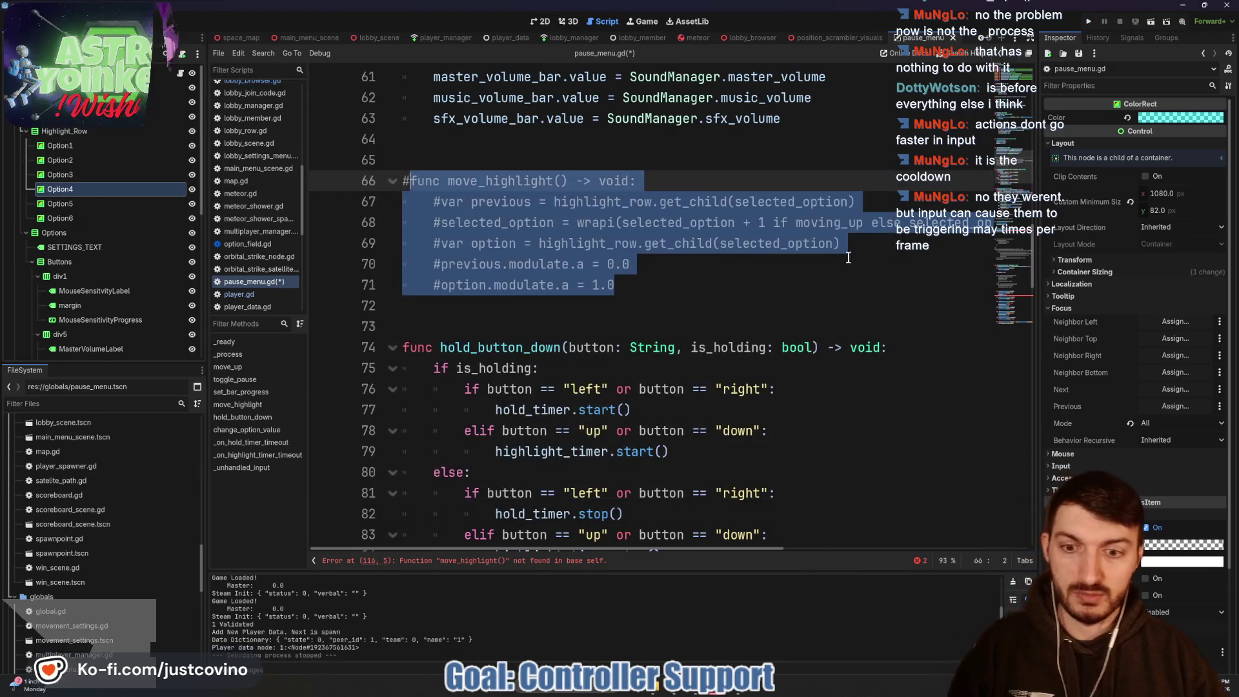
scroll(848, 258, "down", 15)
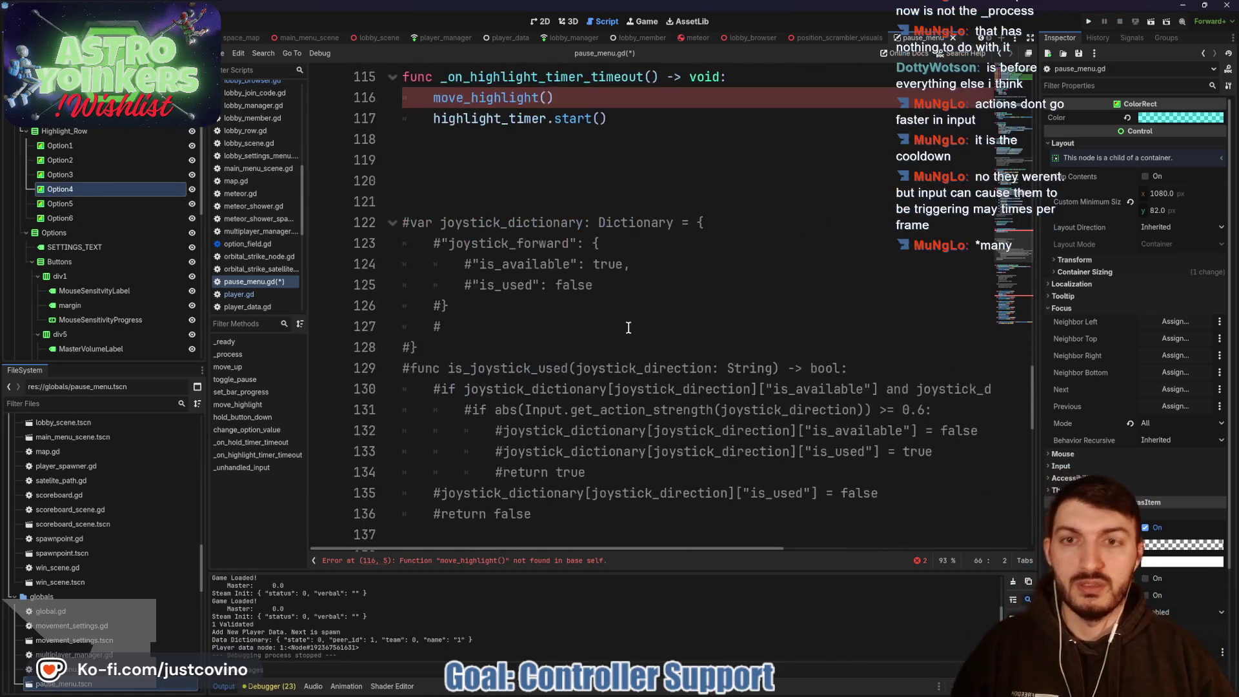
scroll(628, 328, "up", 3)
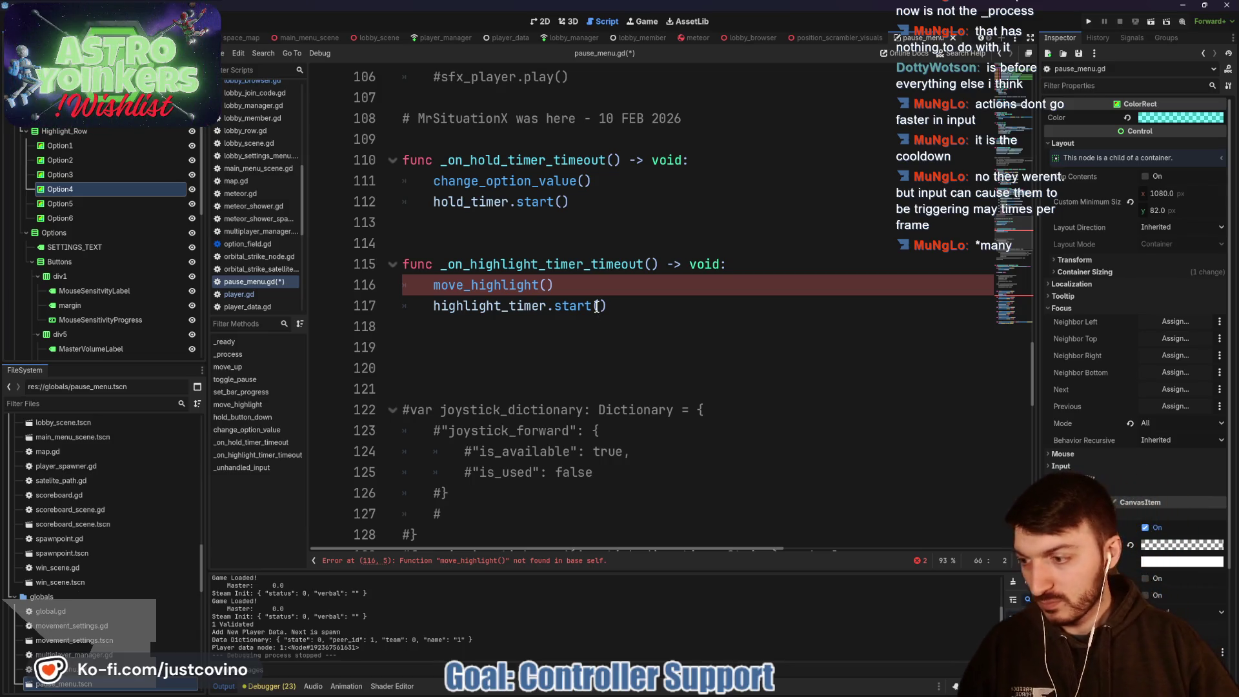
scroll(599, 325, "down", 8)
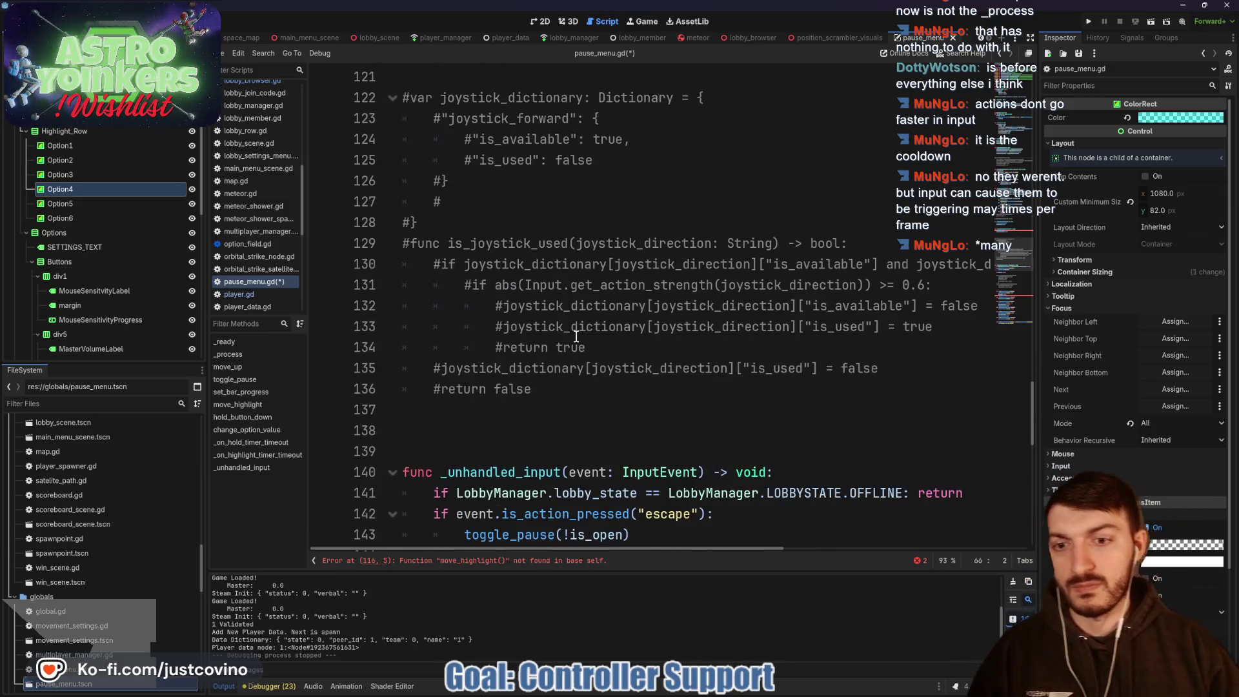
scroll(571, 347, "up", 7)
scroll(571, 347, "up", 15)
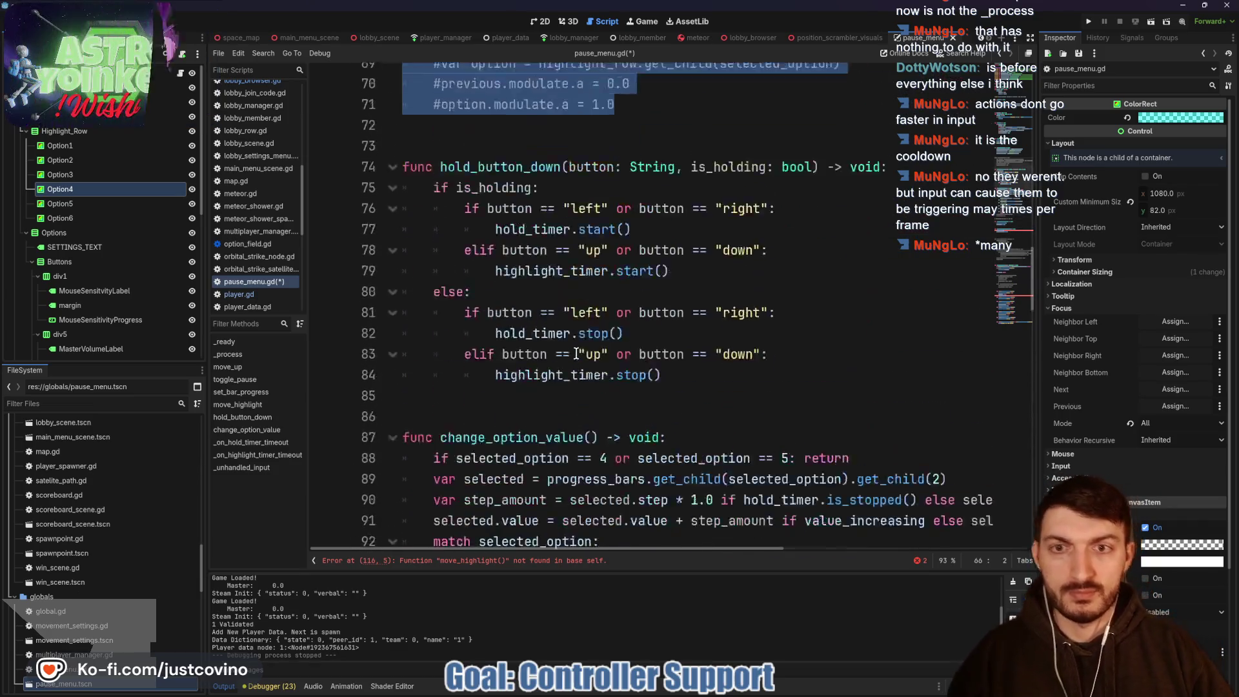
scroll(574, 350, "up", 6)
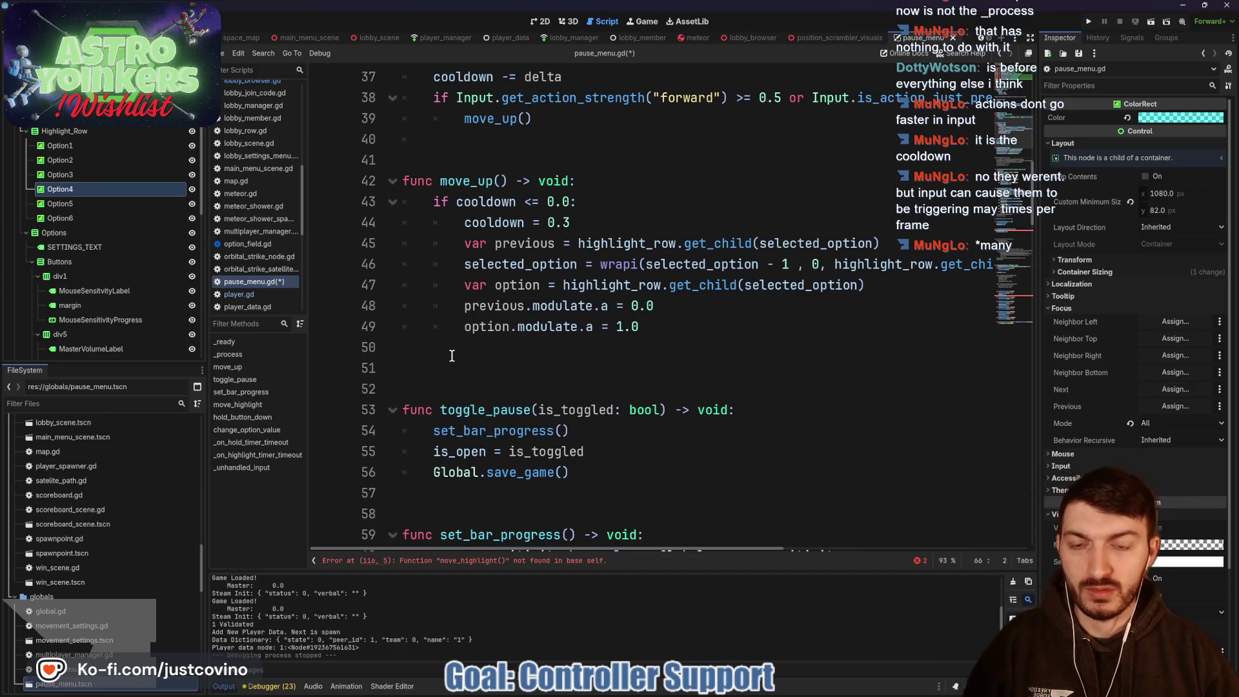
left_click(452, 356)
Step: Declare a new function move_highlight(moving_up: bool) -> void below move_up
key("Return")
type("unc move_highl")
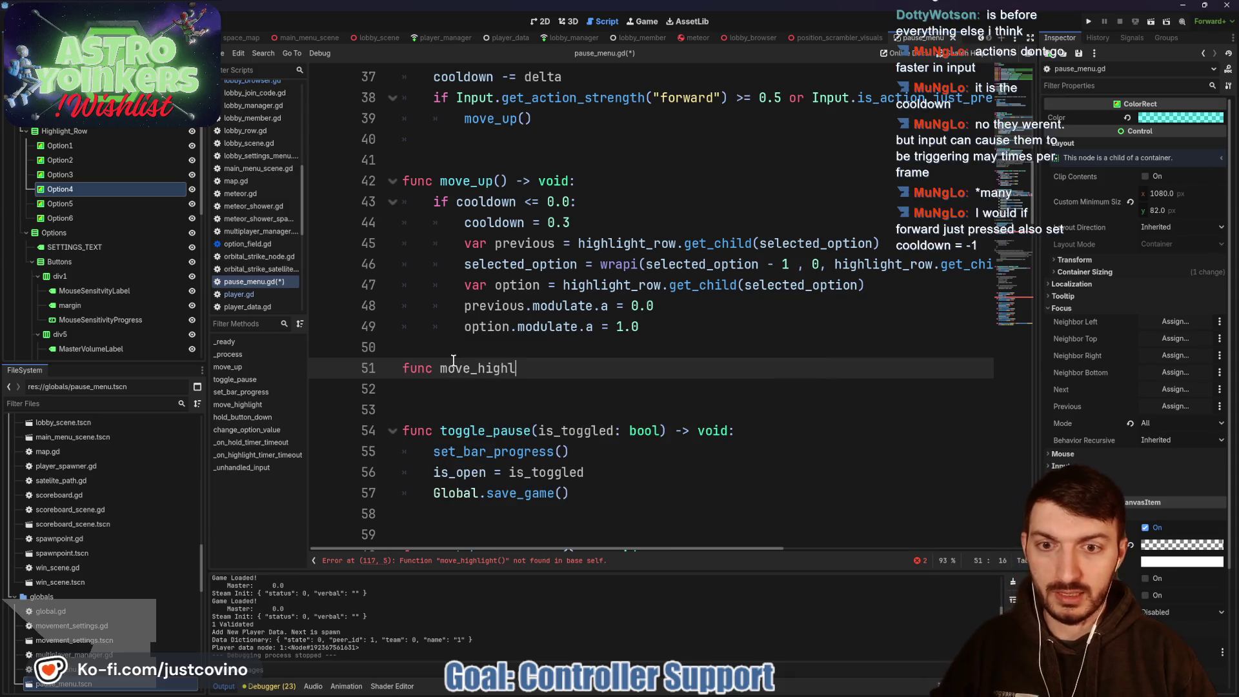
type("ight(moving")
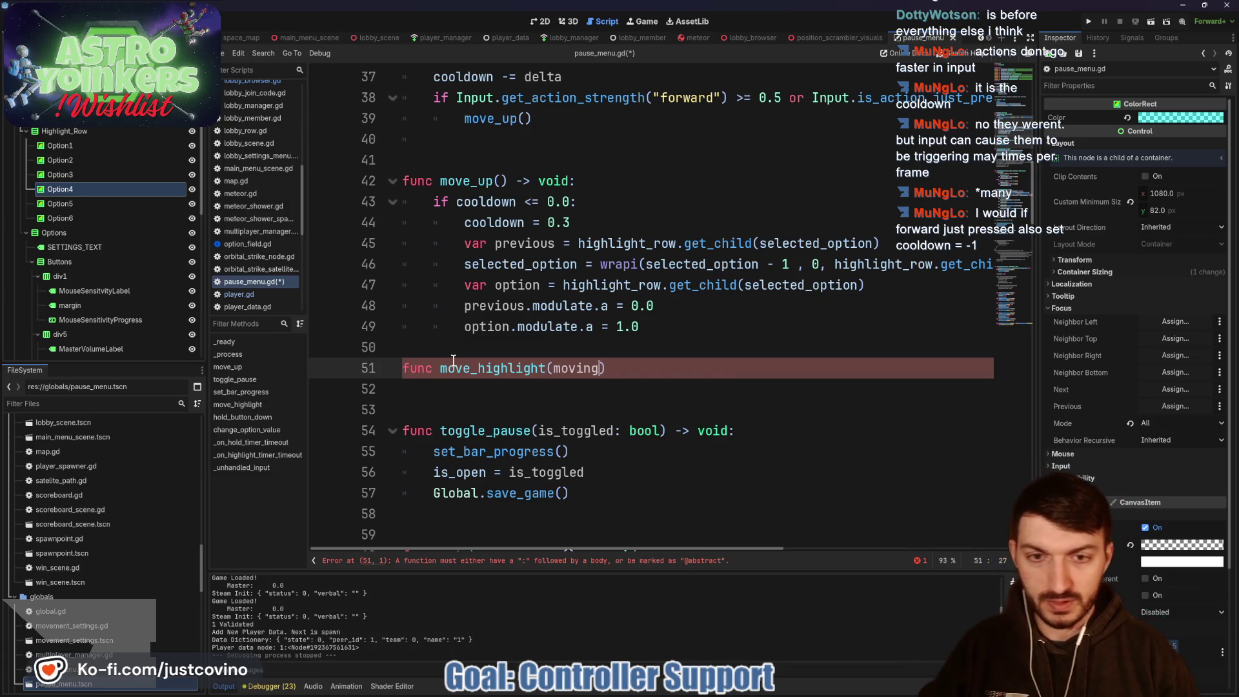
type("_up: n")
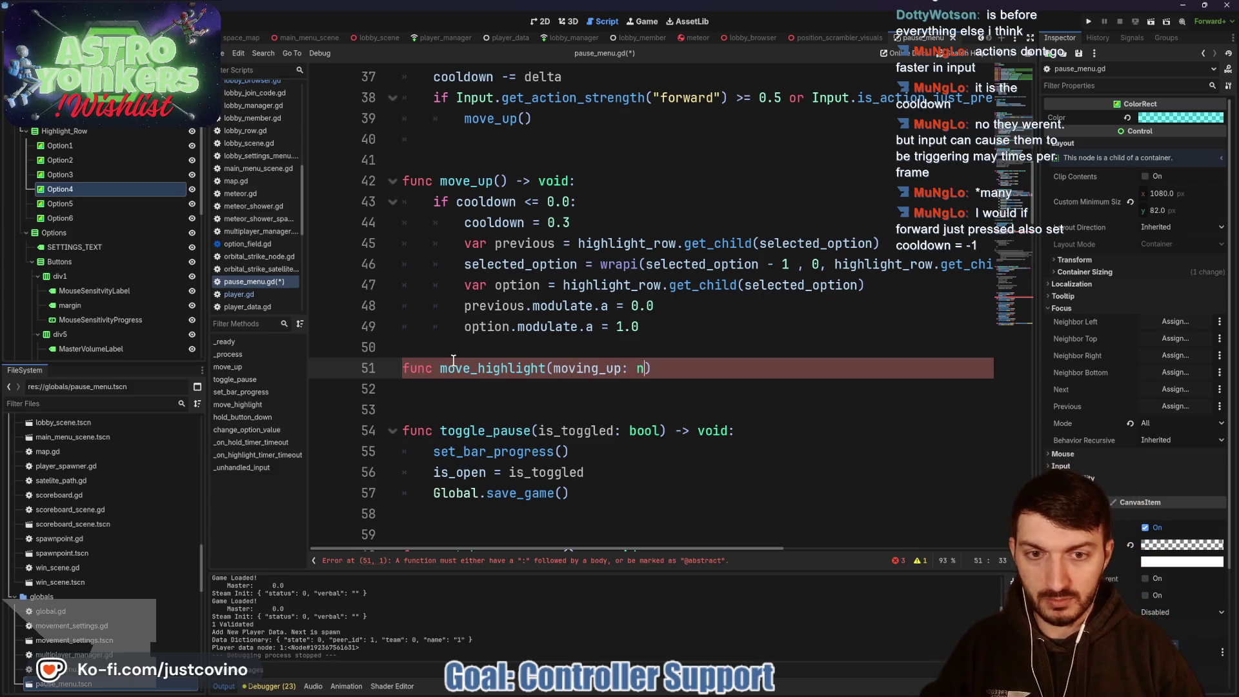
key("BackSpace")
type("bool) -")
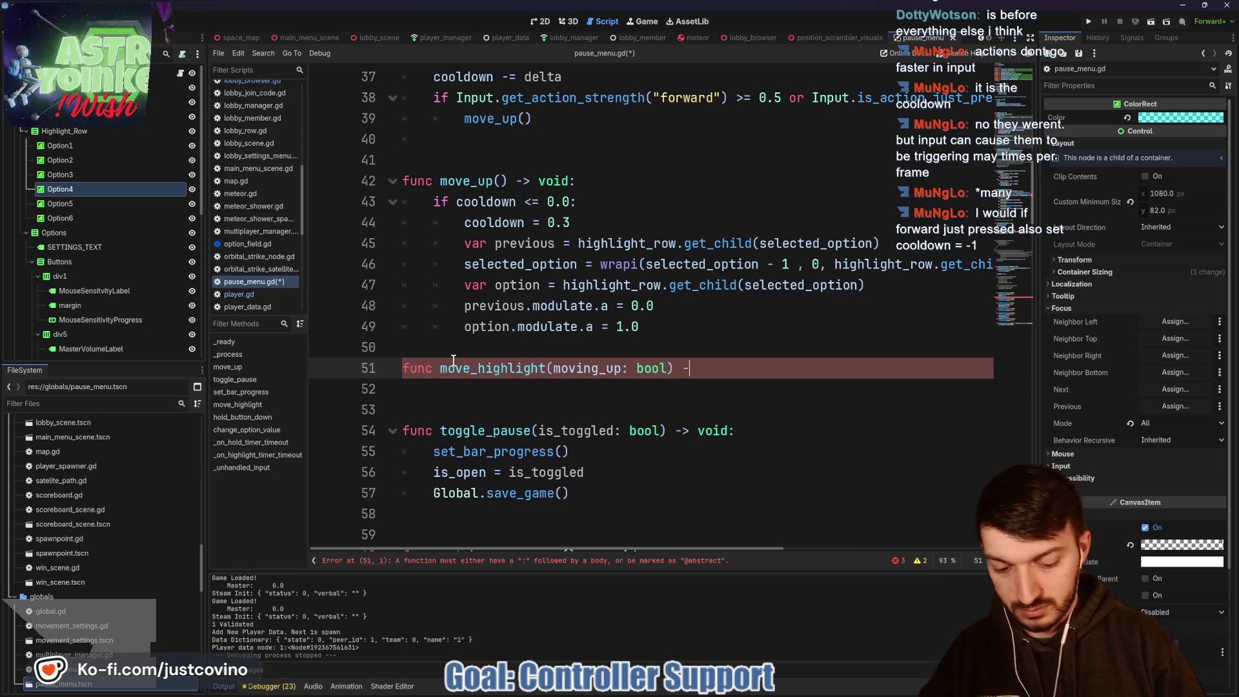
type("> void:")
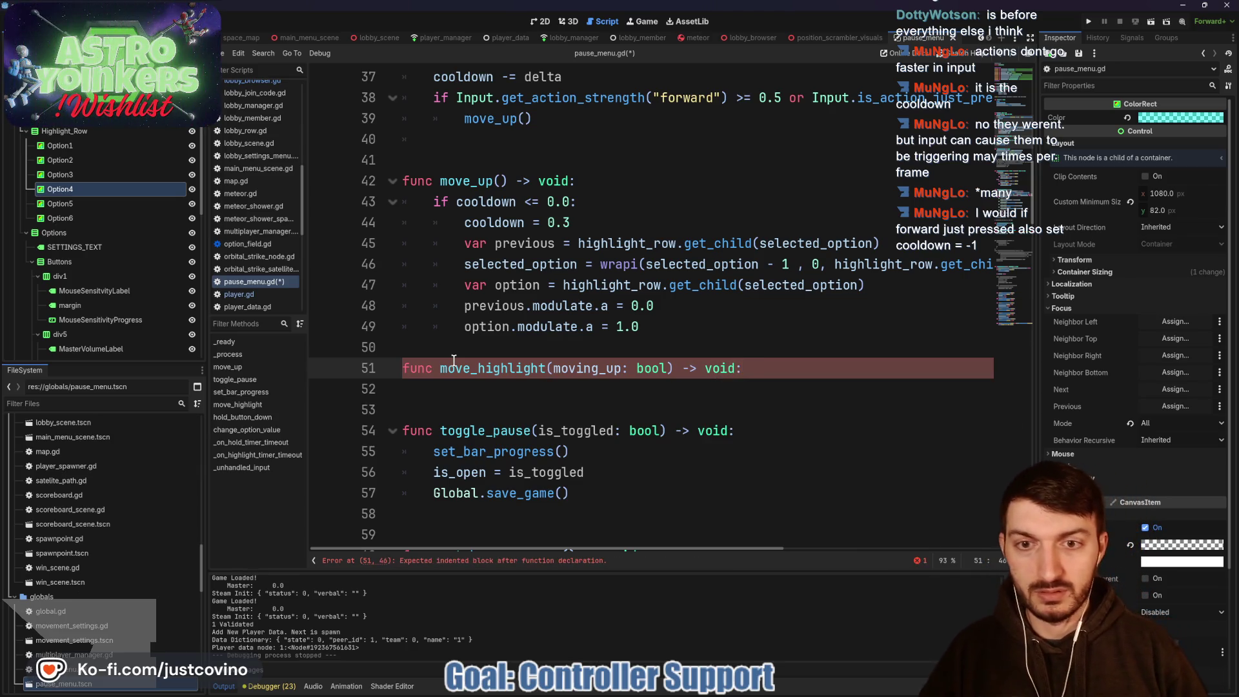
Step: Paste the highlight-moving code into move_highlight's body and remove one indent level
mouse_move(648, 326)
left_mouse_down()
mouse_move(478, 308)
mouse_move(432, 244)
mouse_move(400, 245)
left_mouse_up()
key("ctrl+c")
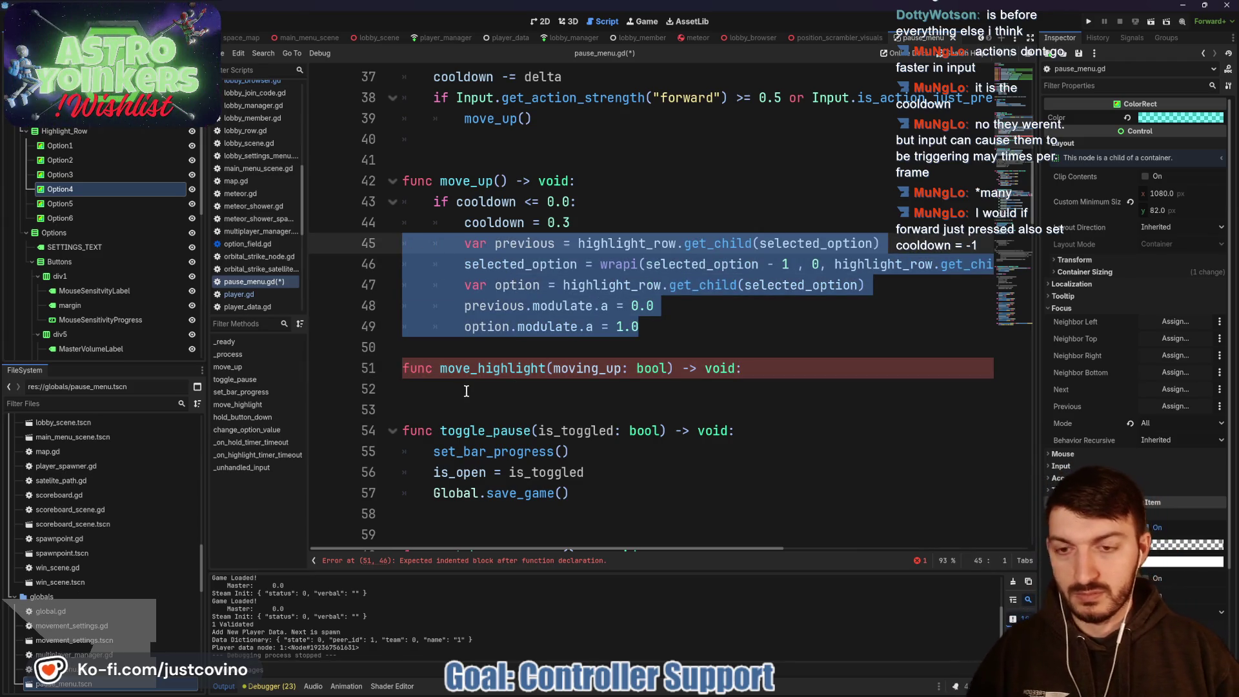
left_click(466, 391)
key("ctrl+v")
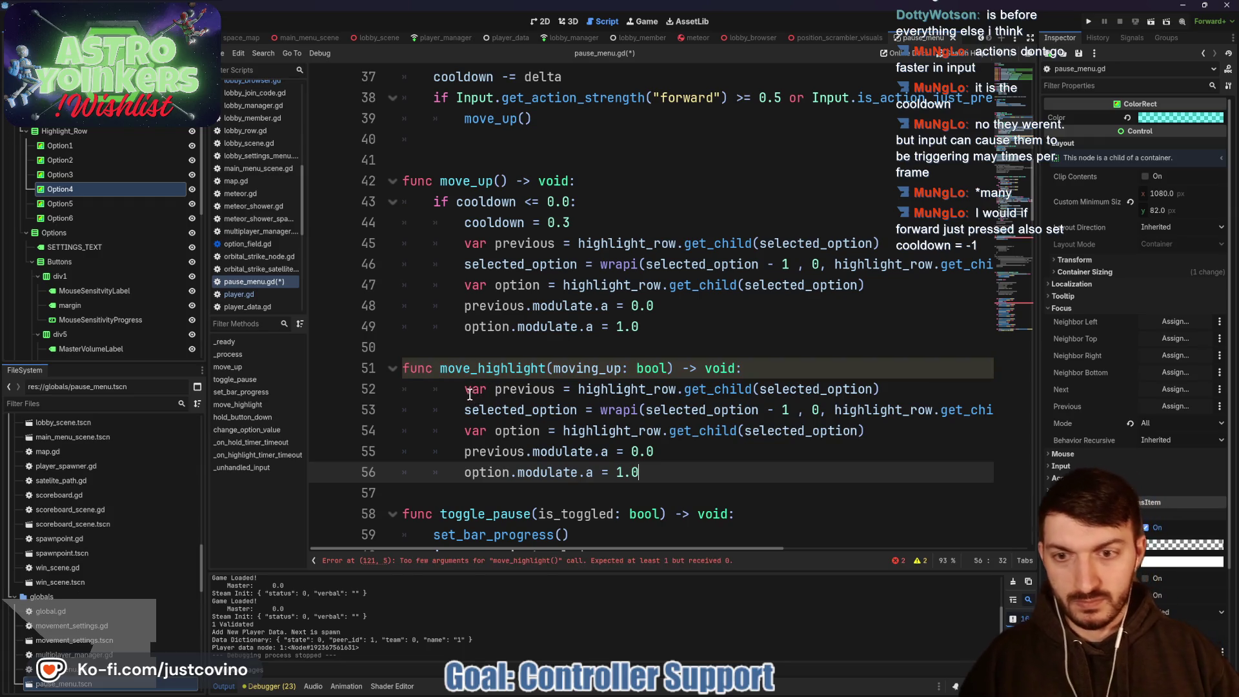
left_click_drag(648, 474, 402, 389)
key("shift+Tab")
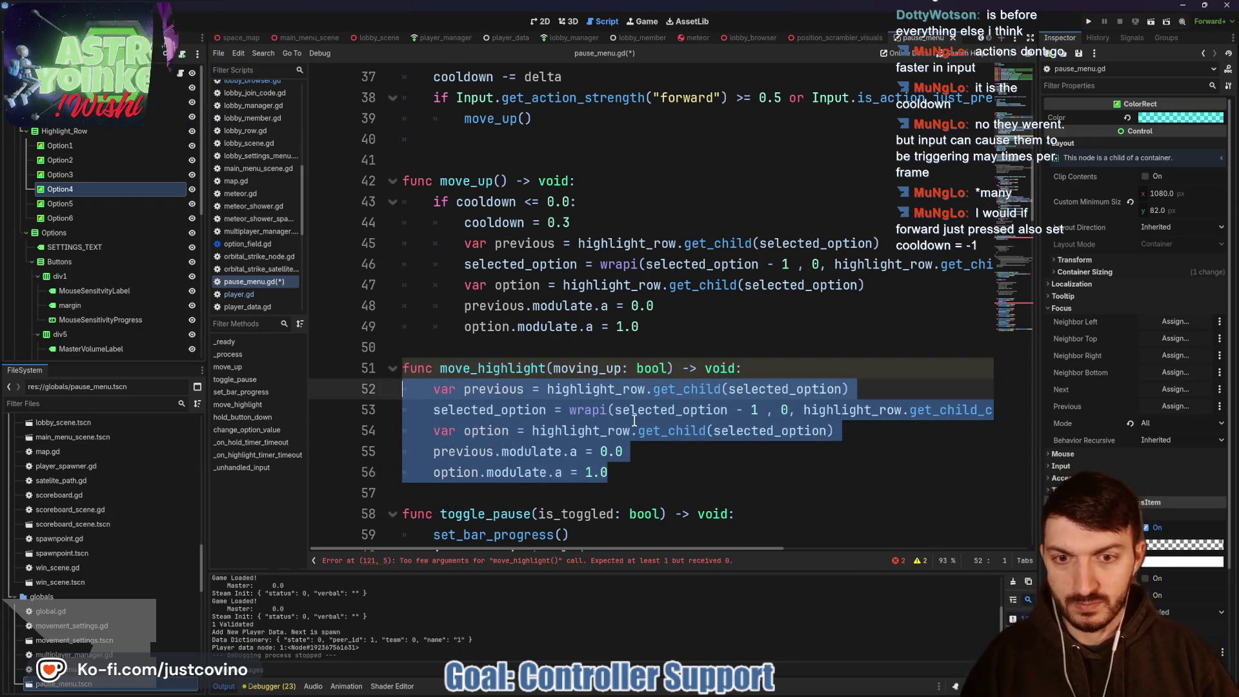
Step: Make line 53's wrapi argument 'selected_option - 1 if moving_up else selected_option + 1'
left_click(760, 412)
type("if movi")
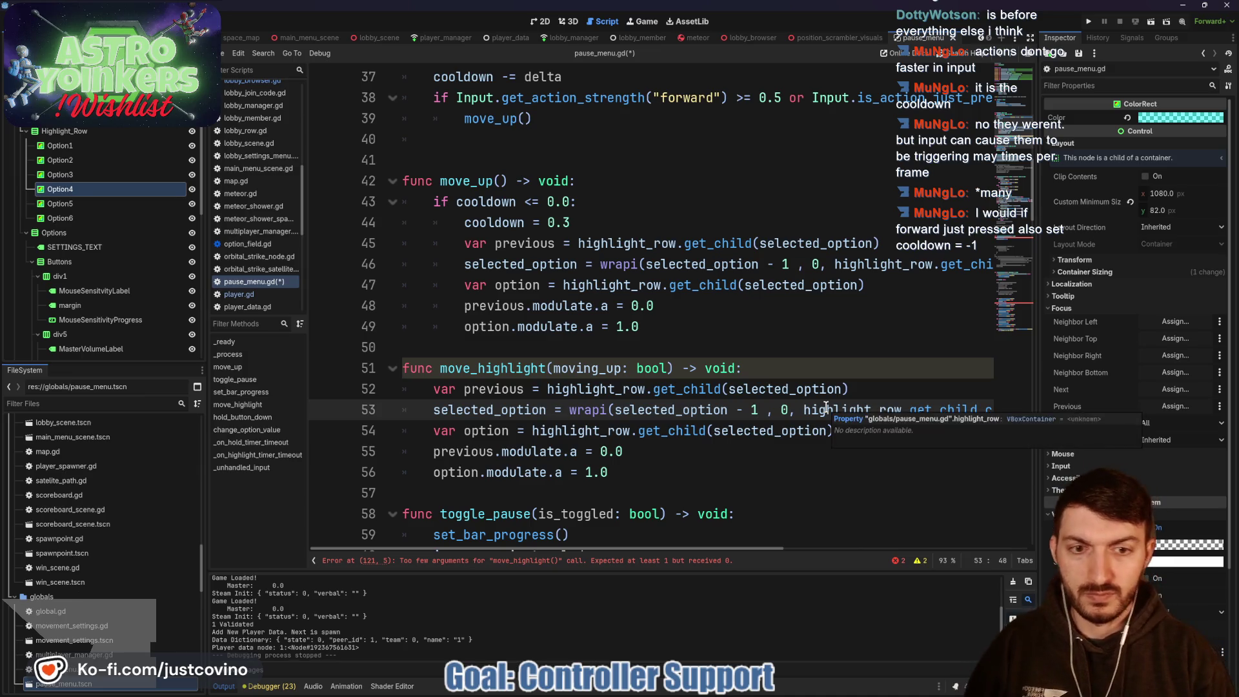
type("ng_up e")
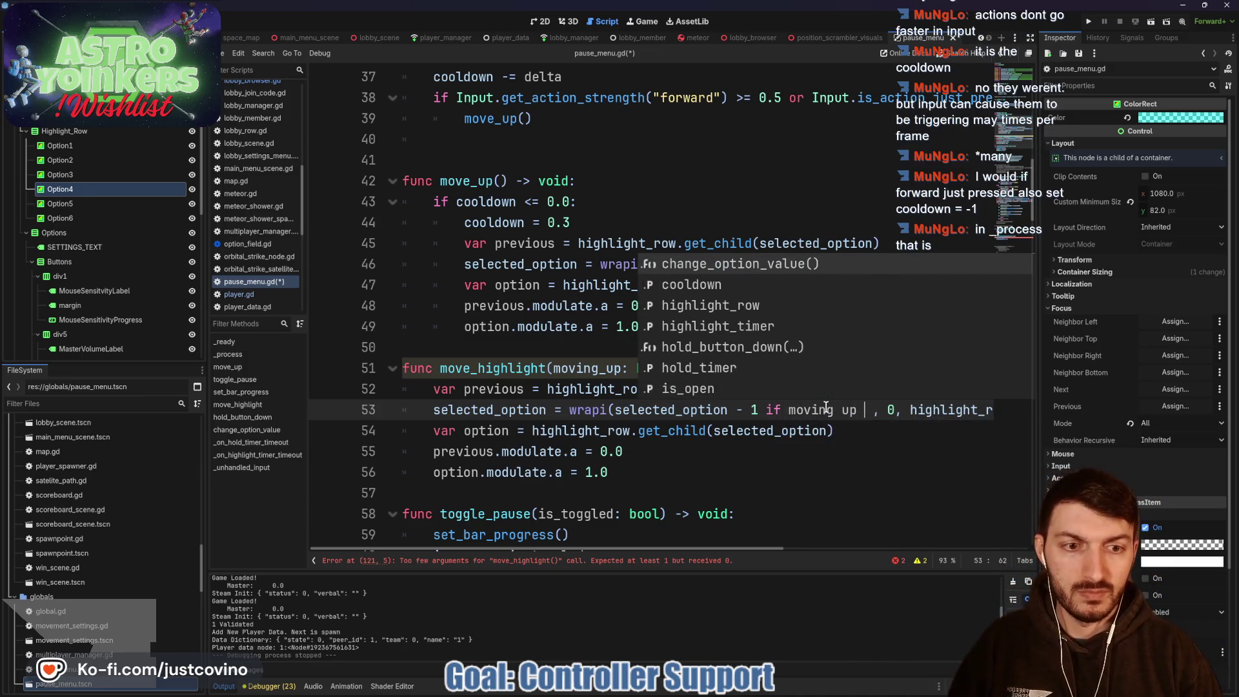
type("lse selected_ ")
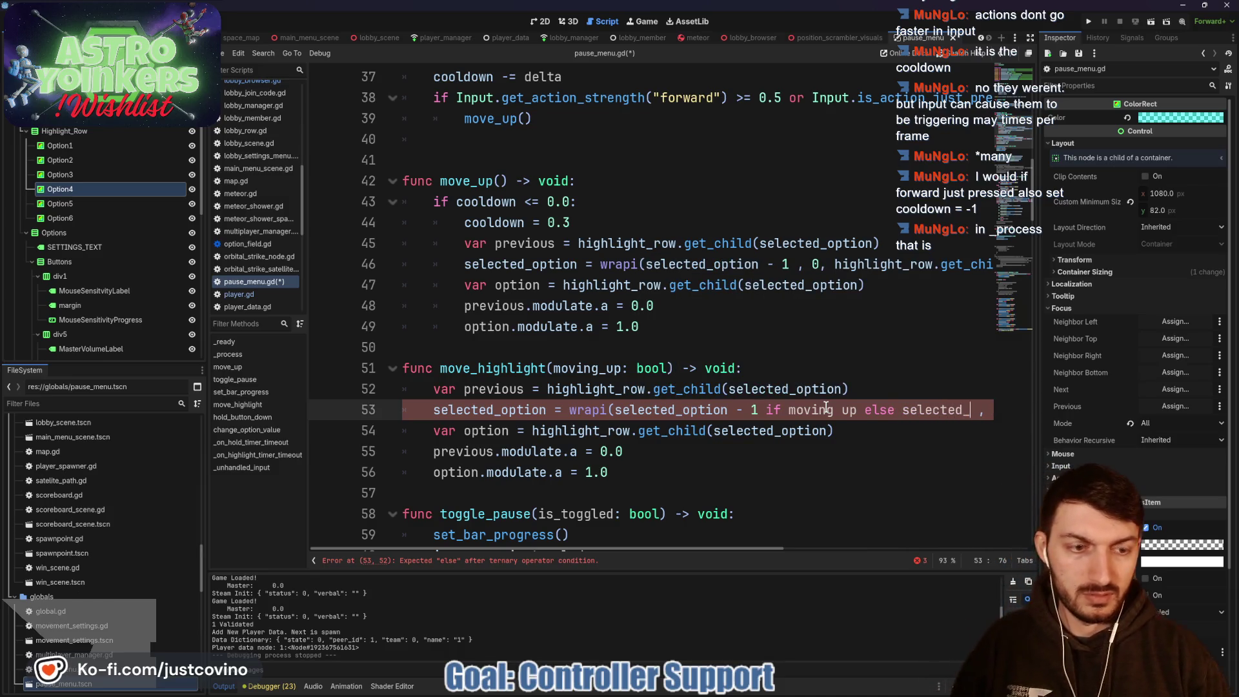
type("ptop")
key("BackSpace")
key("BackSpace")
type("option +")
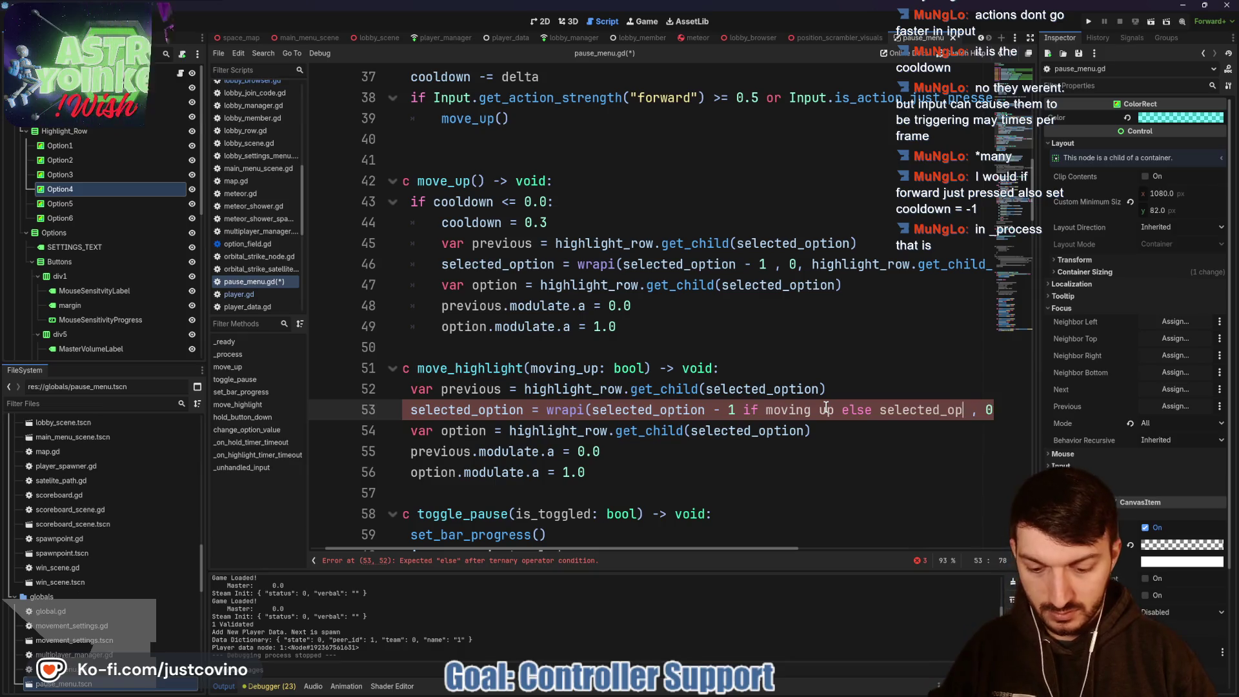
type(" 1")
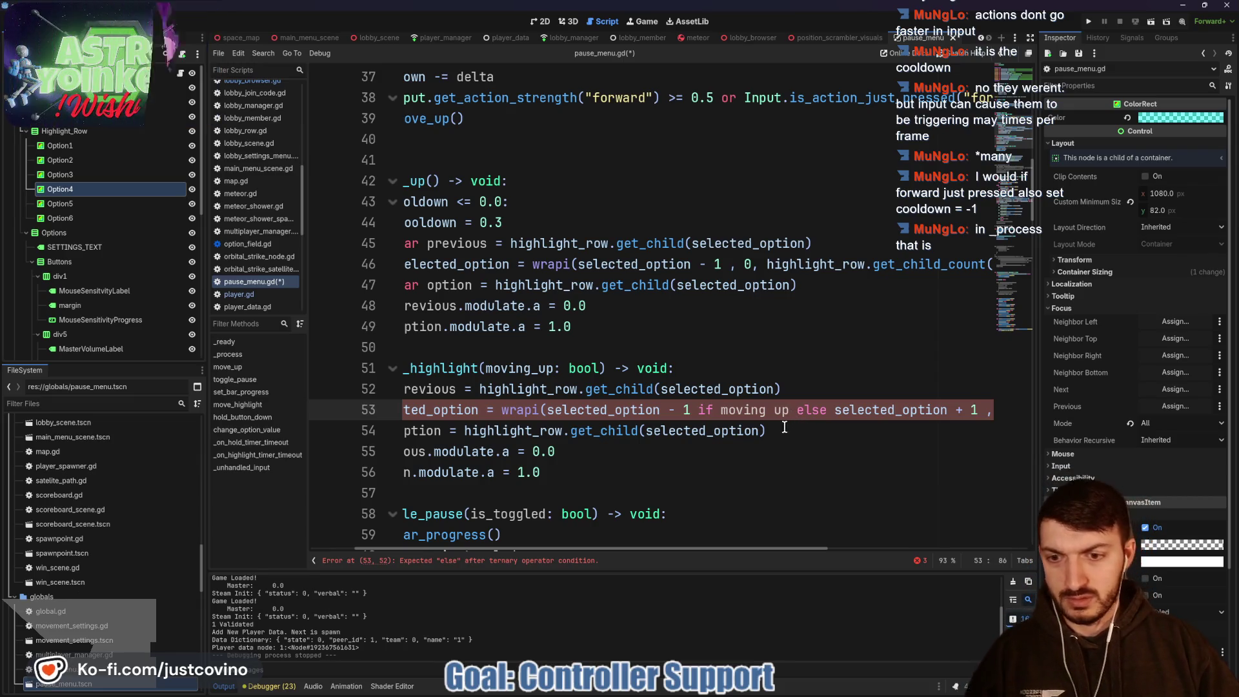
left_click(814, 410)
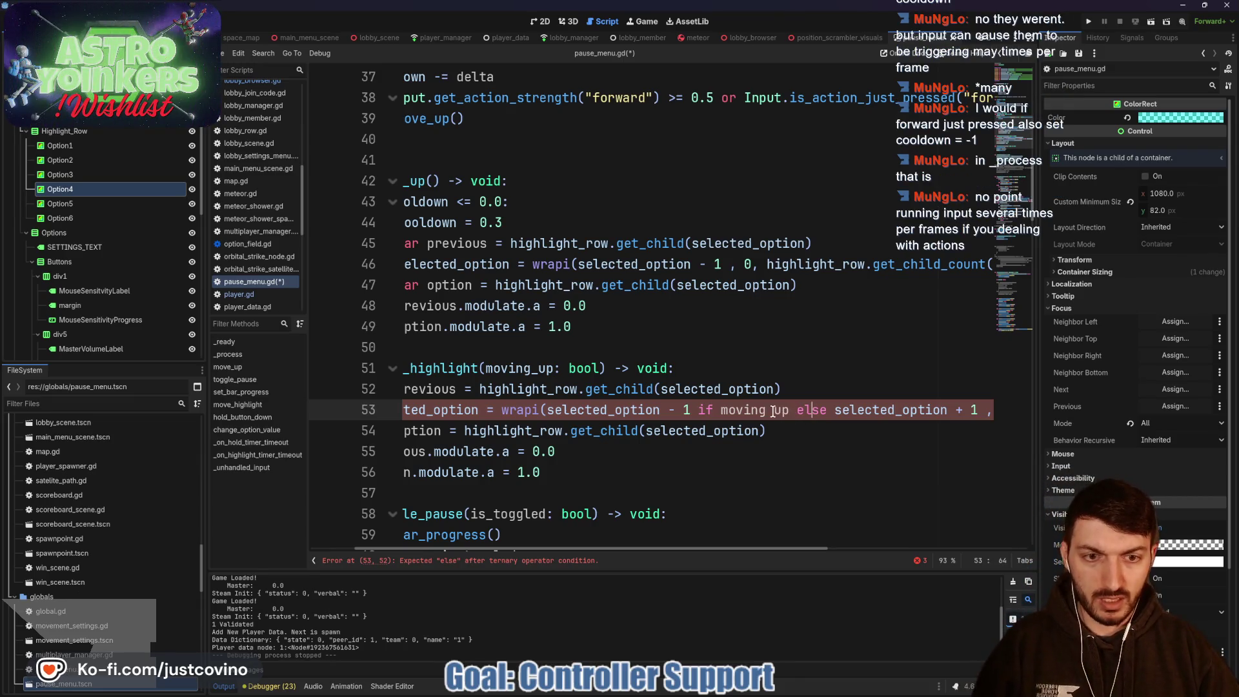
type("_")
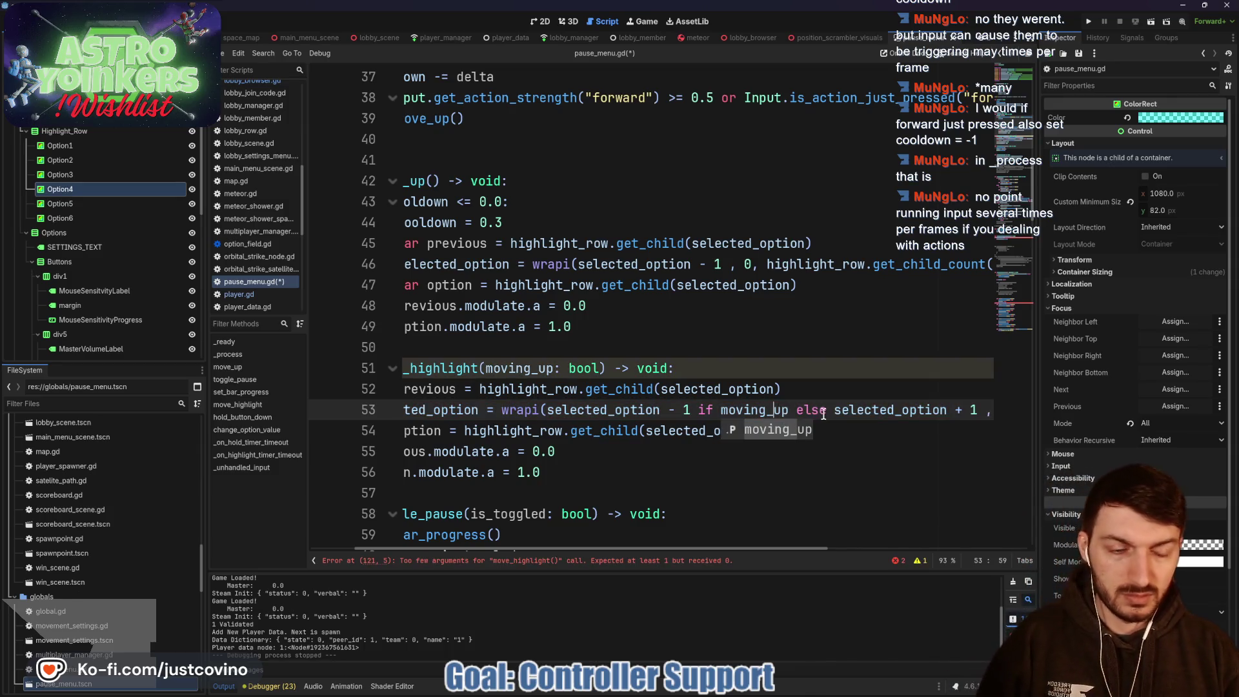
left_click(799, 381)
Step: Select move_up's old highlight code on lines 45–49
scroll(752, 394, "down", 2)
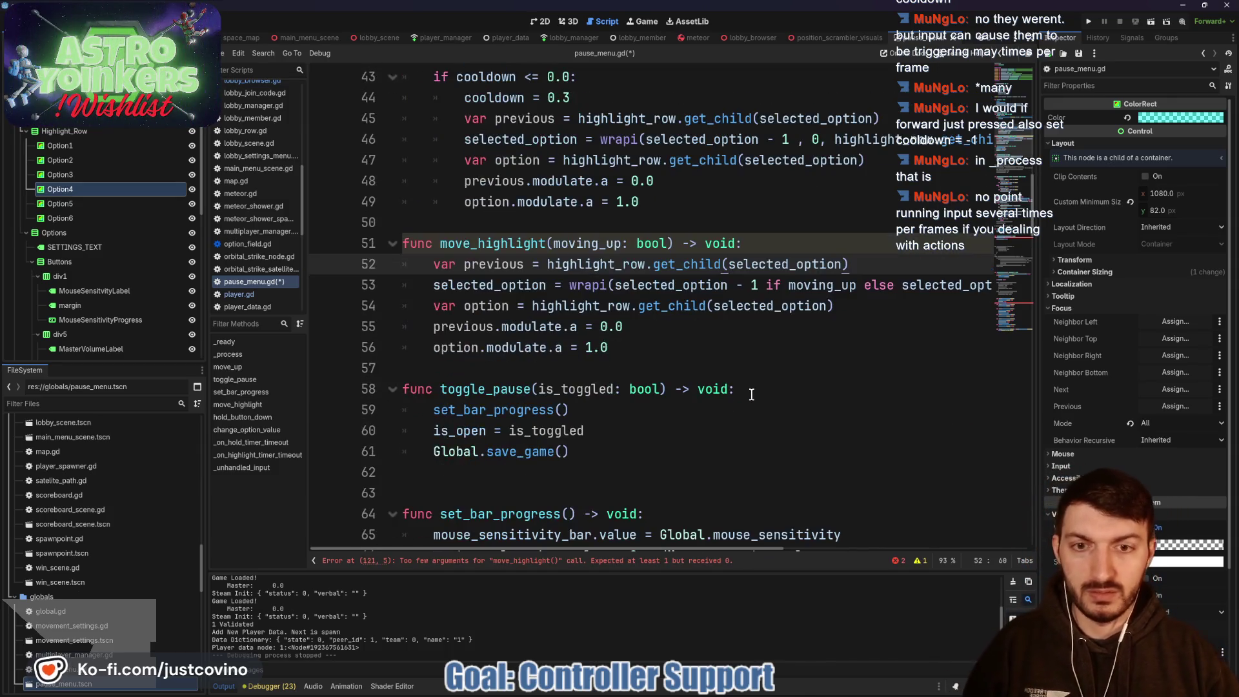
left_click(659, 335)
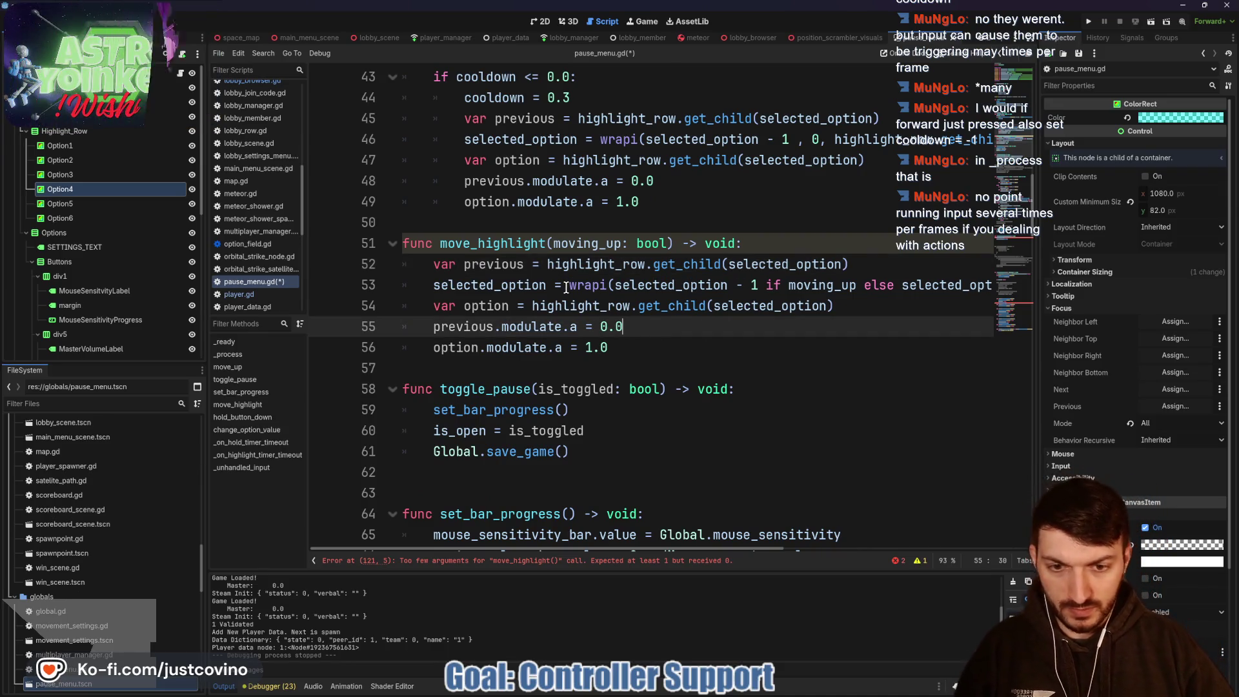
scroll(581, 285, "up", 1)
scroll(583, 286, "down", 17)
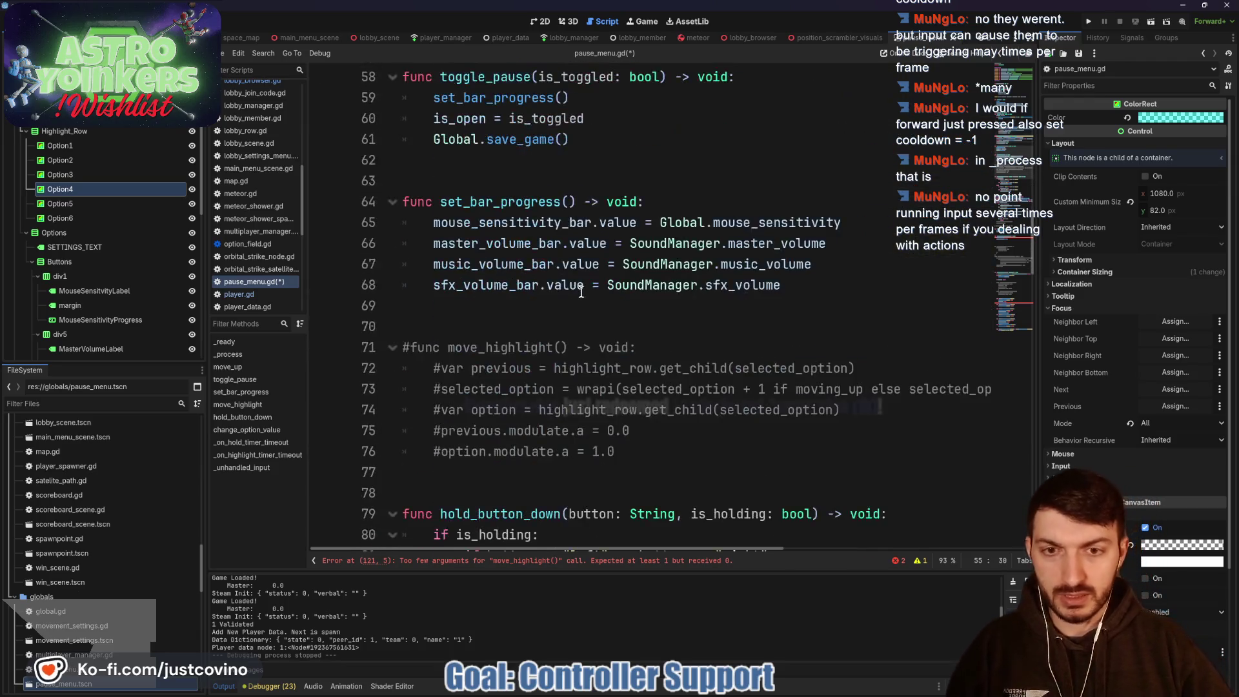
scroll(584, 303, "up", 15)
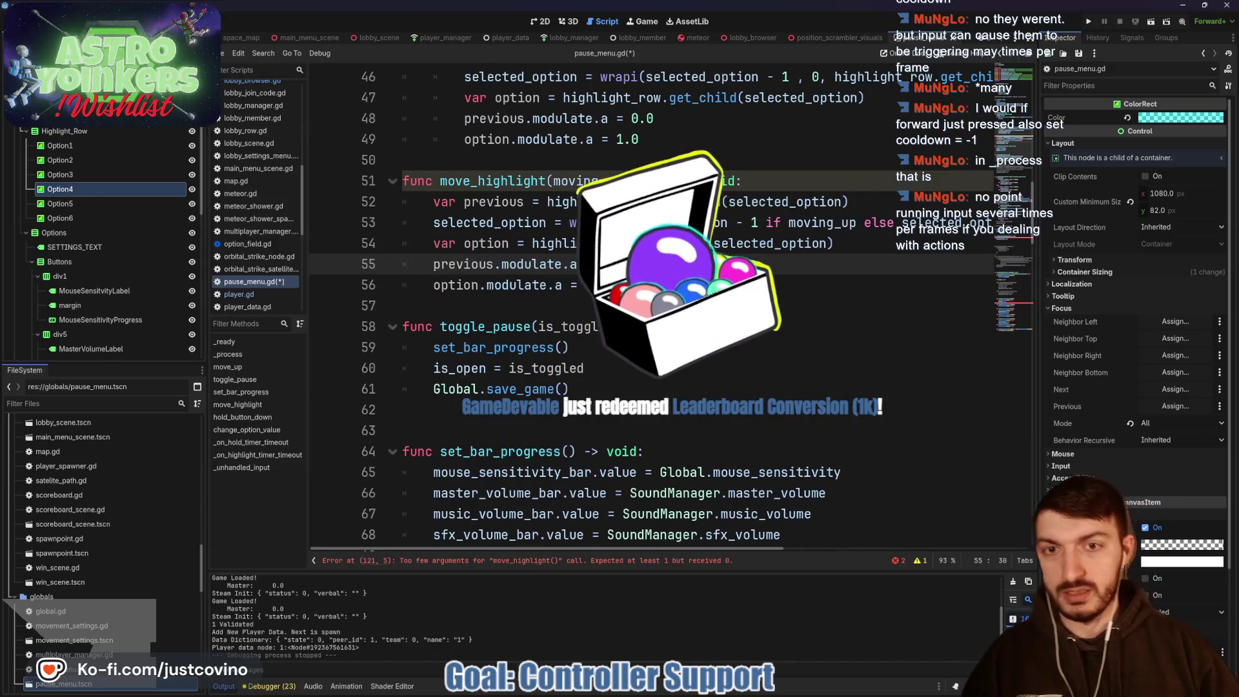
scroll(684, 353, "up", 3)
mouse_move(672, 328)
left_mouse_down()
mouse_move(468, 303)
mouse_move(467, 249)
left_mouse_up()
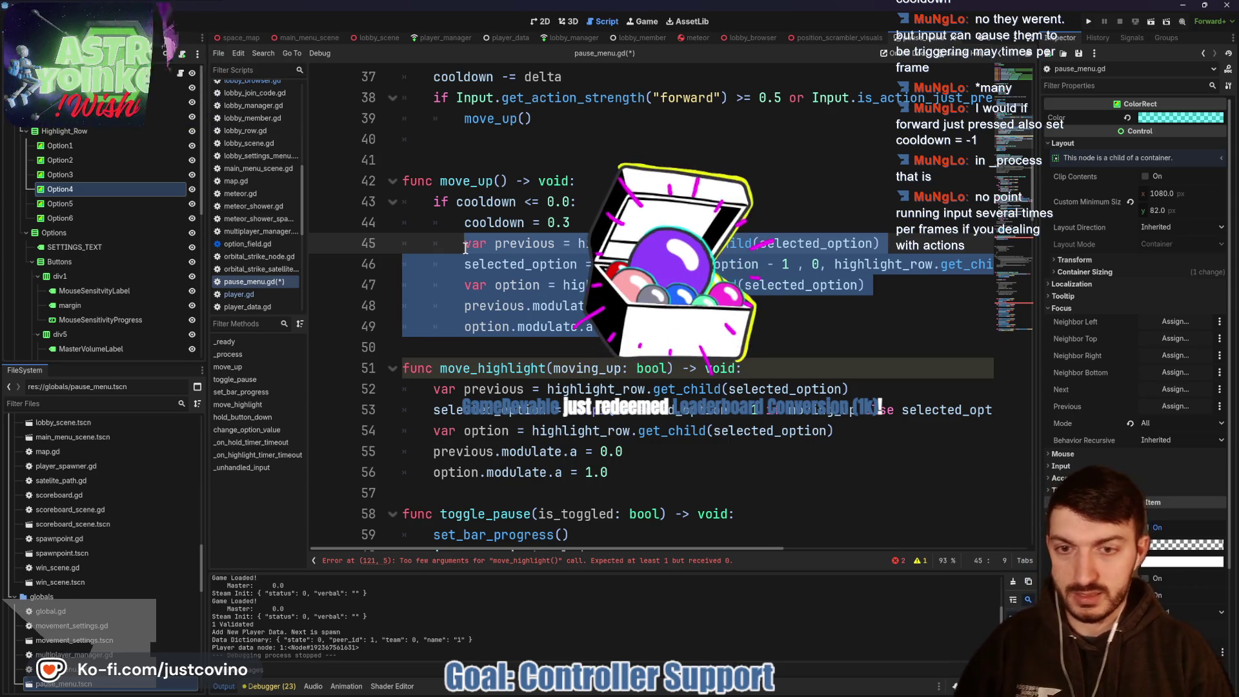
Step: Replace move_up's selected lines with move_highlight(true) and add blank lines above func move_highlight
type("move")
key("Return")
type("true)")
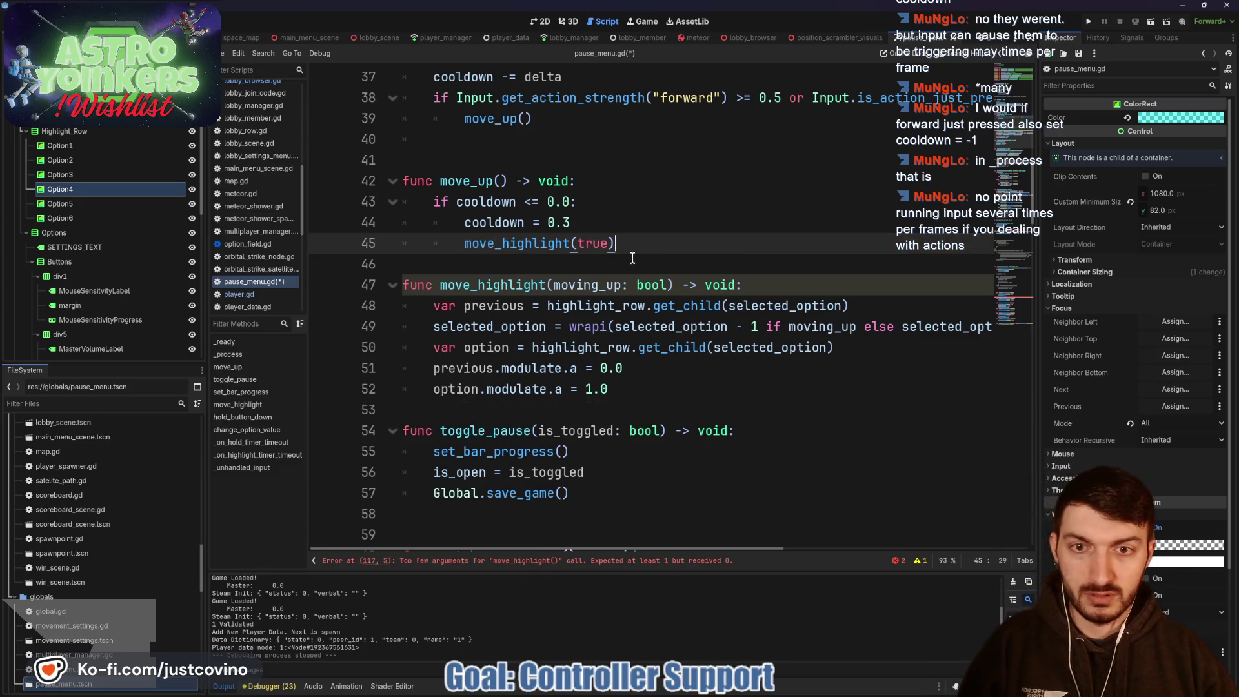
left_click(584, 267)
key("Return")
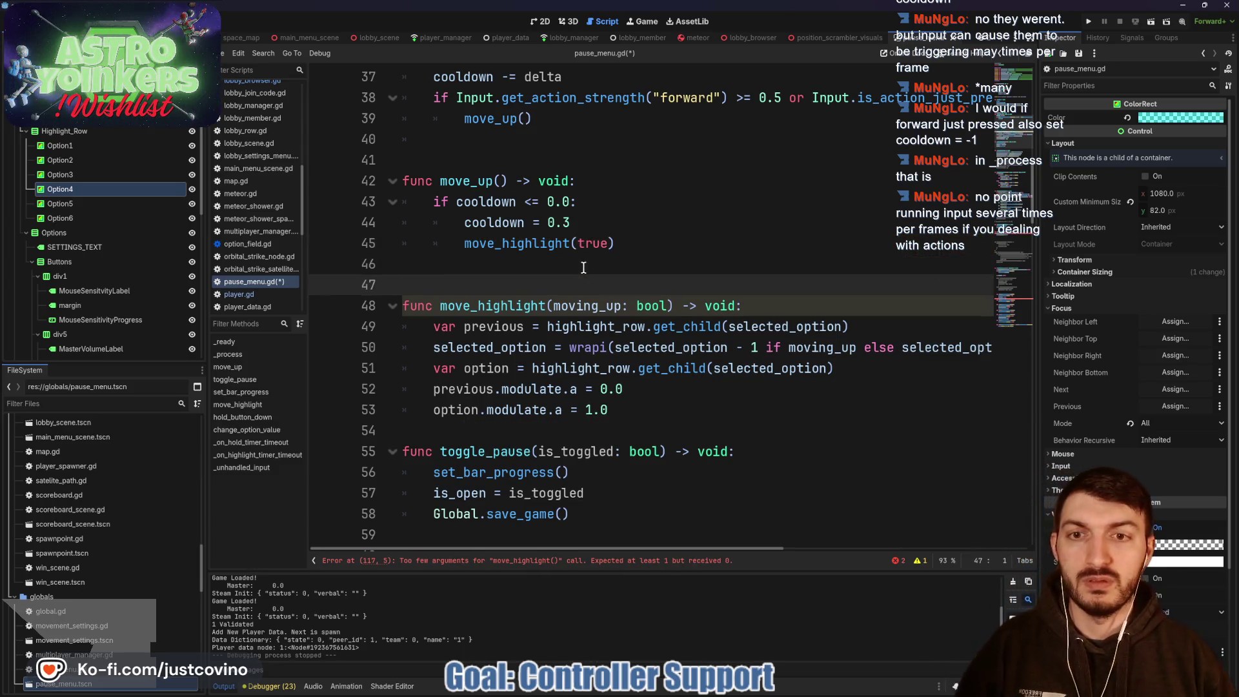
key("Return")
key("Return")
key("Up")
key("Up")
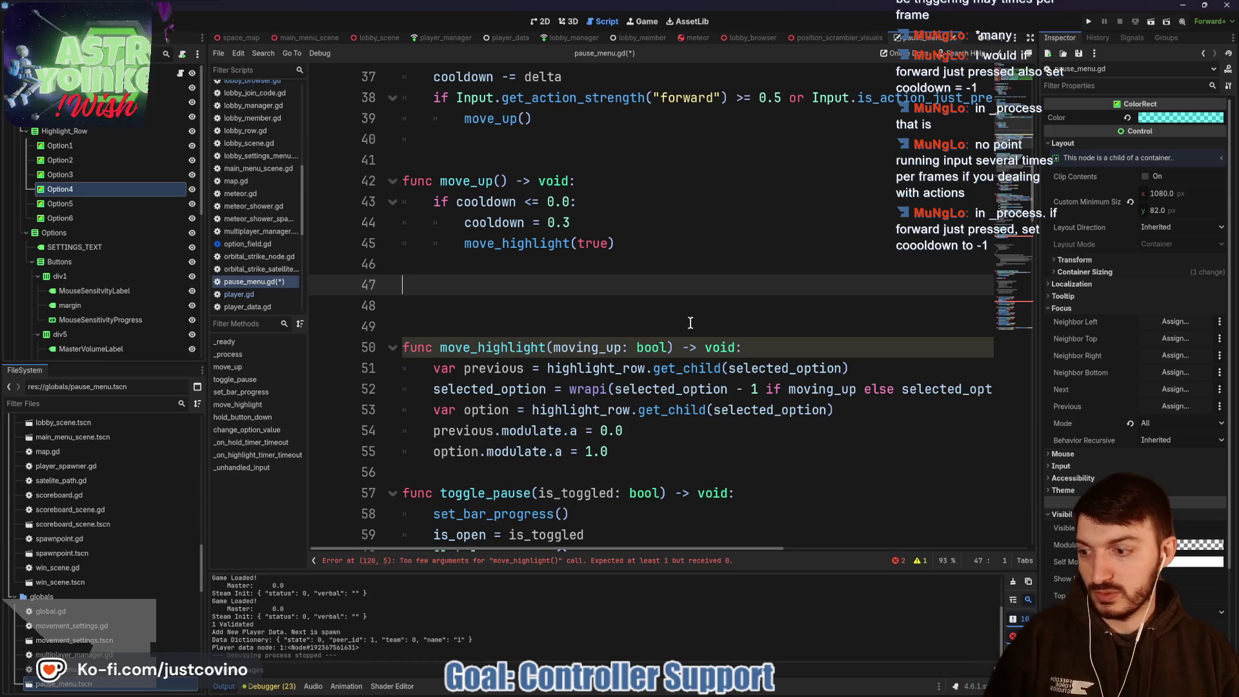
scroll(684, 318, "up", 2)
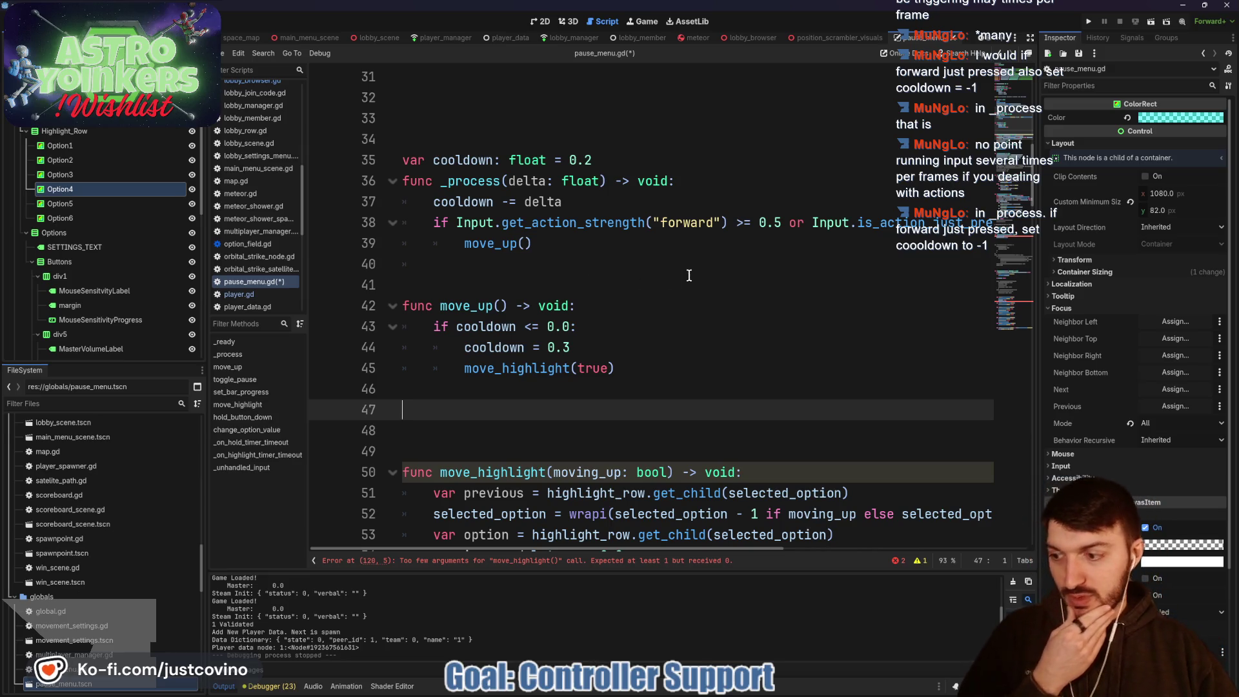
scroll(760, 284, "right", 3)
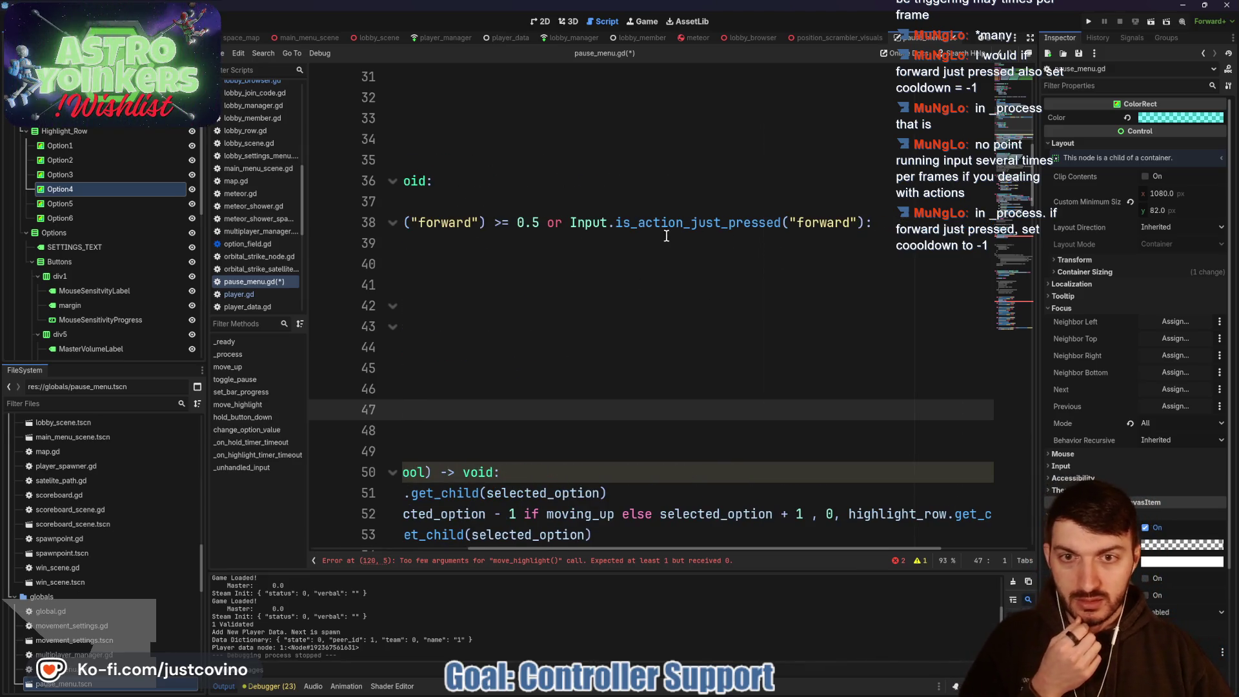
Step: Insert a new empty line 39 above the move_up() call in _process
scroll(651, 225, "left", 3)
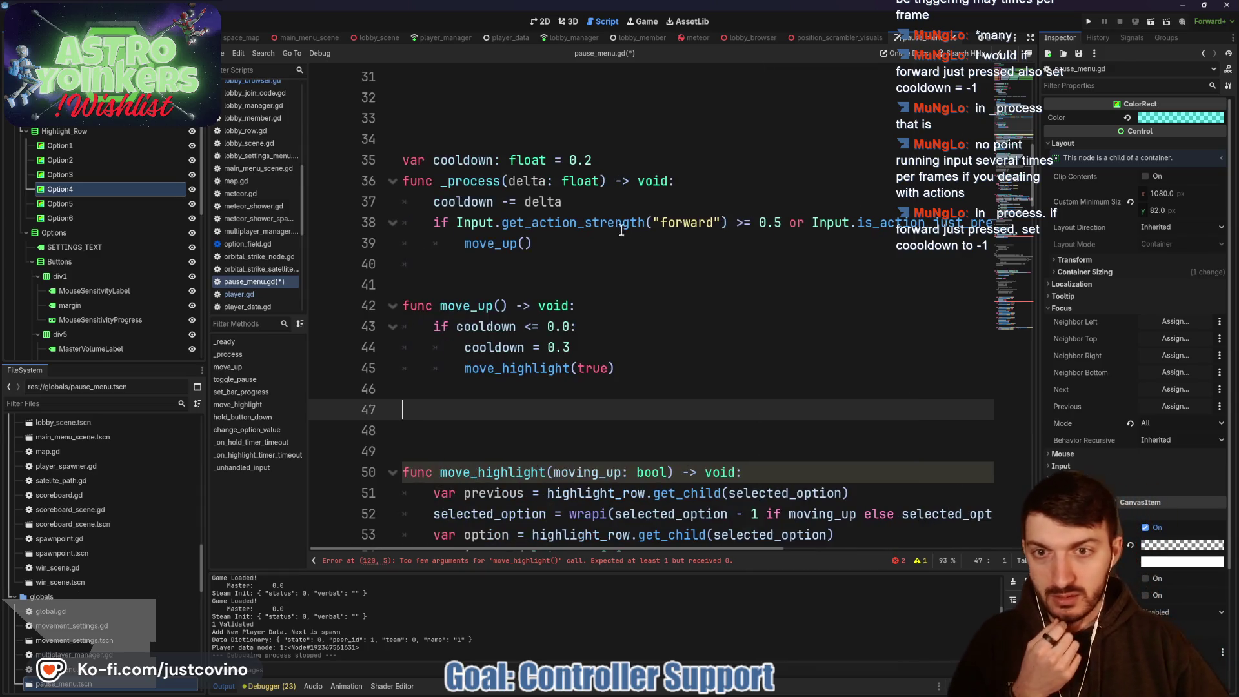
left_click(468, 249)
key("Return")
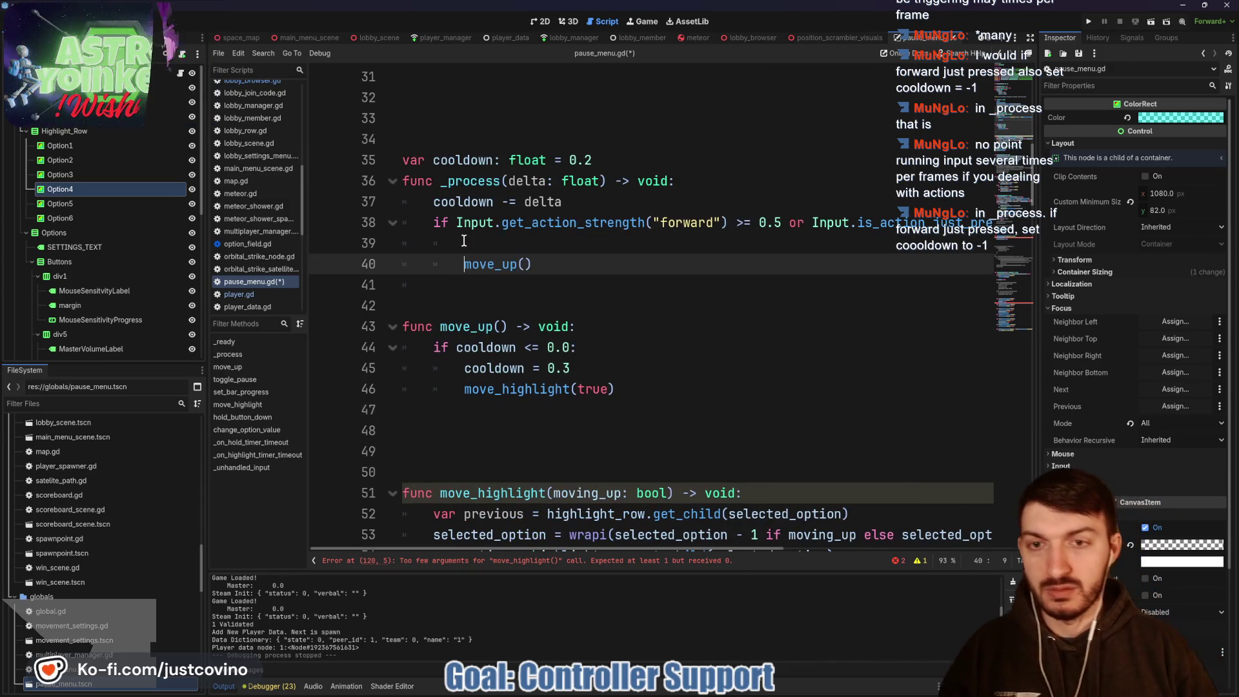
left_click(464, 241)
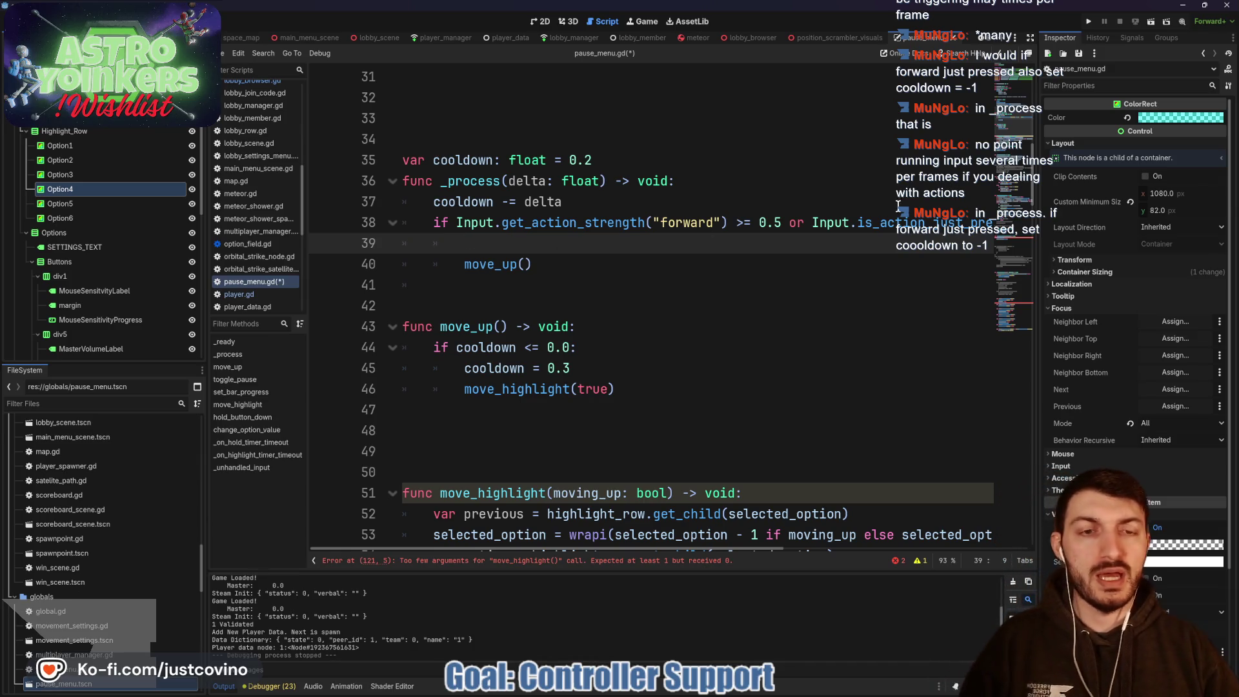
left_click(812, 222)
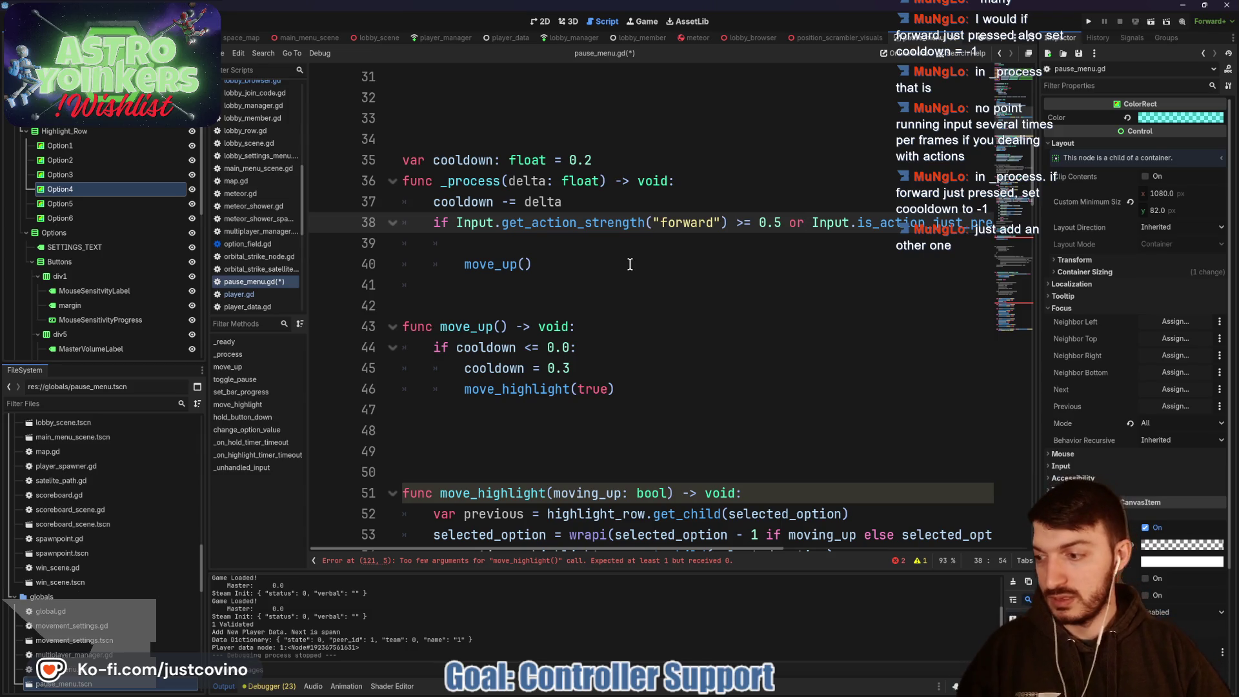
left_click(546, 239)
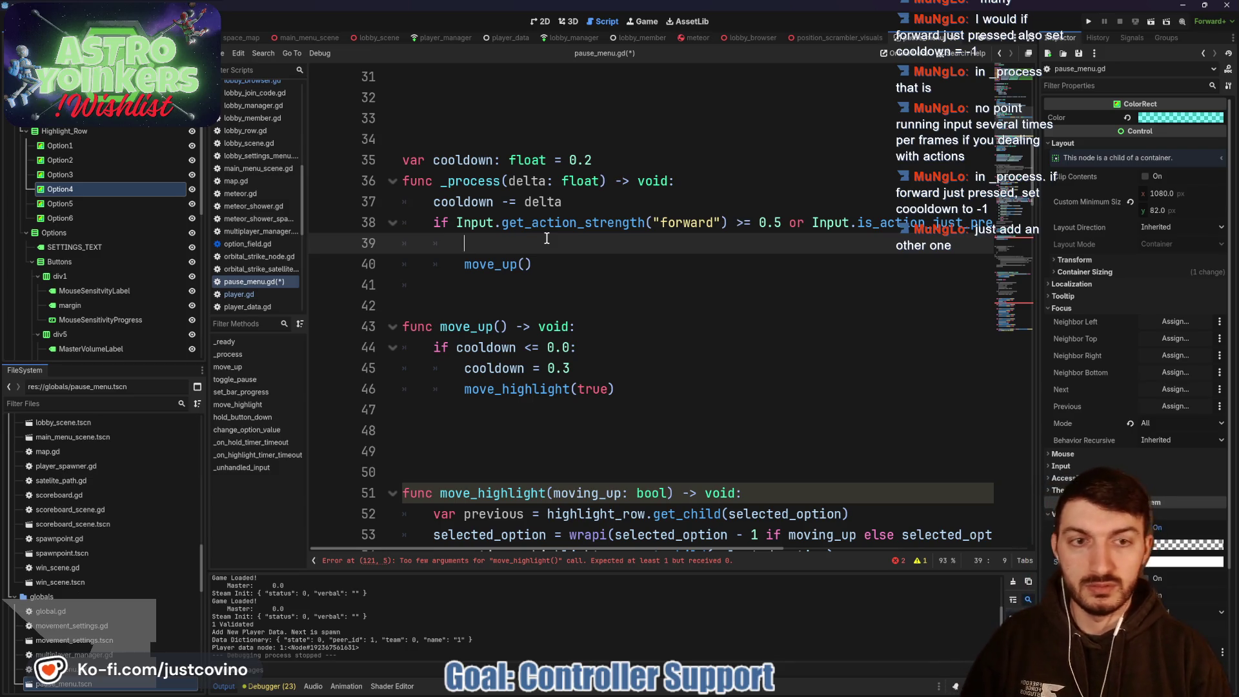
Step: Write 'if Input.is_action_just_pressed("forward"):' with 'cooldown = -1' beneath, save, then undo one edit
type("if Inp")
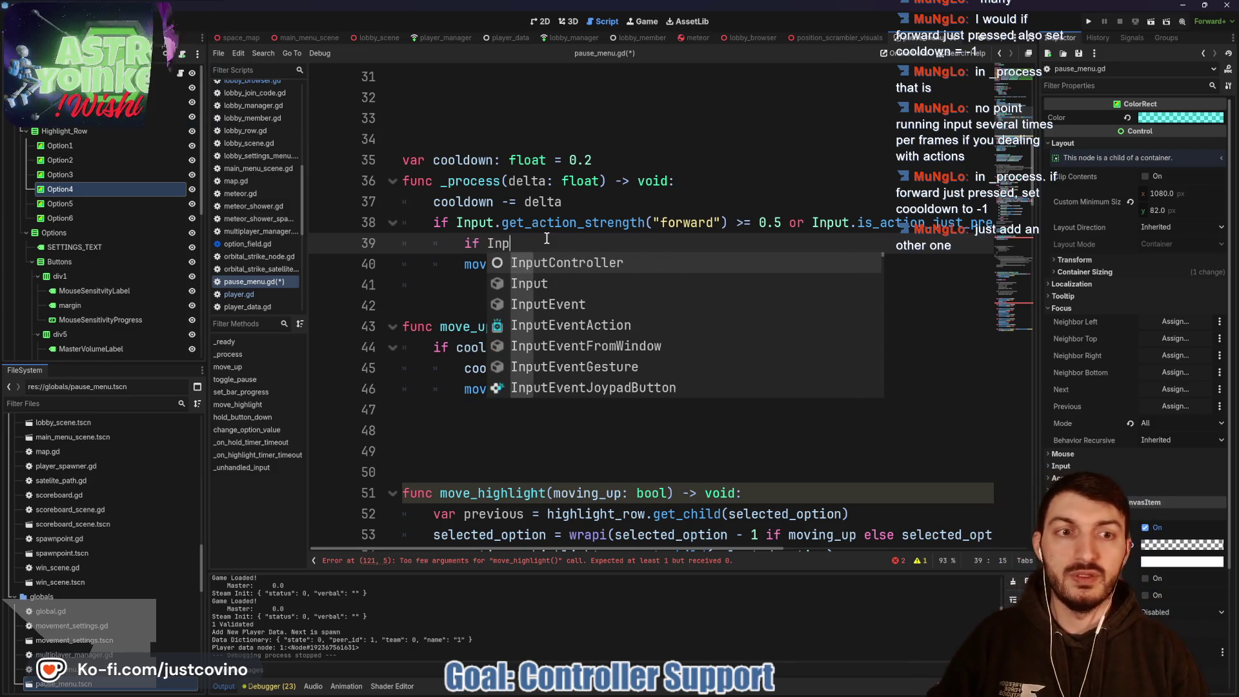
type("ut.is")
key("Return")
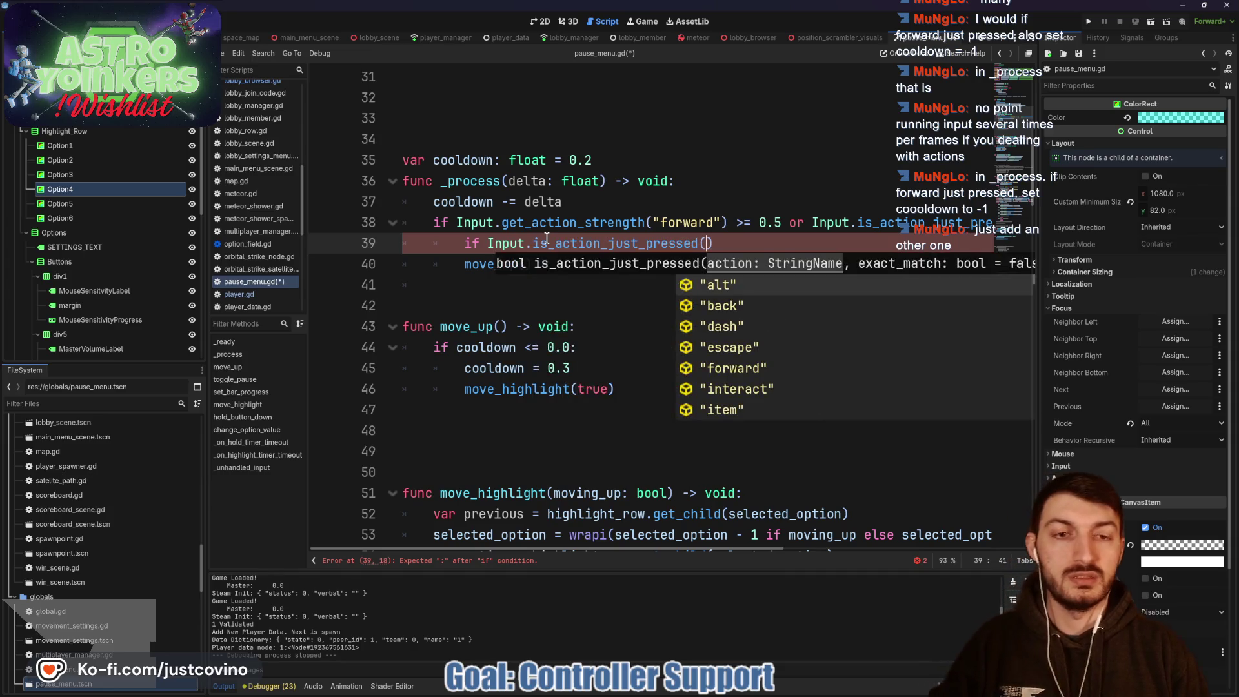
type("\"forwar")
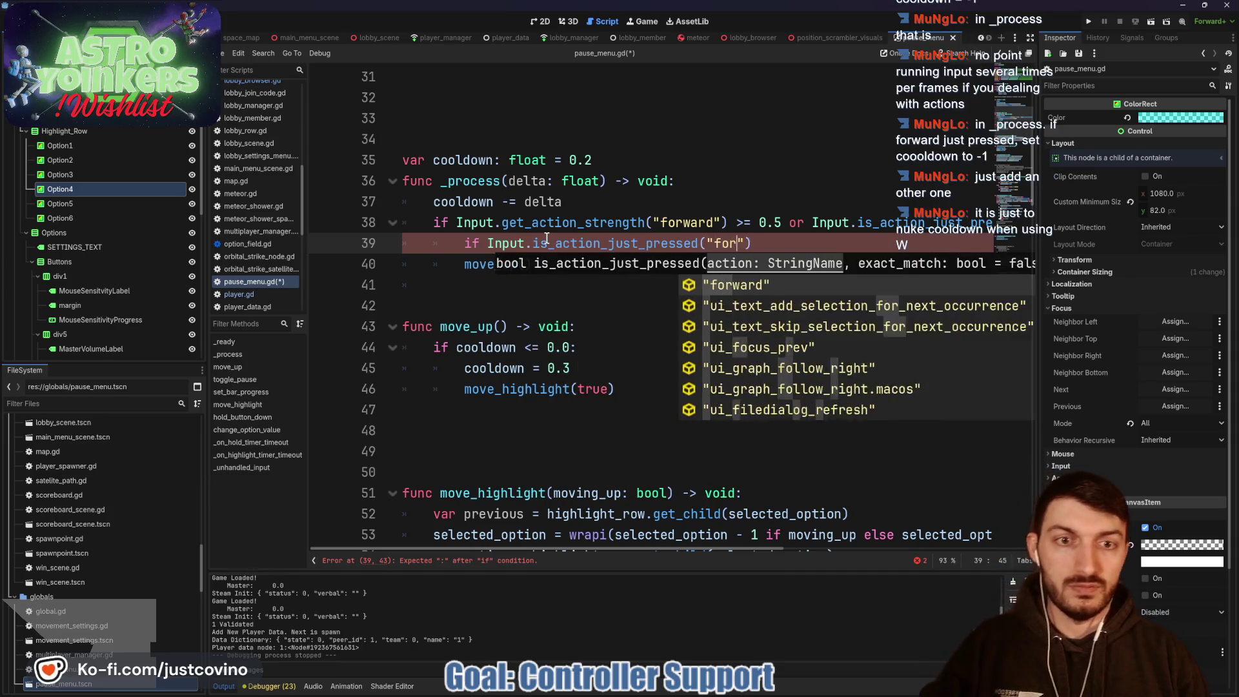
type("d\")")
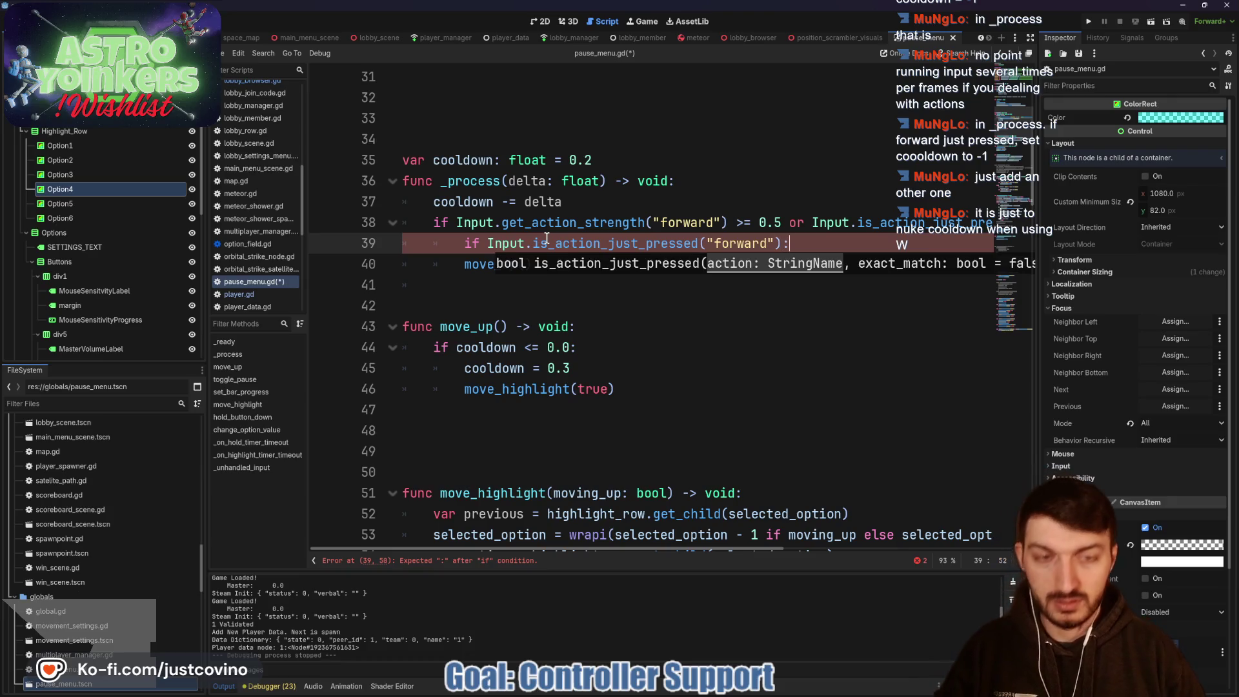
key("Return")
type("coold")
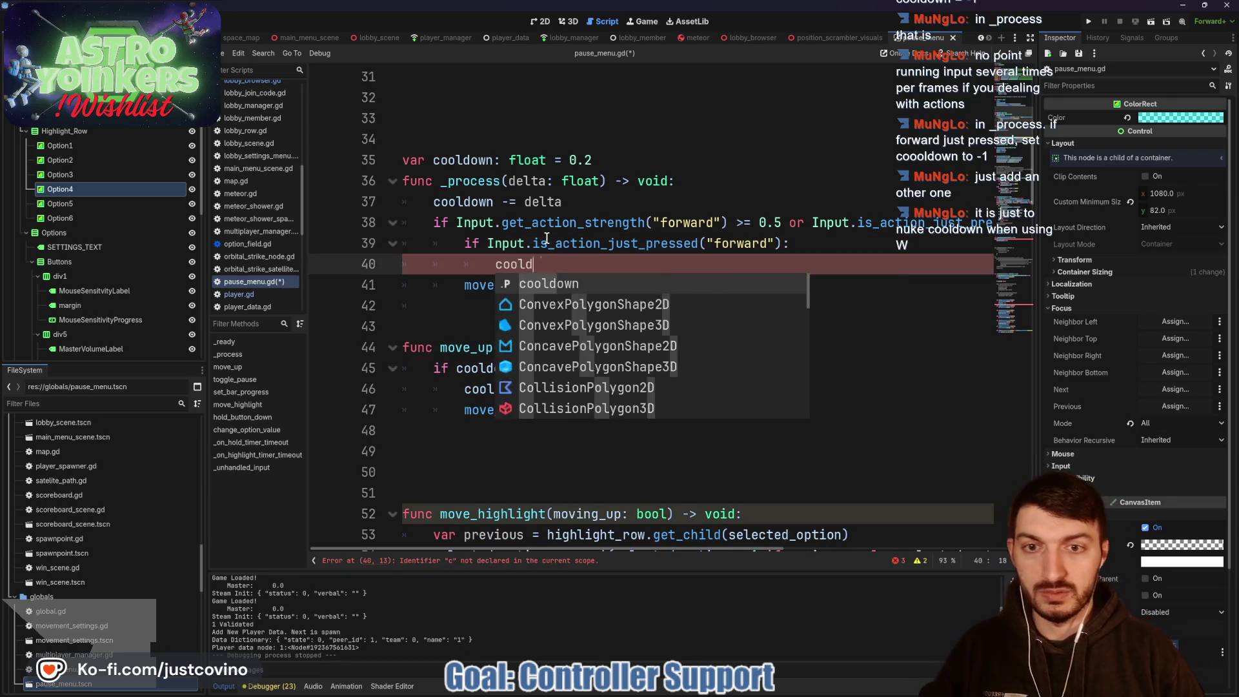
key("Return")
type("= ")
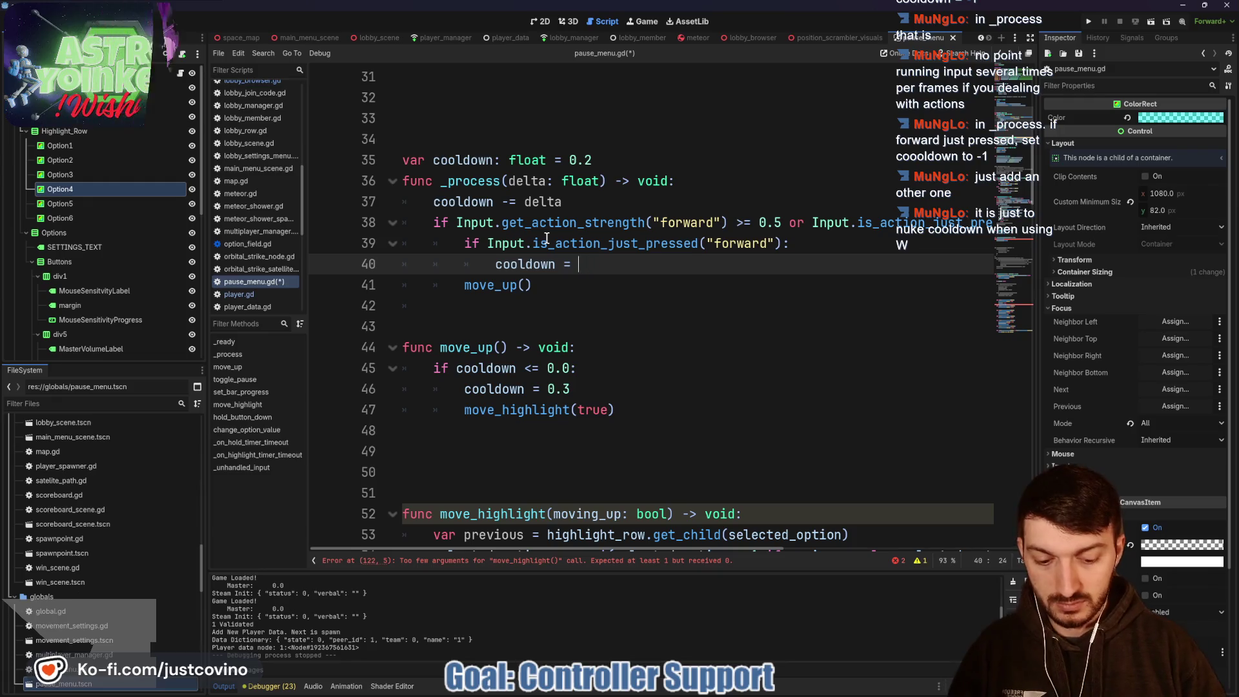
type("-1")
key("ctrl+s")
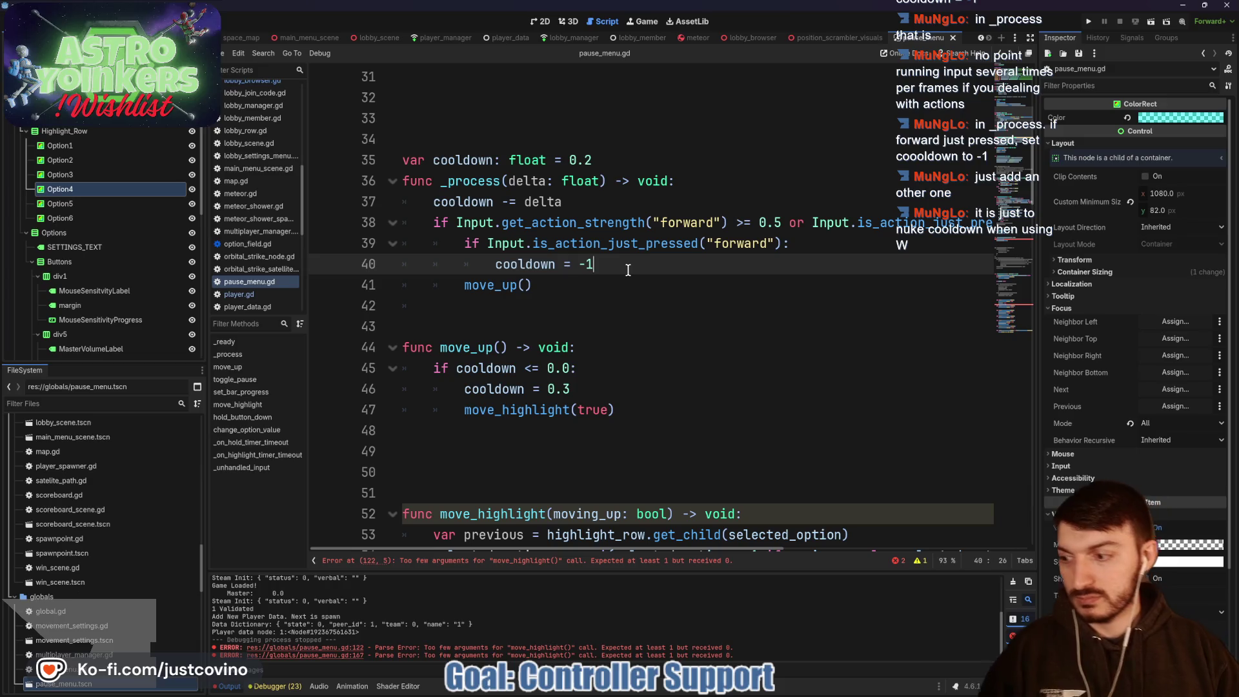
left_click(654, 160)
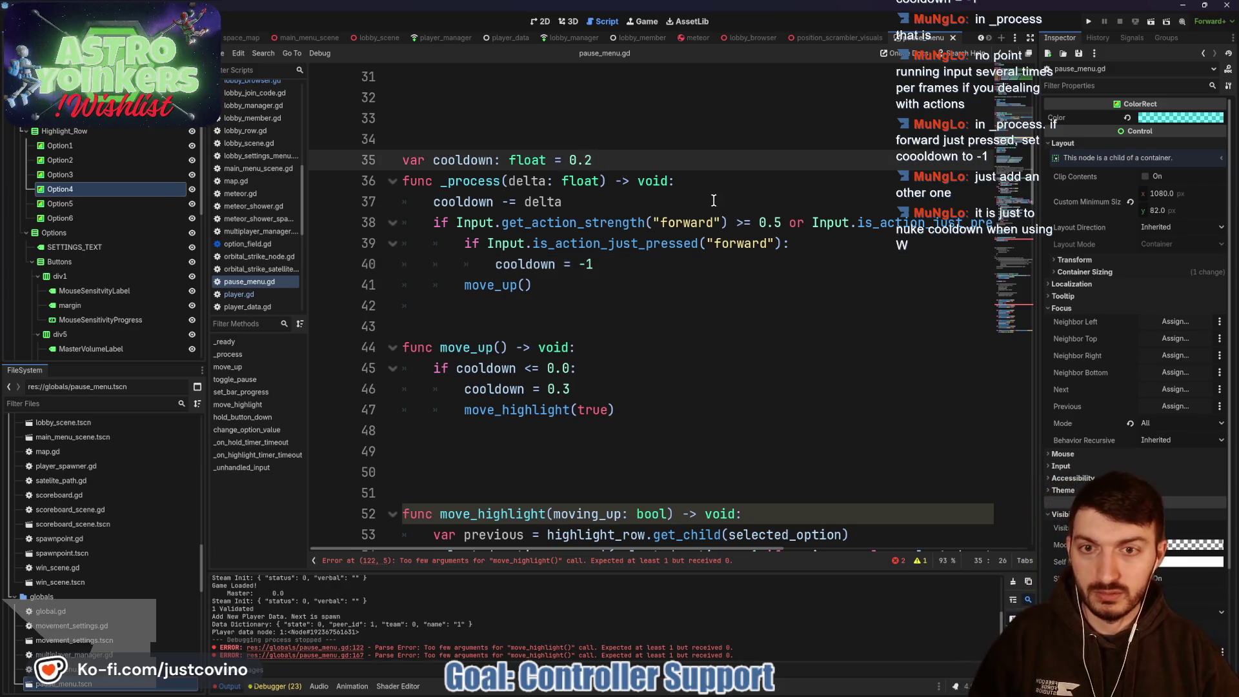
key("ctrl+z")
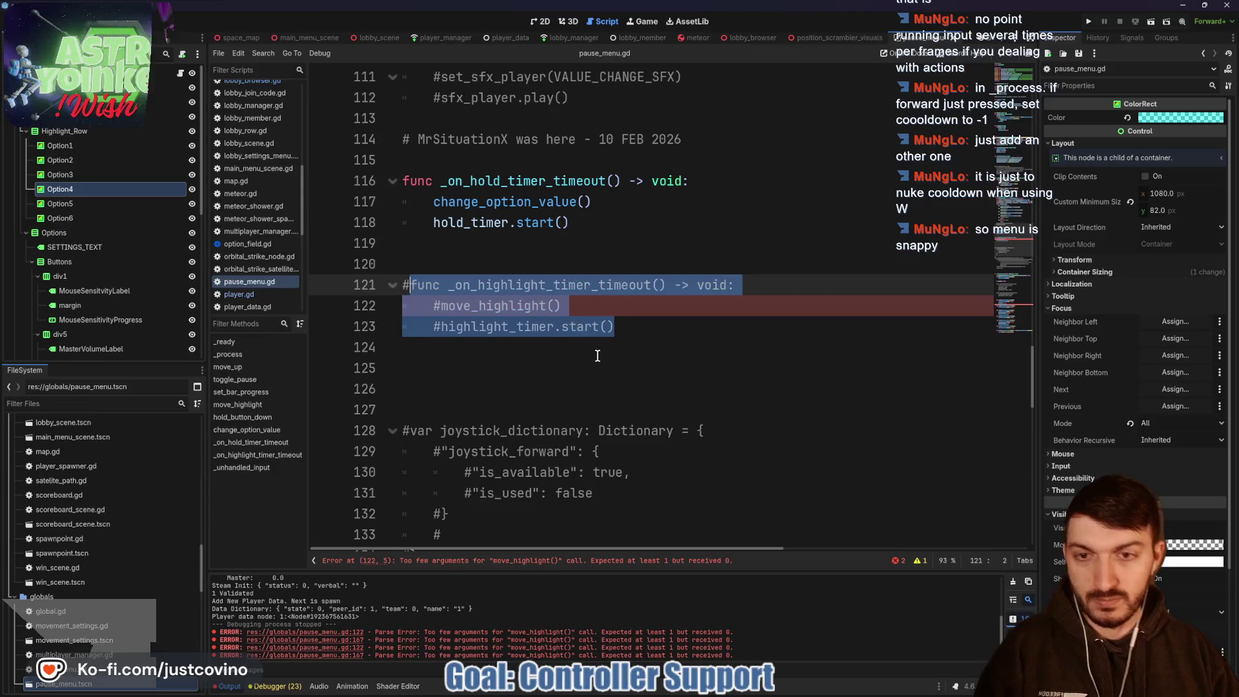
Step: Comment out the highlight timer's signal connection on line 30
left_click(510, 560)
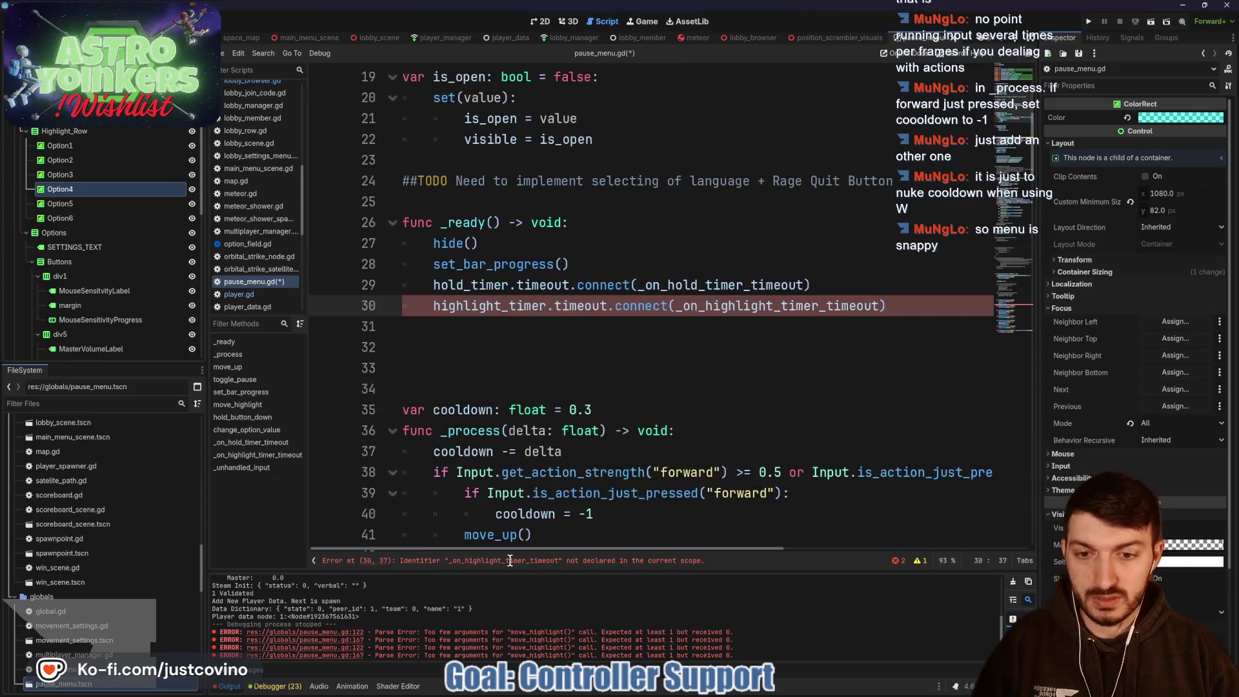
left_click(437, 316)
type("#")
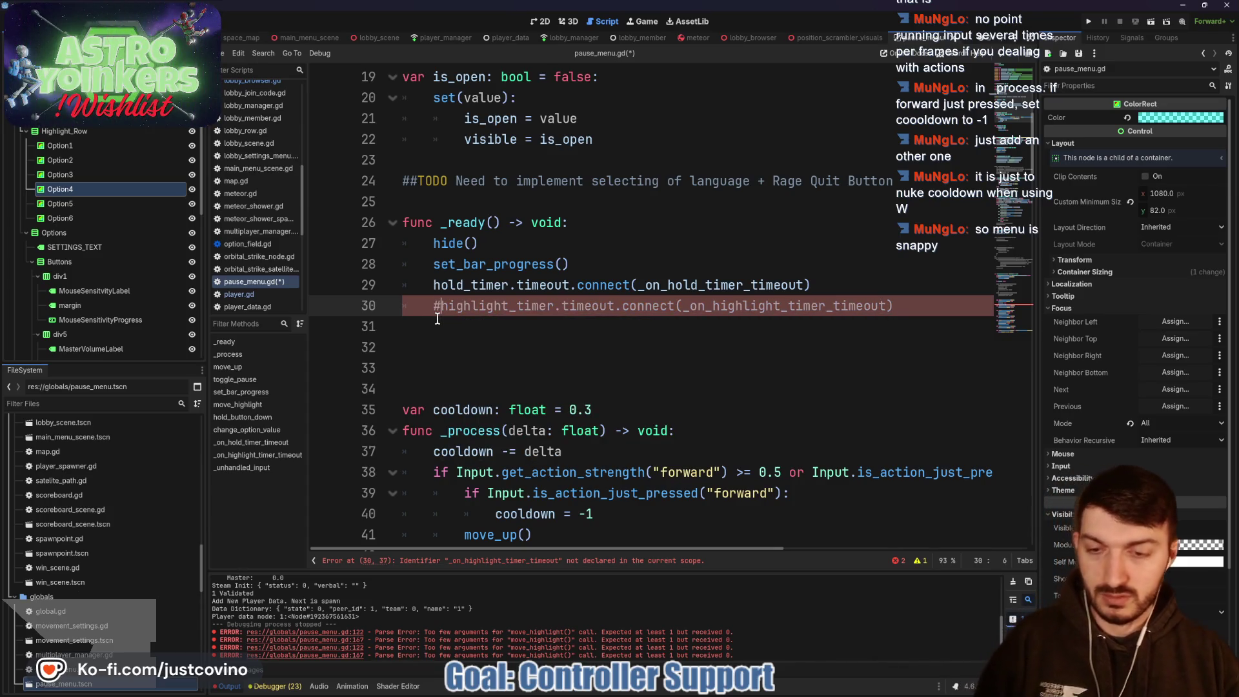
Step: Comment out the back, left, right and jump/interact handling in _unhandled_input
left_click(527, 564)
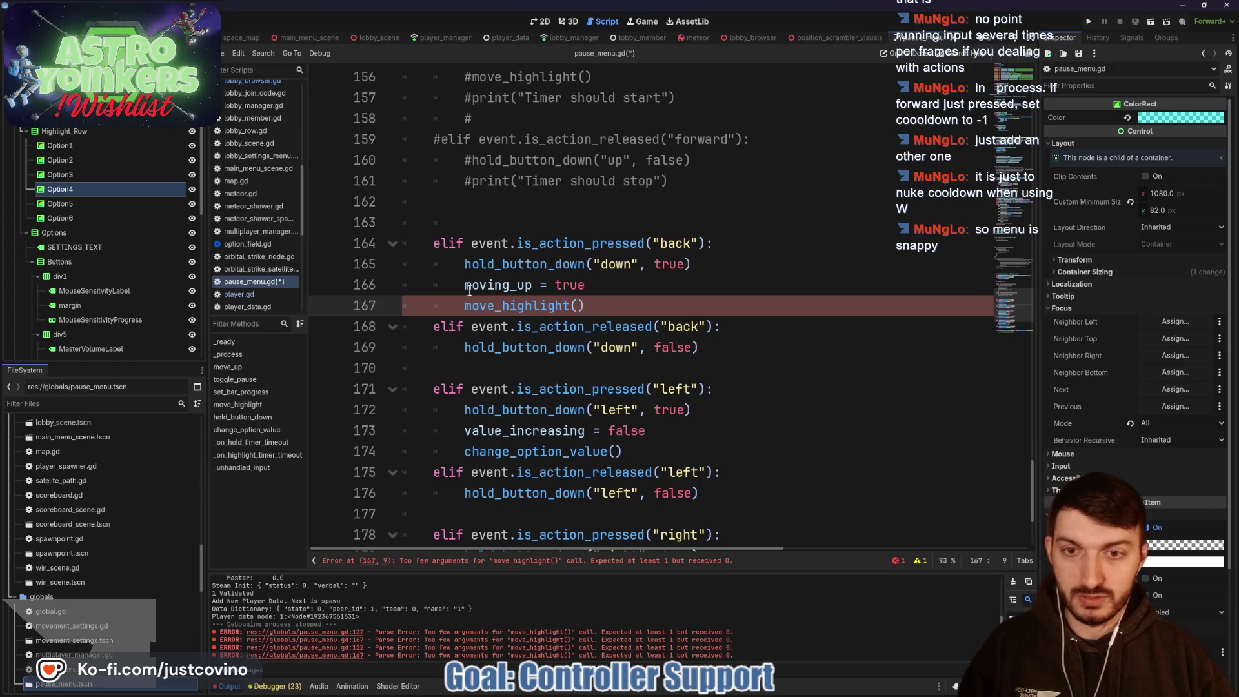
scroll(449, 271, "up", 4)
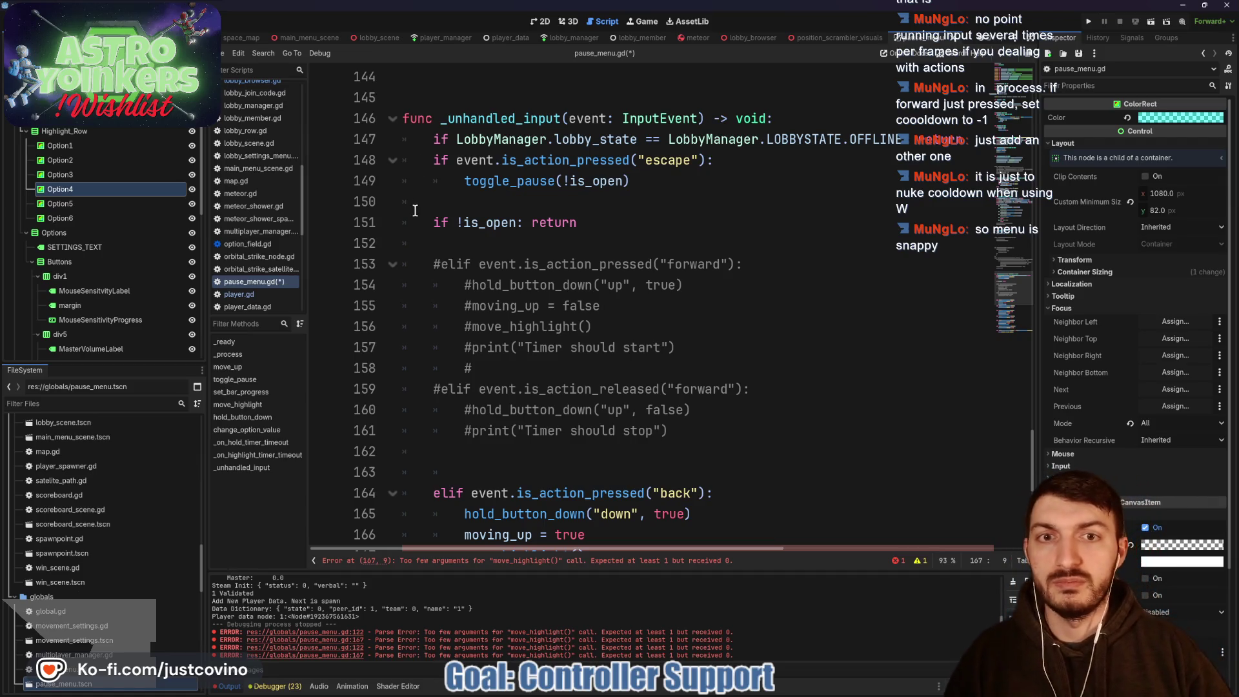
scroll(438, 276, "down", 2)
mouse_move(431, 369)
left_mouse_down()
mouse_move(571, 375)
mouse_move(740, 514)
left_mouse_up()
scroll(435, 379, "down", 5)
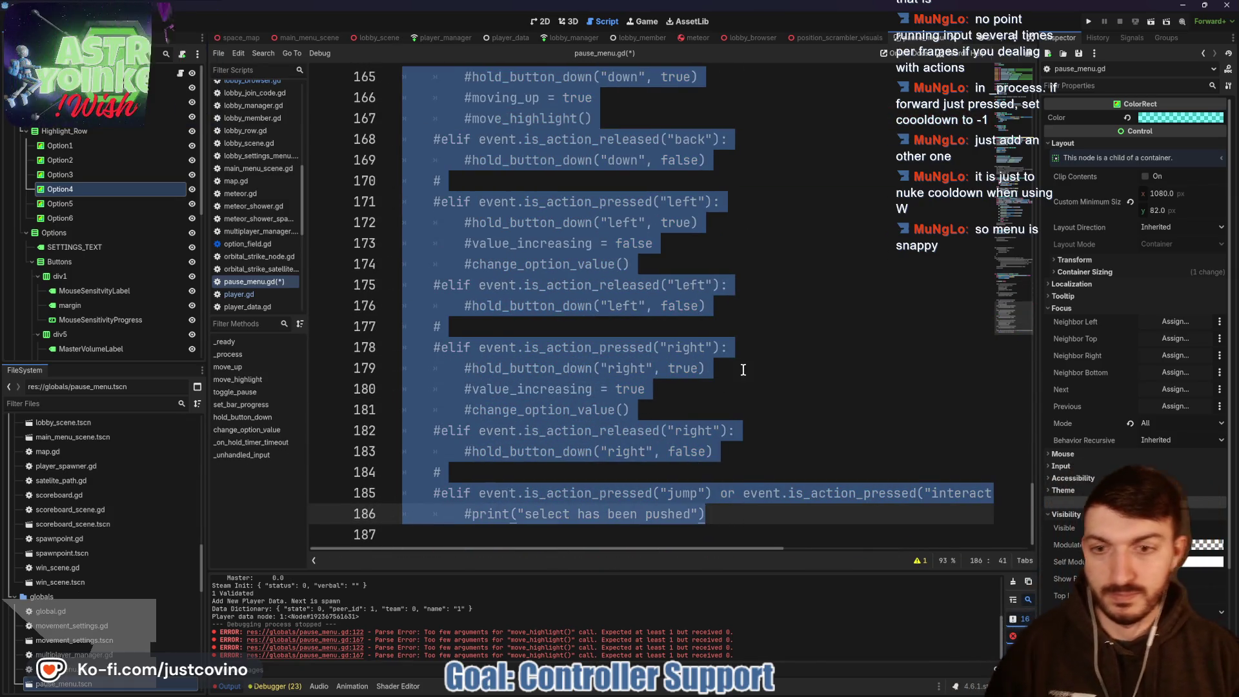
left_click(741, 368)
scroll(730, 376, "up", 8)
scroll(730, 375, "up", 20)
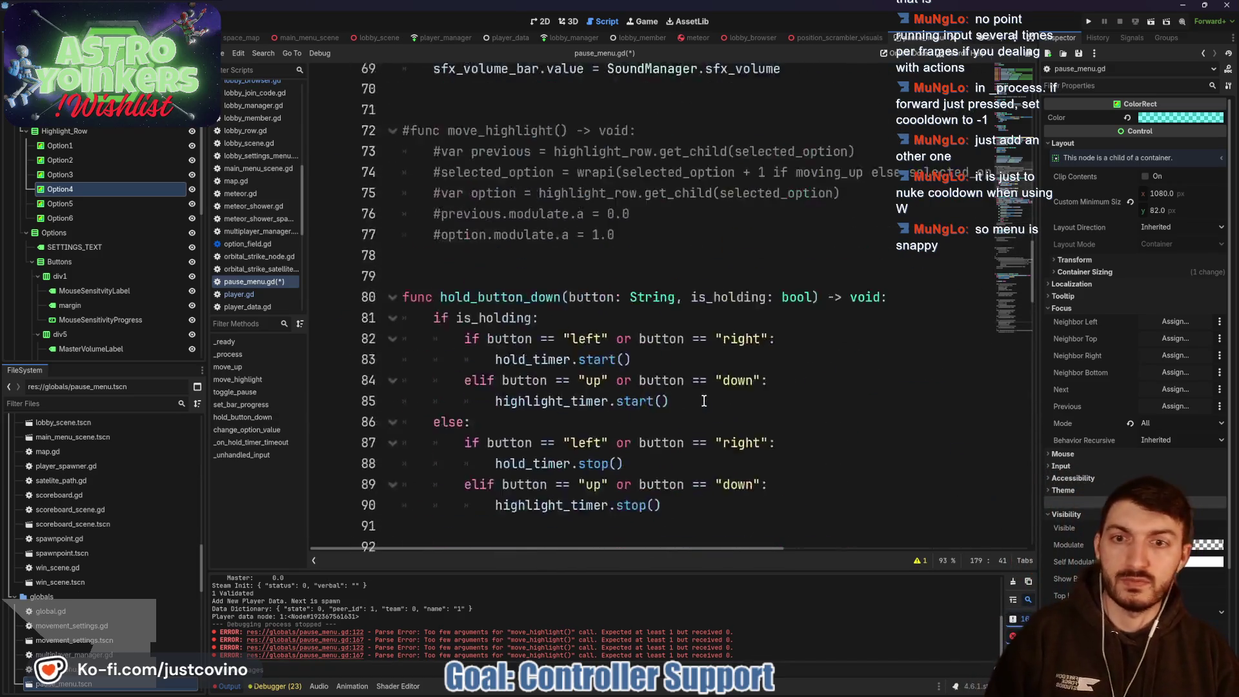
scroll(639, 384, "down", 1)
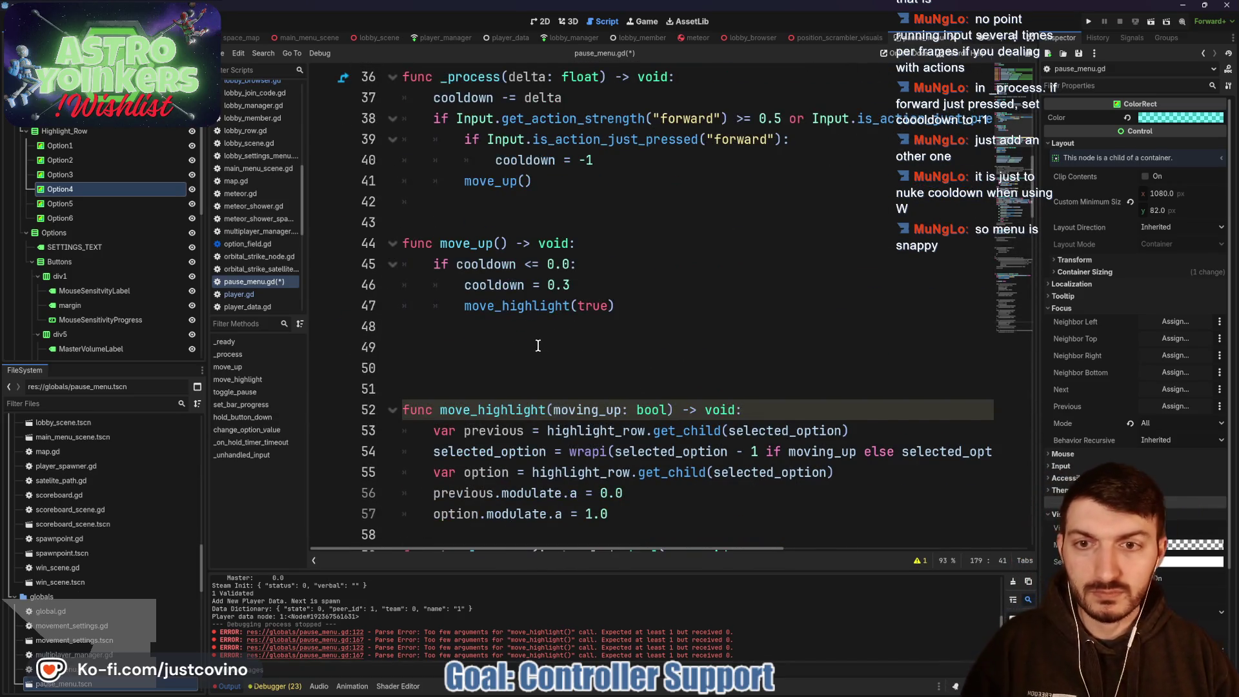
scroll(537, 346, "down", 1)
scroll(487, 321, "up", 2)
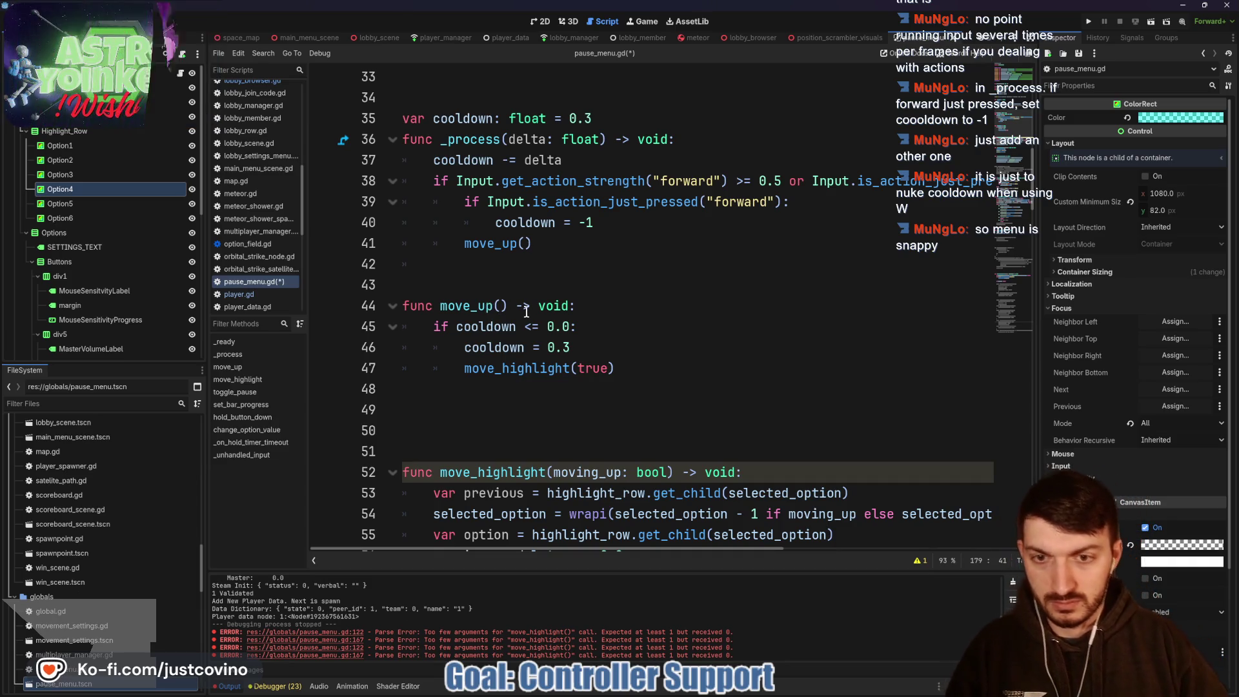
scroll(526, 312, "down", 2)
scroll(519, 313, "up", 1)
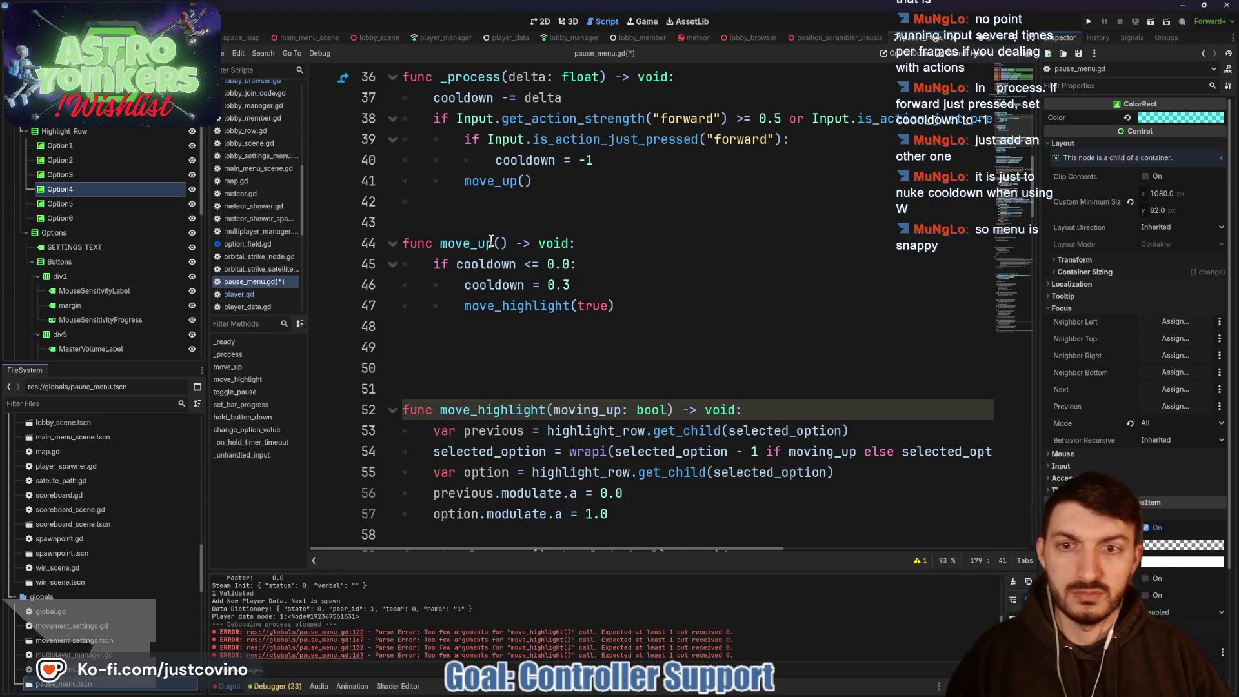
left_click(462, 348)
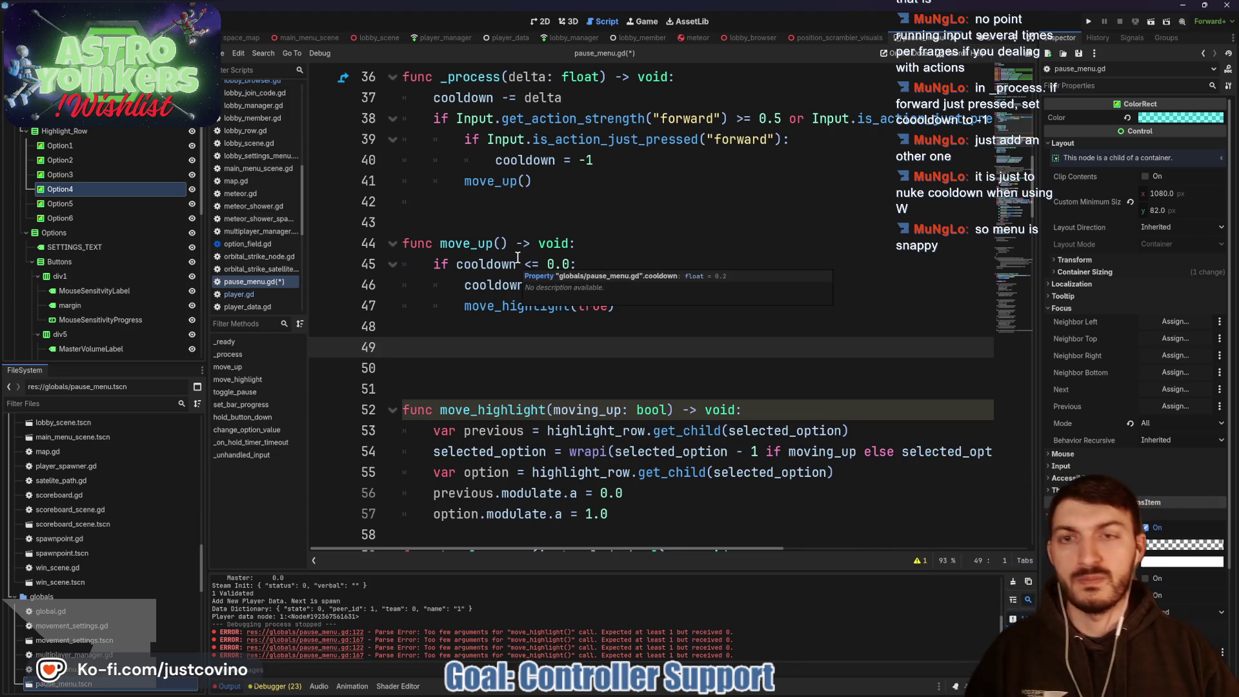
scroll(450, 347, "down", 1)
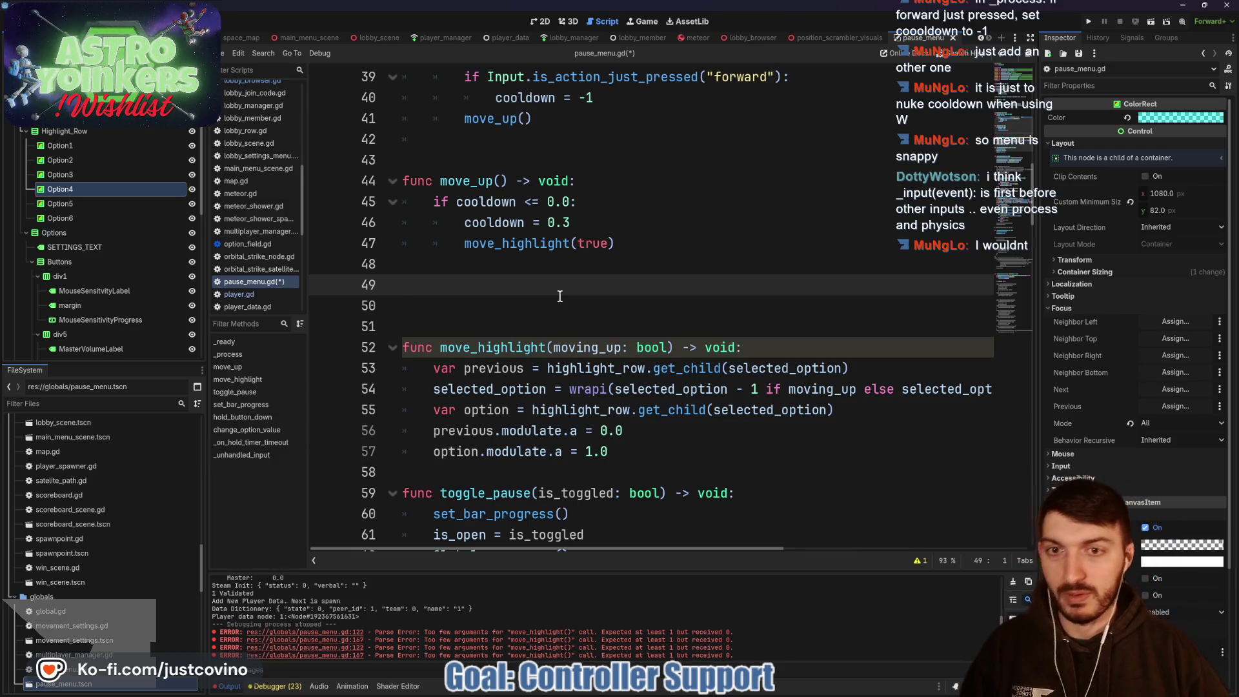
type("f")
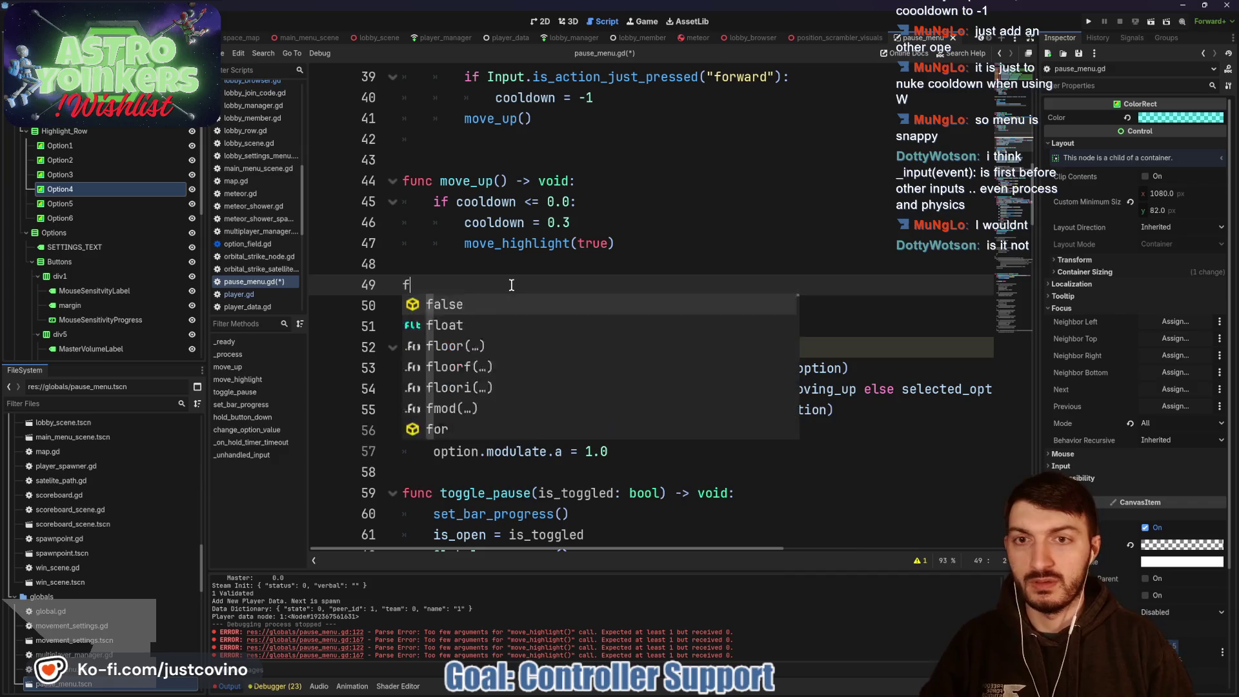
type("unc move_down() -> ")
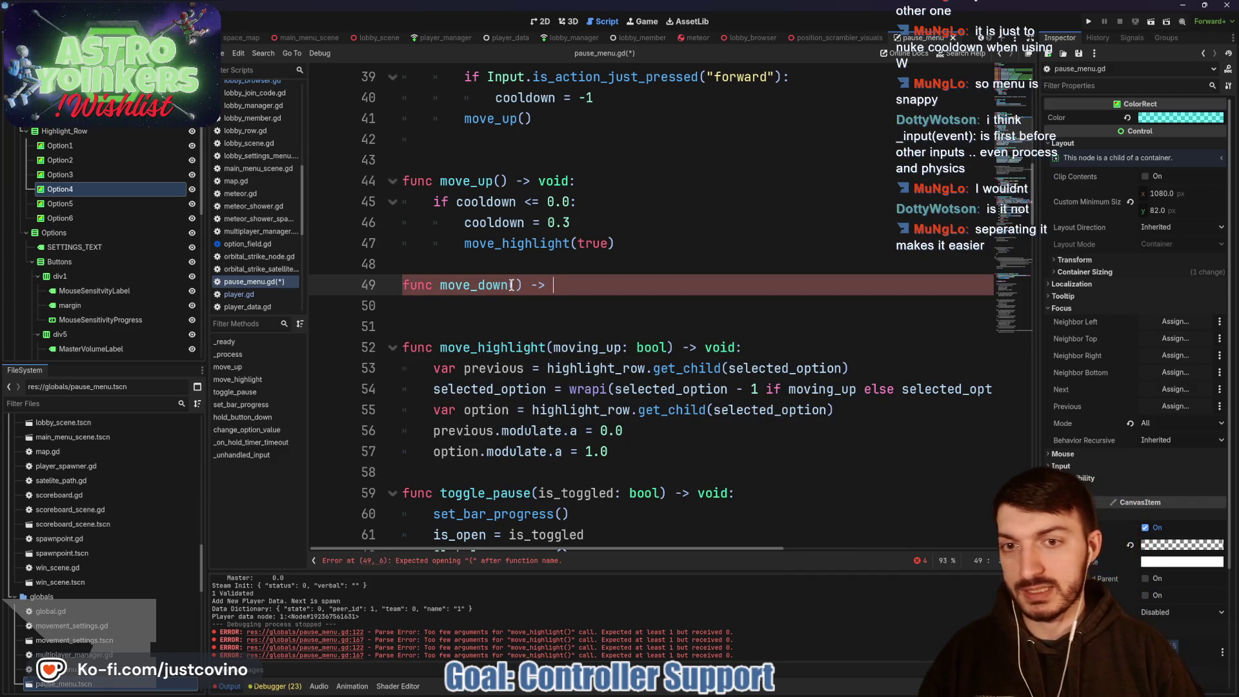
type("void:")
key("Return")
type("i")
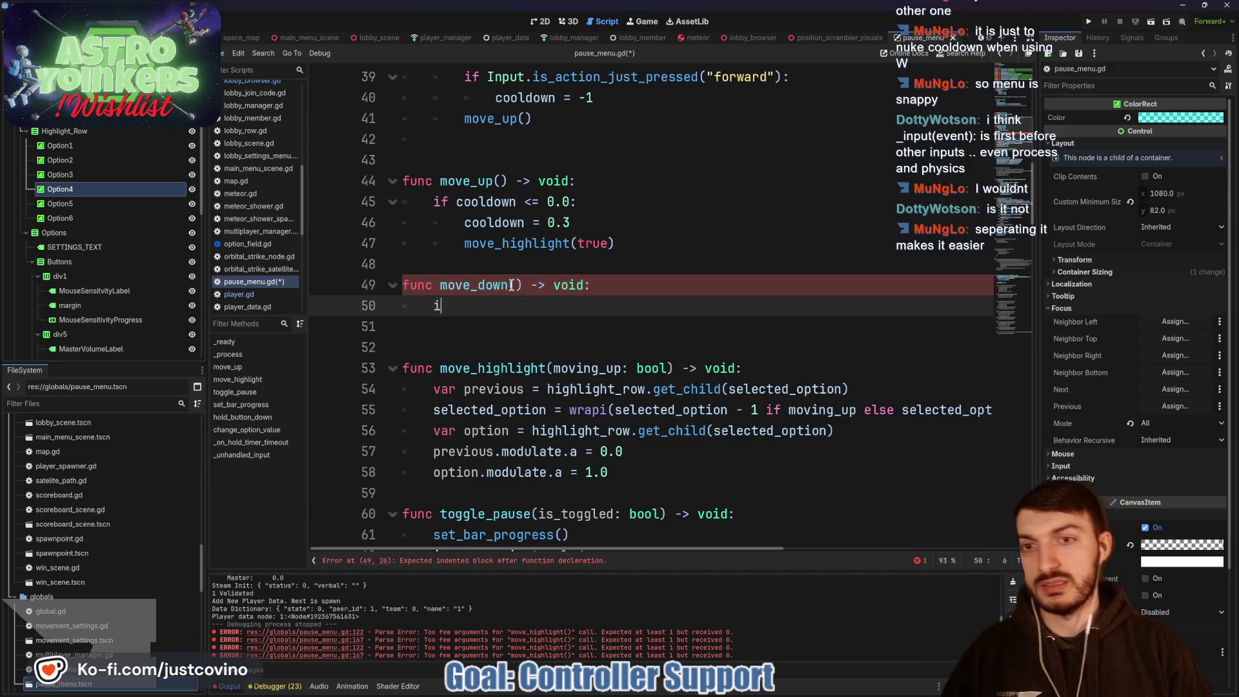
type("f cooldown <")
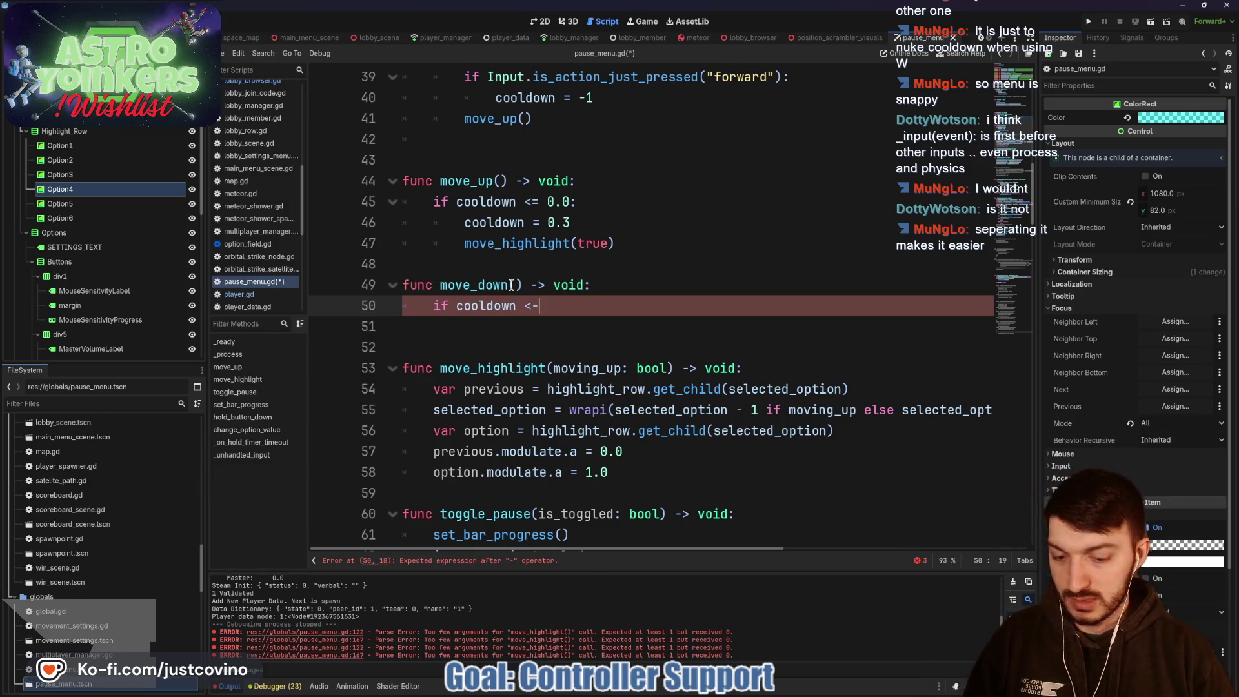
type("= 0.0:")
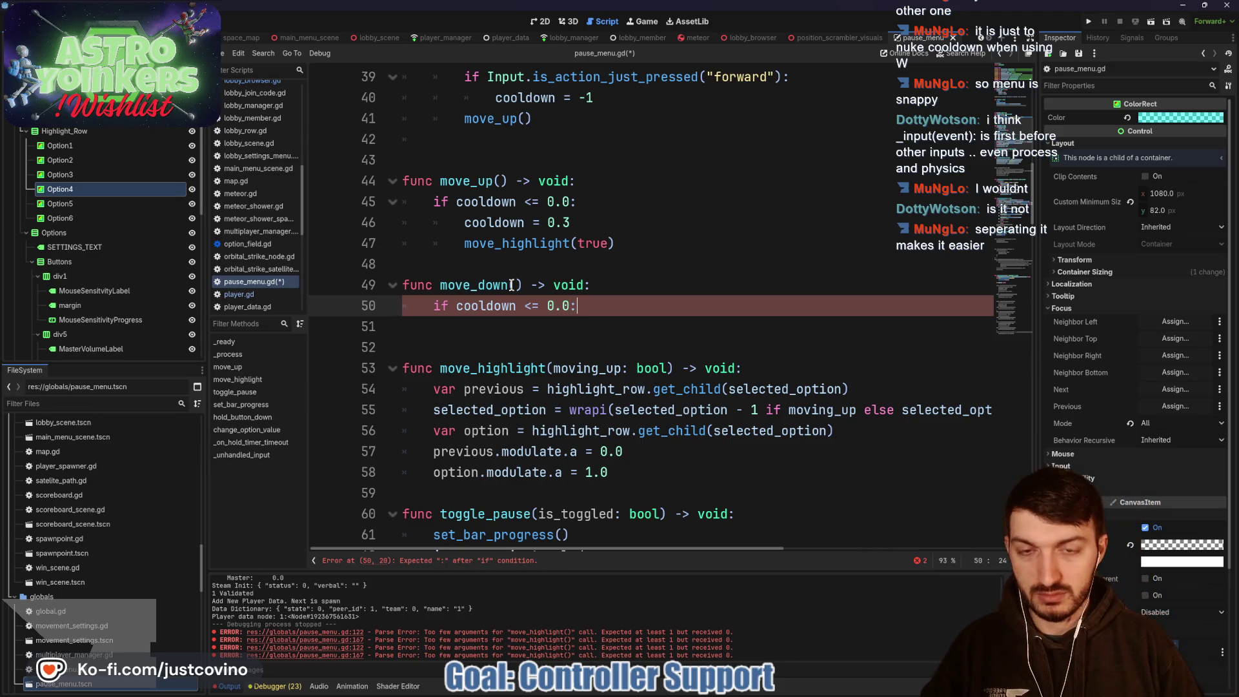
key("Return")
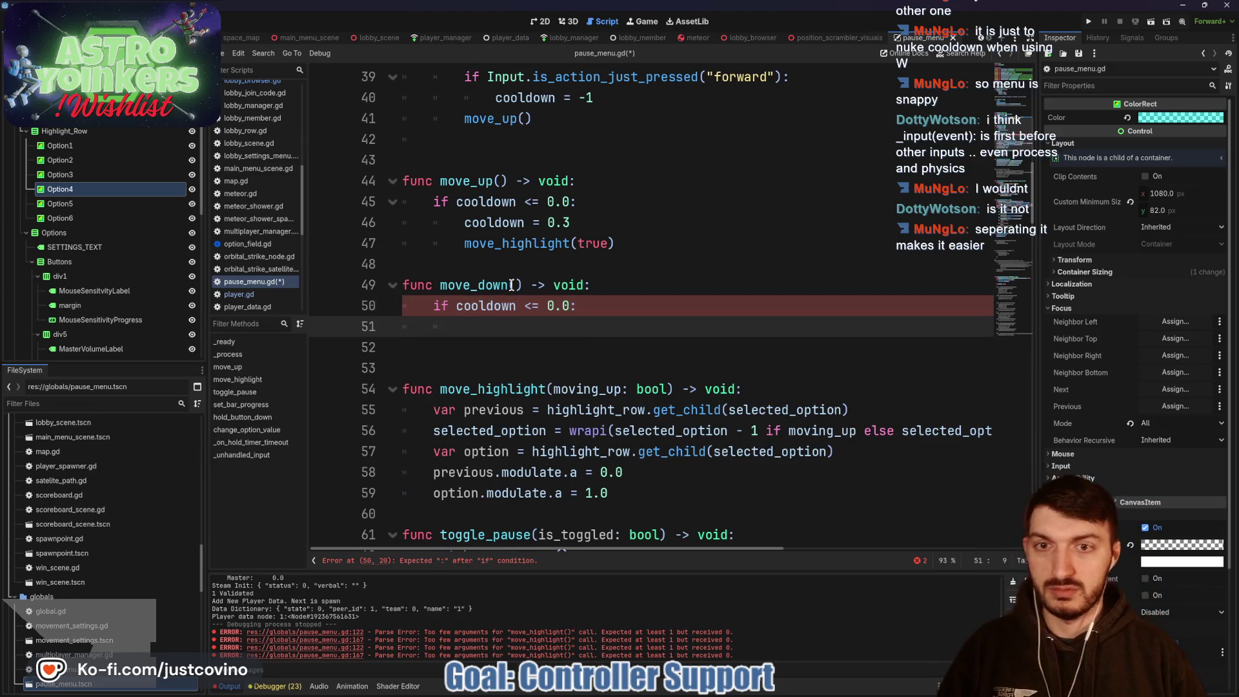
type("cooldown ")
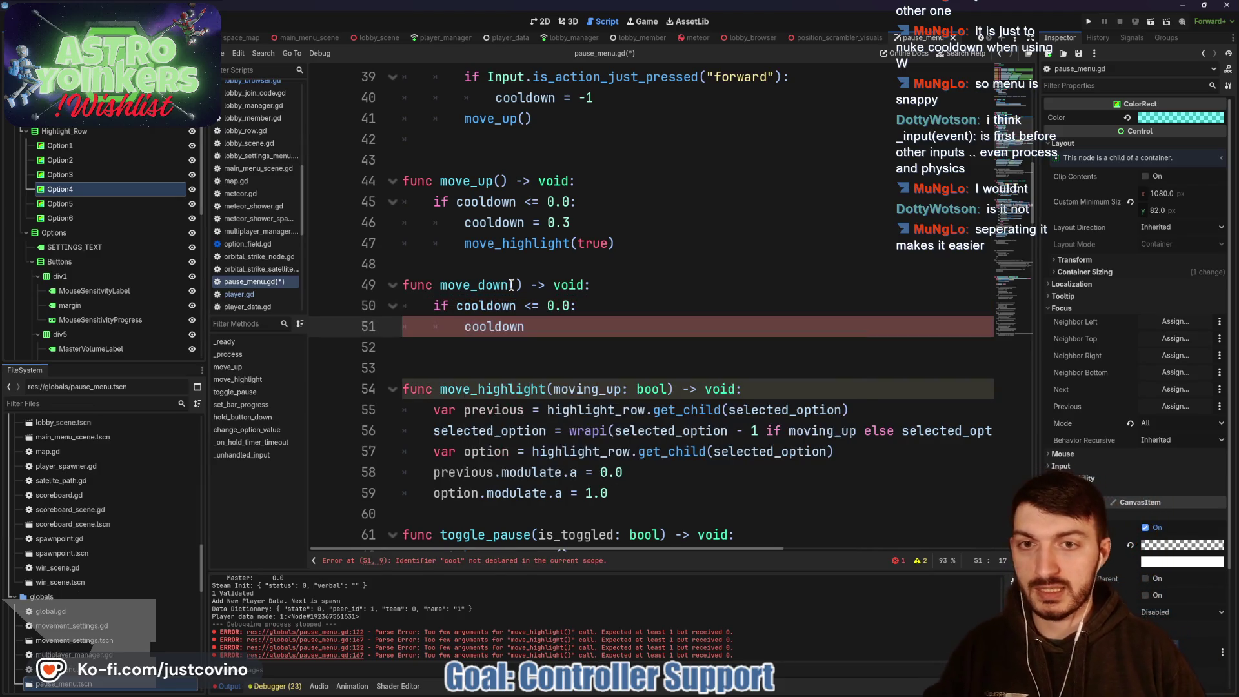
type("= 0.3")
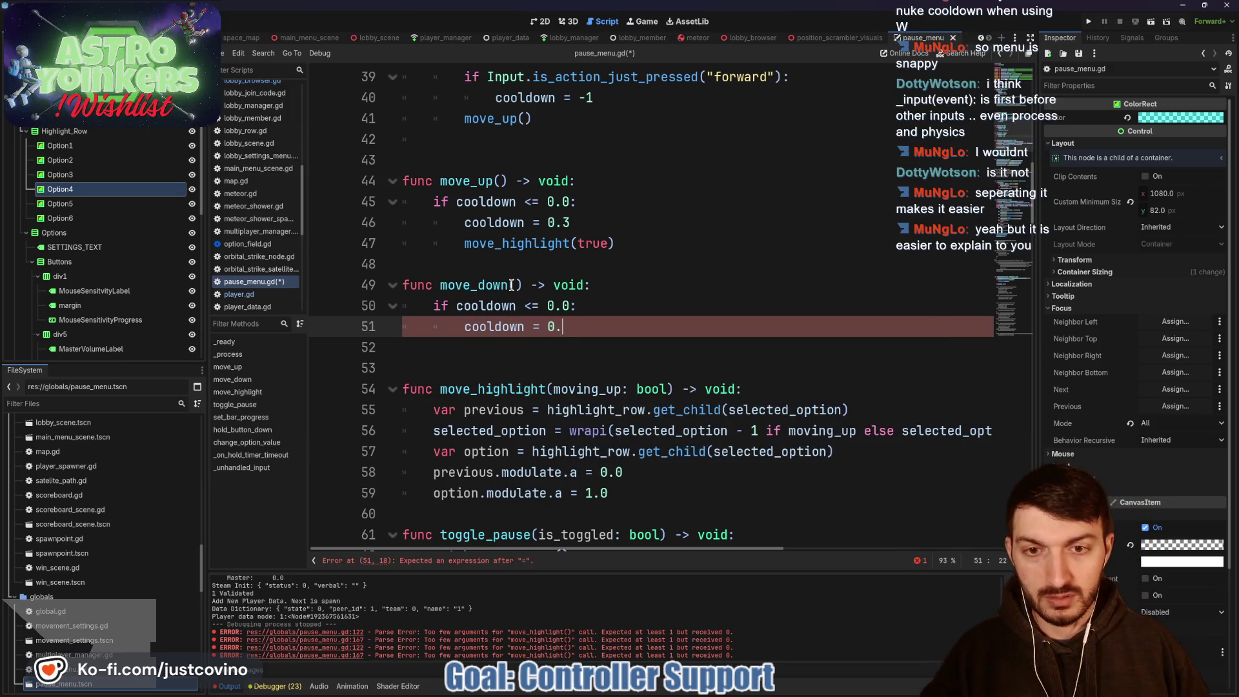
key("Return")
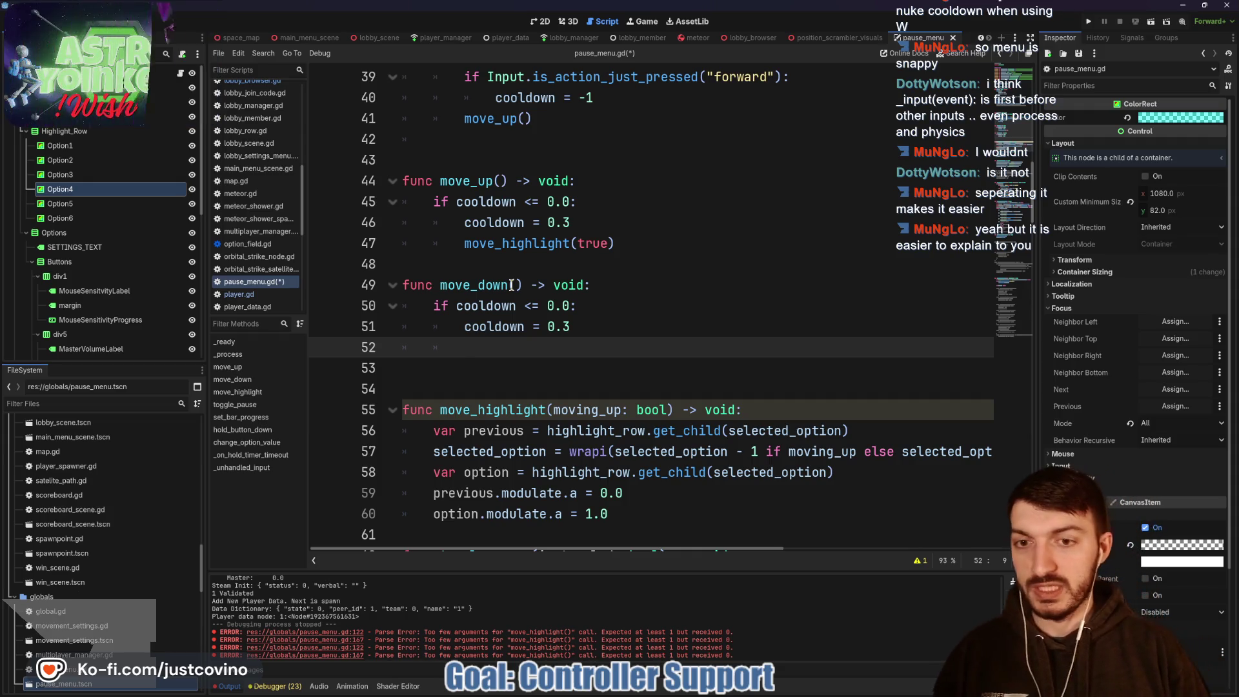
left_click_drag(484, 384, 378, 284)
key("BackSpace")
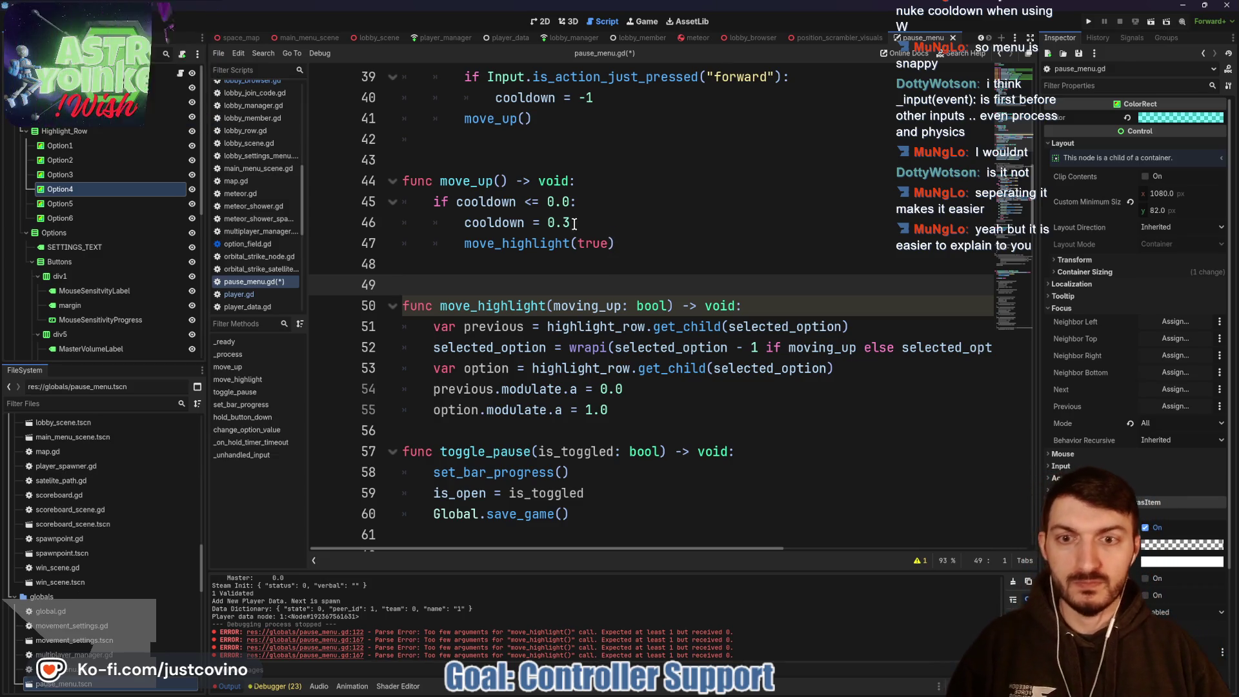
Step: Move the cooldown check out of move_up into the top of move_highlight
mouse_move(575, 223)
left_mouse_down()
mouse_move(451, 221)
mouse_move(415, 207)
left_mouse_up()
key("ctrl+c")
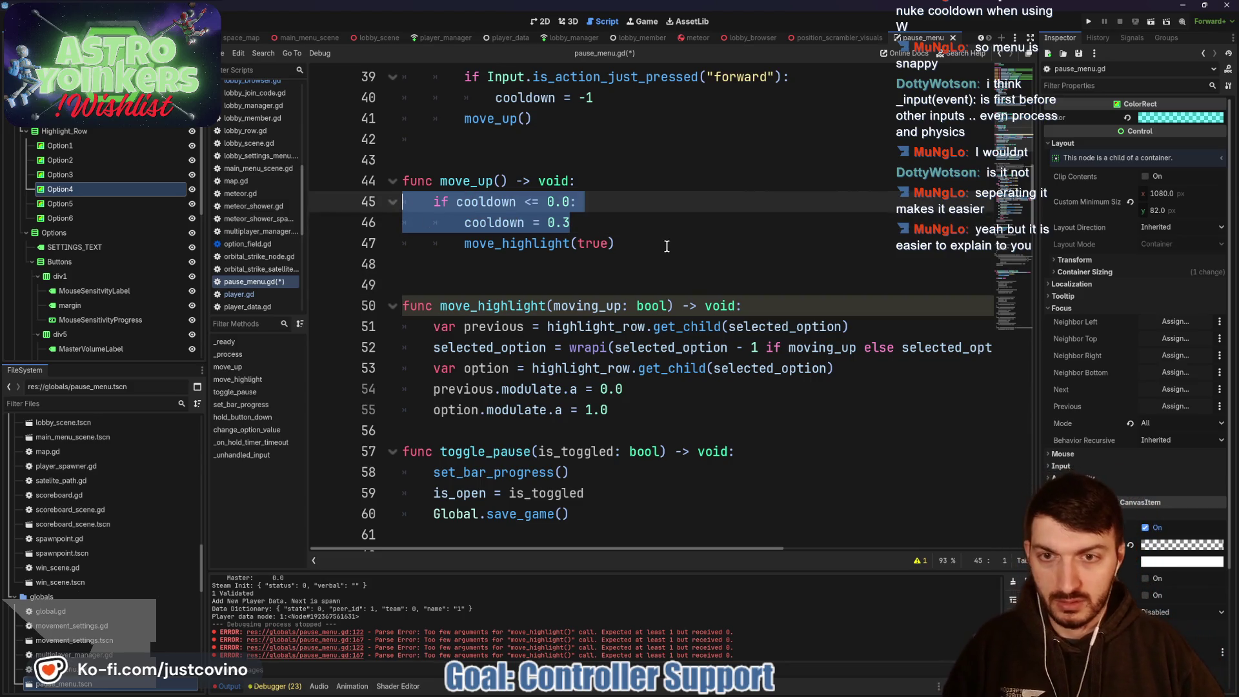
key("BackSpace")
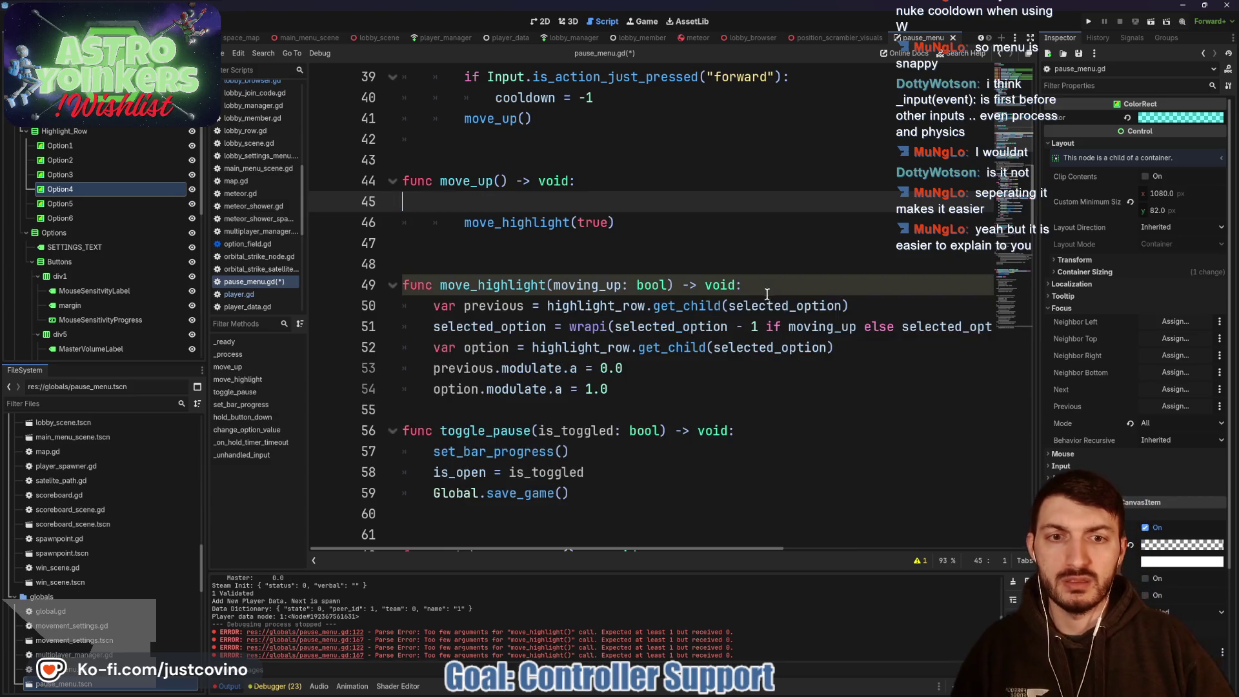
left_click(756, 285)
key("Return")
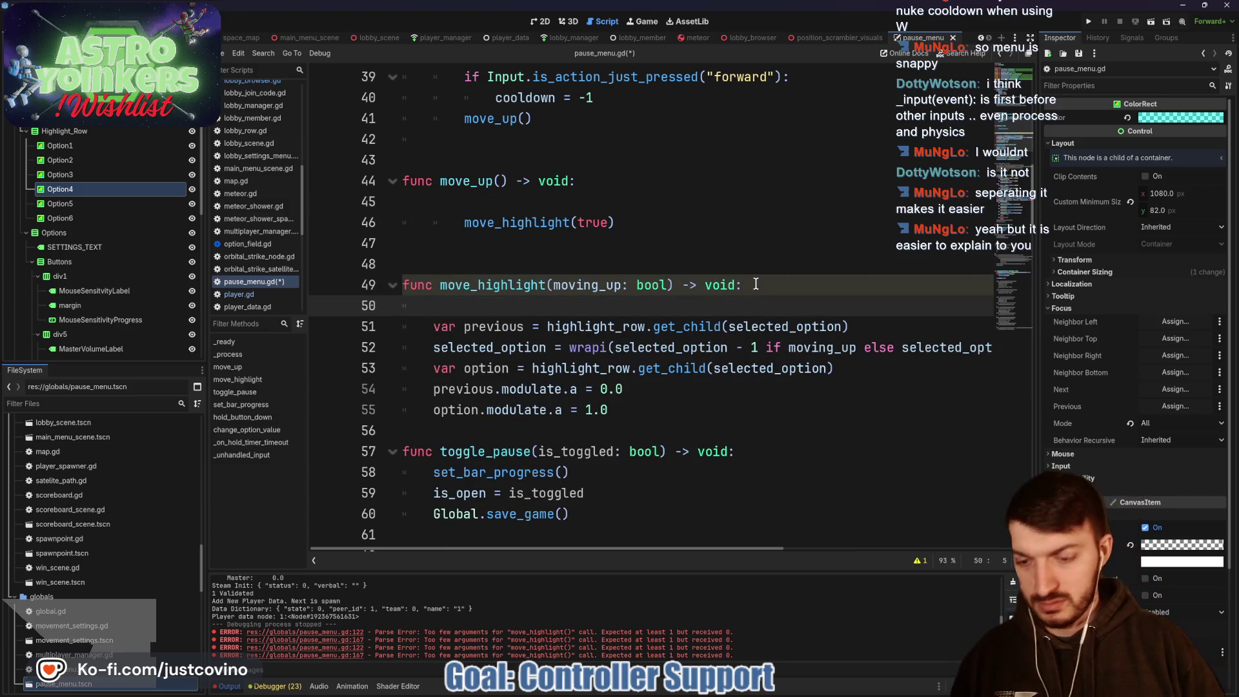
key("ctrl+v")
key("shift+Tab")
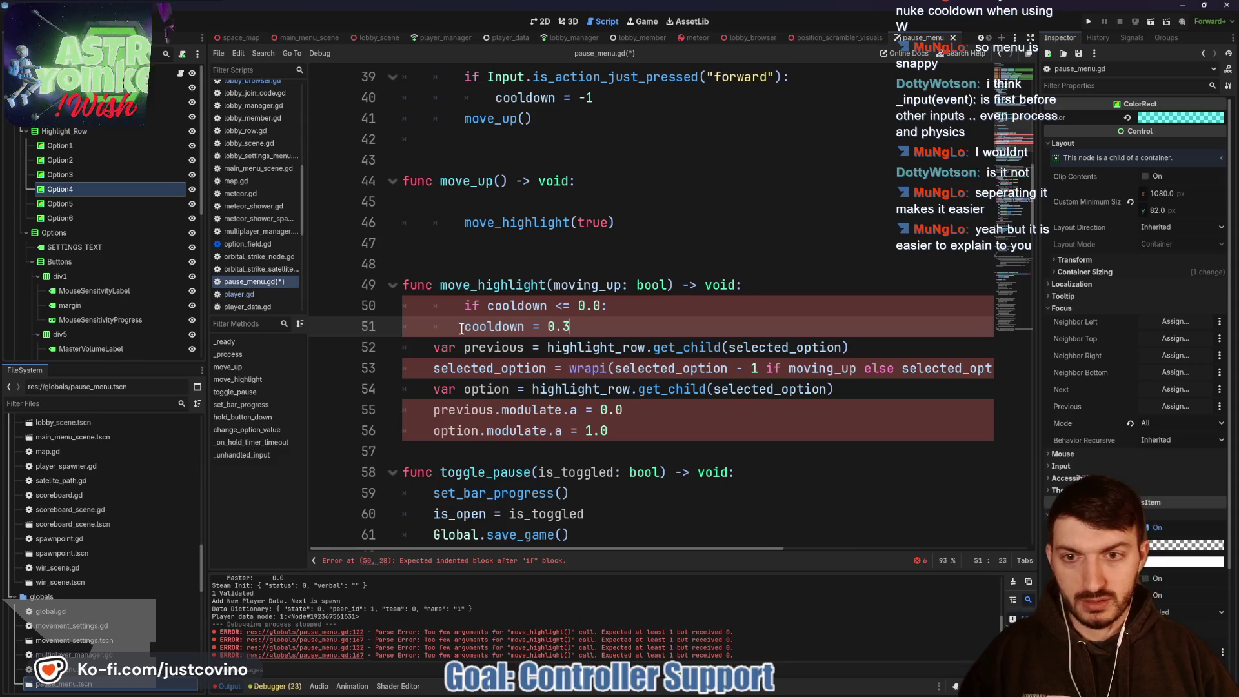
Step: Fix the pasted check's indentation and nest the move_highlight body under it
left_click(459, 311)
key("BackSpace")
key("BackSpace")
left_click(457, 331)
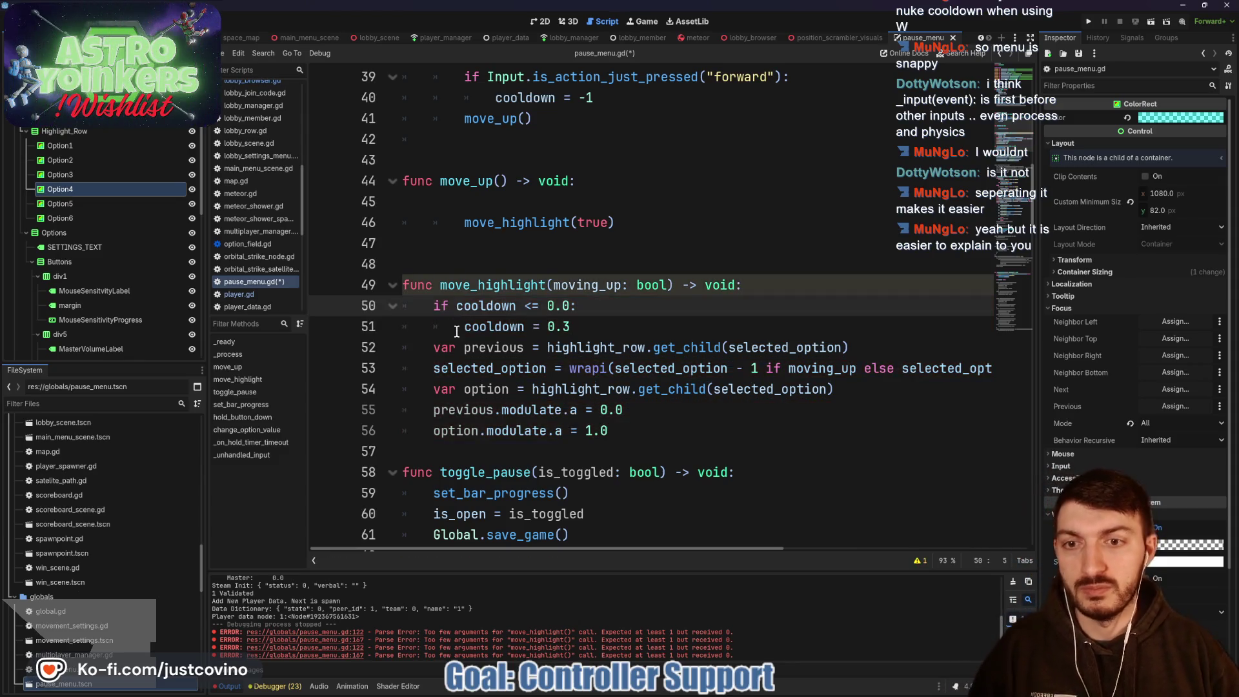
key("BackSpace")
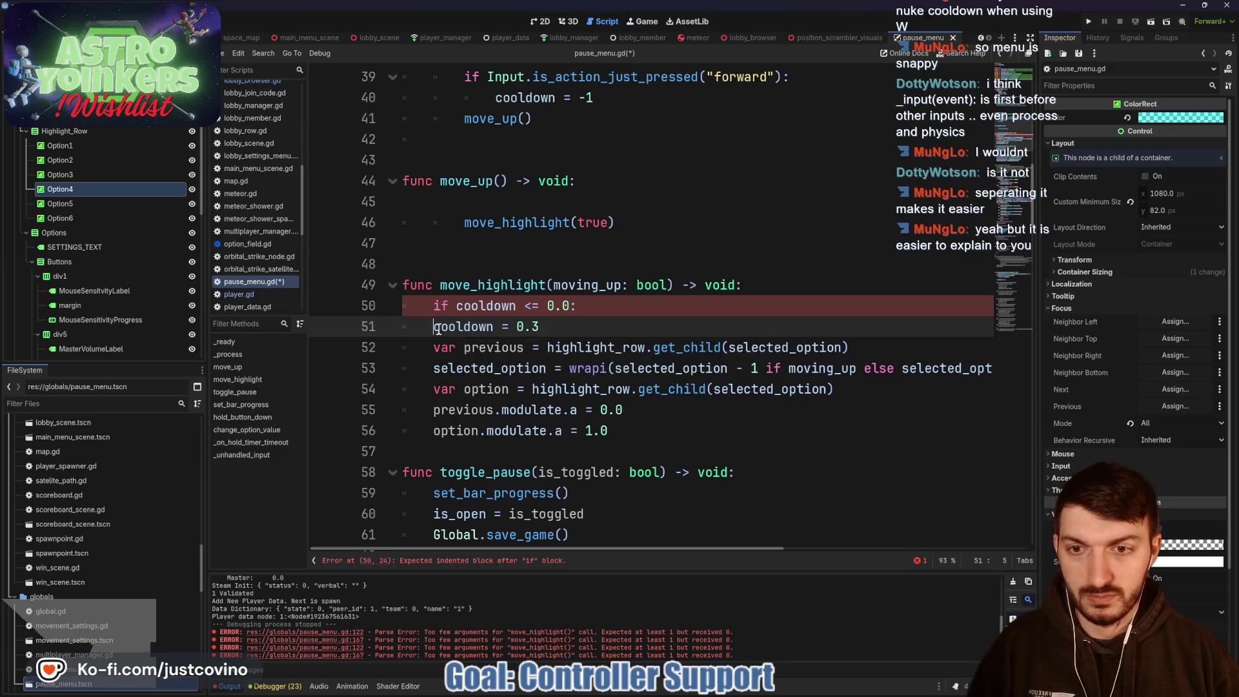
left_click_drag(433, 327, 672, 419)
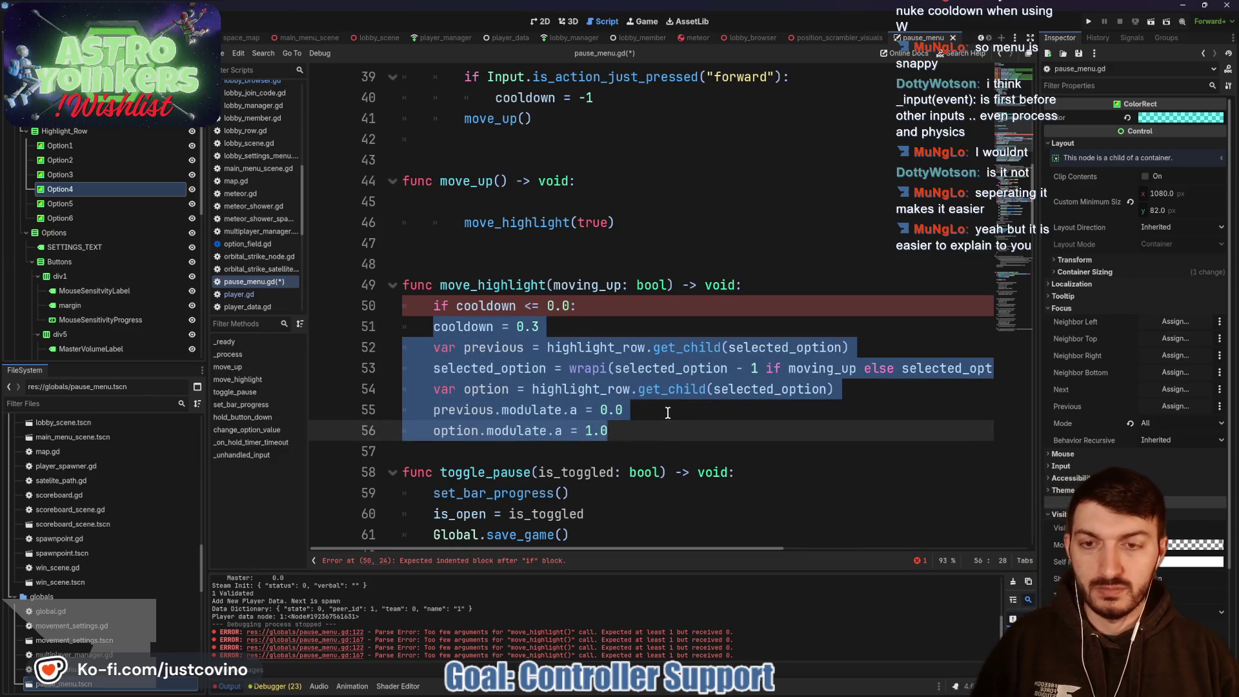
key("Tab")
left_click(610, 327)
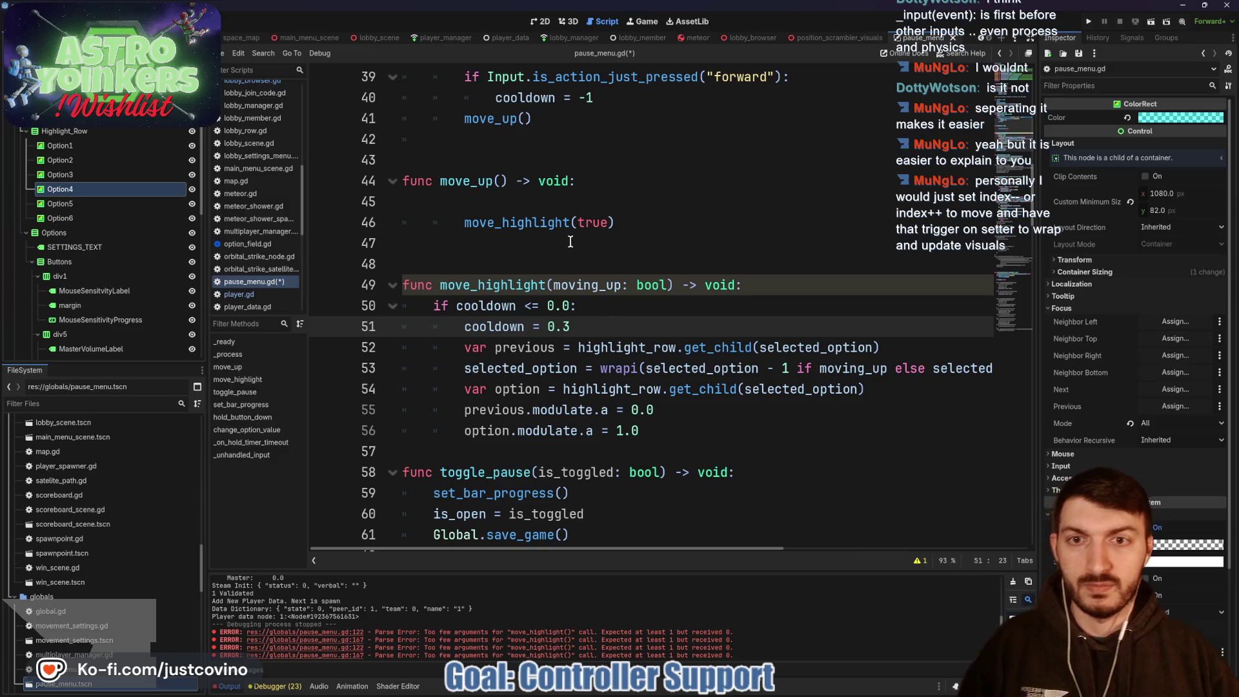
Step: Delete the move_up function and replace its call with move_highlight(true)
left_click_drag(669, 219, 388, 181)
key("BackSpace")
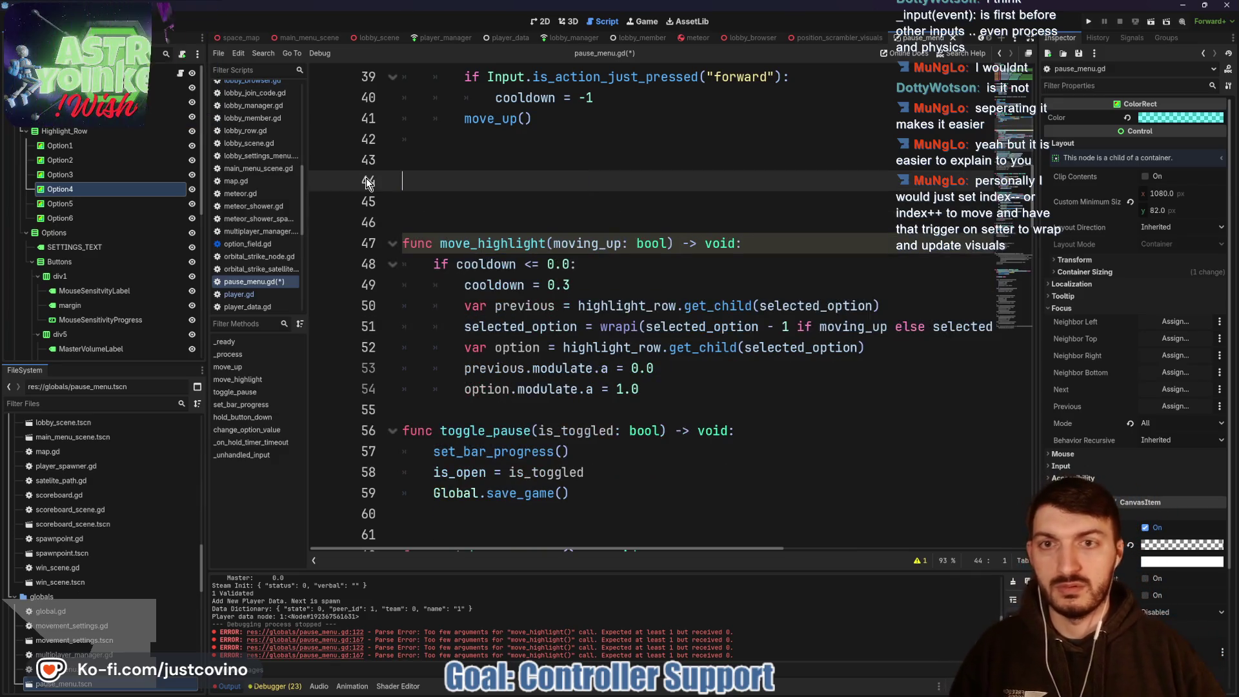
left_click_drag(555, 123, 471, 116)
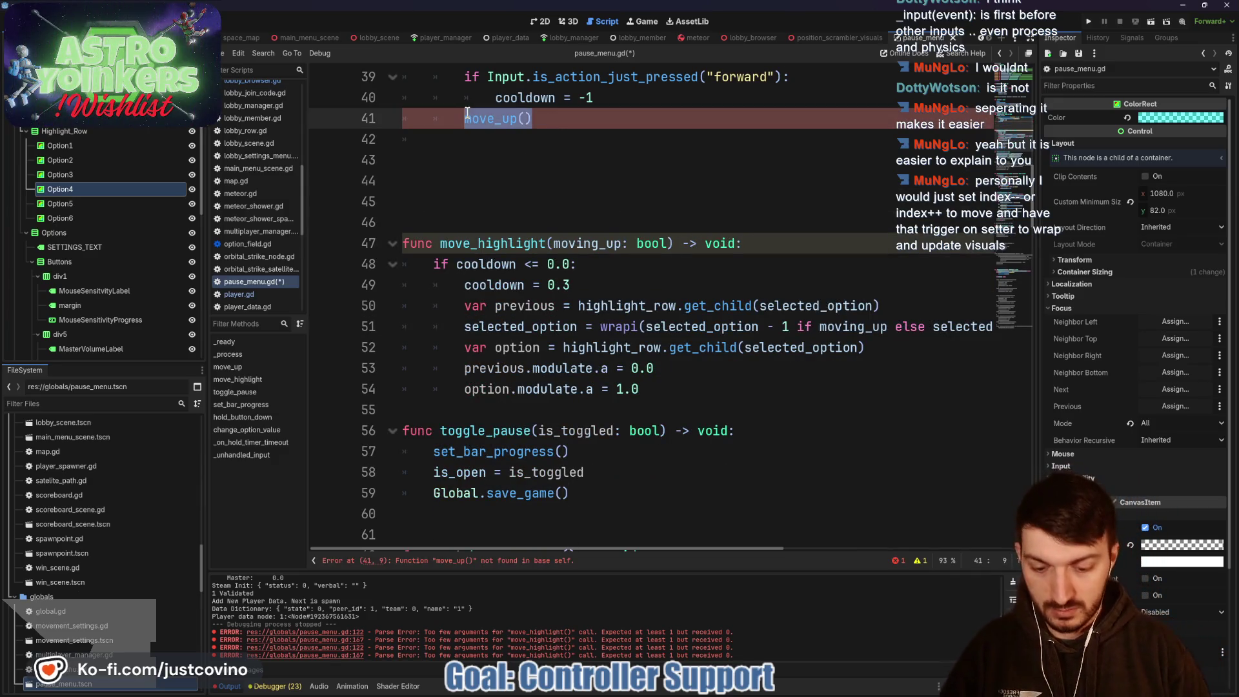
type("move")
key("Return")
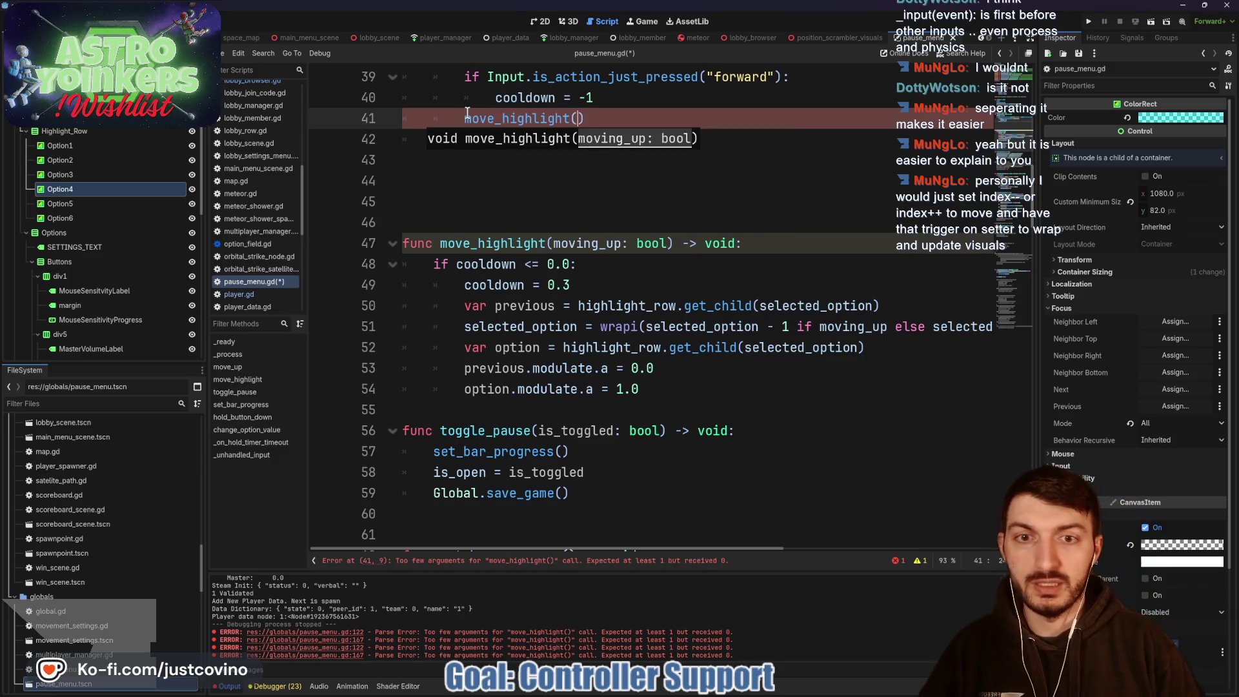
type("true")
Step: Tidy the blank lines above move_highlight and before toggle_pause
left_click(510, 201)
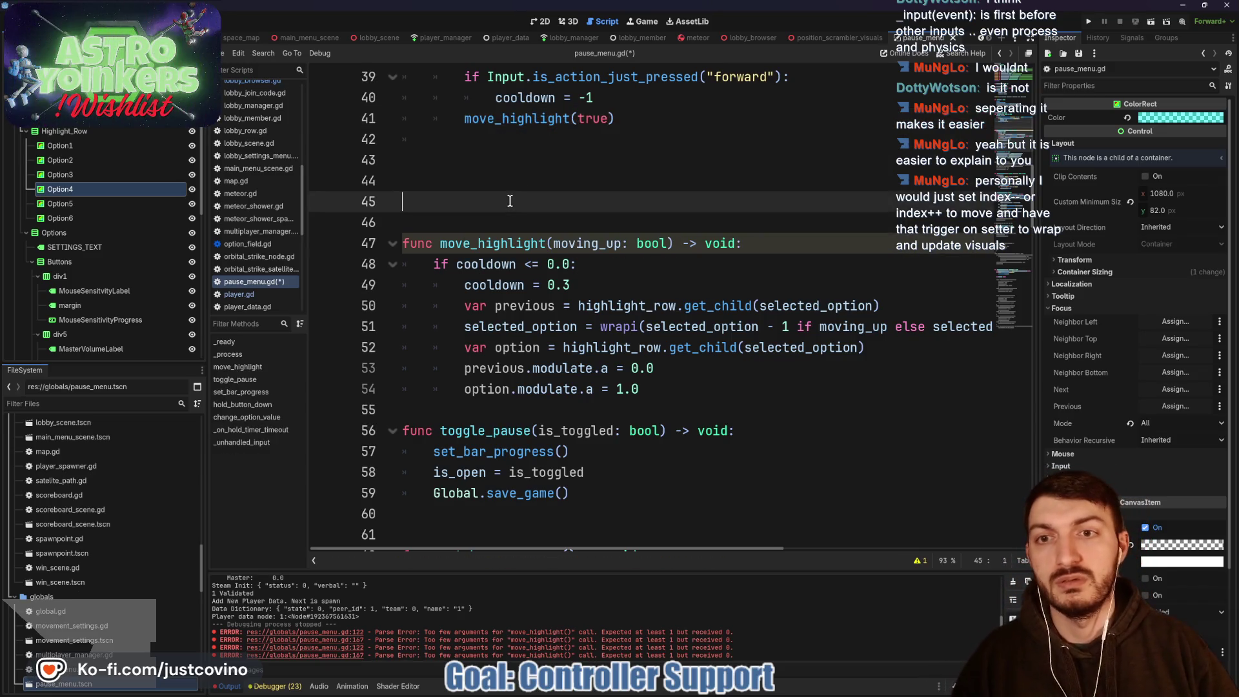
key("BackSpace")
key("BackSpace")
left_click(501, 368)
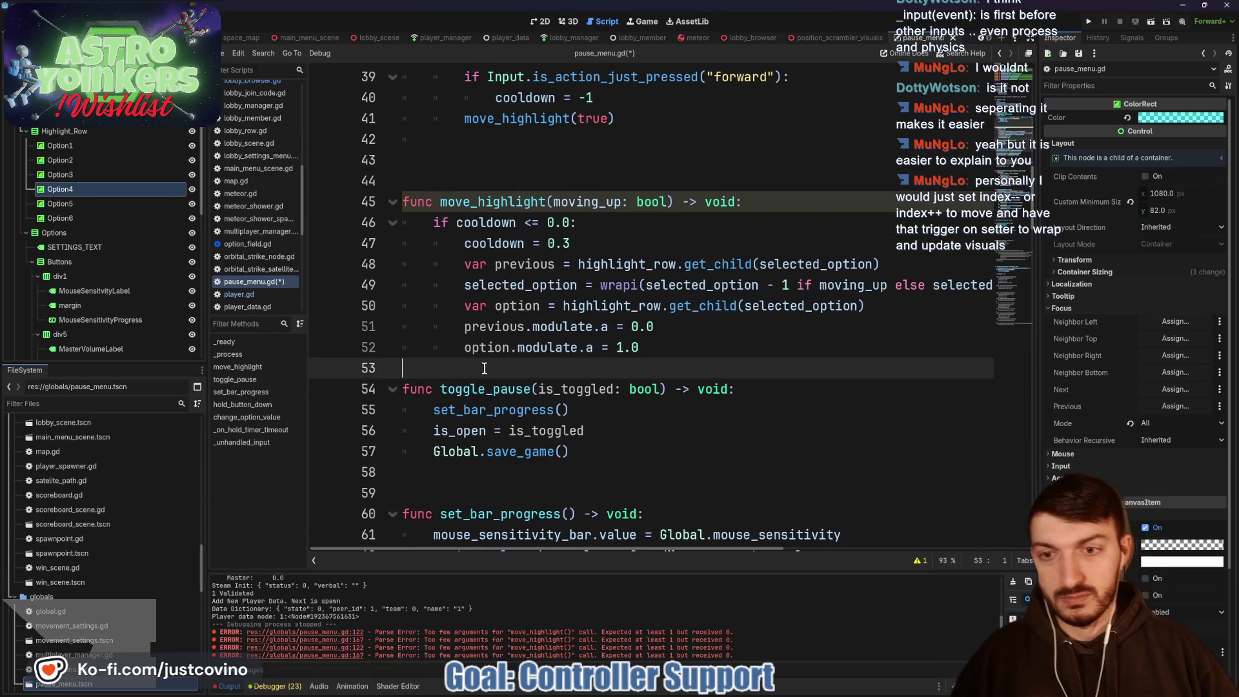
key("Return")
scroll(554, 269, "up", 2)
left_click(553, 270)
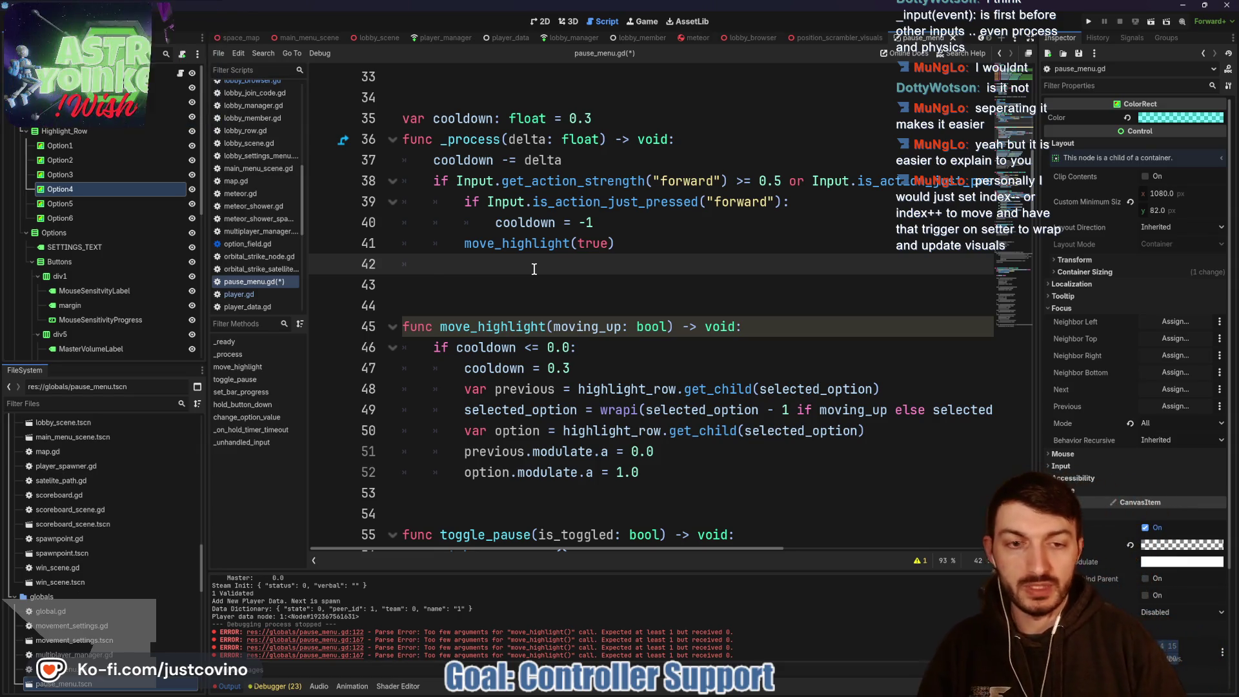
Step: Replace wrapi's conditional up/down step with a movement_ parameter term
left_click(769, 409)
scroll(790, 411, "right", 5)
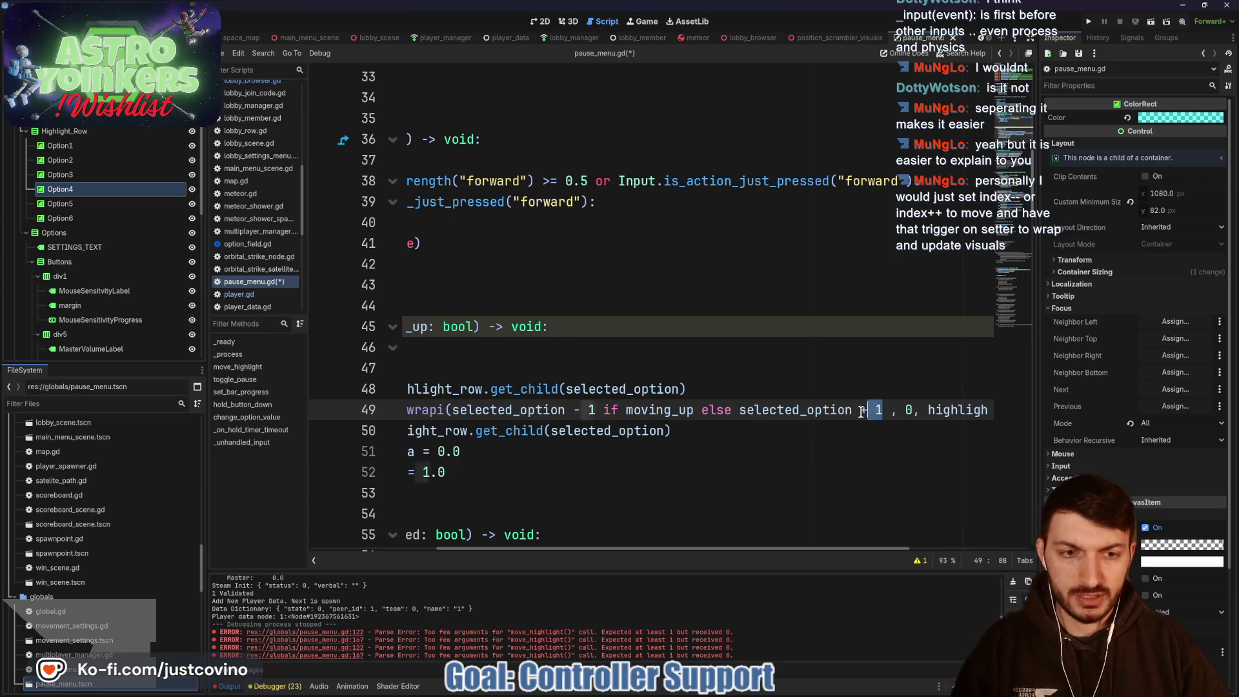
left_click_drag(861, 412, 625, 413)
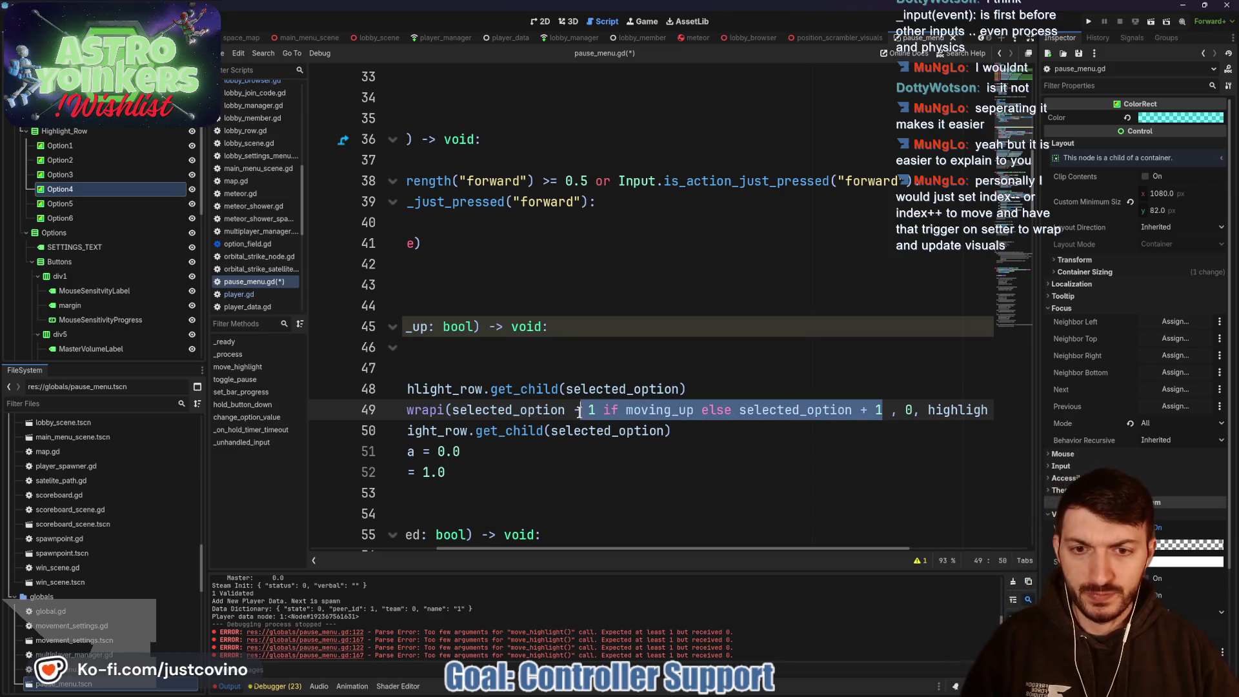
scroll(713, 354, "left", 4)
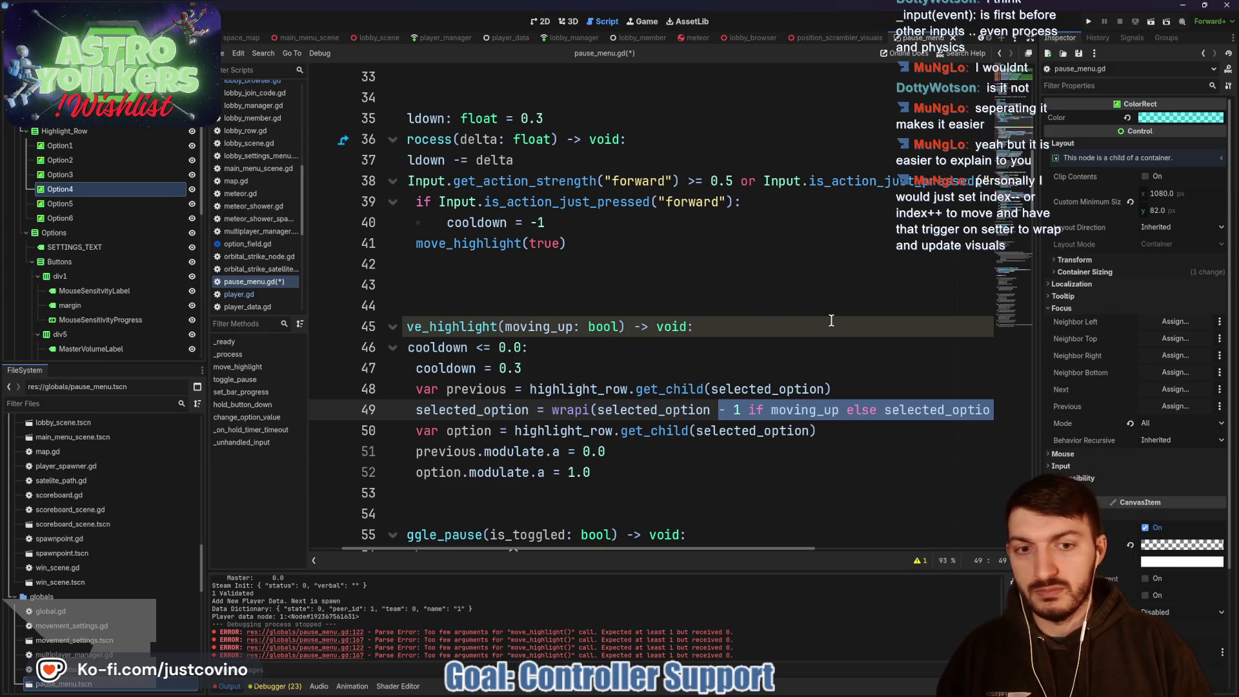
key("BackSpace")
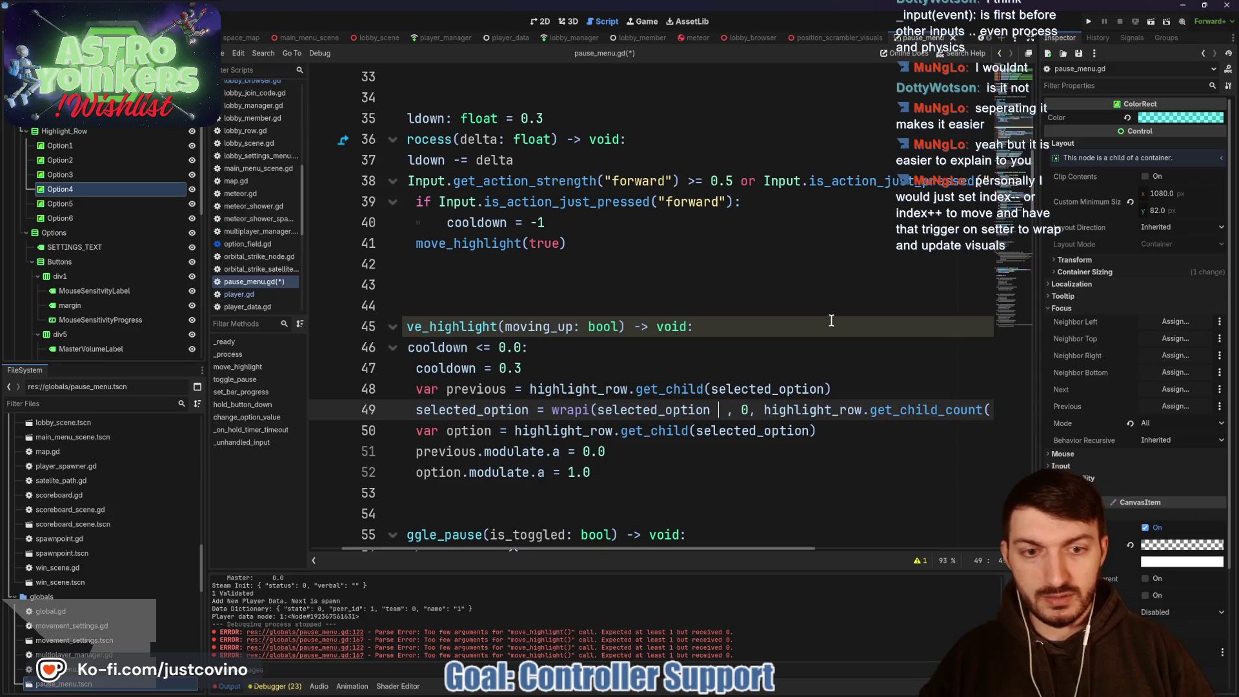
type("movement")
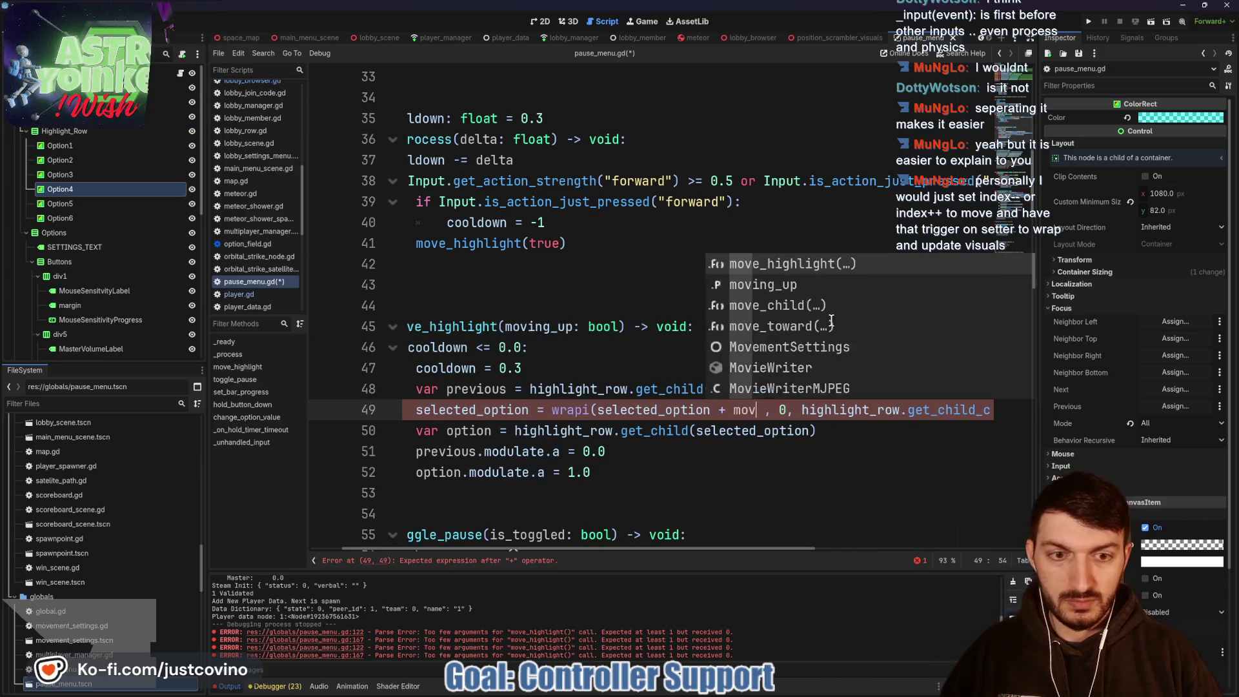
type("_idx")
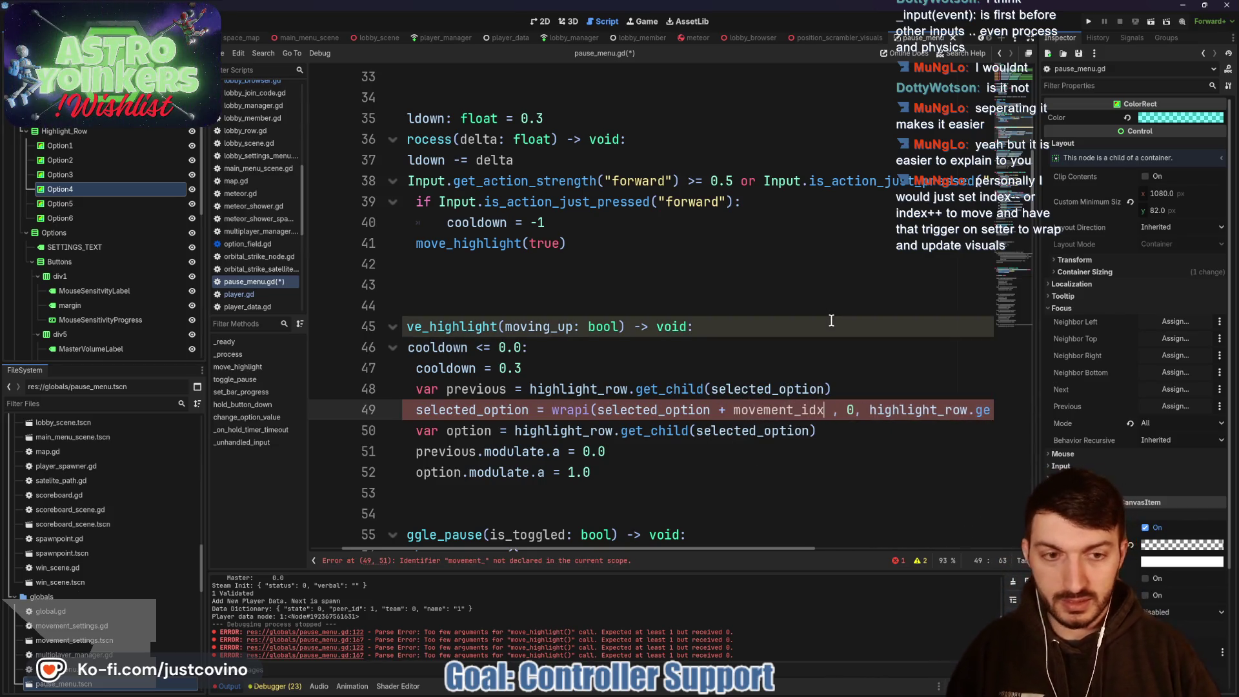
Step: Change the parameter to movement_idx: int, call move_highlight(1) for forward, and save
left_click_drag(619, 326, 505, 326)
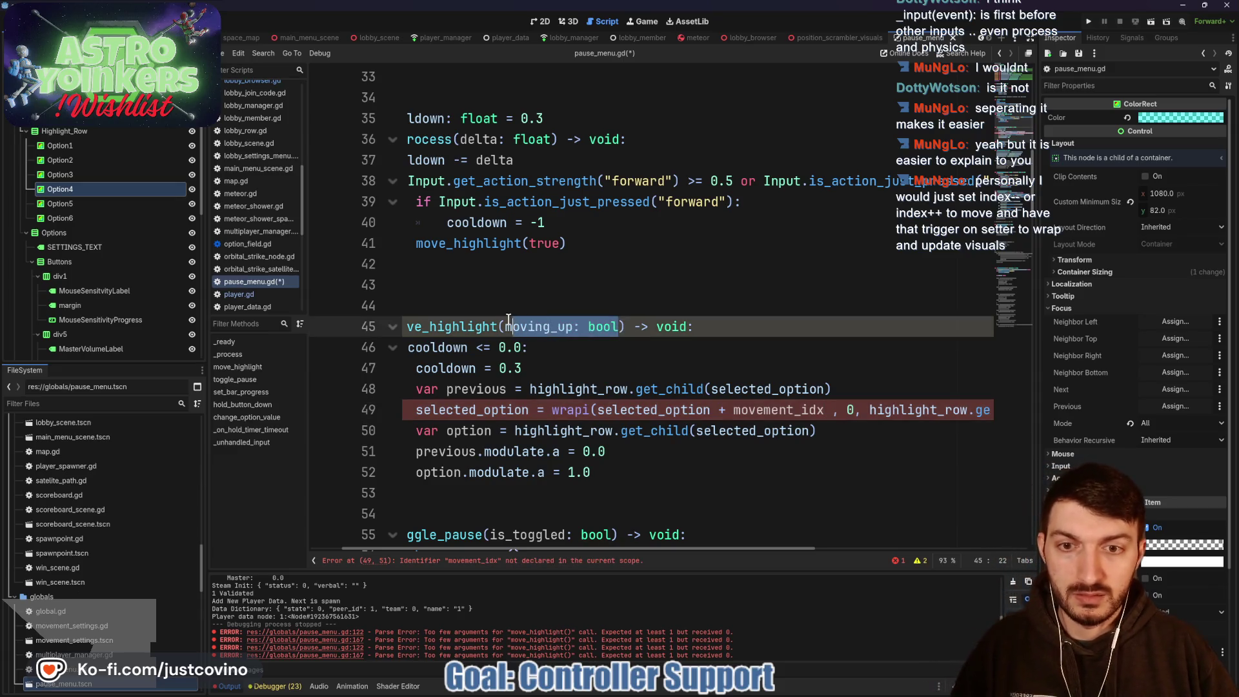
type("movement_")
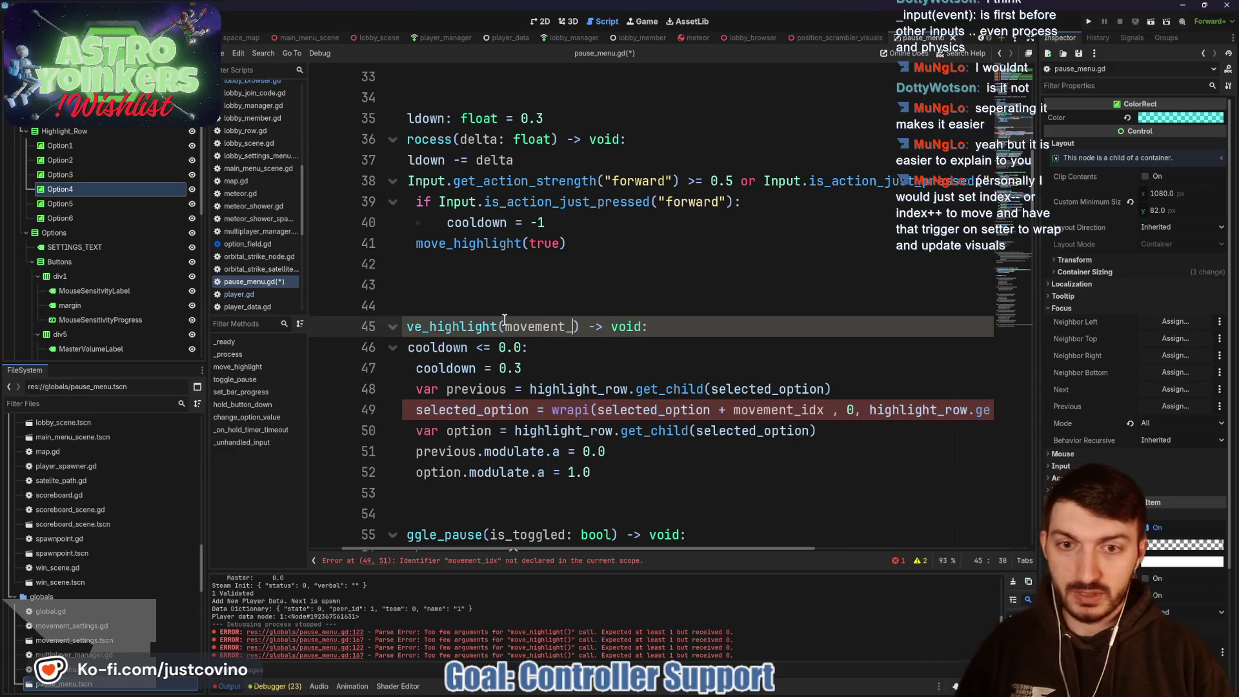
type("idx")
type(": int")
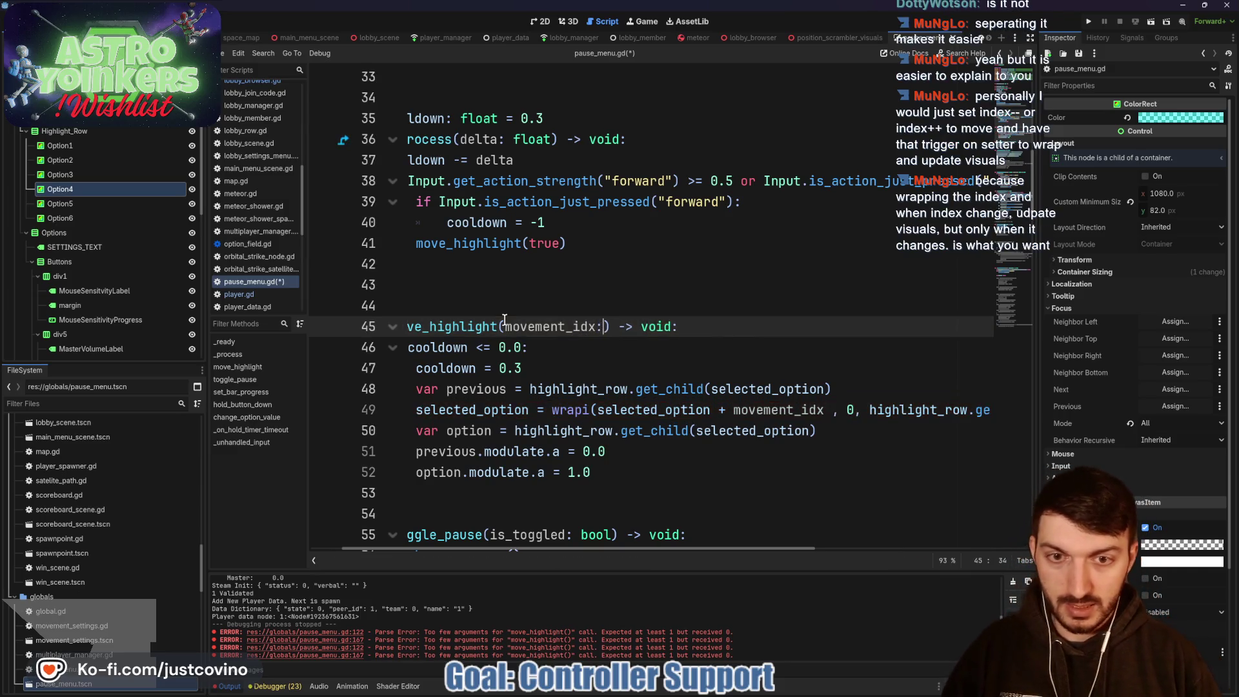
key("Escape")
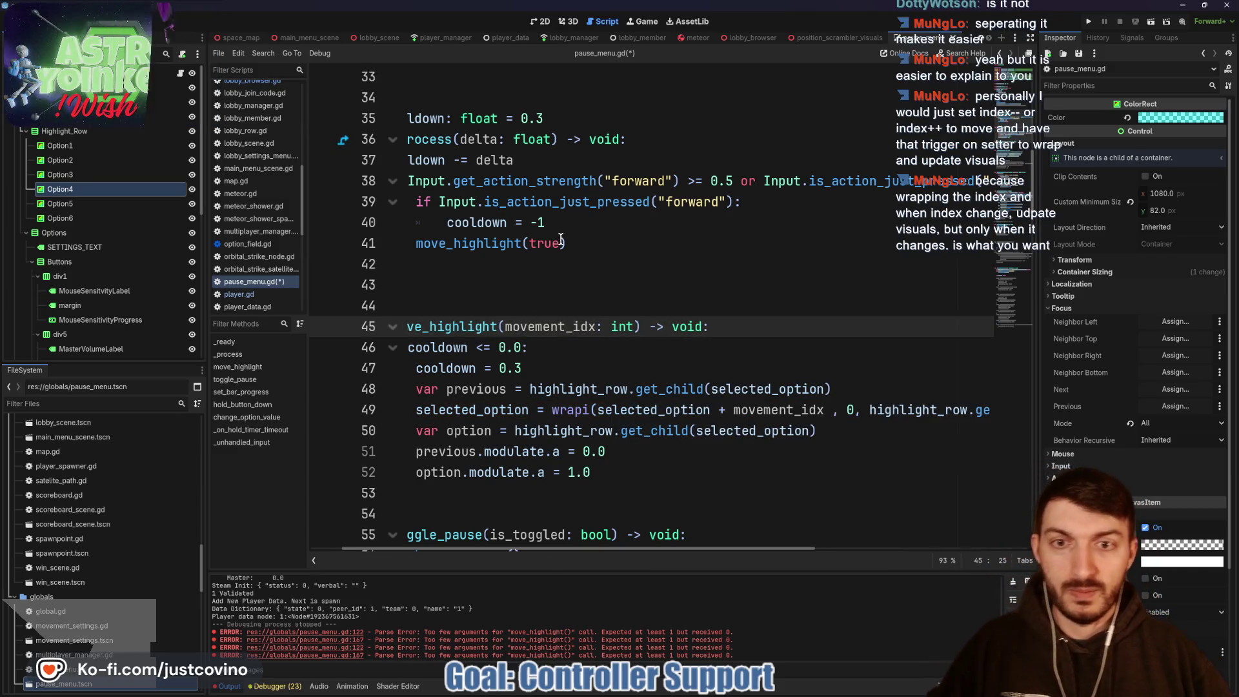
double_click(535, 243)
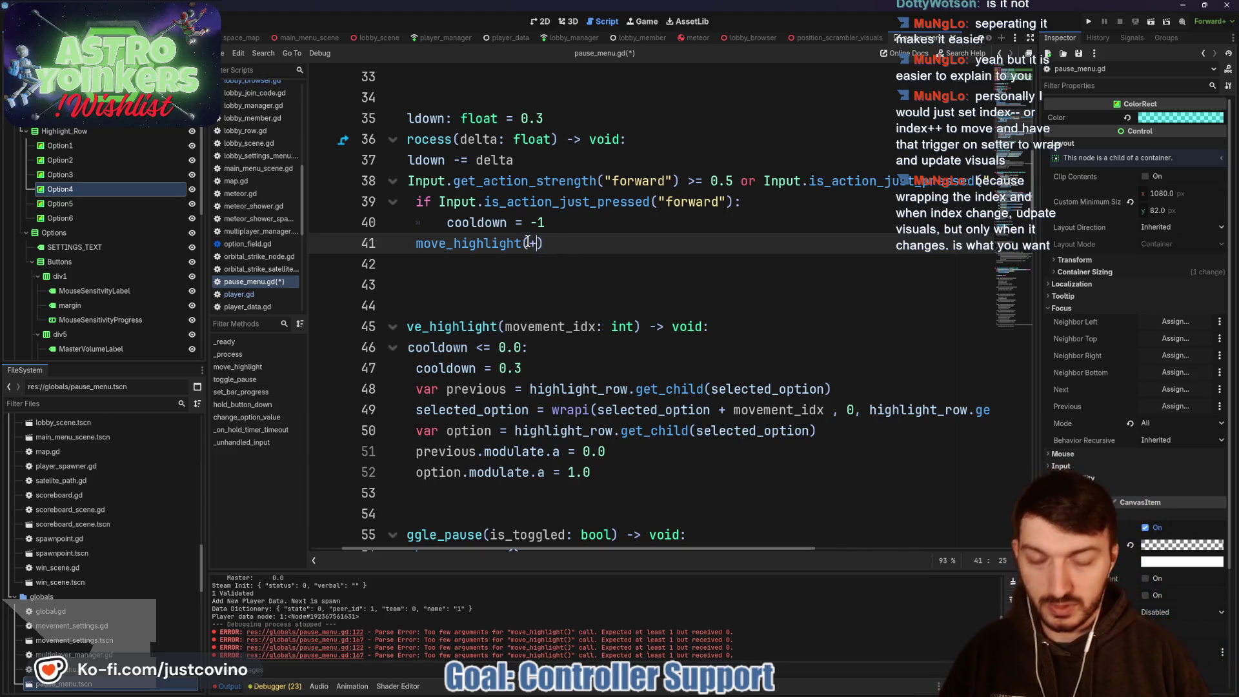
type("1")
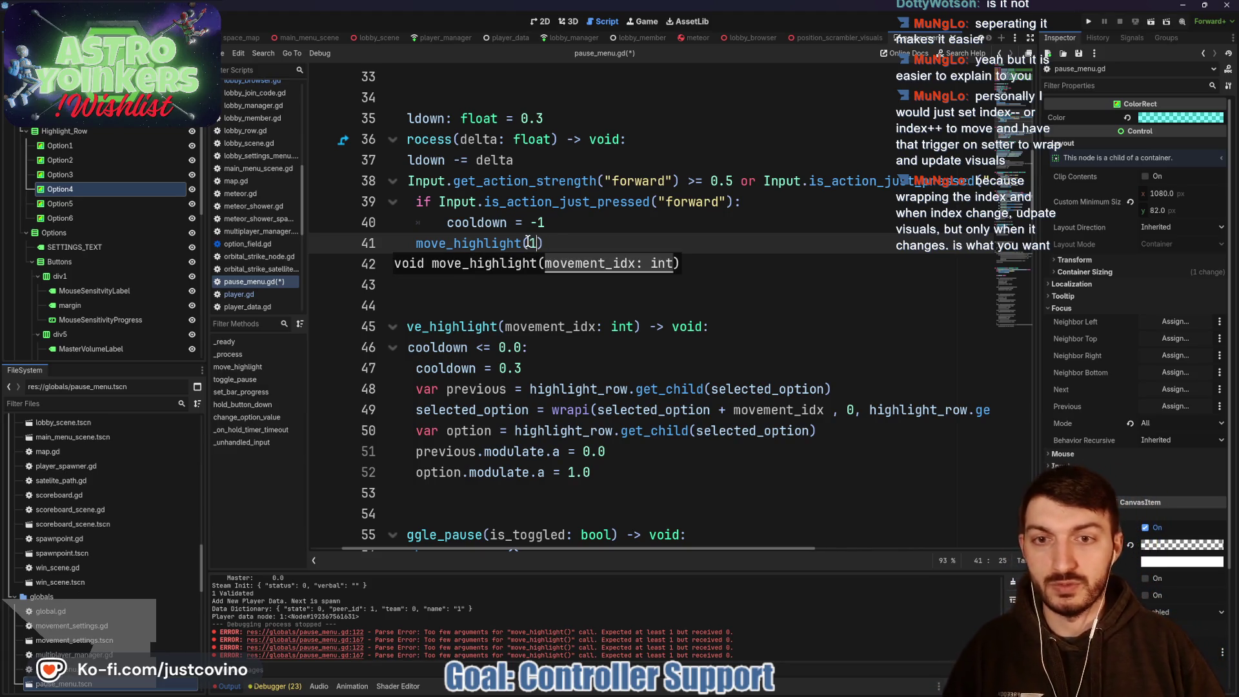
left_click(625, 307)
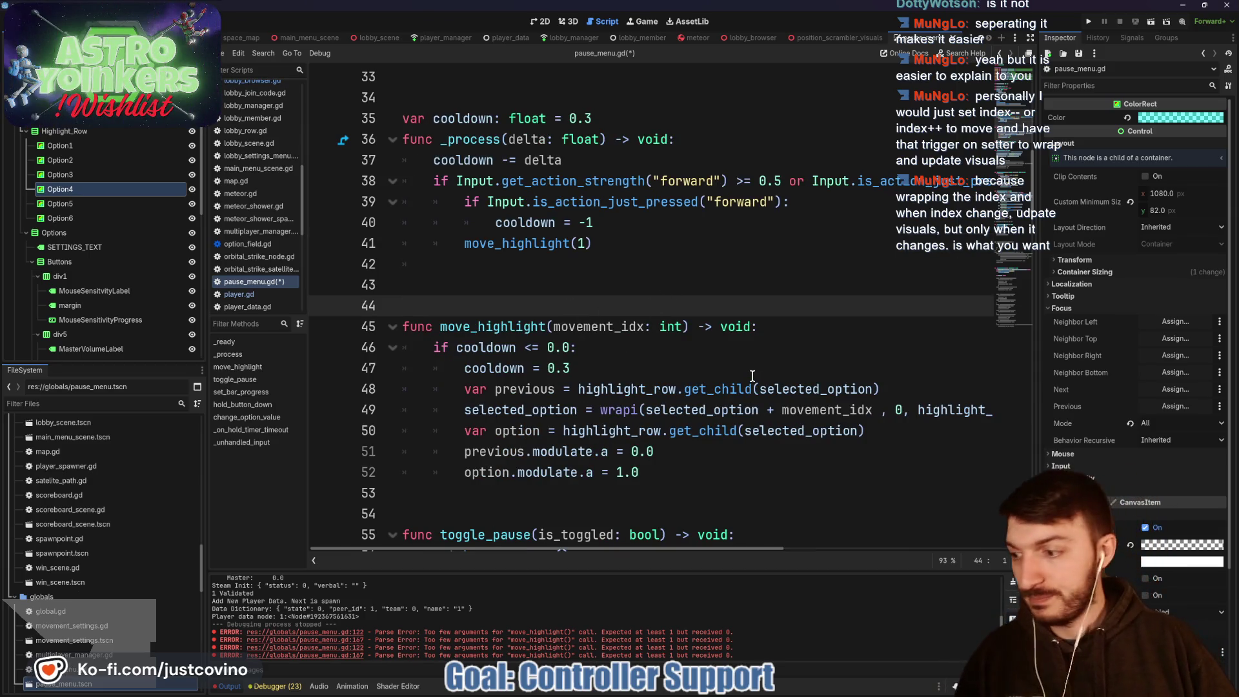
scroll(761, 377, "down", 1)
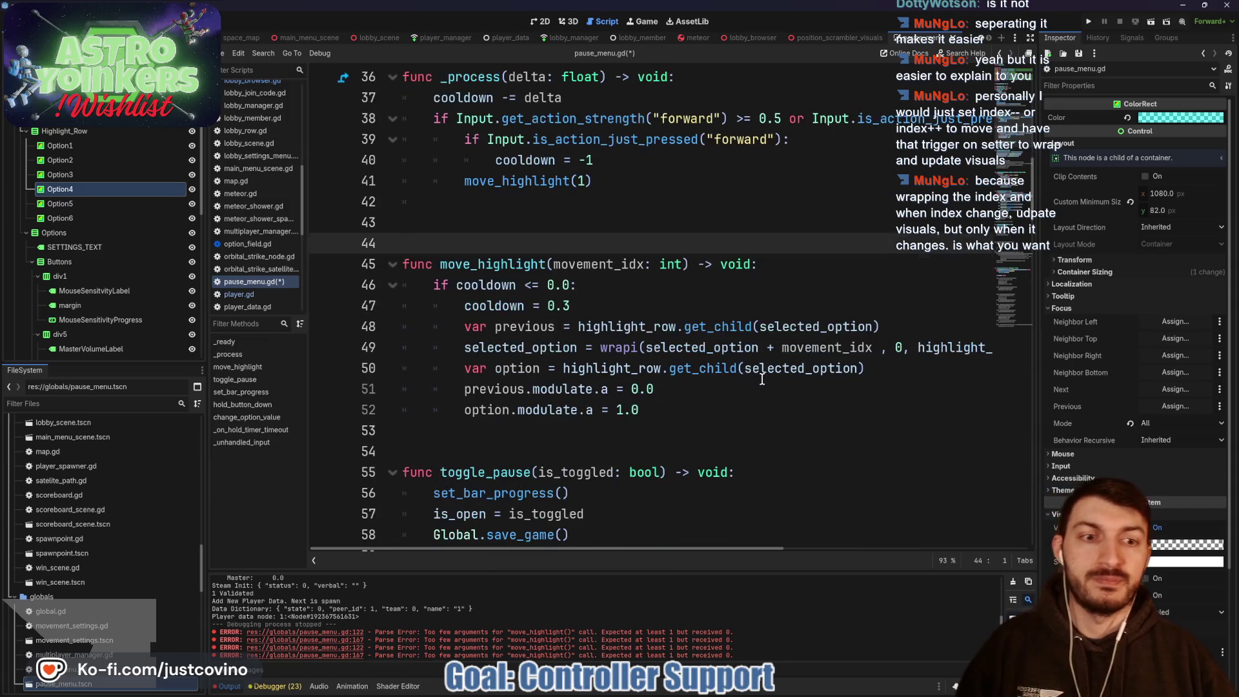
left_click(726, 389)
key("ctrl+s")
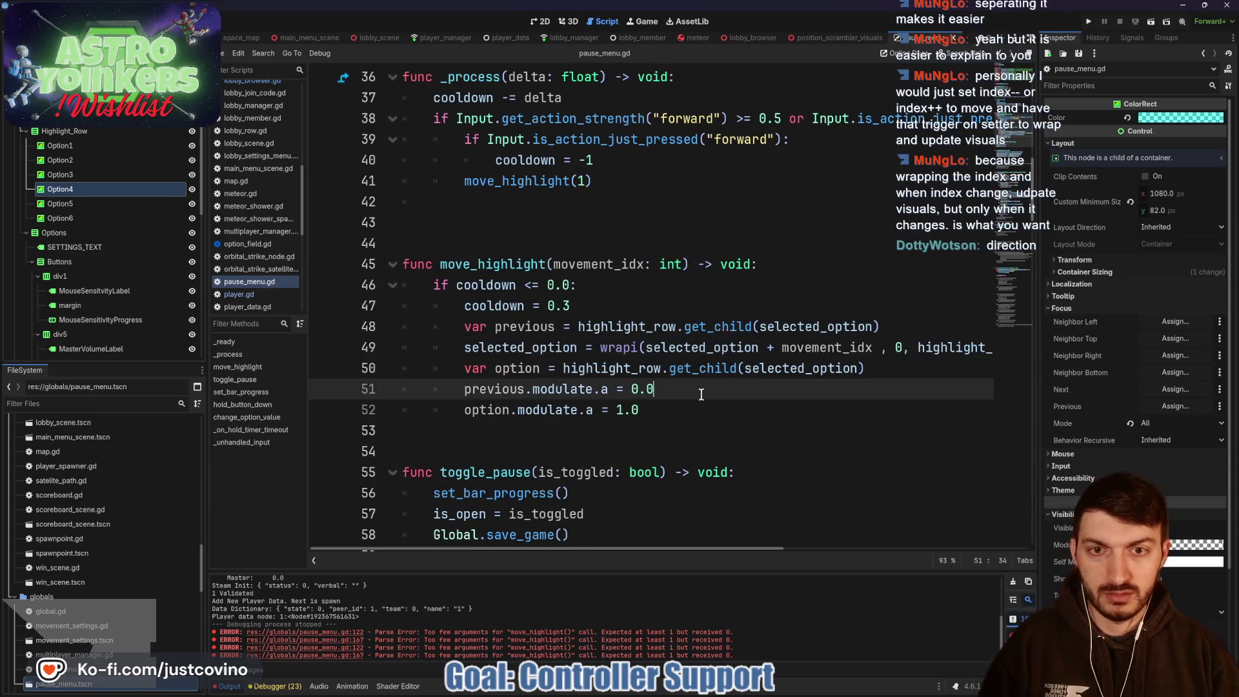
Step: Rename movement_idx to movement_direction in the wrapi line and save the script
left_click(529, 202)
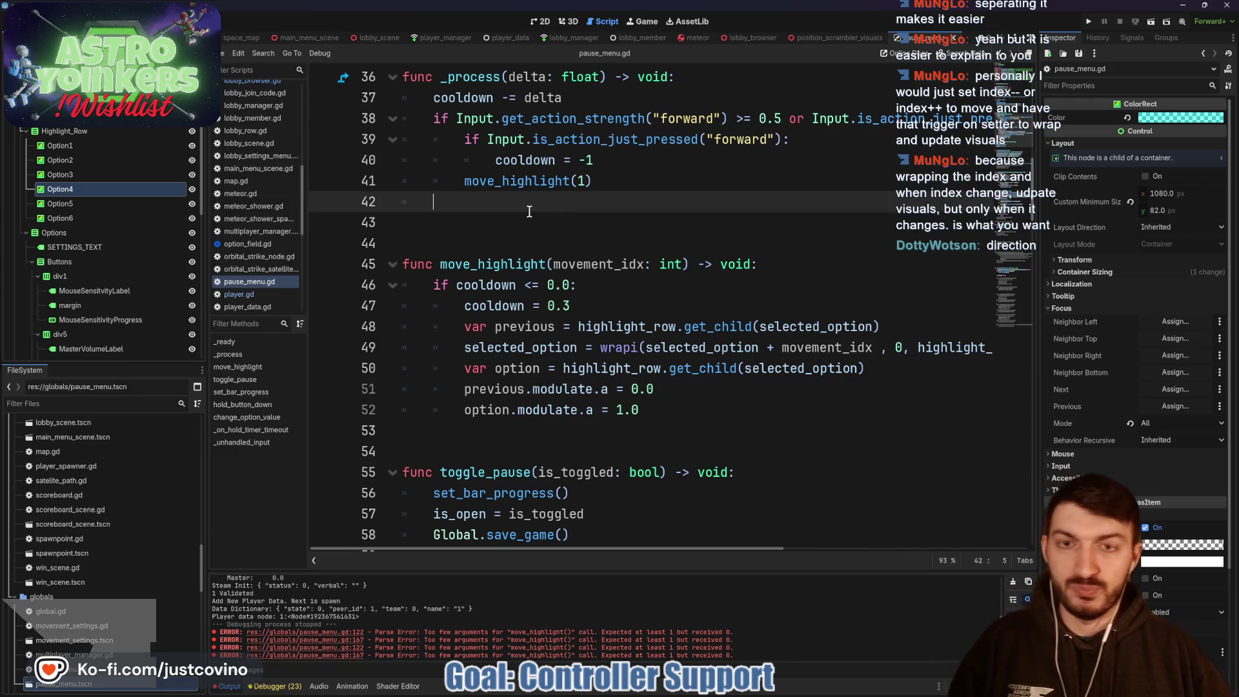
left_click(642, 265)
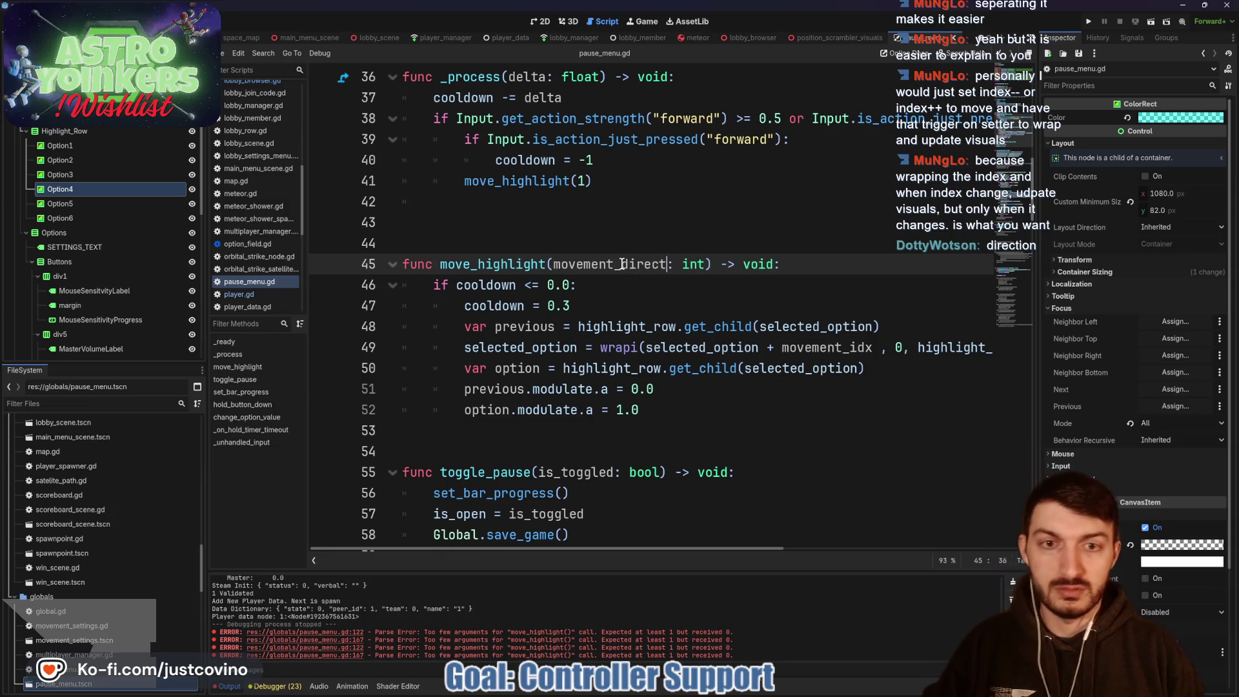
type("ion")
left_click_drag(851, 347, 873, 347)
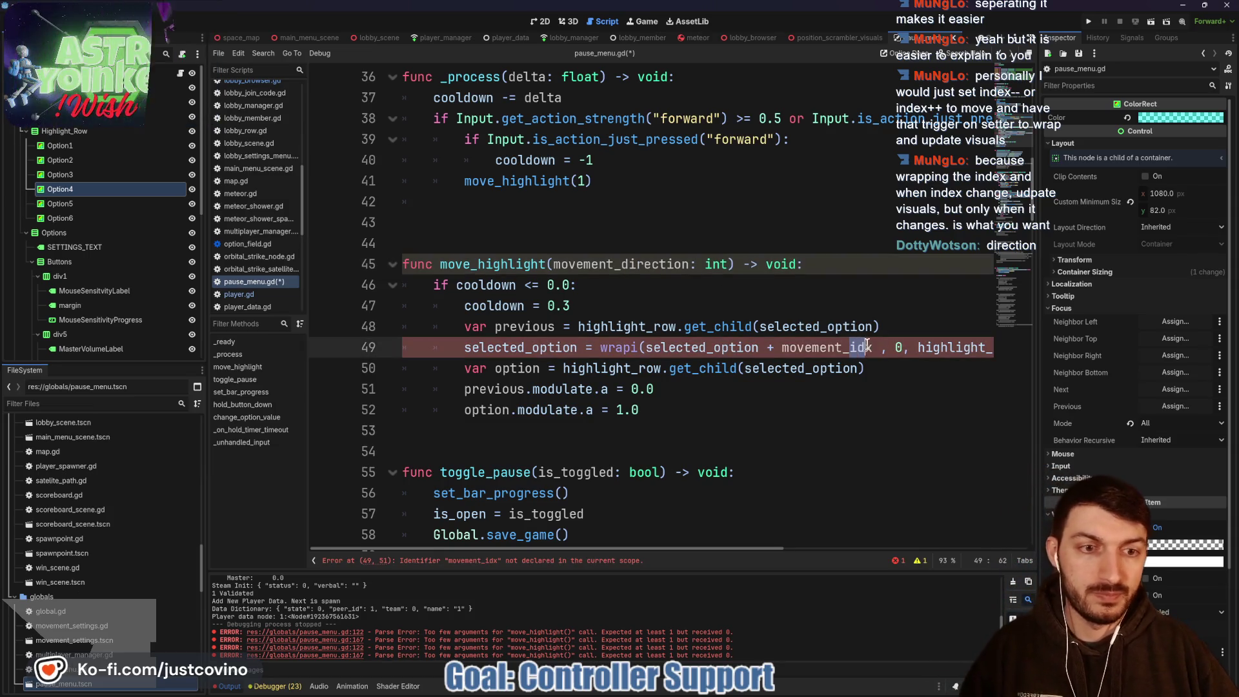
type("direct")
key("Return")
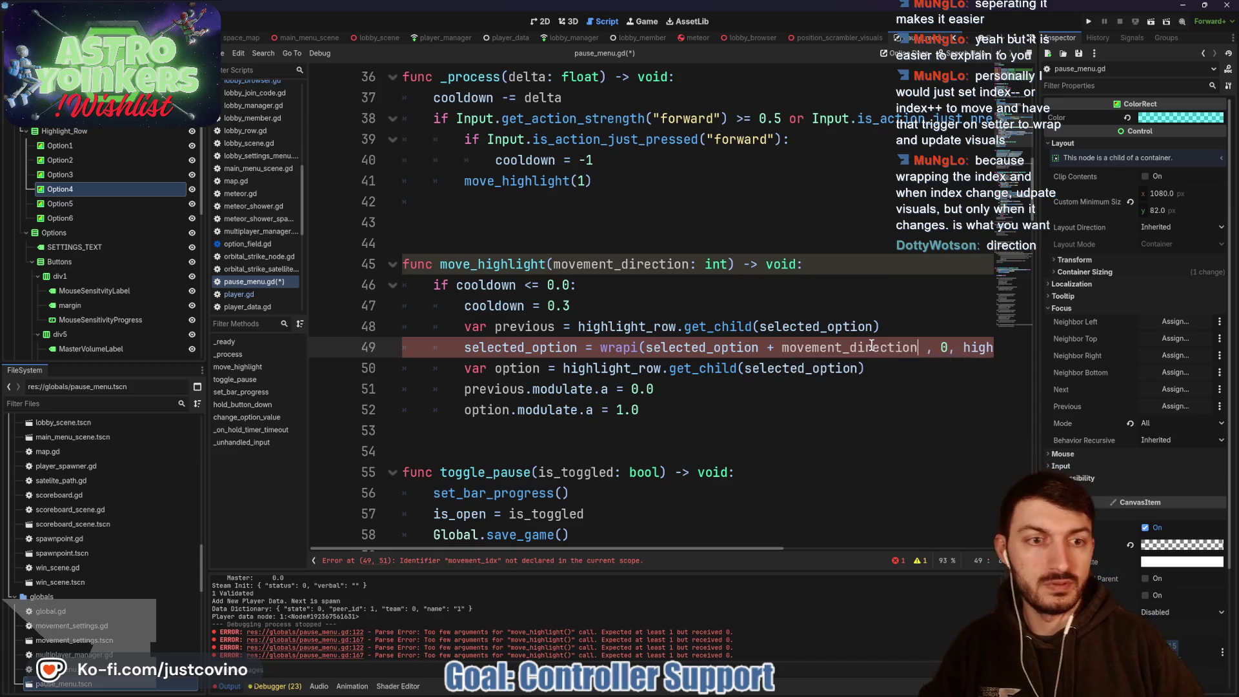
left_click(581, 285)
key("ctrl+s")
Step: Begin an elif Input.get_action... branch on line 42 of _process
scroll(487, 215, "up", 1)
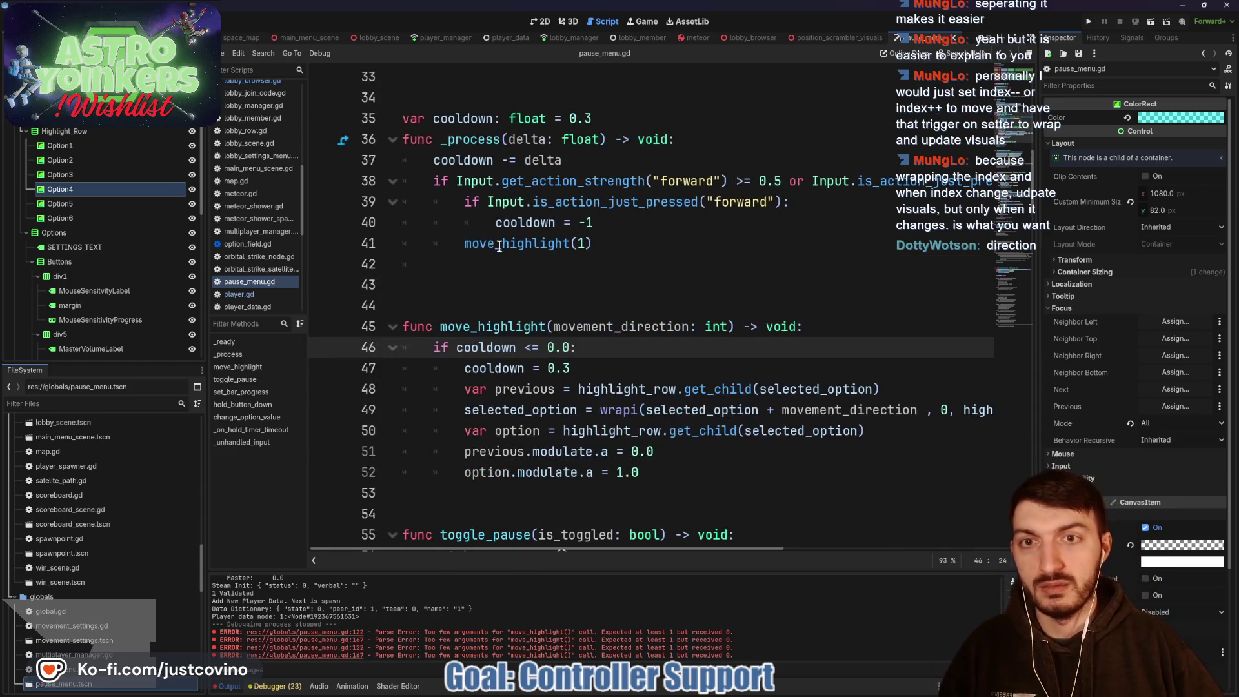
left_click(494, 267)
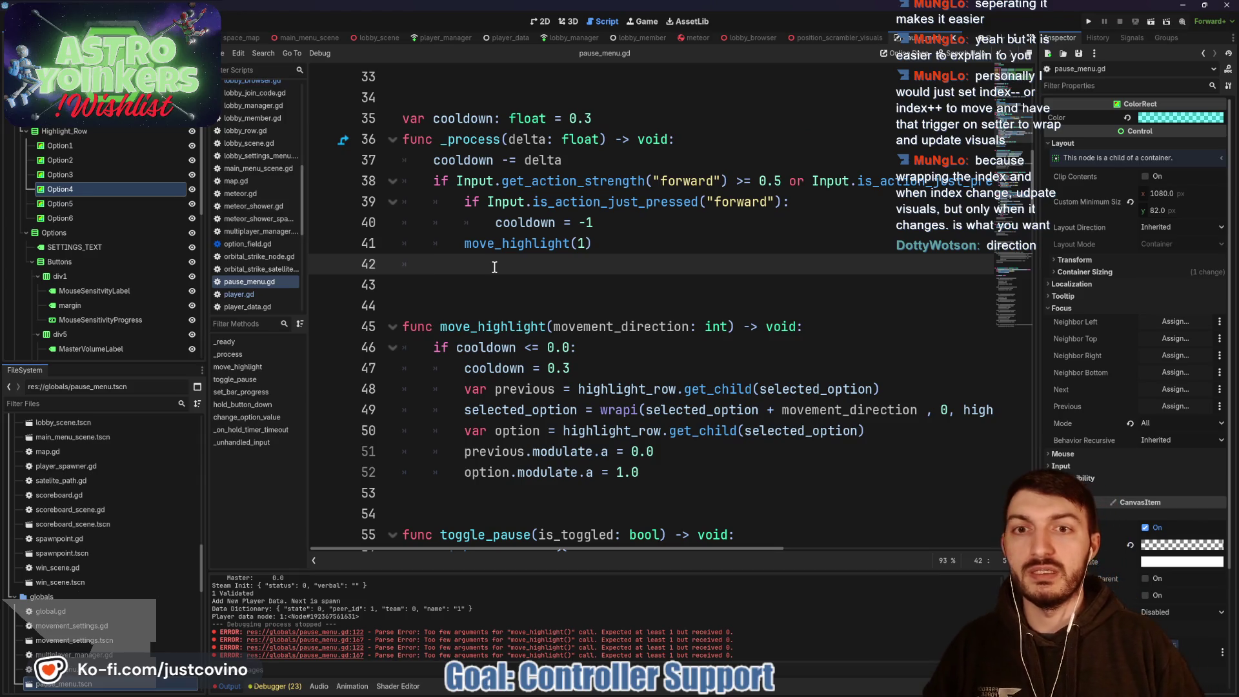
type("elif Input")
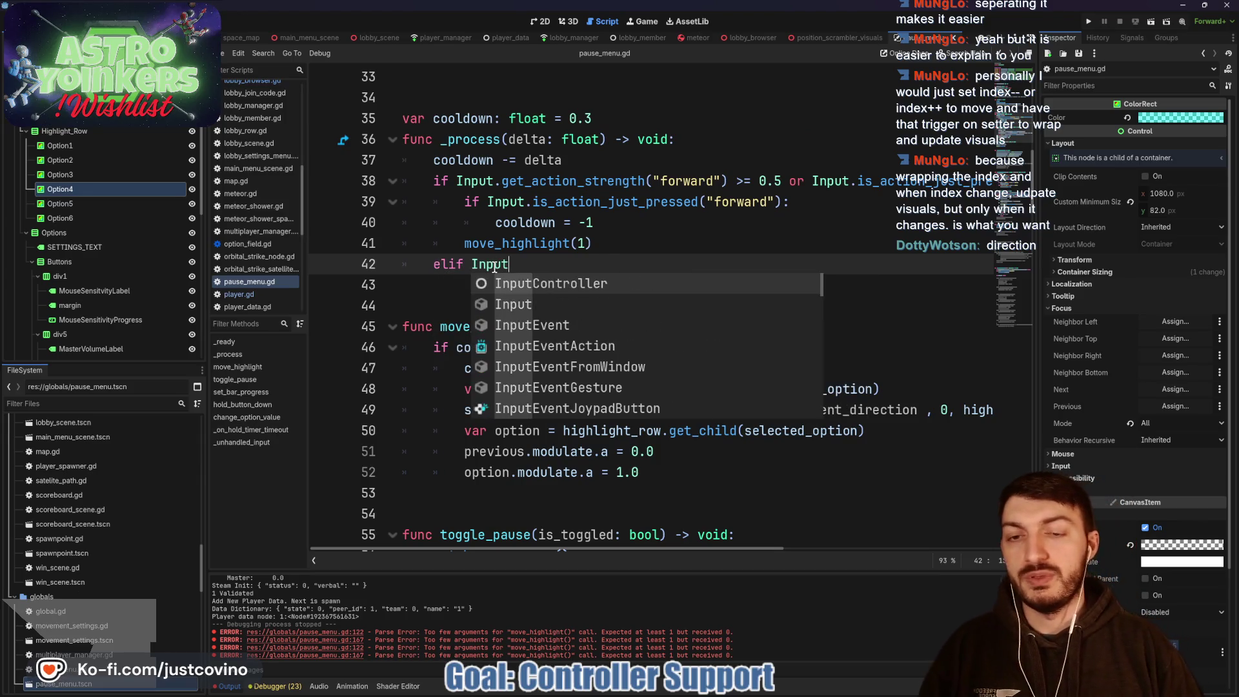
type(".get_")
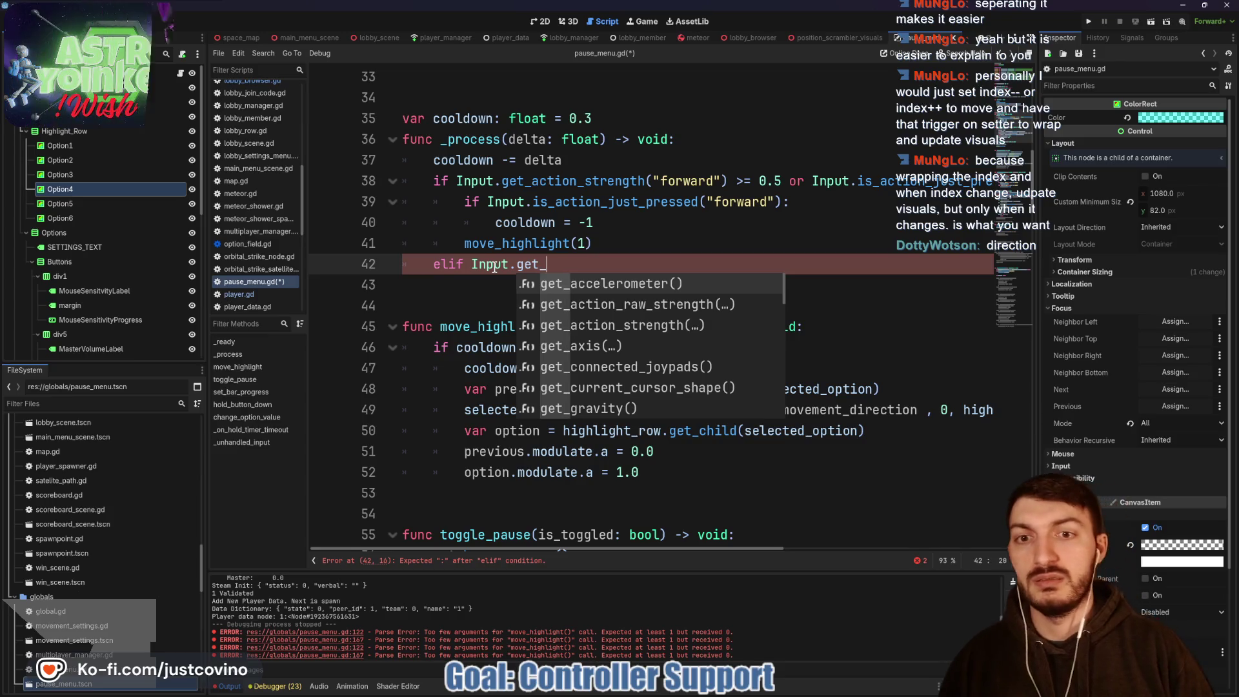
type("action")
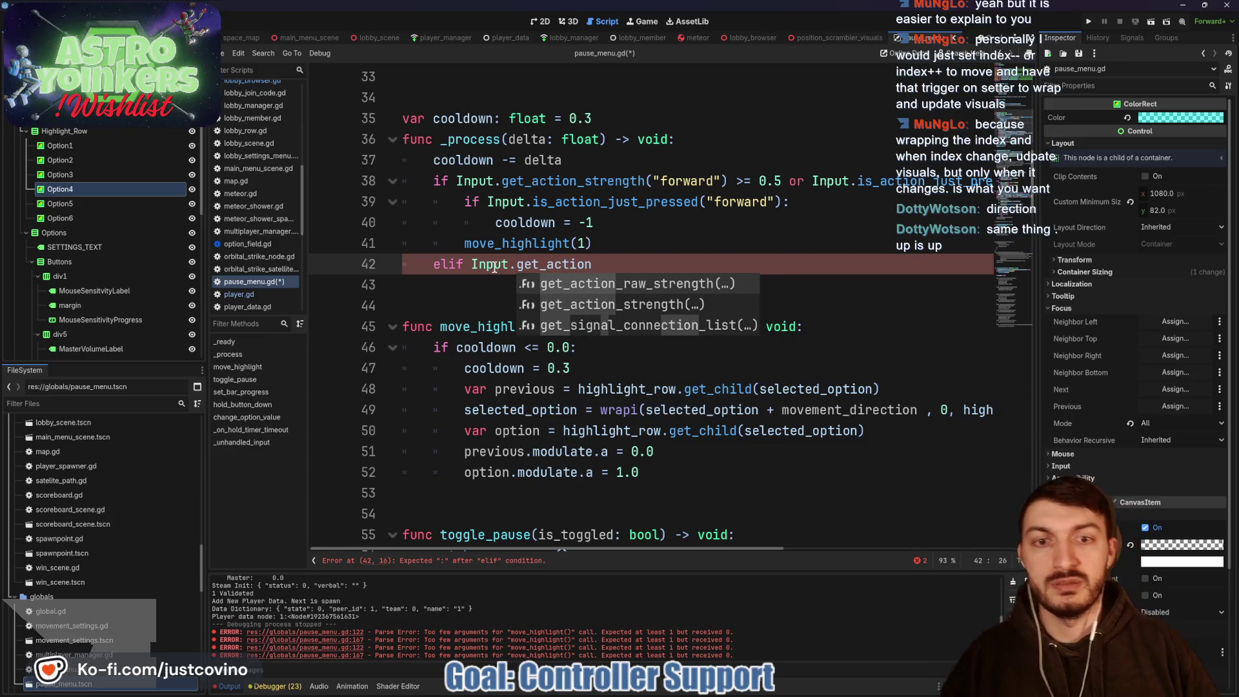
Step: Complete the elif condition: get_action_strength("back") >= 0.5 or is_action_just_pressed("back")
key("Down")
key("Return")
type("\"back")
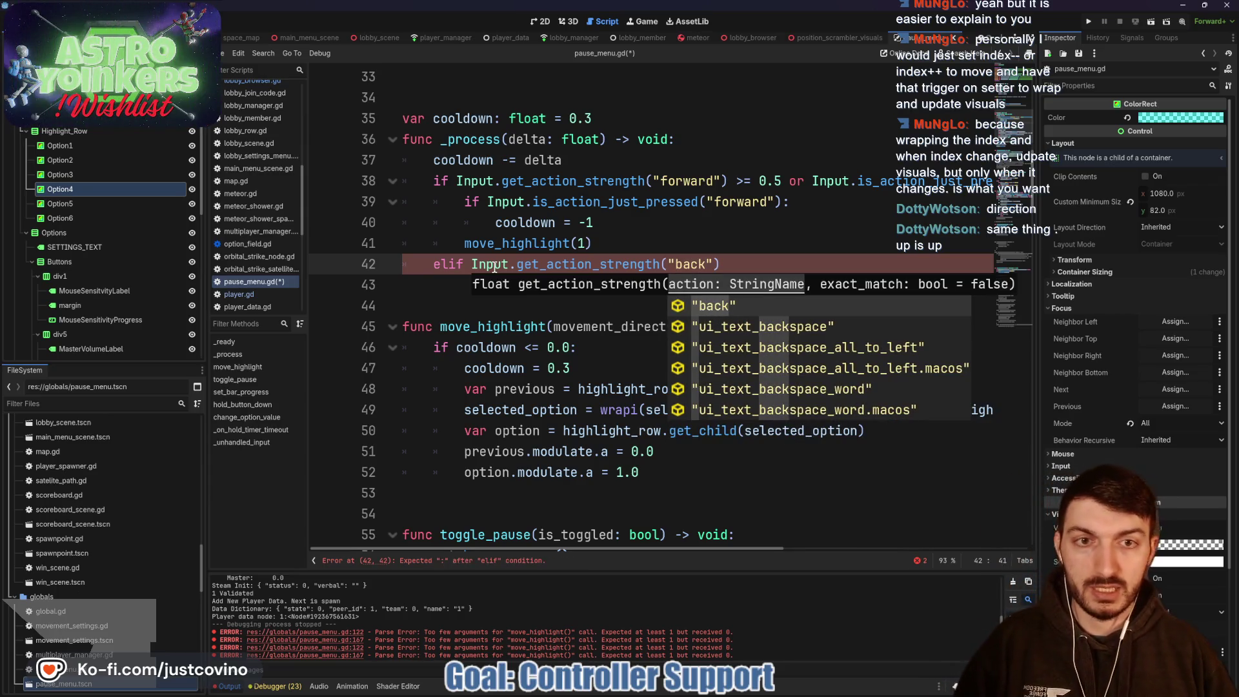
key("End")
type("=")
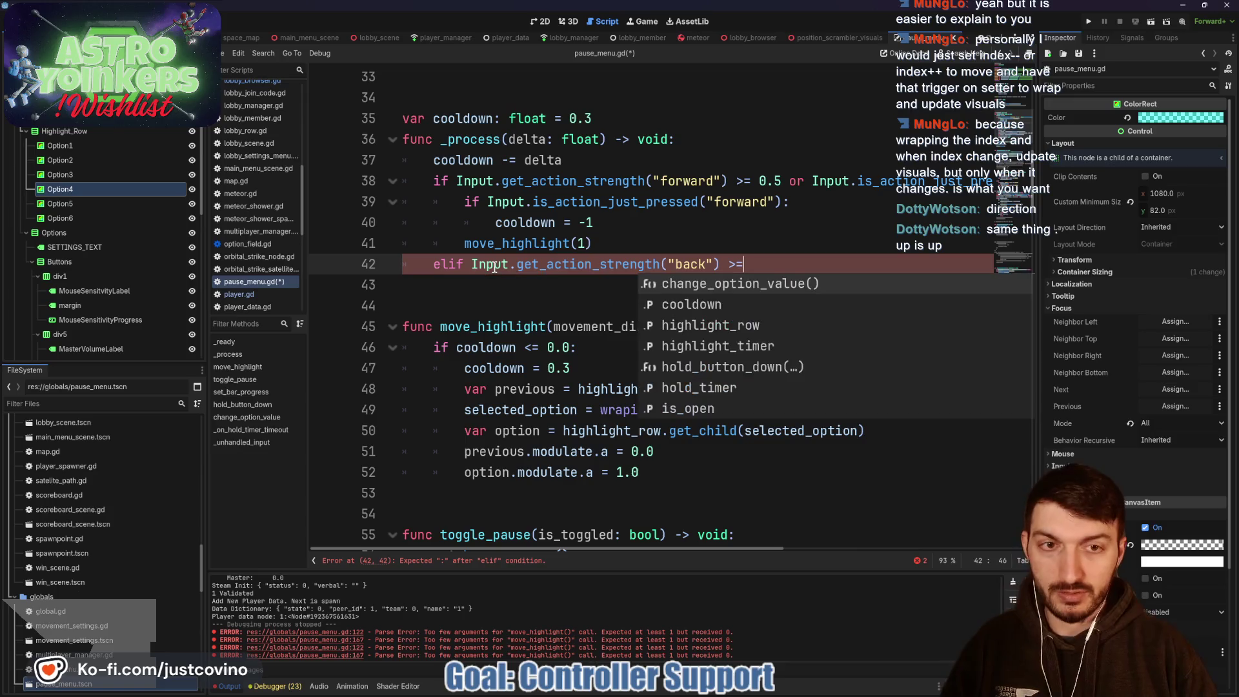
type(" 0.5")
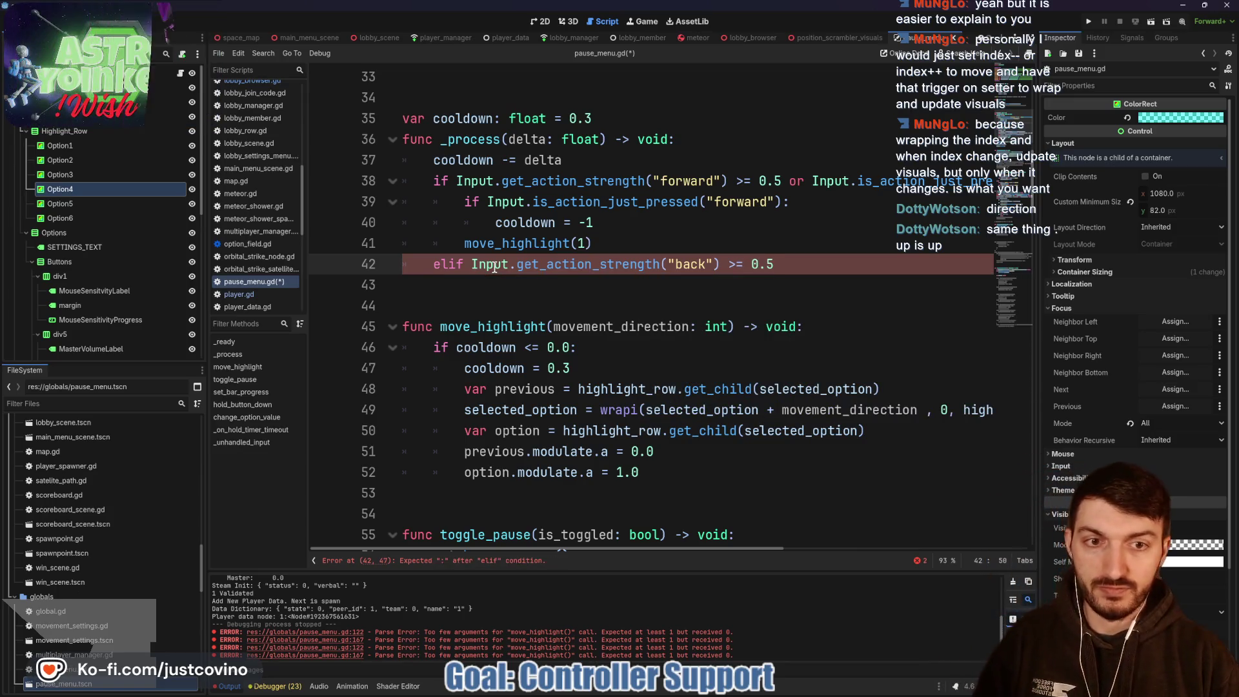
type(" or Input")
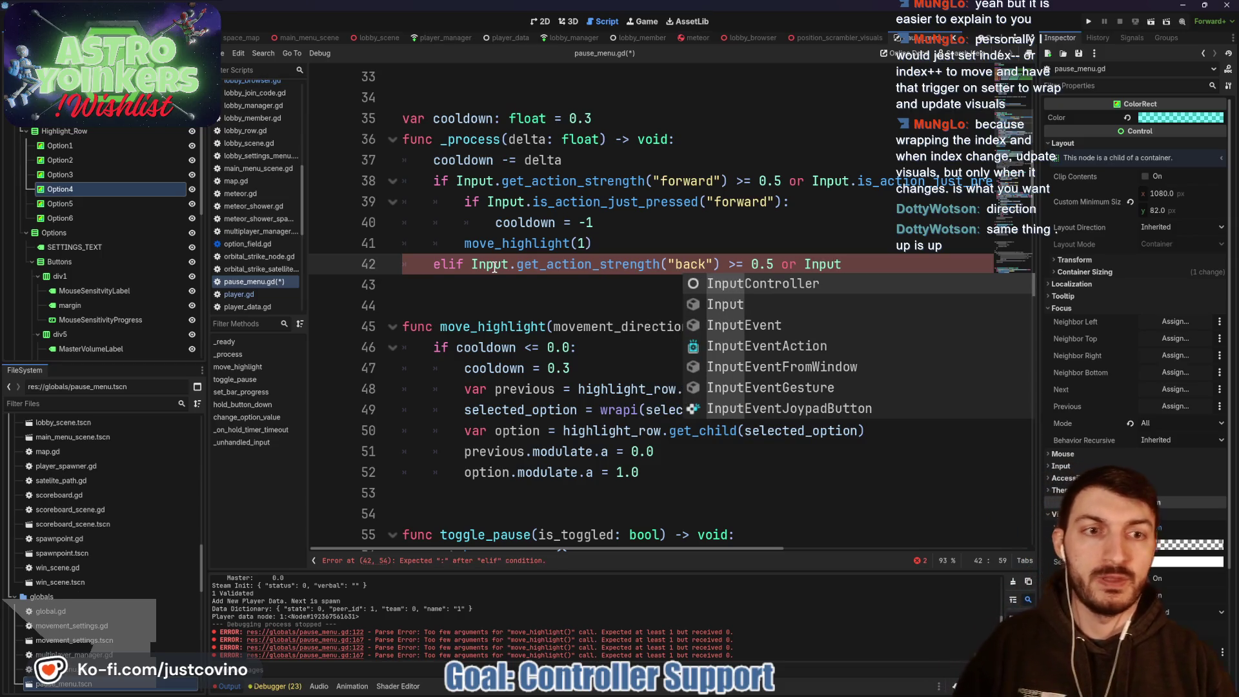
type(".is")
key("Return")
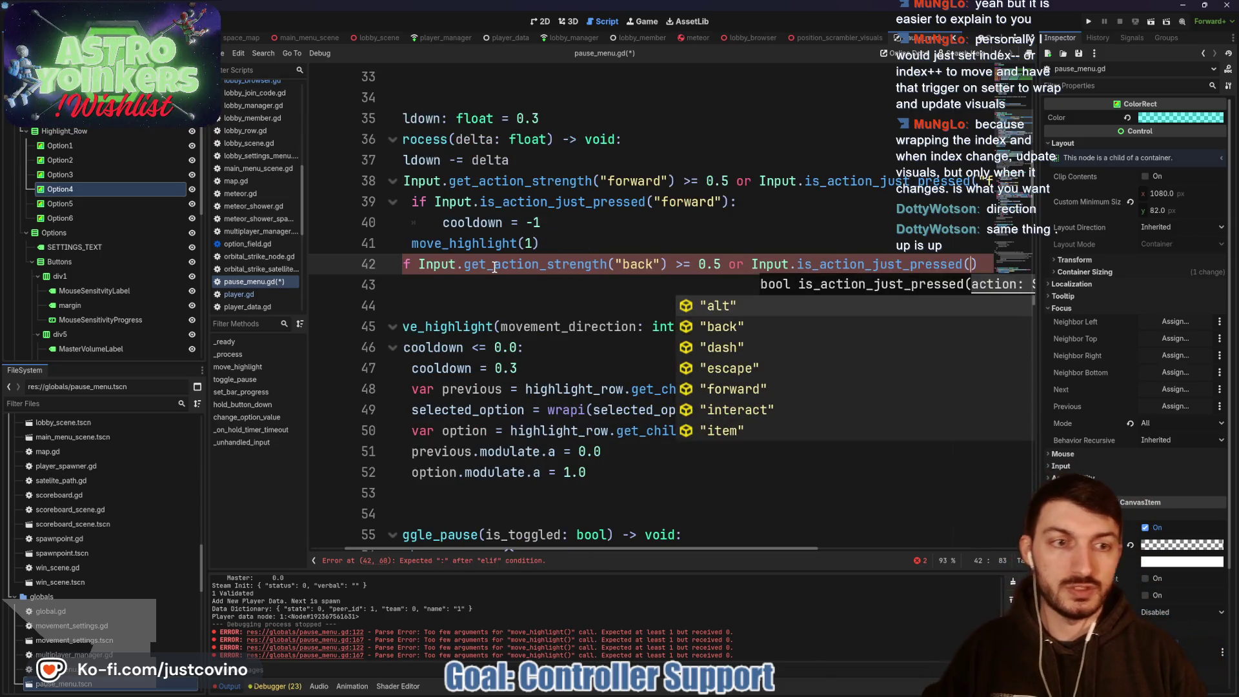
type("\"back")
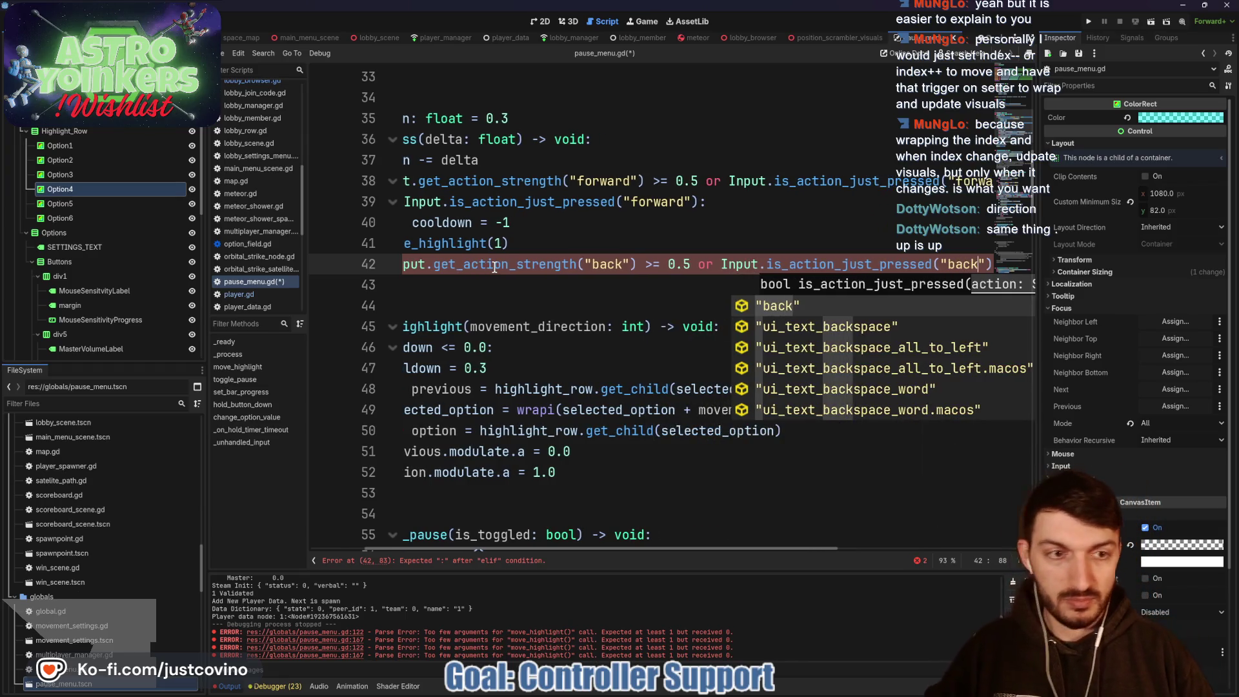
key("Escape")
key("Home")
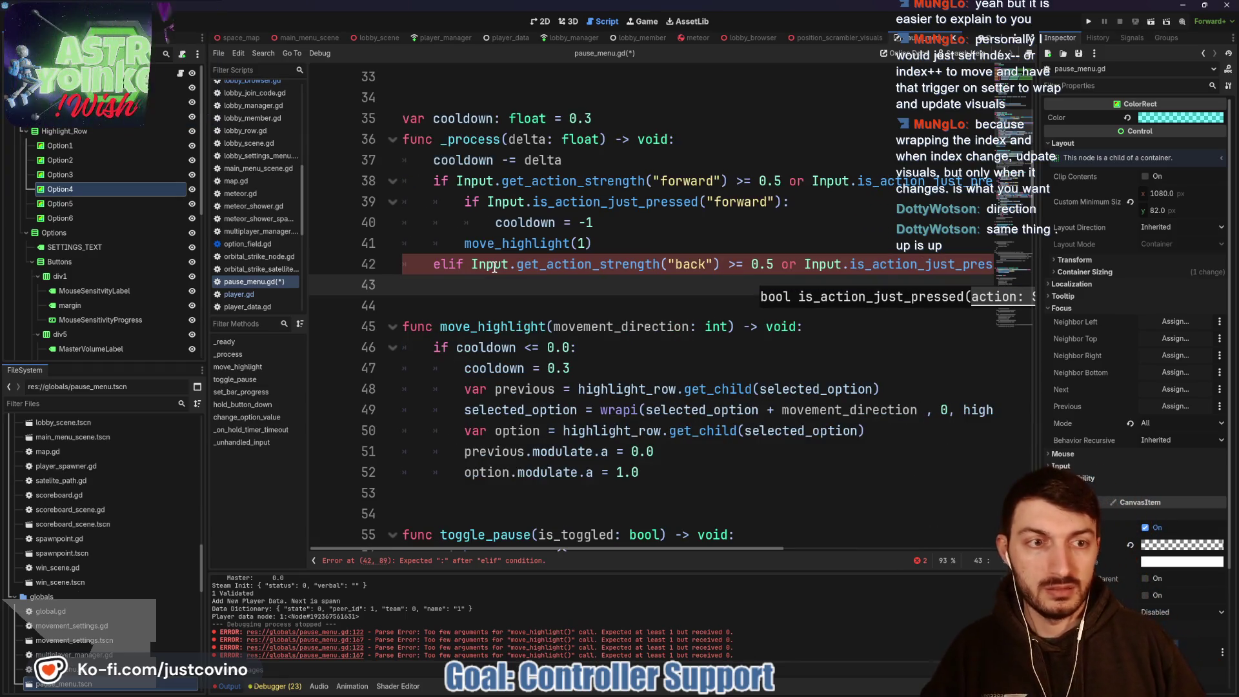
key("End")
scroll(876, 231, "right", 3)
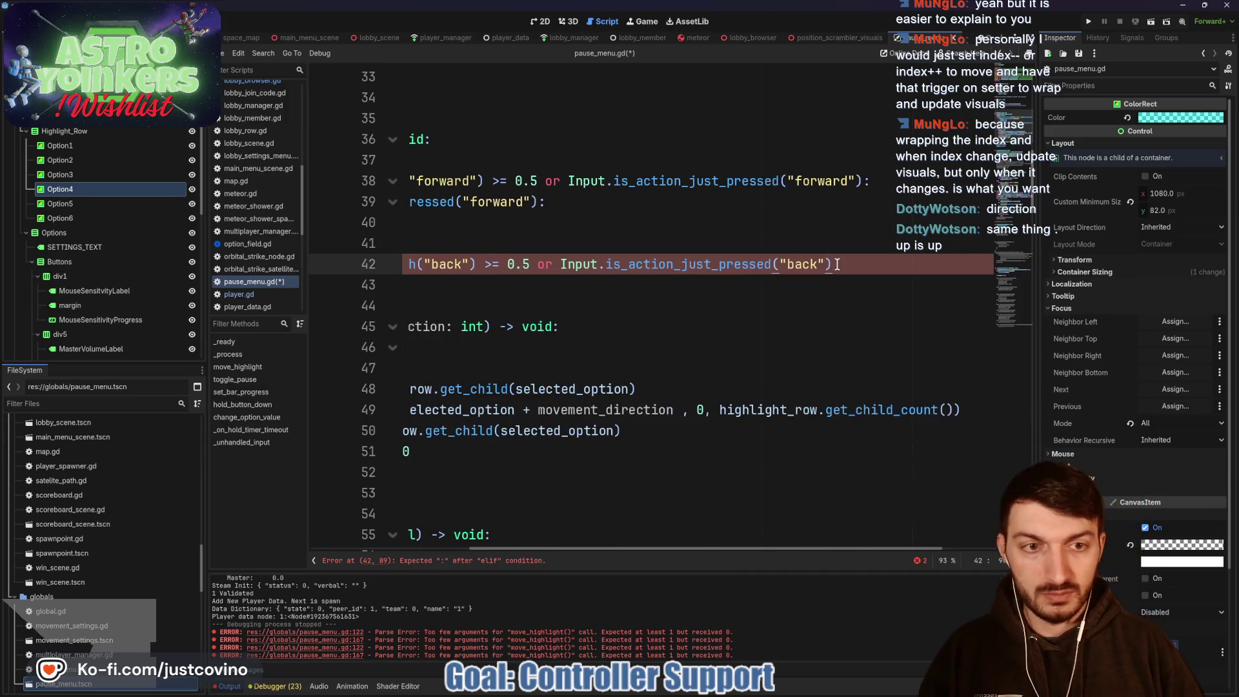
Step: Add the back branch body setting cooldown to -1 and calling move_highlight(-1)
key("Return")
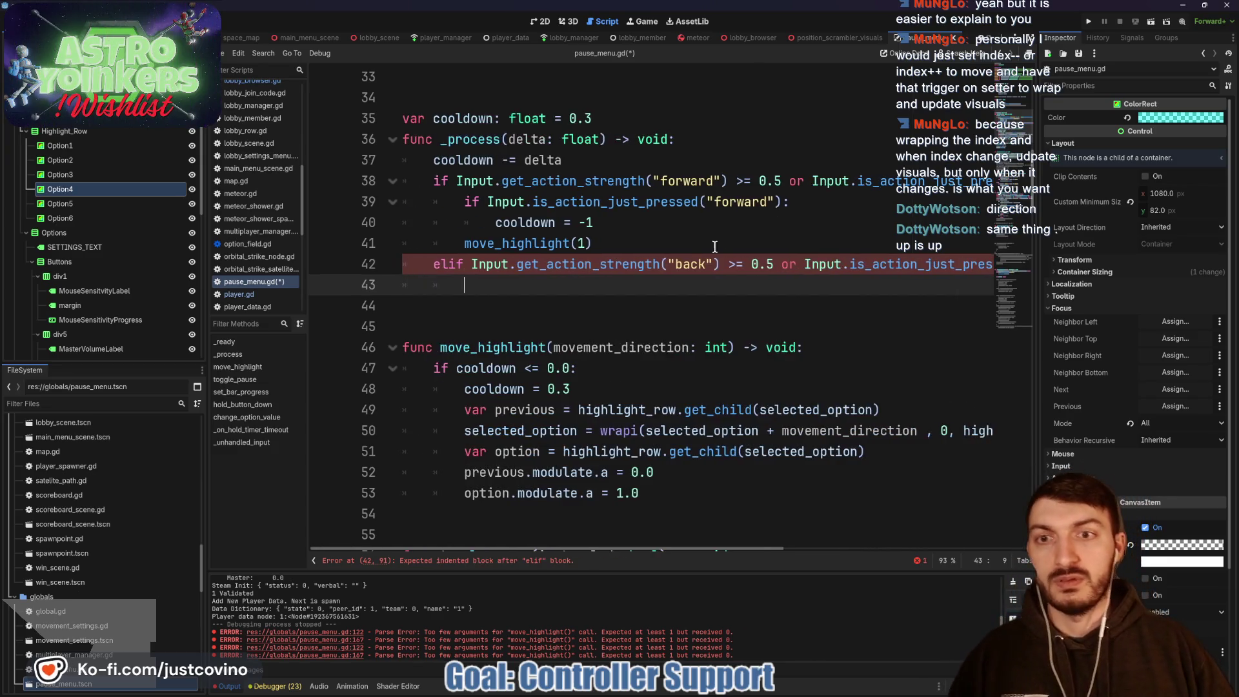
type("if Inp")
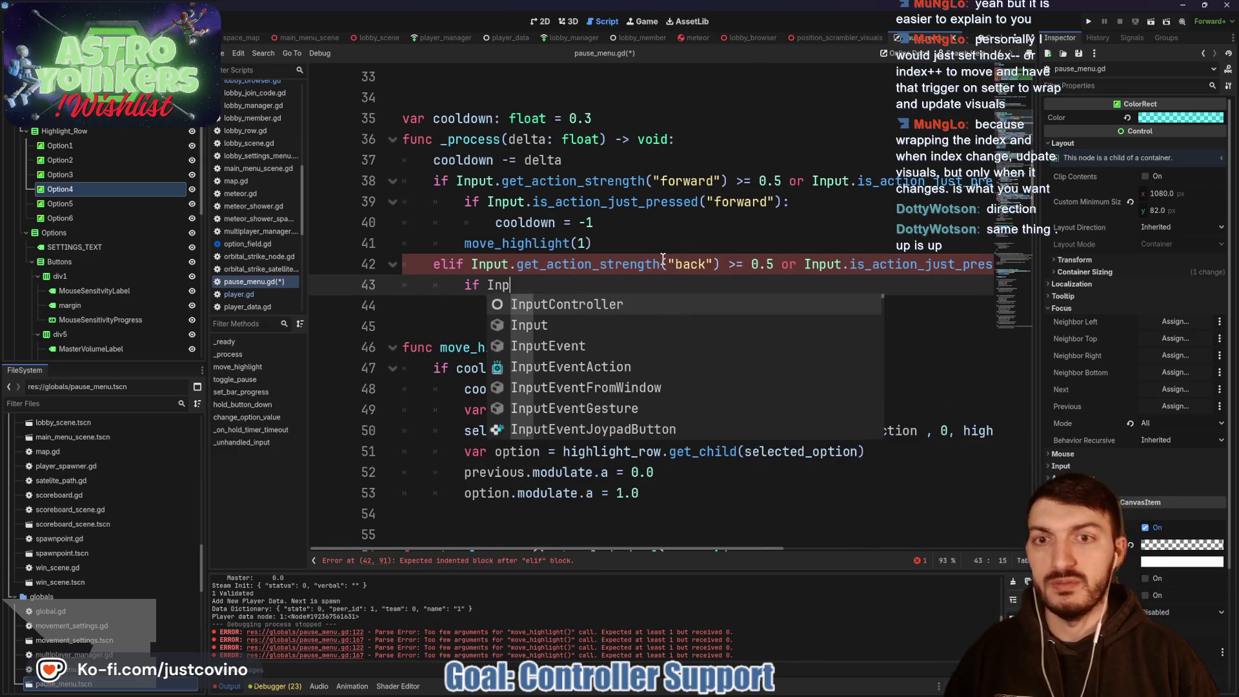
type("ut.is_action")
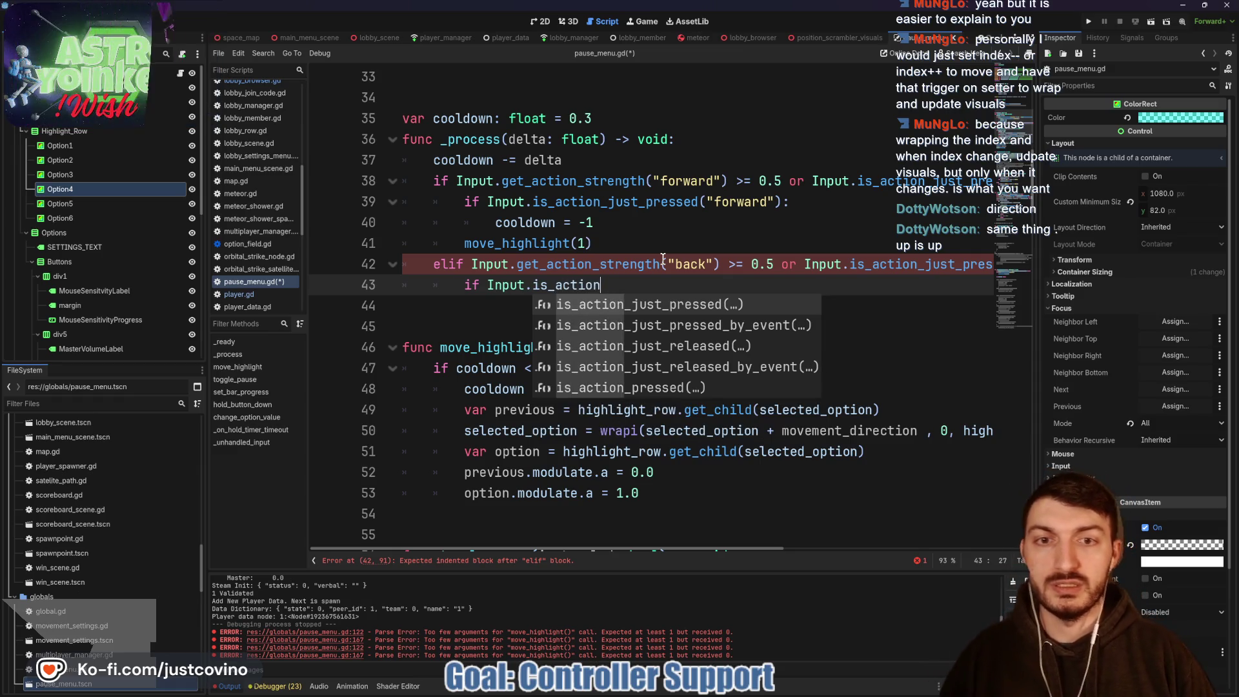
key("Return")
type("\"back")
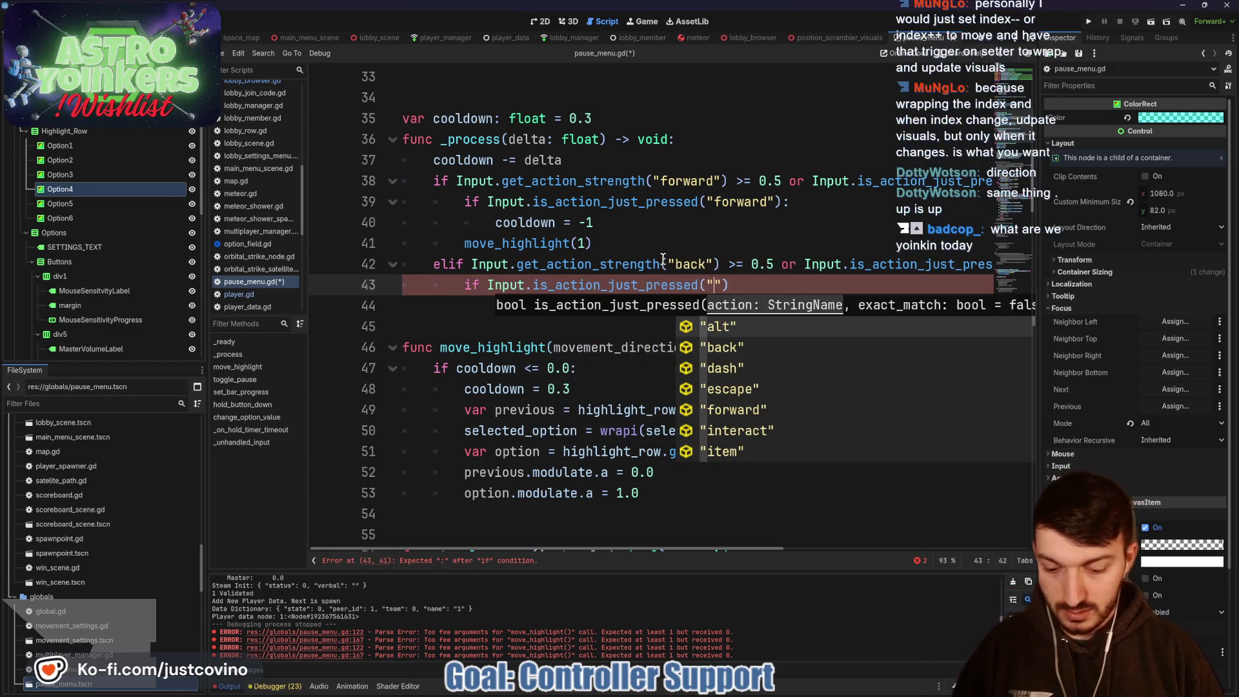
key("Down")
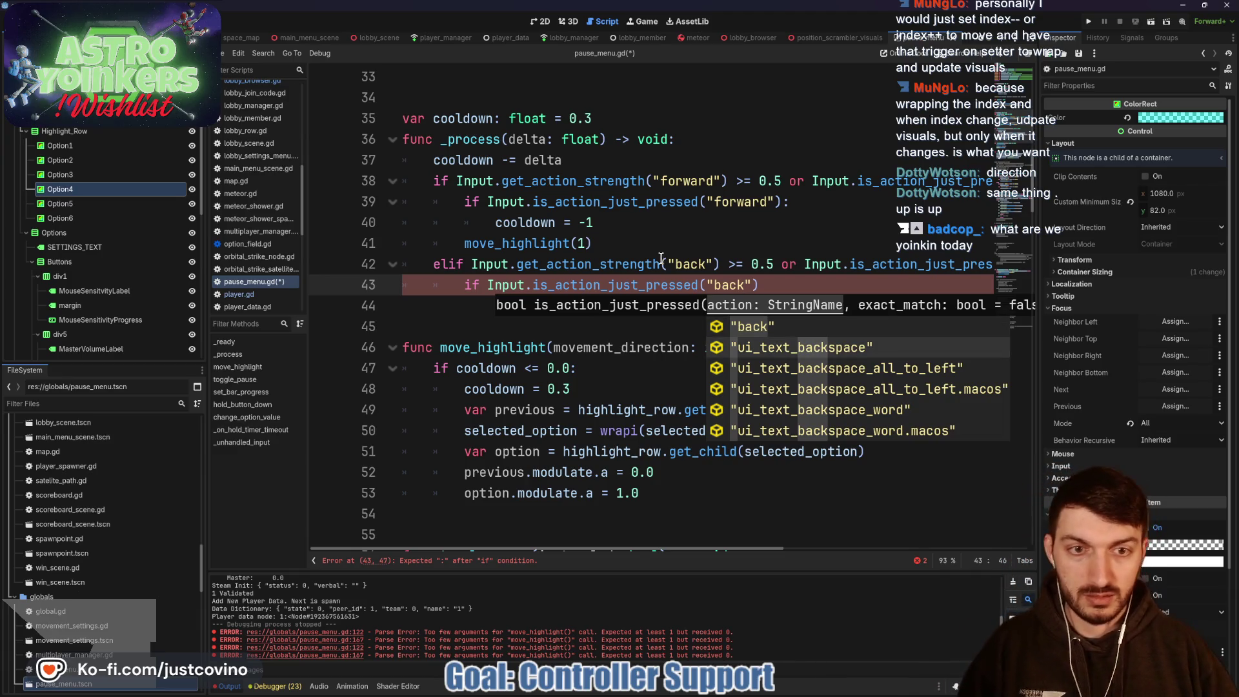
left_click(795, 289)
type(":")
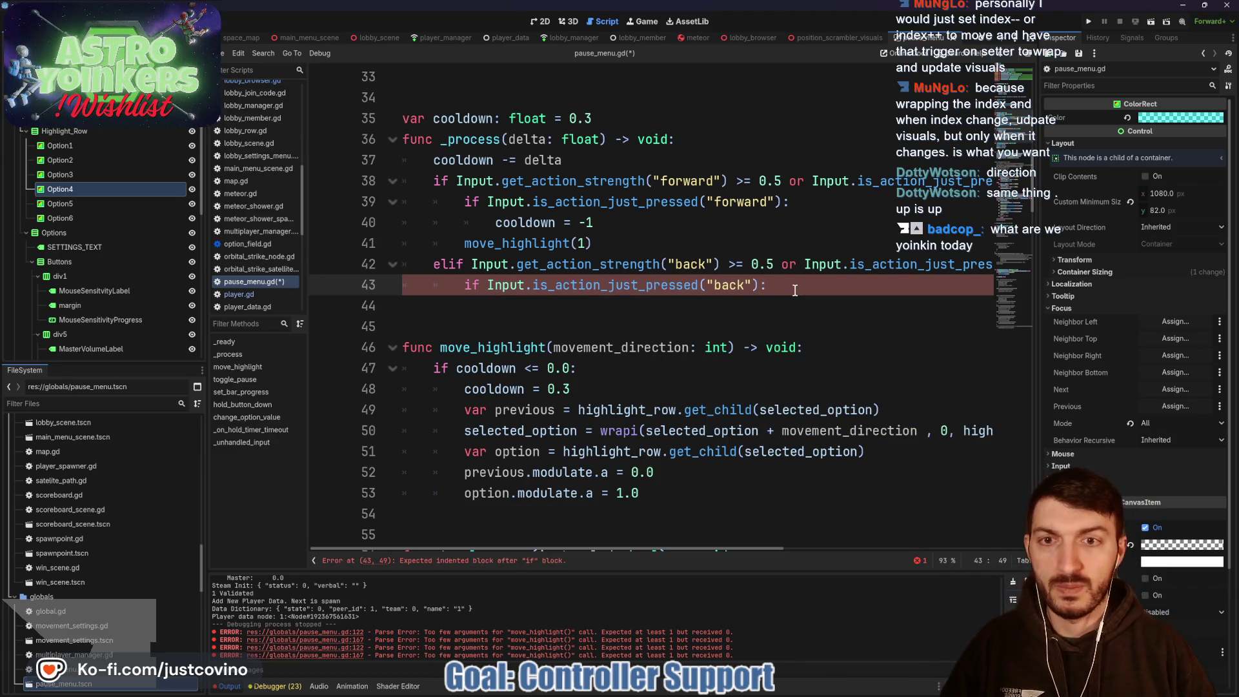
key("Return")
type("c")
key("Return")
type("= -1")
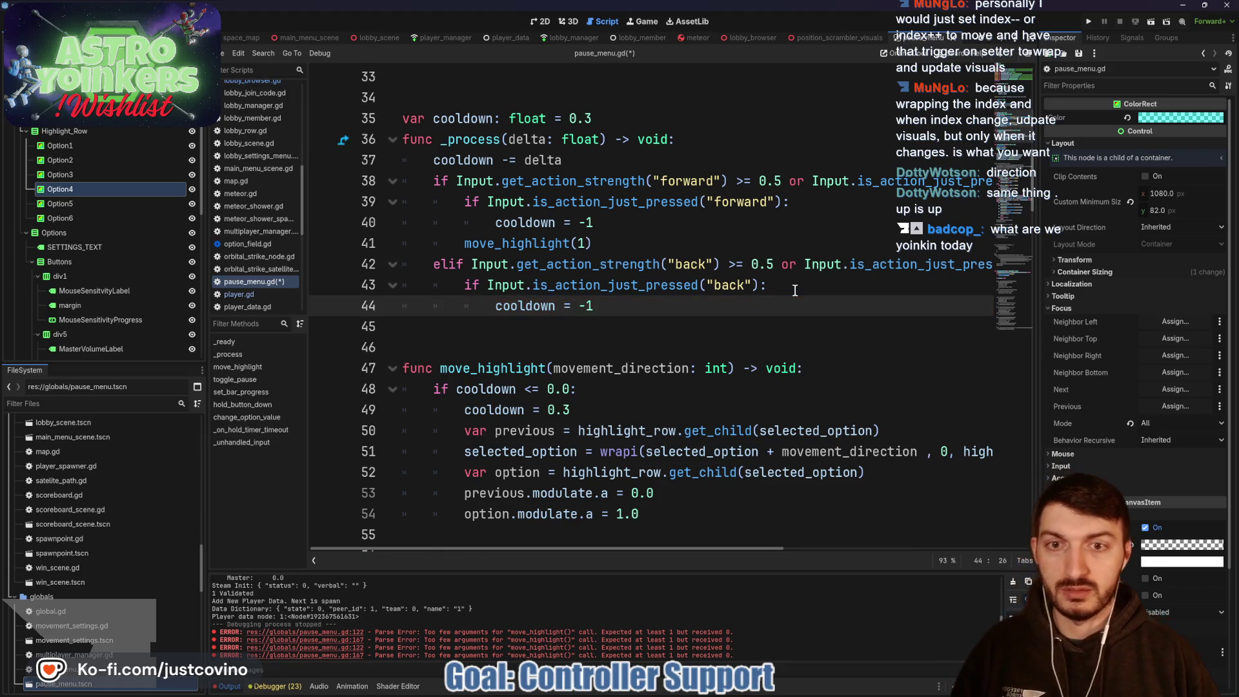
key("Return")
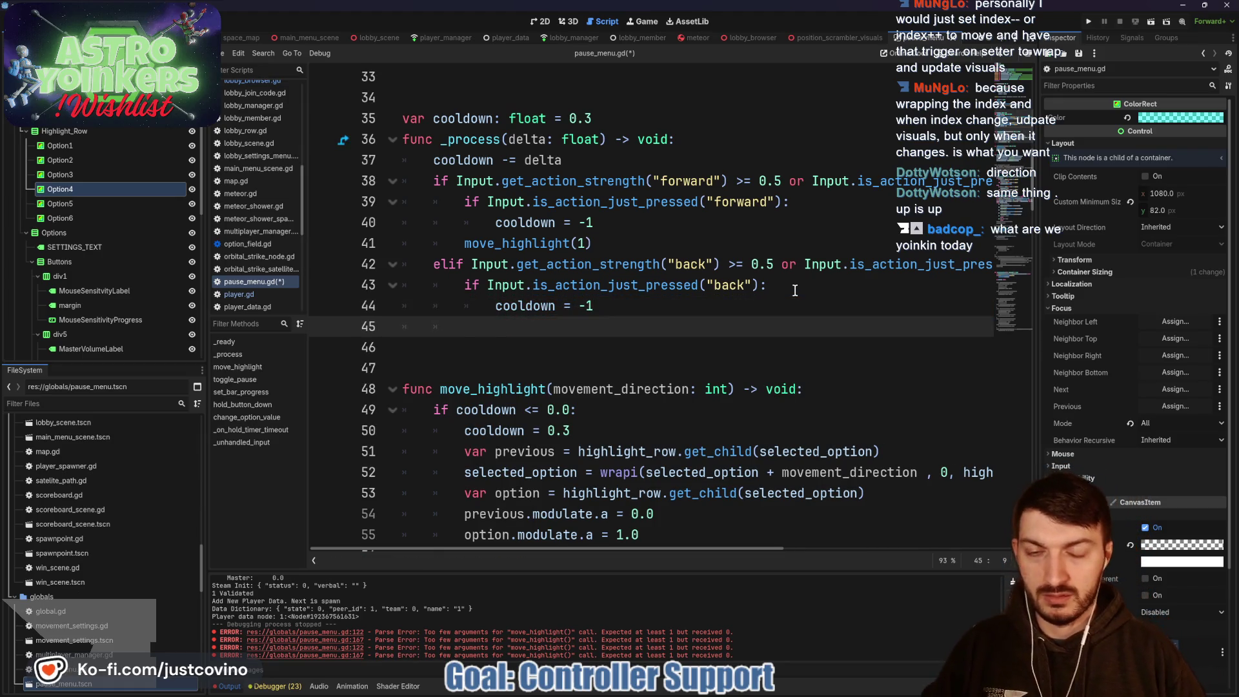
type("move")
key("Return")
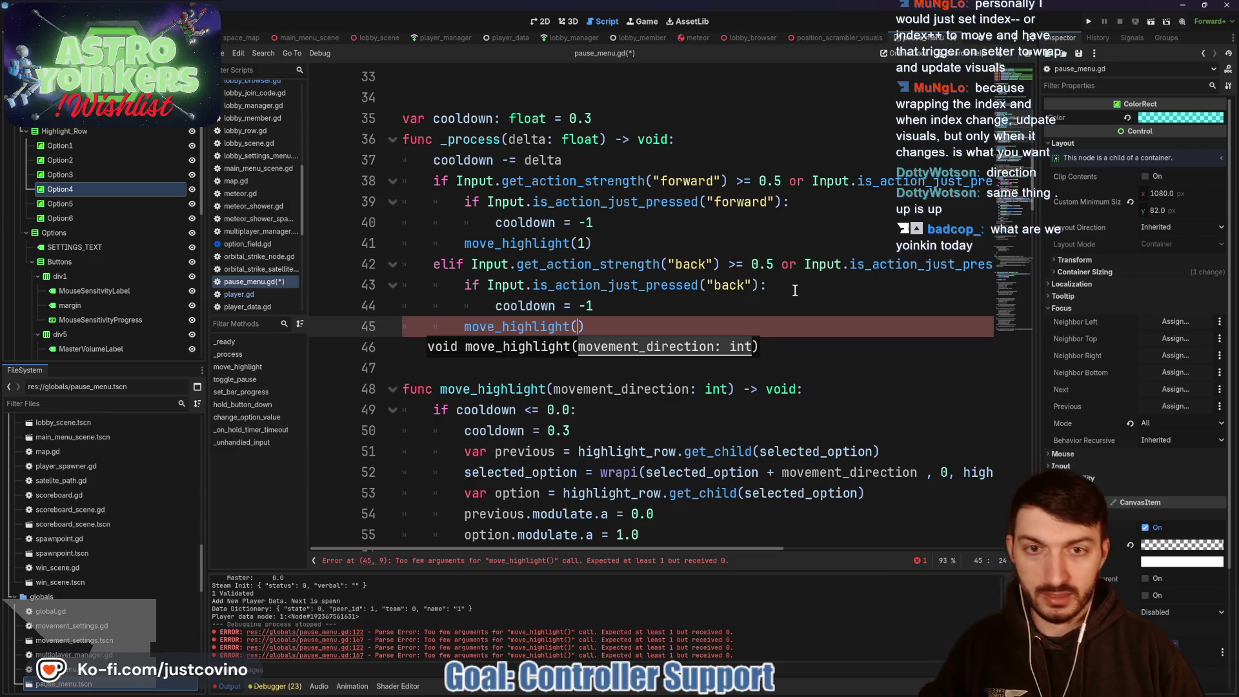
type("-1")
Step: Add spacing blank lines, save pause_menu.gd, and launch the game
left_click(622, 251)
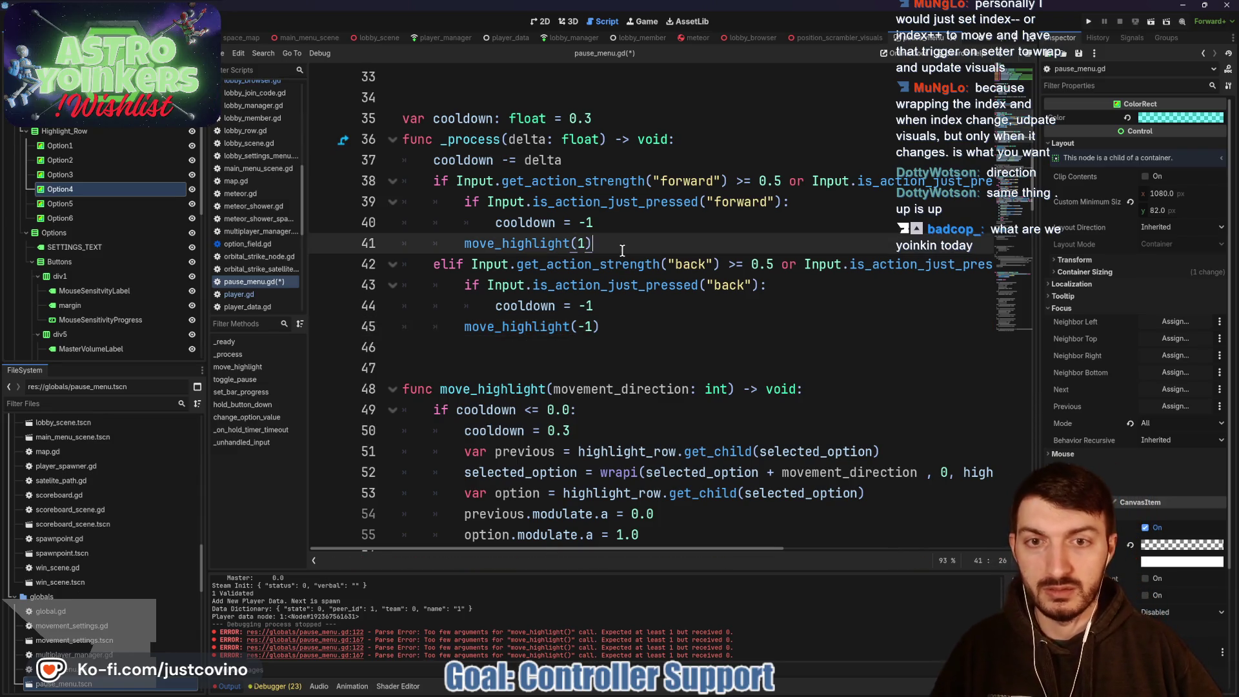
key("Return")
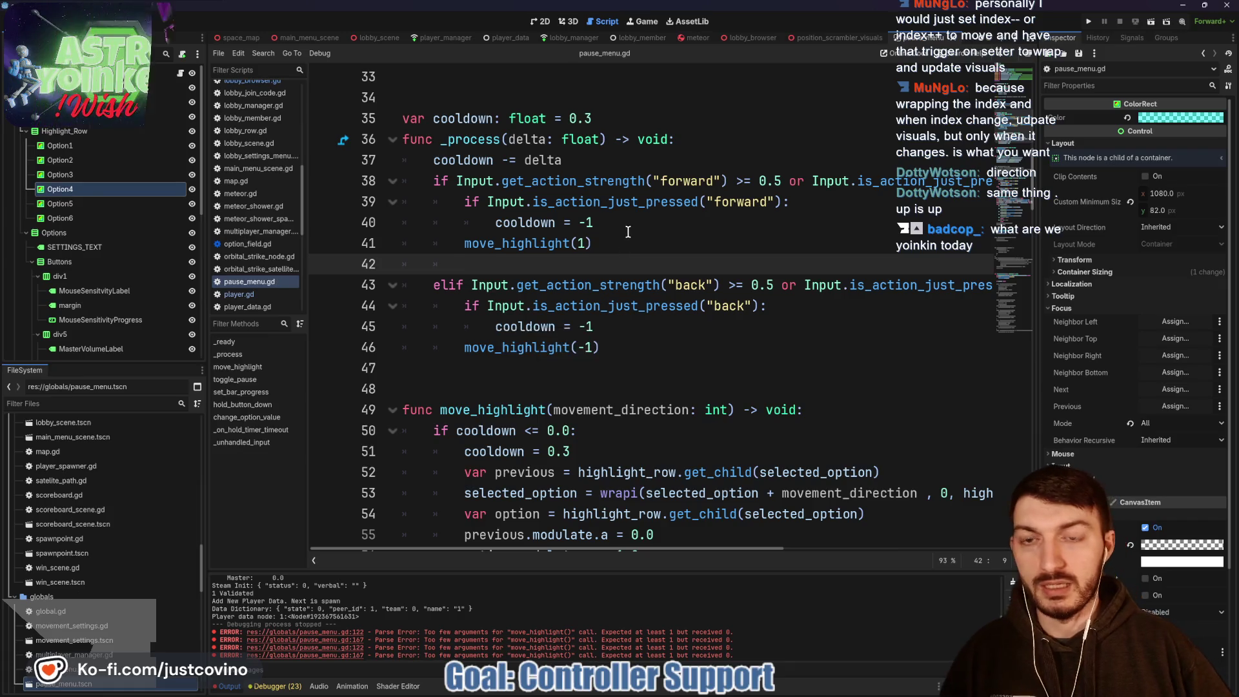
left_click(581, 162)
key("Return")
key("ctrl+s")
left_click(519, 413)
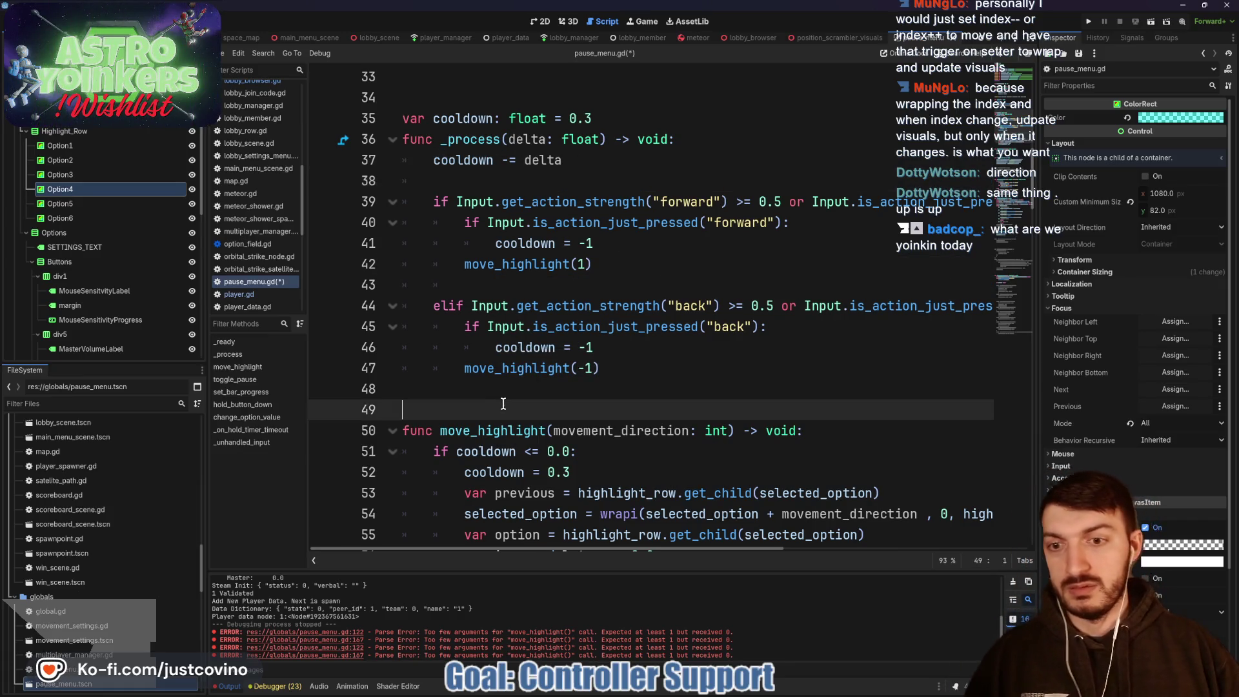
key("ctrl+s")
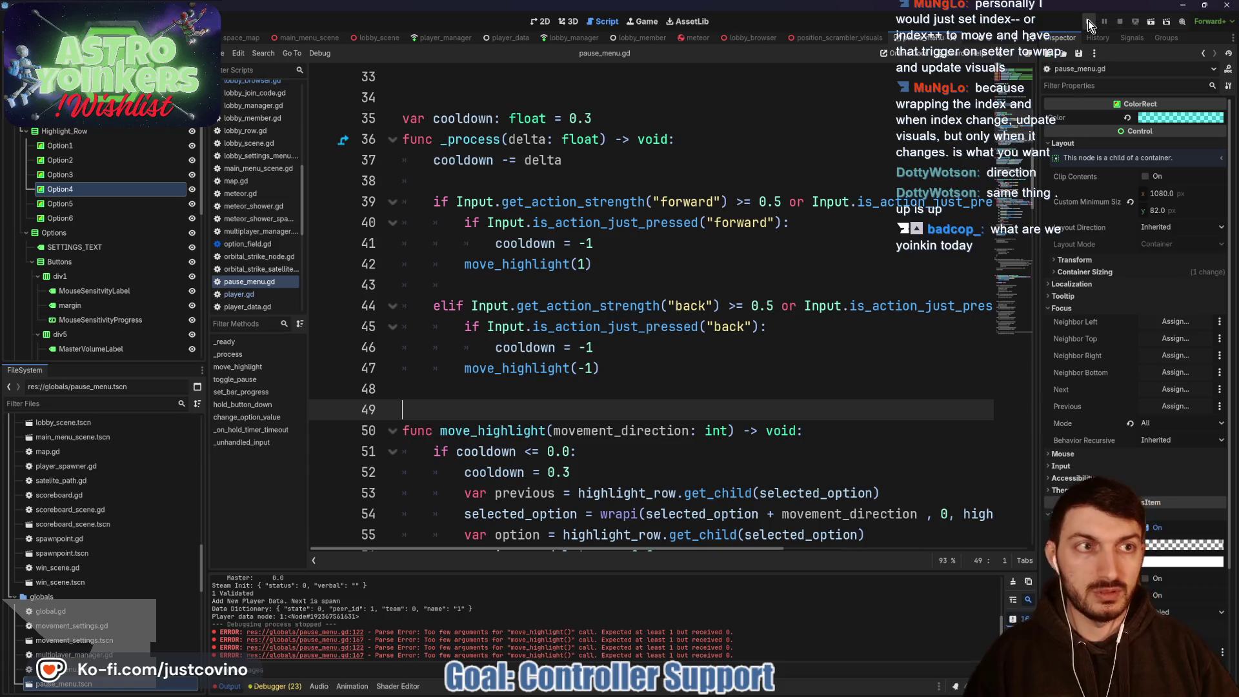
left_click(1088, 22)
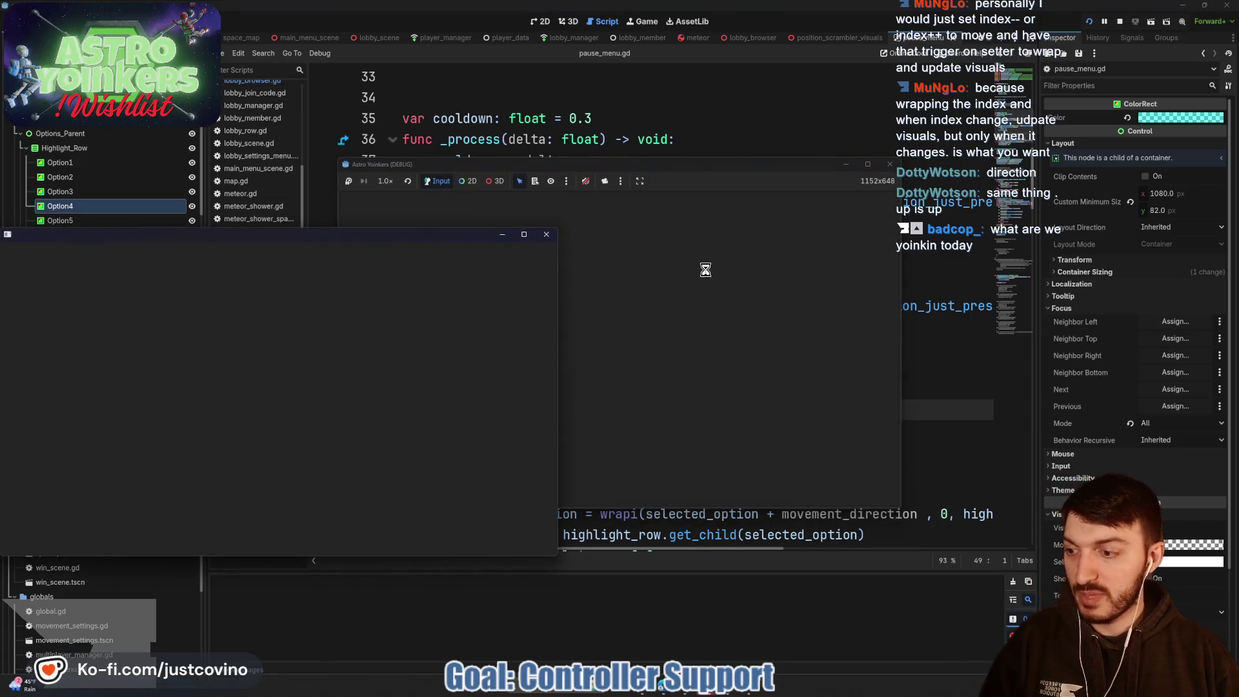
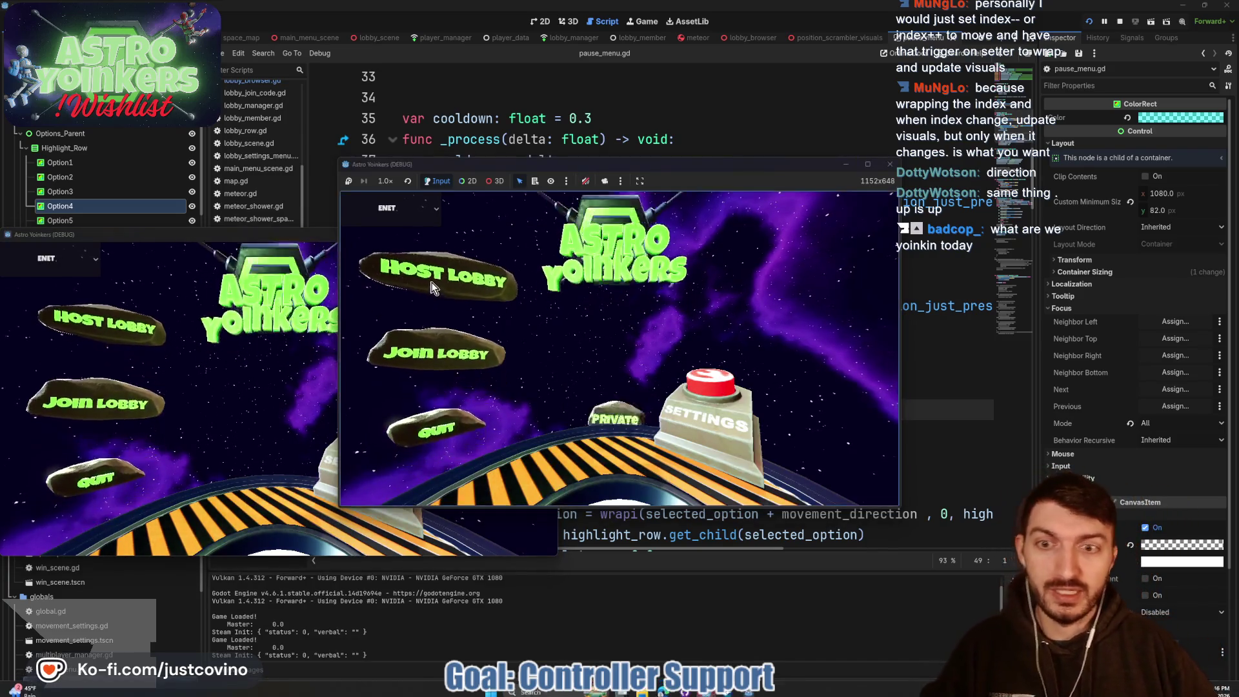
Step: Host a private lobby in the running game and move the character along the corridor
left_click(432, 287)
left_click(652, 291)
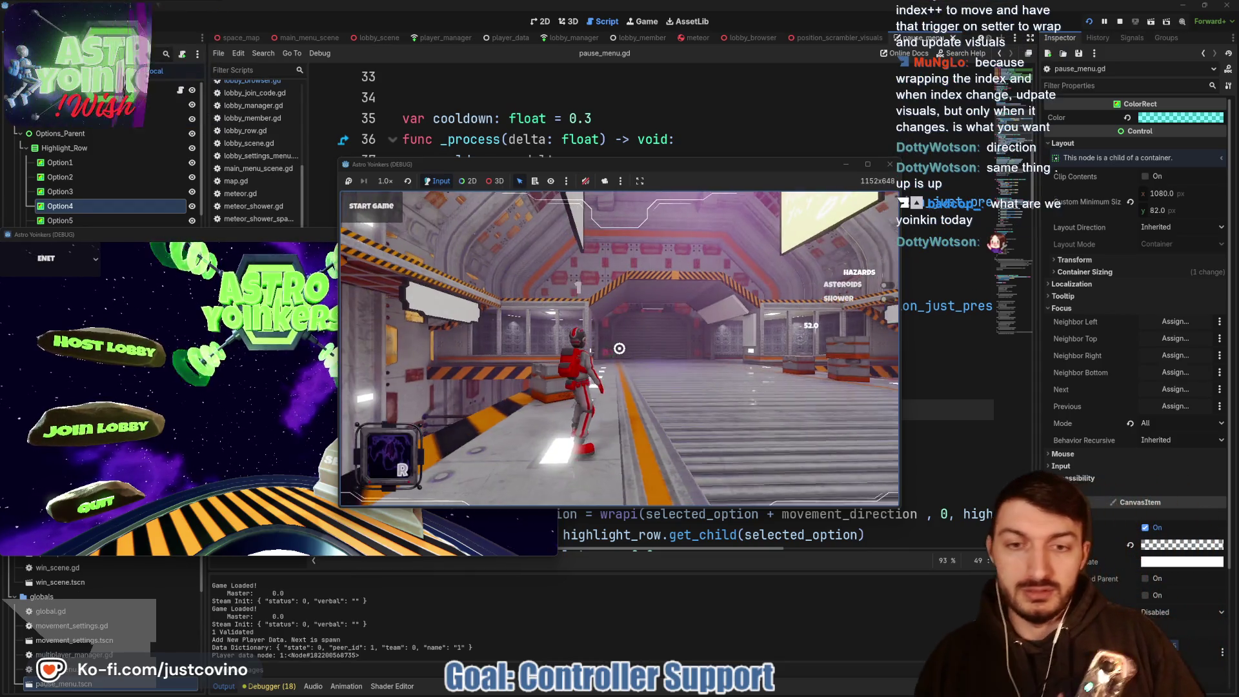
key("w")
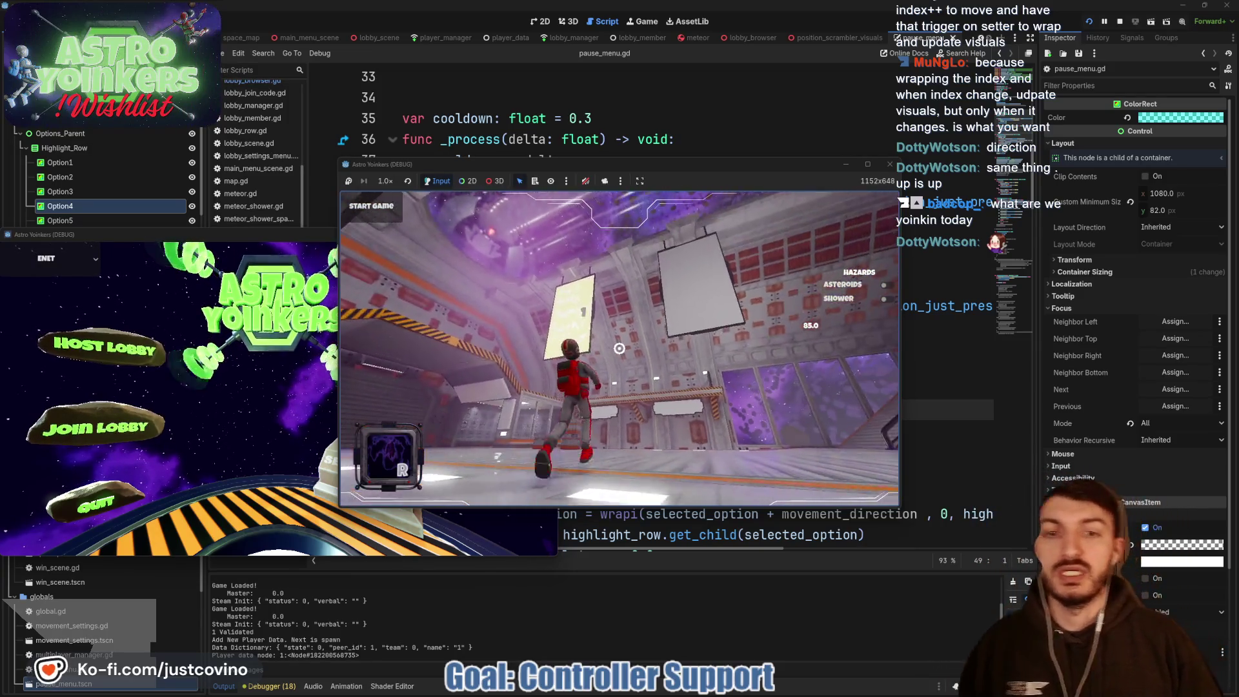
key("space")
key("w")
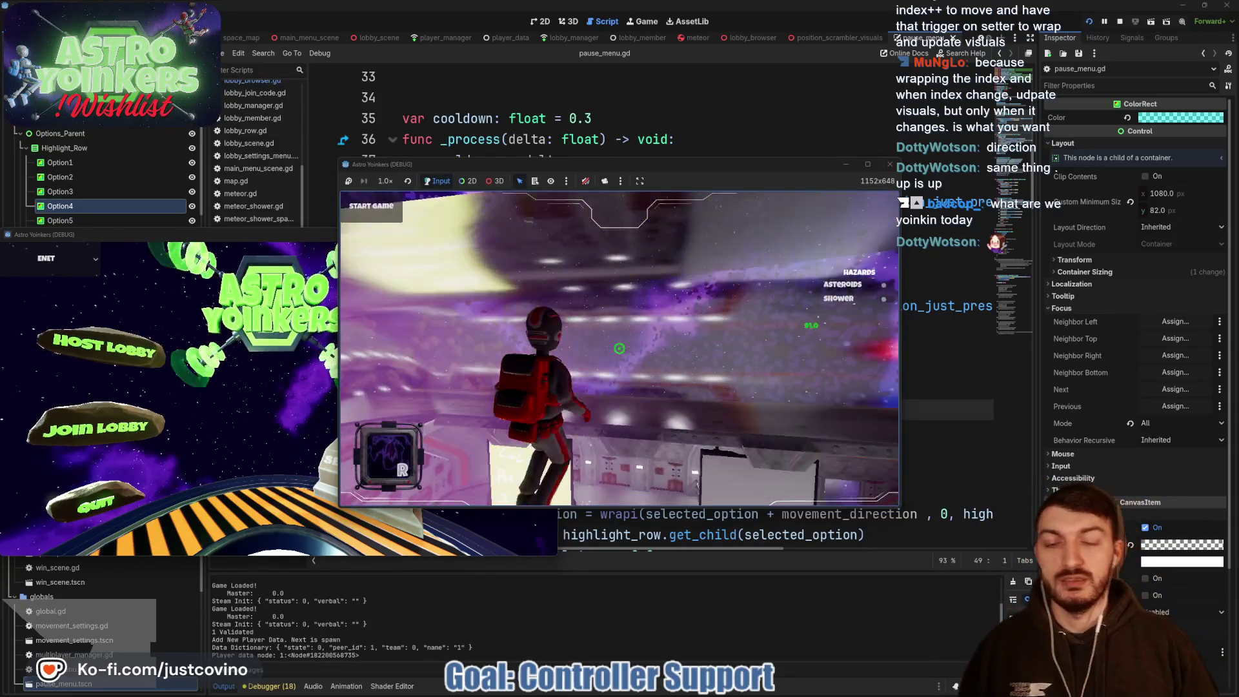
Step: Open the settings menu and cycle the highlight up and down to check it wraps between rows
key("Escape")
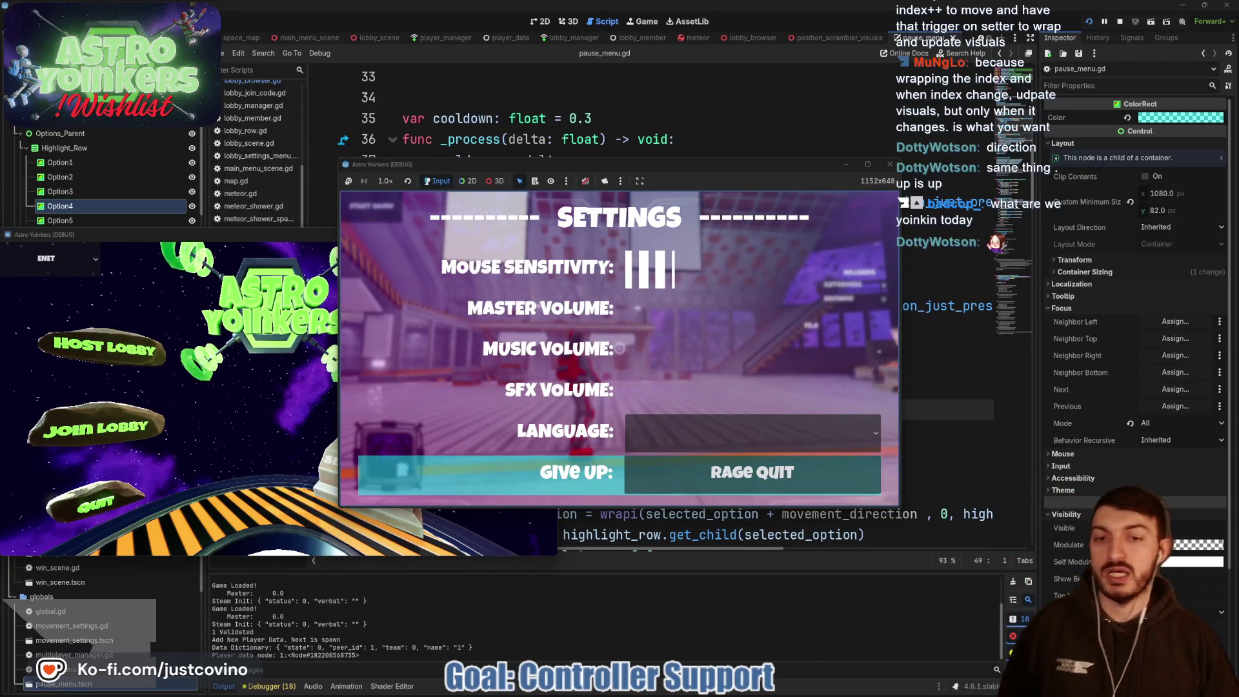
key("Down")
key("Down")
key("Down")
key("Up")
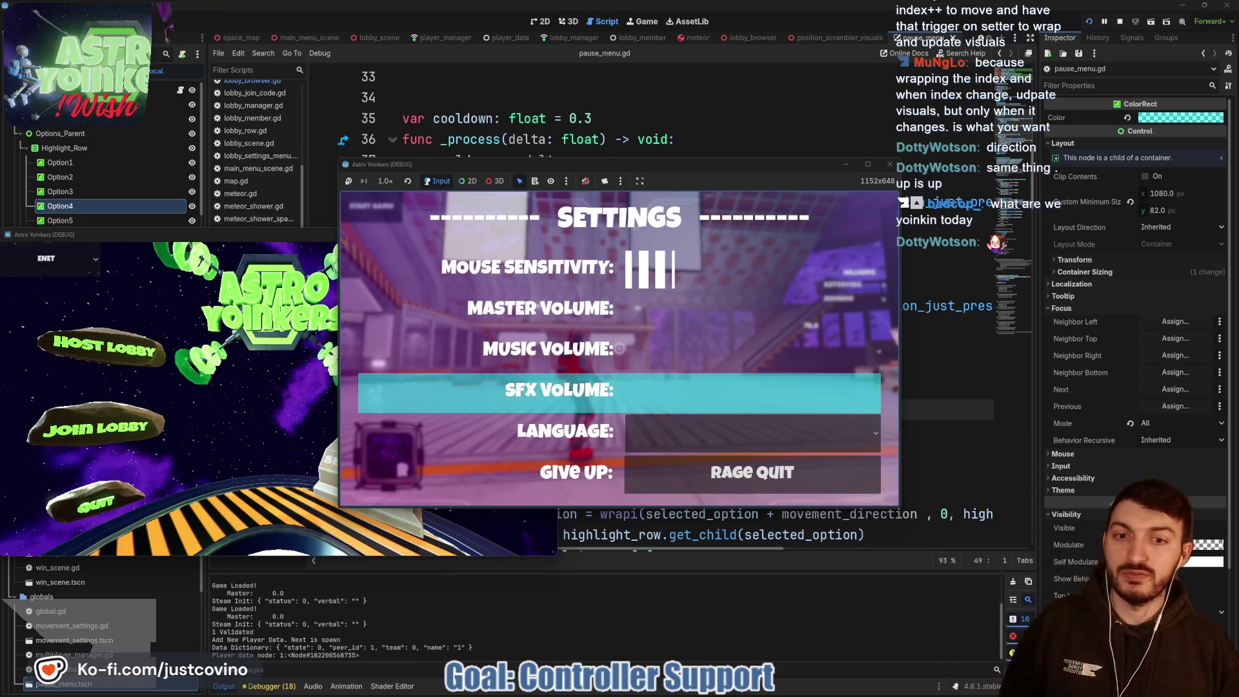
key("Up")
key("Up")
key("Up")
key("Down")
key("Down")
key("Down")
key("Down")
key("Down")
key("Down")
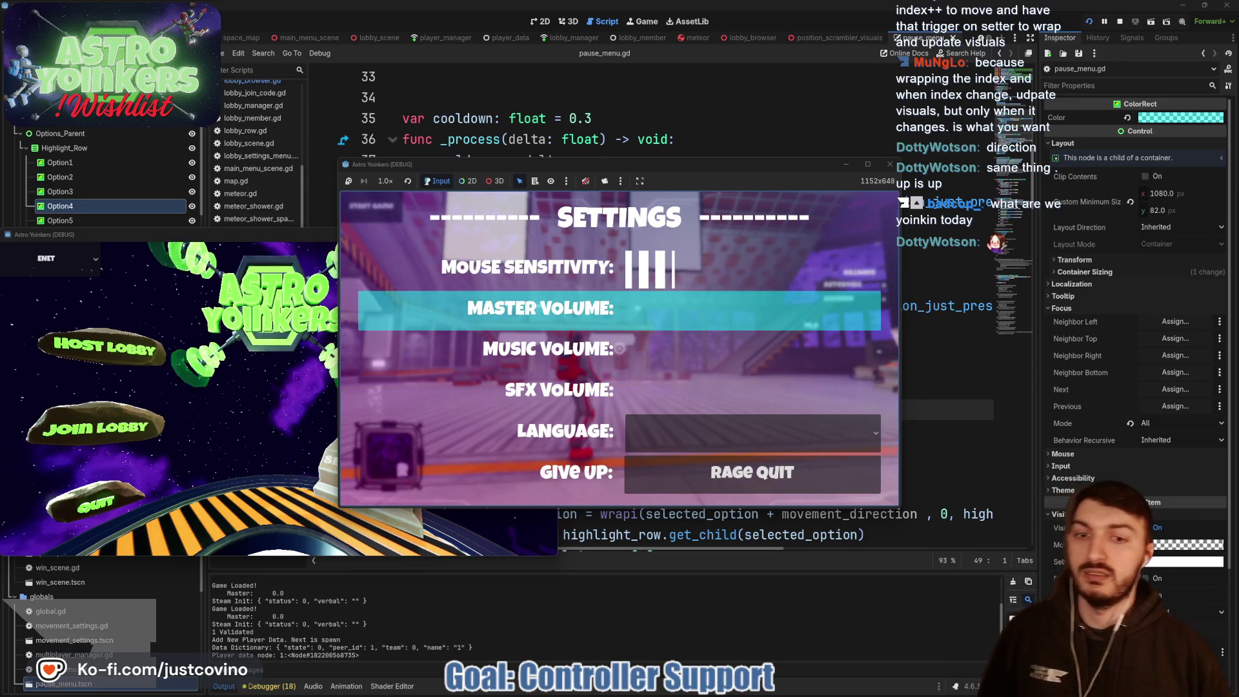
key("Up")
key("Up")
key("Up")
key("Down")
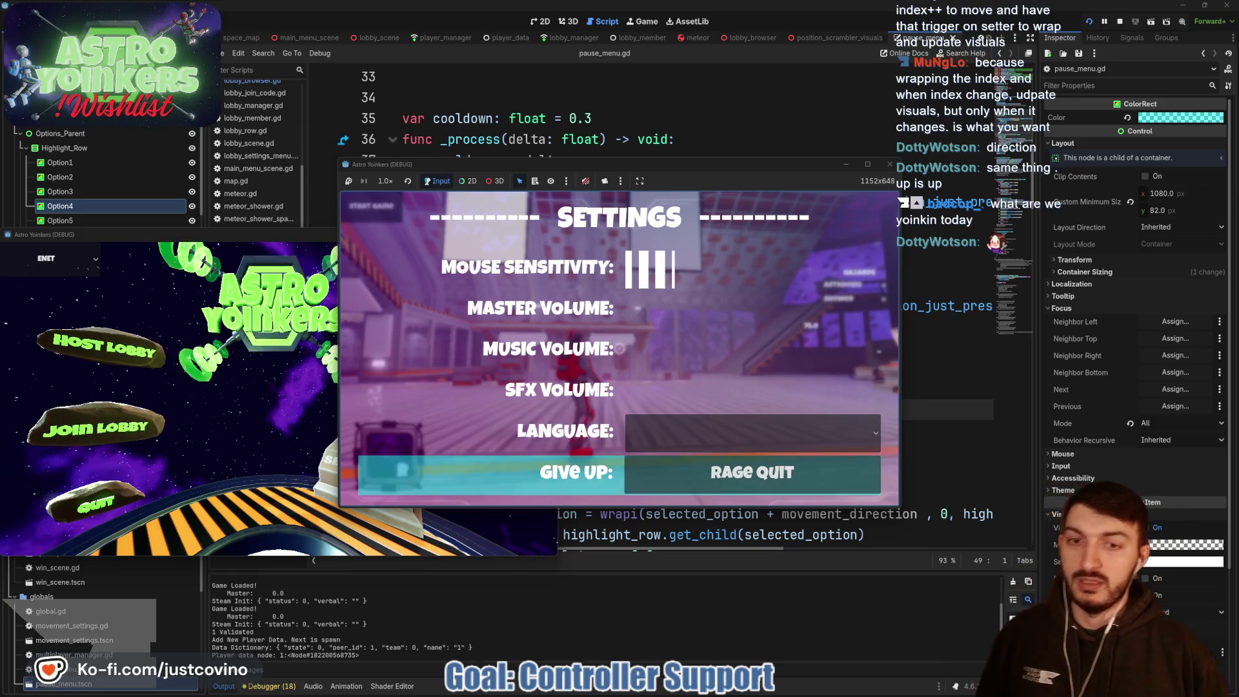
key("Down")
key("Down")
key("Down")
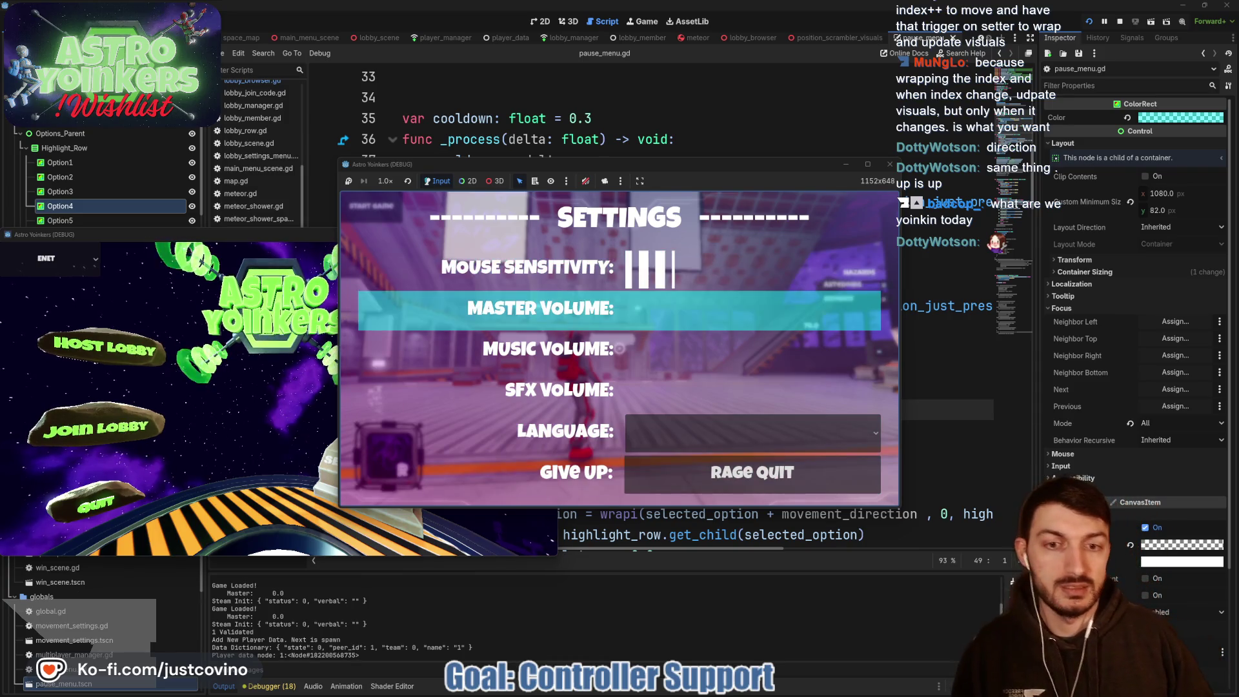
key("Down")
key("Up")
key("Up")
key("Up")
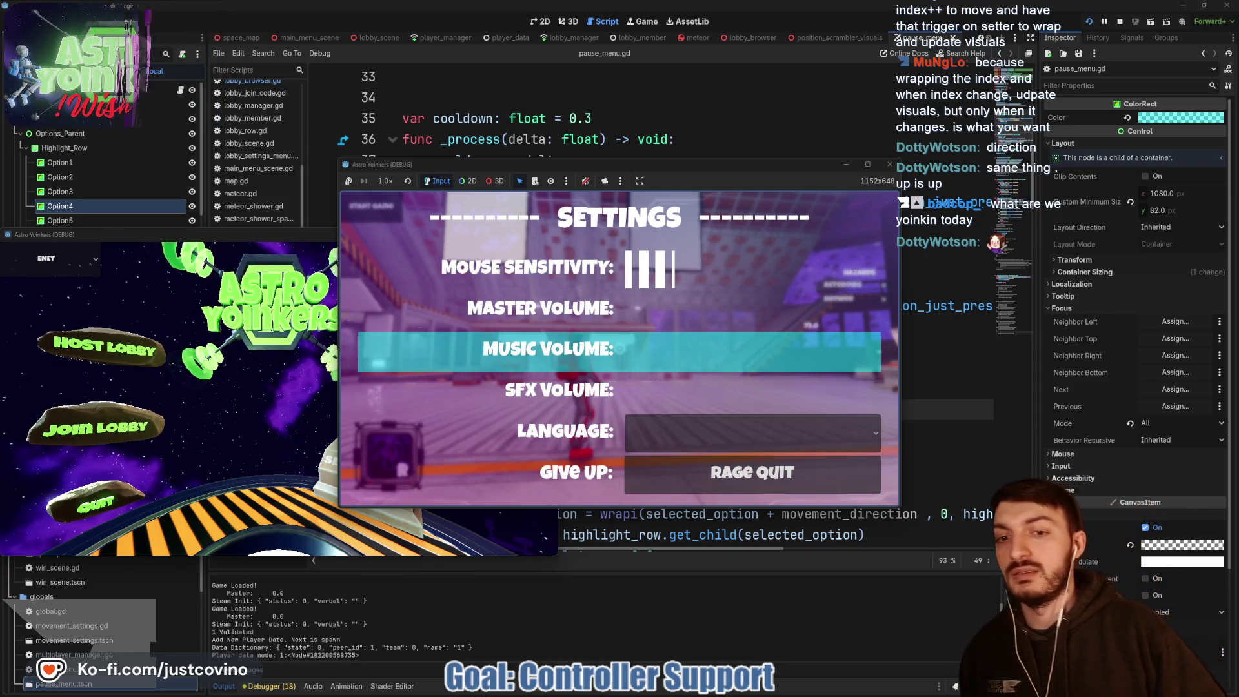
key("Up")
key("Up")
key("Up")
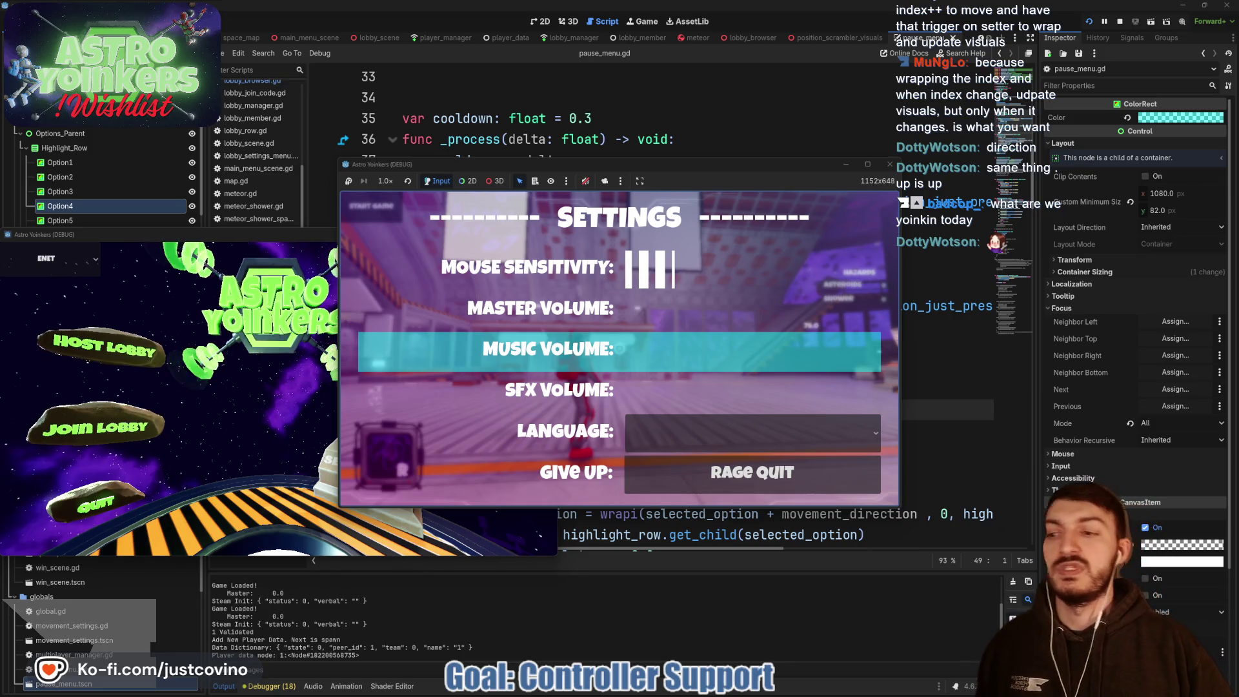
key("Down")
key("Down")
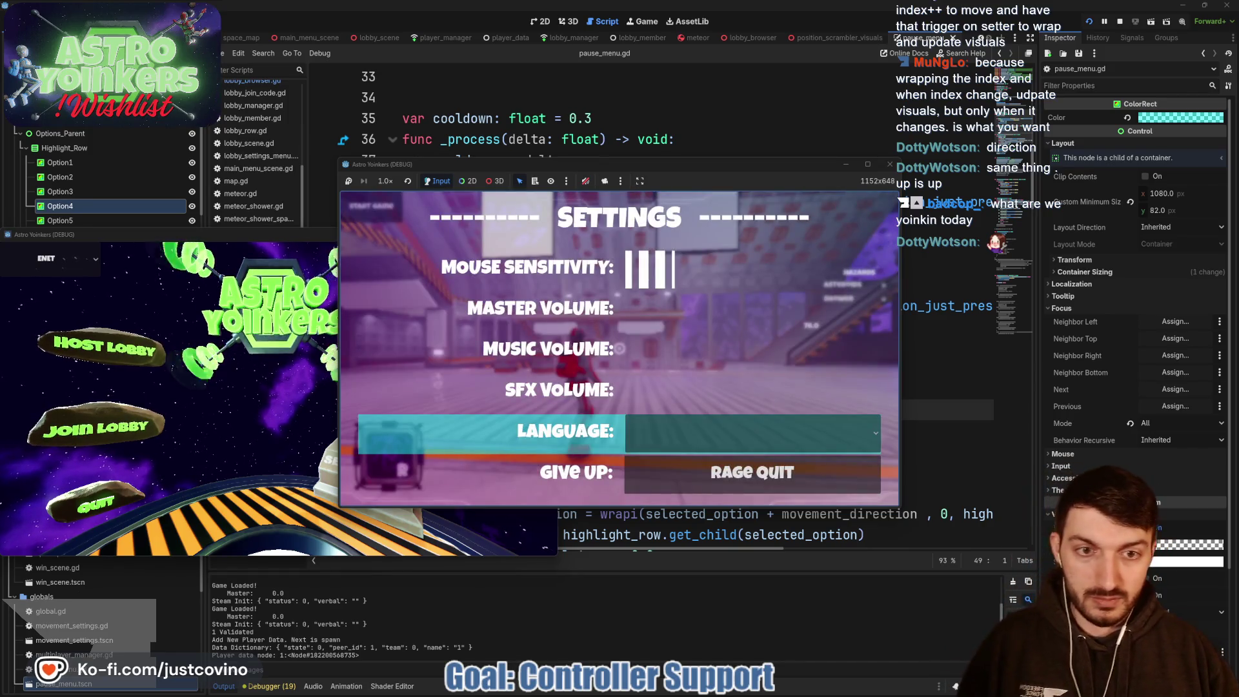
key("super")
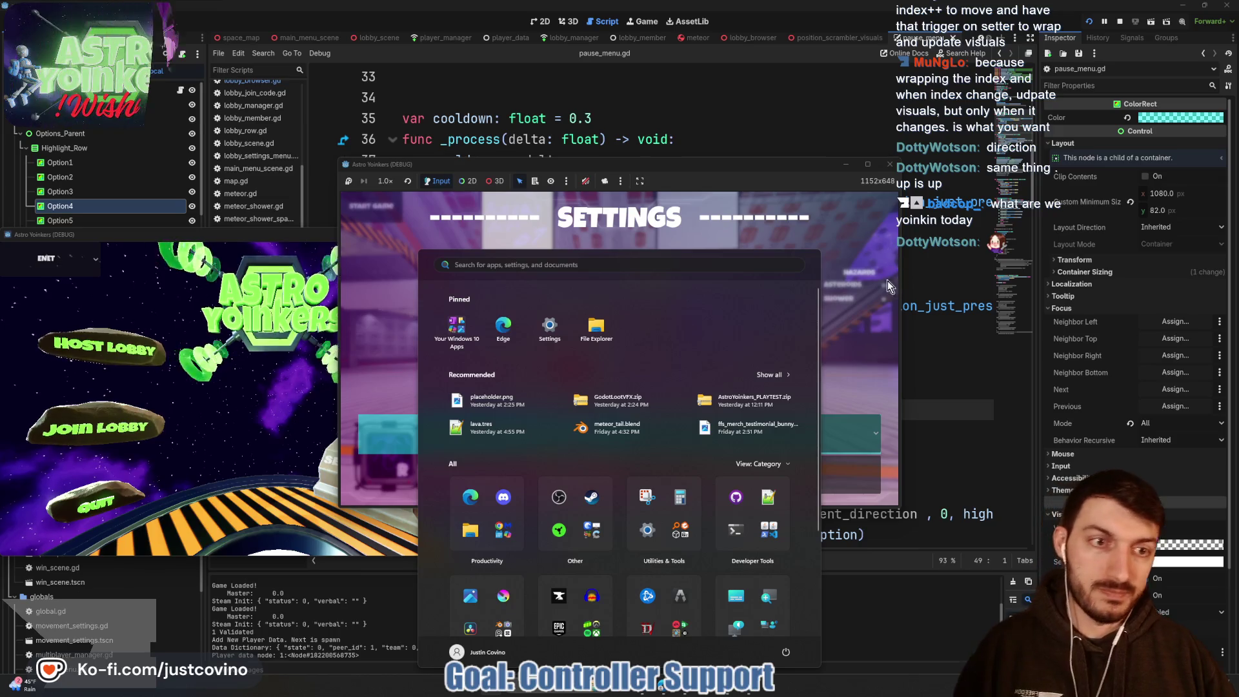
Step: Leave the game and change the '+' to '-' in the wrapi call on line 54
key("Escape")
key("Escape")
left_click(923, 398)
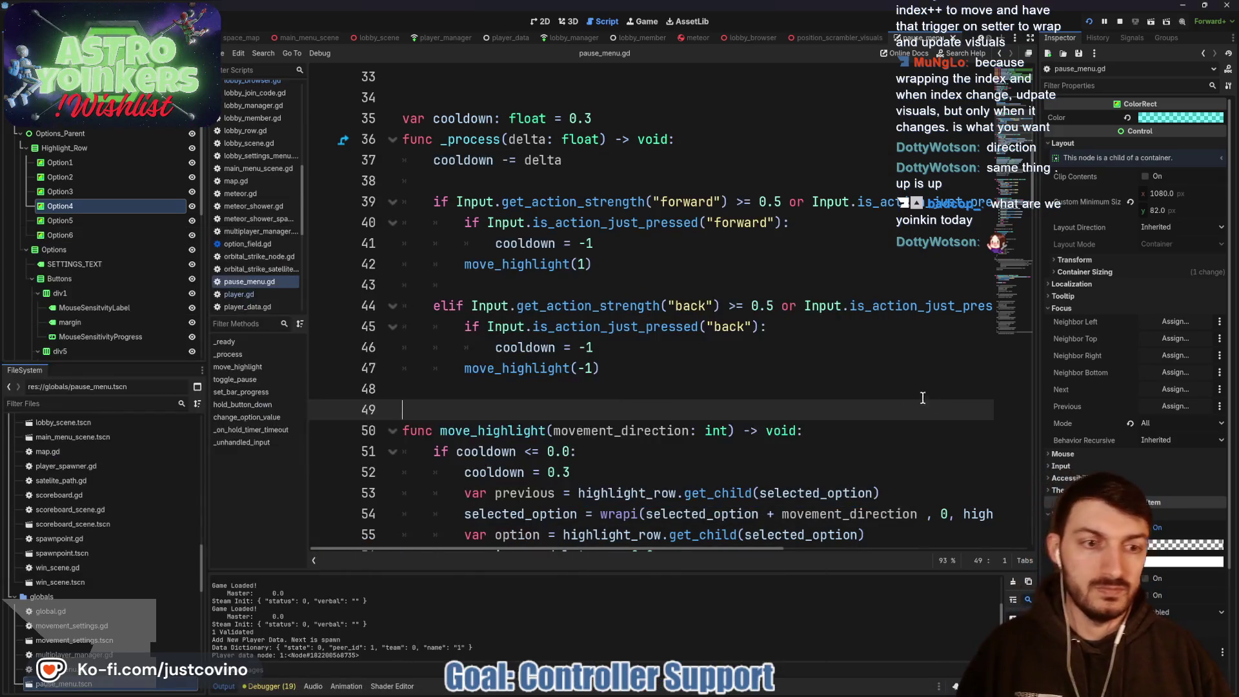
scroll(604, 351, "down", 2)
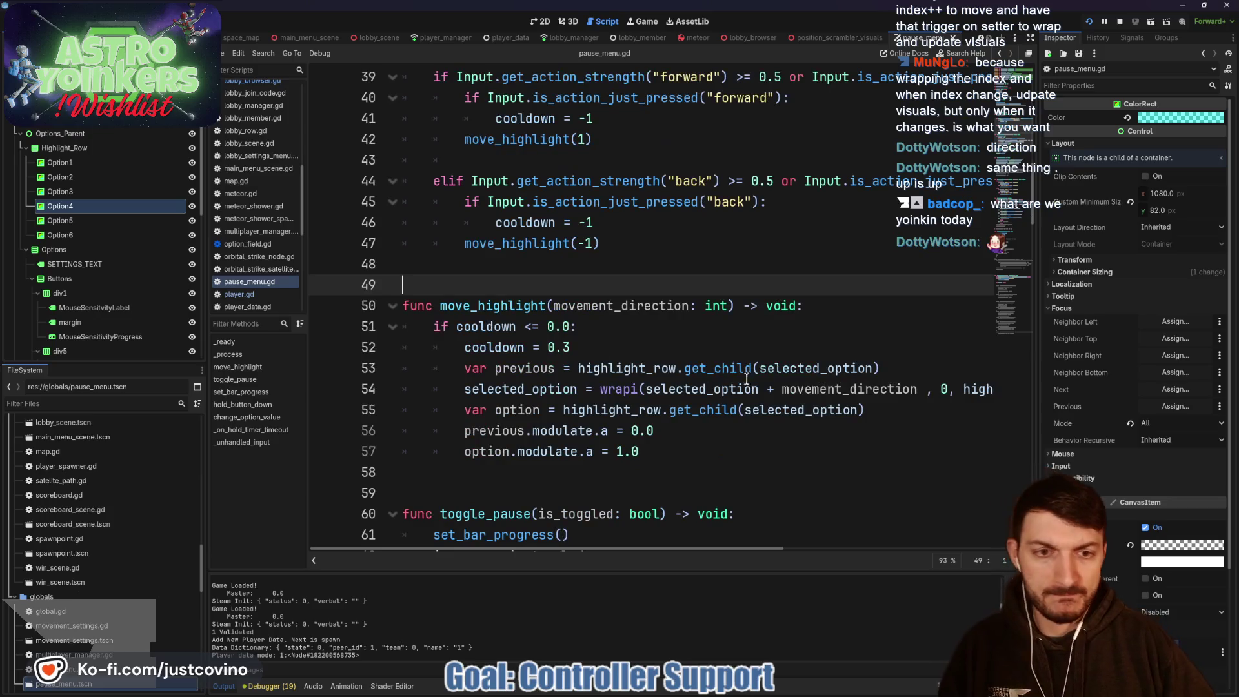
left_click(775, 390)
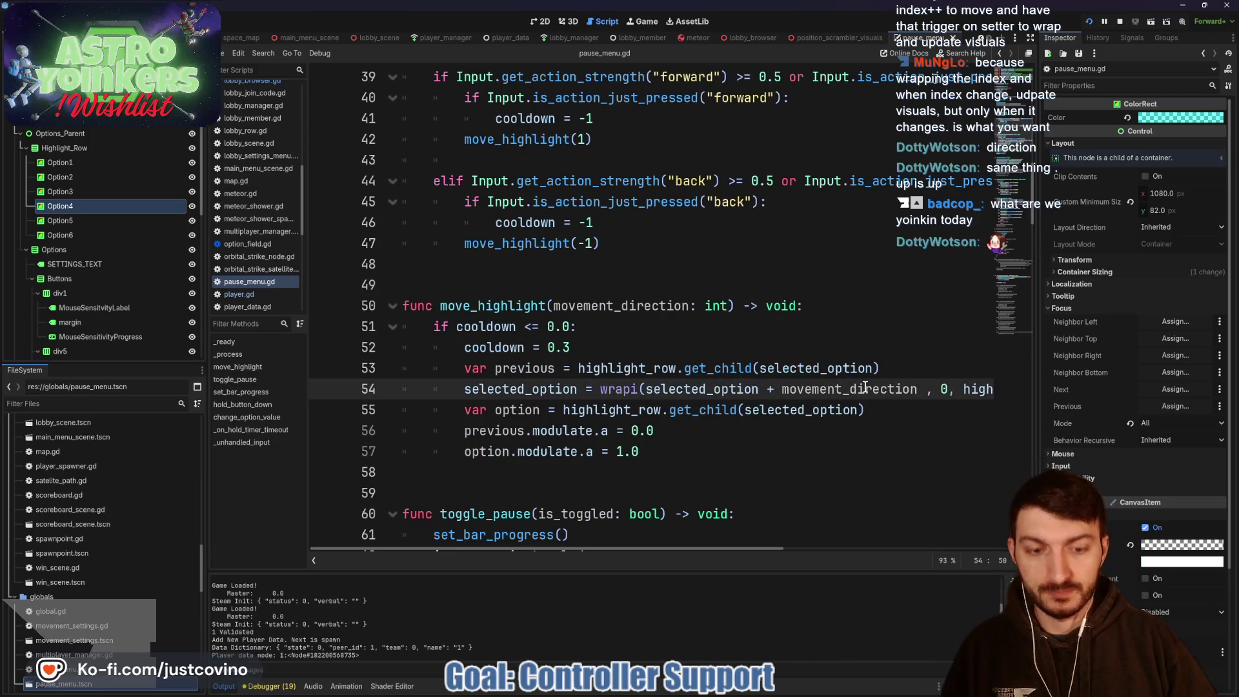
key("BackSpace")
type("-")
Step: Save pause_menu.gd and relaunch the game with F5
left_click(720, 347)
key("ctrl+s")
key("F5")
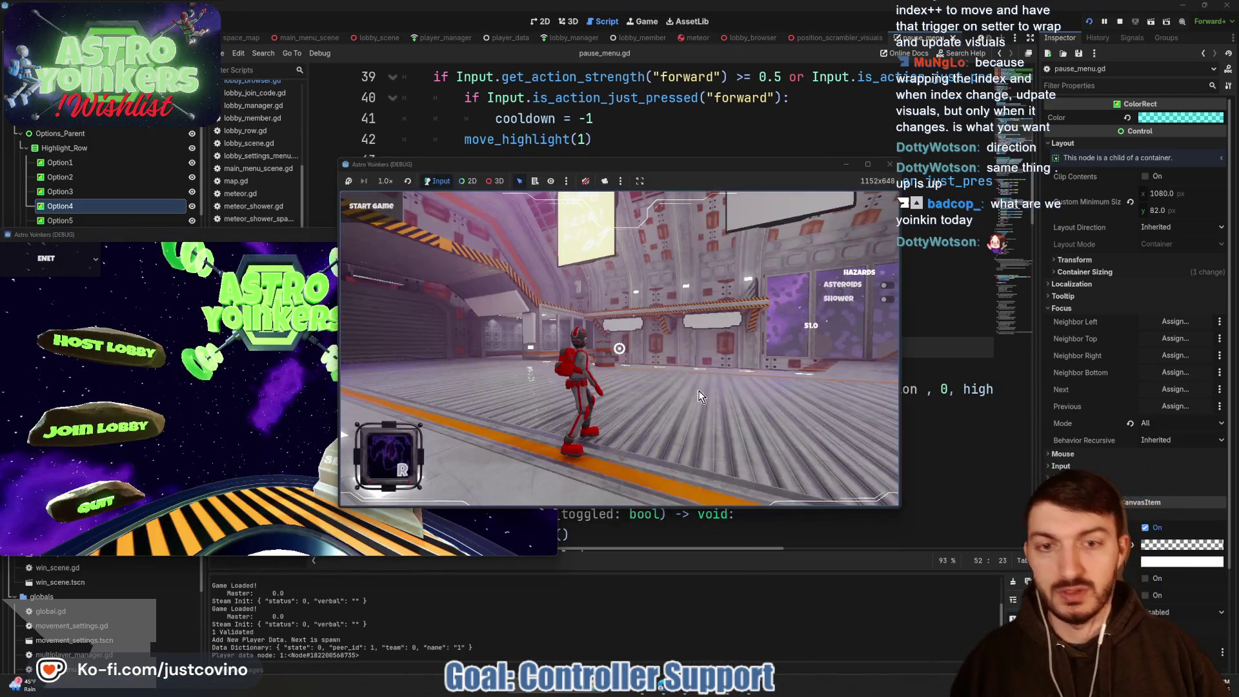
key("Escape")
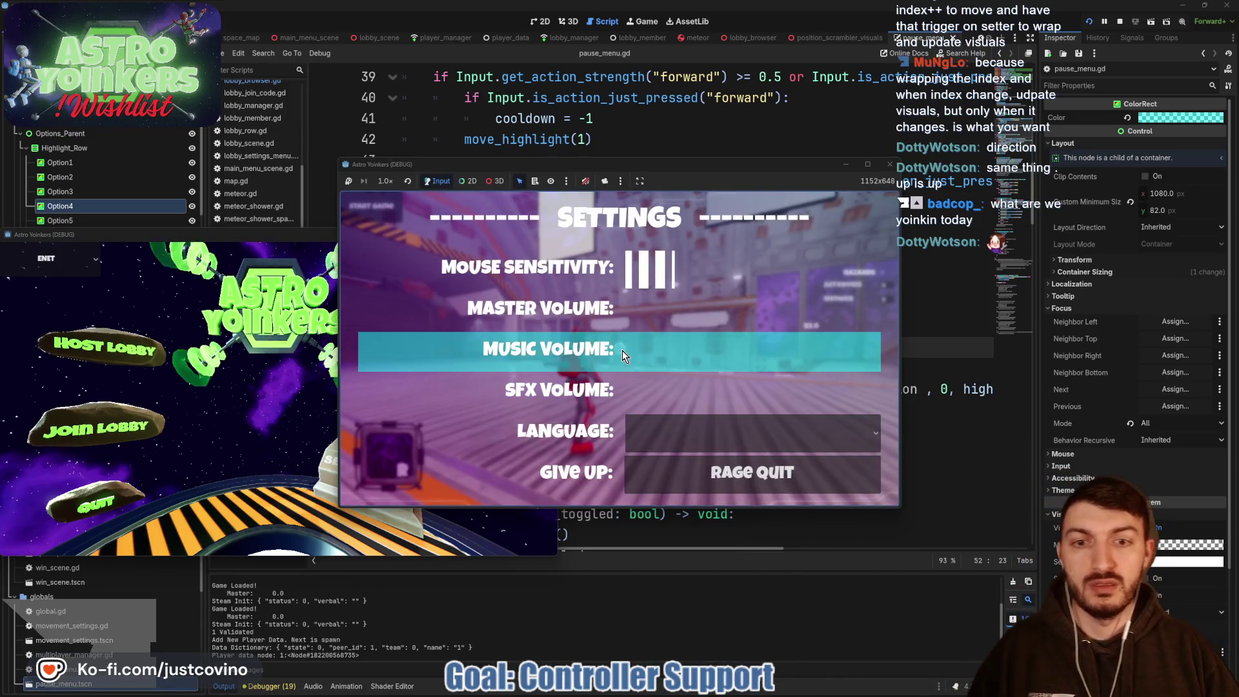
key("Up")
key("Up")
key("Up")
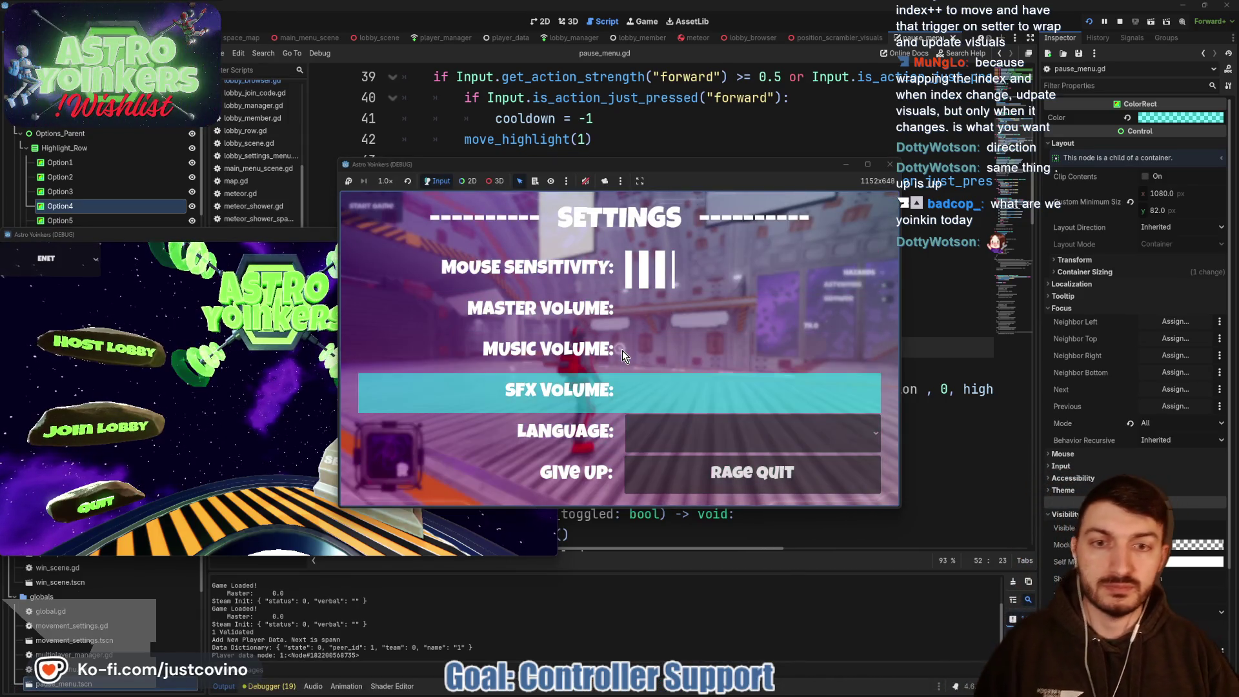
key("Up")
key("Up")
key("Up")
key("Down")
key("Down")
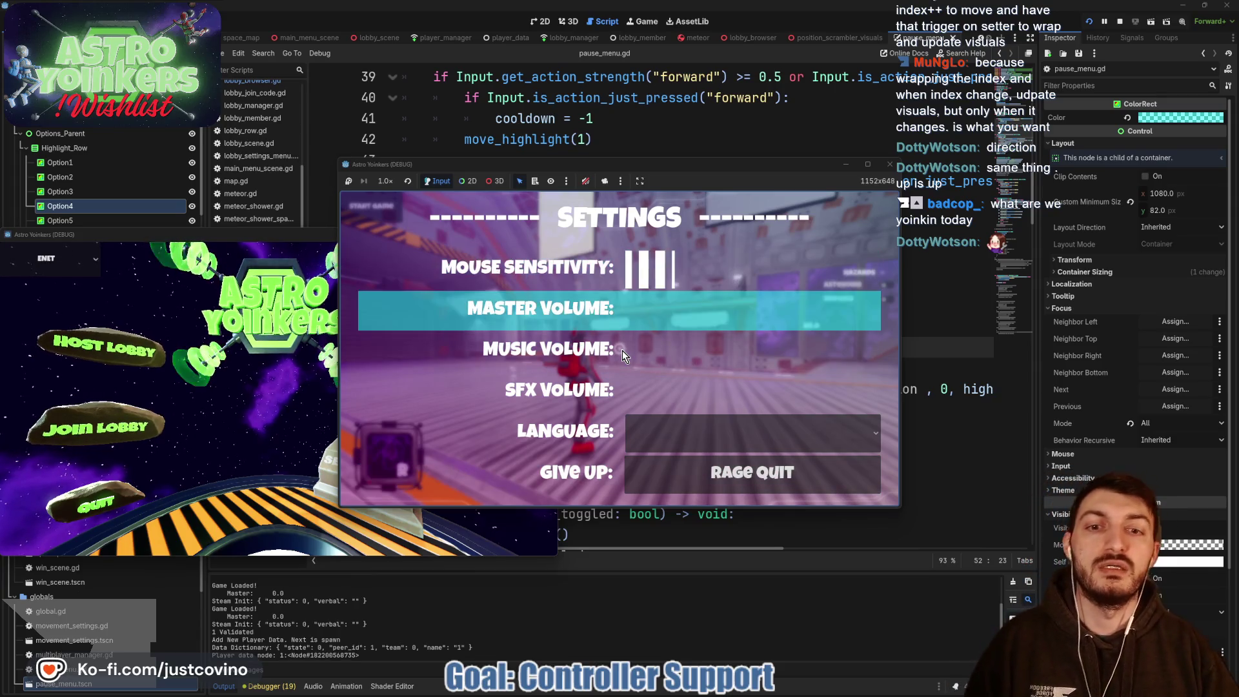
key("Down")
key("Down")
key("Down")
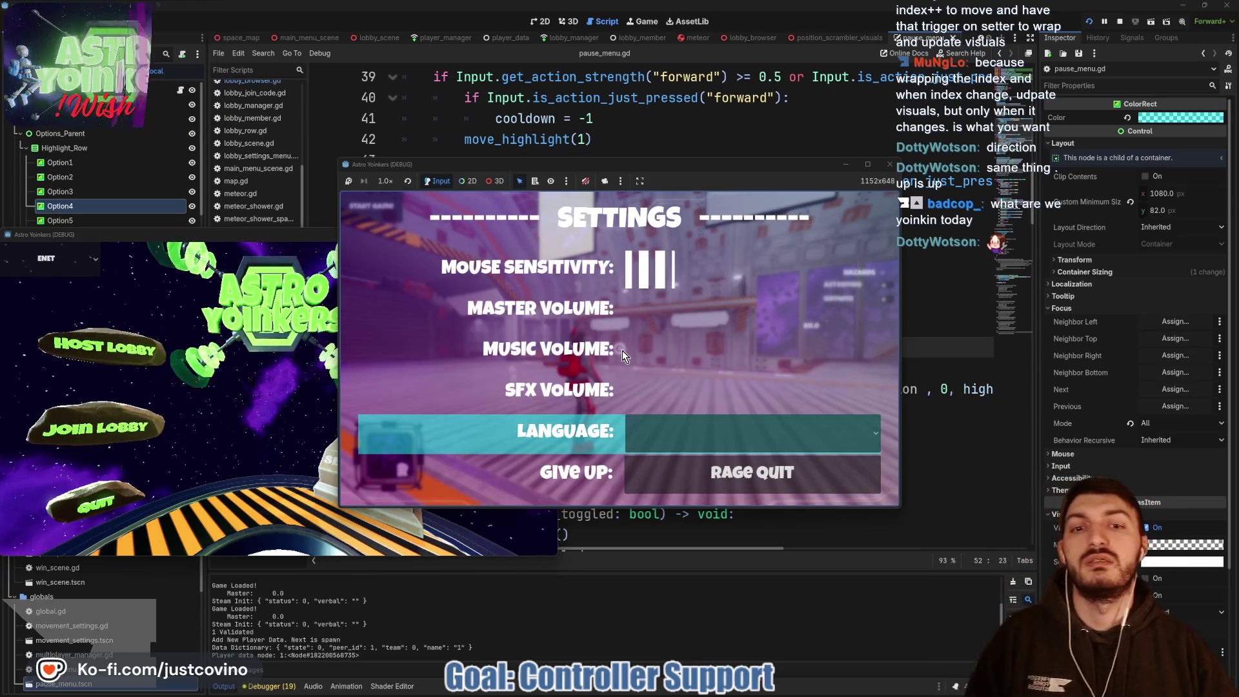
key("Up")
key("Up")
key("Up")
key("Up")
key("Up")
key("Up")
key("Down")
key("Down")
key("Down")
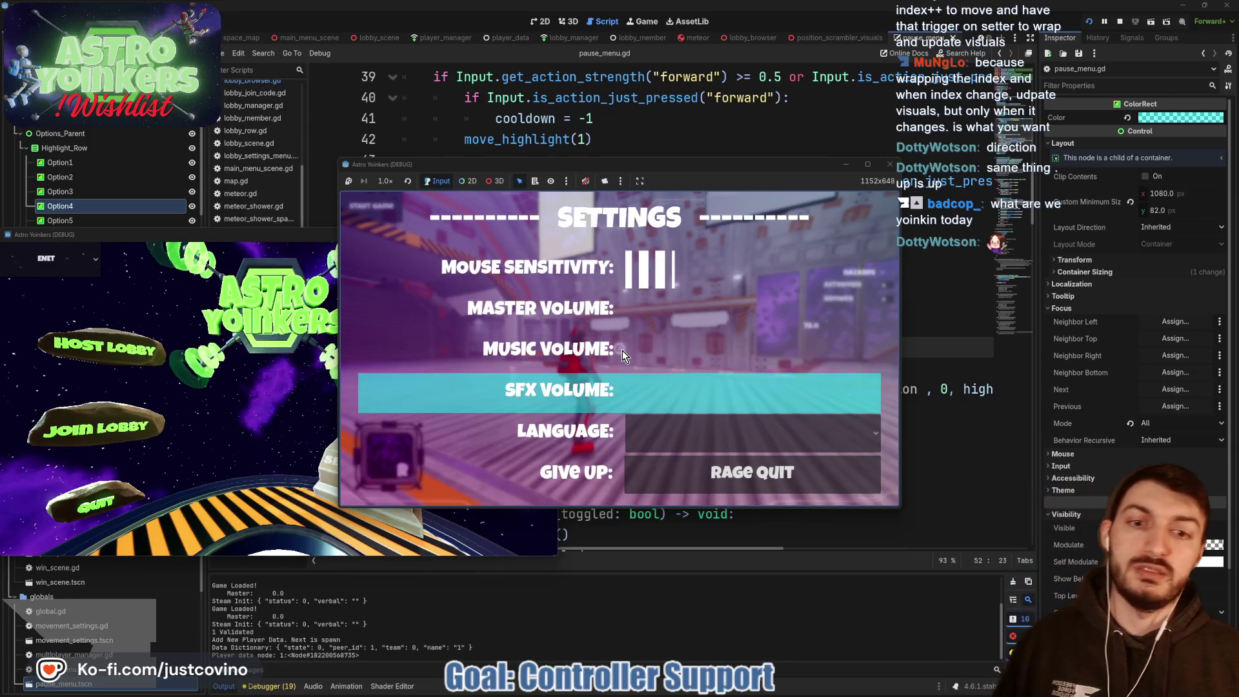
key("Down")
key("Down")
key("Down")
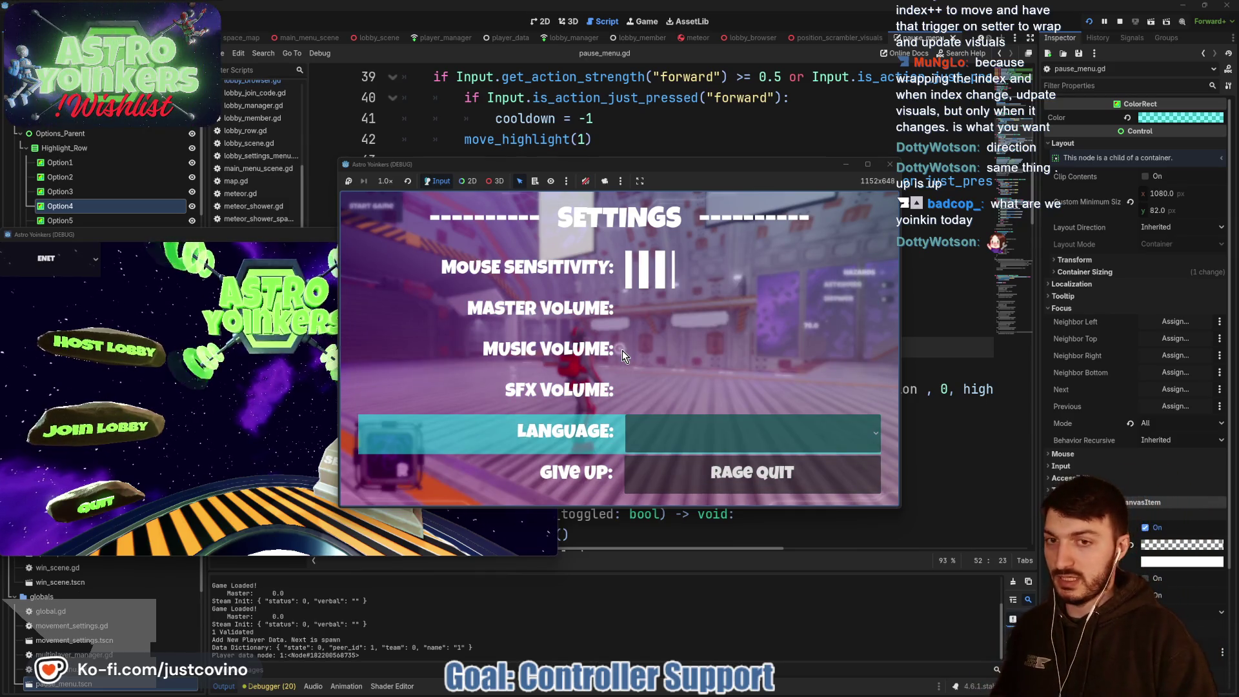
key("Up")
key("Up")
key("Up")
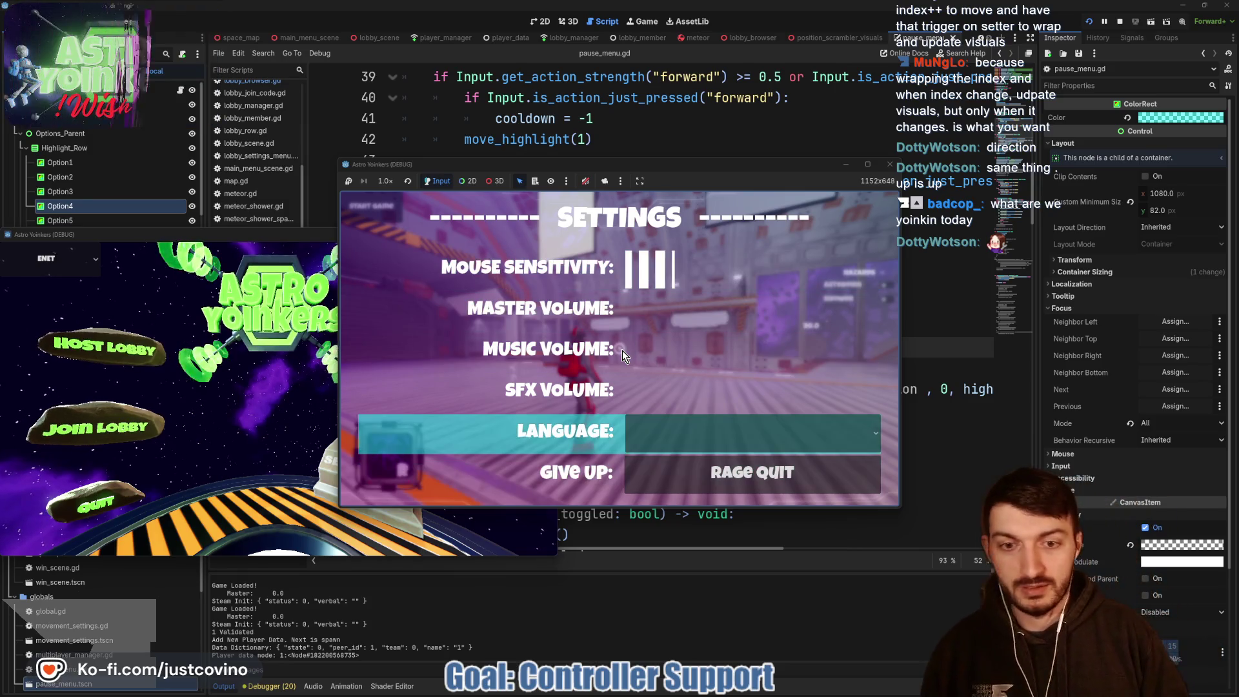
key("Down")
key("Down")
key("Down")
key("Up")
key("Up")
key("Up")
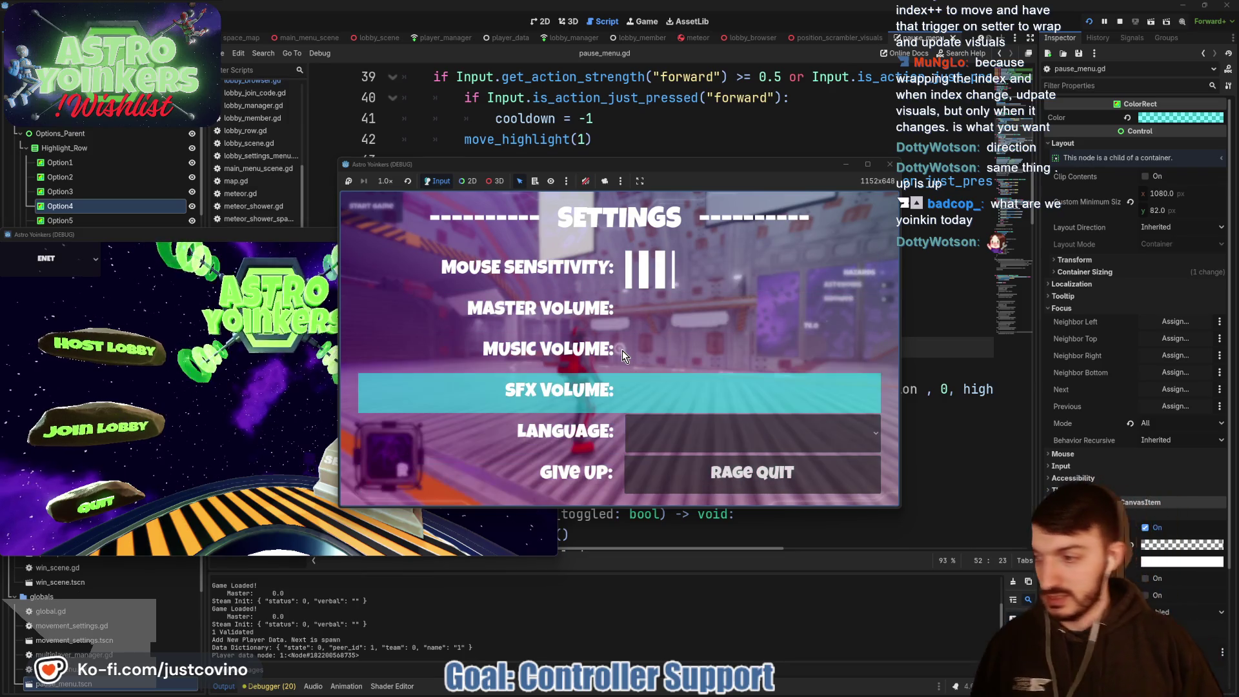
key("Up")
key("Up")
key("Up")
key("Up")
key("Up")
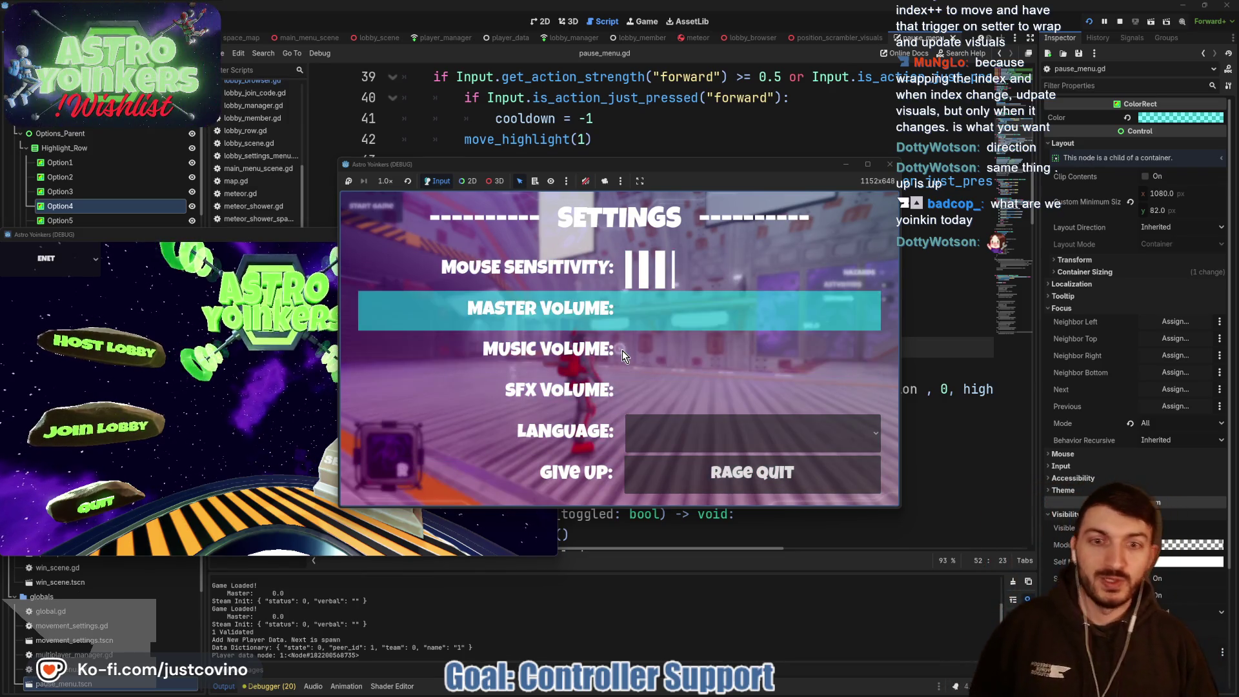
key("Up")
key("Down")
key("Down")
key("Down")
key("Down")
key("Down")
key("Down")
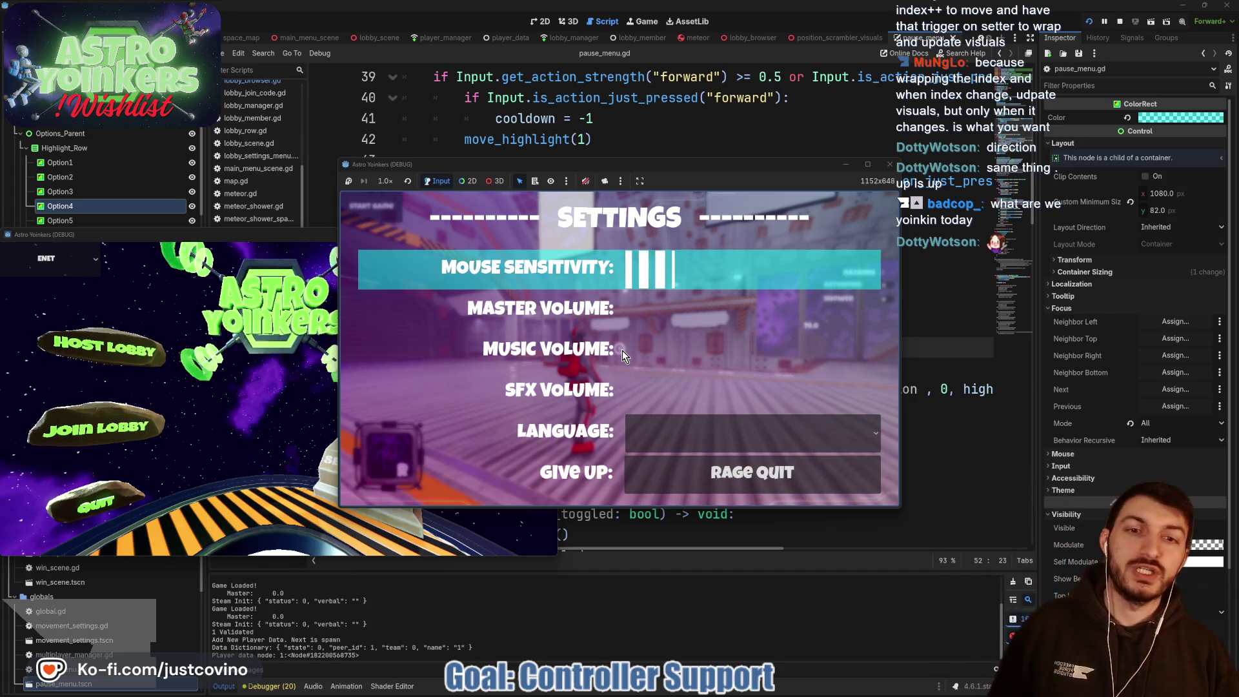
key("Down")
key("Down")
key("Down")
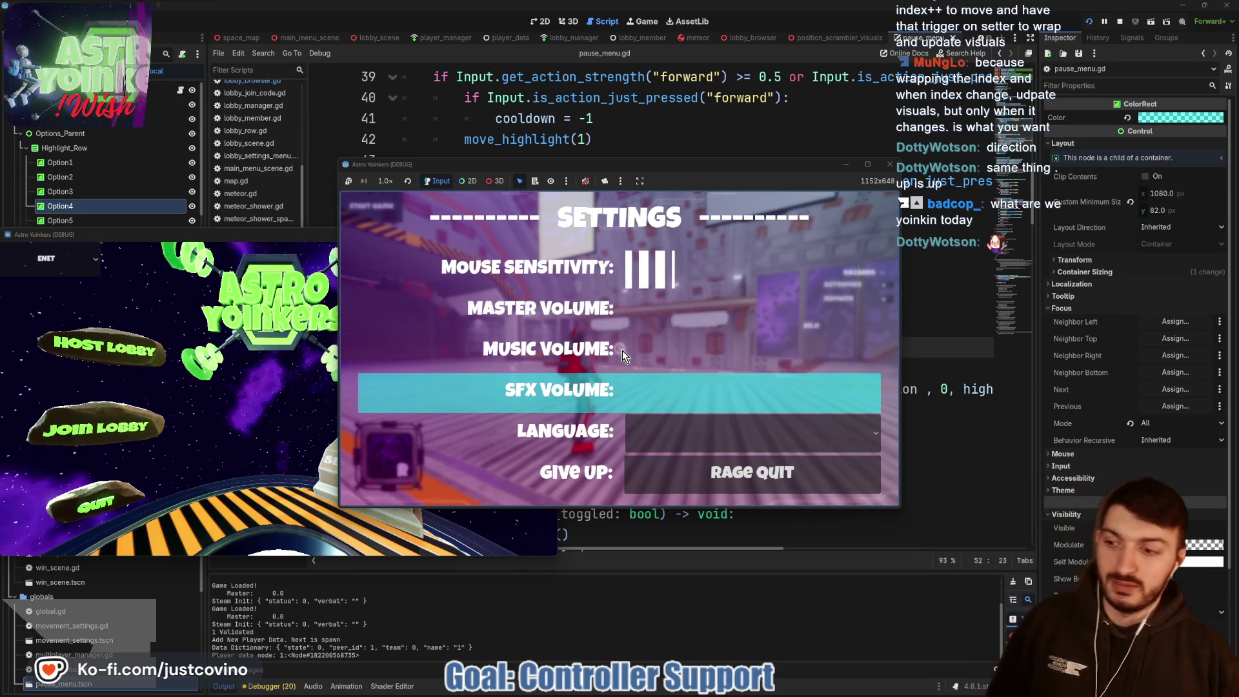
key("Up")
key("Up")
key("Up")
key("Down")
key("Down")
key("Down")
key("Down")
key("Up")
key("Up")
key("Up")
key("Escape")
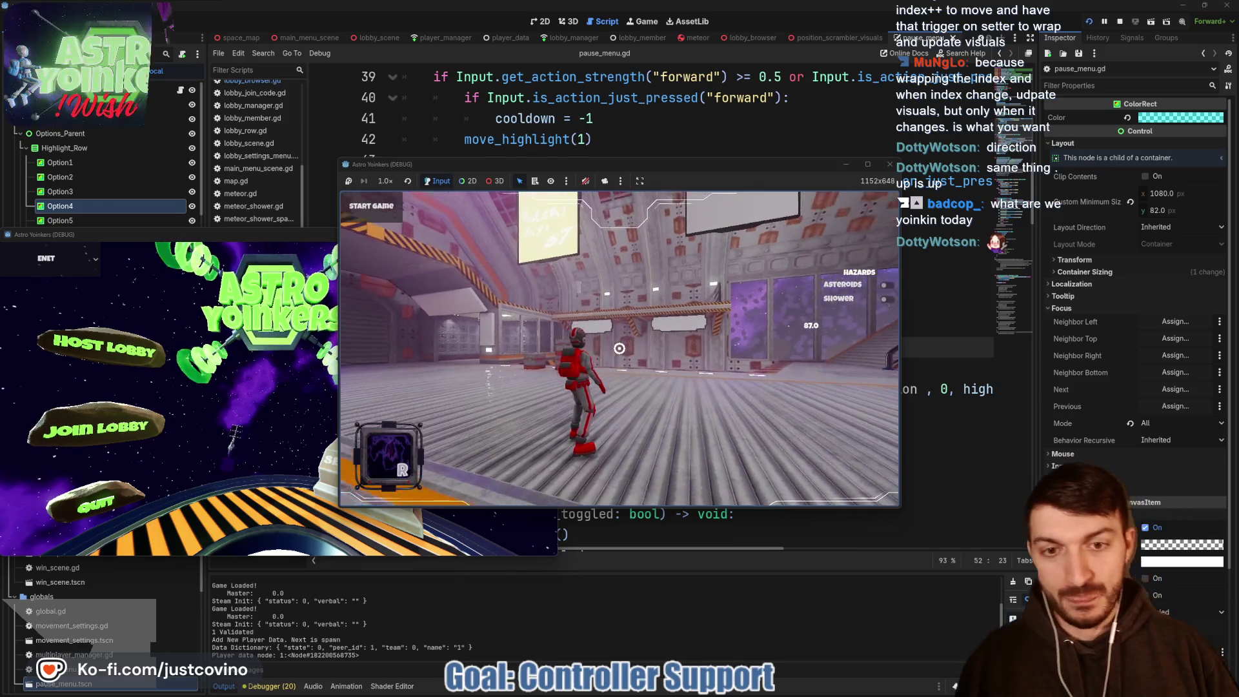
left_click(1124, 23)
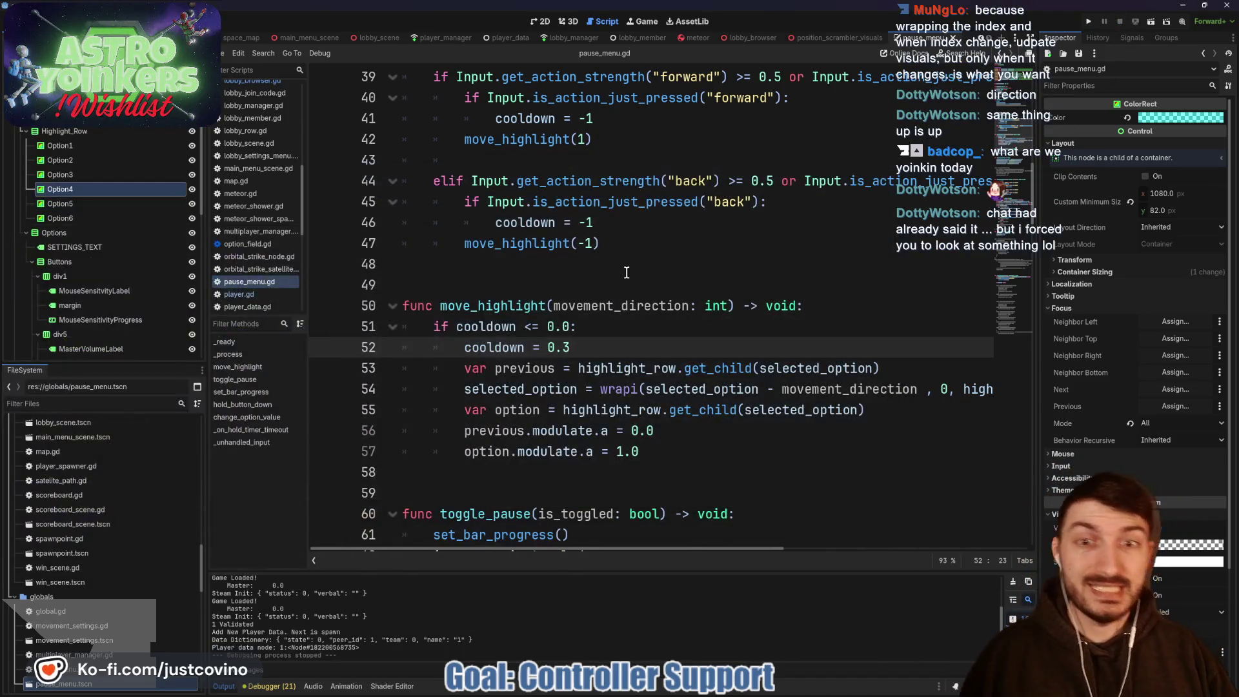
left_click(607, 270)
scroll(578, 293, "down", 5)
scroll(579, 293, "down", 5)
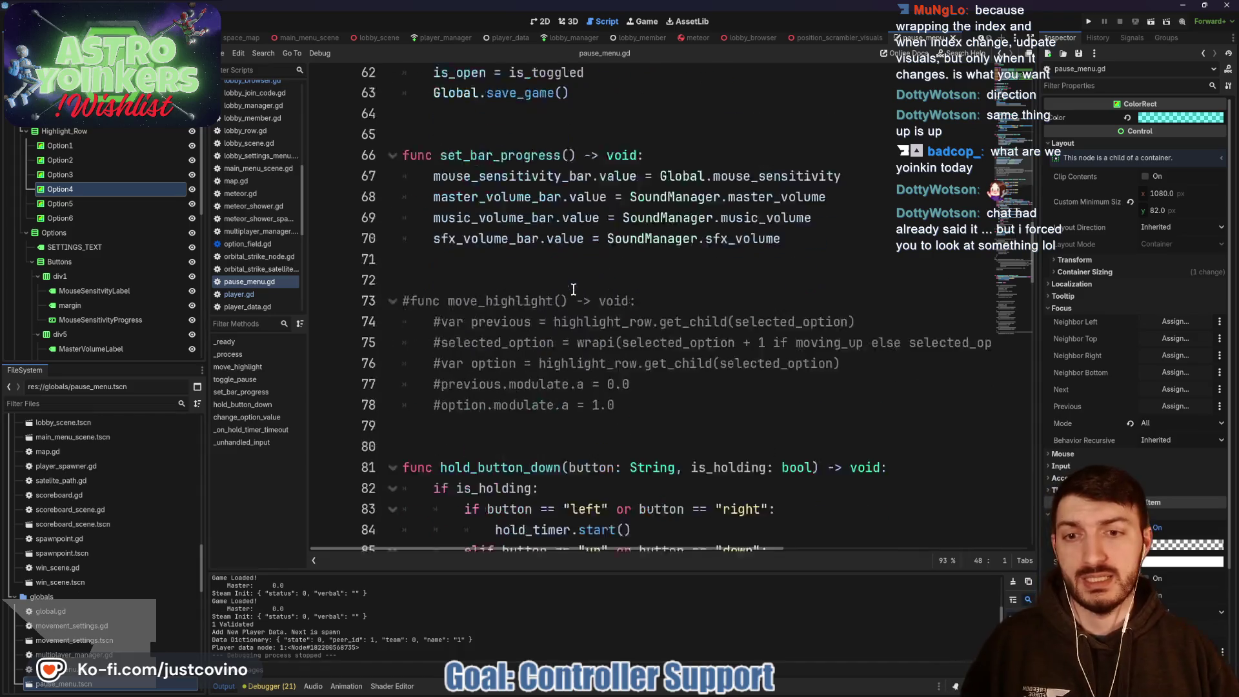
left_click_drag(617, 264, 365, 158)
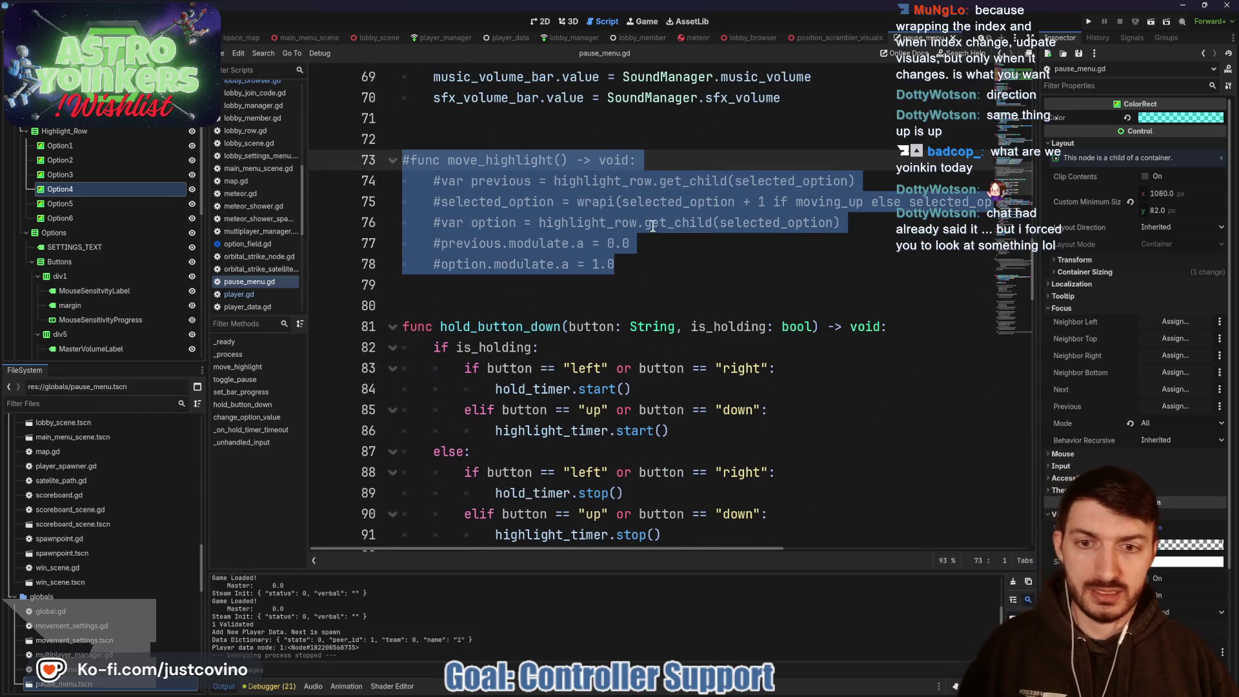
scroll(661, 269, "up", 4)
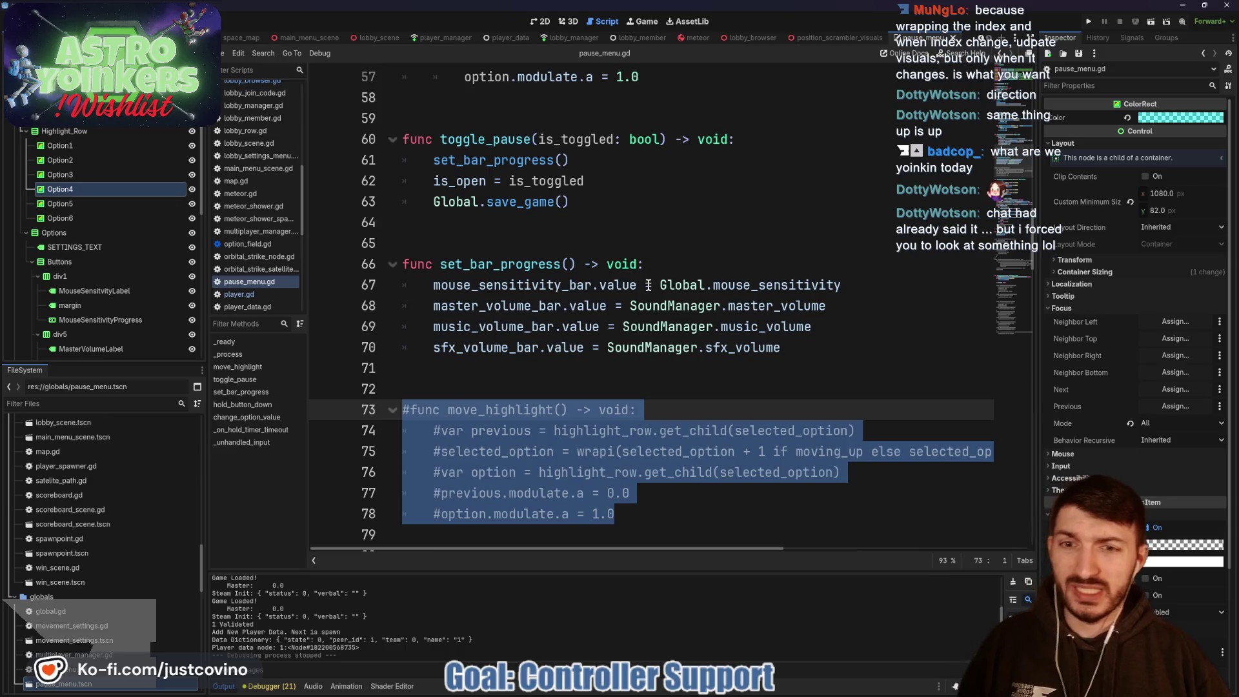
scroll(648, 285, "up", 10)
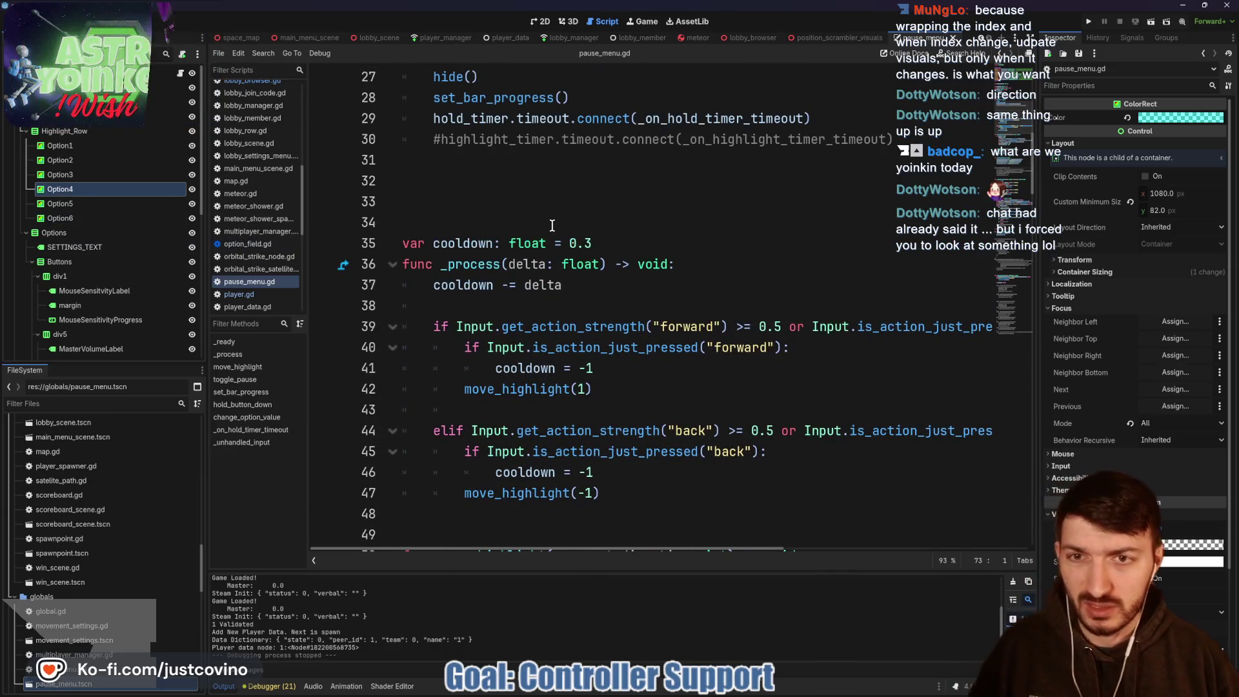
scroll(489, 258, "up", 2)
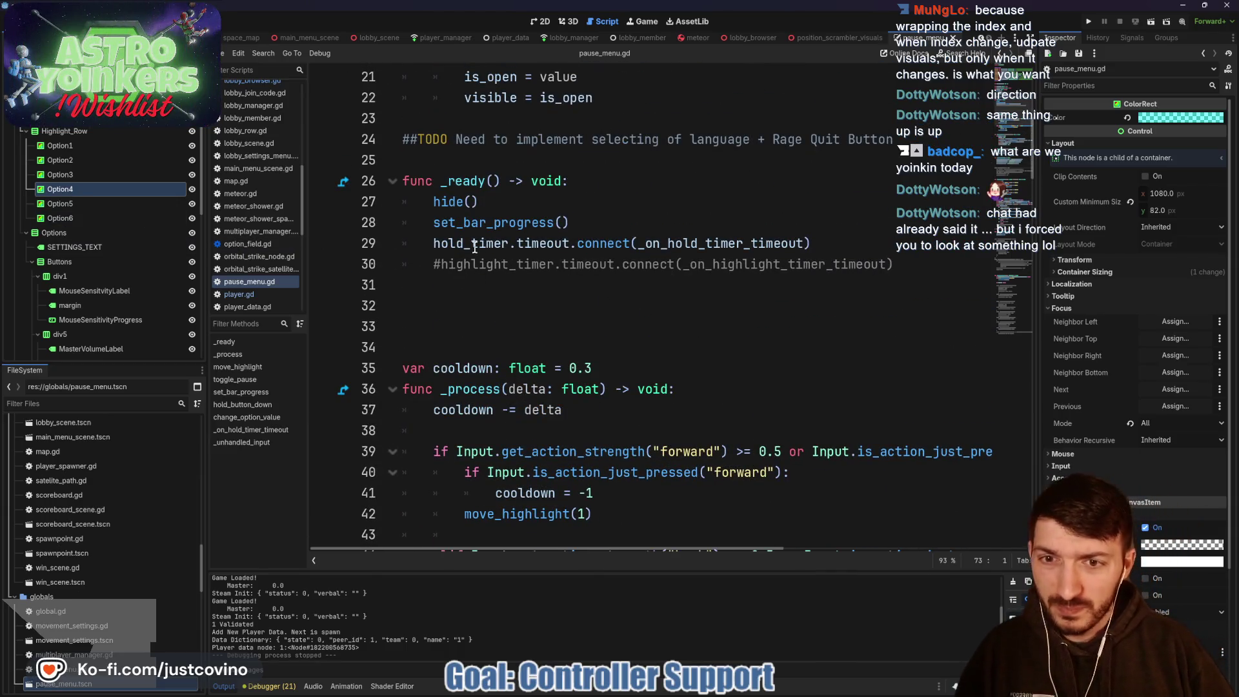
scroll(491, 268, "down", 2)
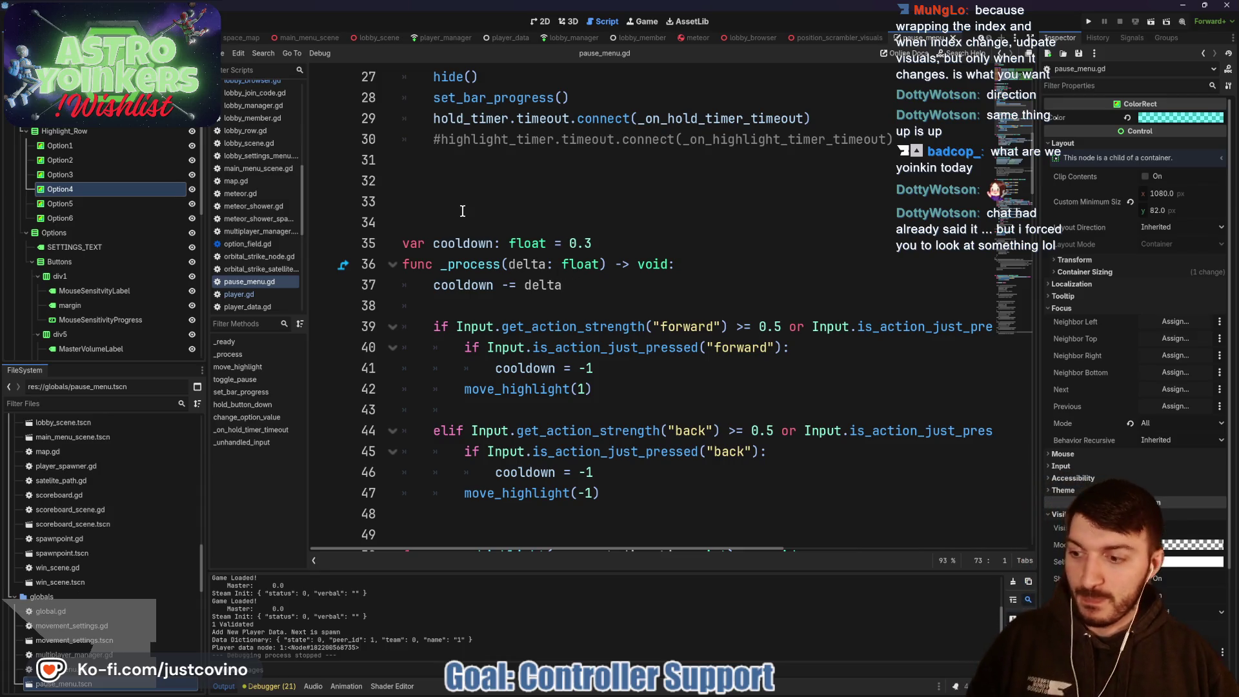
scroll(433, 193, "up", 2)
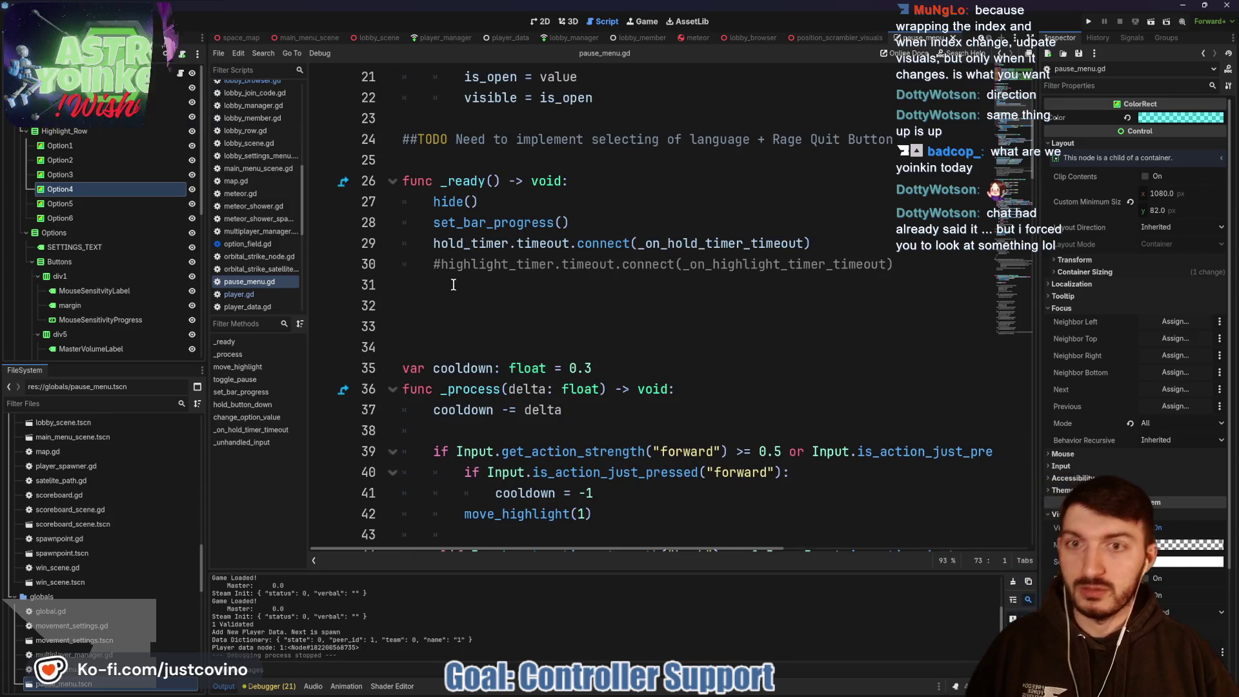
scroll(452, 258, "up", 5)
scroll(455, 280, "down", 4)
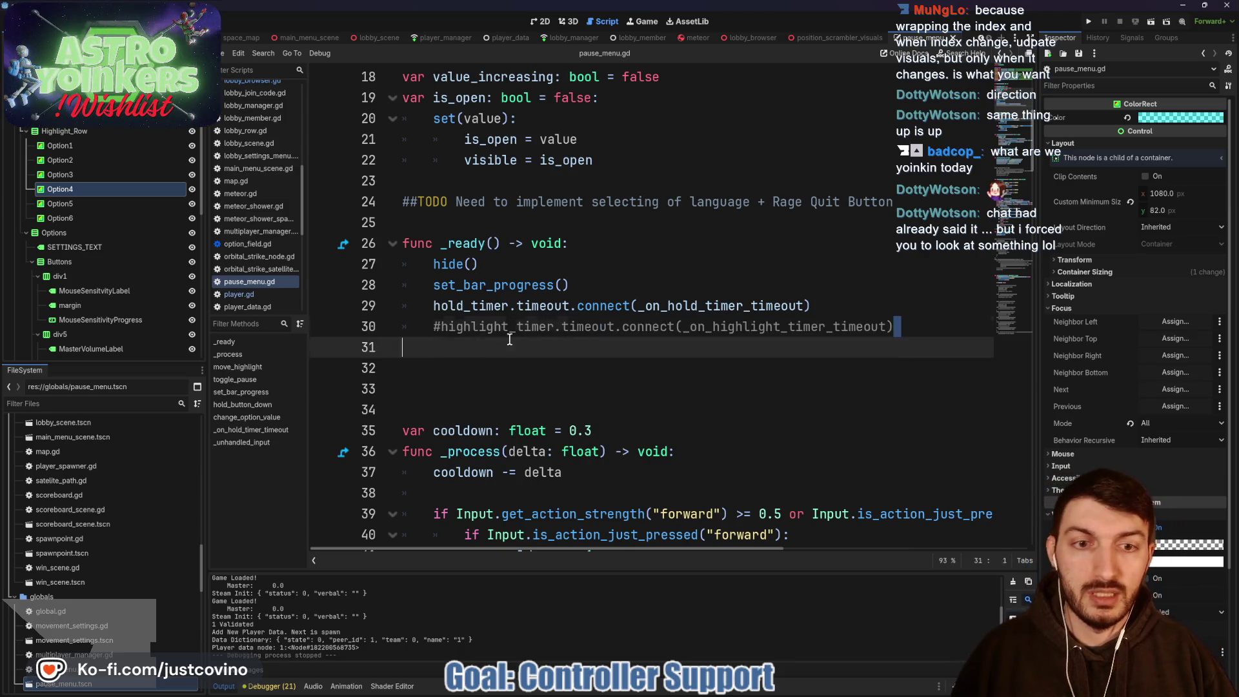
left_click_drag(895, 326, 373, 331)
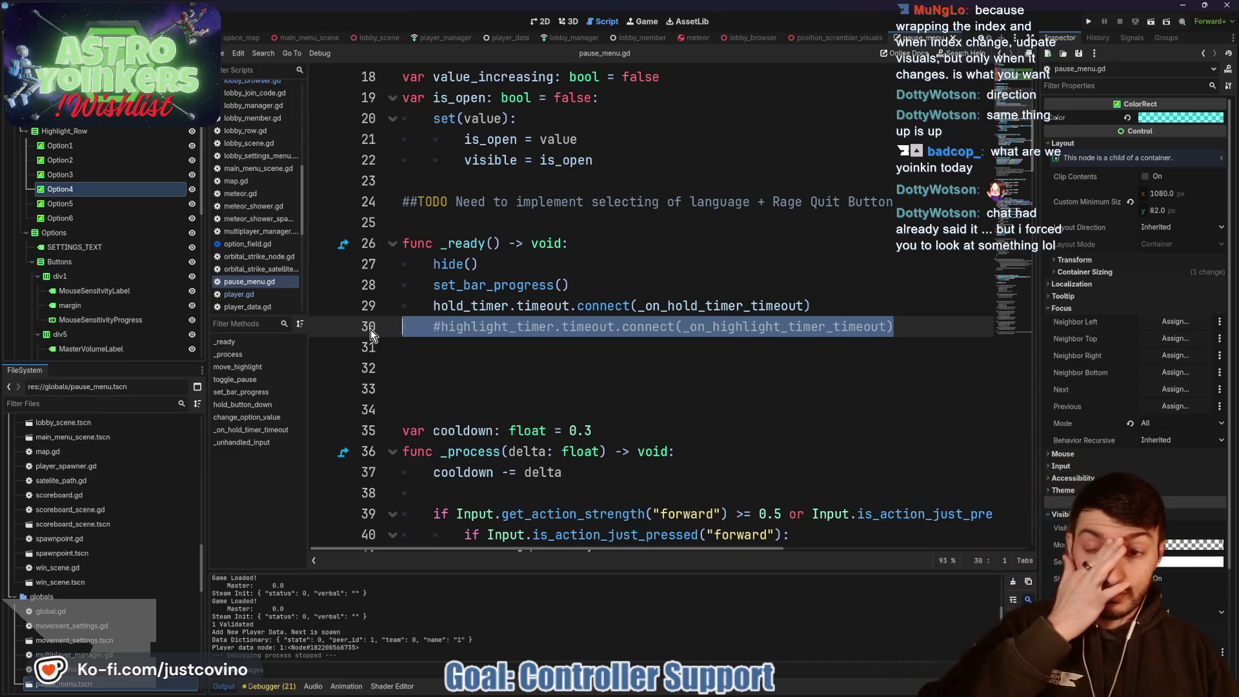
scroll(533, 342, "down", 5)
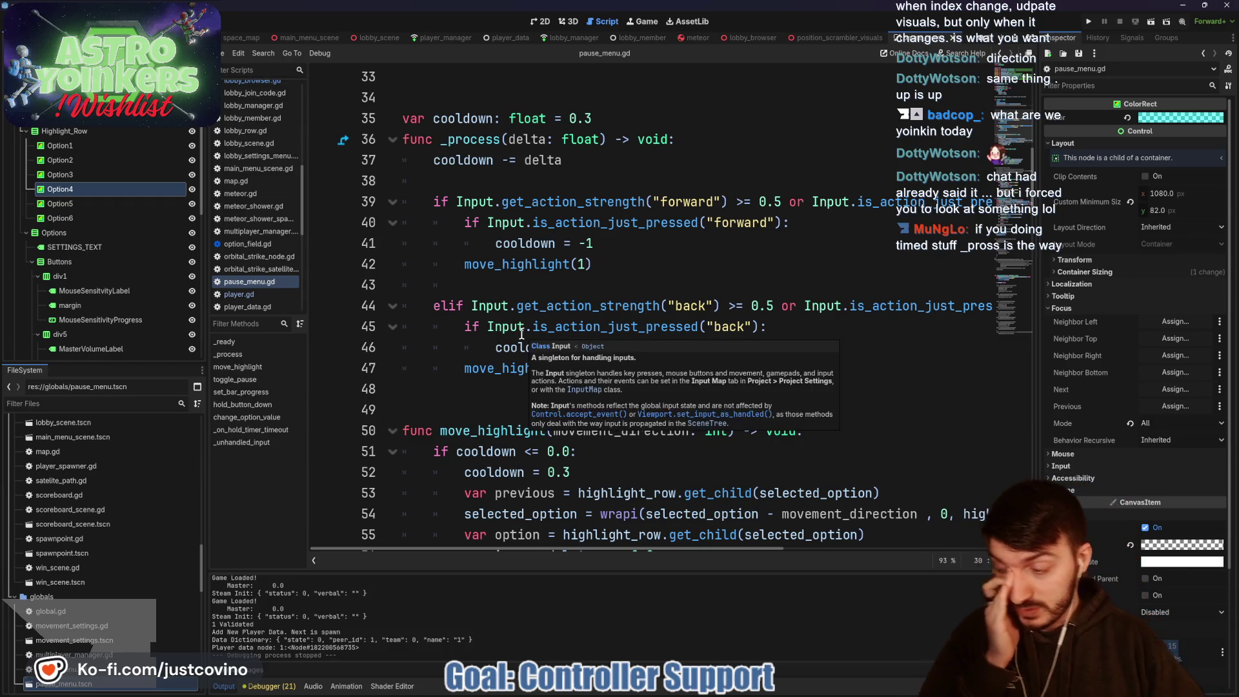
scroll(466, 391, "down", 4)
scroll(111, 296, "down", 5)
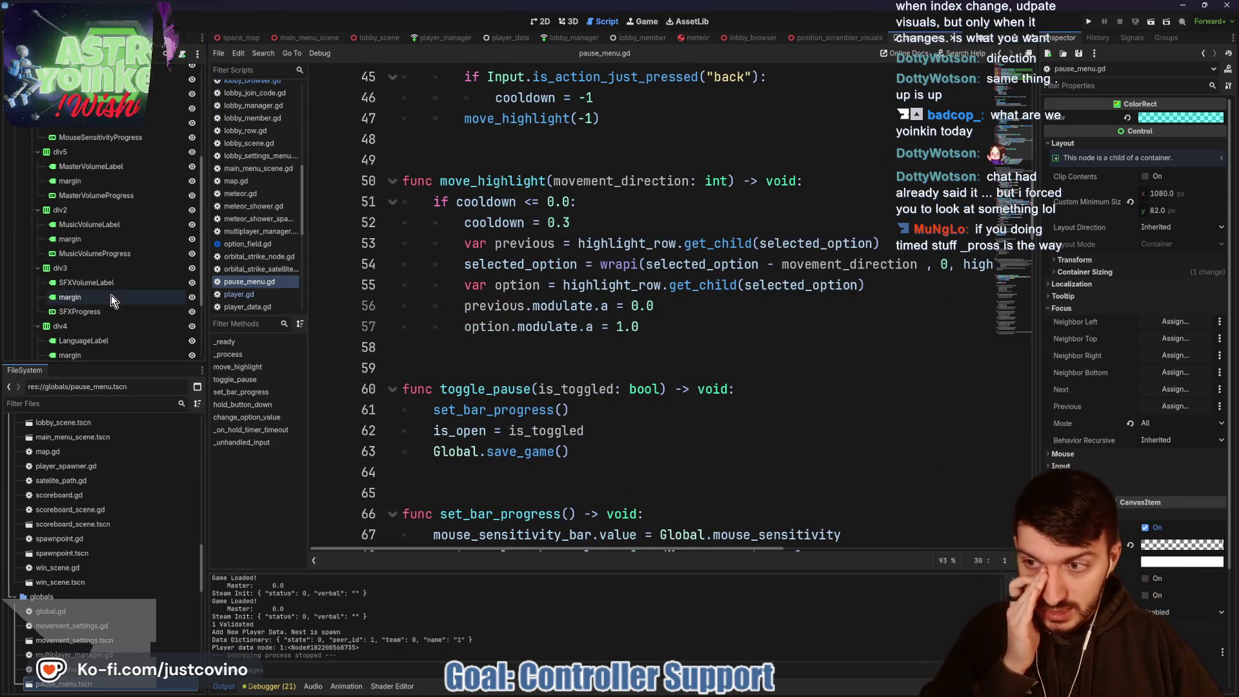
left_click(92, 352)
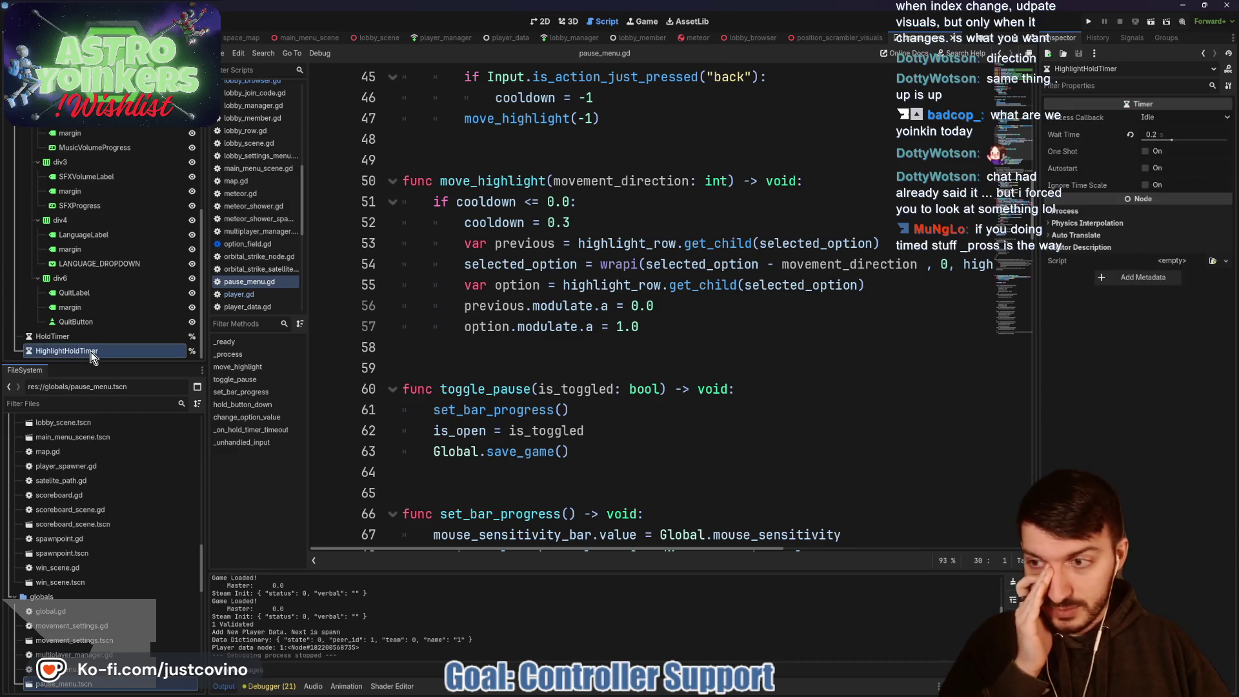
Step: Delete the HighlightHoldTimer node and remove its leftover highlight_timer code
key("Delete")
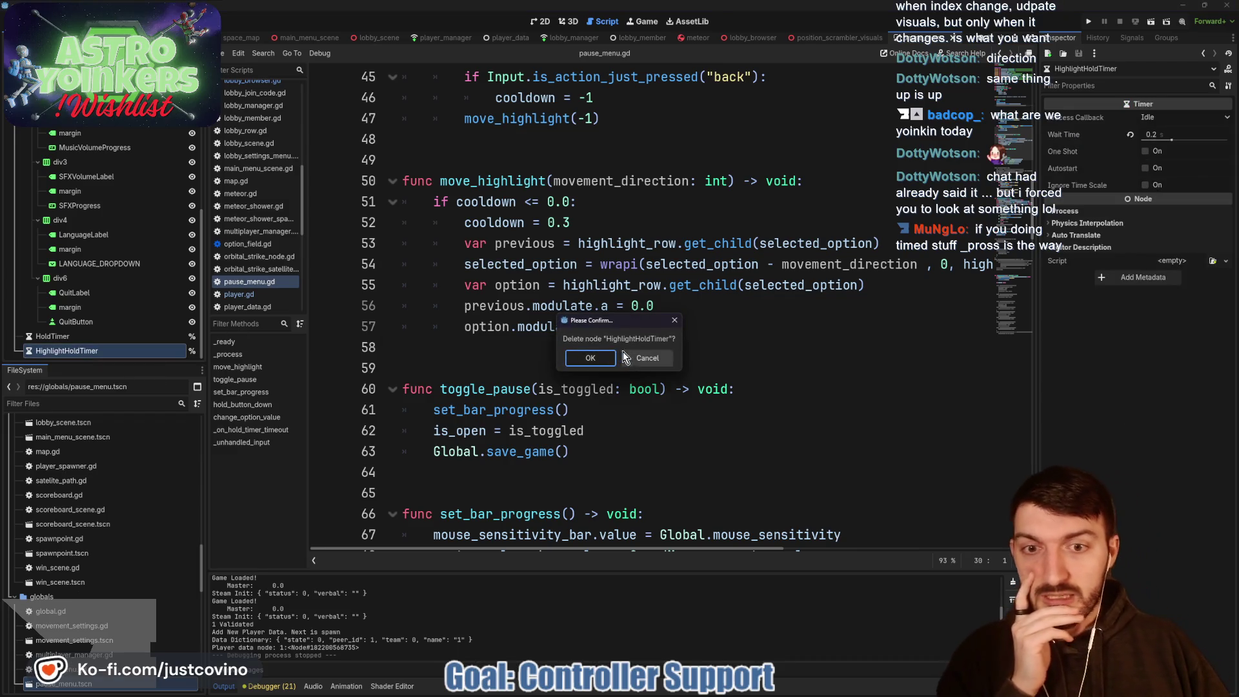
left_click(590, 358)
scroll(554, 362, "up", 15)
key("ctrl+k")
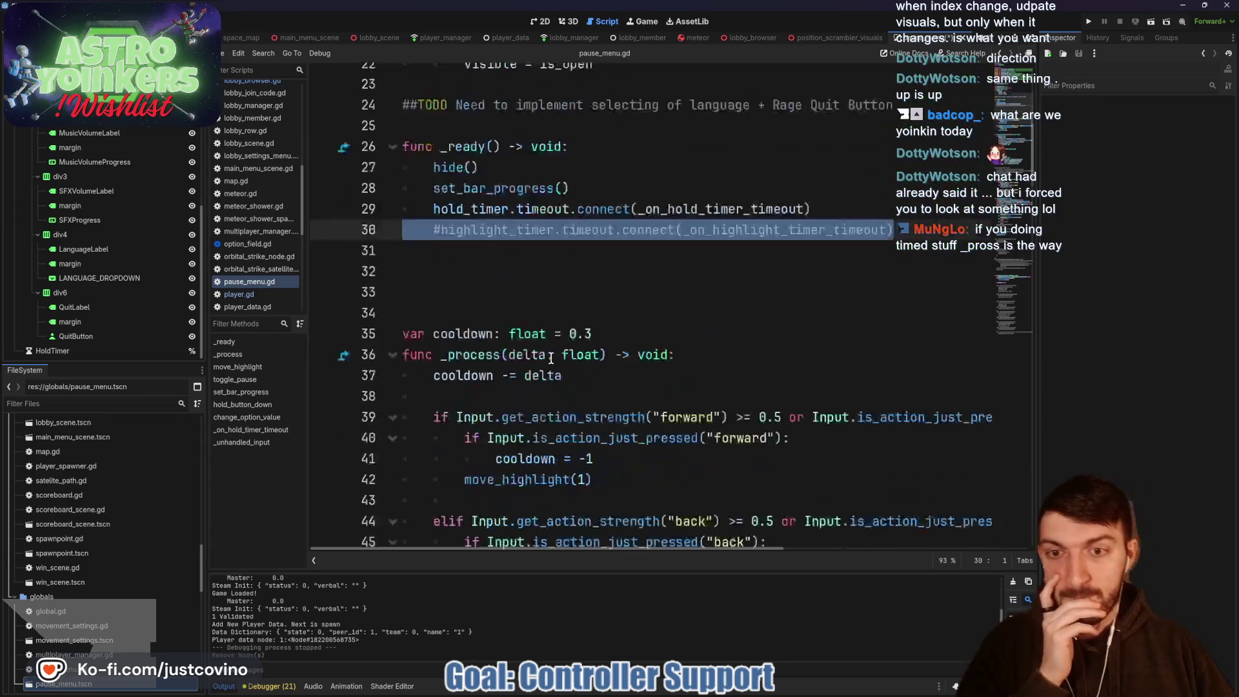
scroll(710, 323, "up", 2)
key("Down")
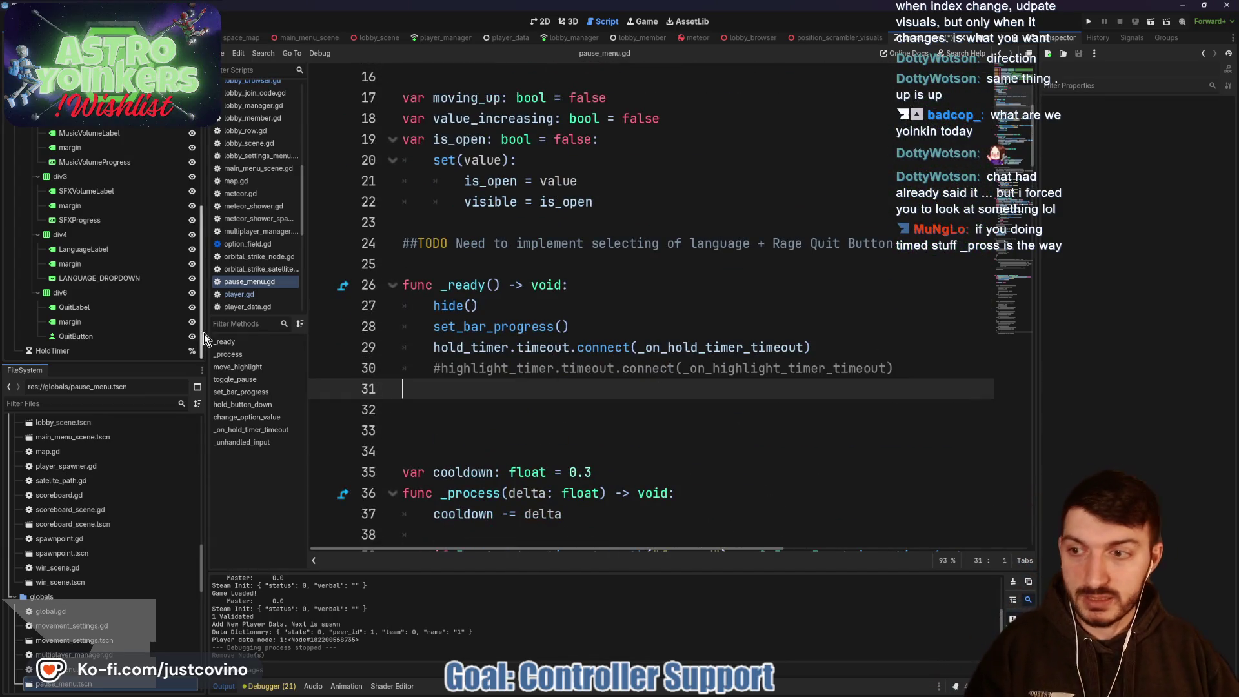
key("ctrl+z")
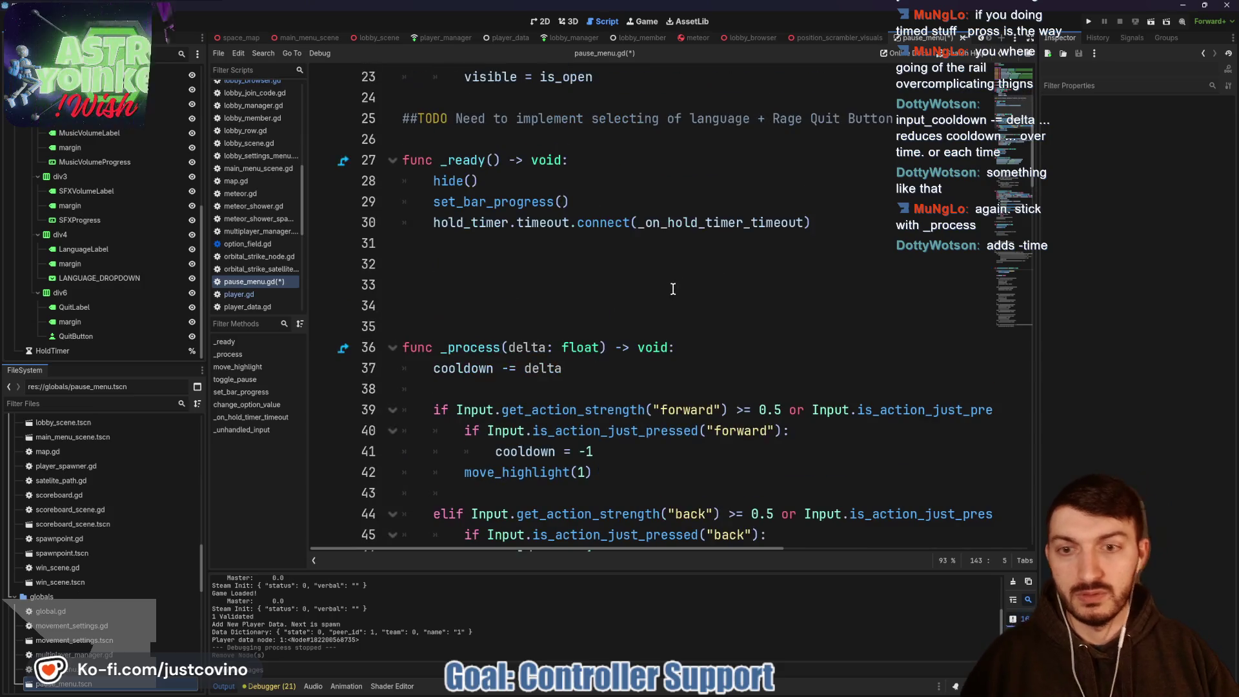
scroll(725, 224, "down", 2)
Step: Add 'if LobbyManager.lobby_state == LobbyManager.LOBBYSTATE.OFFLINE: return' at the top of _process
left_click(726, 221)
key("Return")
key("Return")
key("Up")
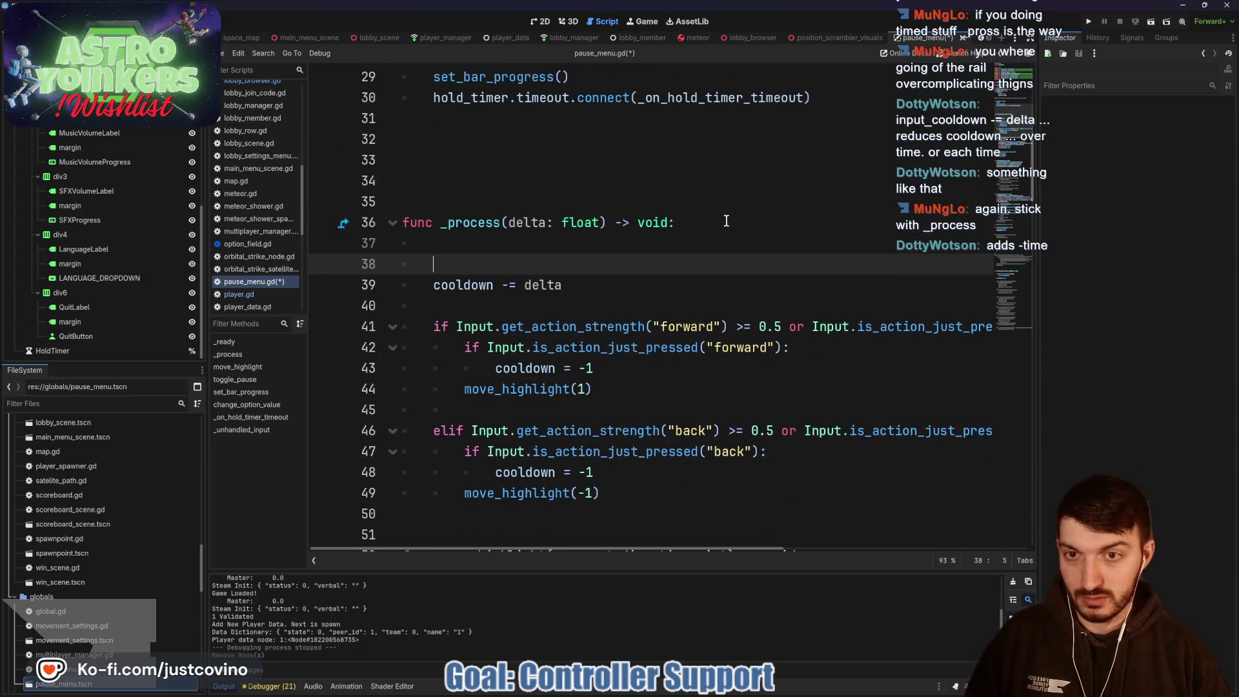
type("if LobbyManager.lobby_state == LobbyManager.LOBBYSTATE.OFFLINE: return")
key("Down")
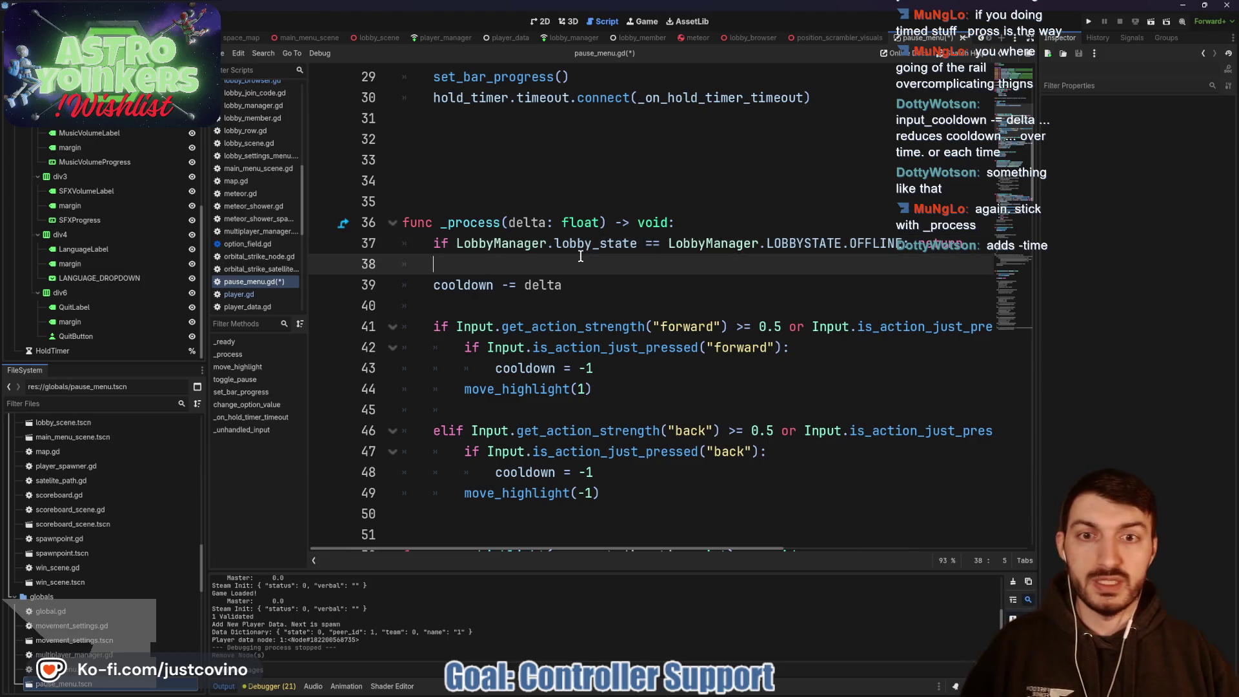
scroll(599, 249, "down", 15)
scroll(599, 249, "down", 18)
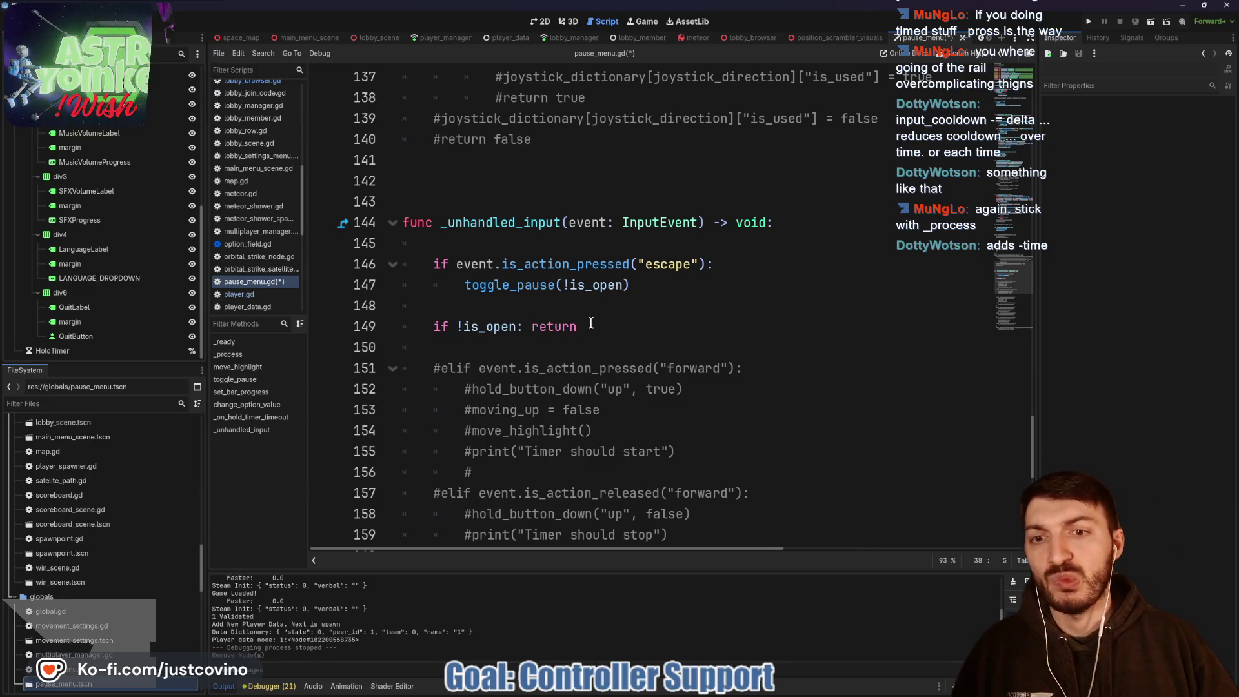
left_click_drag(578, 327, 433, 326)
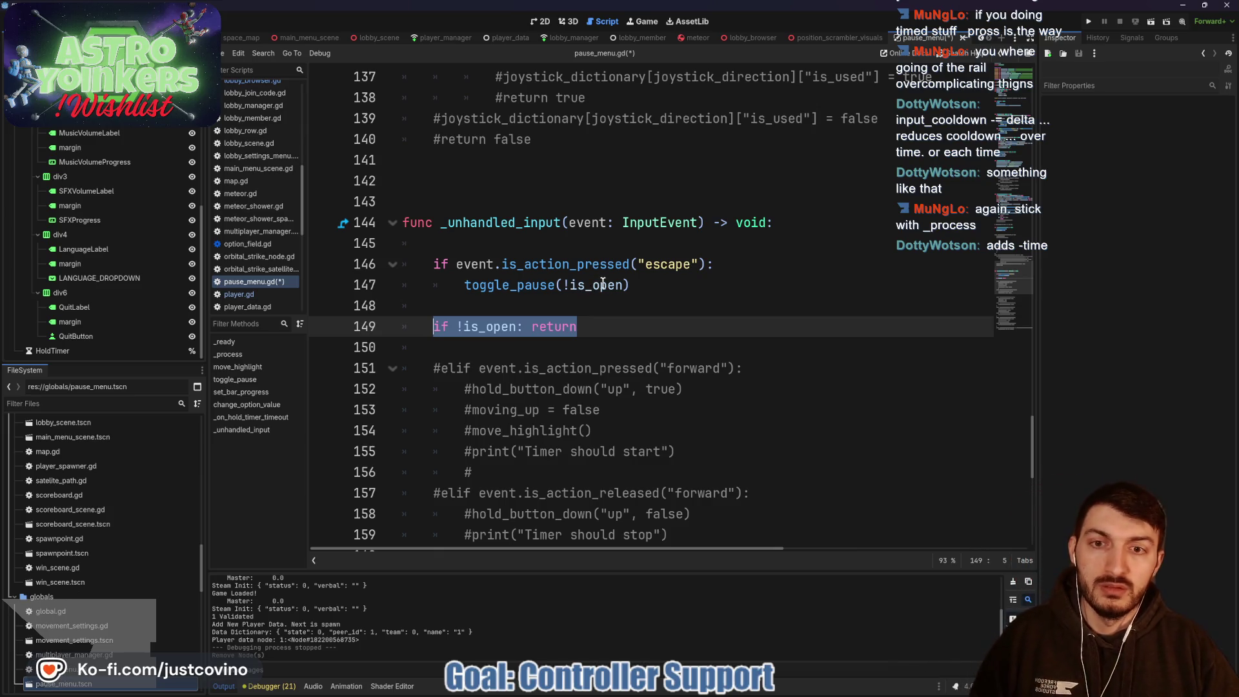
Step: Cut 'if !is_open: return' from _unhandled_input and paste it below the offline-lobby check
key("BackSpace")
scroll(602, 290, "up", 14)
scroll(601, 299, "up", 20)
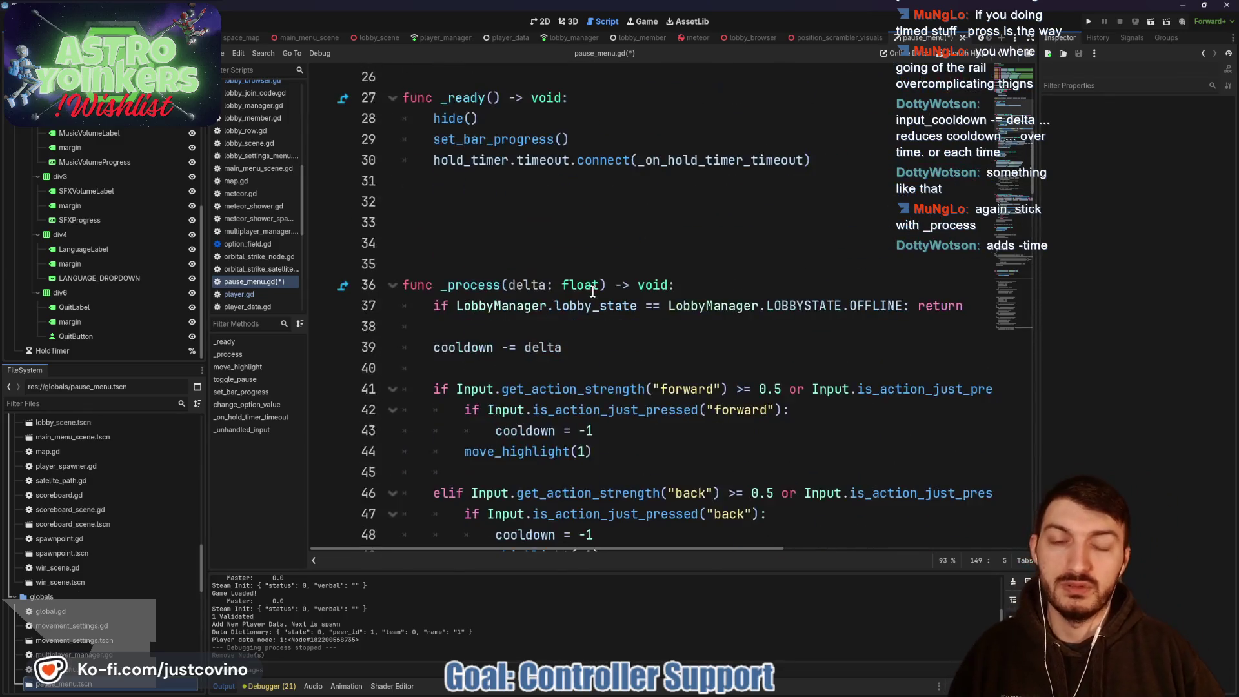
scroll(593, 291, "up", 5)
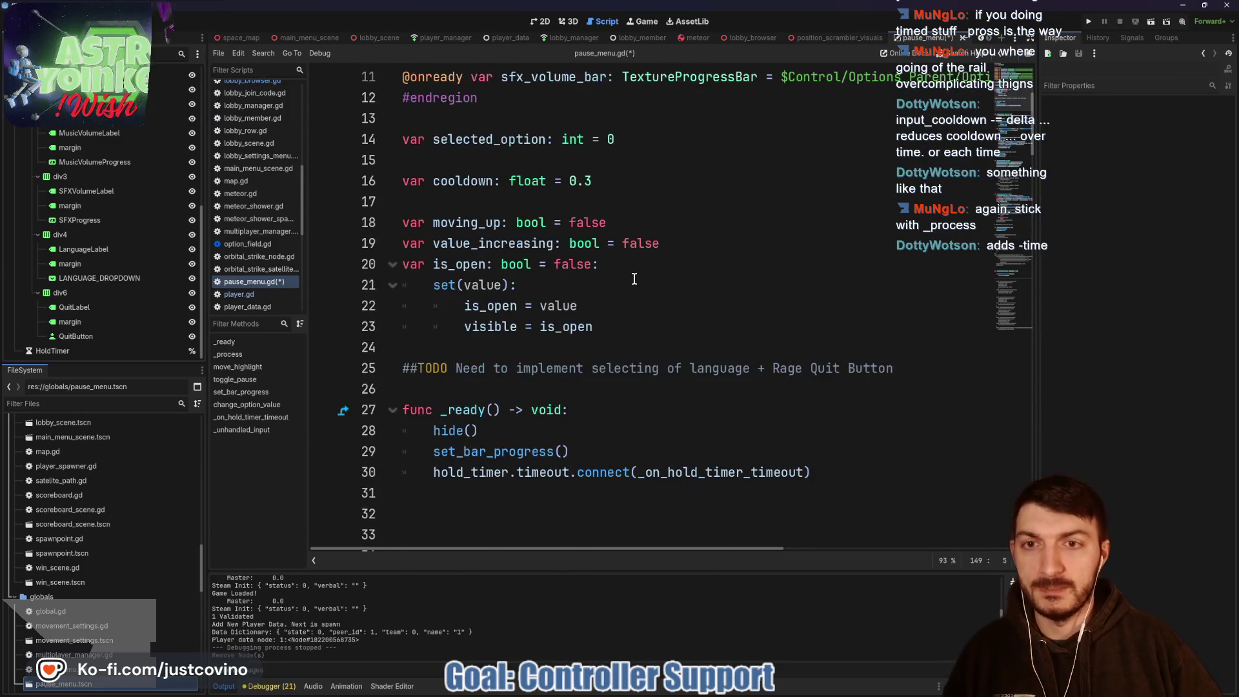
scroll(634, 279, "up", 1)
scroll(631, 278, "down", 4)
scroll(574, 272, "down", 2)
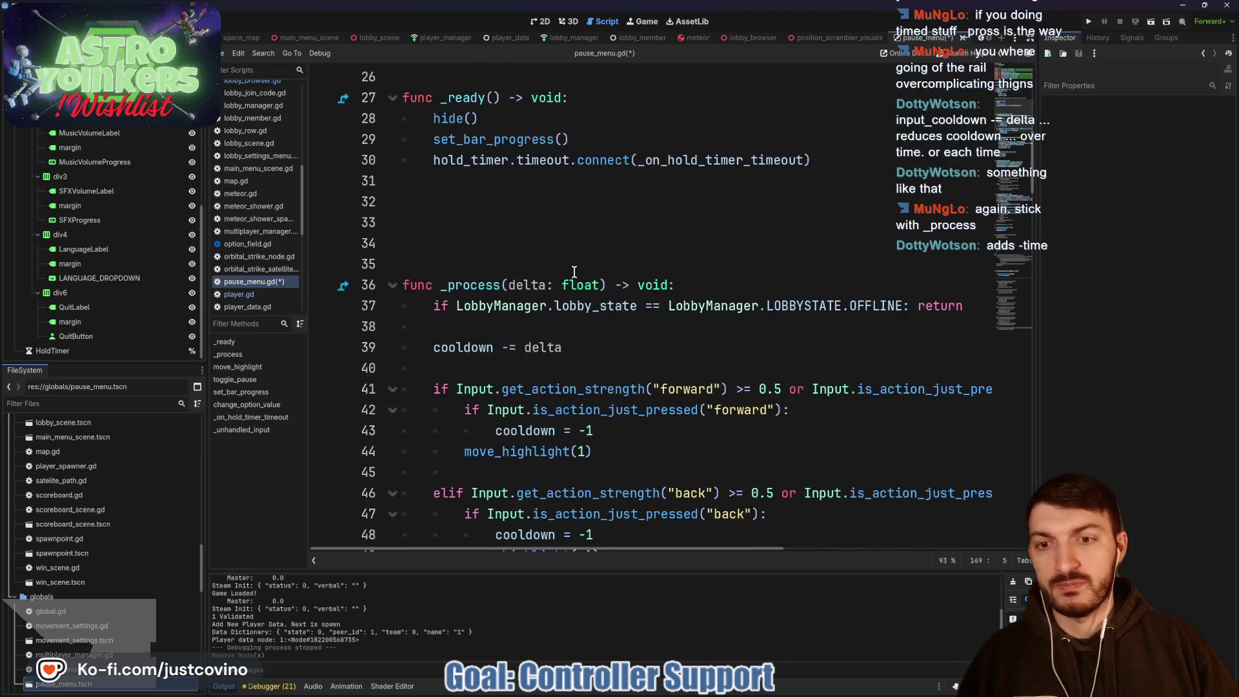
left_click(499, 324)
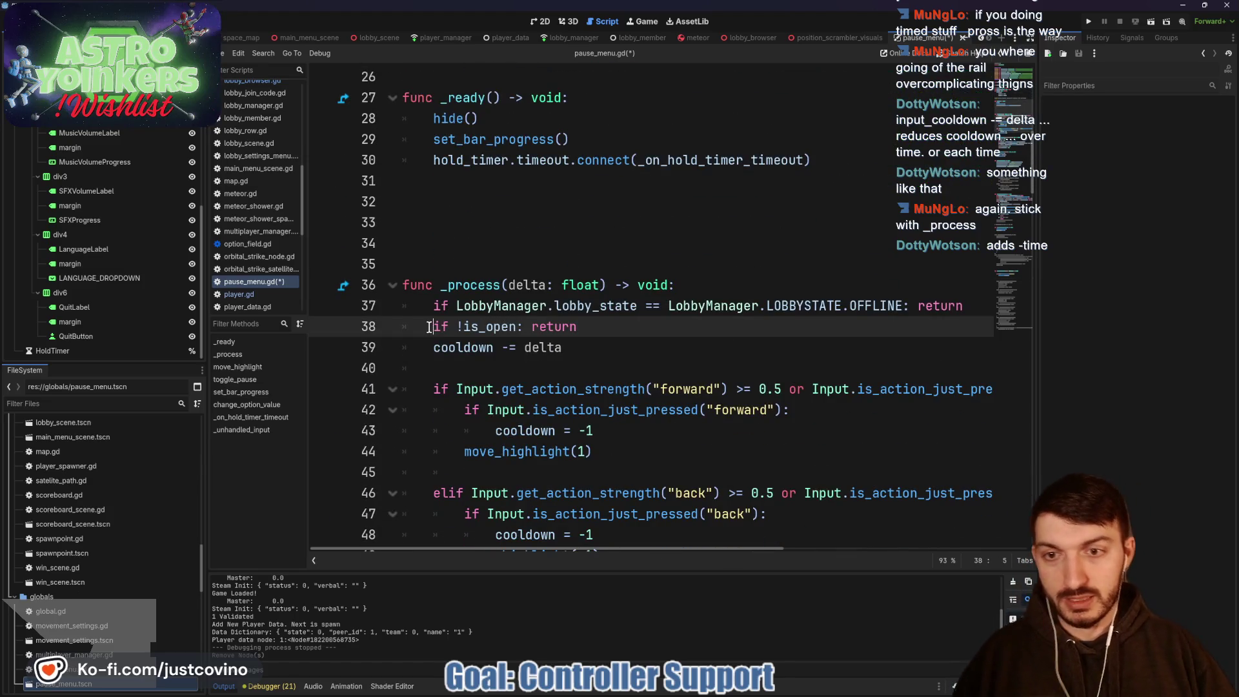
key("Return")
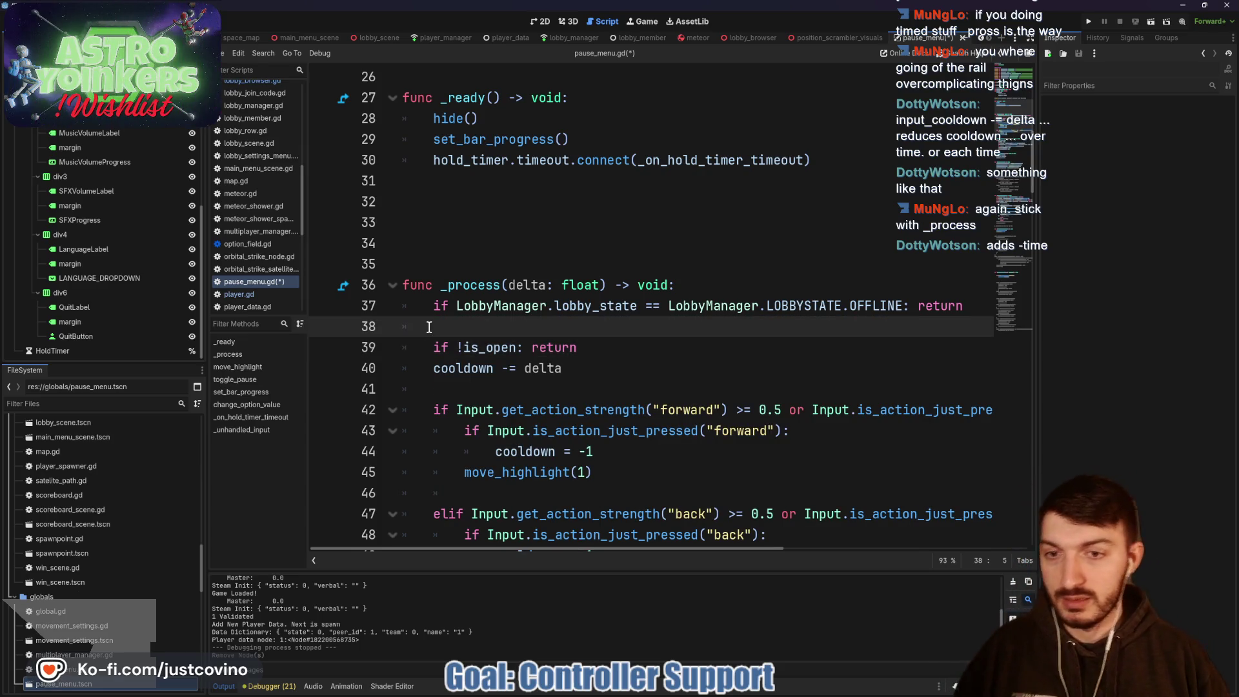
Step: Add blank lines around the is_open check, below the offline check and above the cooldown line
scroll(539, 311, "down", 12)
scroll(546, 308, "up", 9)
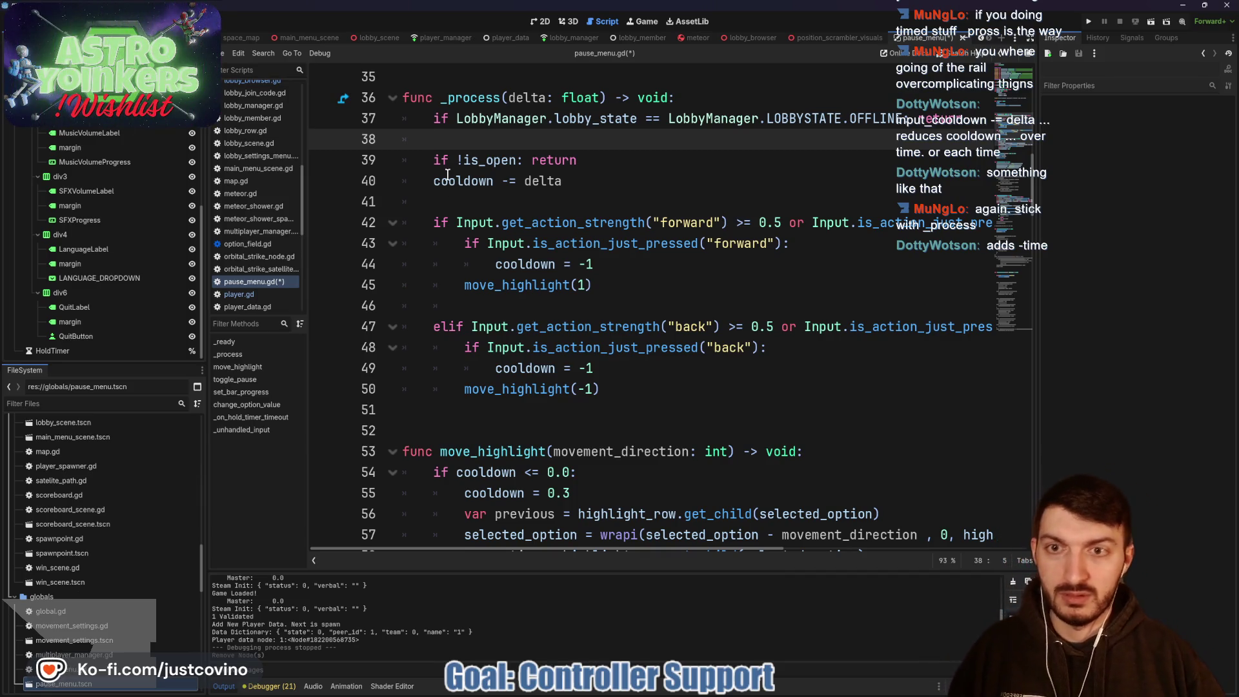
left_click(436, 181)
key("Return")
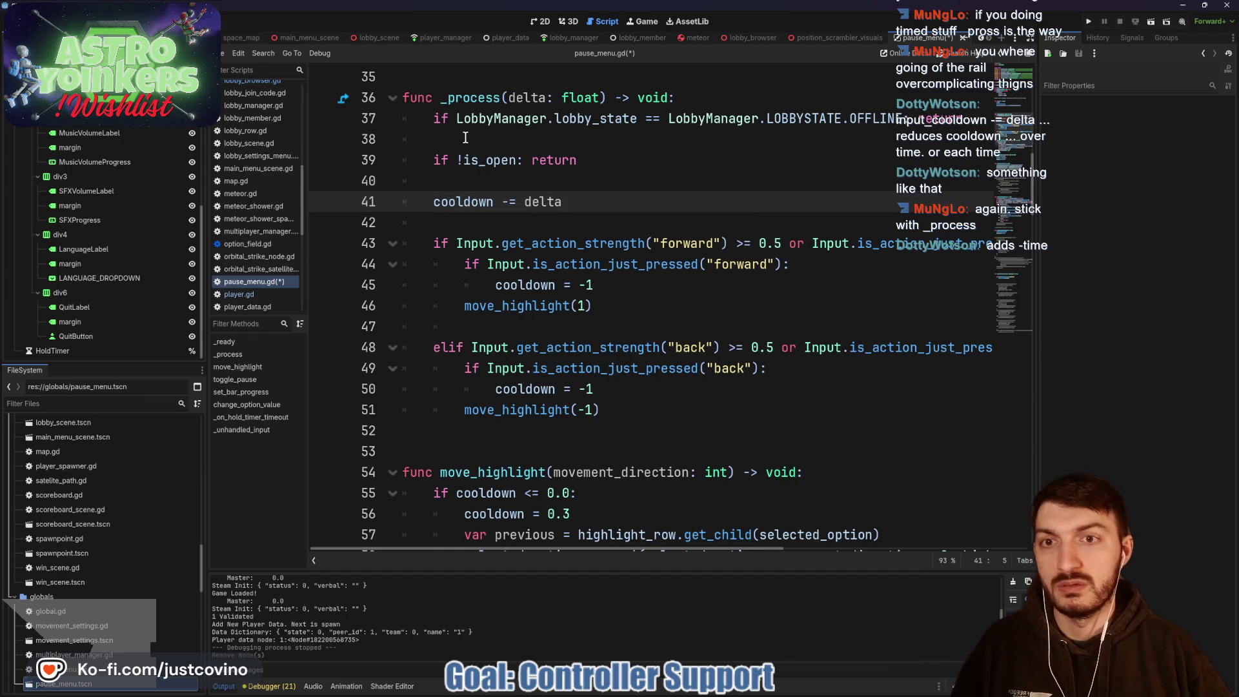
left_click(465, 137)
key("Return")
key("Up")
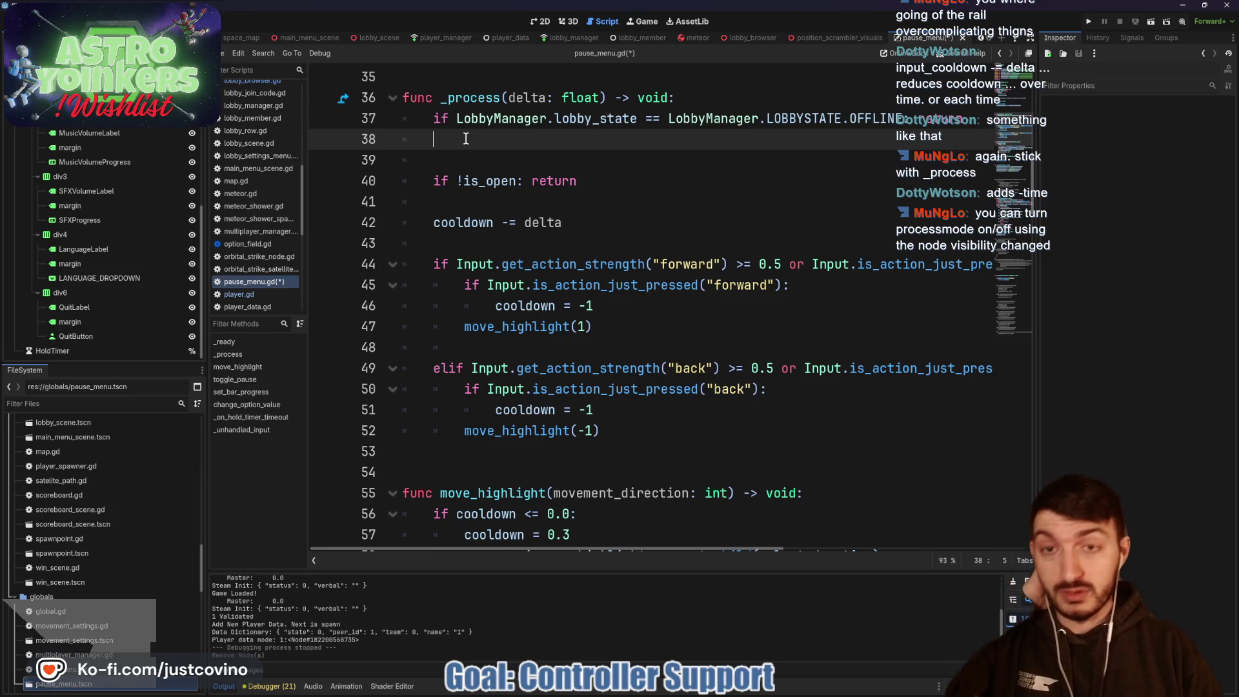
Step: Delete the is_open early-return check from _process
left_click_drag(599, 177, 363, 171)
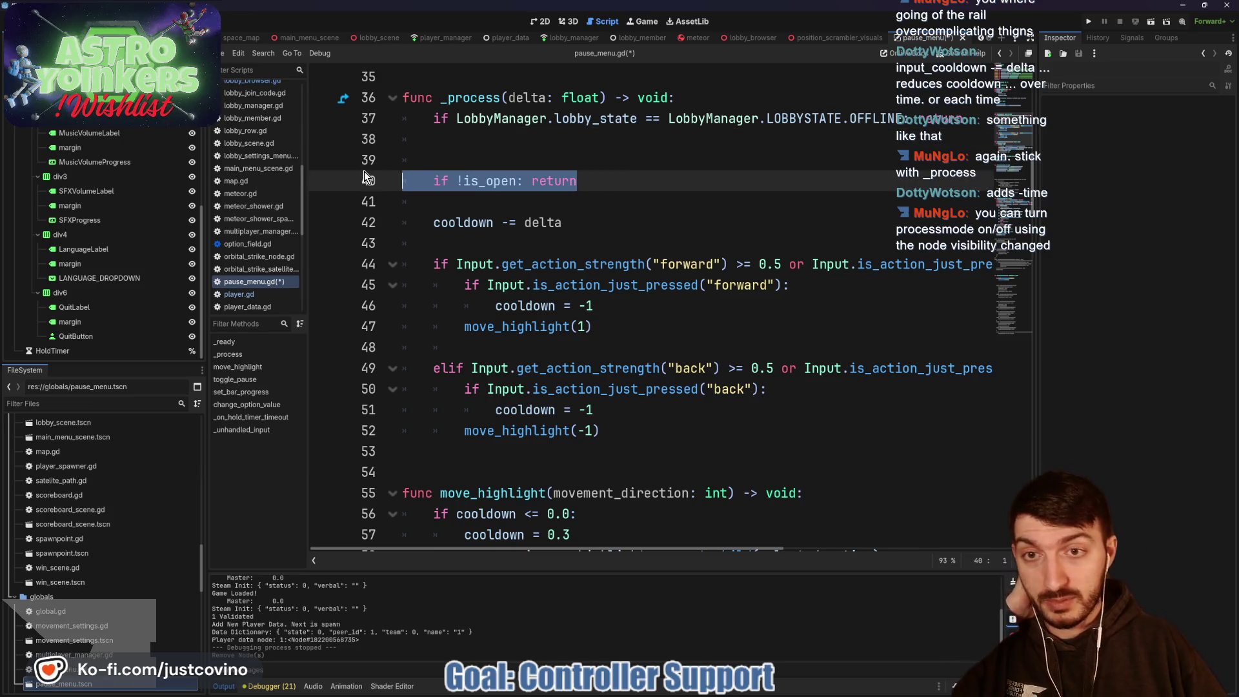
key("BackSpace")
key("BackSpace")
key("BackSpace")
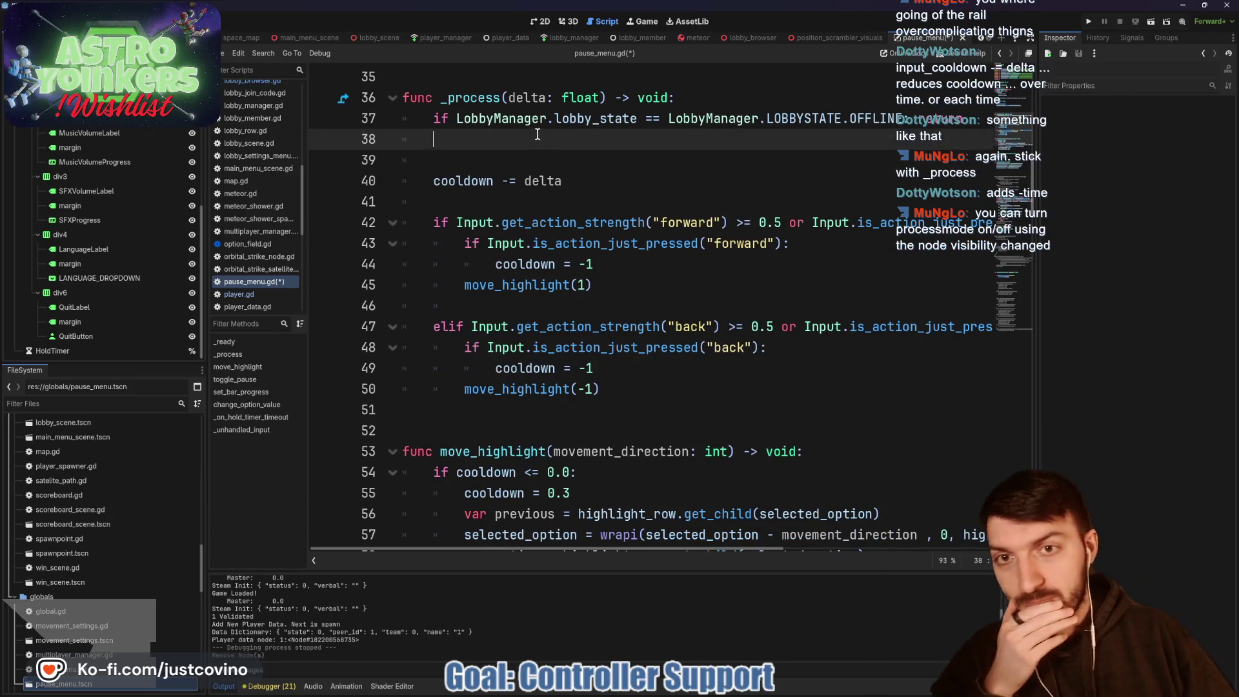
scroll(533, 134, "down", 15)
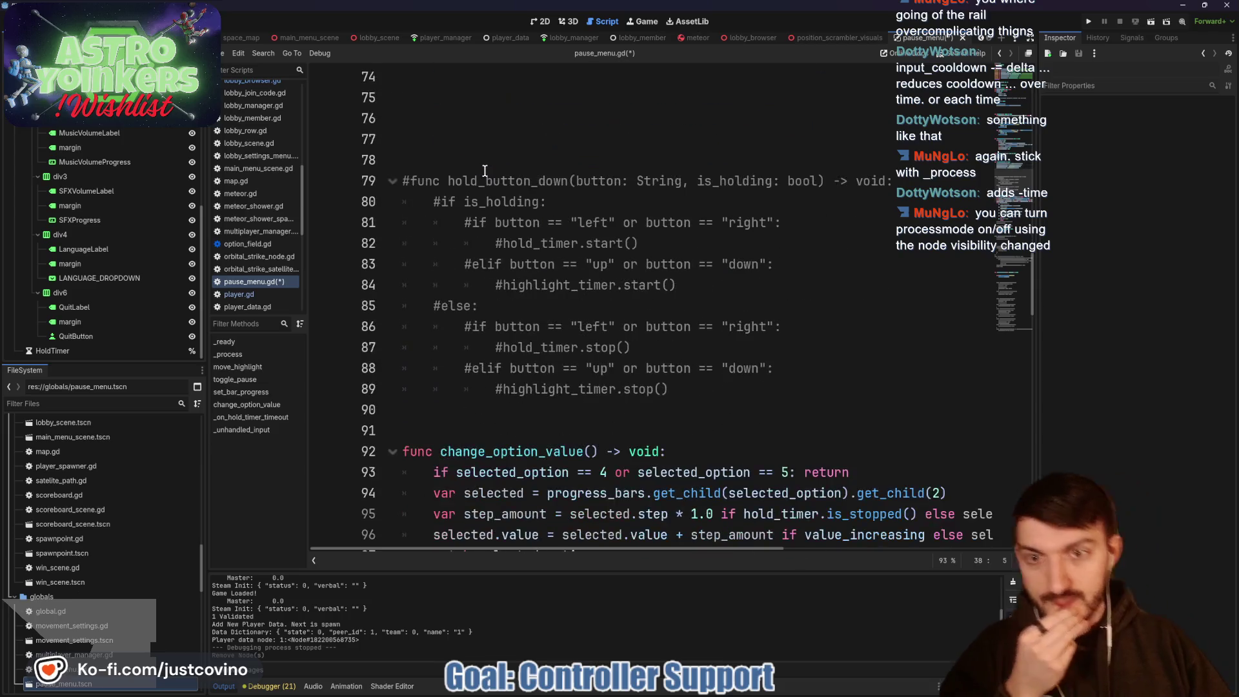
scroll(490, 152, "down", 20)
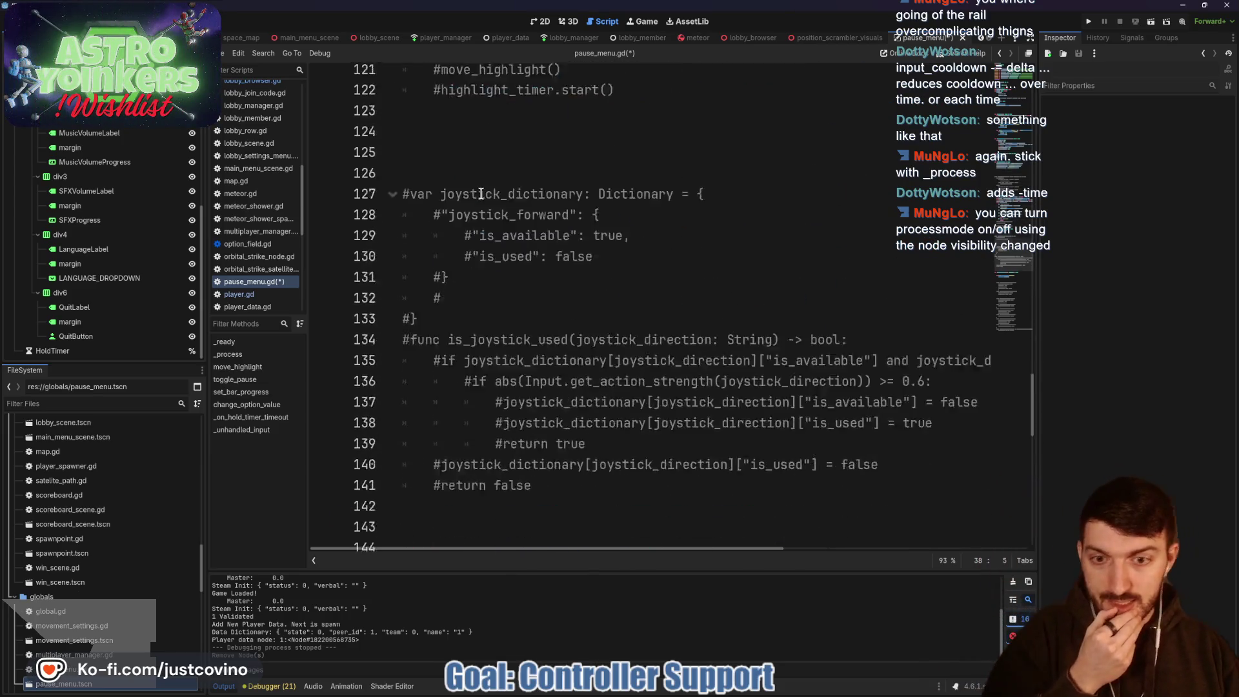
scroll(478, 189, "down", 1)
scroll(477, 193, "down", 6)
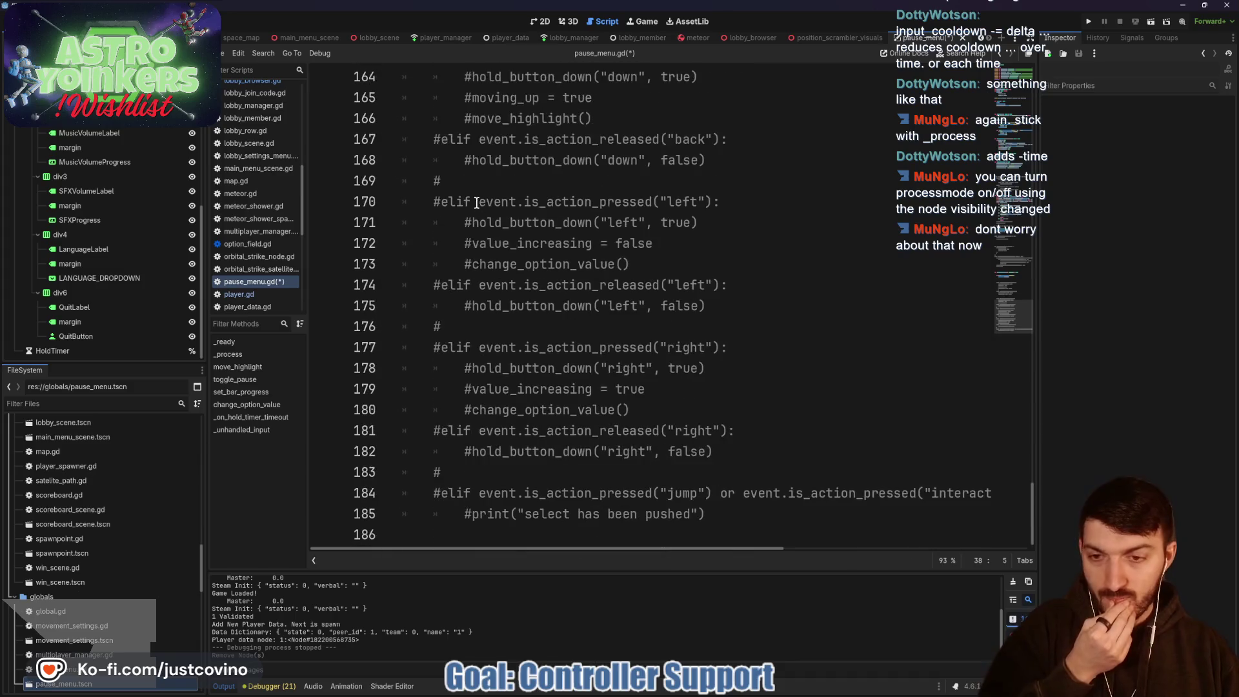
scroll(633, 257, "up", 10)
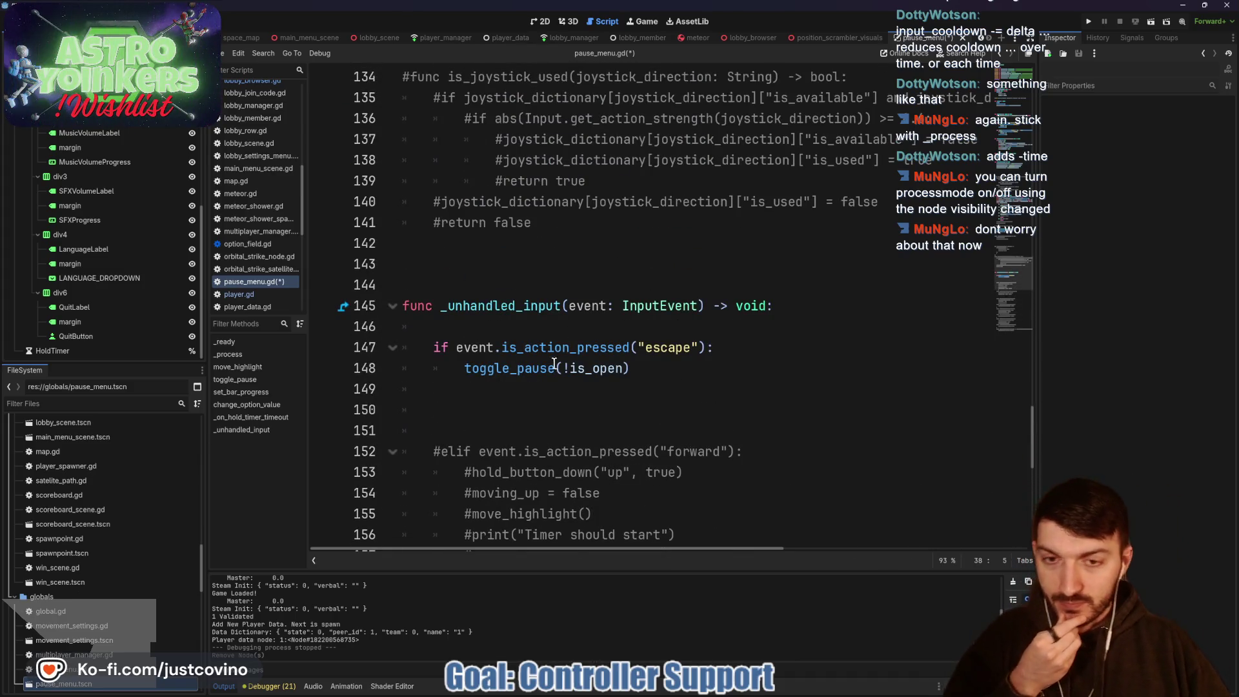
Step: Cut the escape check and its toggle_pause call (lines 147–148) out of _unhandled_input
double_click(549, 369)
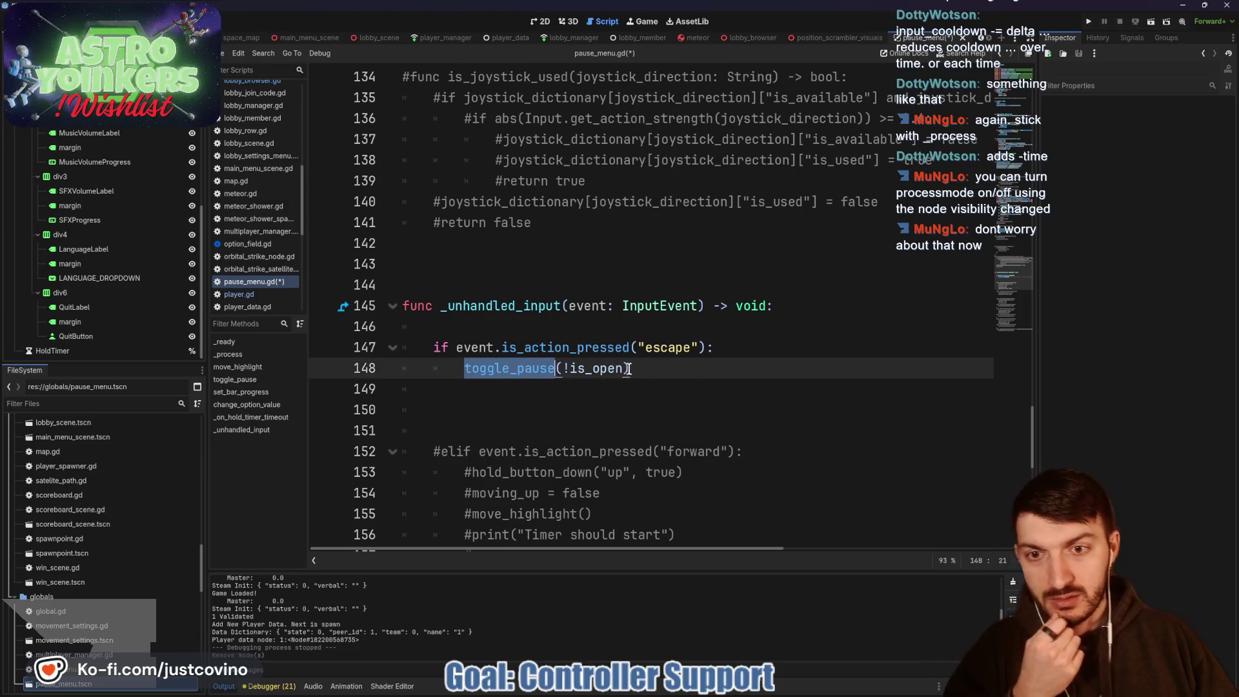
left_click_drag(632, 368, 426, 350)
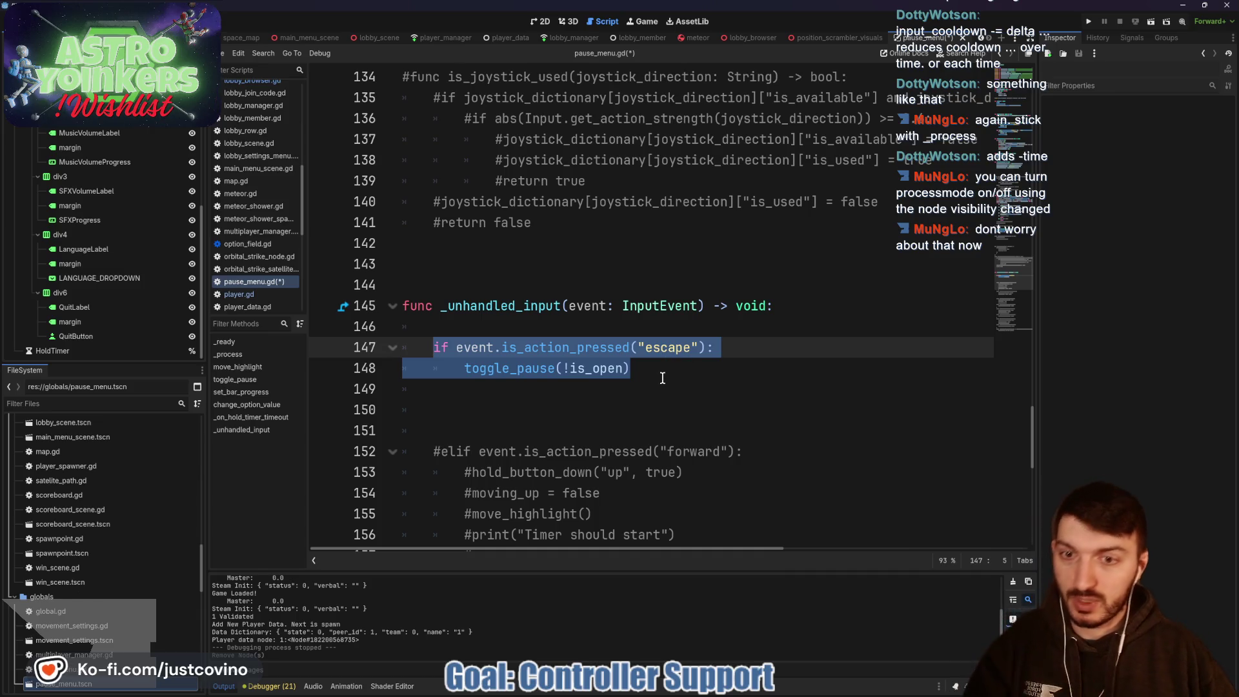
key("ctrl+x")
scroll(645, 381, "up", 10)
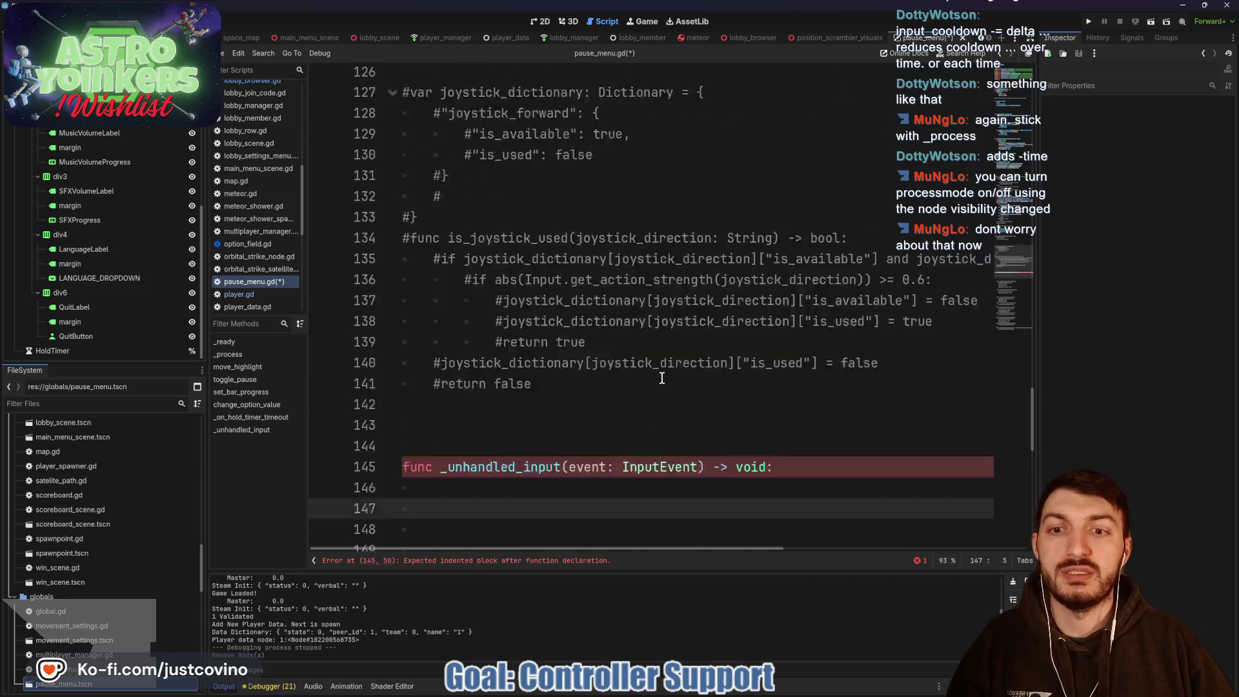
scroll(639, 381, "up", 18)
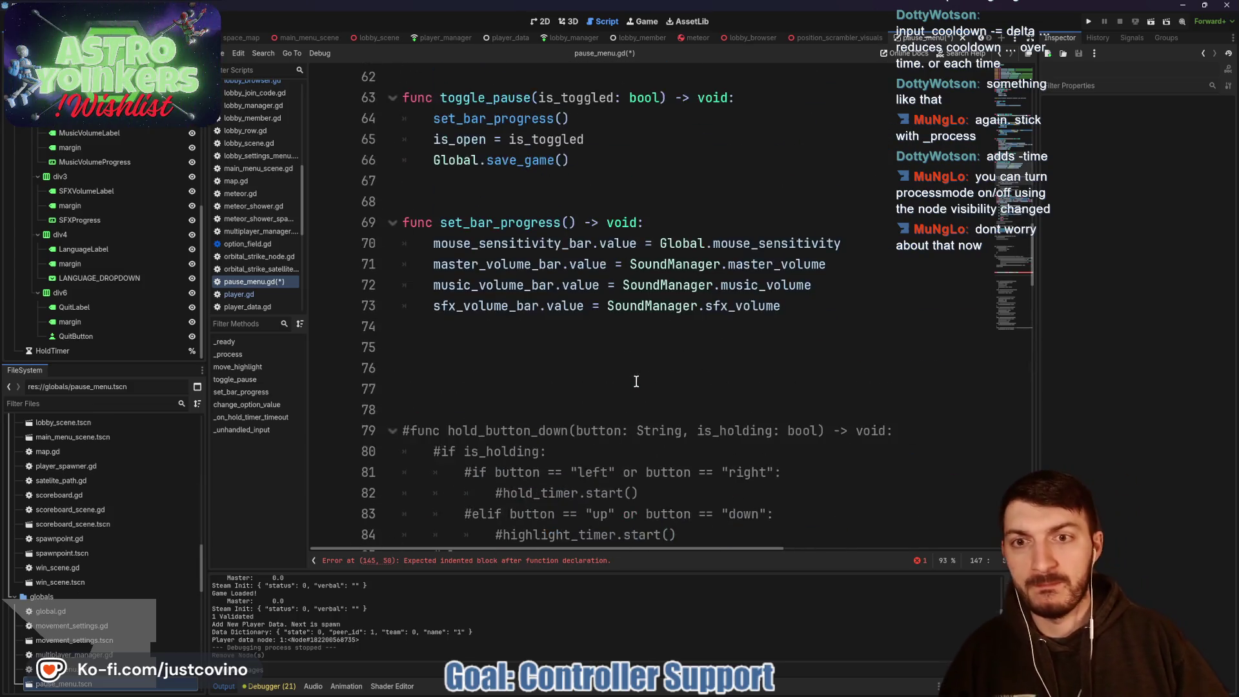
scroll(620, 378, "up", 5)
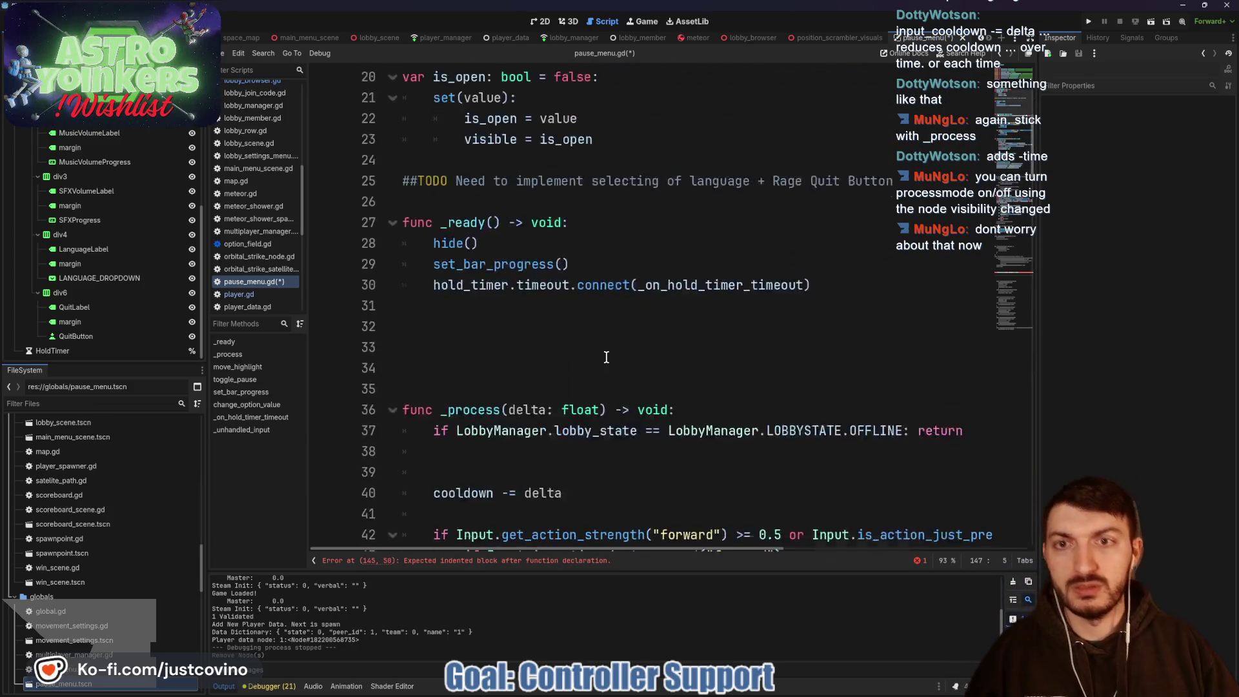
scroll(586, 312, "down", 4)
left_click(525, 275)
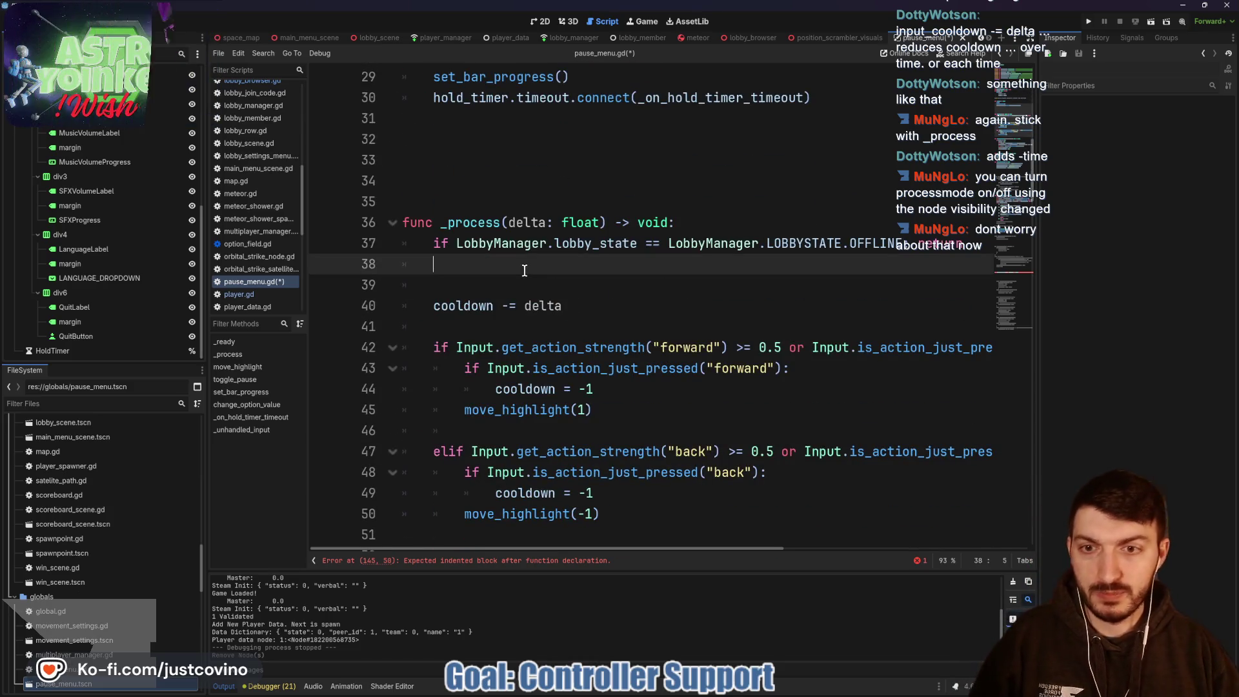
Step: Paste the escape pause check at line 38 of _process with a blank line above, and save
key("ctrl+v")
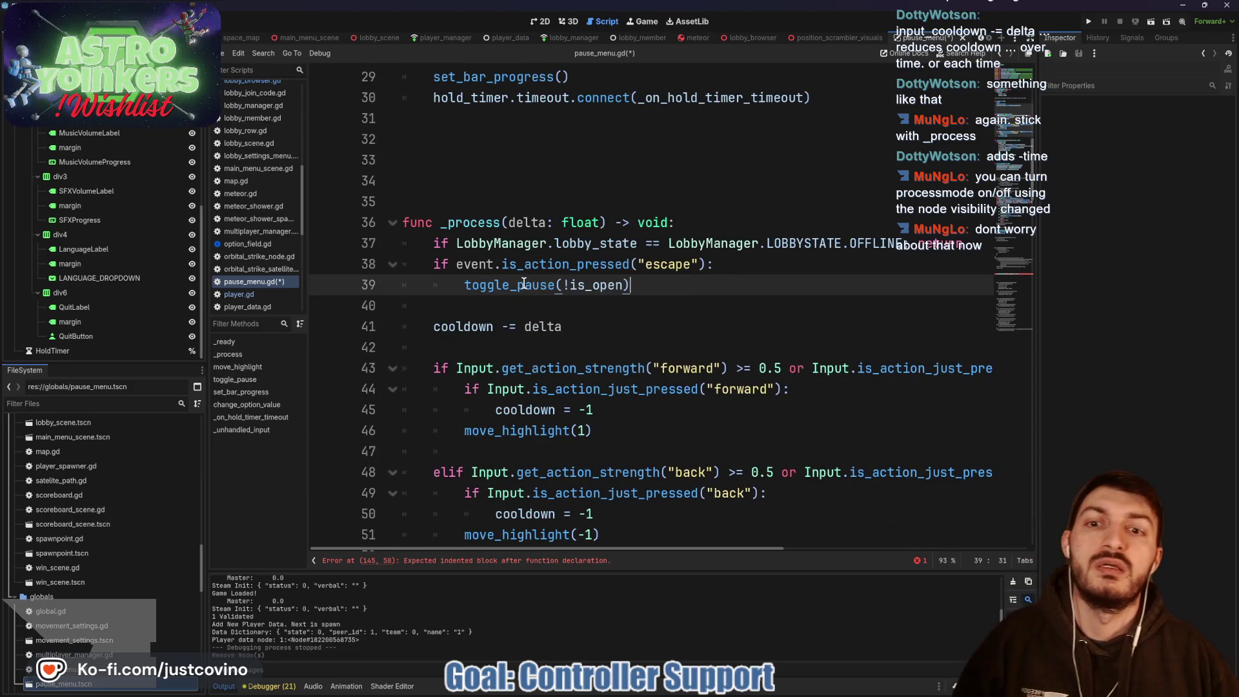
left_click(450, 264)
key("Return")
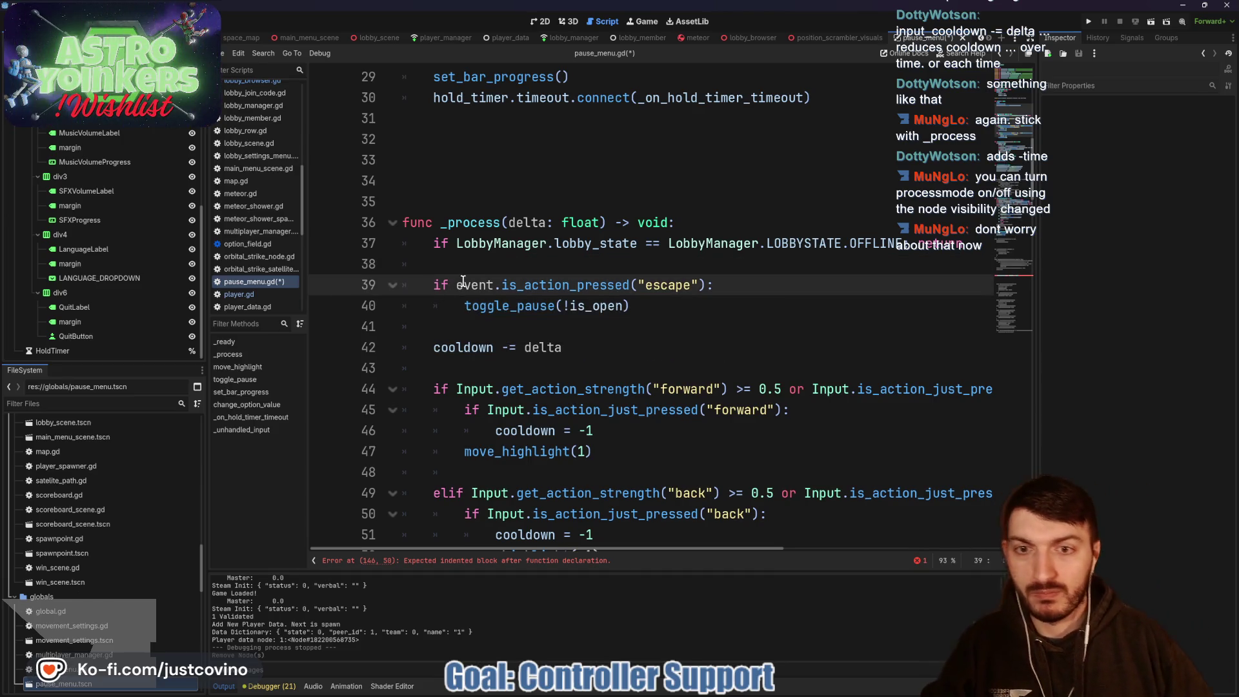
left_click(633, 314)
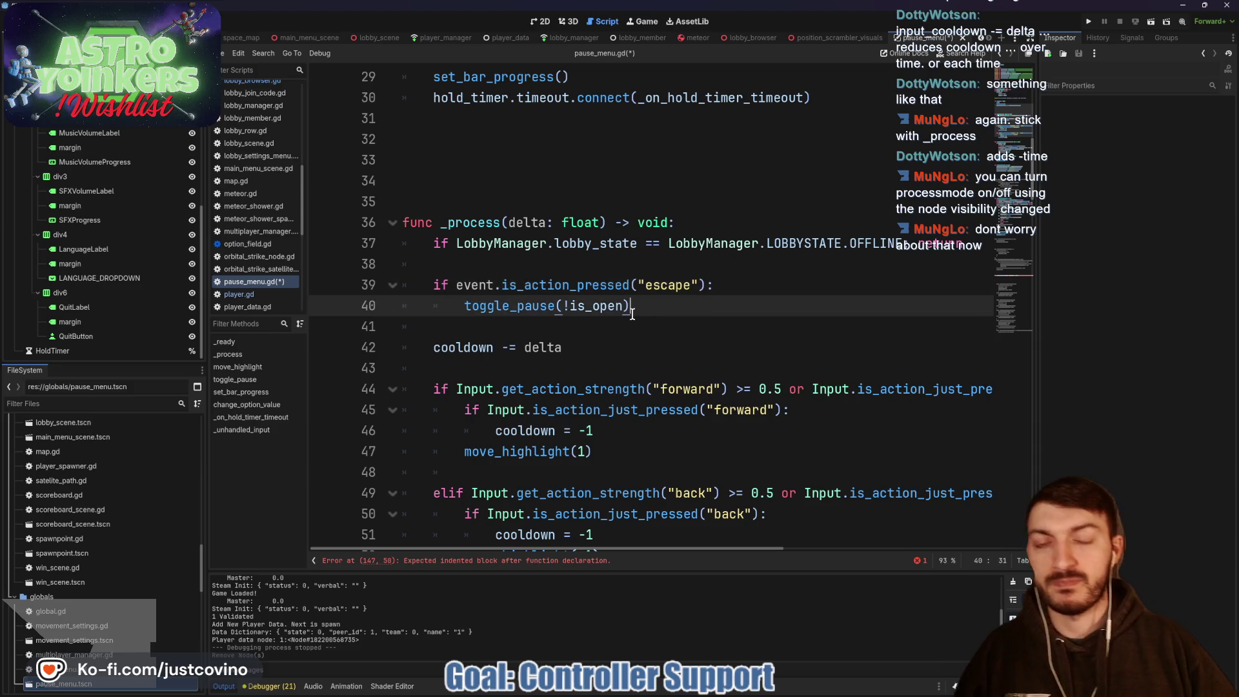
left_click(602, 264)
key("ctrl+s")
Step: Jump to the toggle_pause definition and review its body, including the Global.save_game line
left_click(511, 306)
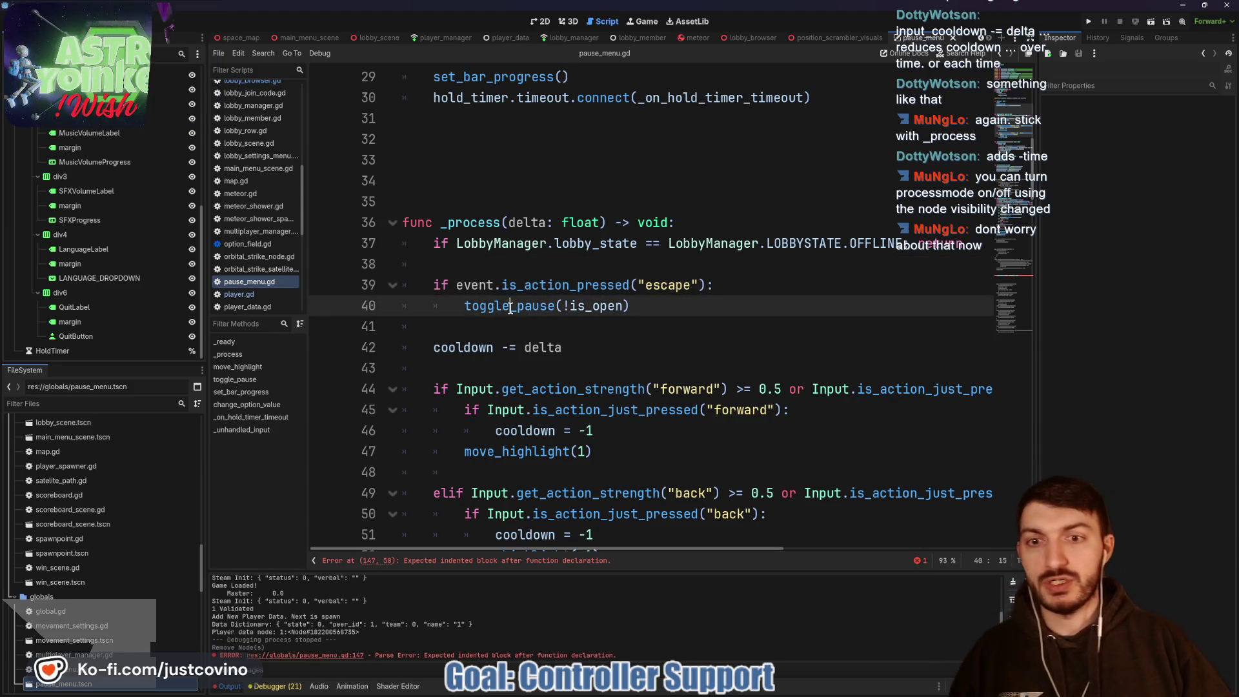
double_click(511, 306)
scroll(628, 319, "down", 9)
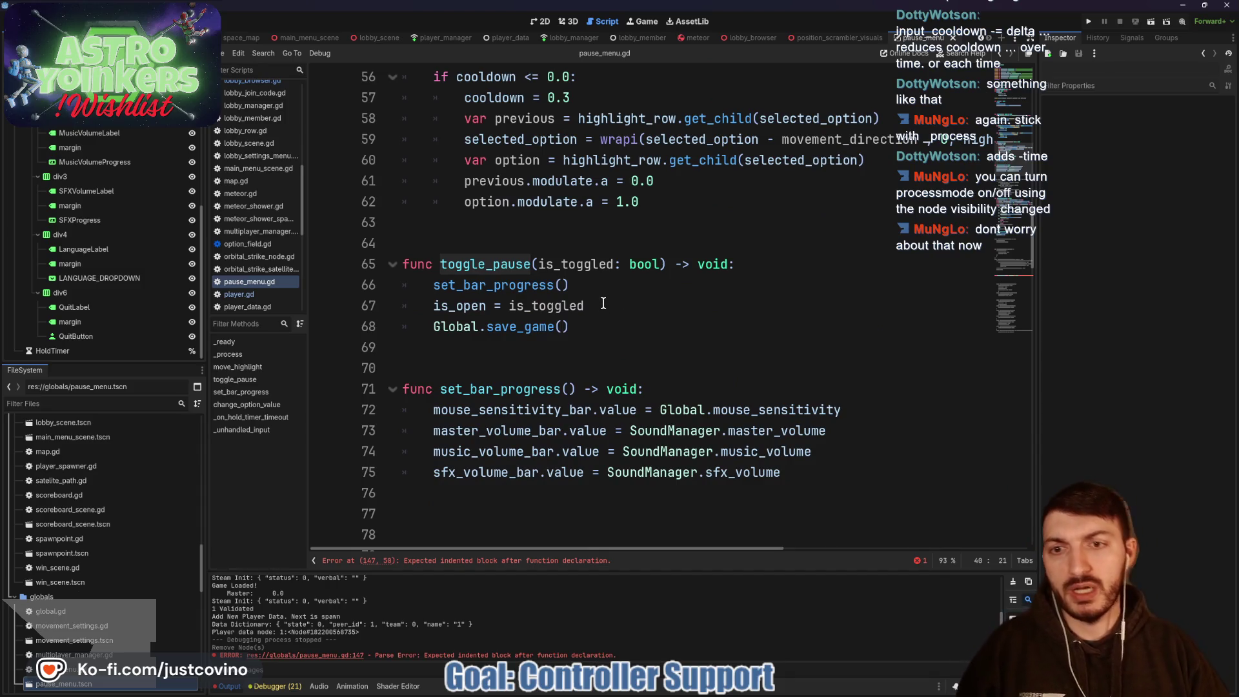
left_click(498, 286)
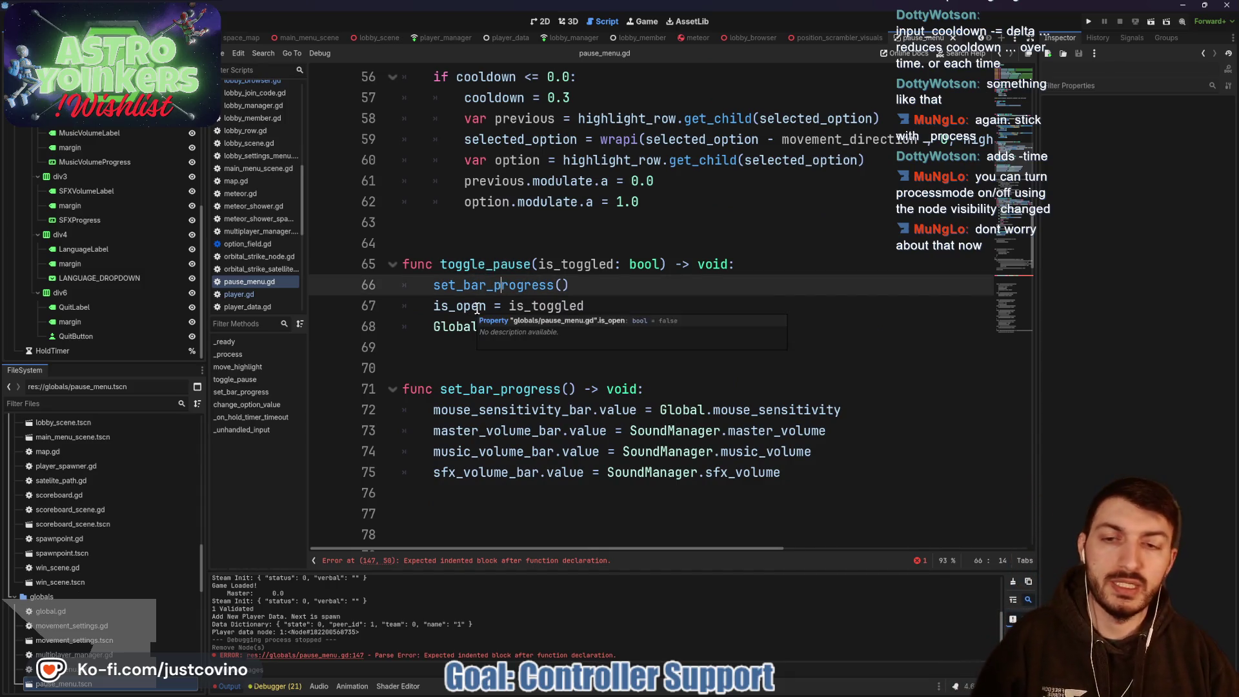
left_click(471, 307)
left_click(526, 327)
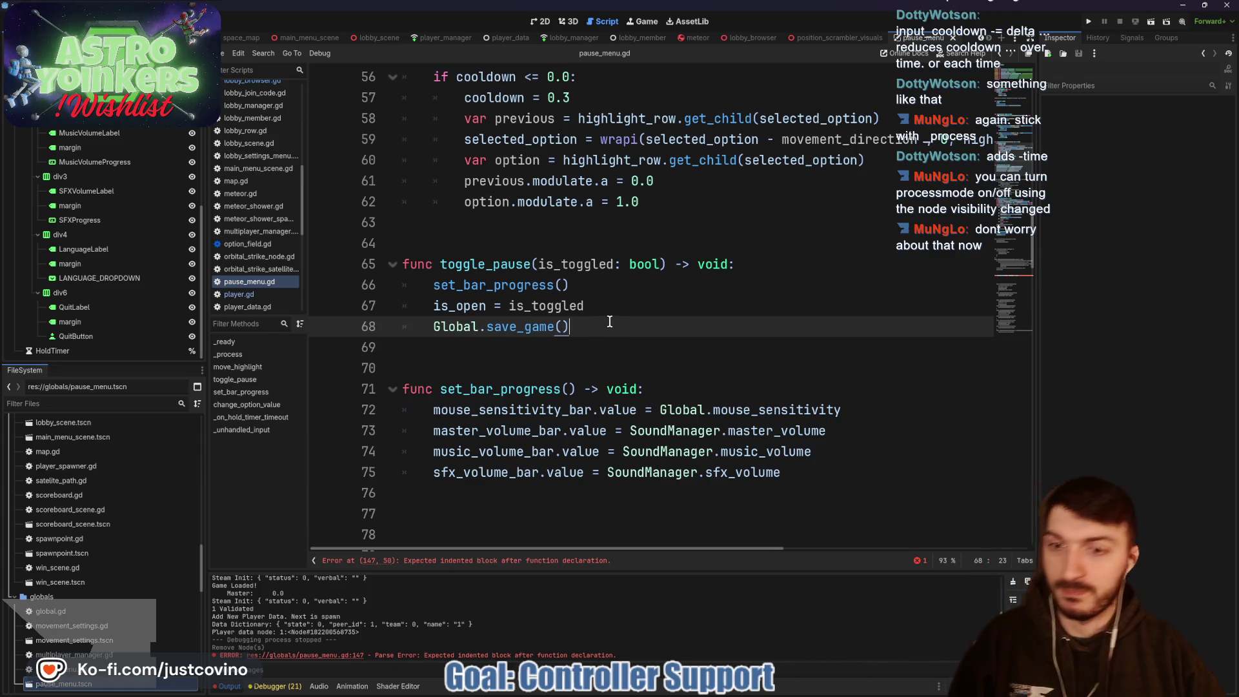
scroll(609, 322, "down", 4)
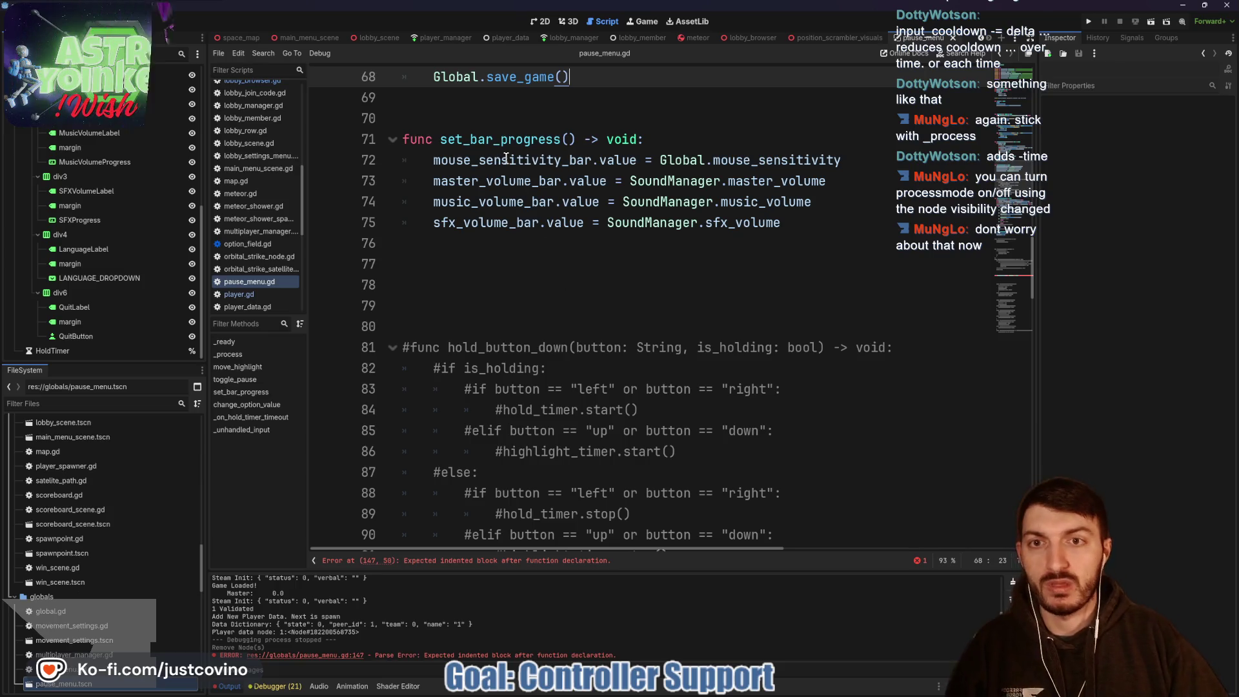
scroll(544, 239, "up", 3)
scroll(522, 308, "up", 1)
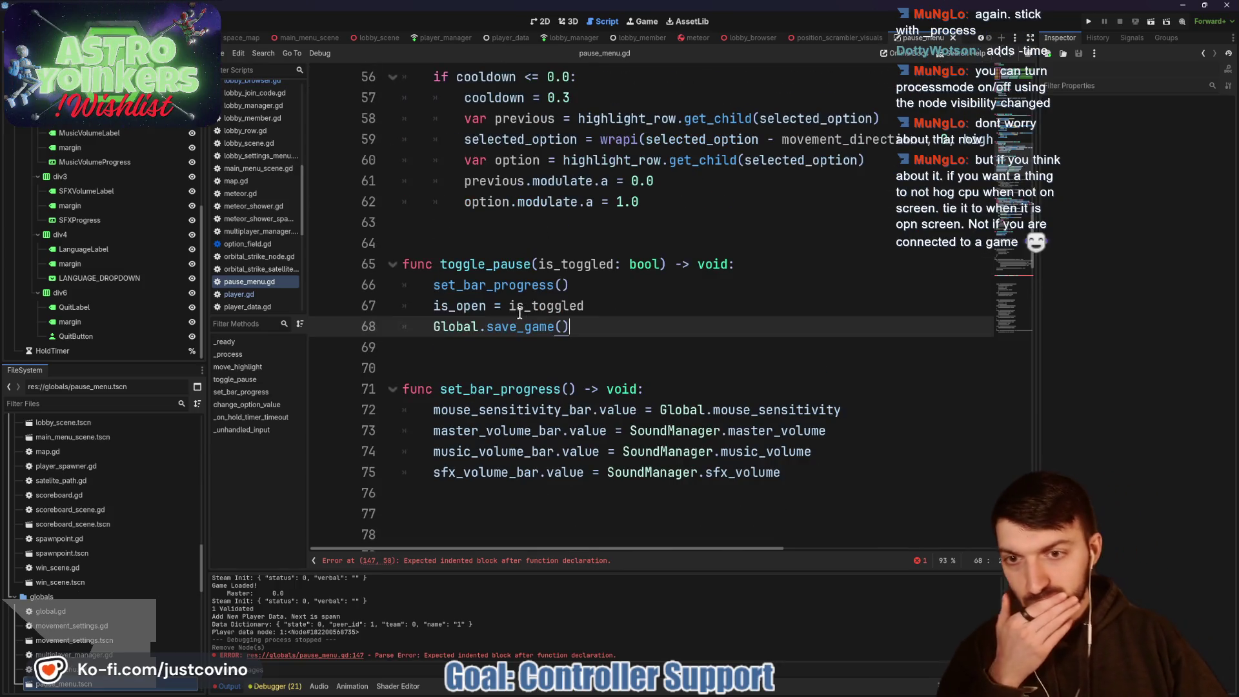
left_click(469, 360)
left_click(484, 243)
scroll(484, 243, "up", 2)
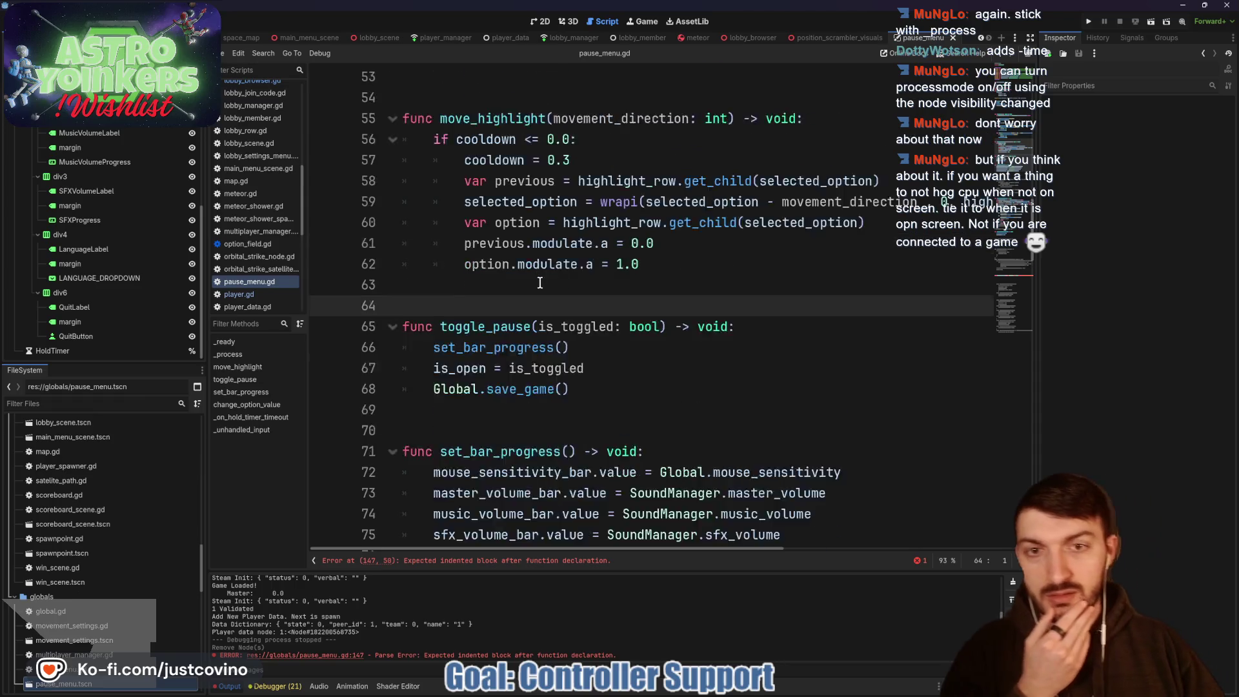
scroll(547, 330, "up", 4)
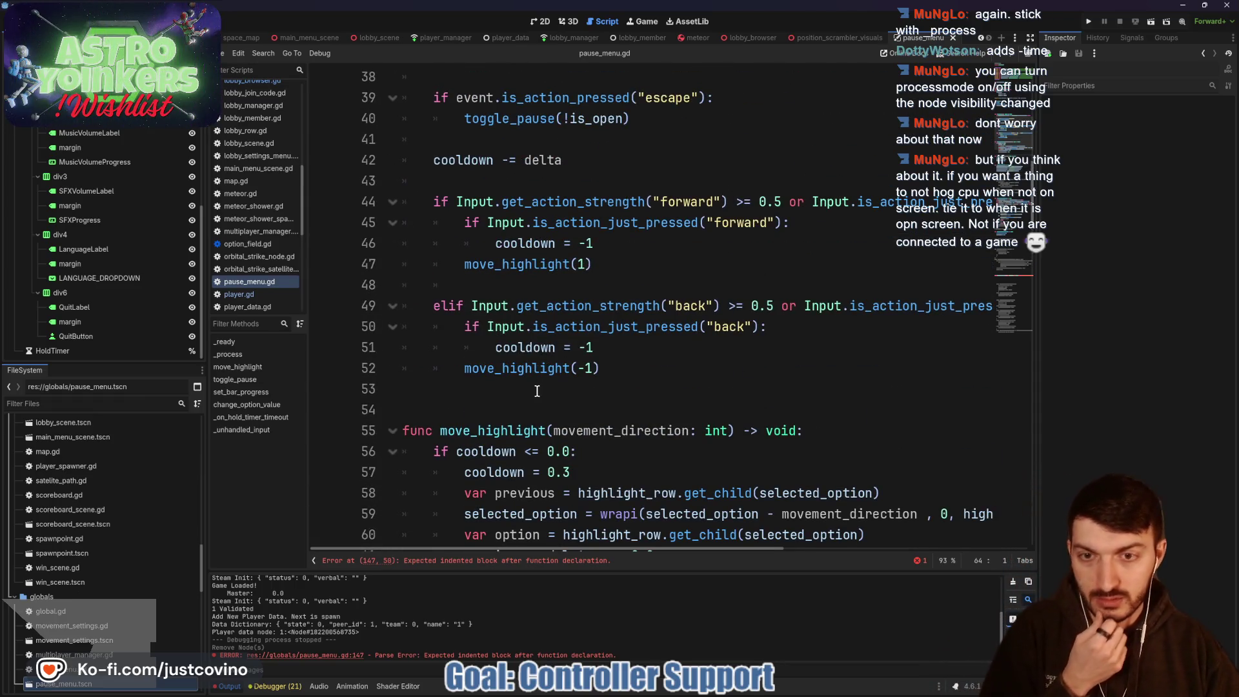
scroll(498, 400, "down", 12)
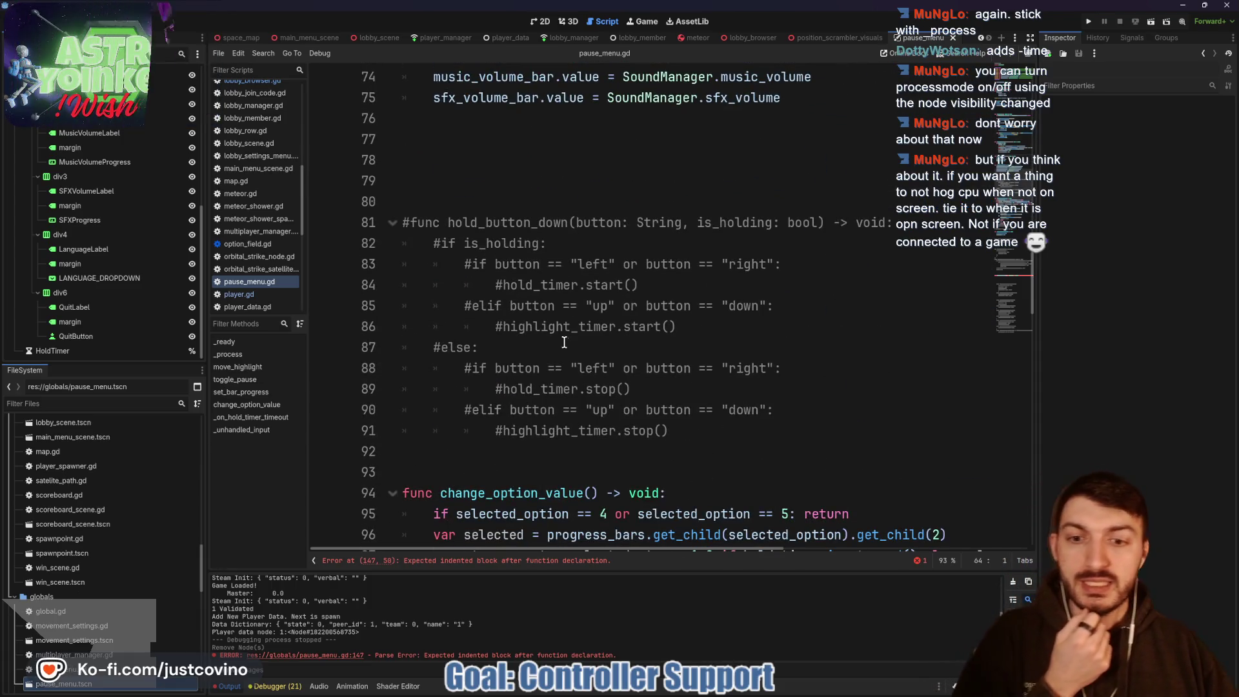
scroll(549, 339, "down", 5)
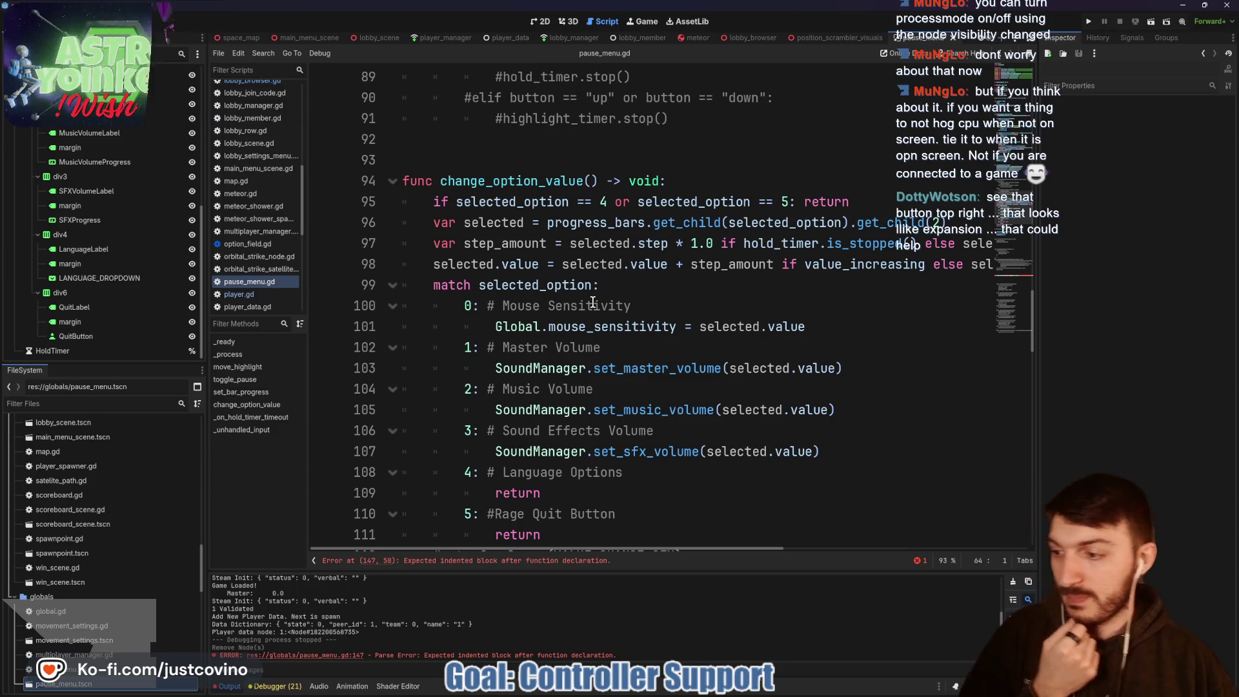
Step: Bring the browser forward on the GitHub issues tab searching for get_action_strength
mouse_move(580, 334)
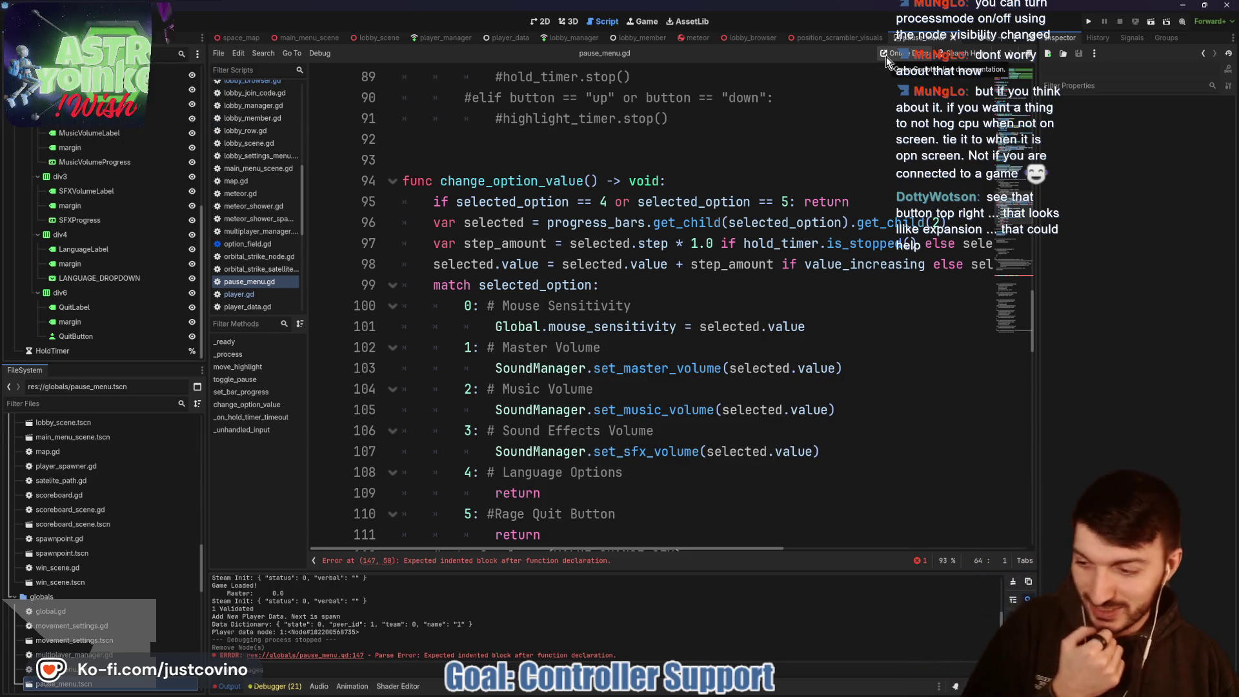
left_click(686, 151)
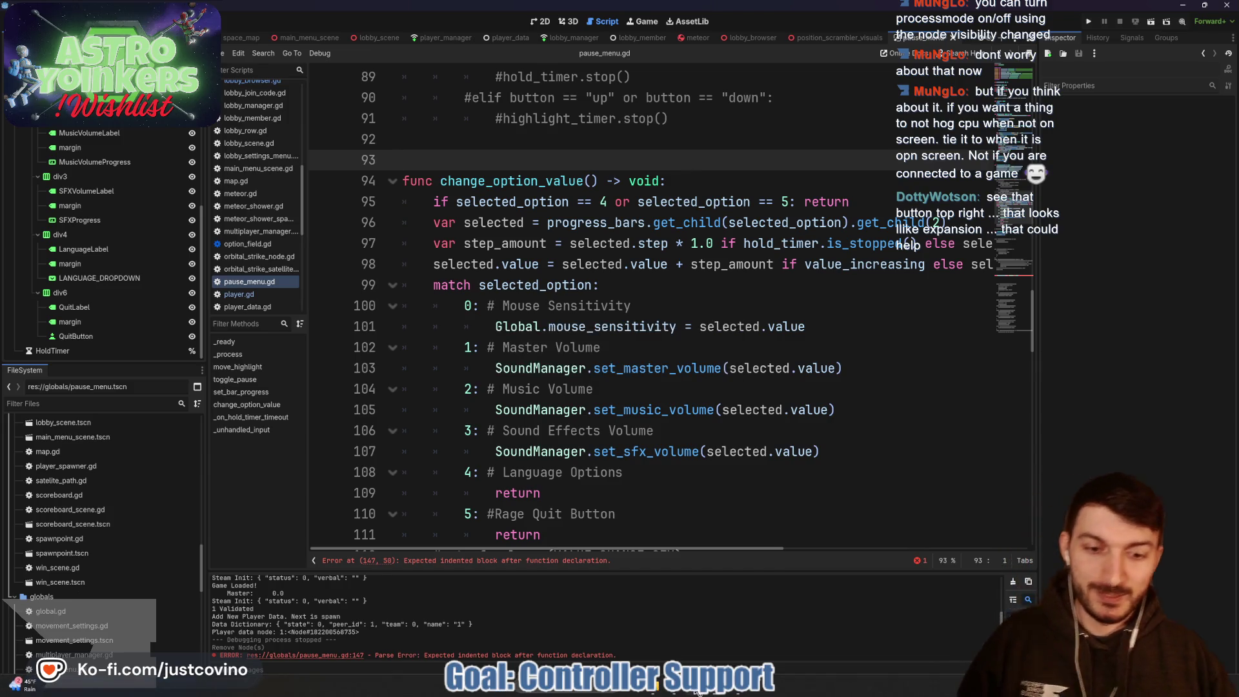
left_click(675, 689)
left_click(407, 68)
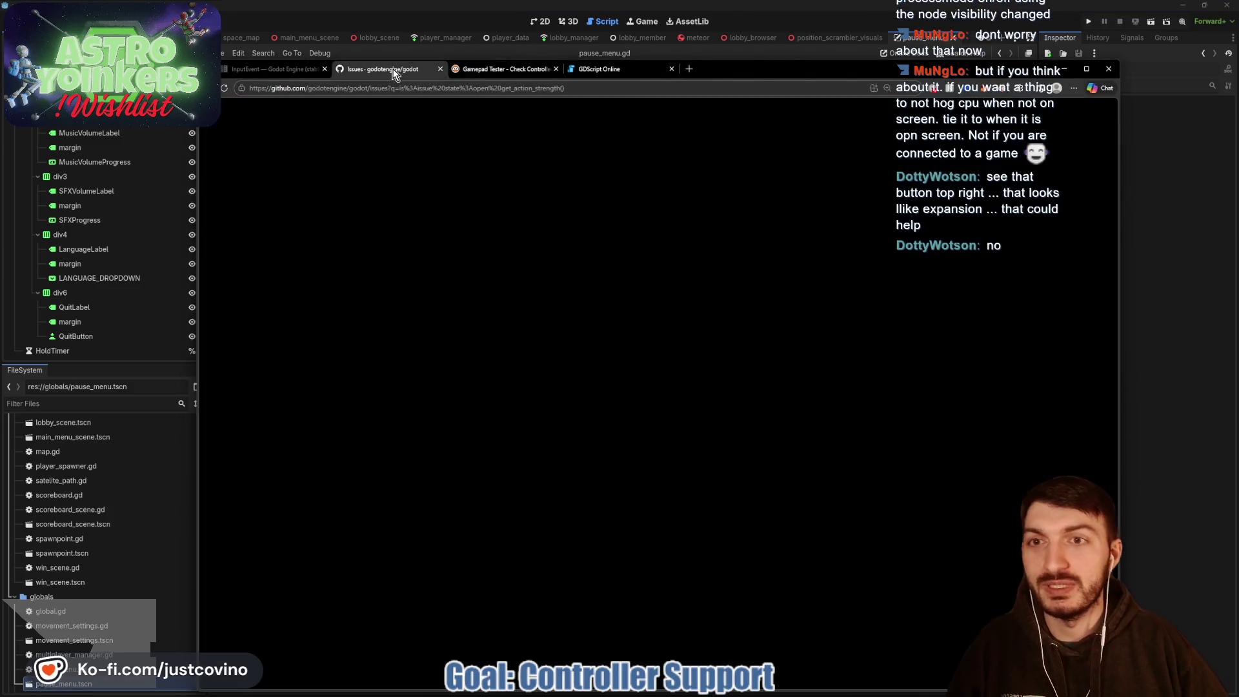
Step: Close the GitHub issues and GDScript Online tabs after glancing at the InputEvent docs, returning to Godot
left_click(441, 68)
left_click(275, 69)
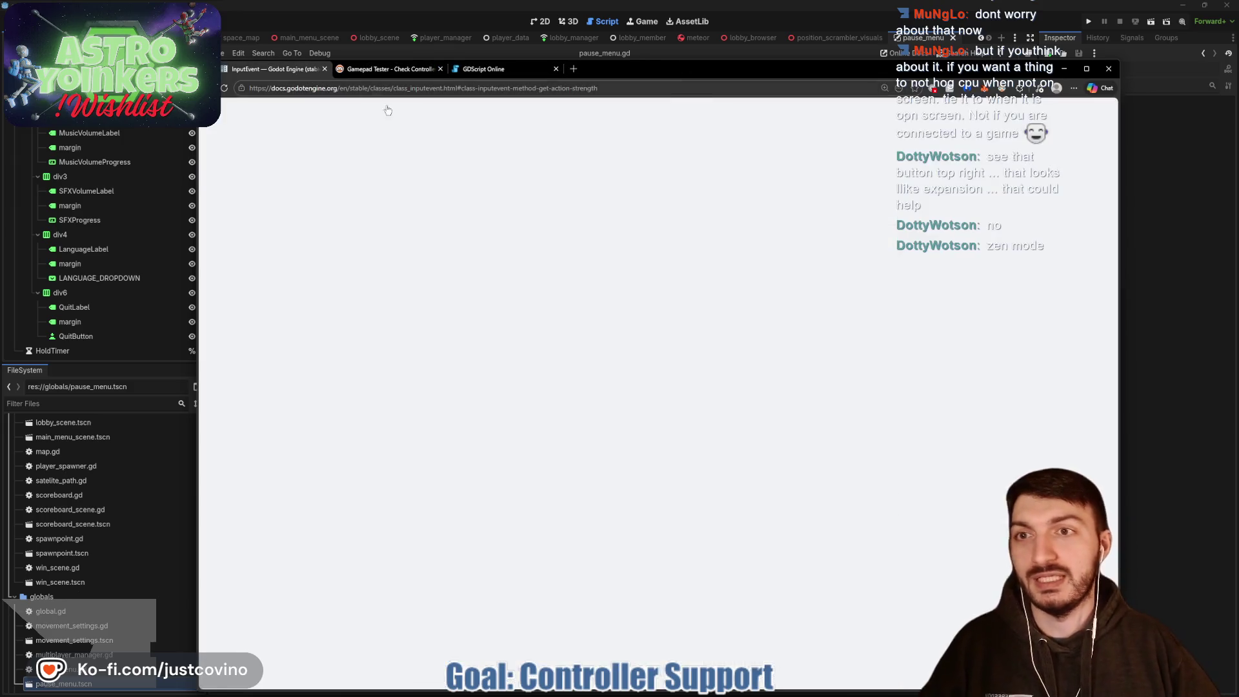
scroll(736, 252, "down", 3)
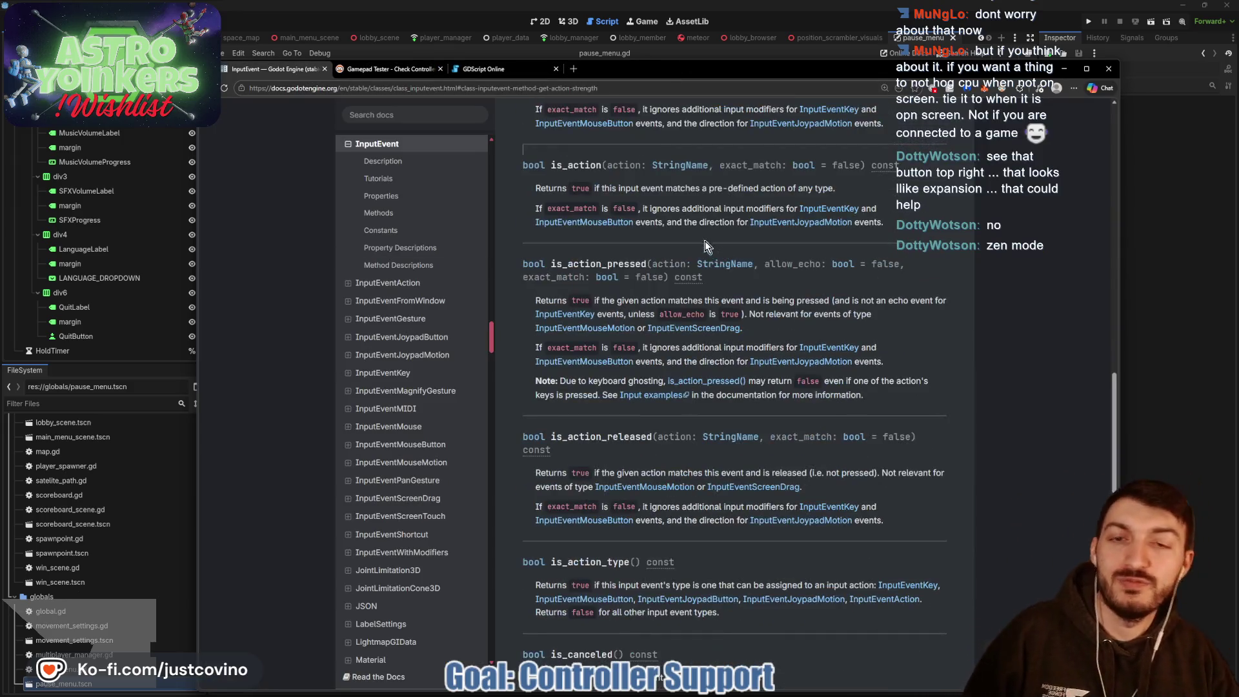
left_click(486, 70)
left_click(555, 69)
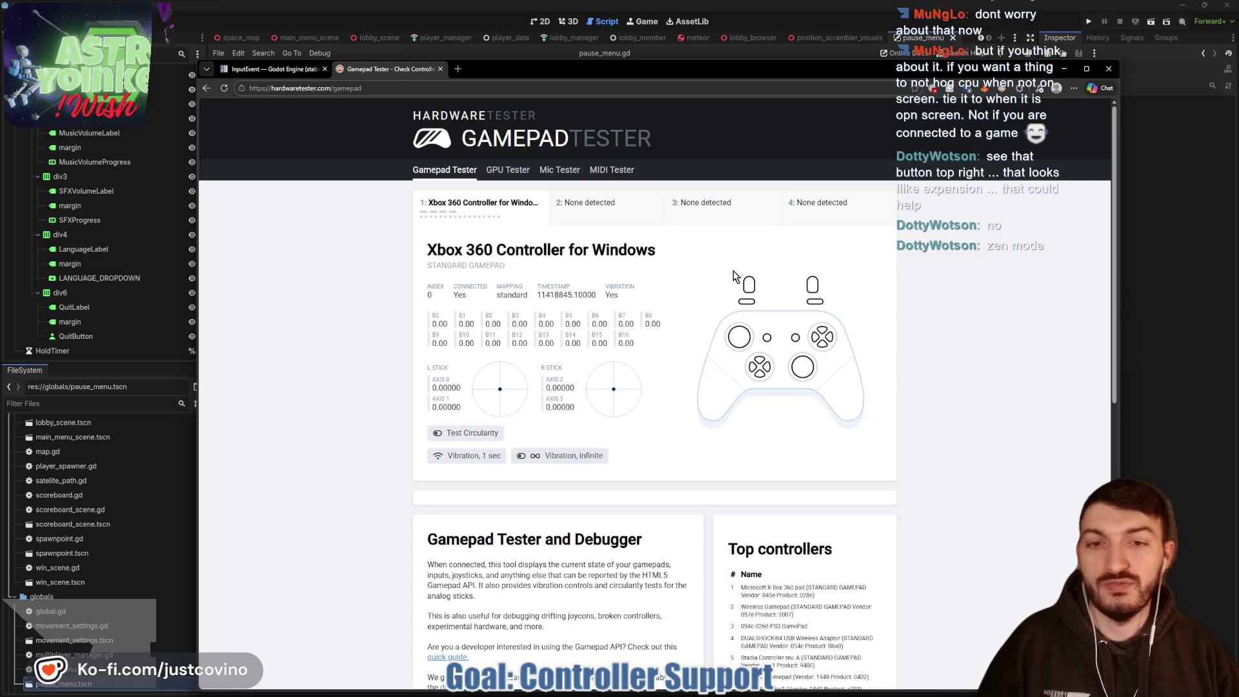
left_click(1169, 315)
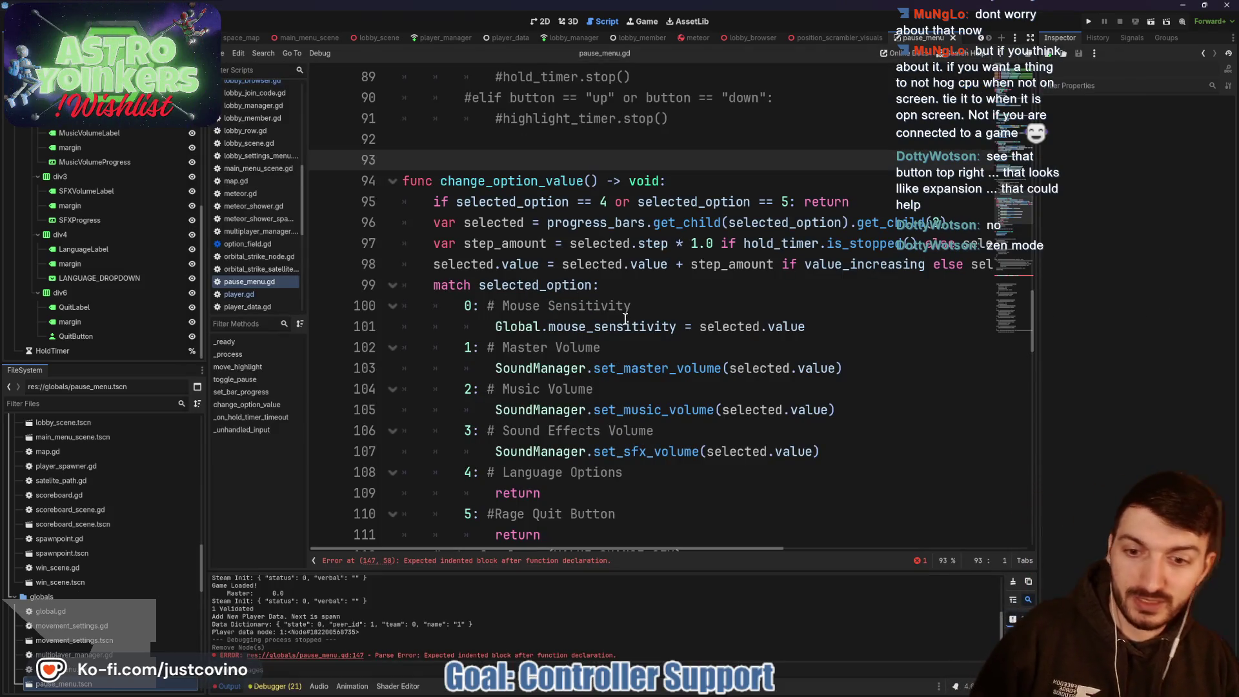
Step: Comment out the now-empty _unhandled_input function and save pause_menu.gd
scroll(621, 362, "down", 3)
left_click(513, 562)
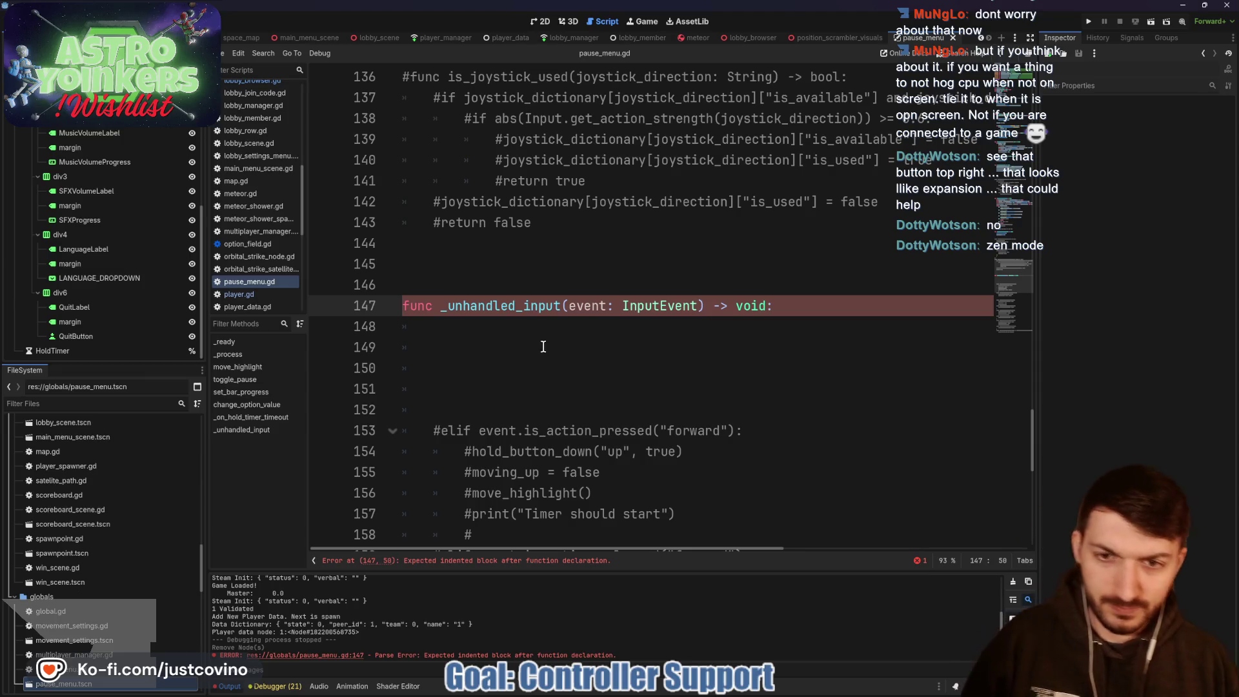
scroll(428, 366, "down", 2)
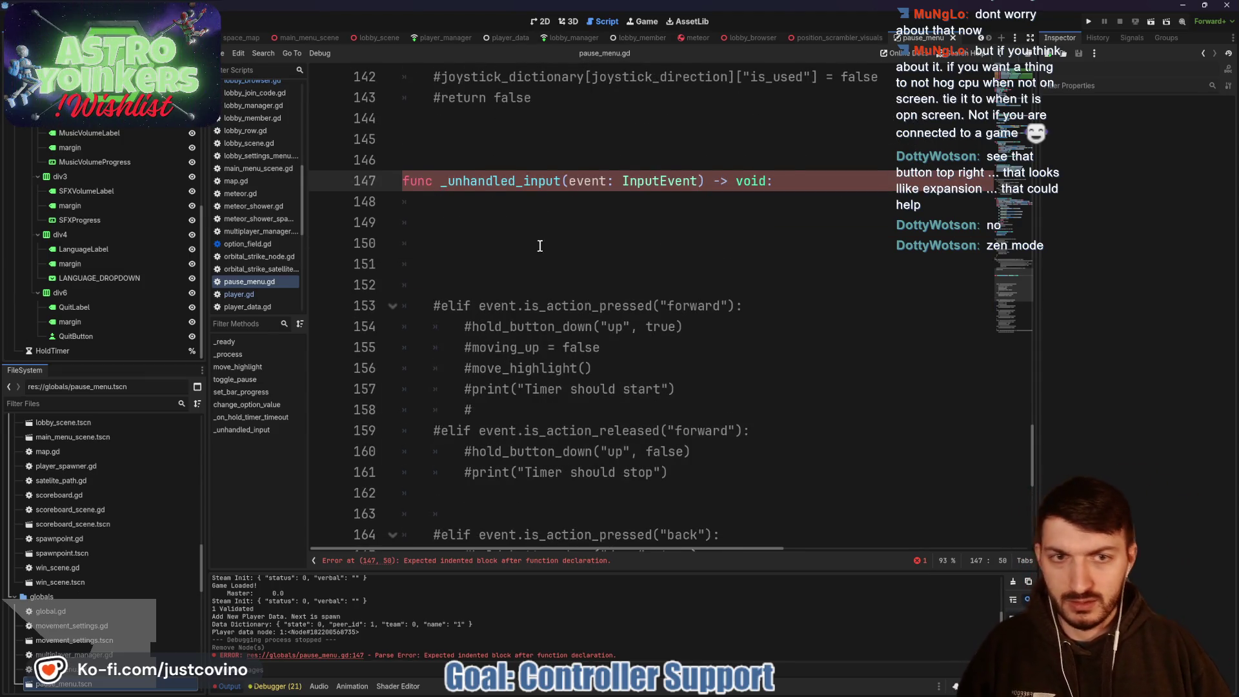
key("Down")
key("shift+Up")
key("shift+Home")
key("ctrl+k")
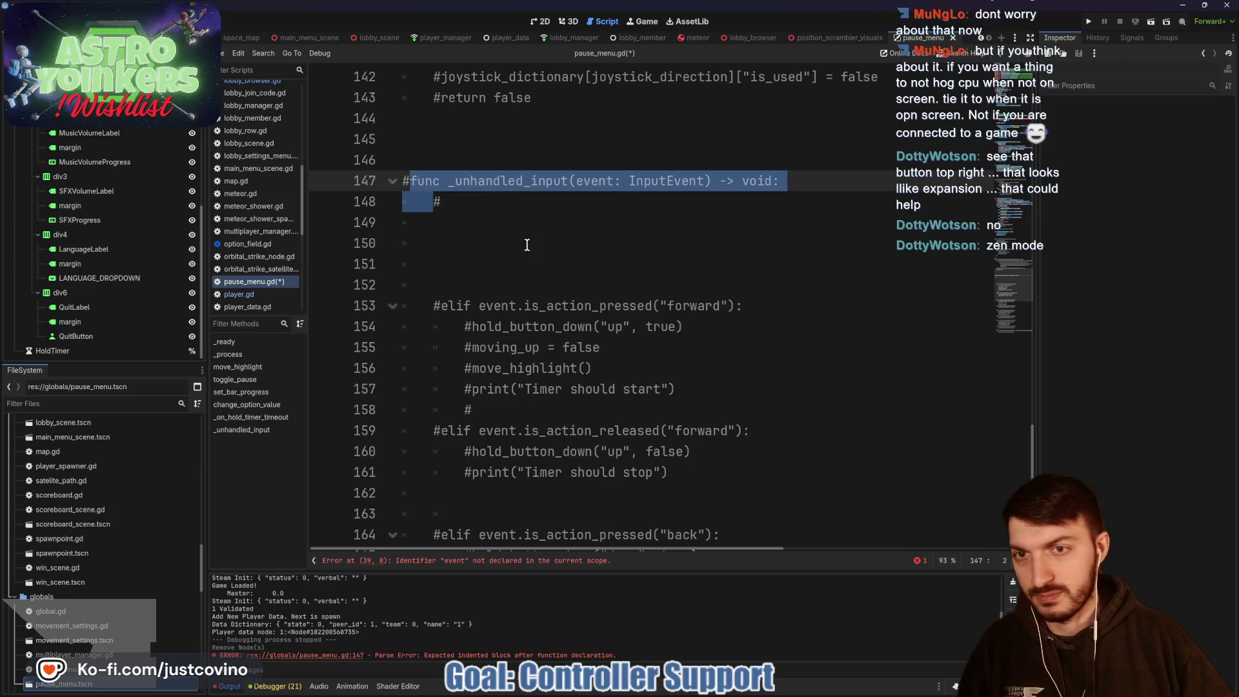
left_click(527, 244)
key("ctrl+s")
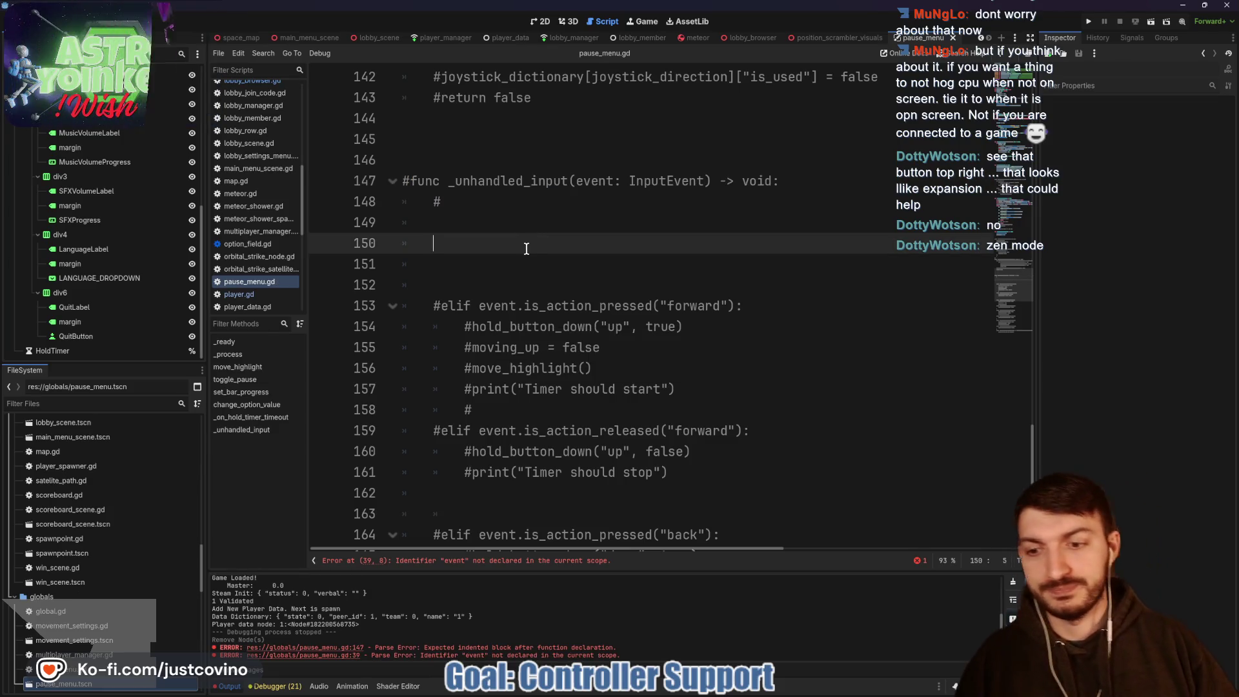
Step: Replace the undeclared 'event' on line 39 with 'Input' via autocomplete
left_click(481, 561)
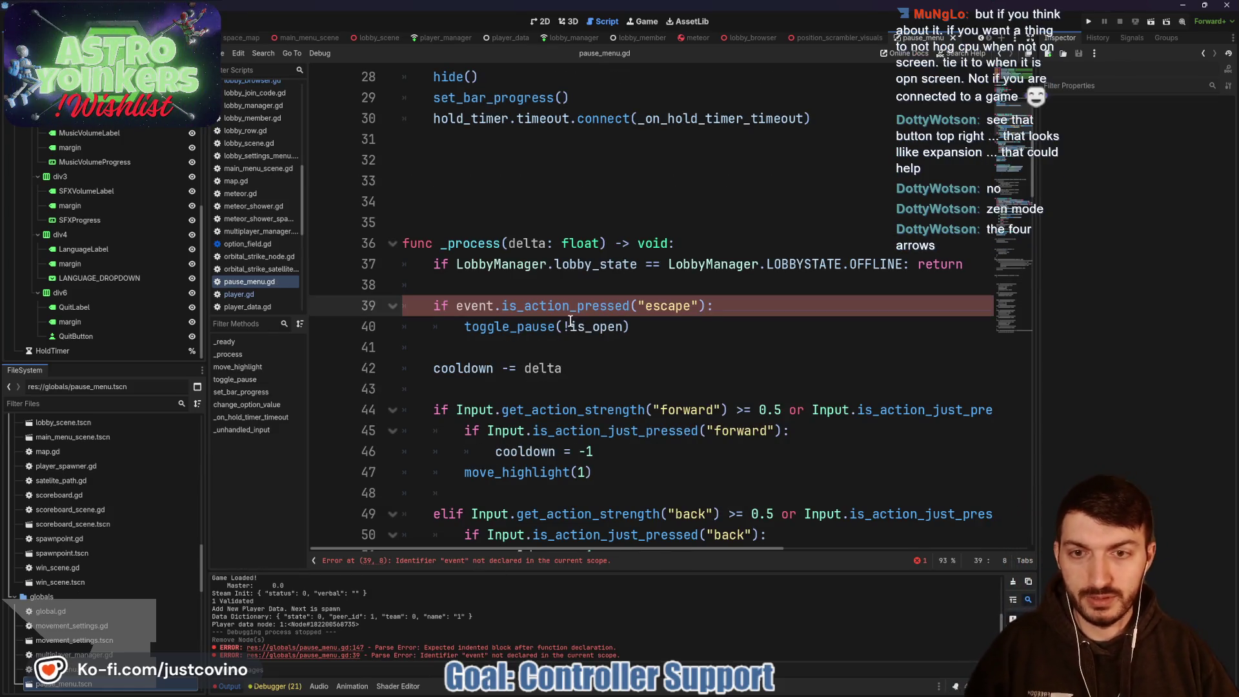
double_click(490, 305)
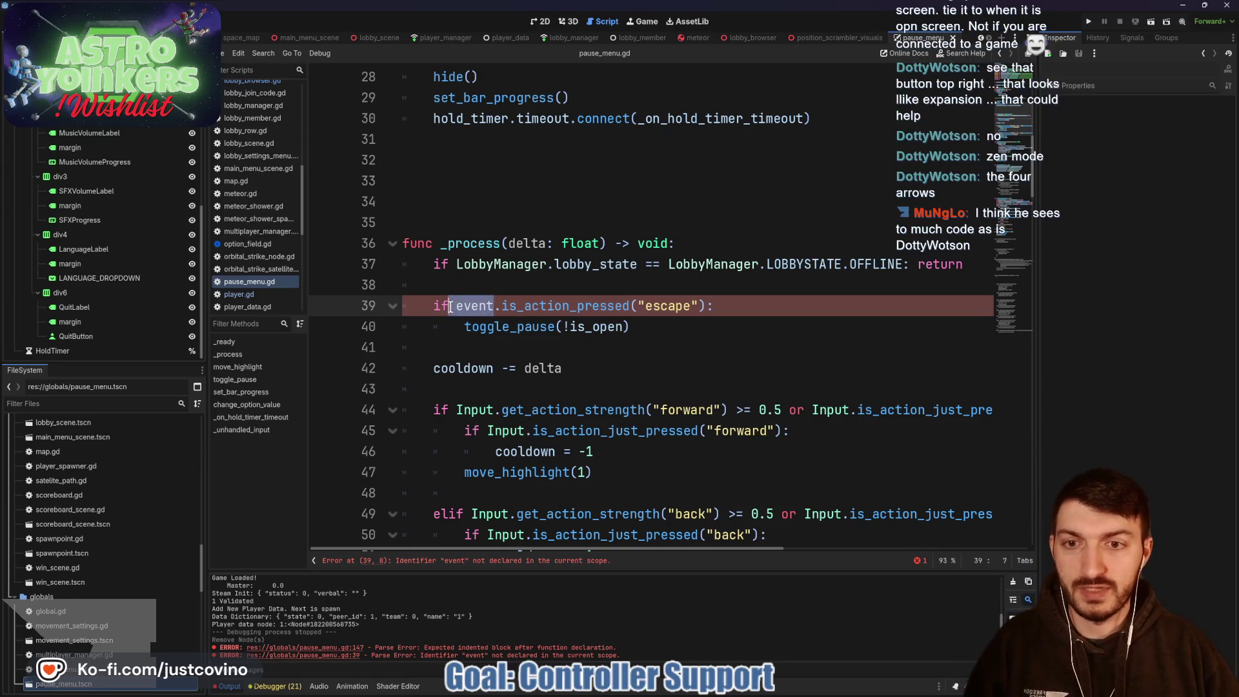
type("Input")
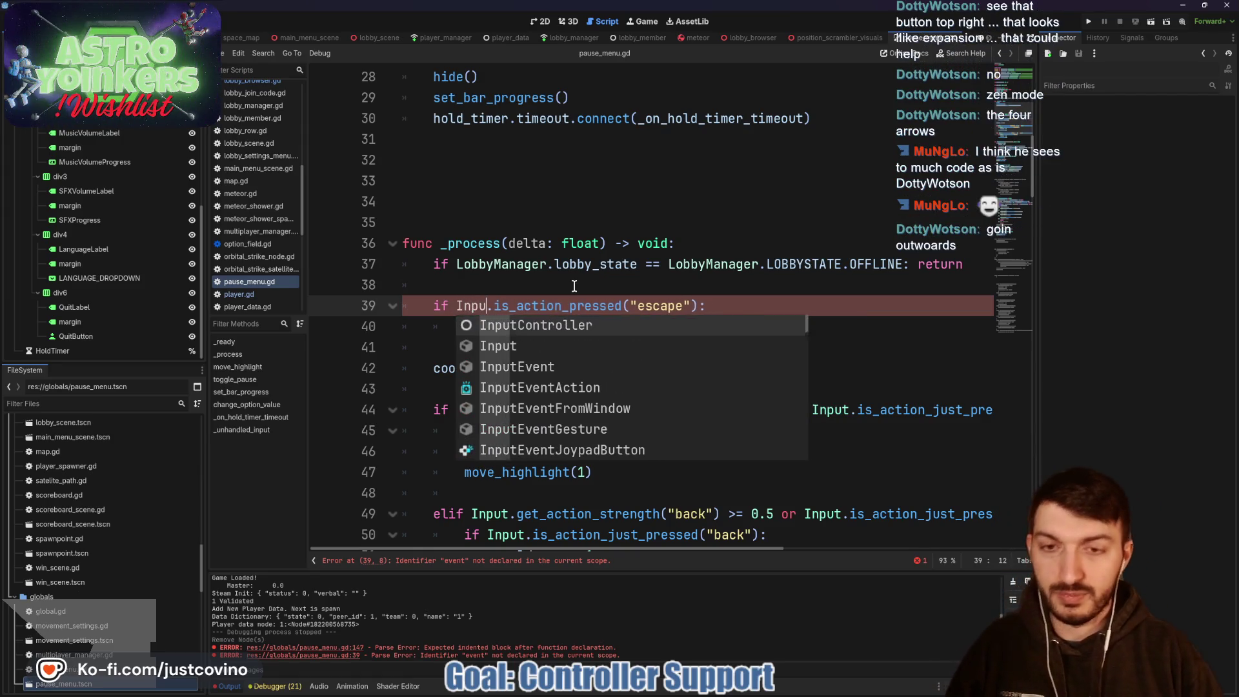
left_click(601, 291)
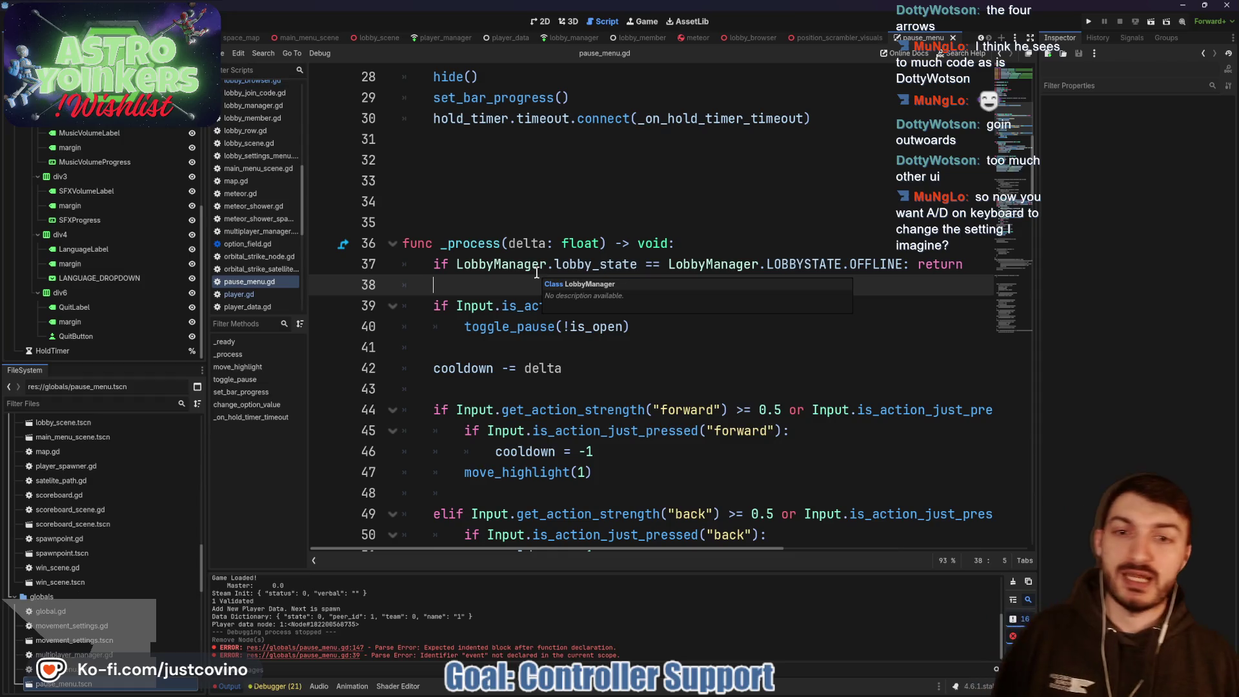
scroll(710, 388, "down", 5)
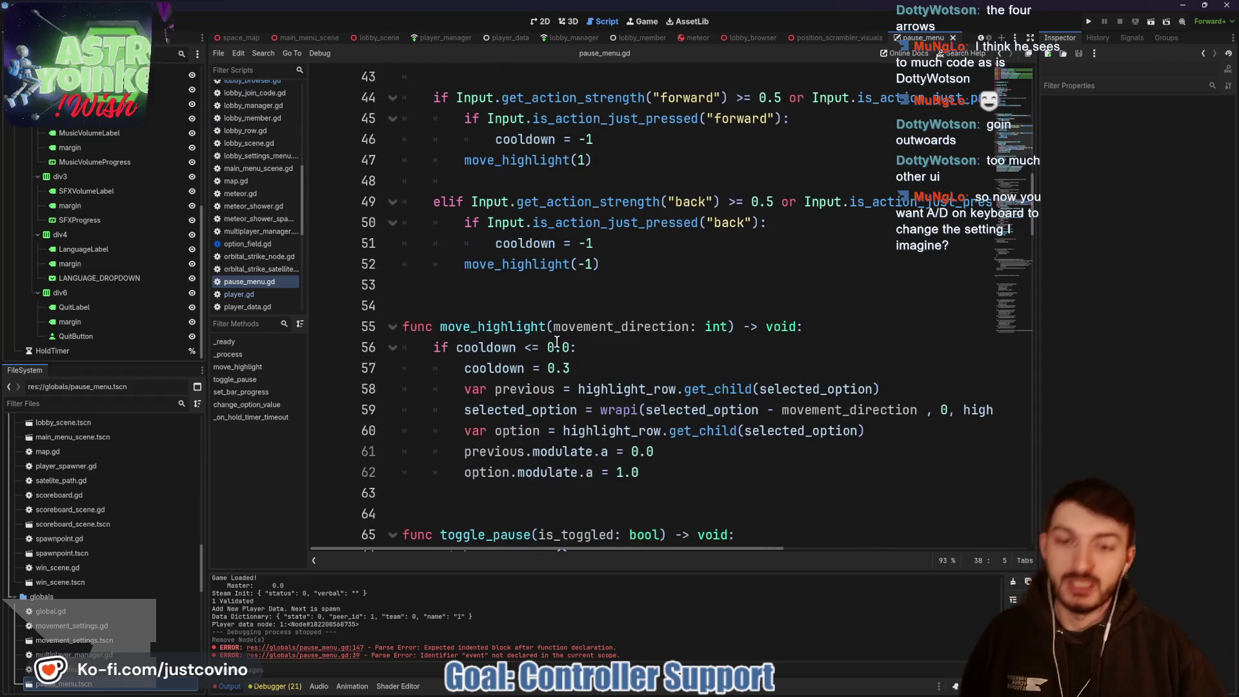
Step: Clear the Output log and scroll to change_option_value and its option match cases
left_click(1012, 583)
scroll(573, 383, "down", 13)
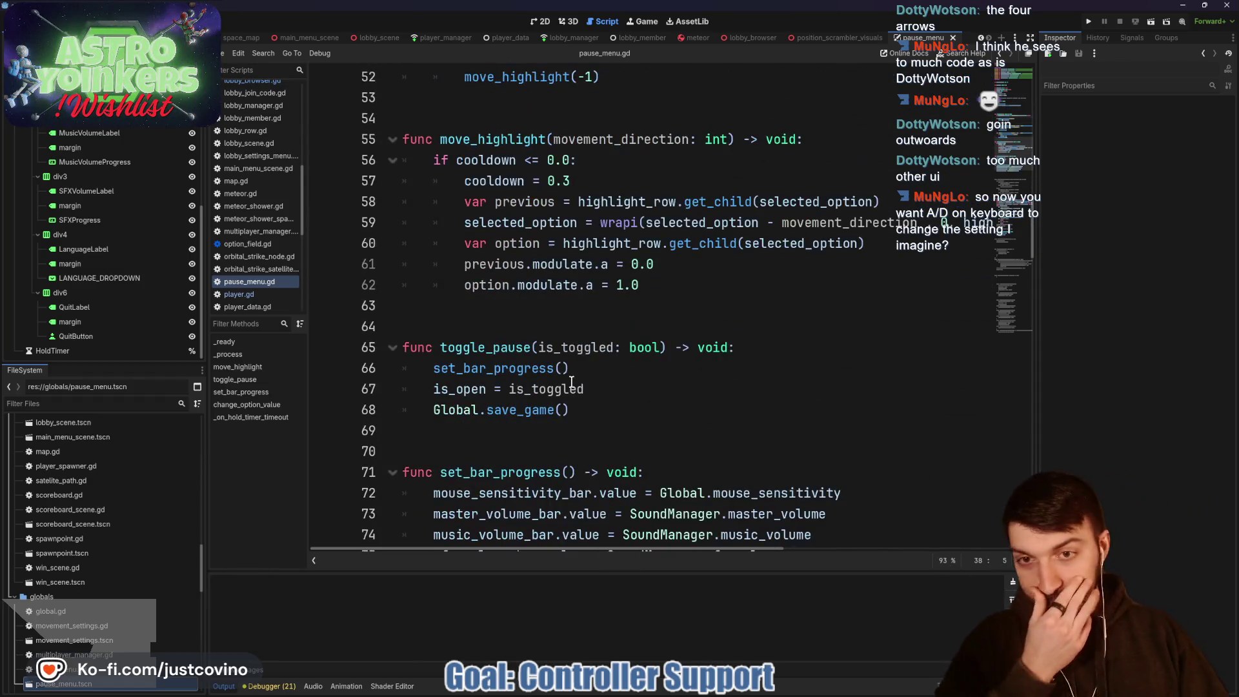
scroll(525, 349, "down", 3)
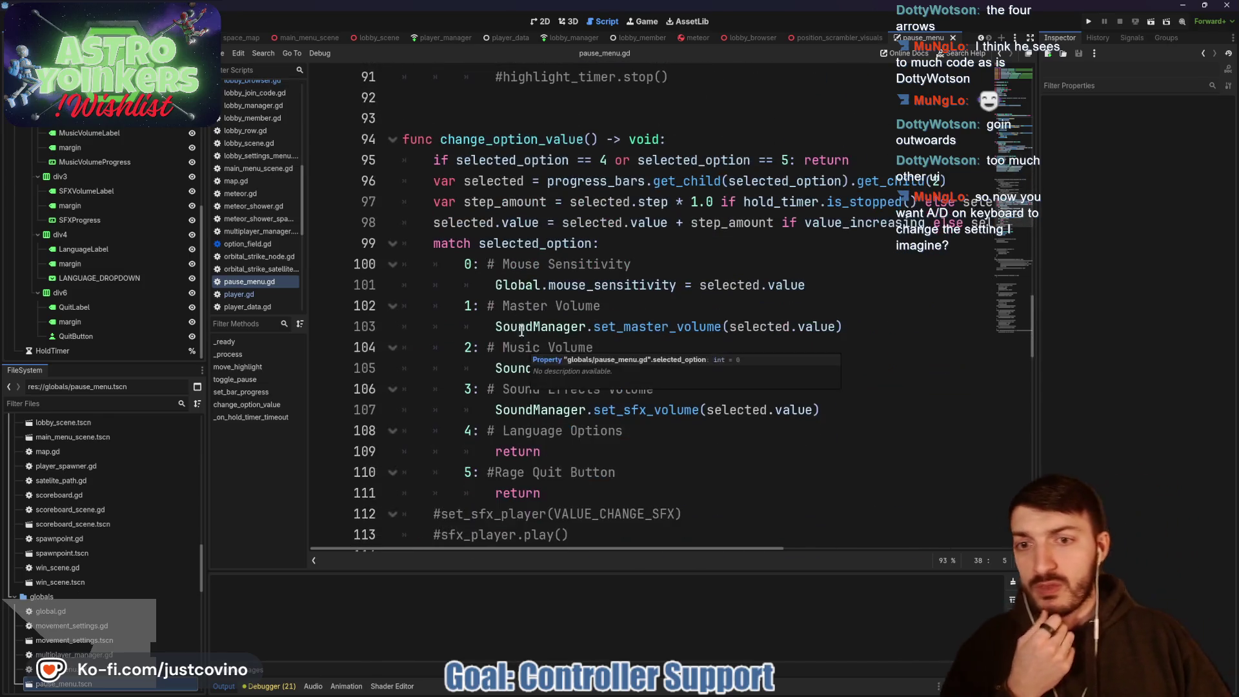
scroll(811, 446, "down", 1)
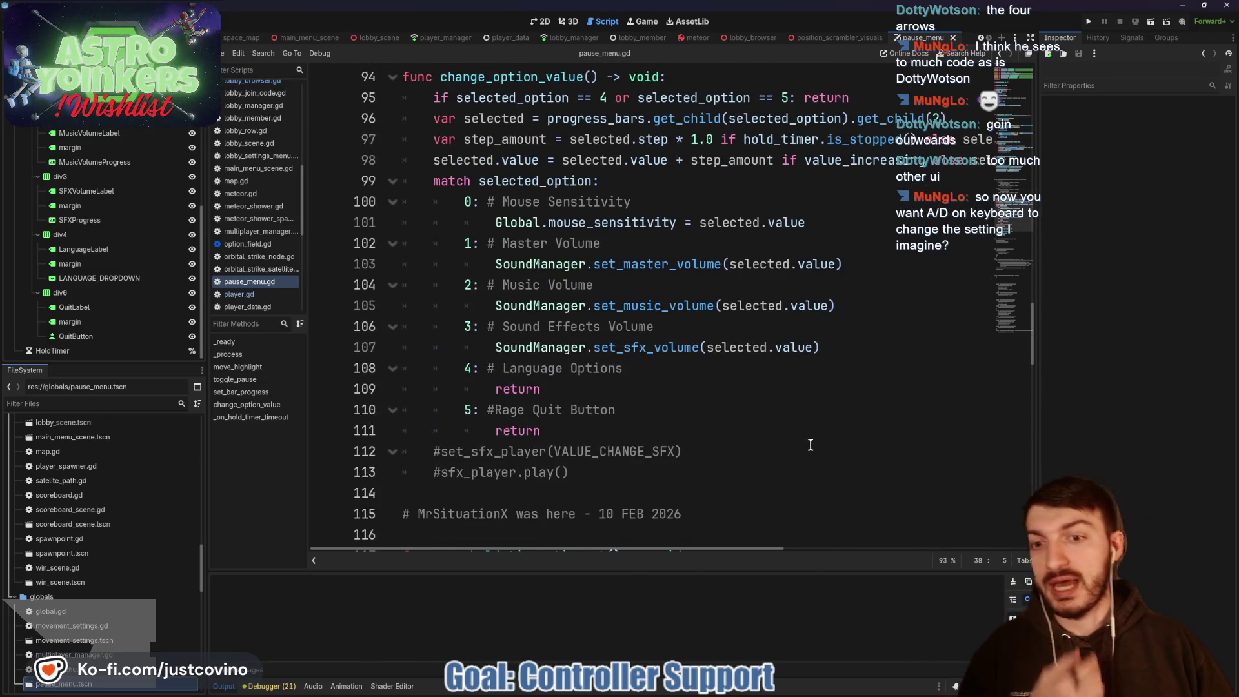
scroll(813, 461, "up", 1)
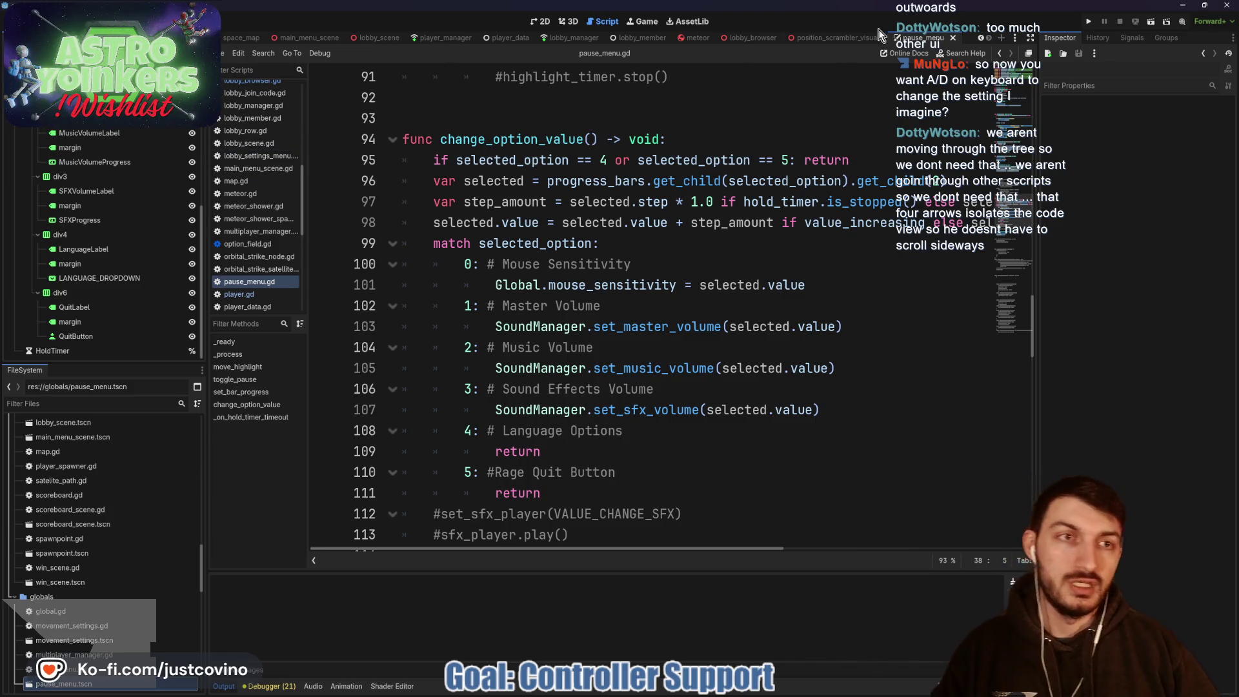
left_click(1030, 37)
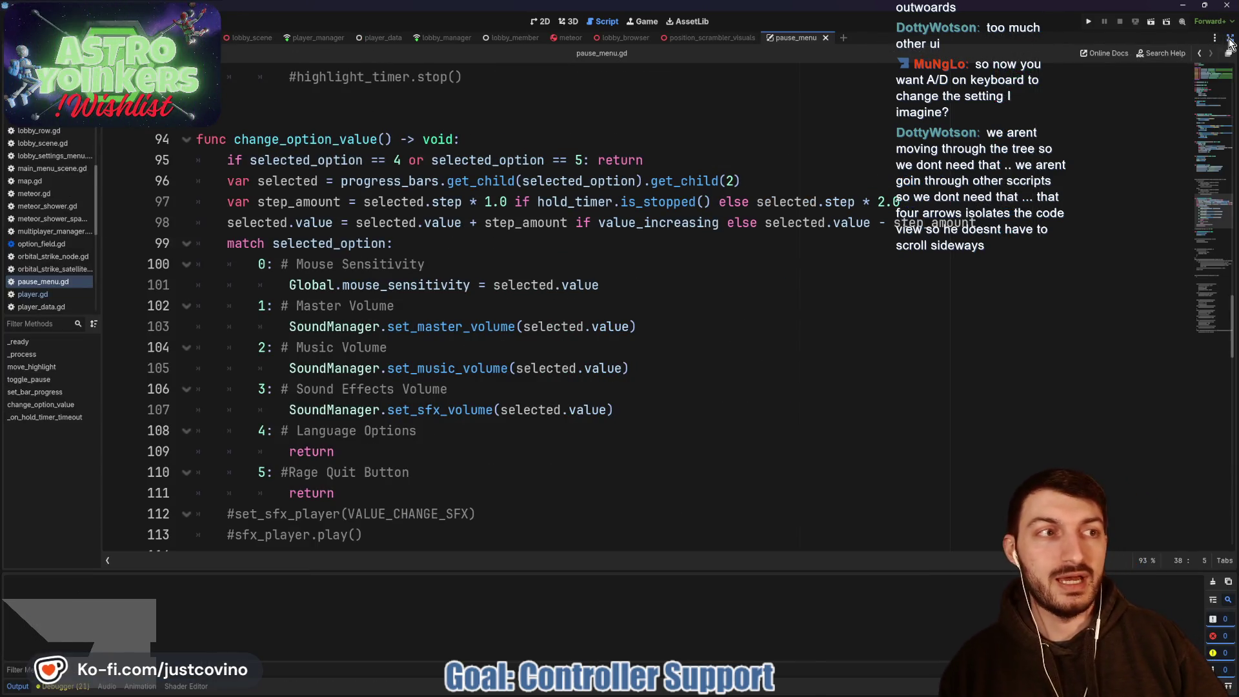
left_click(1230, 38)
left_click(1031, 38)
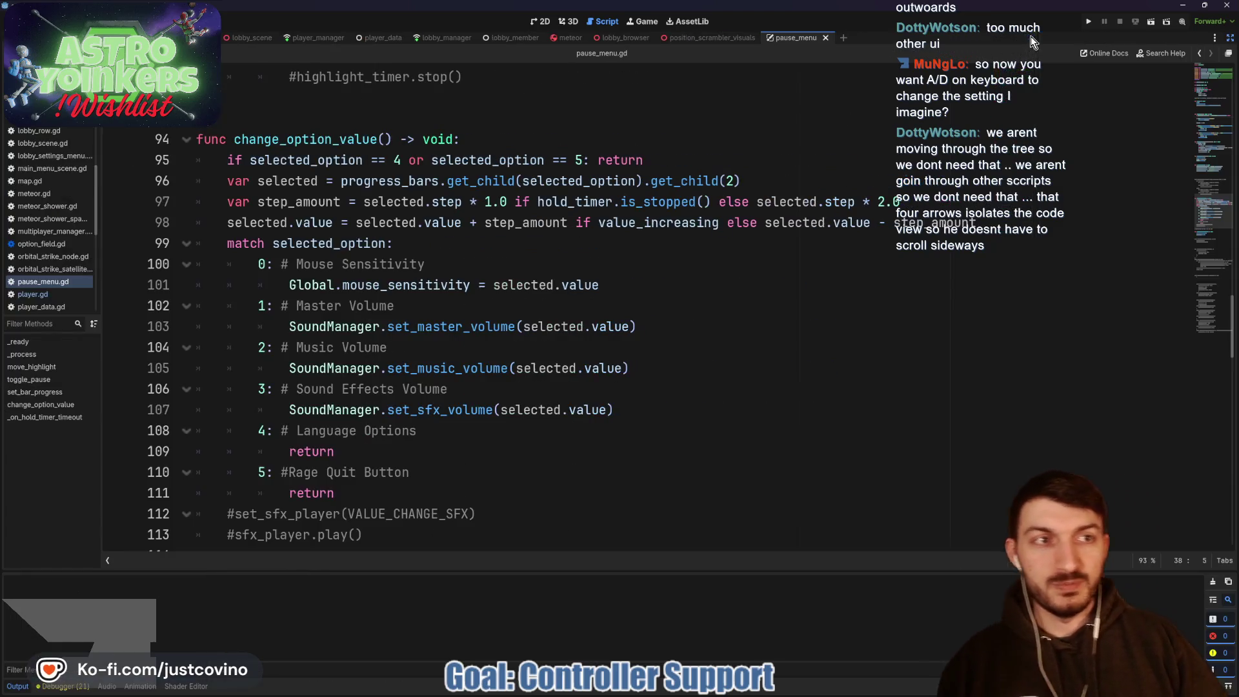
left_click(1231, 41)
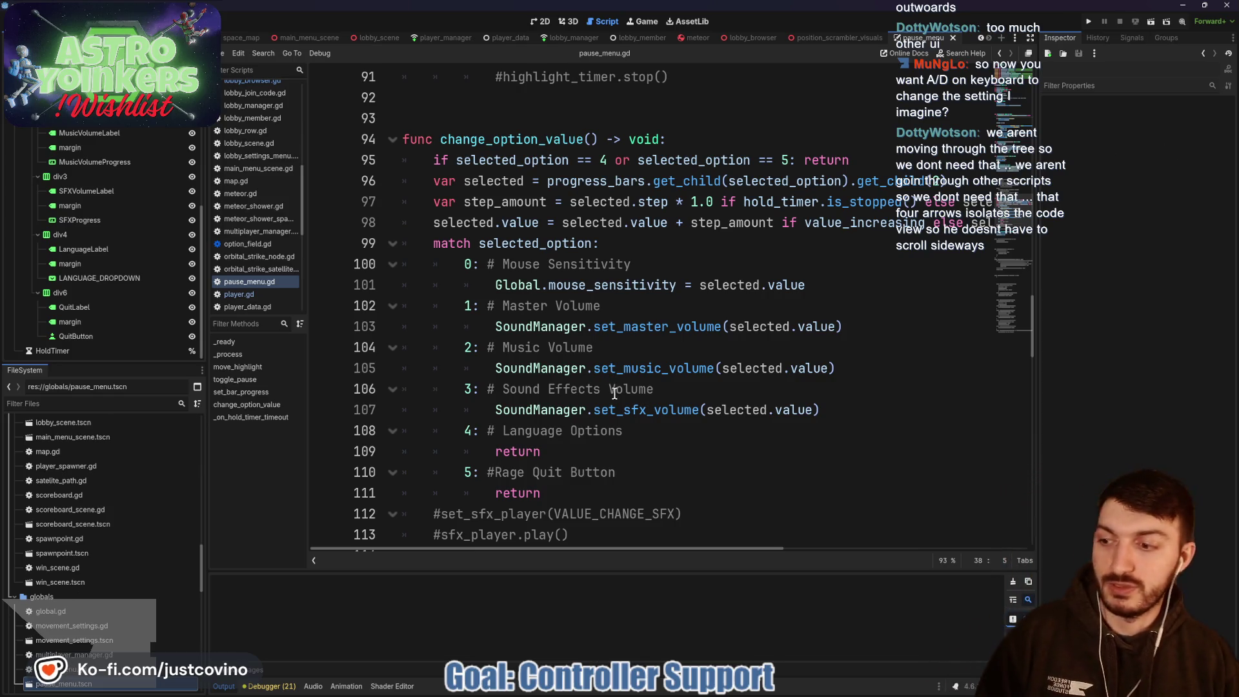
Step: Review where change_option_value and value_increasing are used in pause_menu.gd
scroll(601, 391, "up", 4)
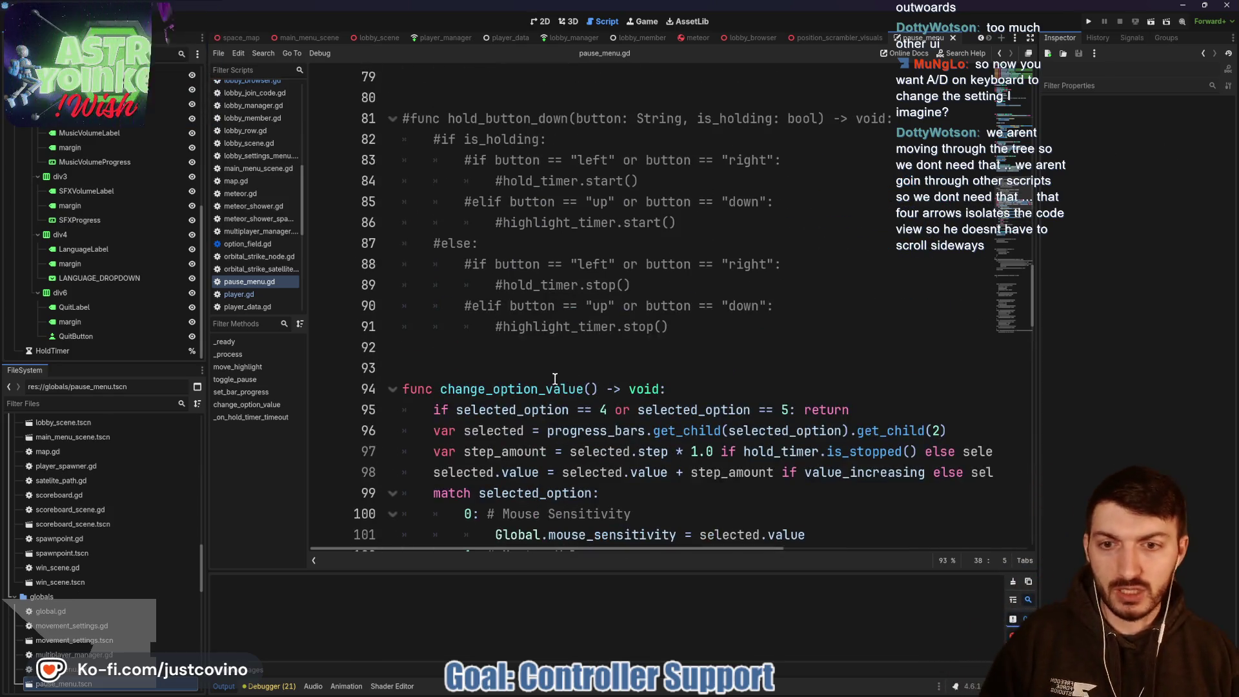
scroll(523, 334, "down", 1)
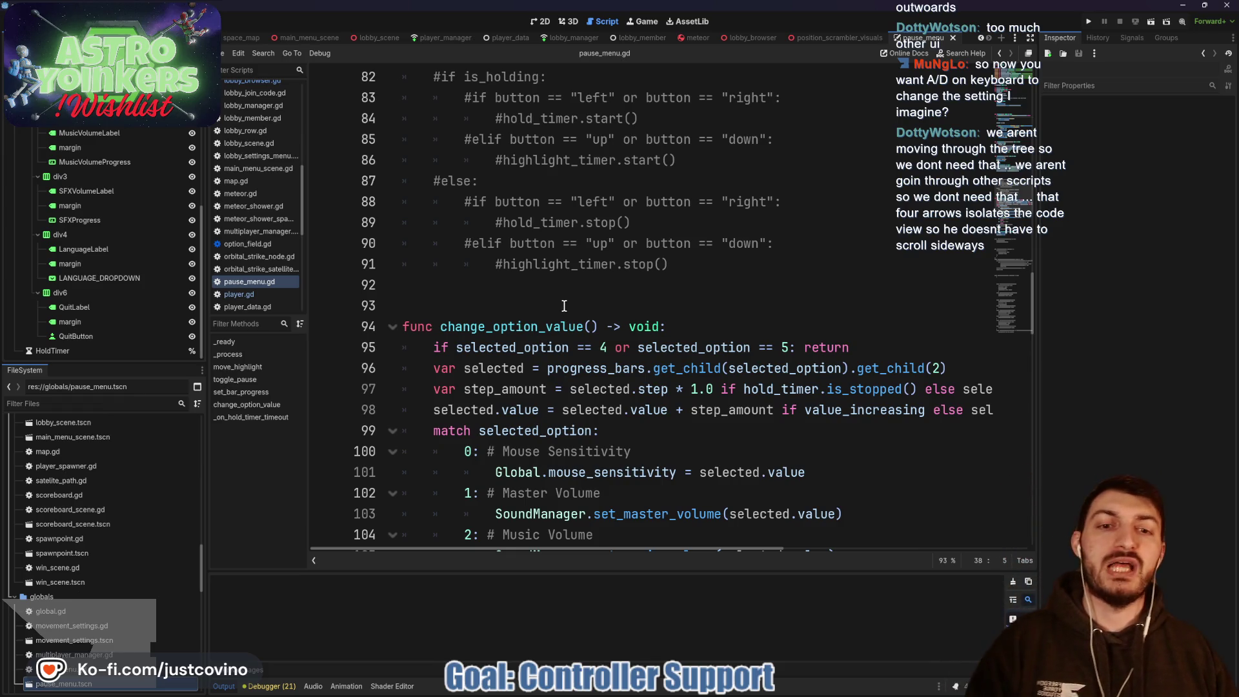
scroll(561, 309, "down", 1)
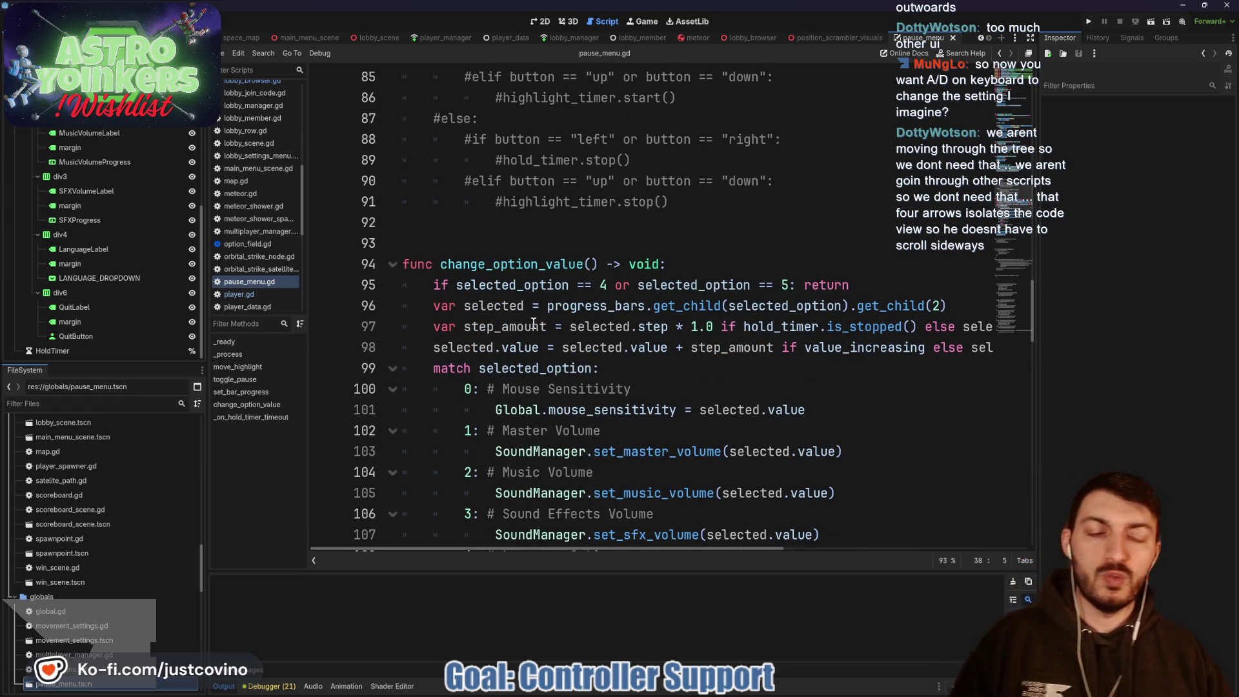
double_click(513, 264)
scroll(626, 280, "down", 3)
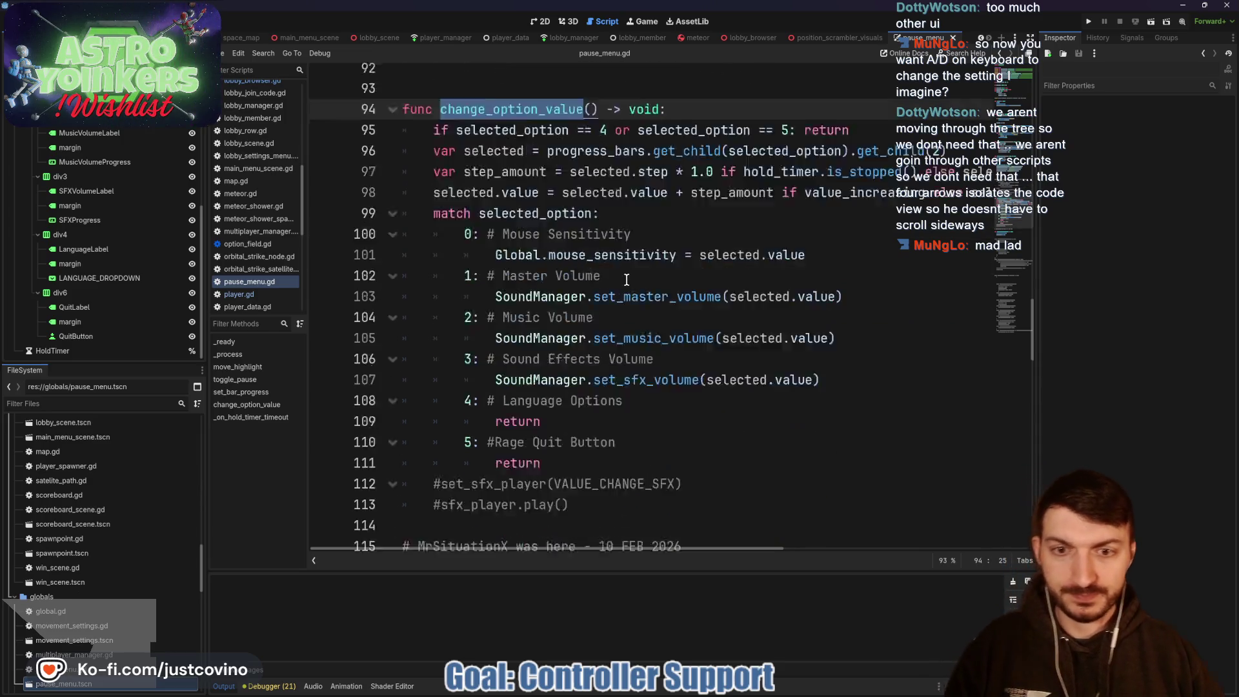
scroll(626, 280, "down", 7)
scroll(534, 241, "down", 15)
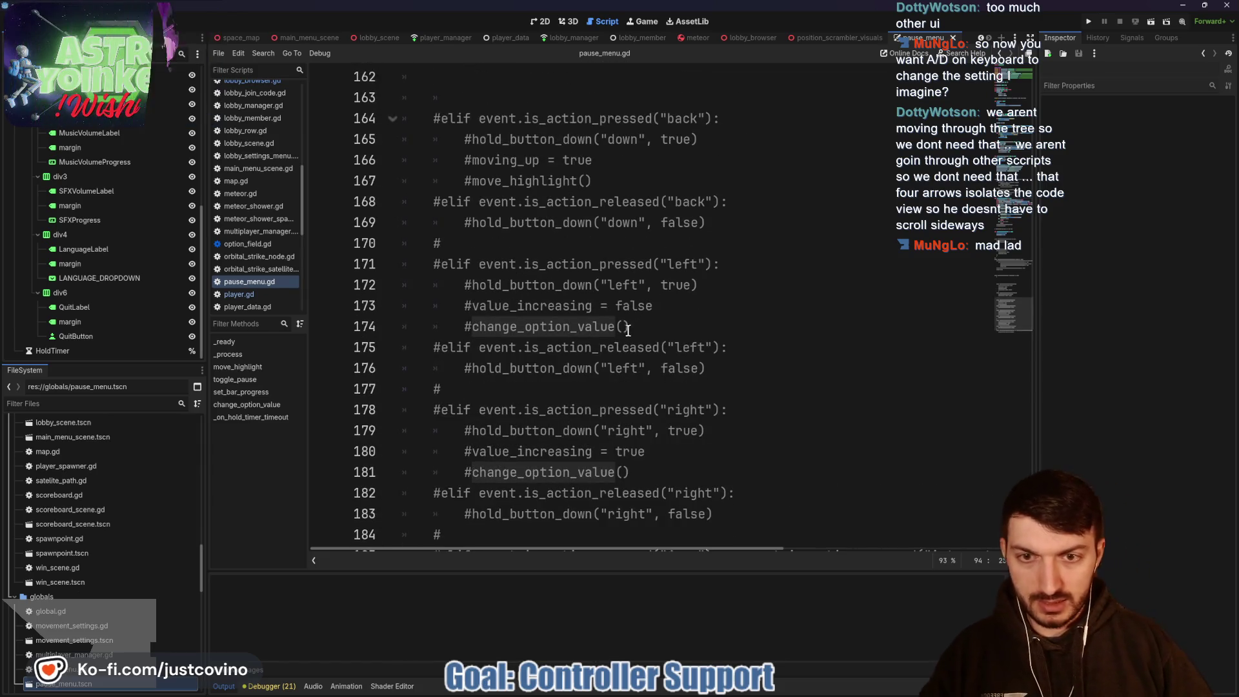
double_click(529, 306)
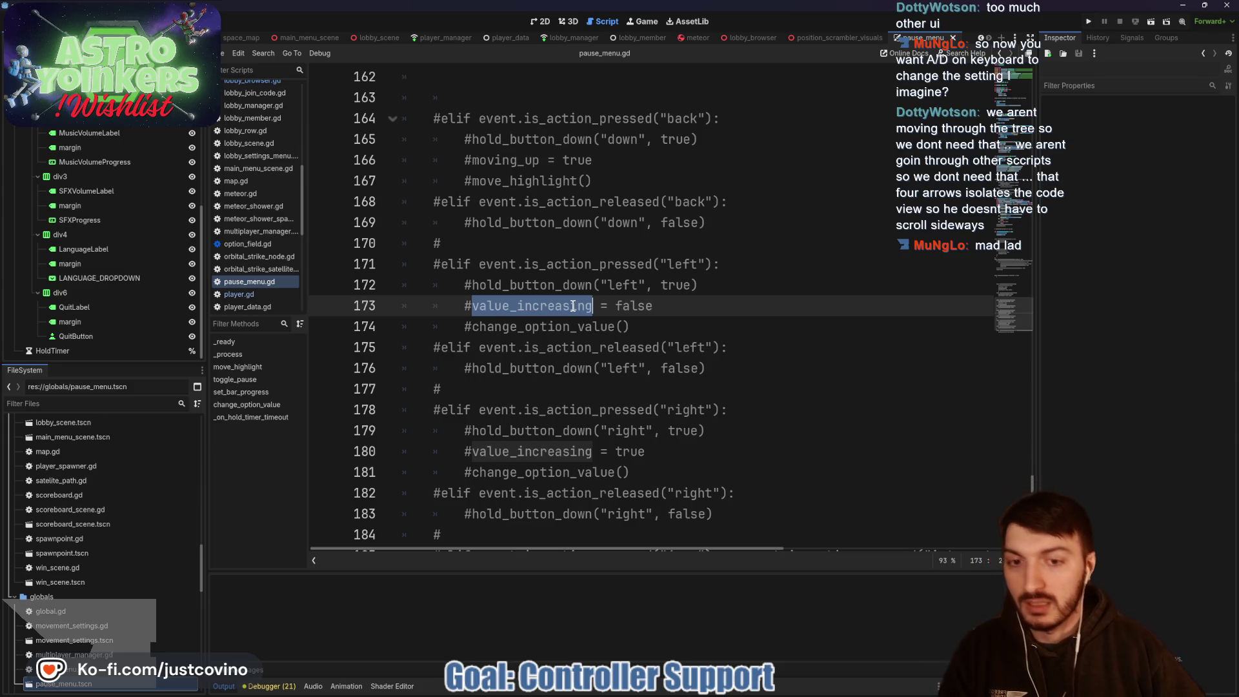
Step: Type an is_increasing: bool parameter into change_option_value's parentheses on line 94
scroll(629, 388, "up", 10)
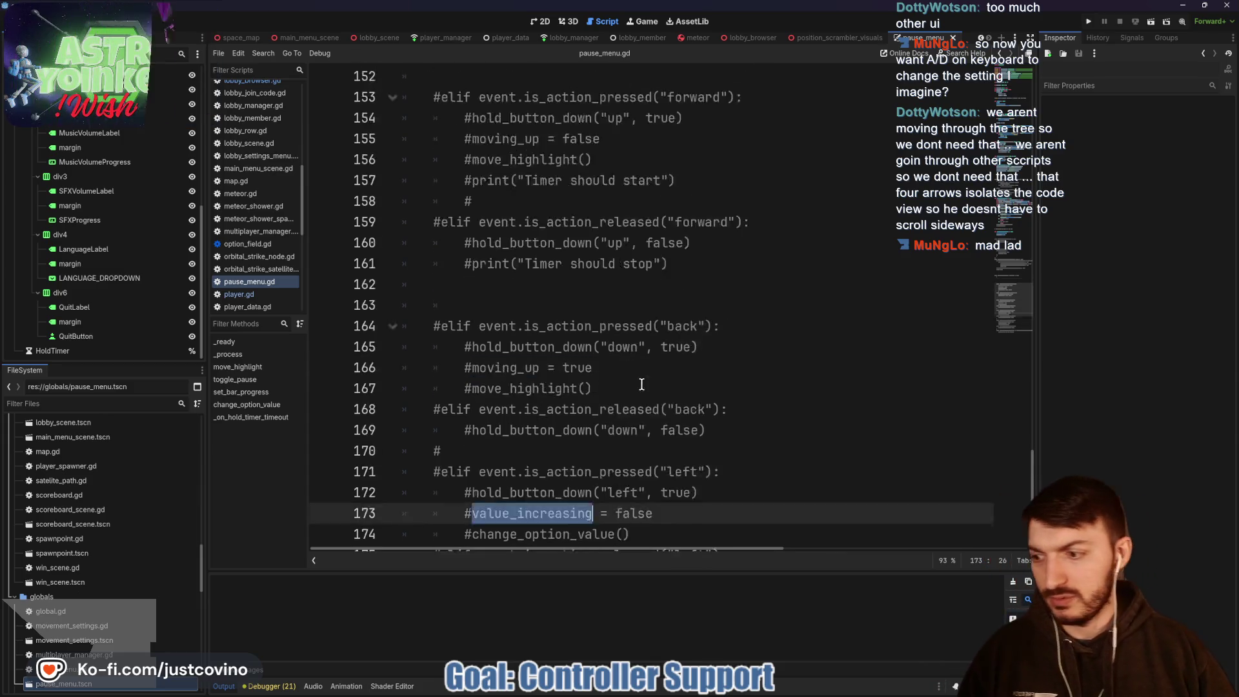
scroll(629, 387, "up", 14)
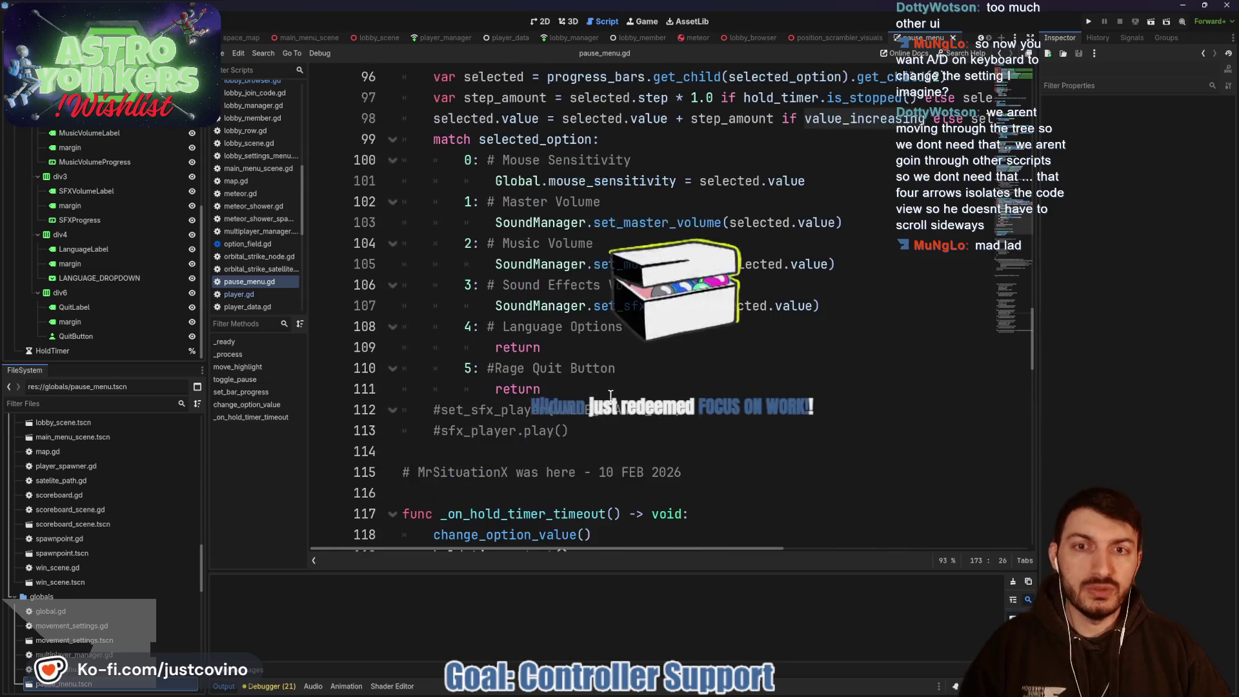
scroll(634, 369, "down", 1)
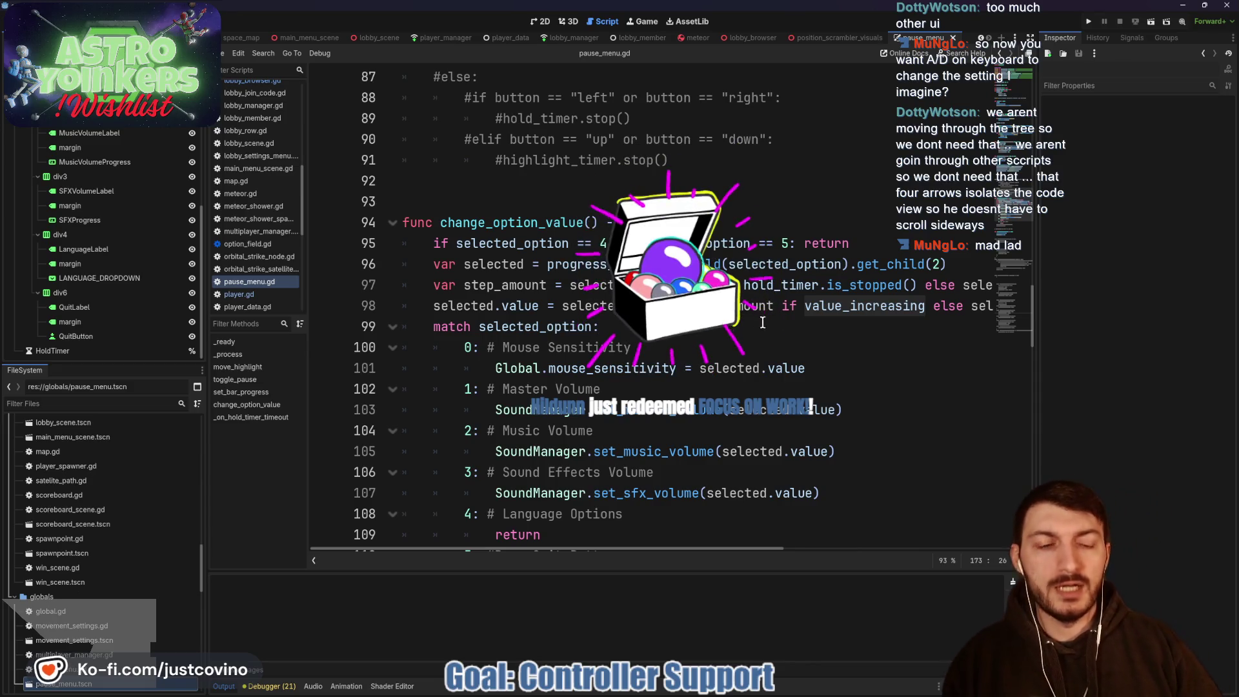
left_click(871, 307)
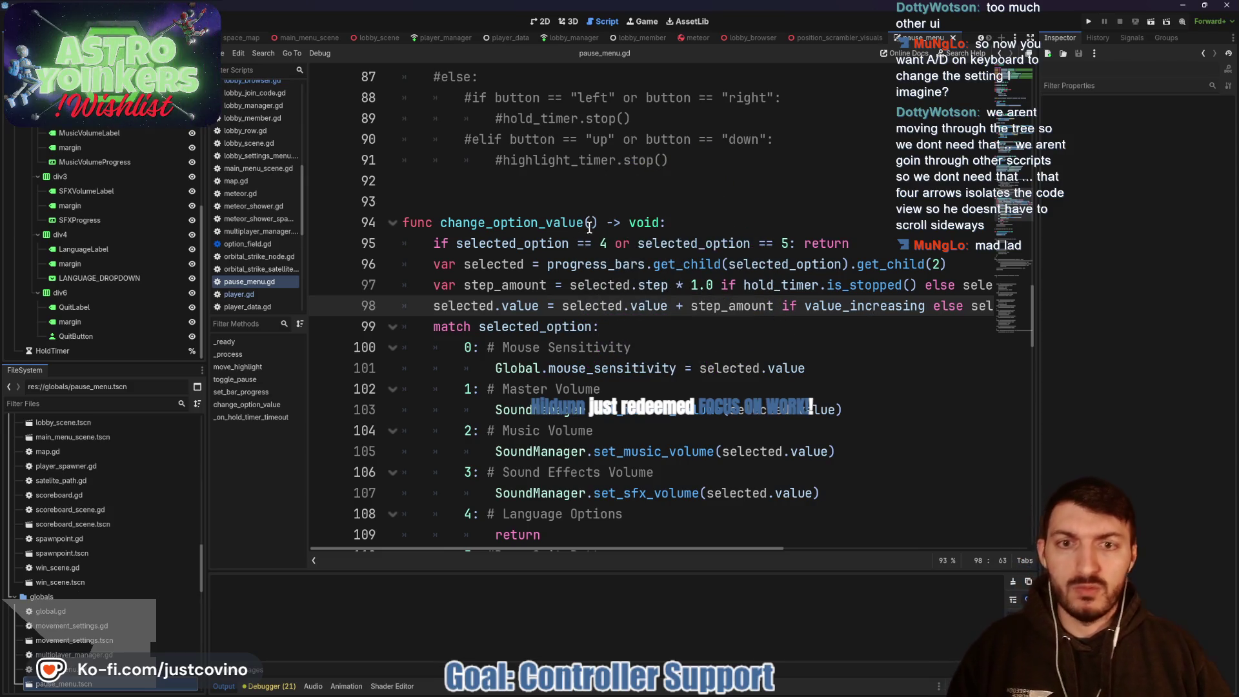
left_click(590, 222)
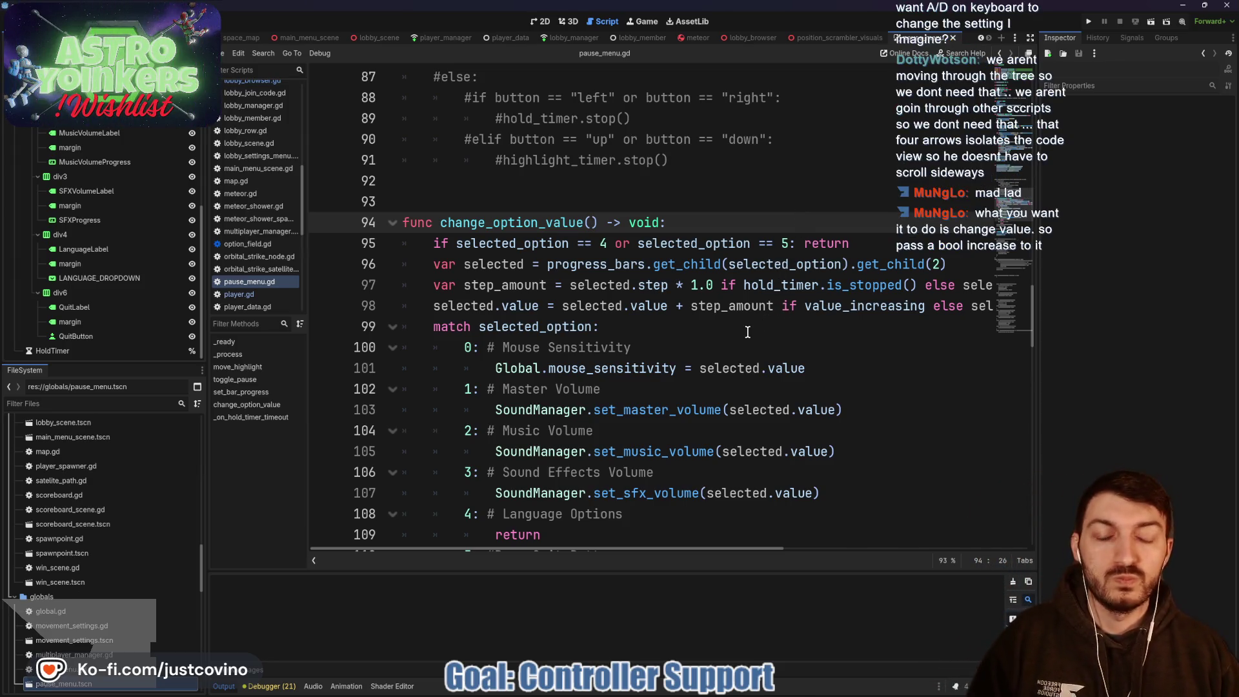
scroll(784, 323, "right", 3)
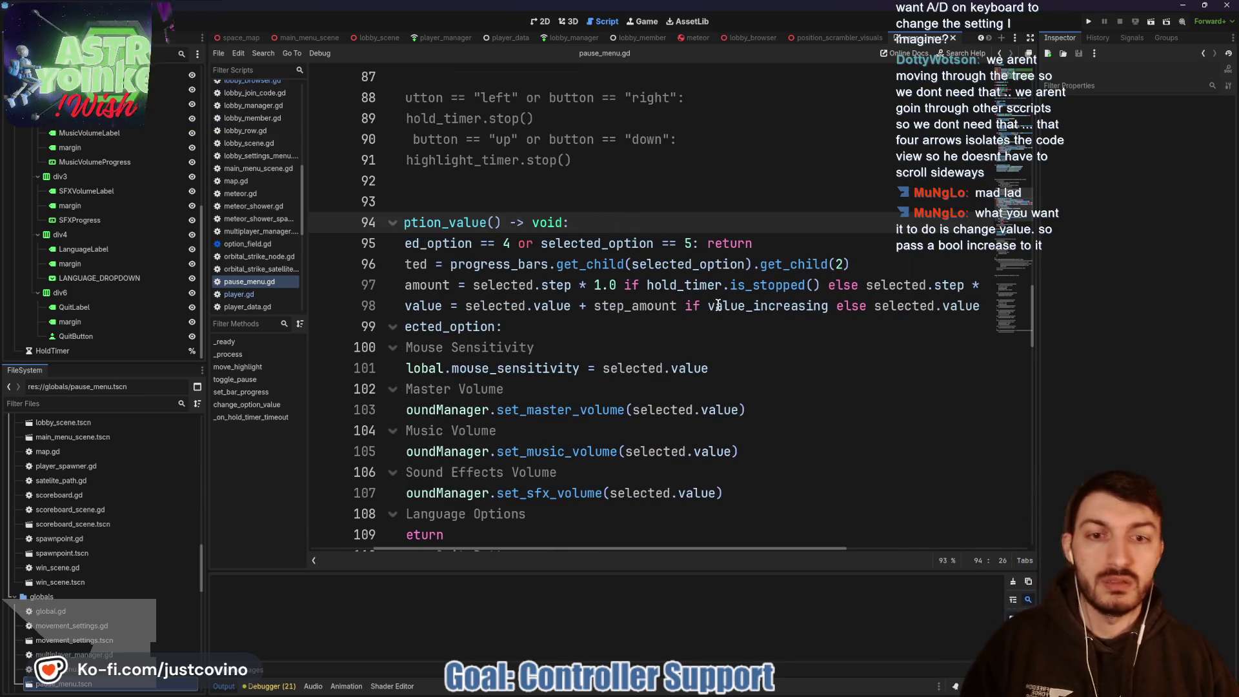
scroll(626, 309, "left", 3)
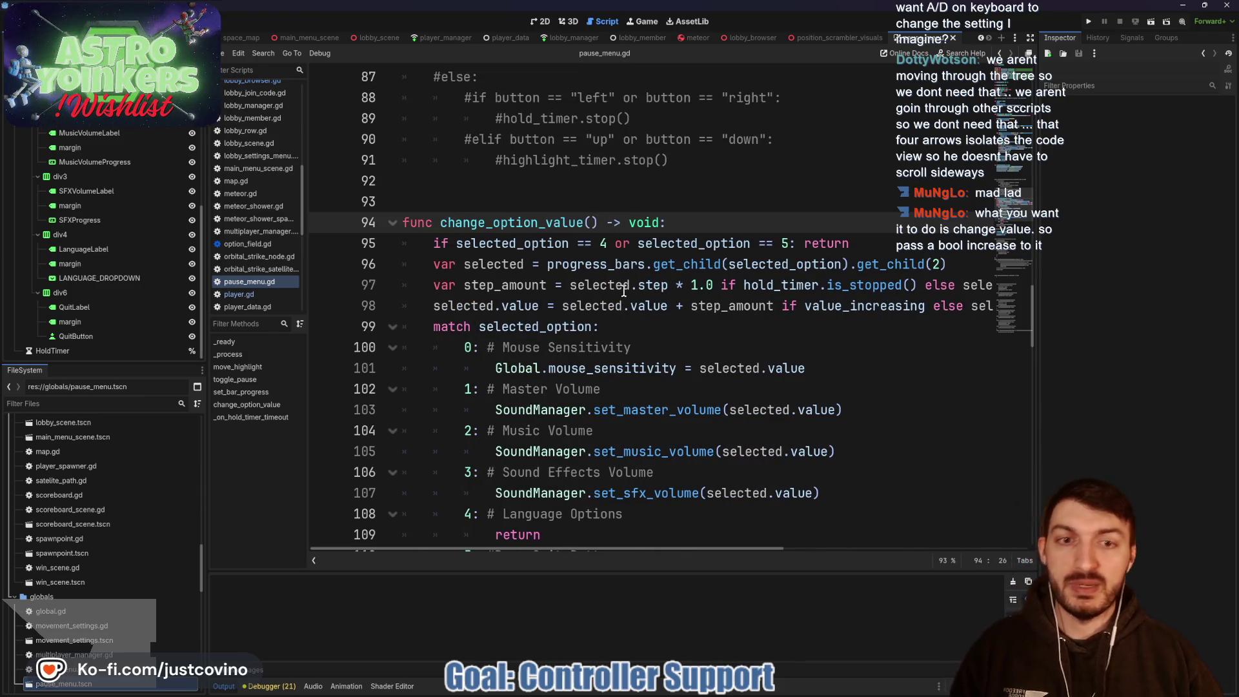
scroll(852, 291, "right", 4)
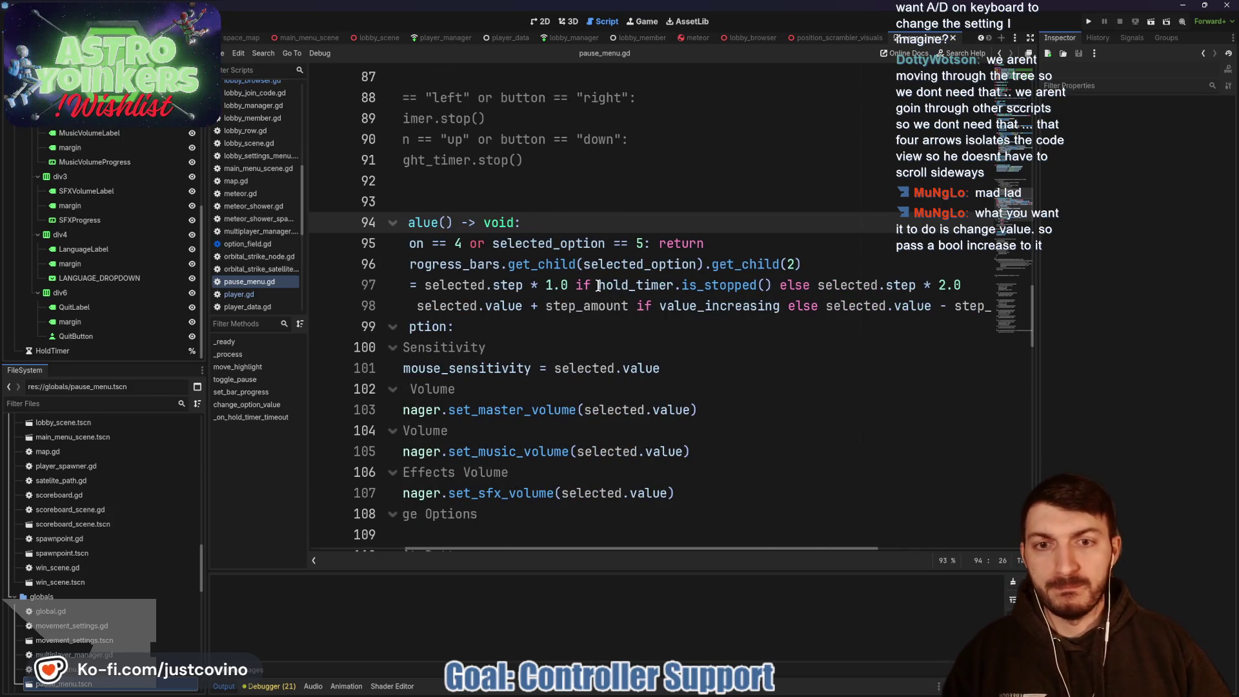
scroll(766, 299, "right", 3)
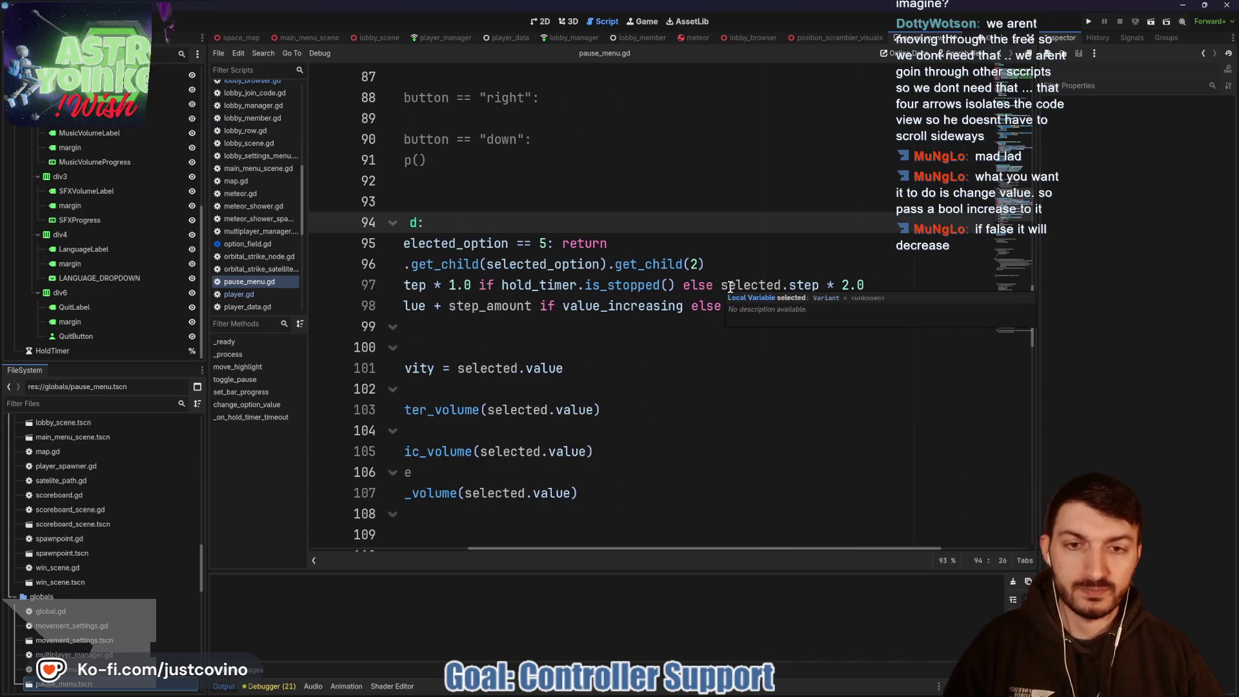
scroll(727, 288, "left", 4)
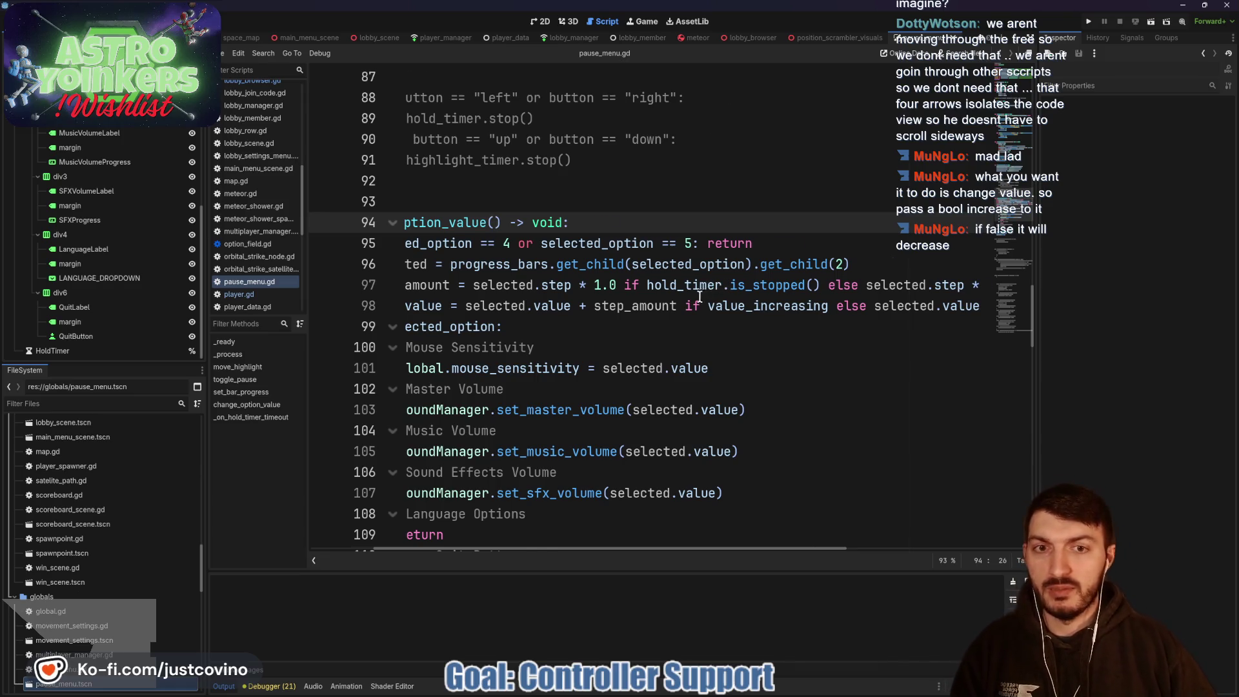
scroll(699, 296, "left", 3)
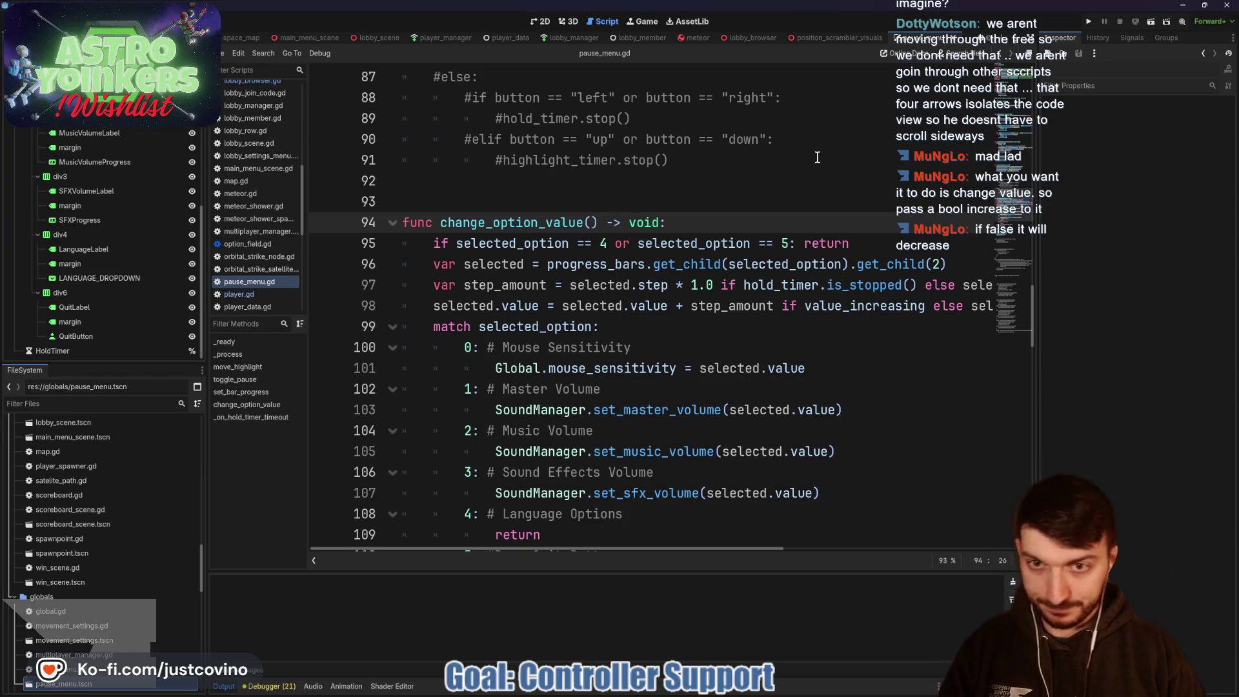
type("is")
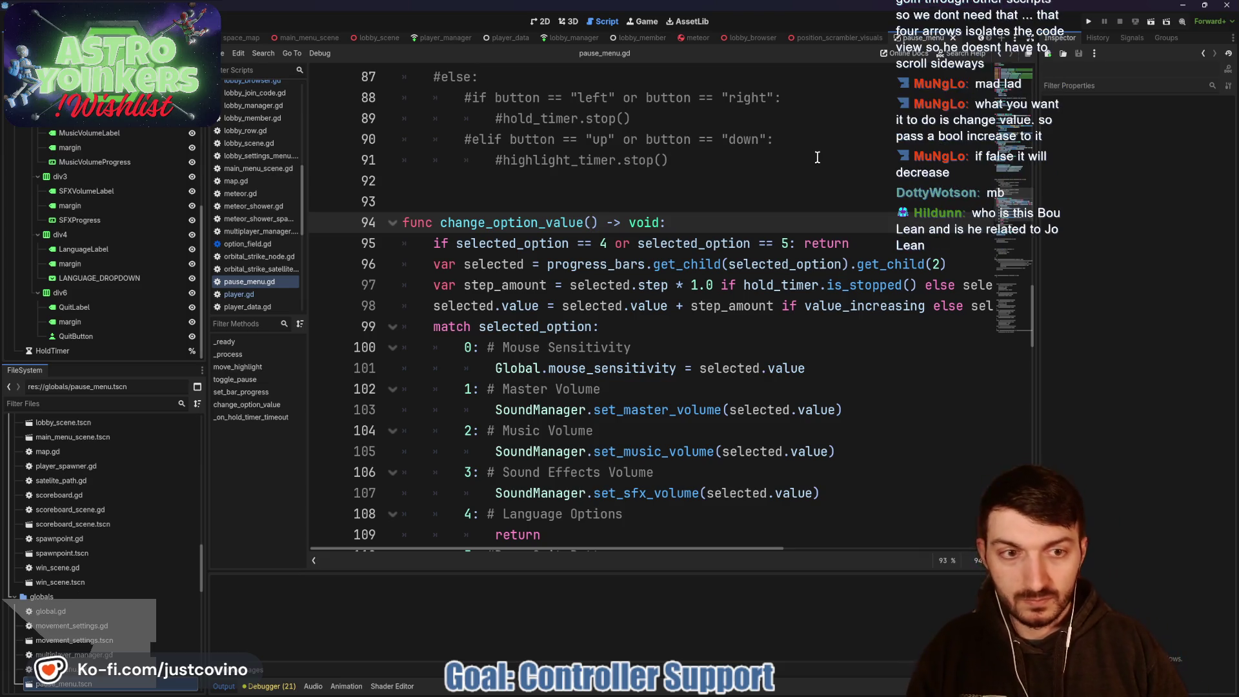
type("_increasing:")
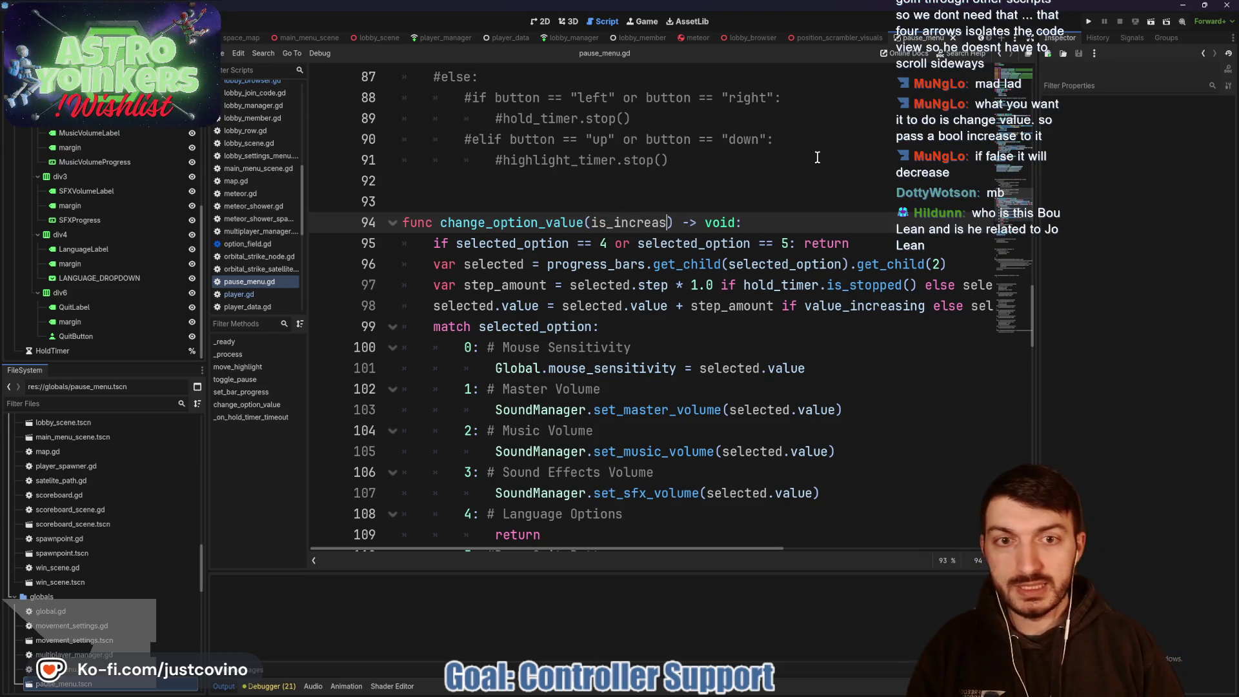
type(" bool:")
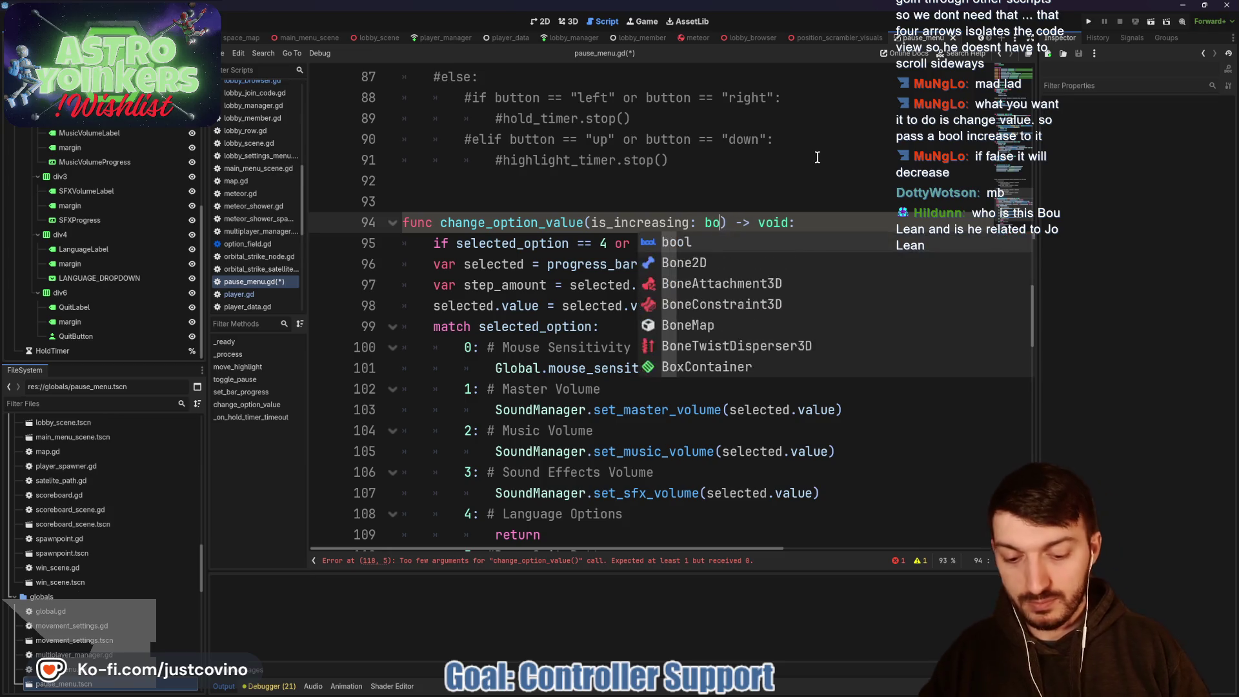
Step: Remove the stray colon after bool and change value_increasing to is_increasing on line 98
key("BackSpace")
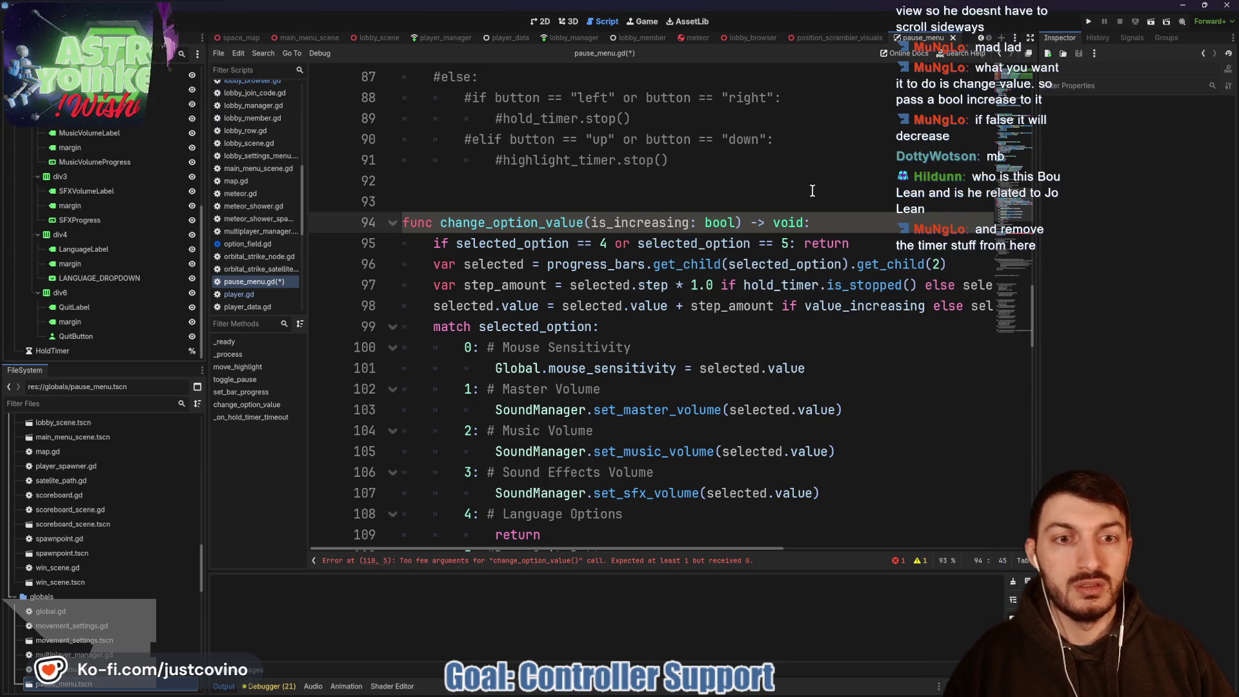
left_click_drag(843, 305, 804, 308)
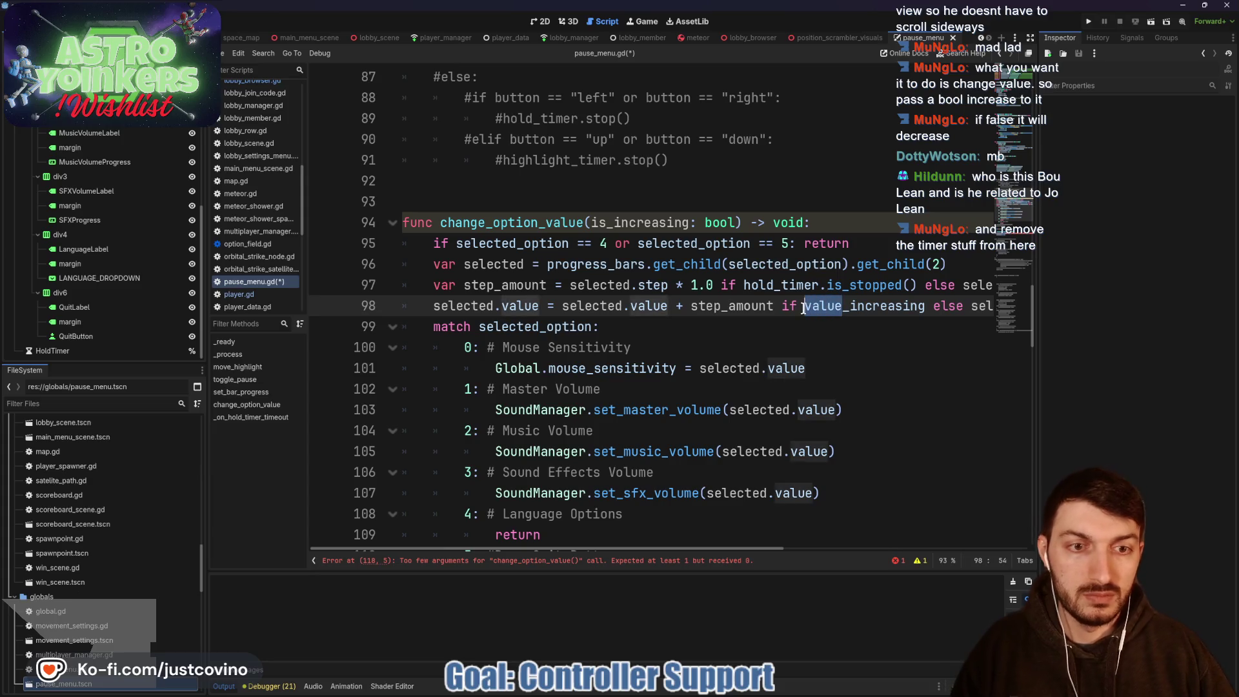
type("is")
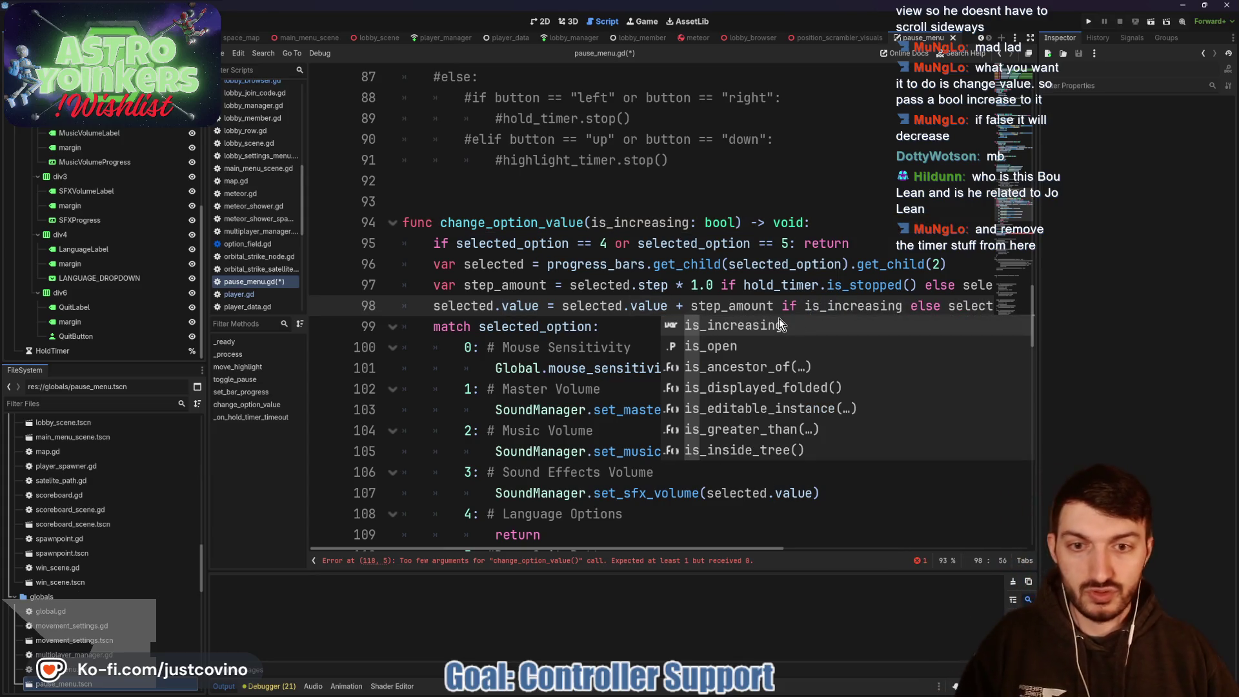
left_click(766, 306)
Step: Select the whole _on_hold_timer_timeout function
scroll(756, 300, "right", 5)
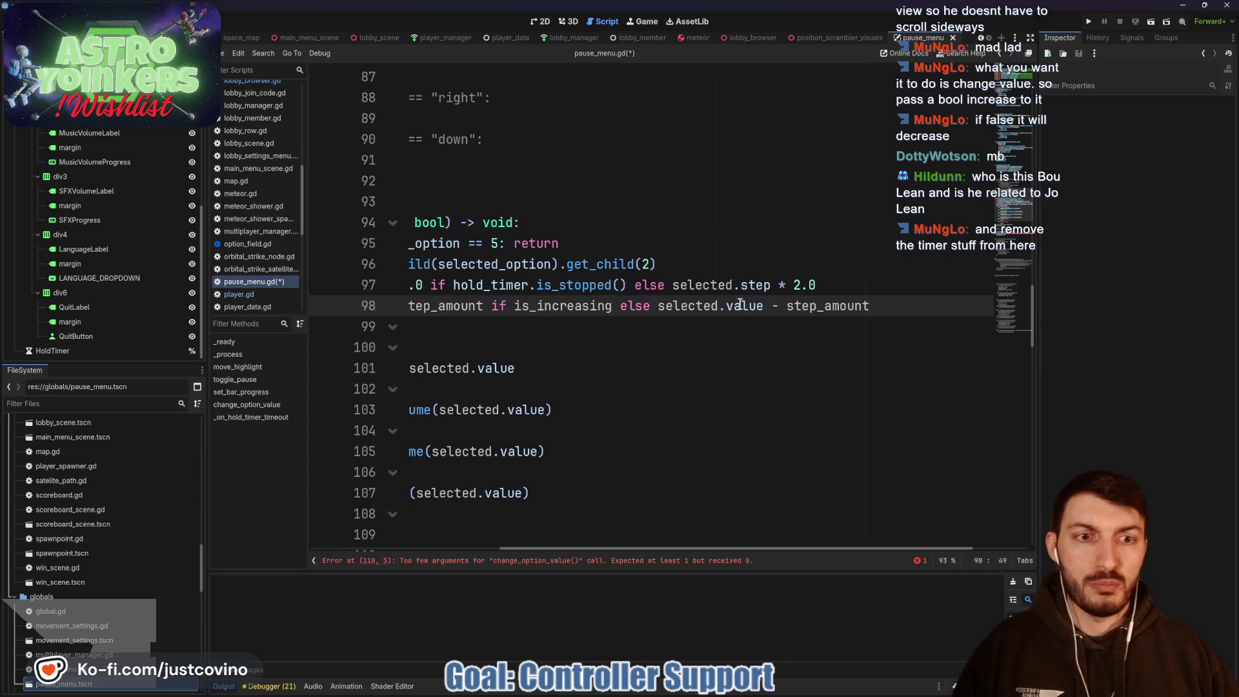
scroll(744, 301, "left", 5)
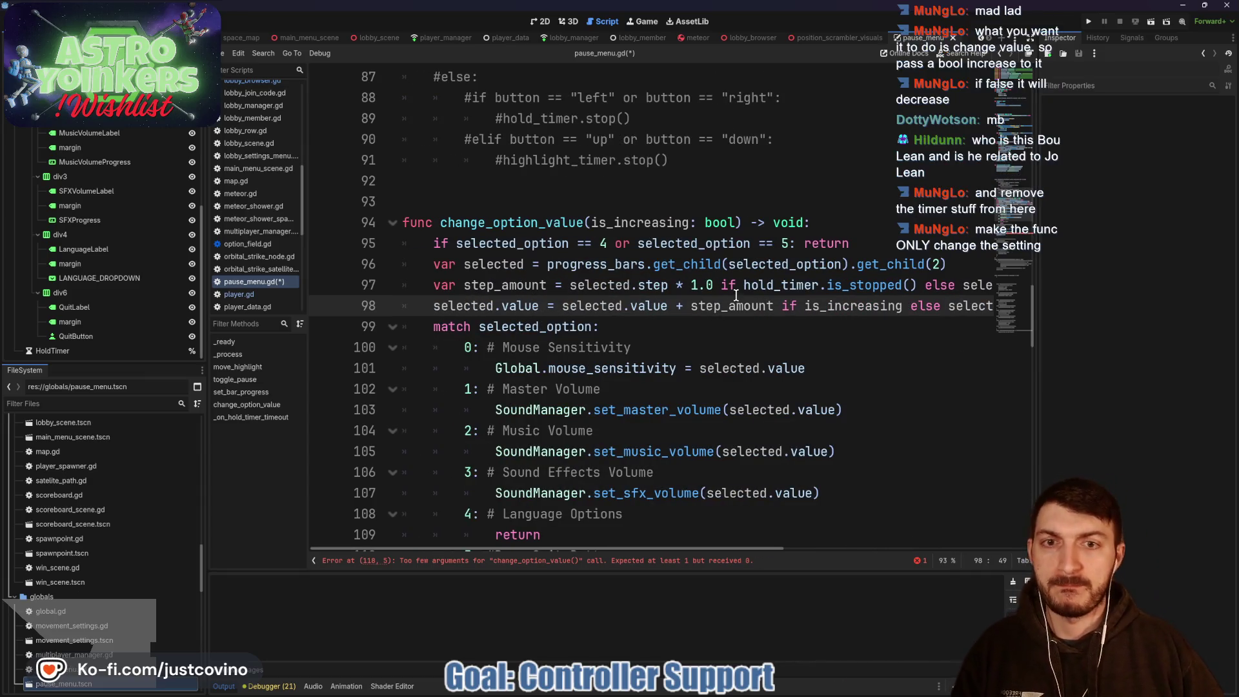
scroll(734, 297, "down", 1)
scroll(733, 297, "down", 4)
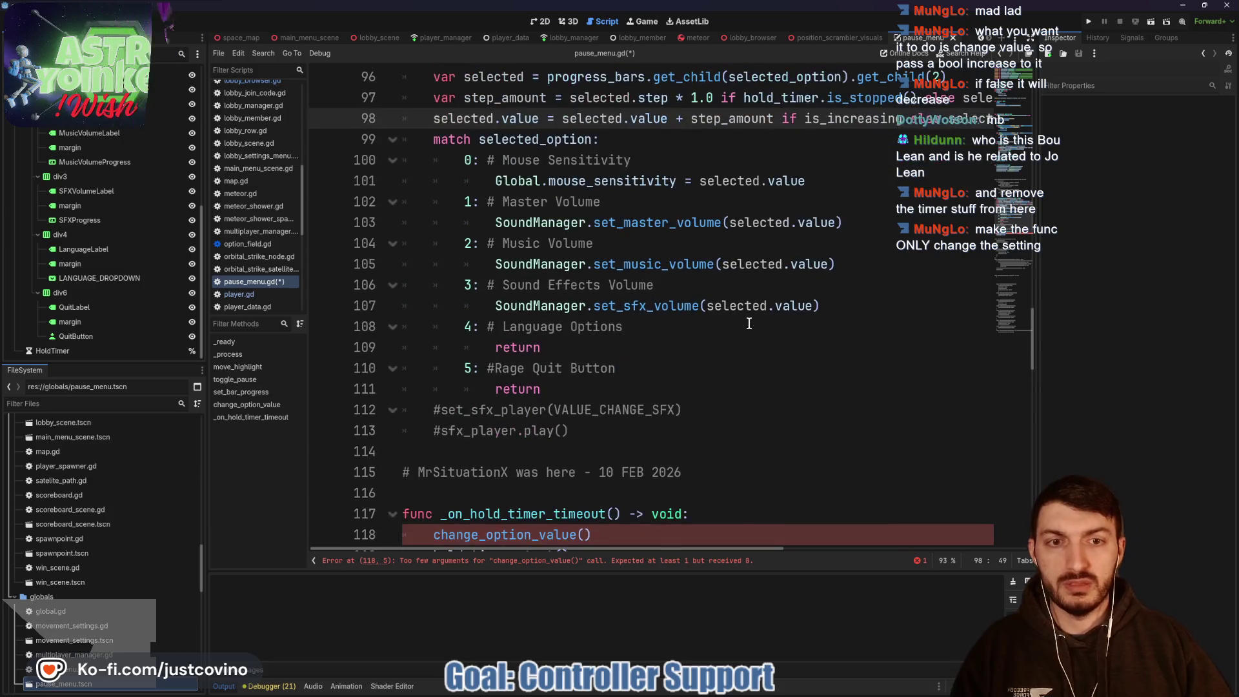
left_click_drag(627, 426, 381, 392)
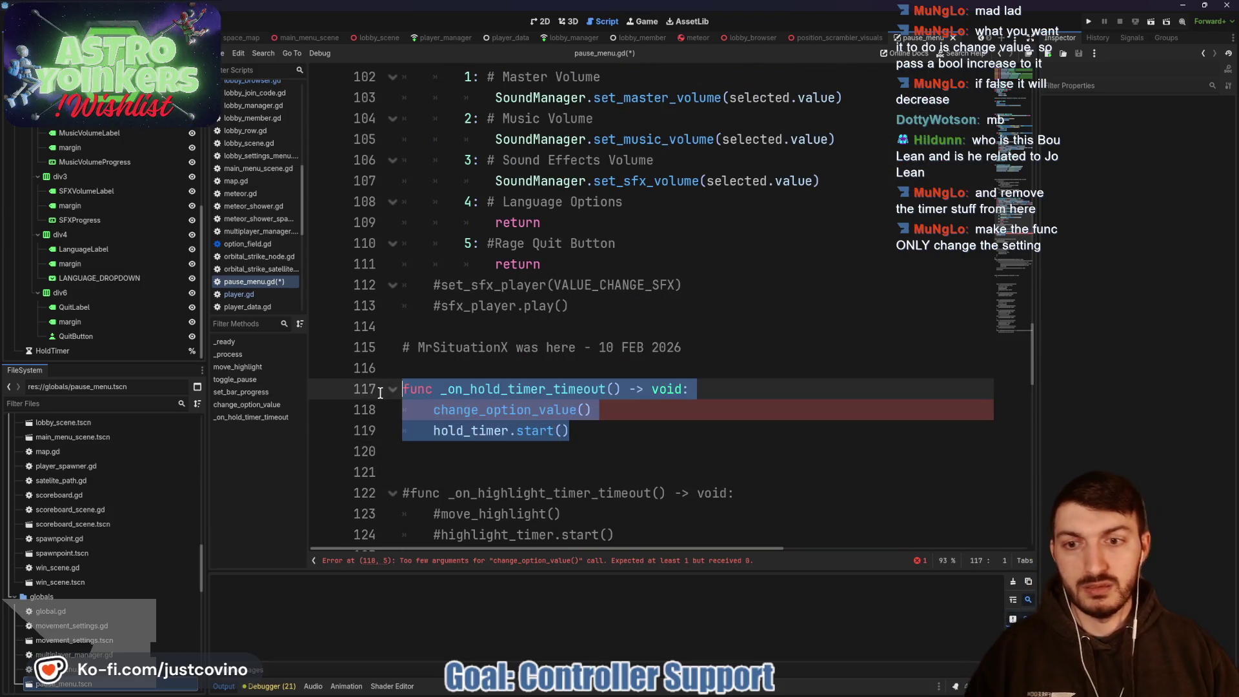
Step: Comment out _on_hold_timer_timeout and the hold_timer condition on line 97
key("ctrl+k")
scroll(815, 302, "up", 5)
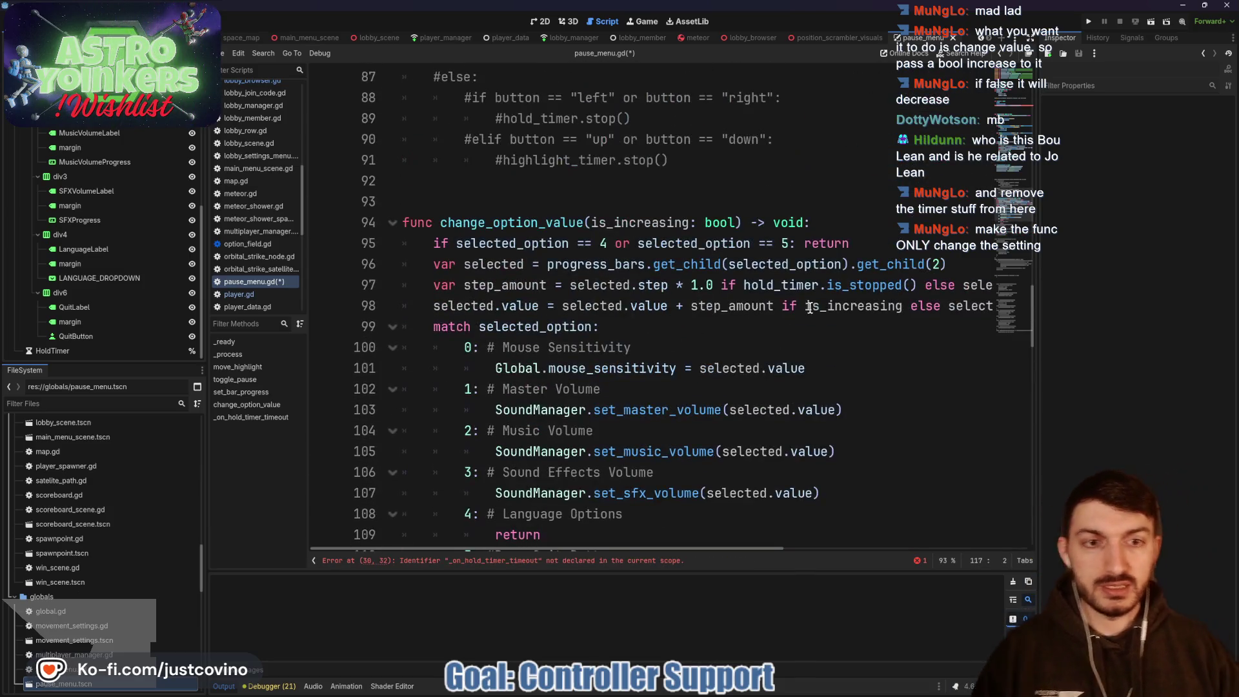
left_click(743, 285)
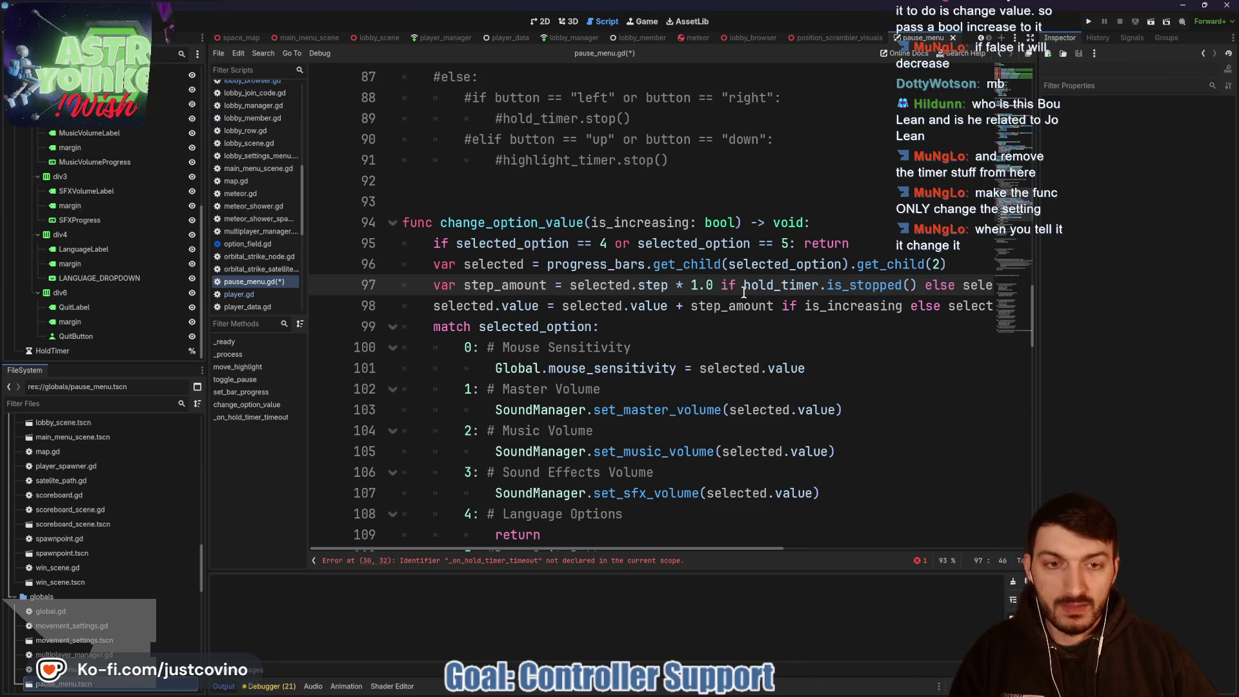
scroll(770, 294, "right", 3)
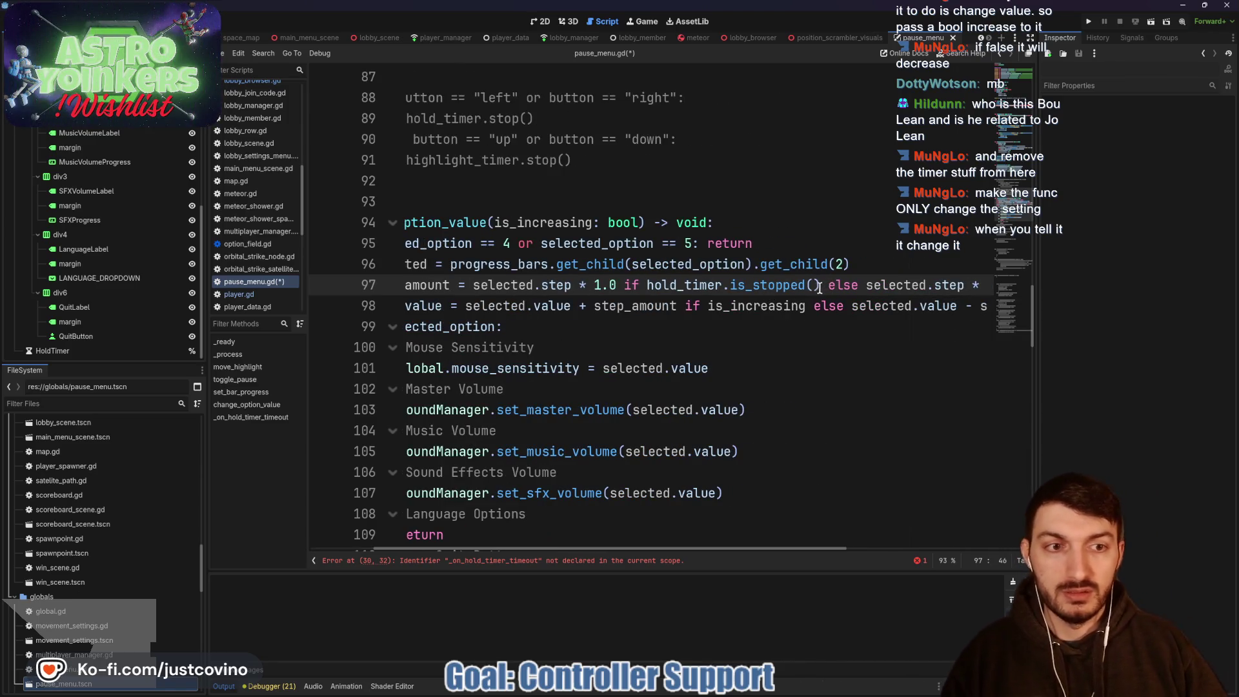
scroll(739, 292, "left", 3)
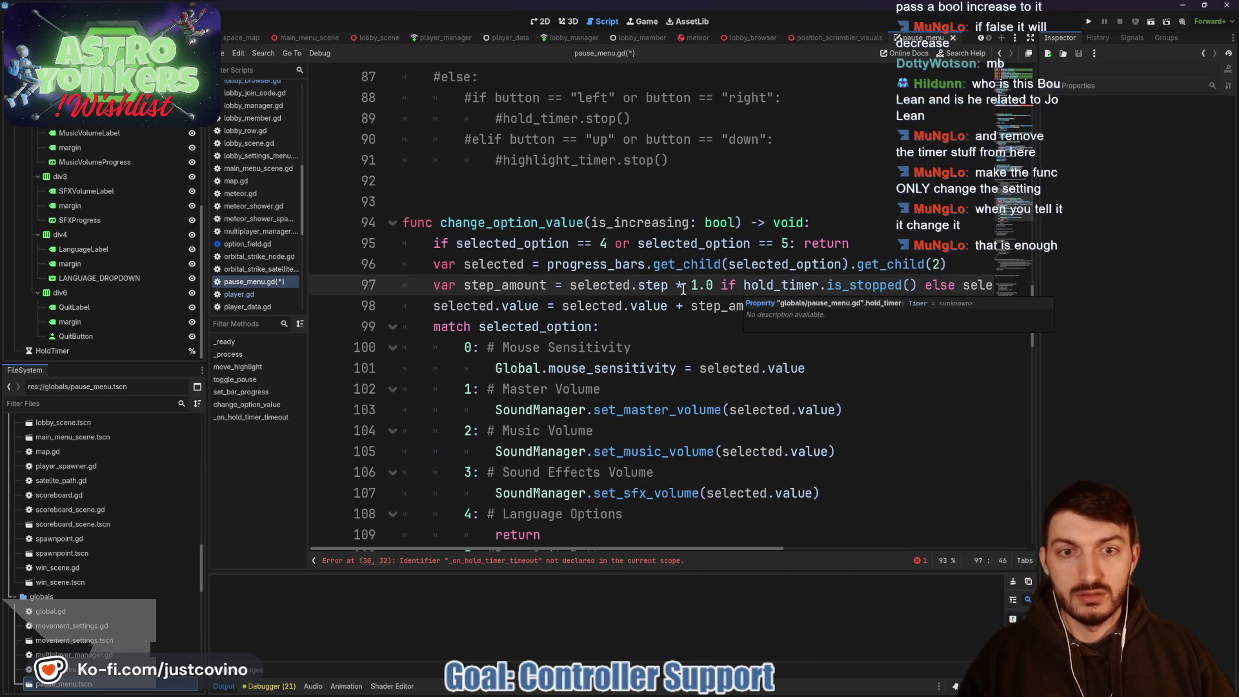
left_click_drag(723, 284, 985, 284)
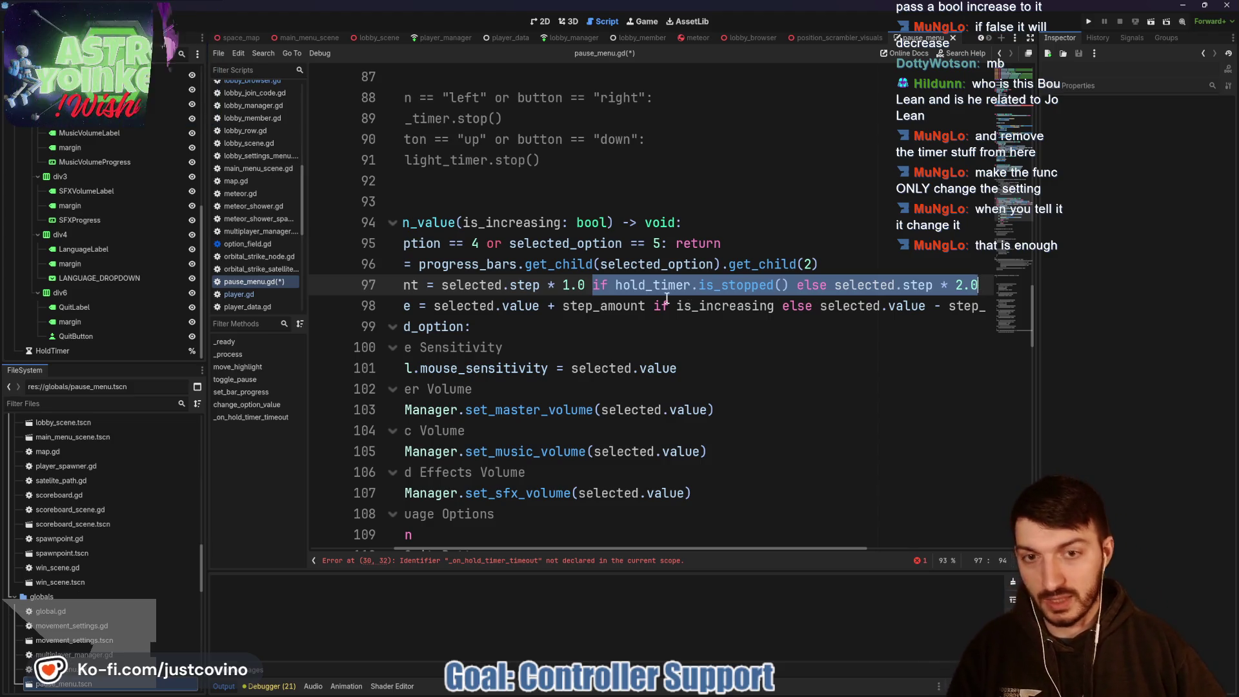
left_click(594, 285)
type("#")
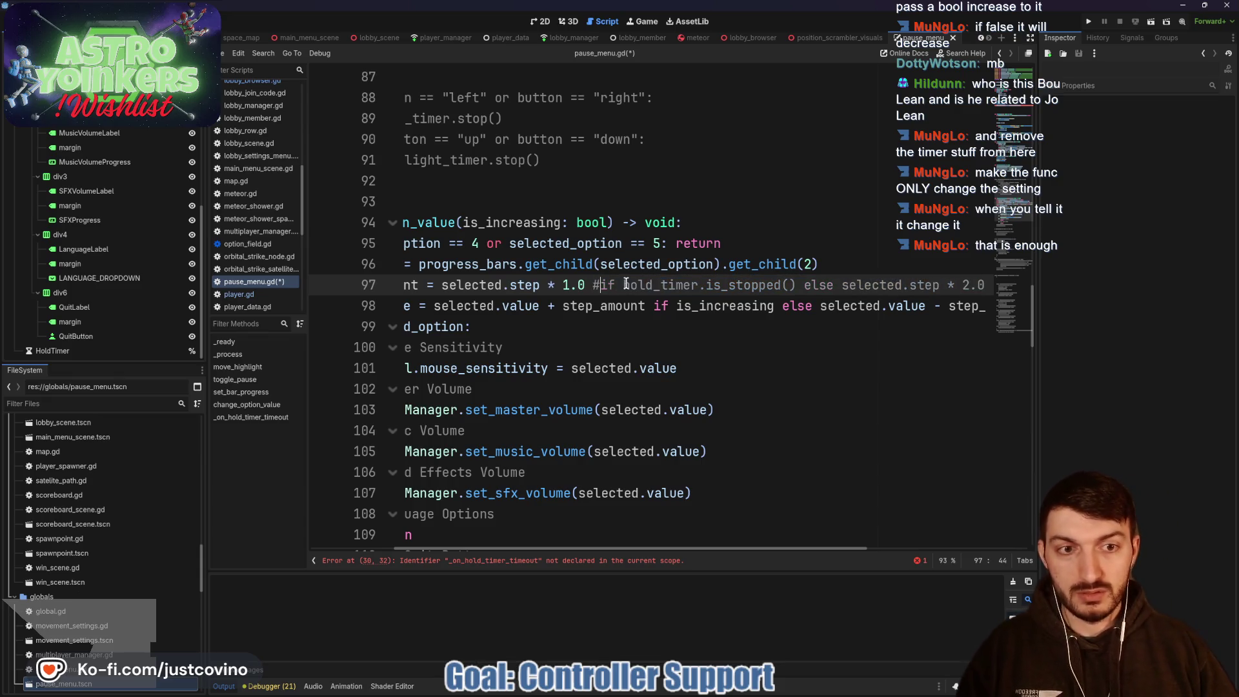
Step: Save, then comment out the hold-timer timeout connection on line 30 flagged by the parse error
left_click(717, 325)
key("ctrl+s")
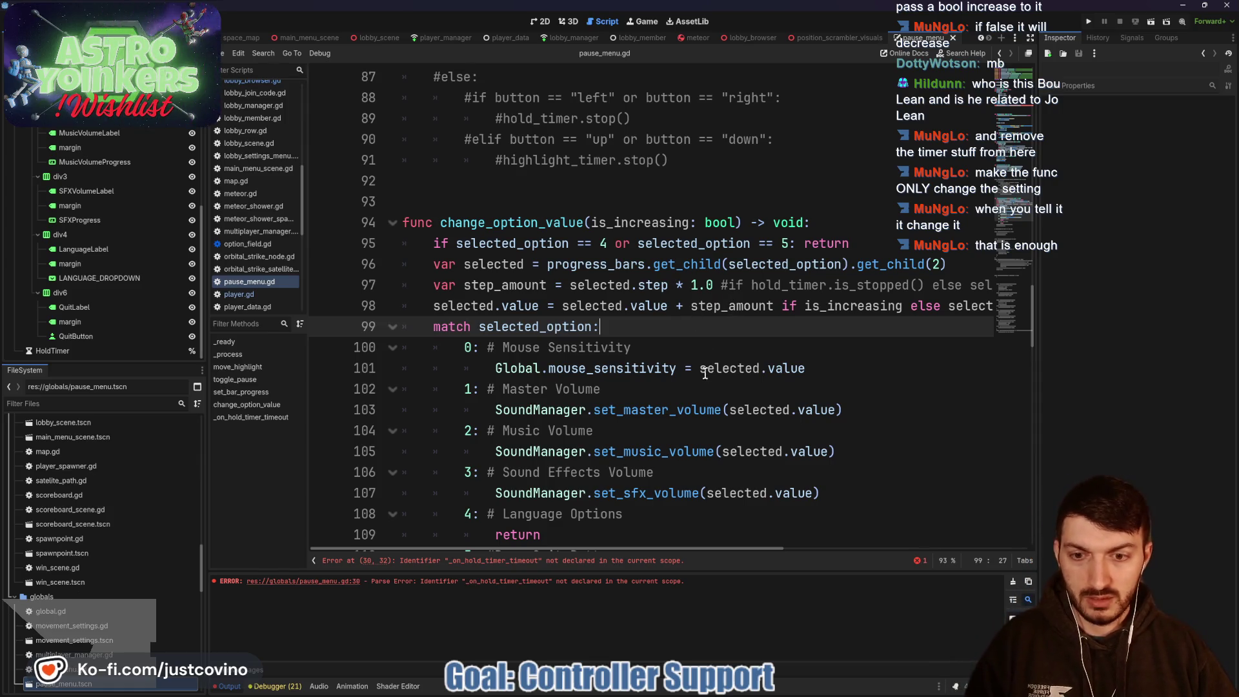
left_click(490, 562)
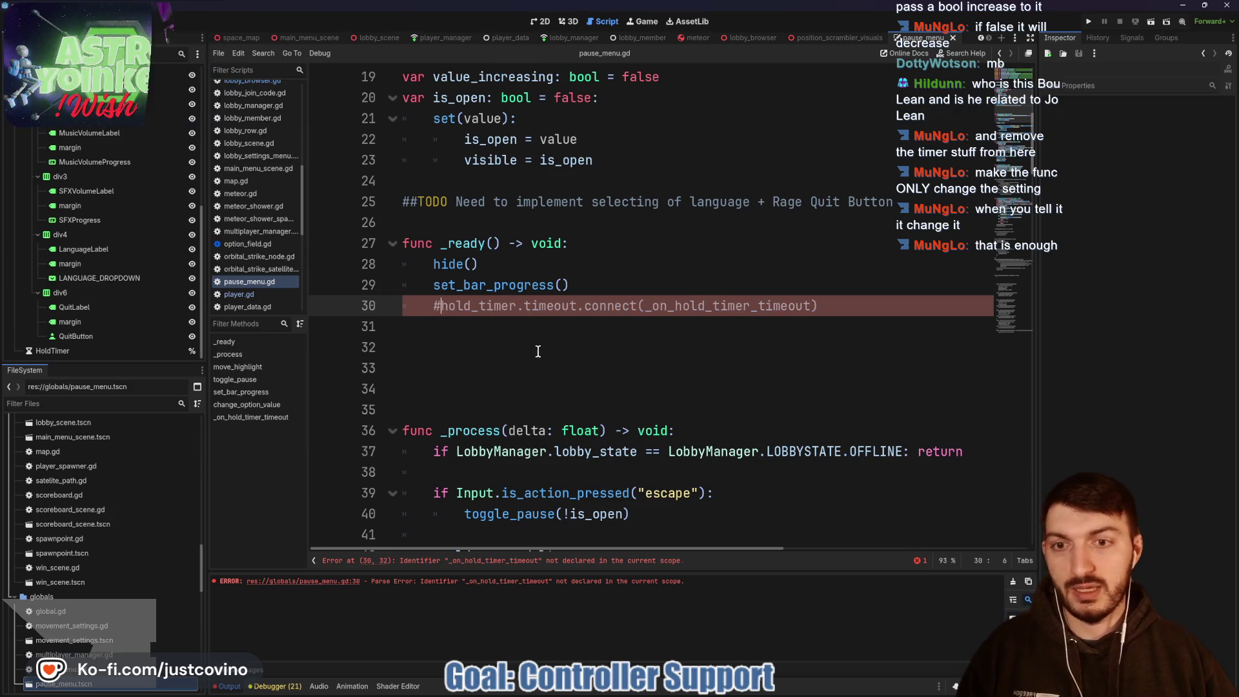
key("ctrl+k")
left_click(470, 366)
key("BackSpace")
key("BackSpace")
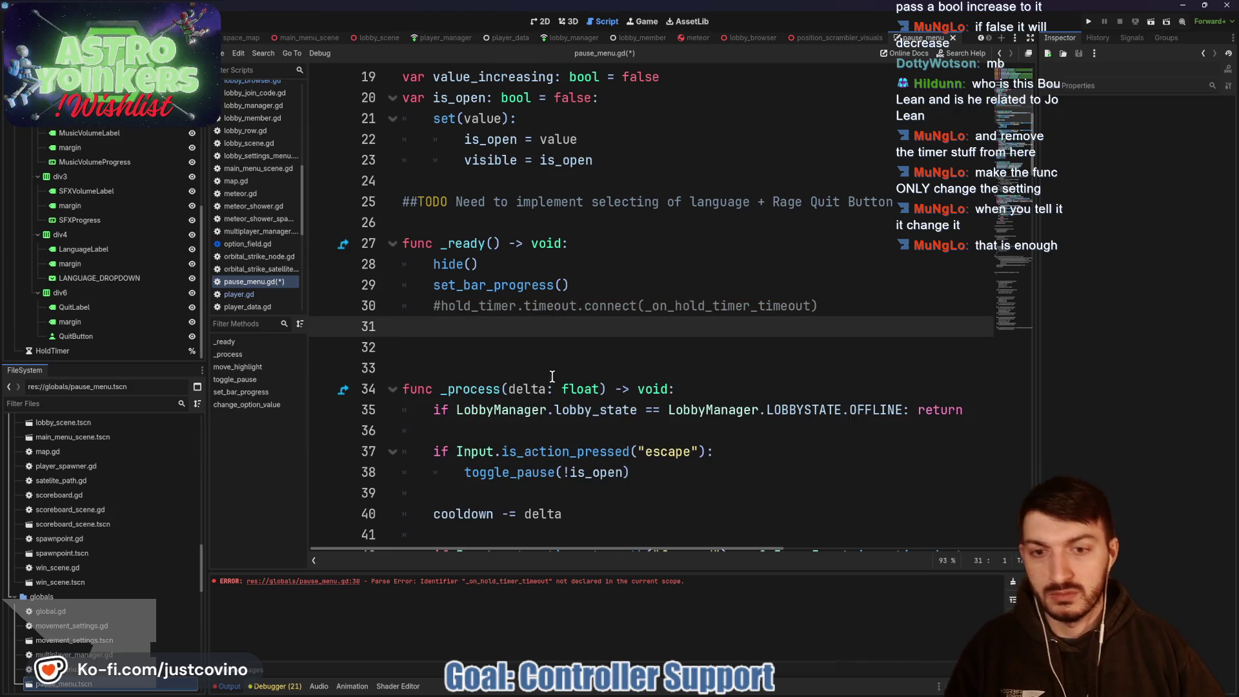
scroll(552, 376, "down", 7)
left_click(528, 307)
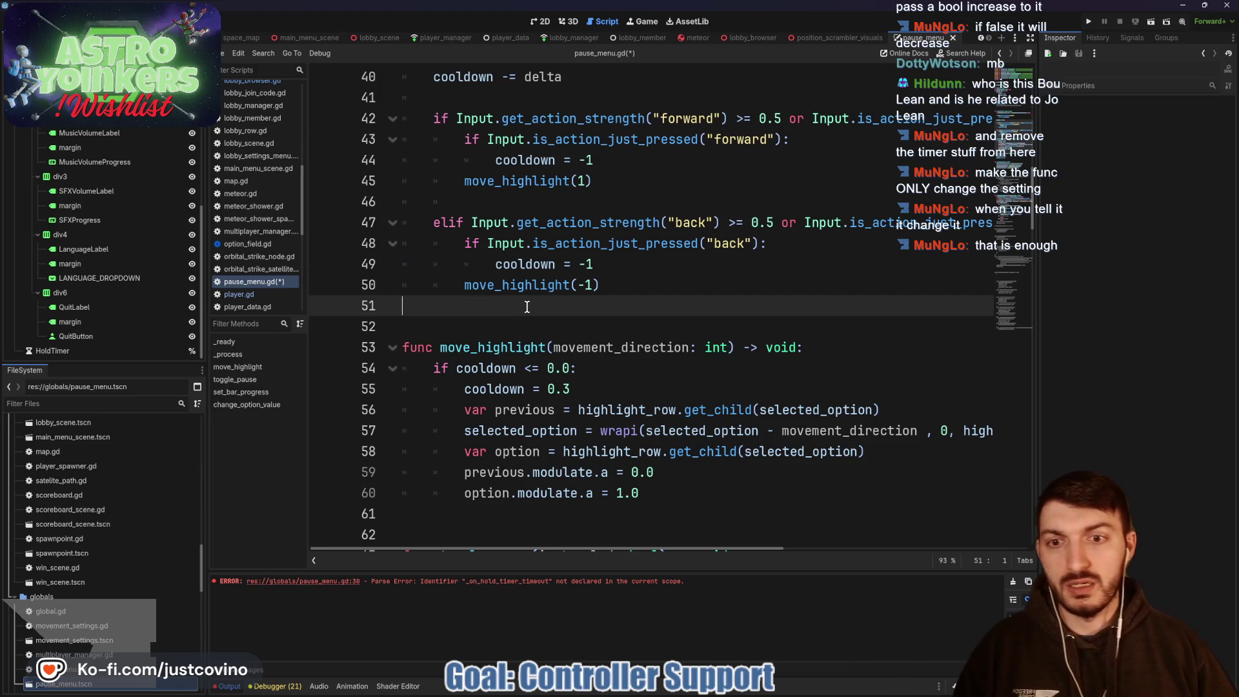
Step: Add an elif for get_action_strength("left") >= 5.0 or is_action_just_pressed("left") in _process
key("Return")
key("Return")
key("Return")
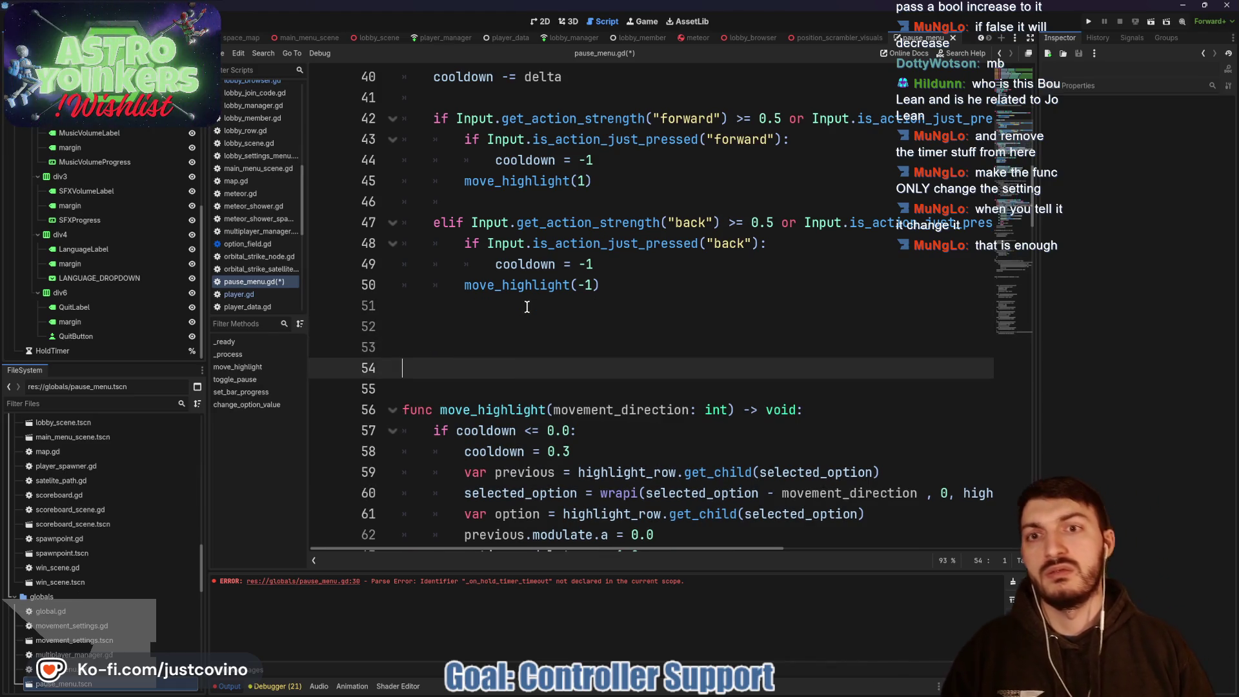
left_click(528, 308)
key("Down")
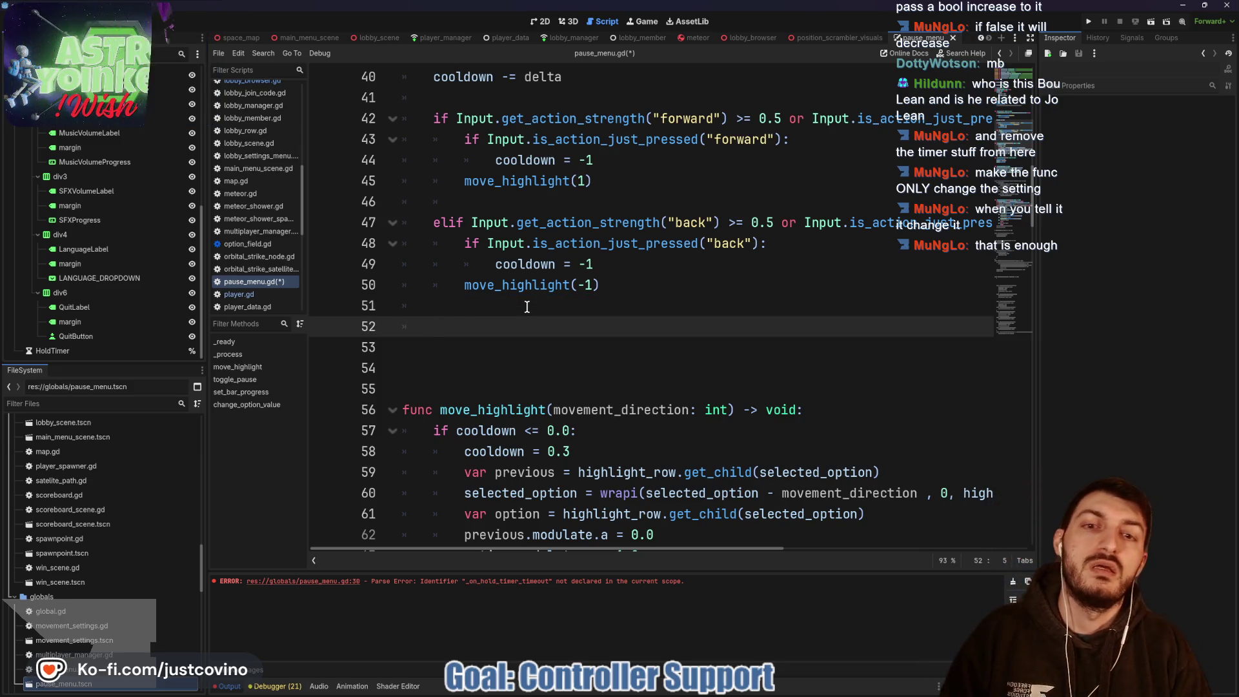
type("elif Input.get_")
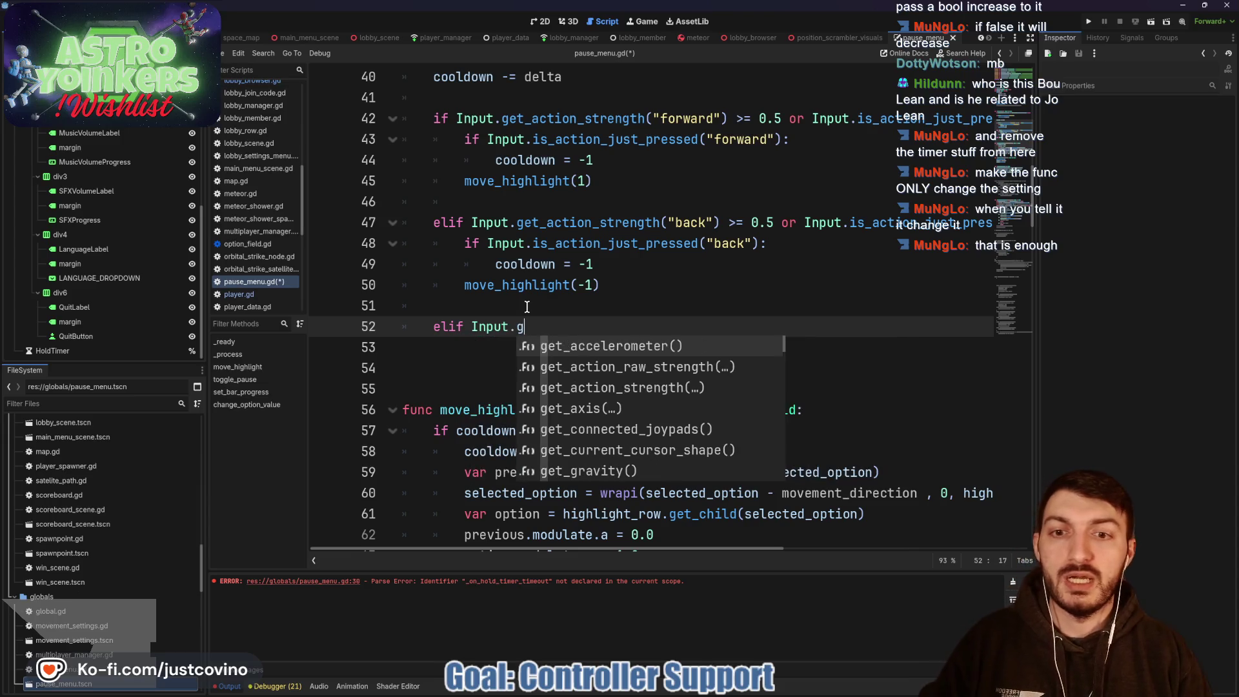
type("action")
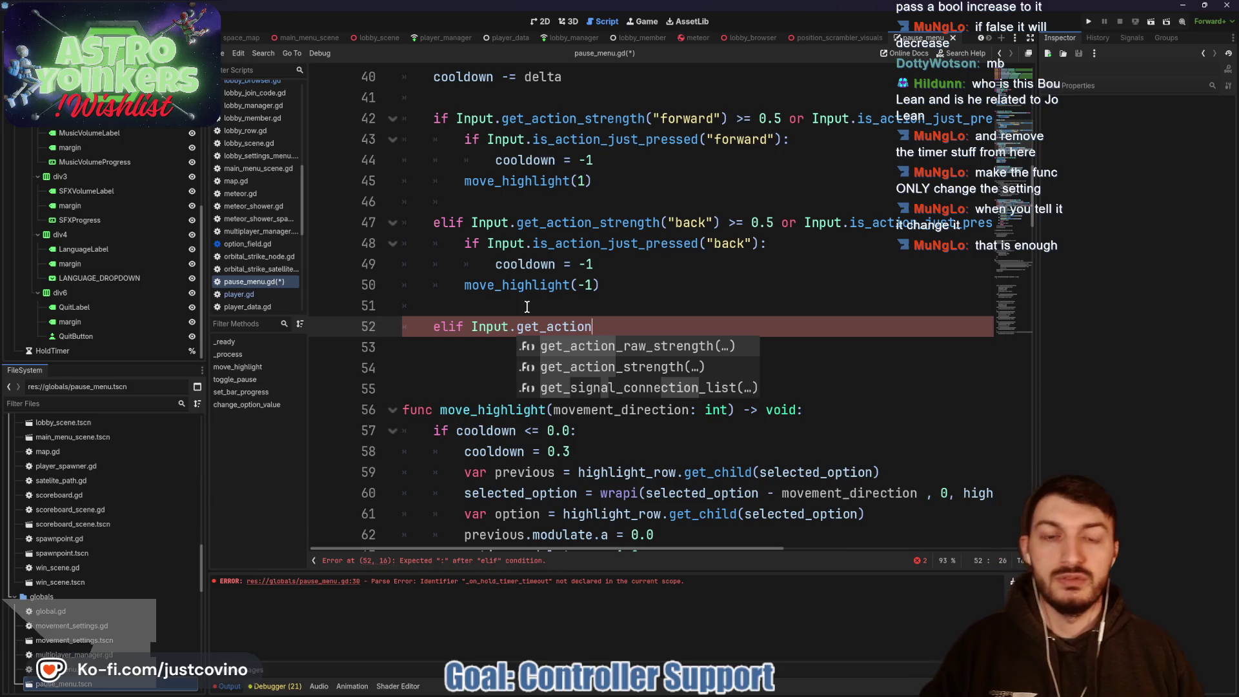
key("Down")
key("Return")
type("\"left")
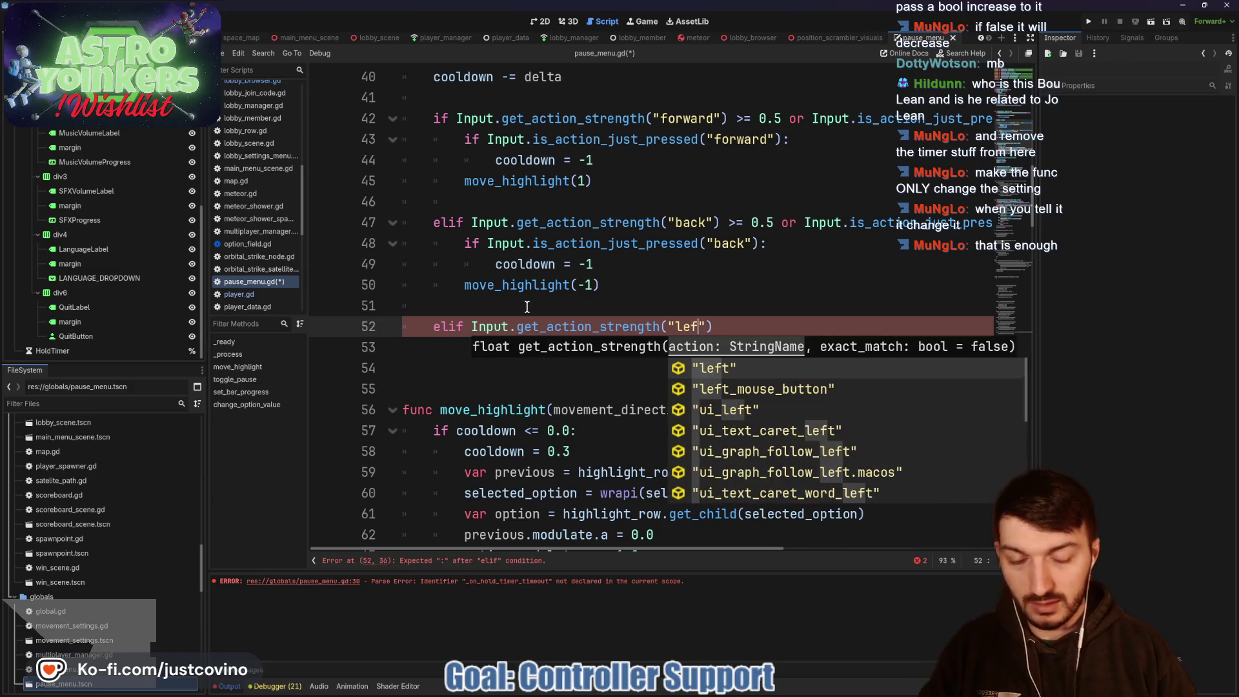
type("\") >=")
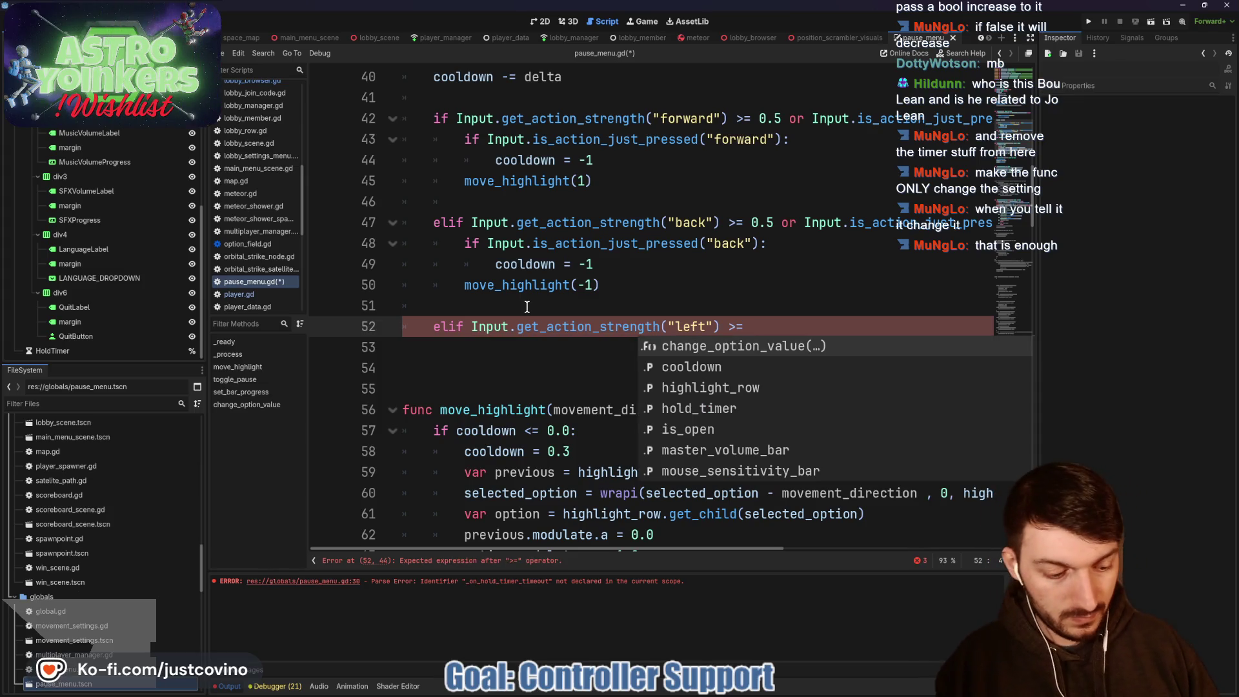
type(" 5.0 ")
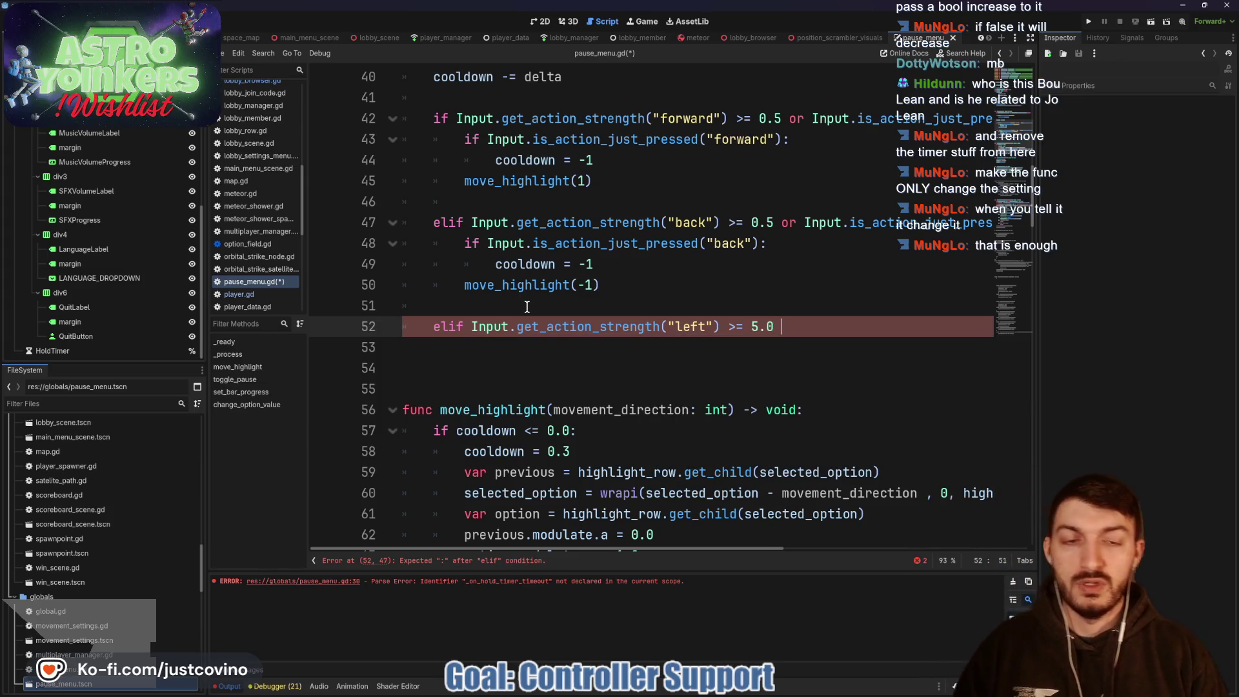
type("or Input")
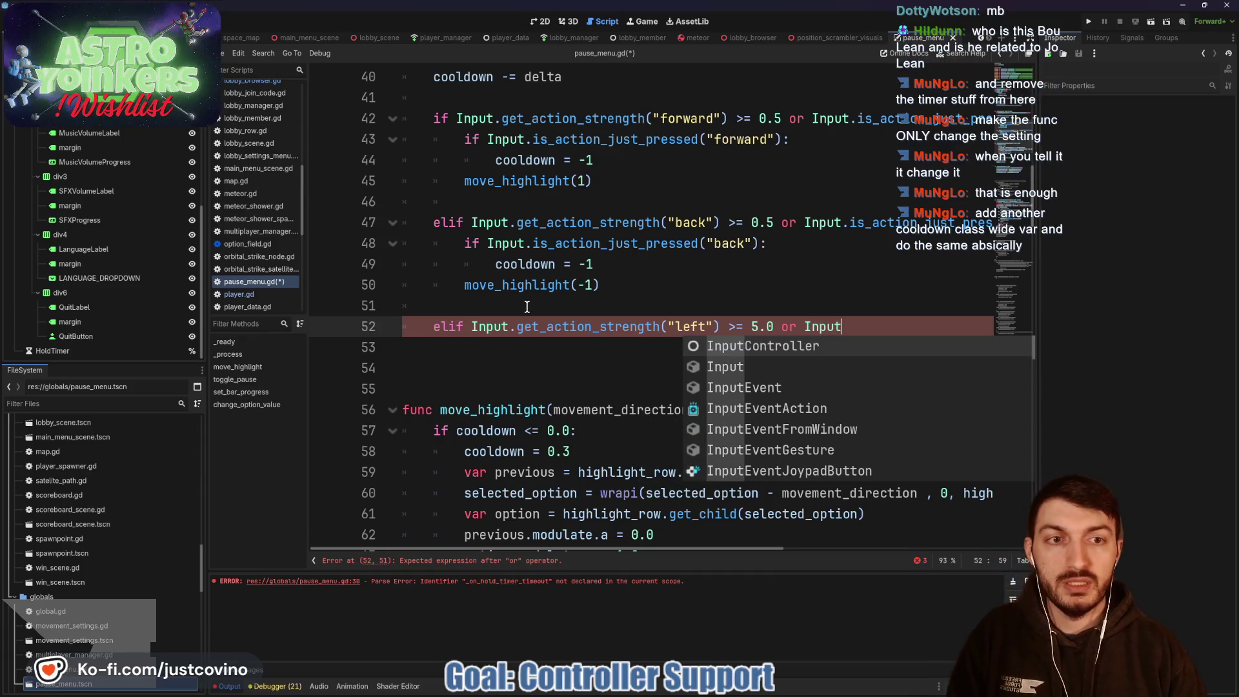
type(".is_action_ju")
key("Return")
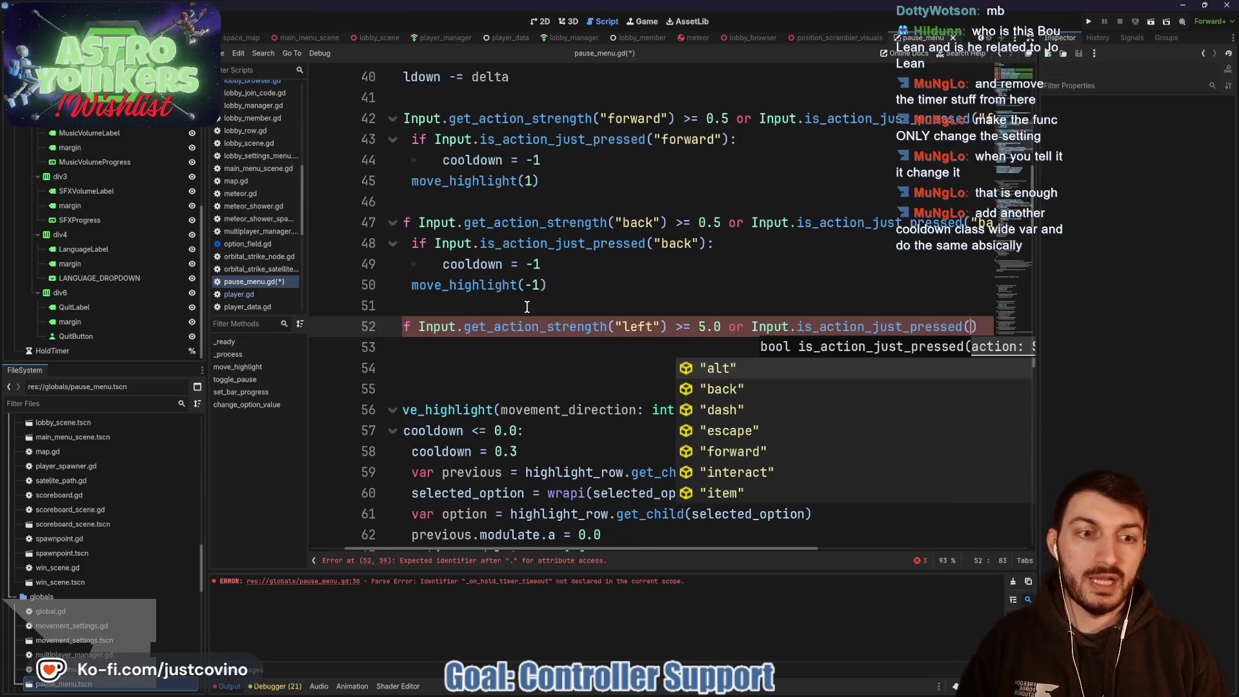
type("\"left")
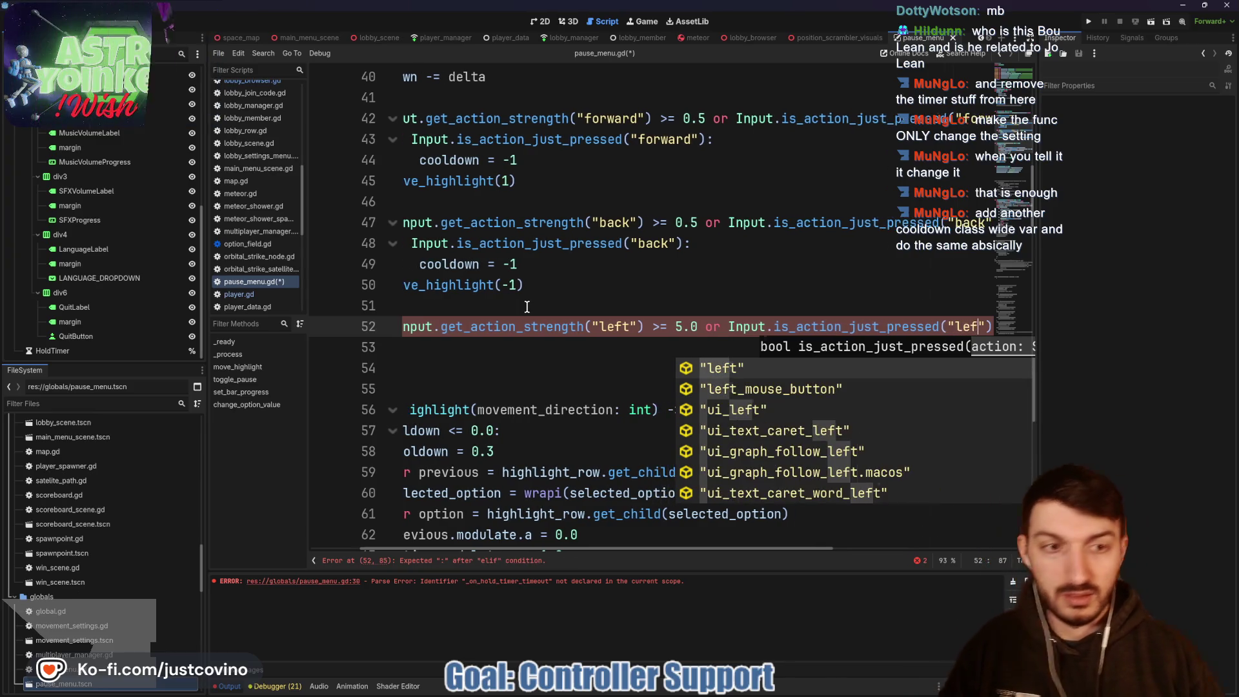
key("Return")
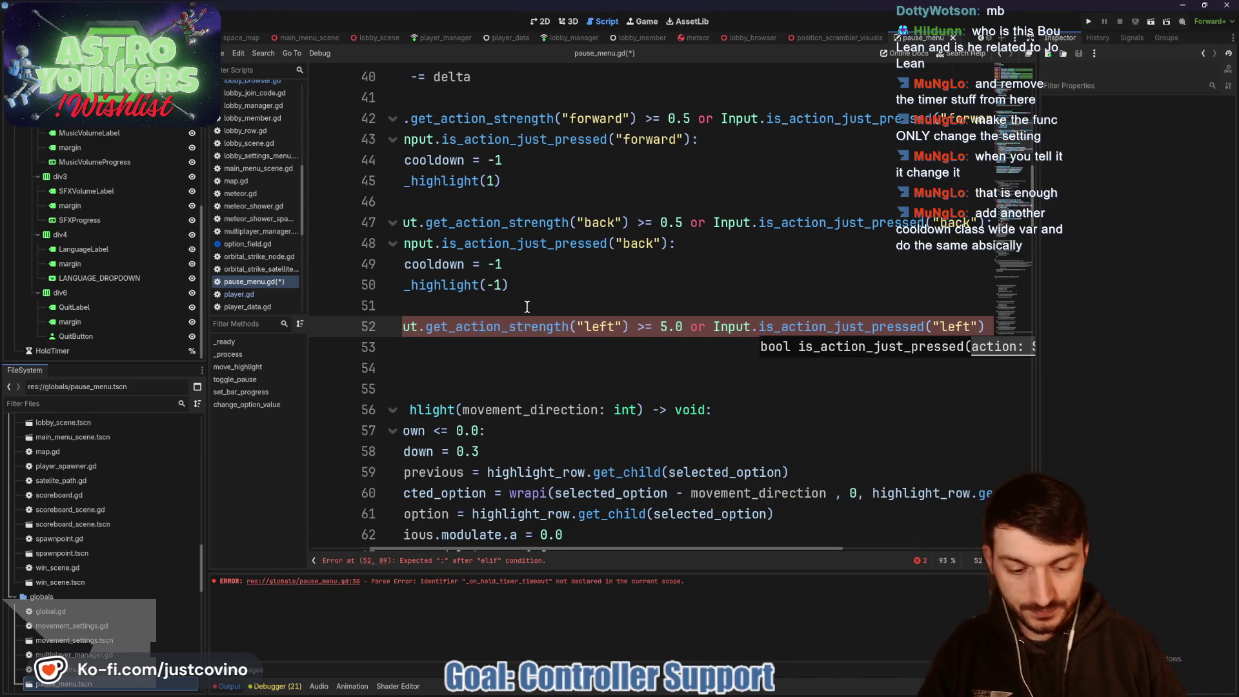
key("Return")
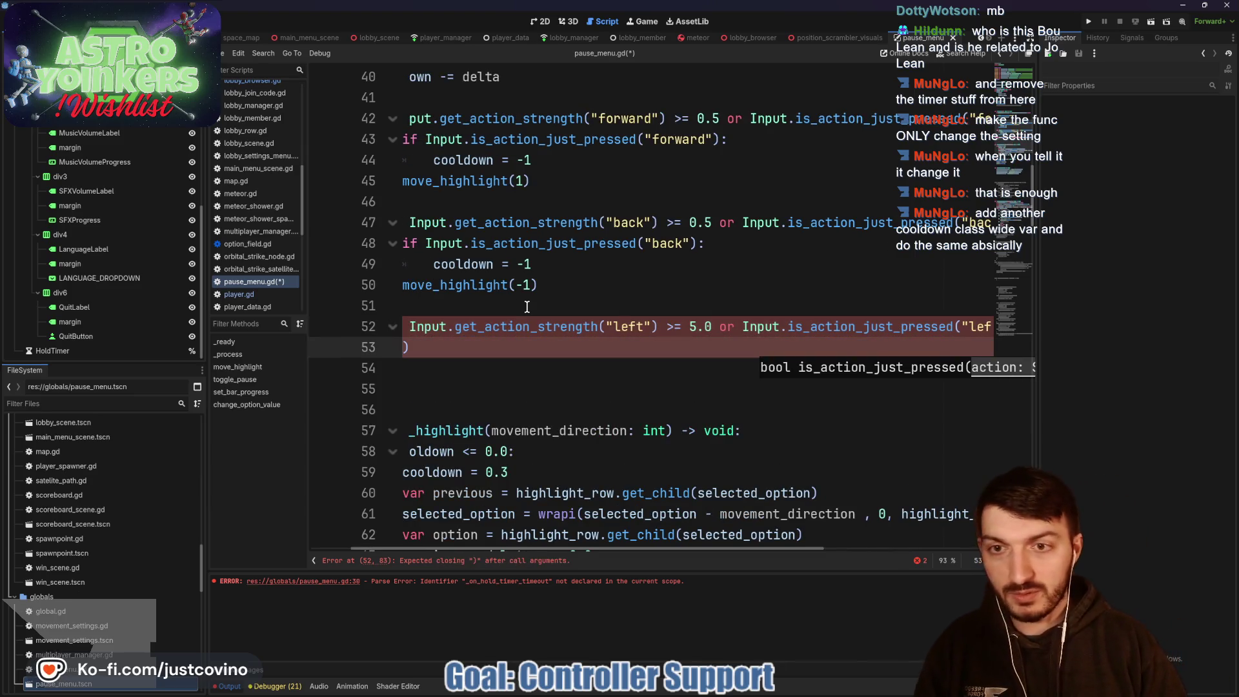
key("BackSpace")
key("BackSpace")
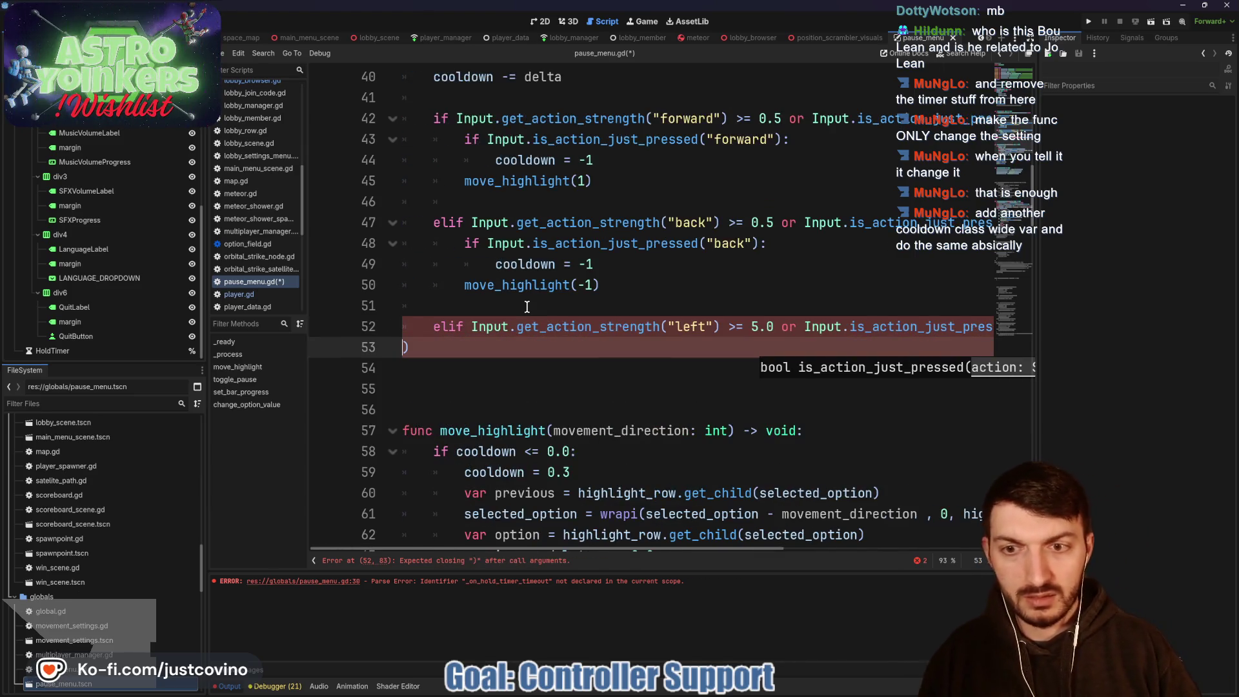
key("BackSpace")
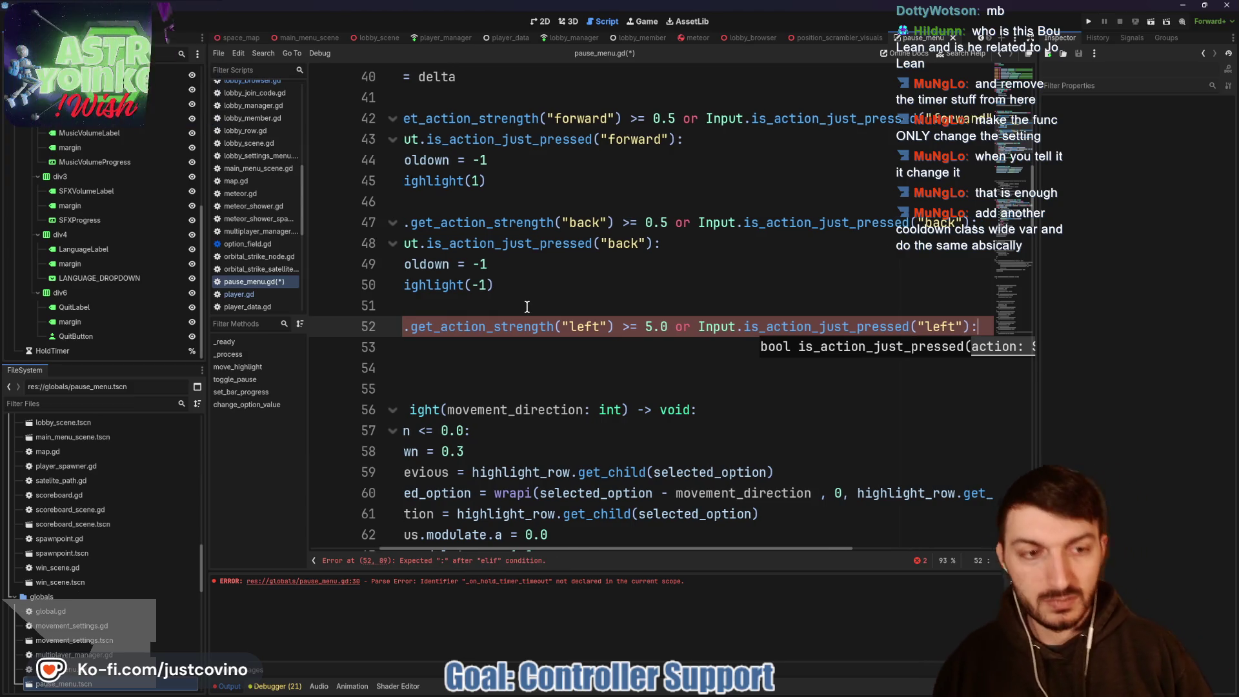
Step: Nest if Input.is_action_just_pressed("left"): cooldown = -1 under the left branch
key("Return")
type("if In")
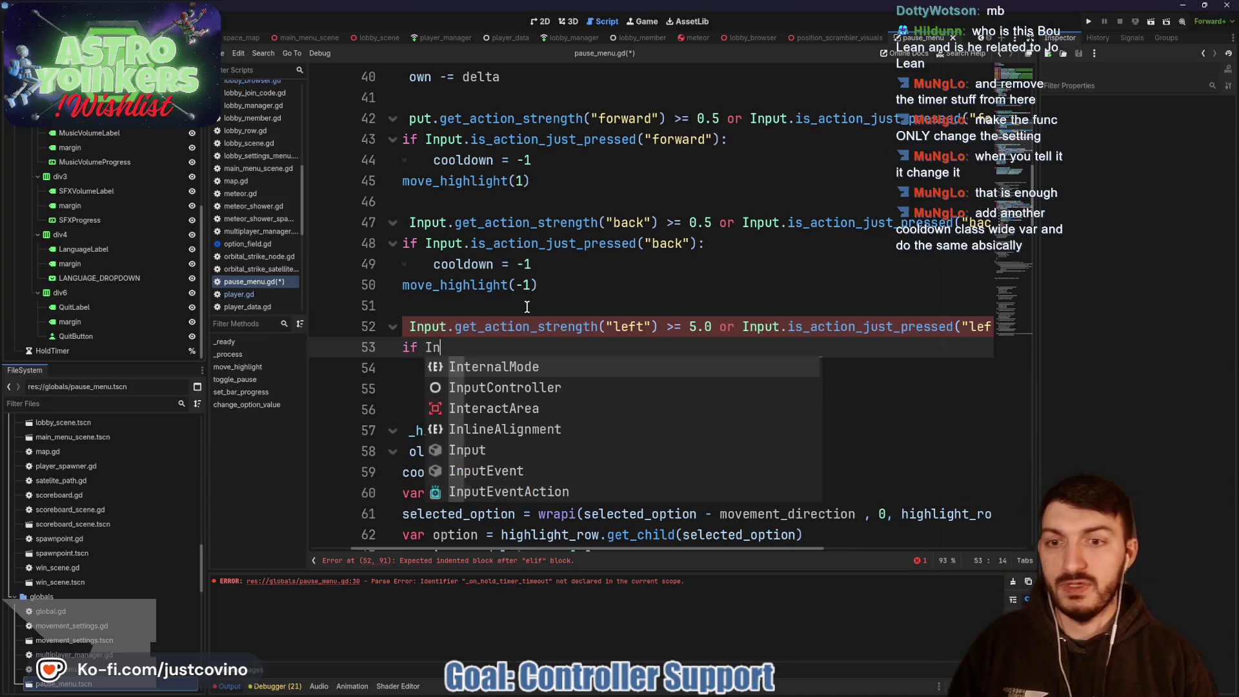
type("put.is")
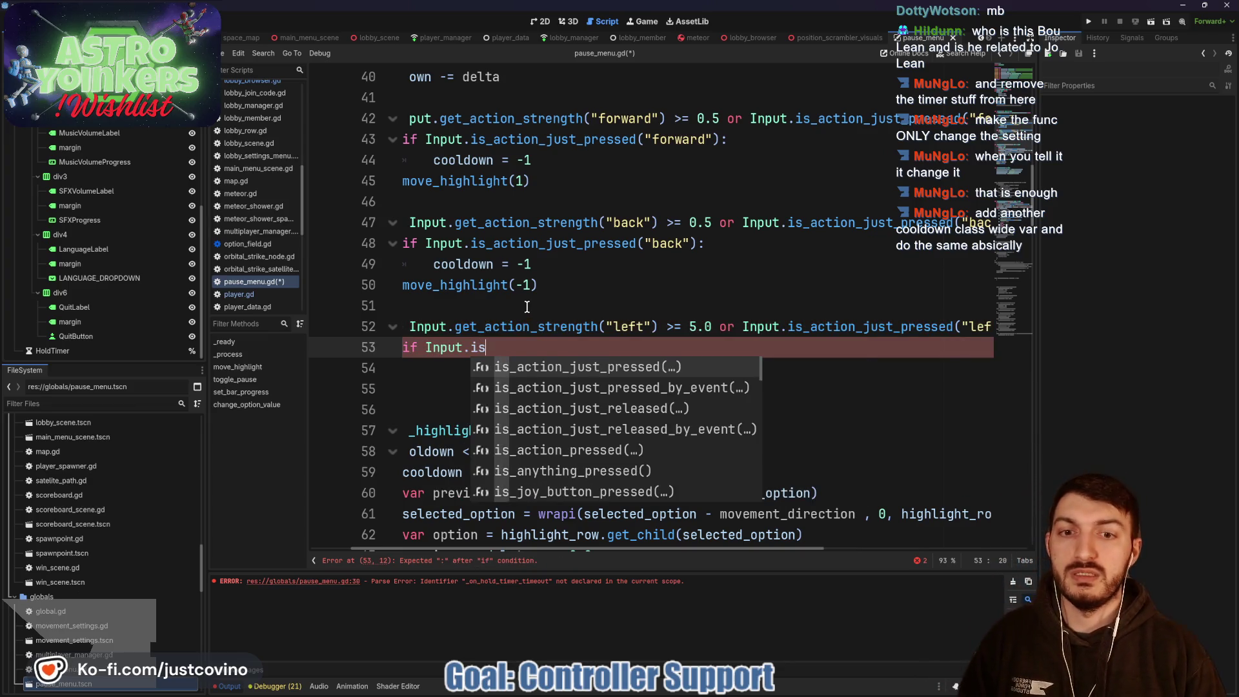
key("Return")
type("\"")
type("left")
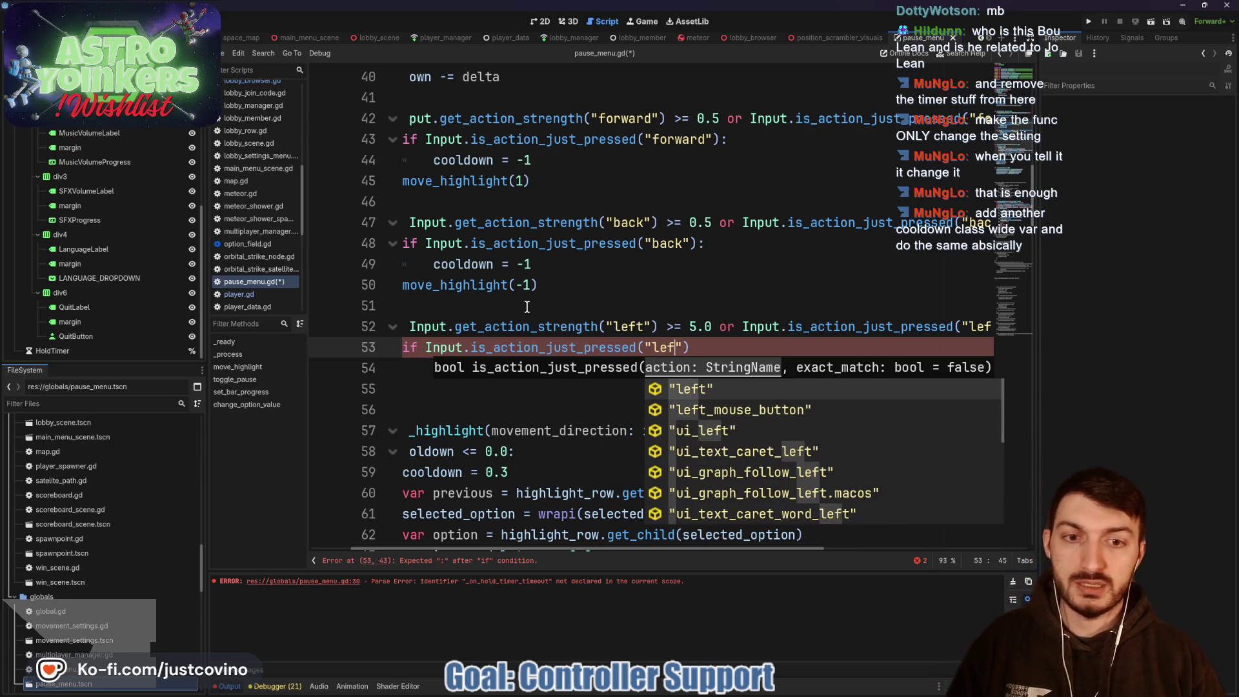
key("Return")
type(":")
key("Return")
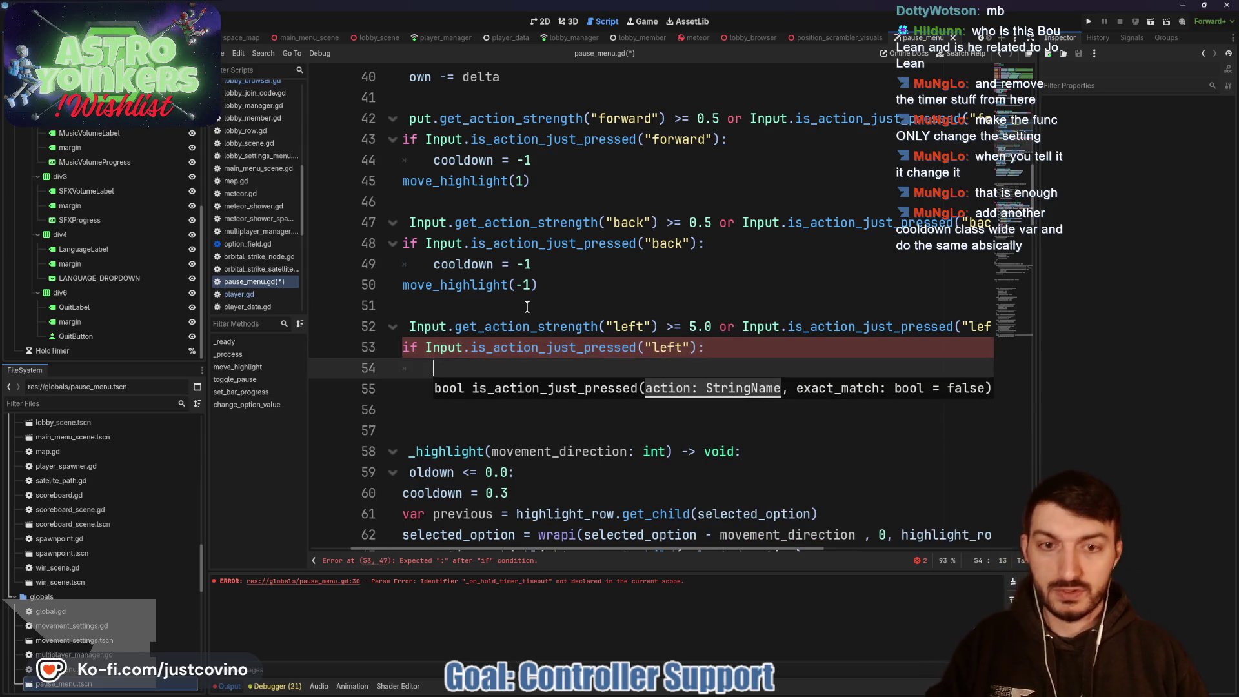
type("cooldown = ")
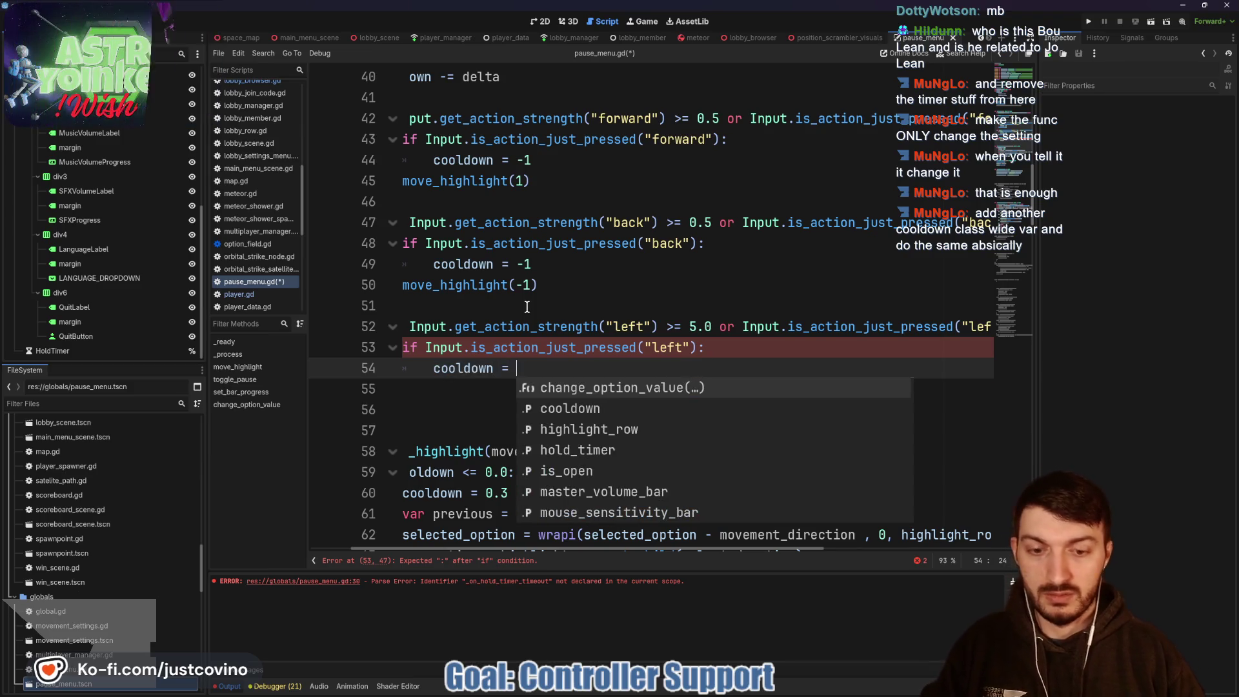
type("-1")
key("Return")
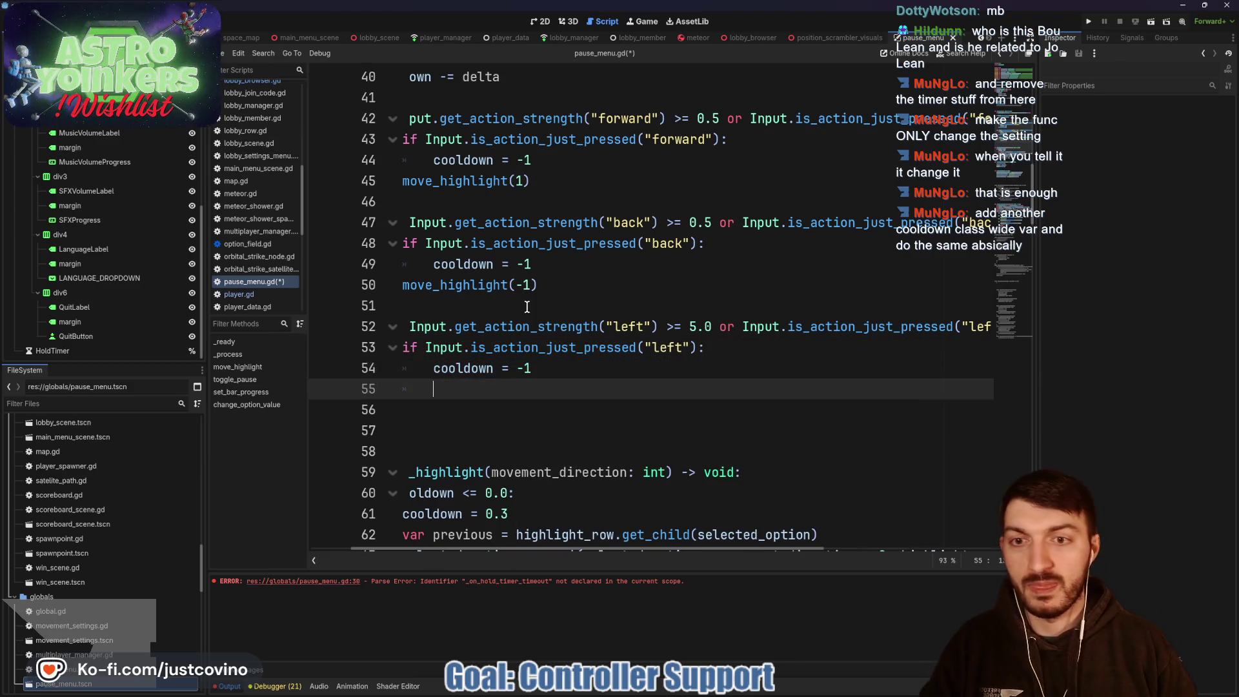
Step: Call change_option_value(false) in the left-input branch
scroll(527, 307, "left", 3)
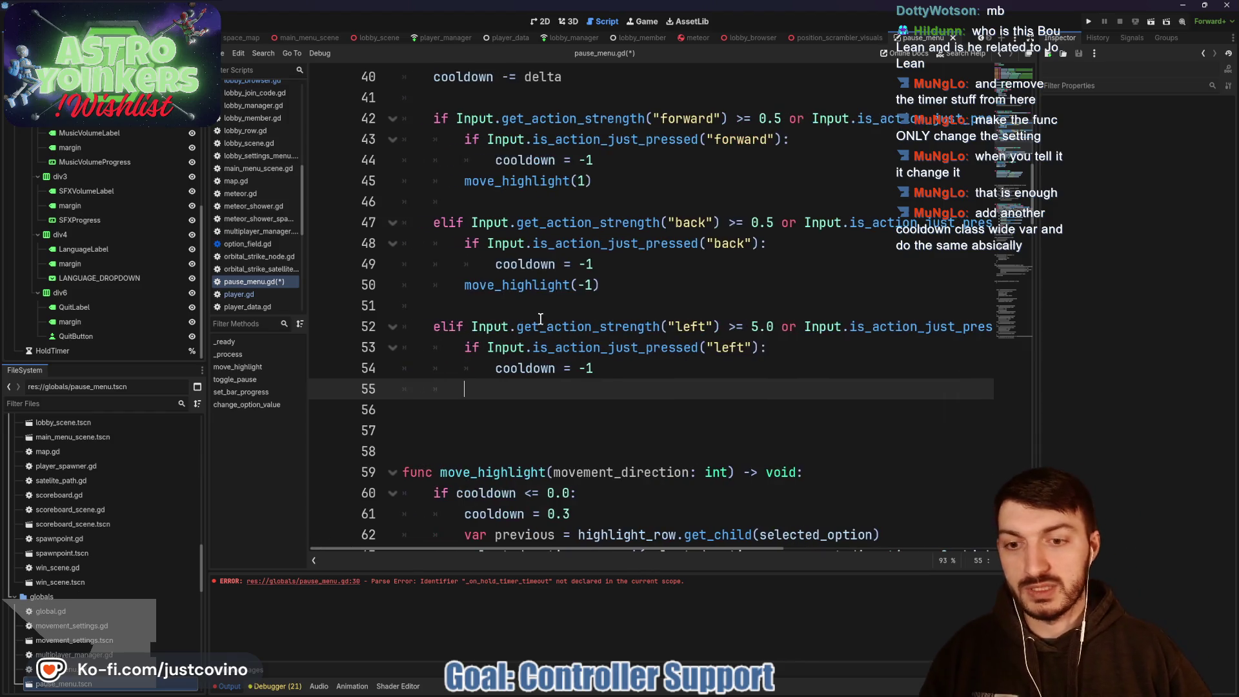
scroll(581, 308, "down", 6)
scroll(630, 309, "up", 4)
scroll(630, 308, "down", 12)
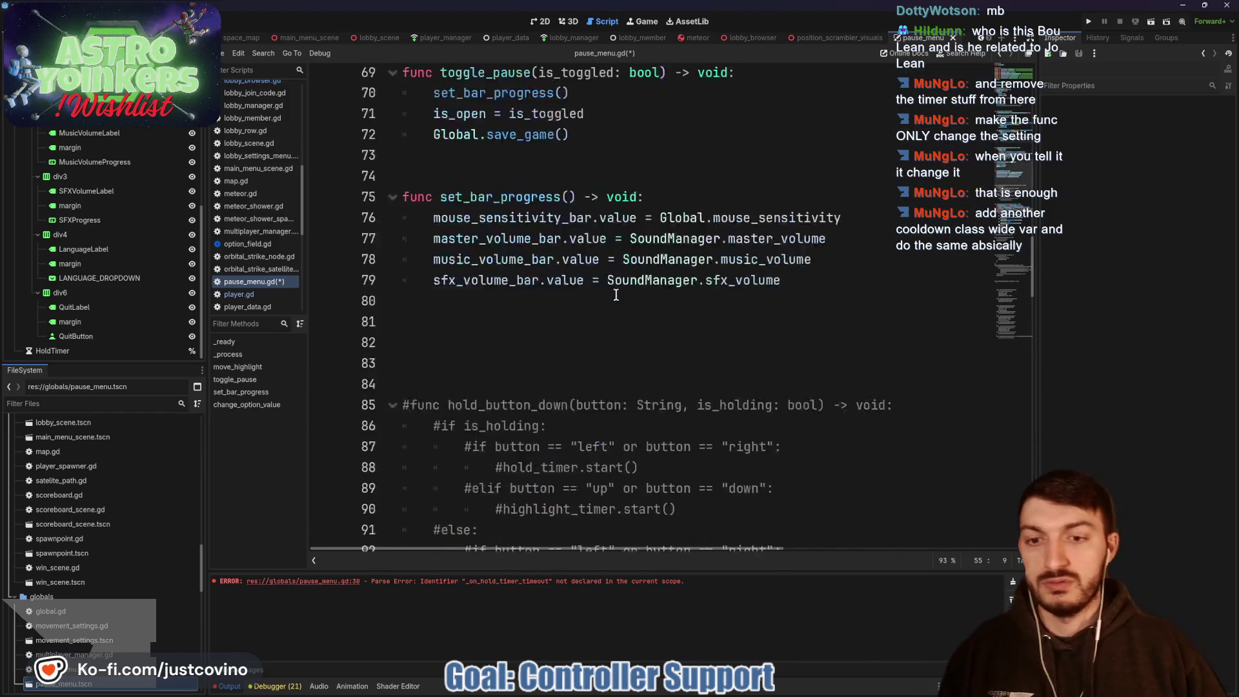
scroll(620, 284, "up", 10)
scroll(619, 265, "up", 3)
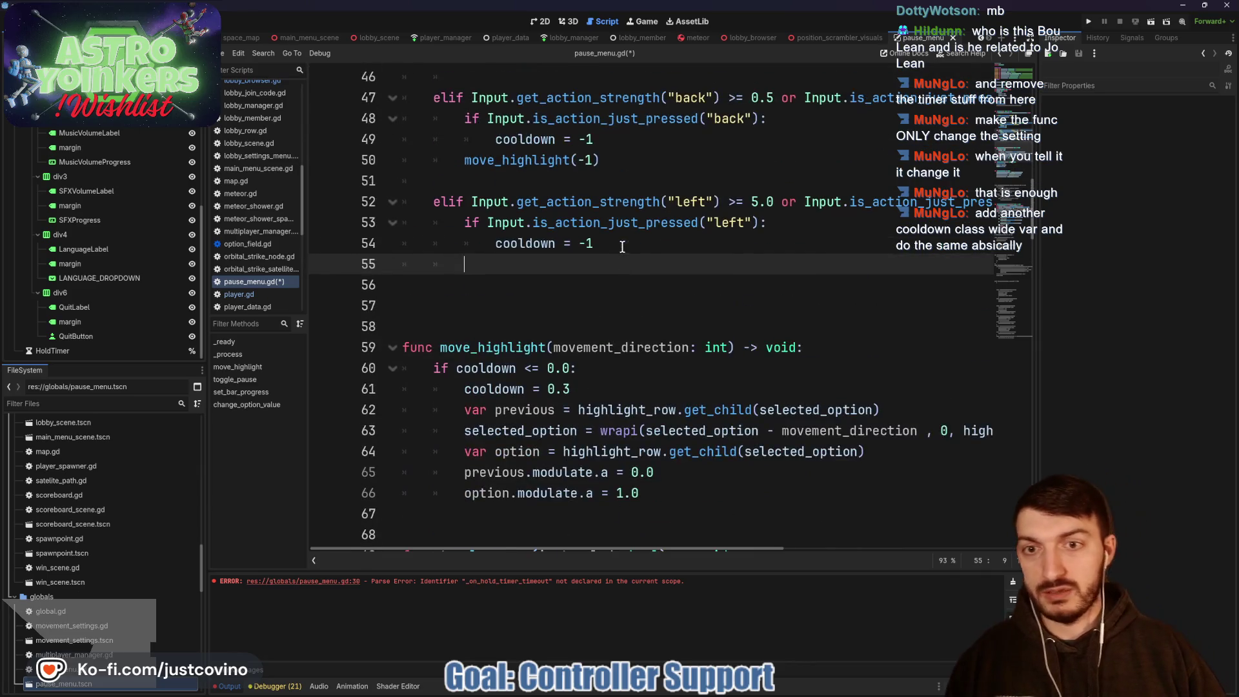
type("change")
key("Return")
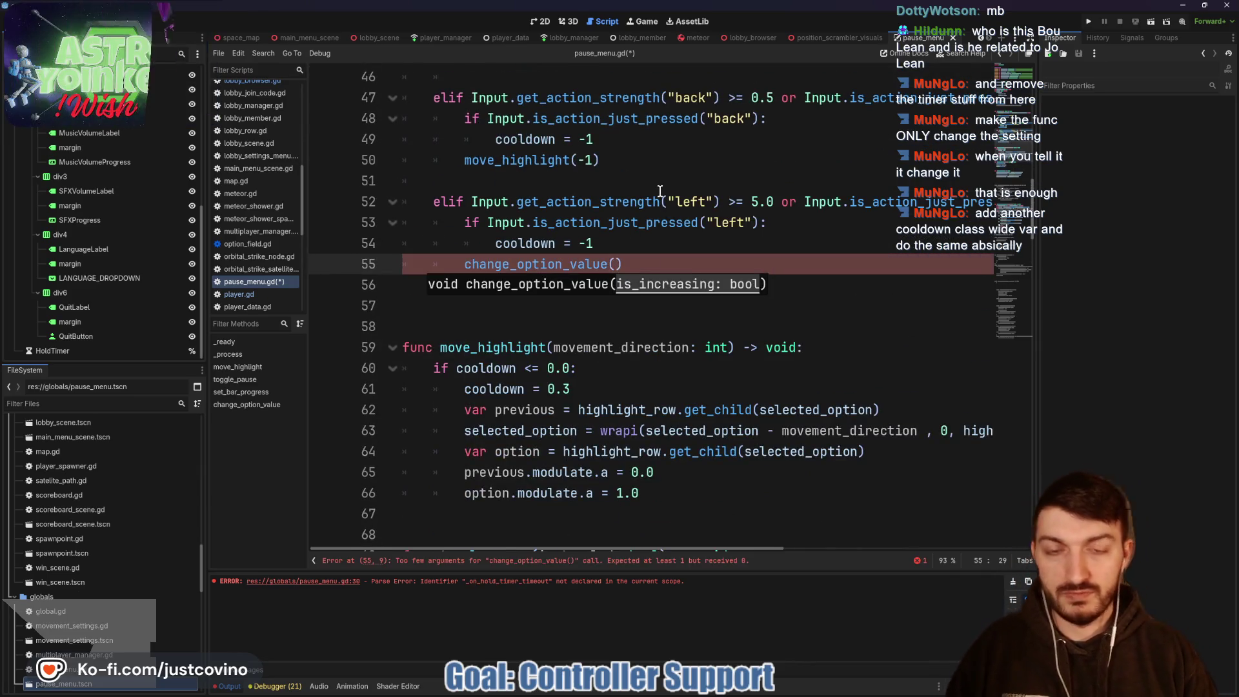
type("false")
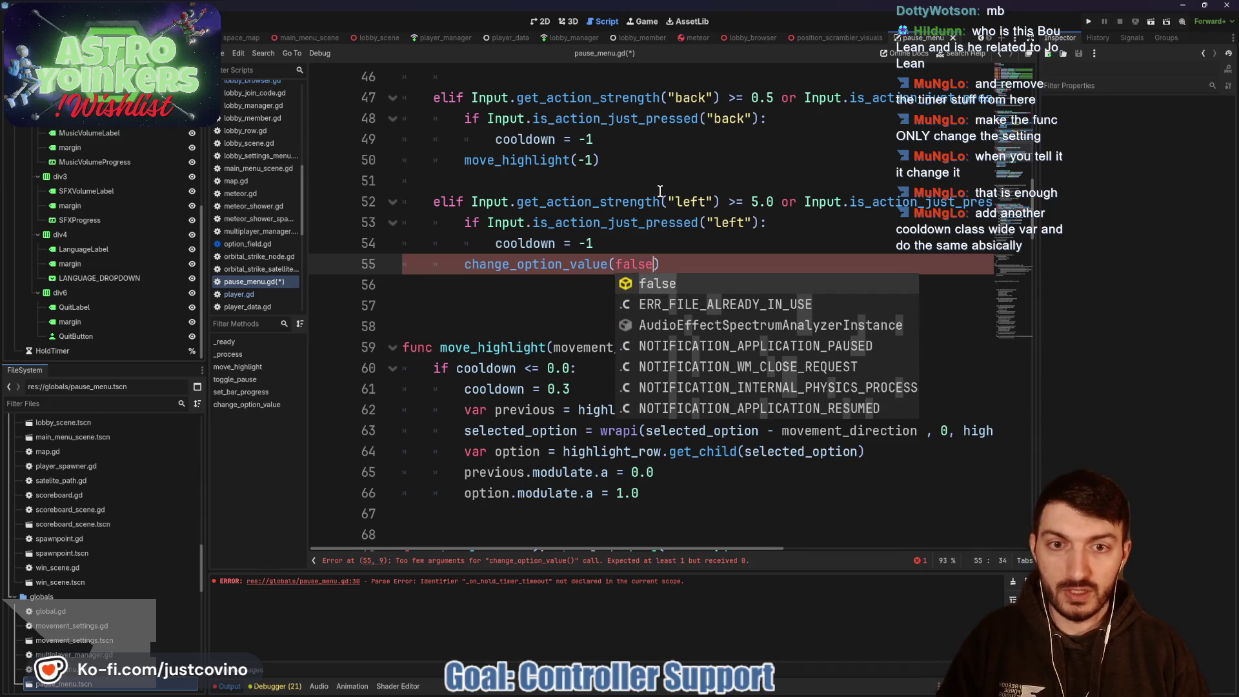
key("Return")
left_click(546, 264)
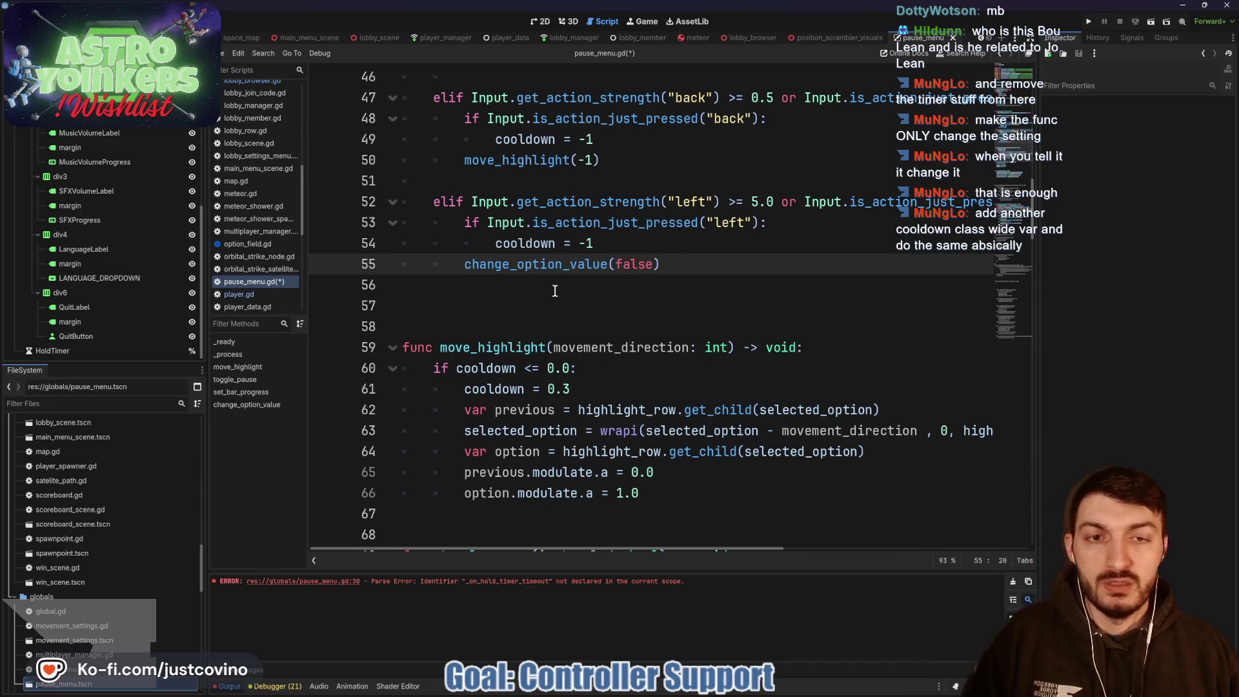
scroll(574, 284, "down", 2)
left_click(584, 262)
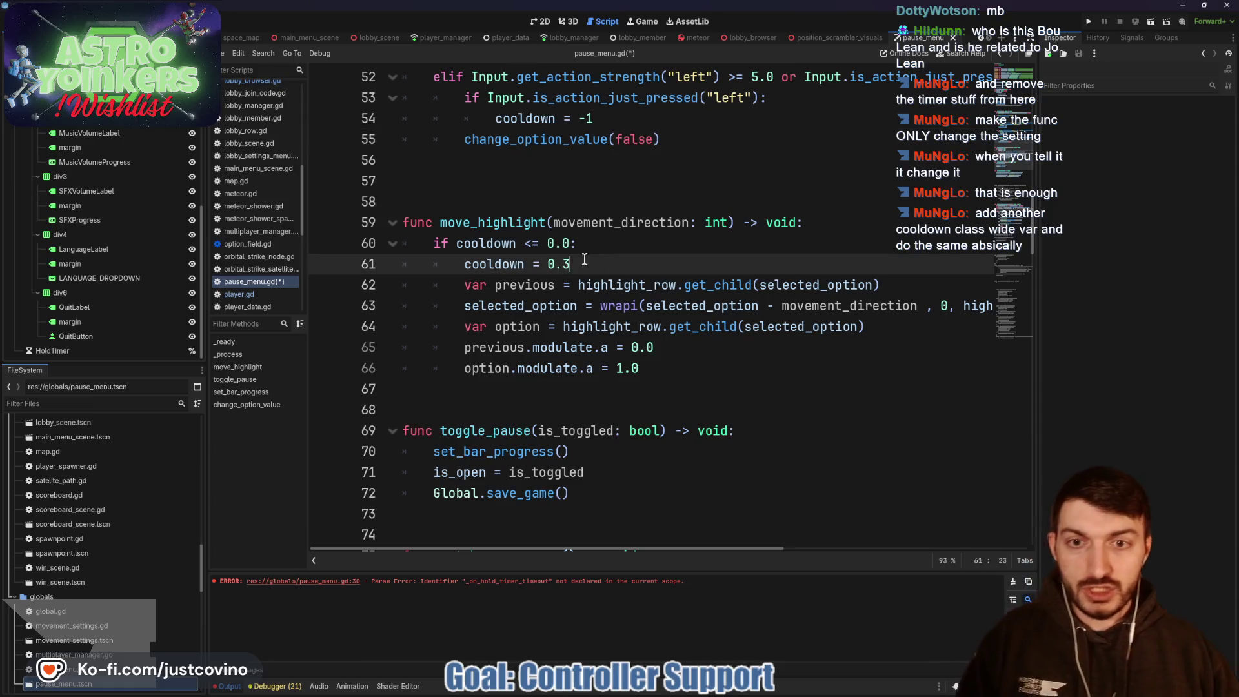
Step: Paste move_highlight's 'if cooldown <= 0.0: cooldown = 0.3' lines after change_option_value's early return
left_click_drag(585, 261, 399, 246)
key("ctrl+c")
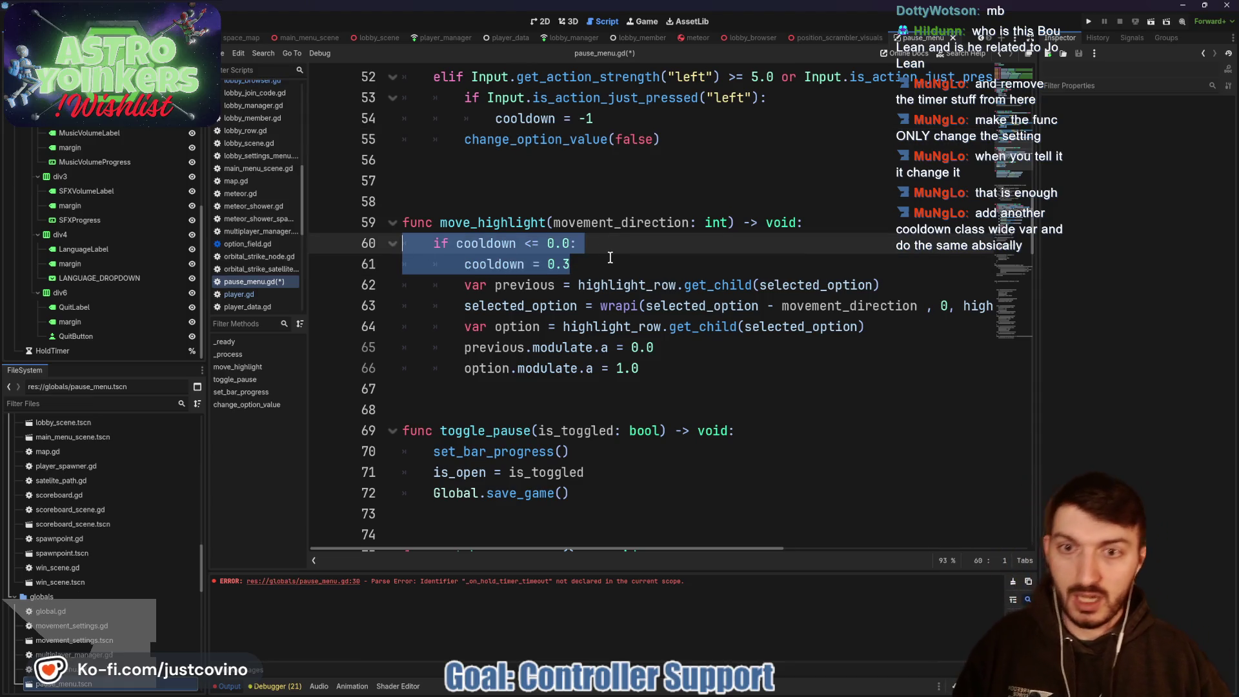
scroll(607, 257, "down", 13)
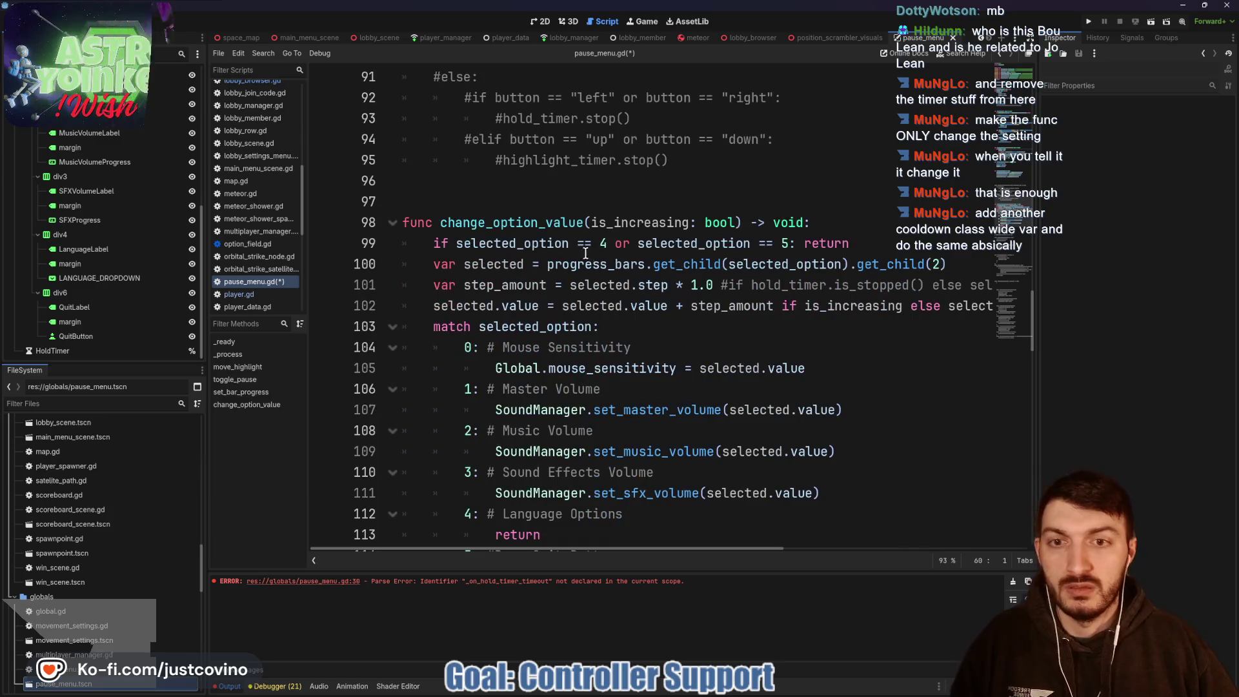
left_click(831, 221)
left_click(852, 245)
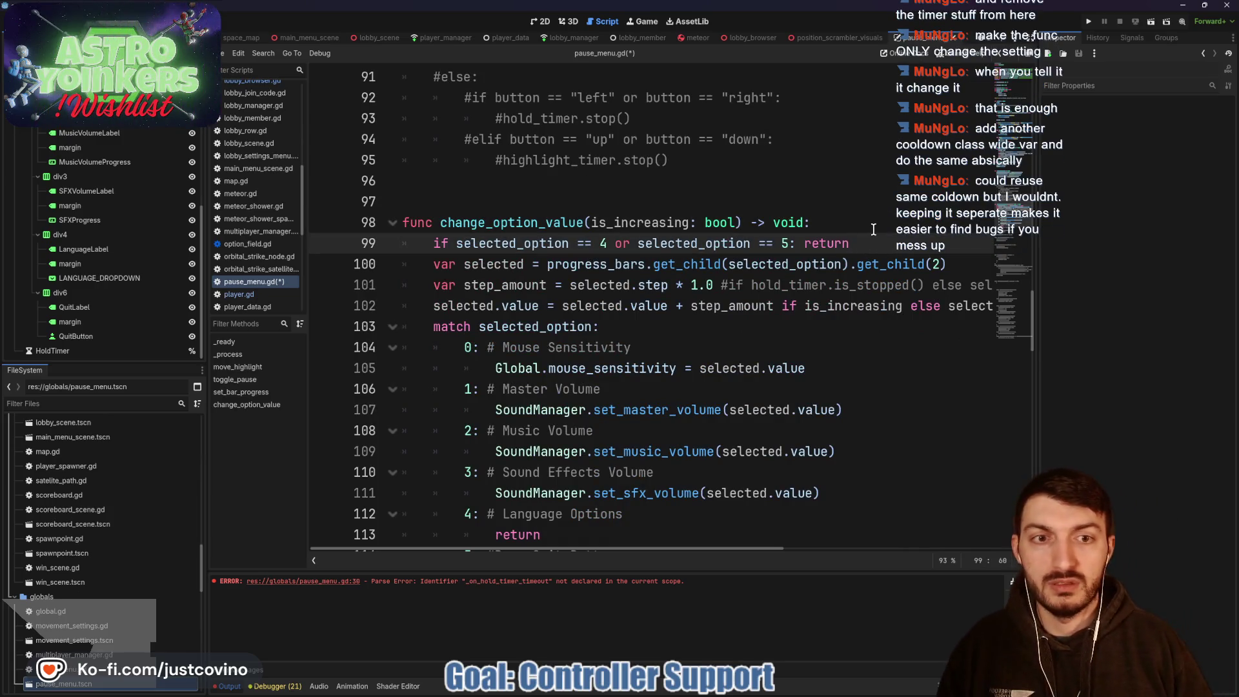
key("Return")
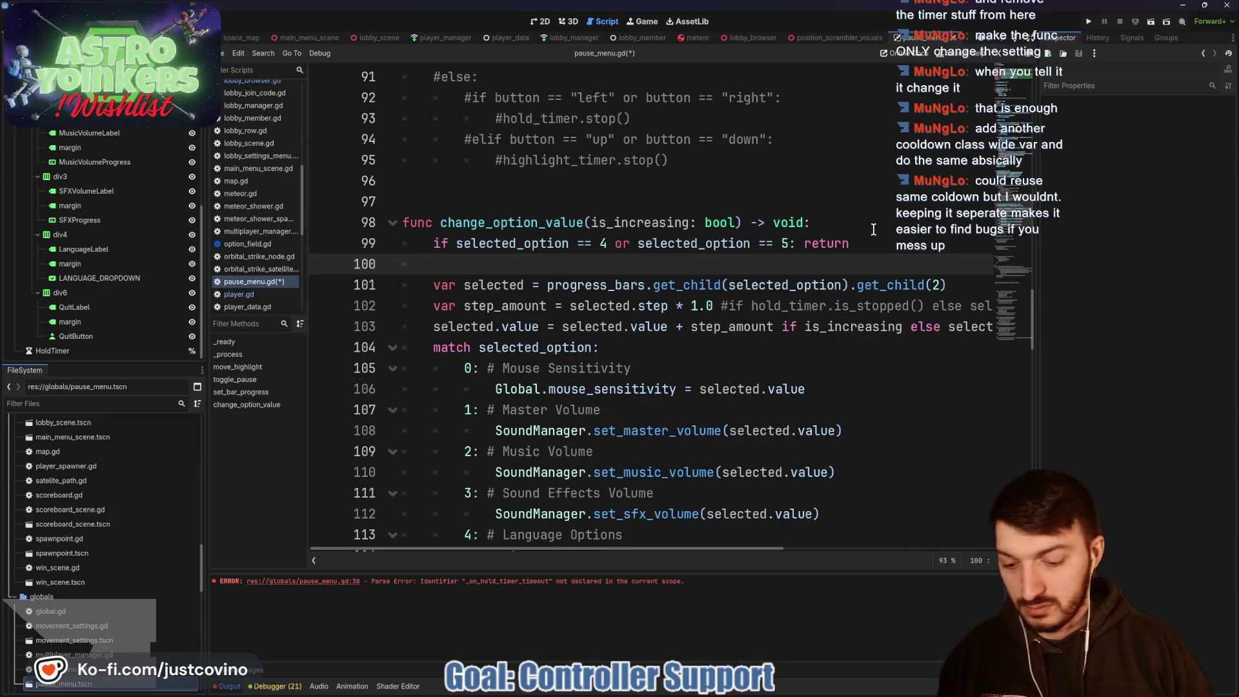
key("ctrl+v")
left_click(450, 264)
key("BackSpace")
Step: Indent the rest of change_option_value under the cooldown check and save pause_menu.gd
mouse_move(424, 306)
left_mouse_down()
mouse_move(632, 389)
mouse_move(839, 515)
mouse_move(788, 365)
left_mouse_up()
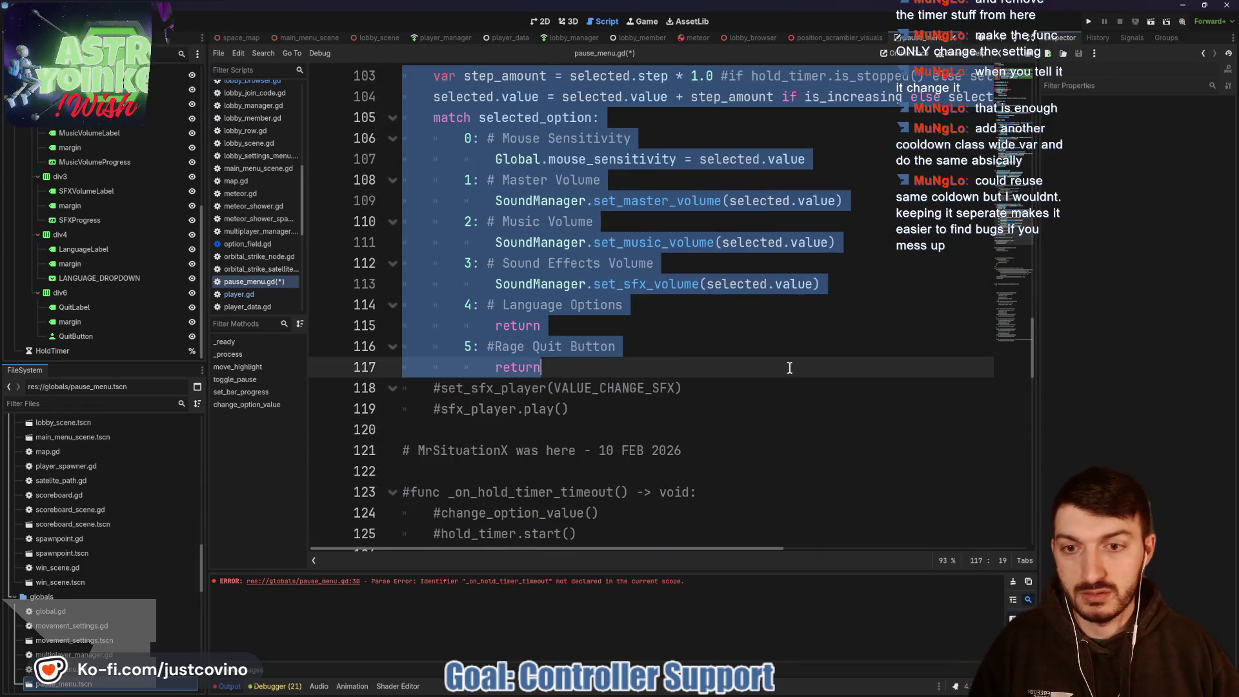
key("Tab")
scroll(685, 330, "up", 5)
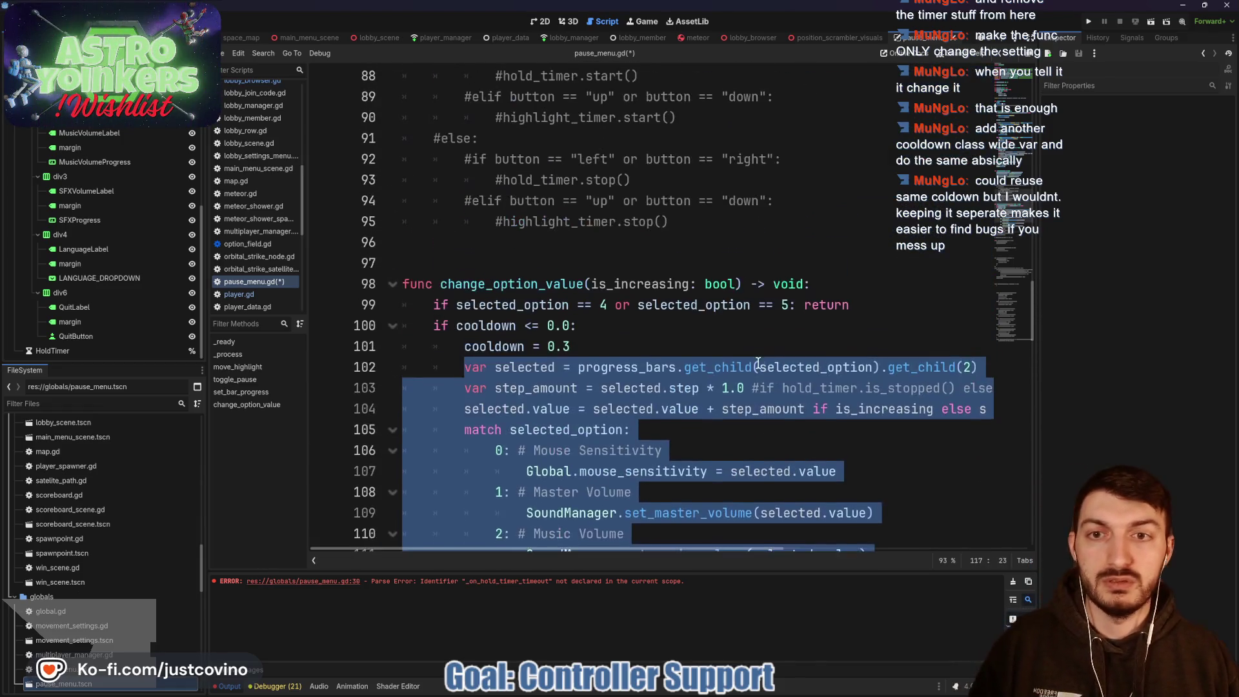
left_click(686, 328)
key("ctrl+s")
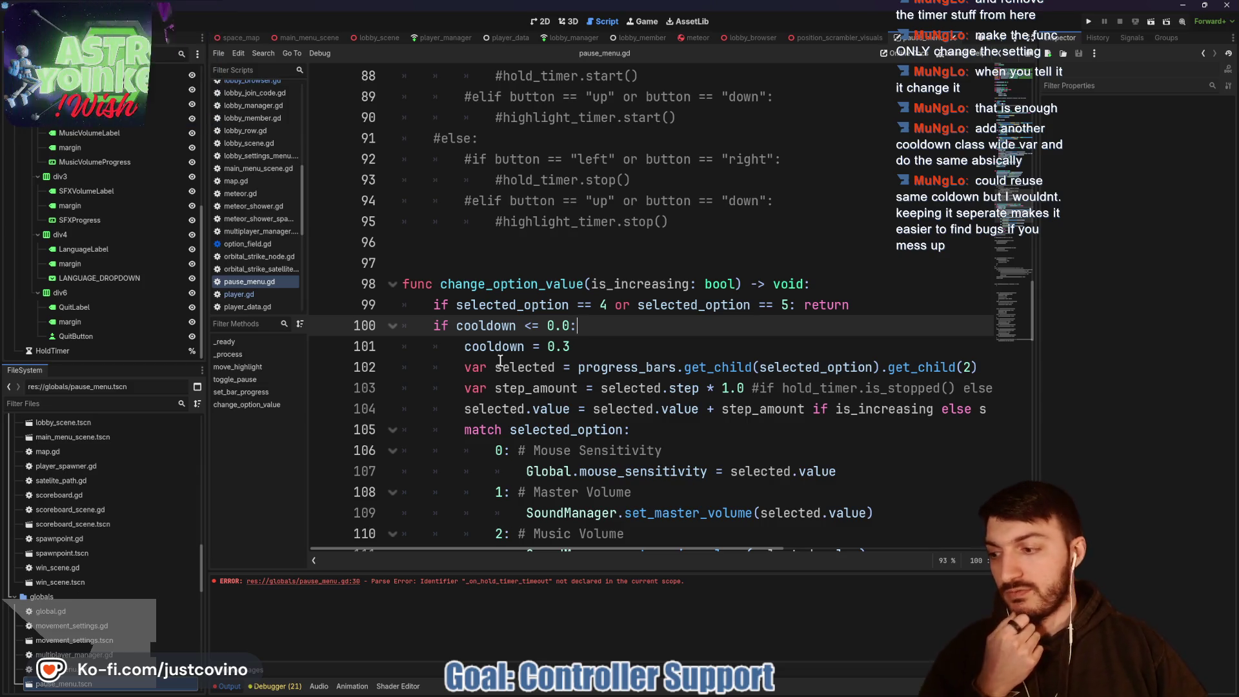
scroll(541, 371, "up", 5)
scroll(541, 371, "up", 15)
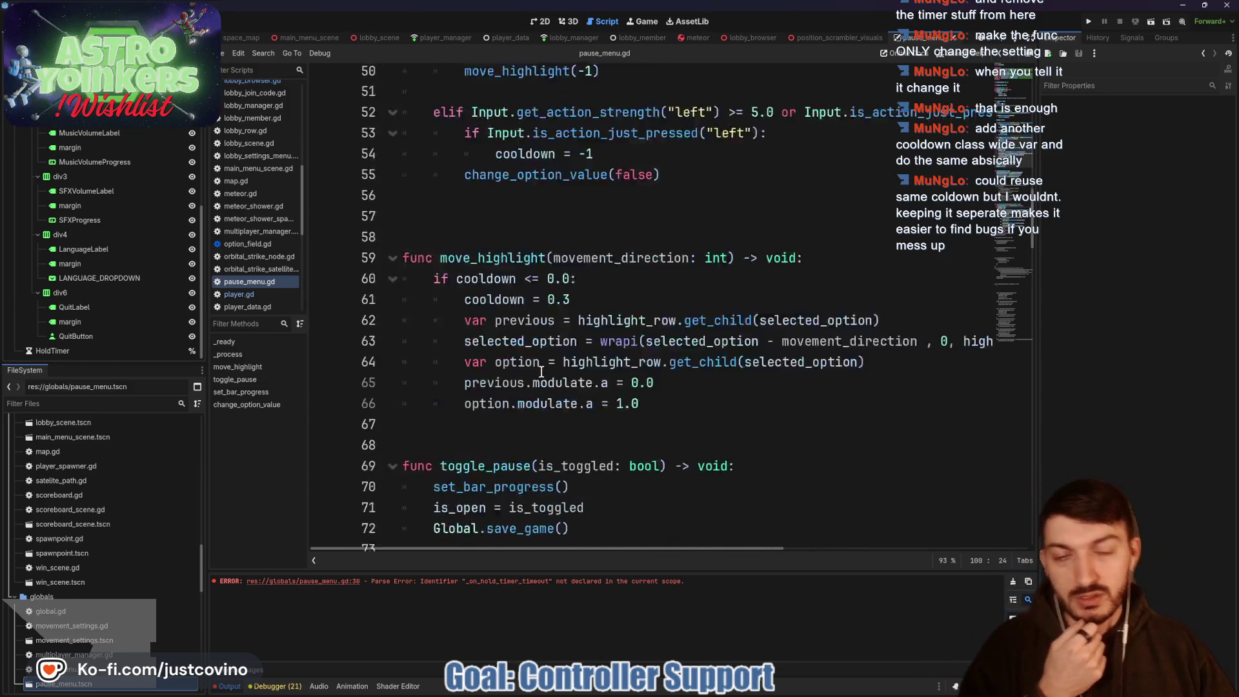
scroll(543, 386, "up", 5)
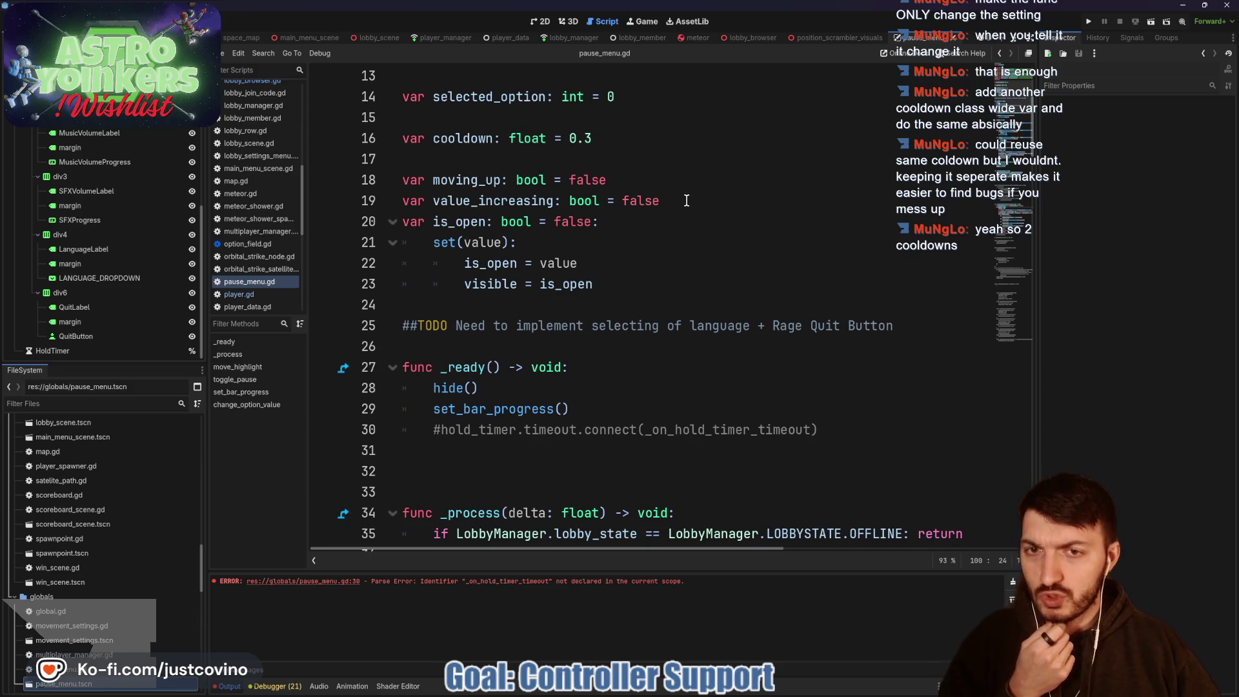
Step: Delete the moving_up and value_increasing variable declarations
left_click_drag(686, 201, 356, 202)
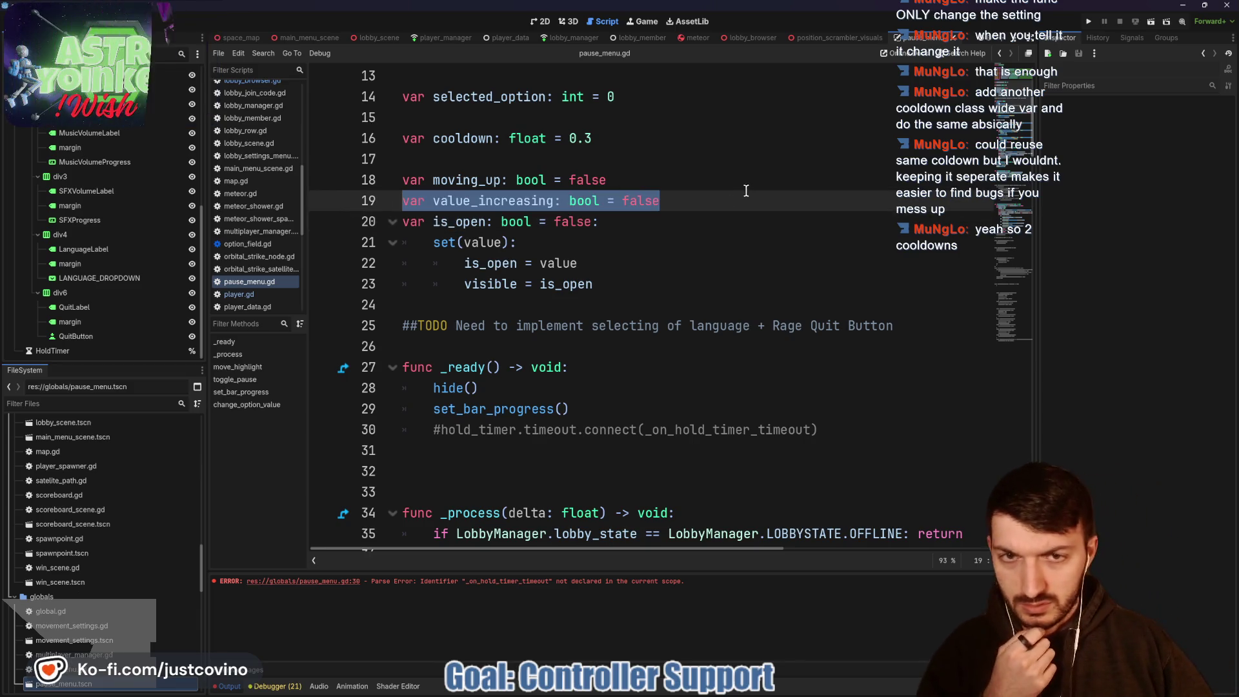
left_click(375, 180, "shift")
key("Delete")
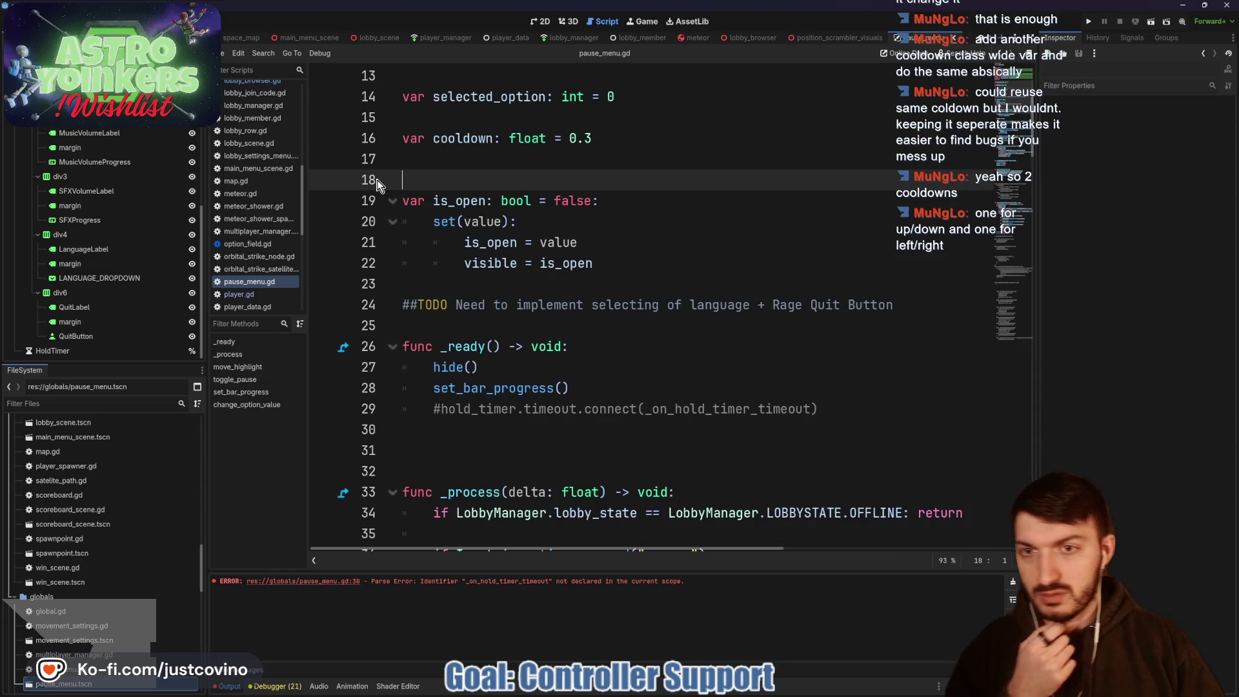
Step: Rename cooldown to highlight_cooldown and declare value_cooldown: float = 0.3 below it
left_click(442, 157)
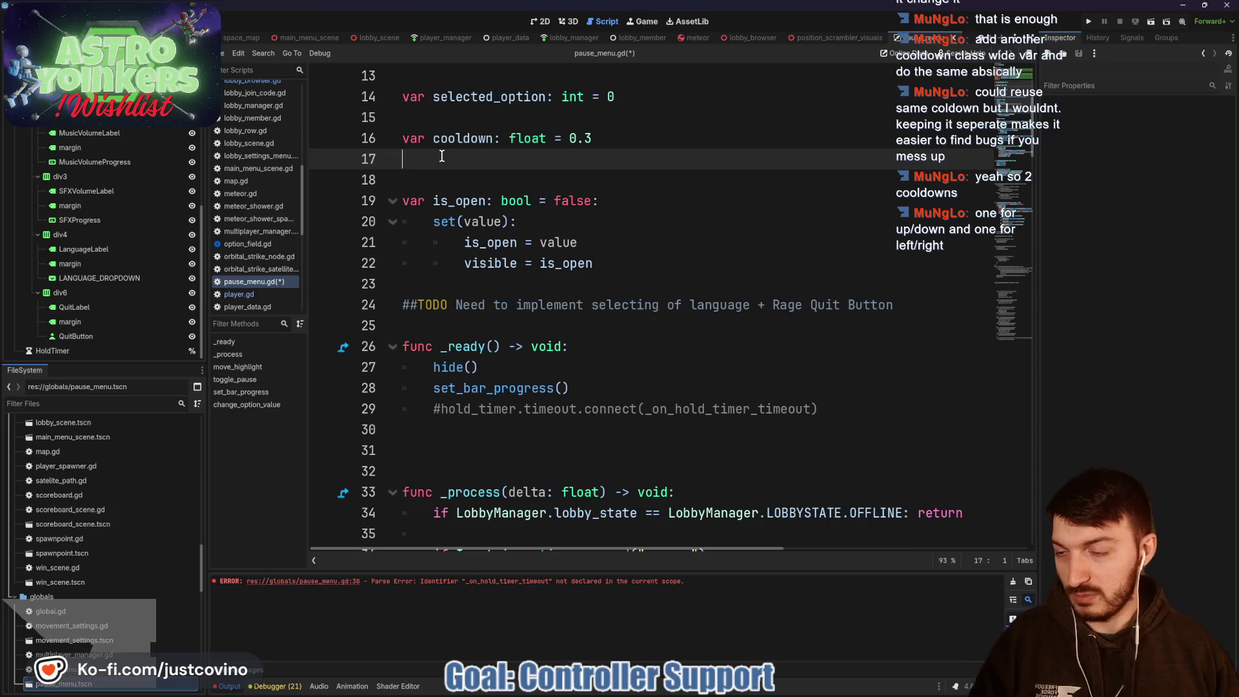
type("var value_cooldown")
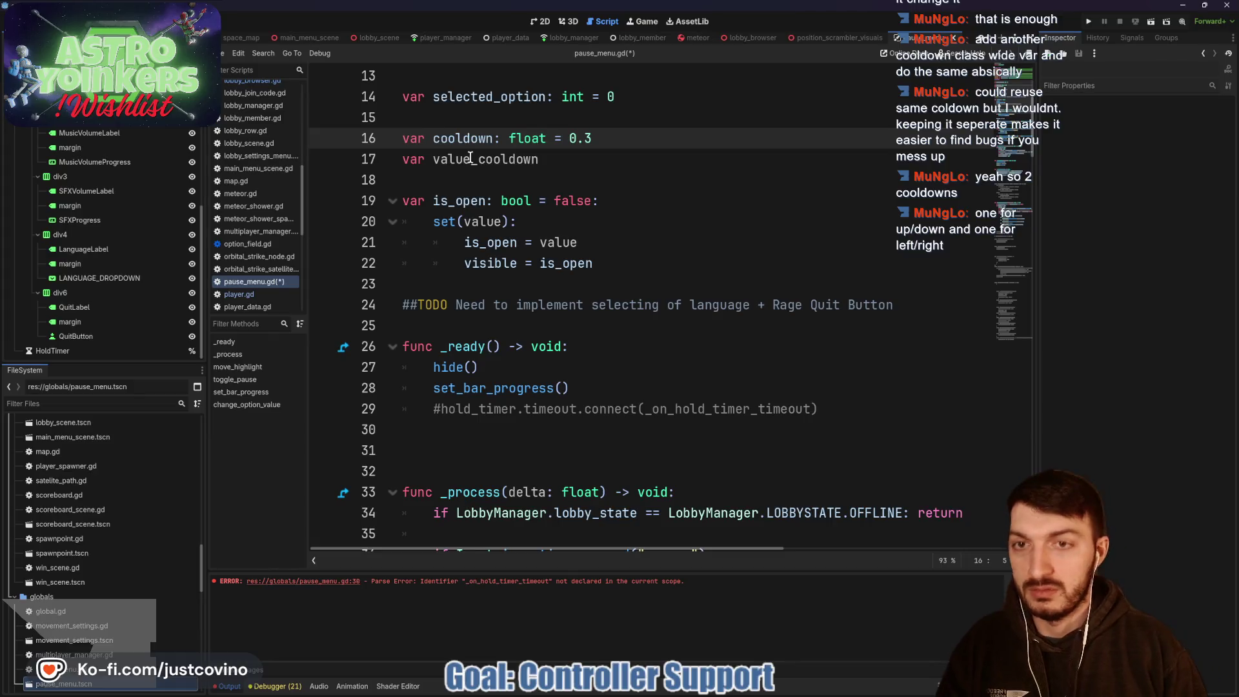
left_click(433, 138)
type("highlight_")
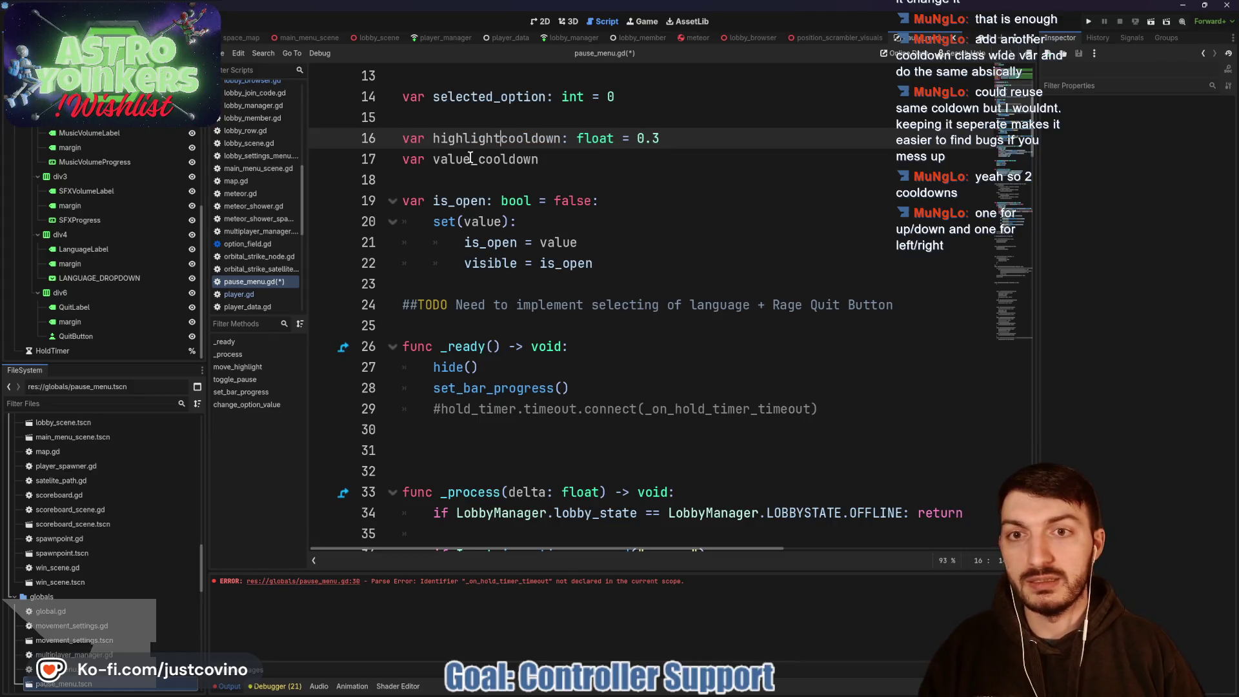
left_click(566, 156)
type(": float = 0.3")
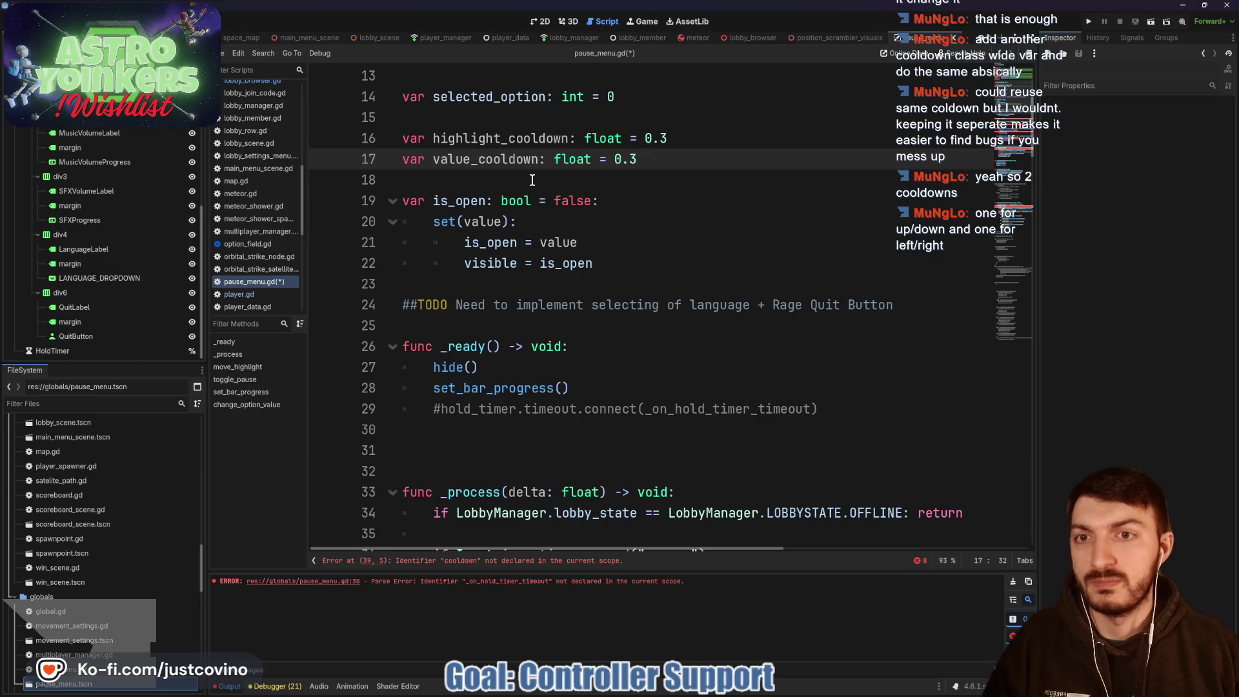
left_click(530, 179)
scroll(577, 187, "down", 4)
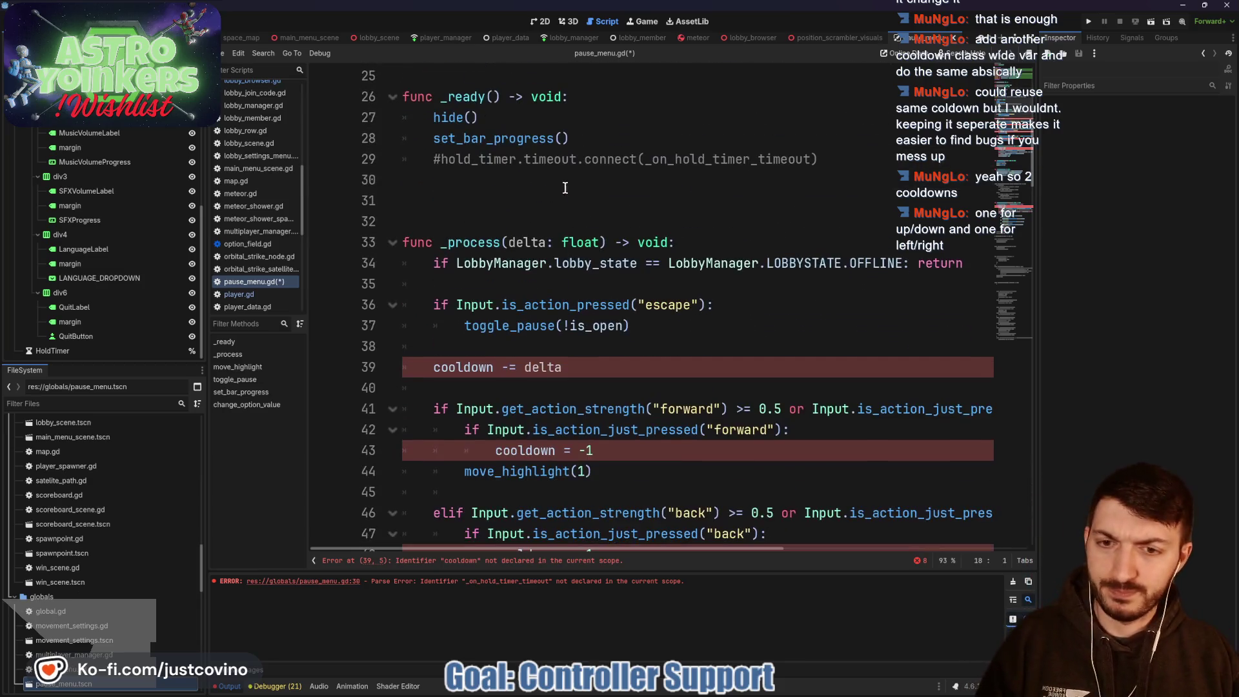
Step: Make line 39 highlight_cooldown -= delta and add value_cooldown -= delta below it
left_click(434, 367)
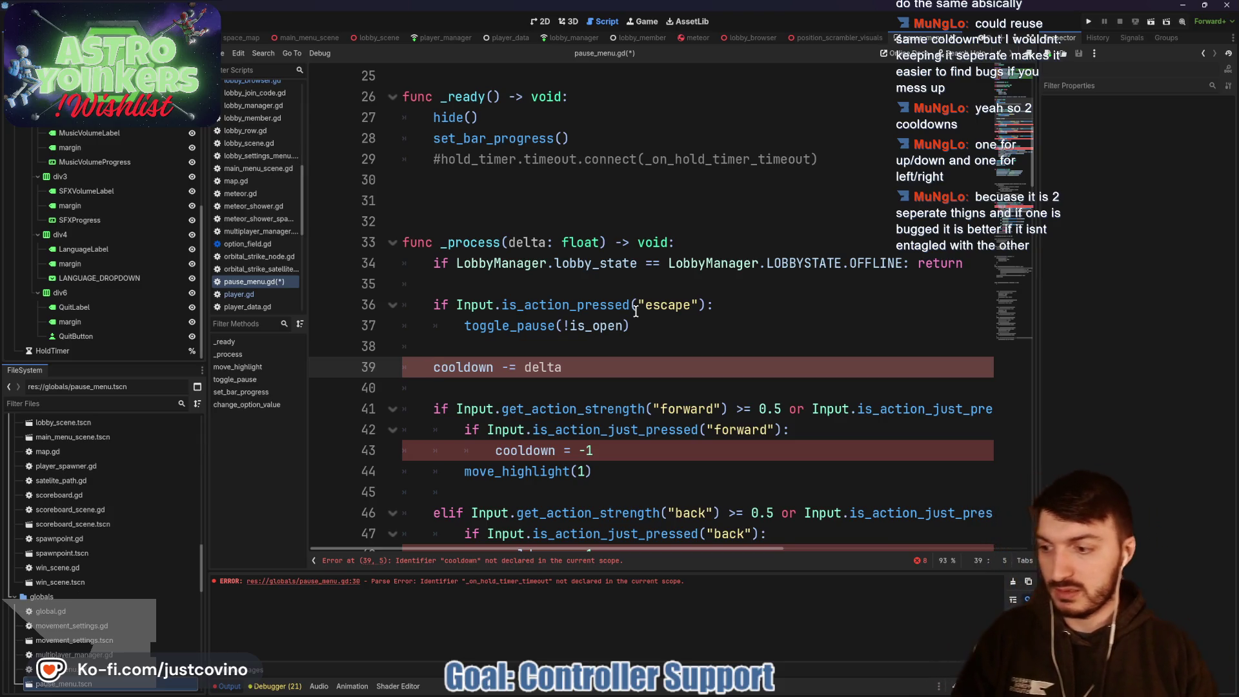
type("highlight")
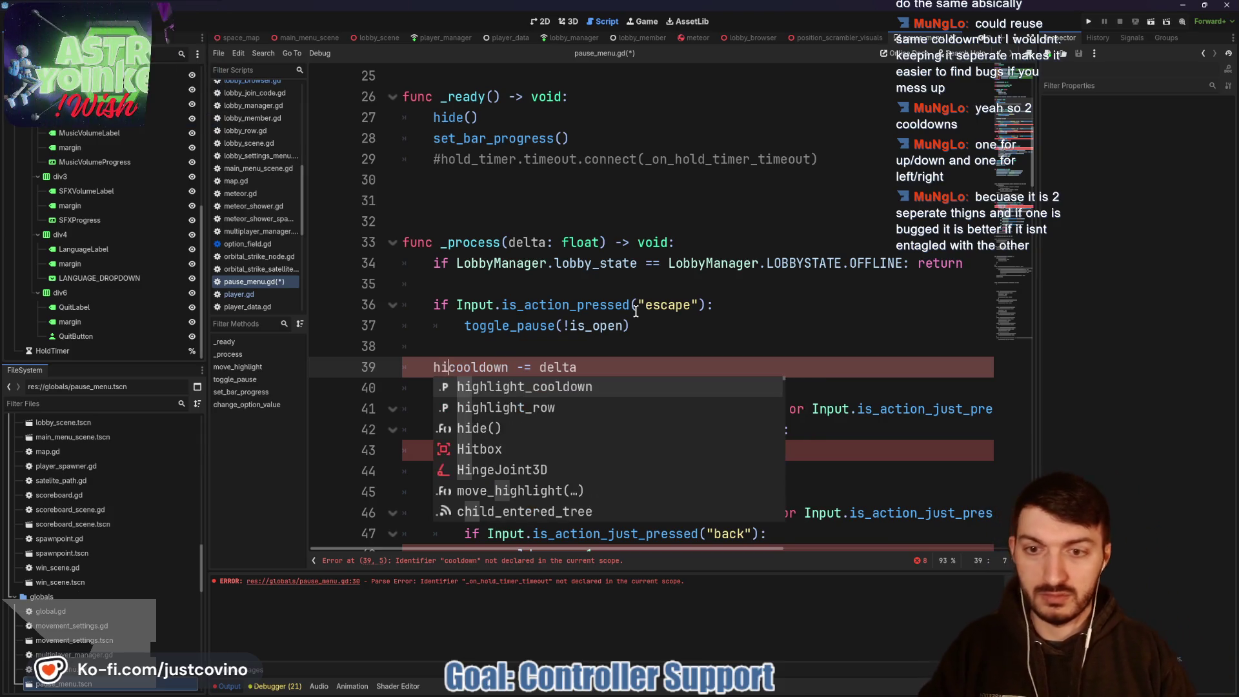
key("Tab")
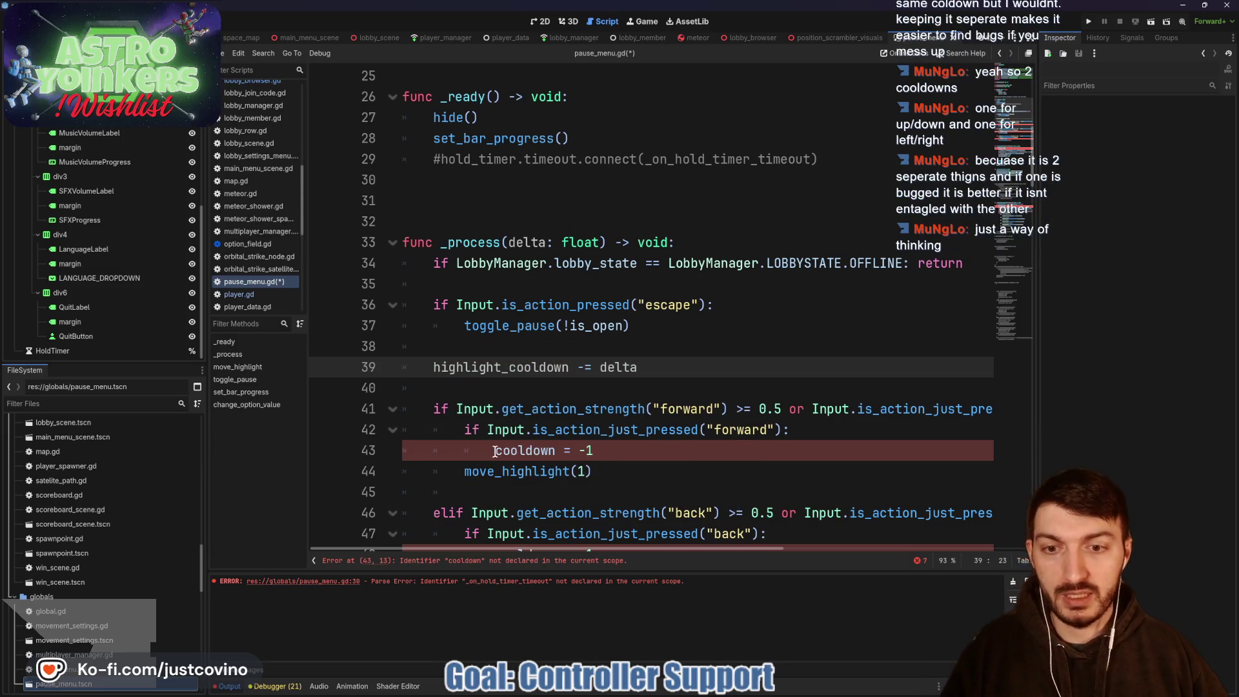
left_click(495, 451)
left_click(651, 362)
key("Return")
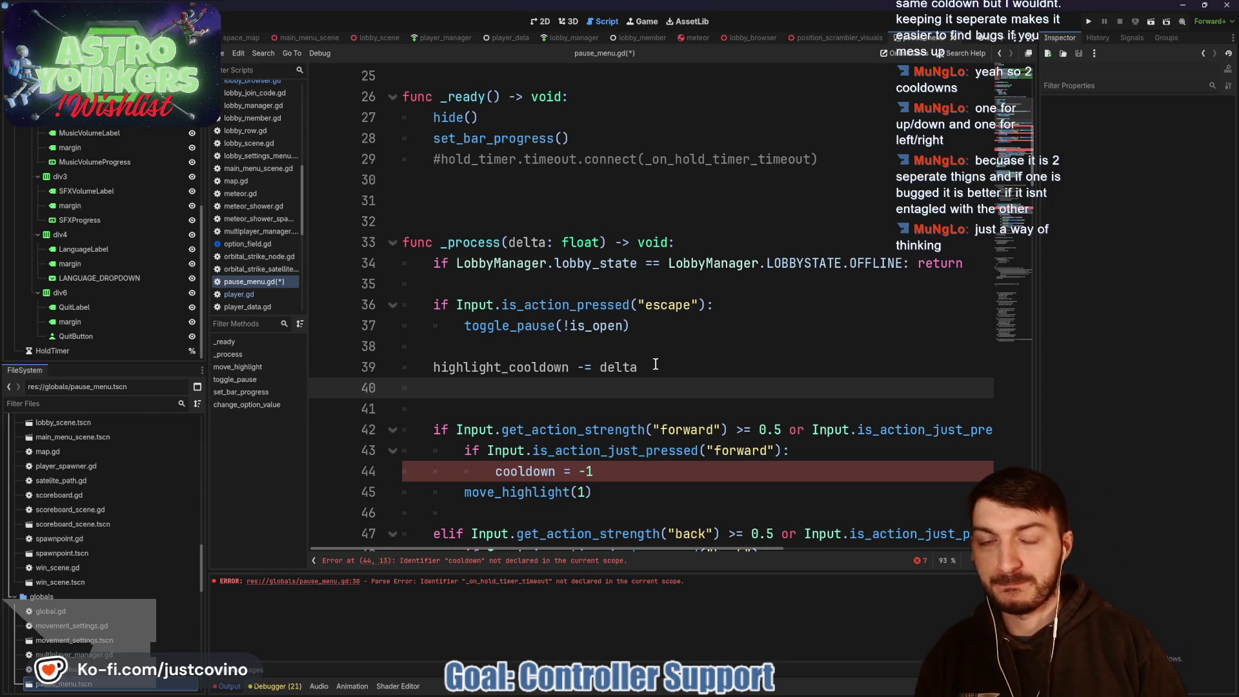
type("val")
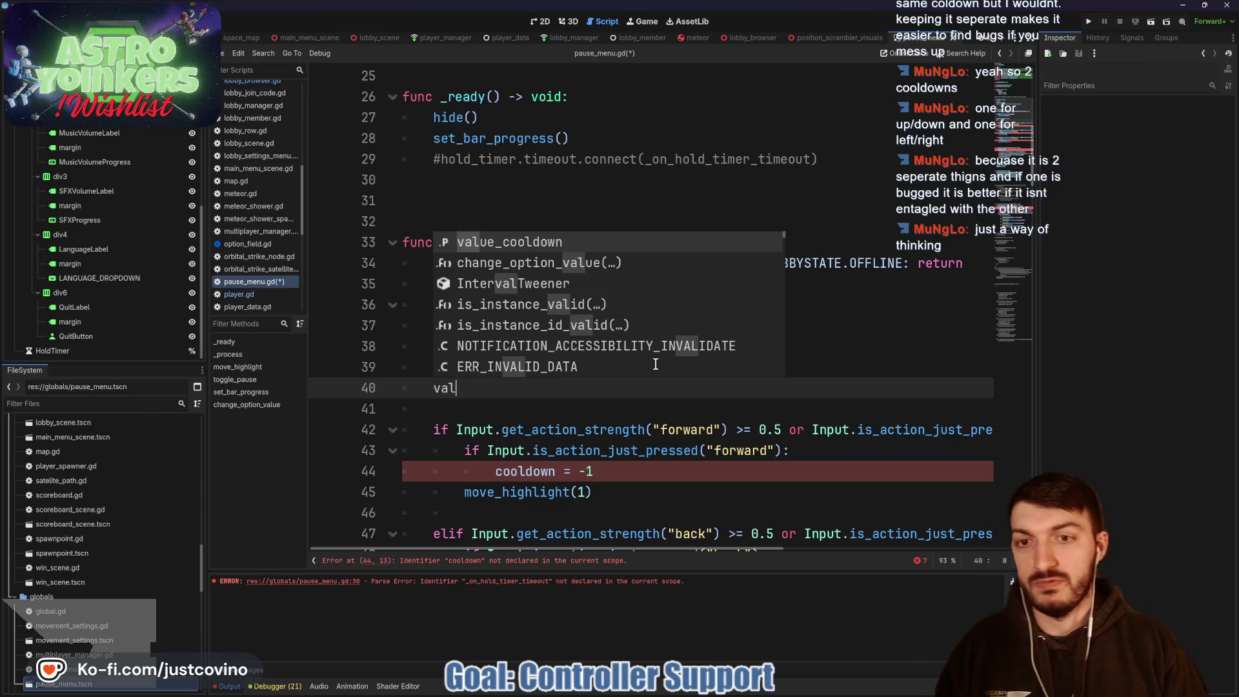
key("Return")
type("-= delta")
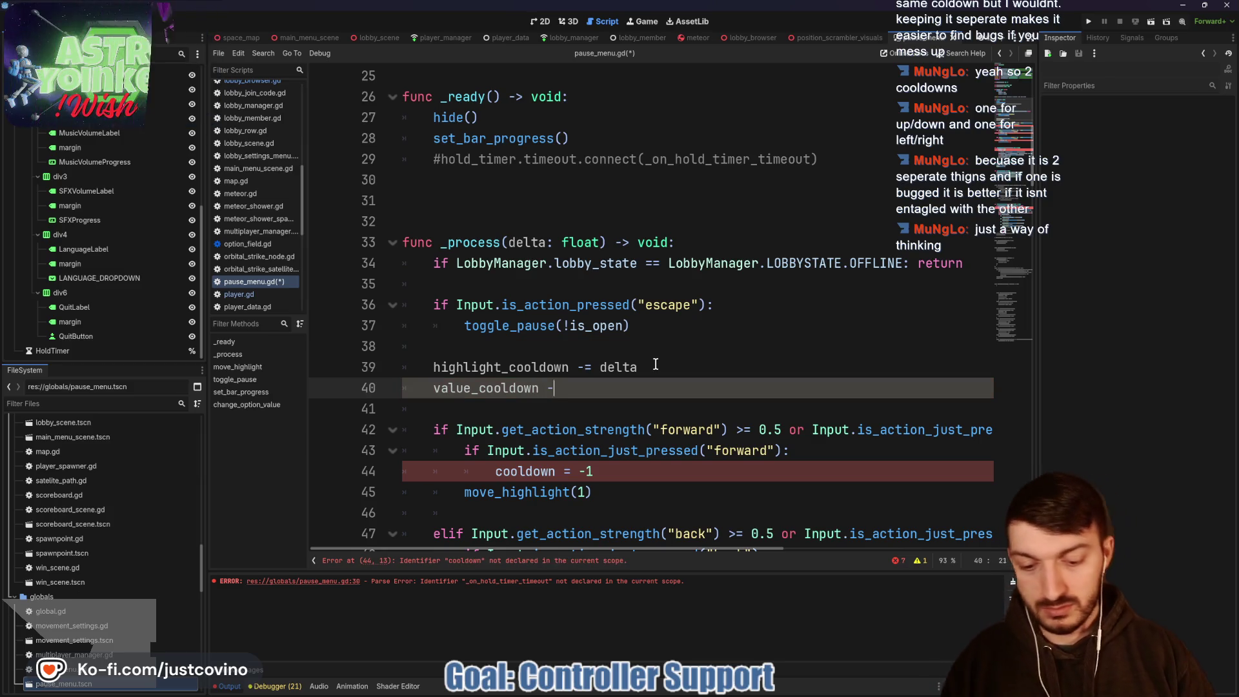
Step: Rename cooldown to highlight_cooldown on lines 44, 49, 60-61 and value_cooldown on line 54
left_click(484, 469)
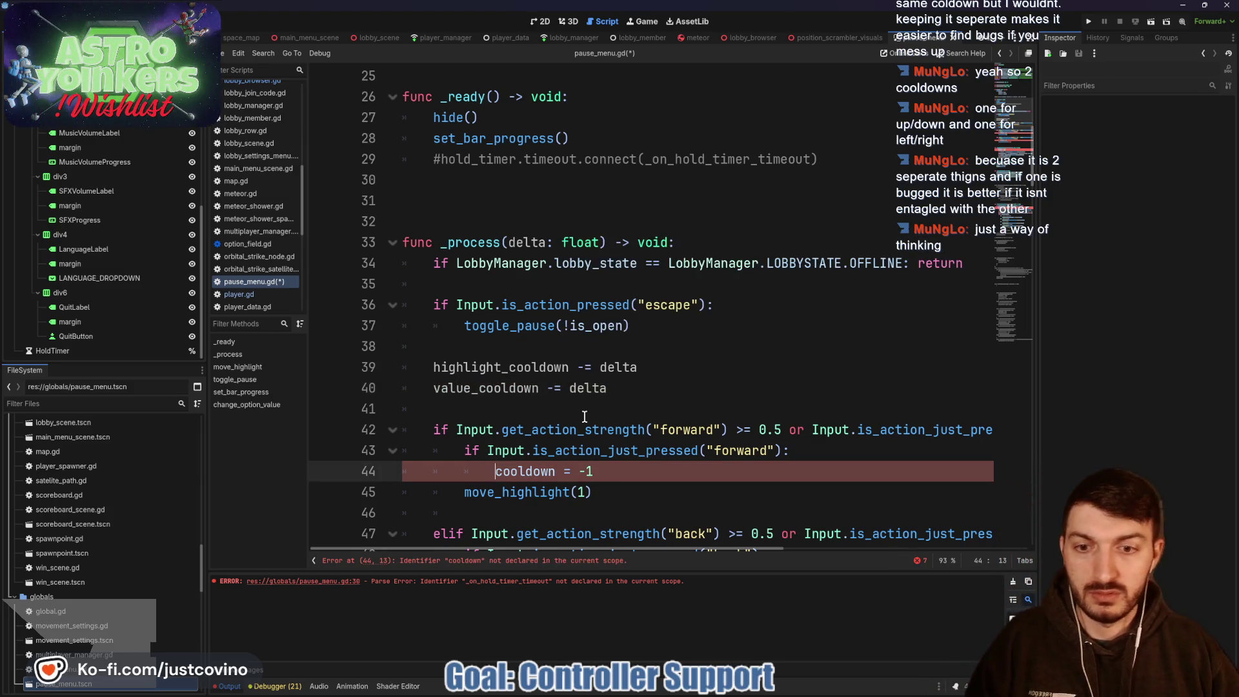
type("highlight_")
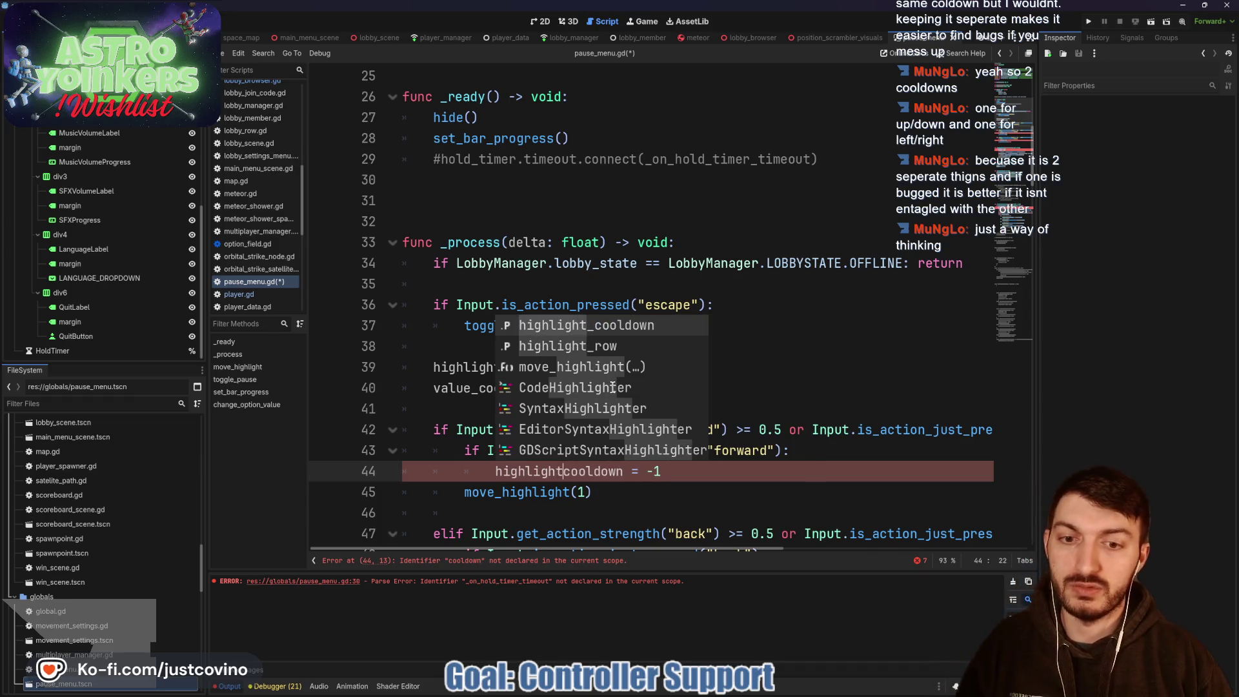
scroll(613, 387, "down", 6)
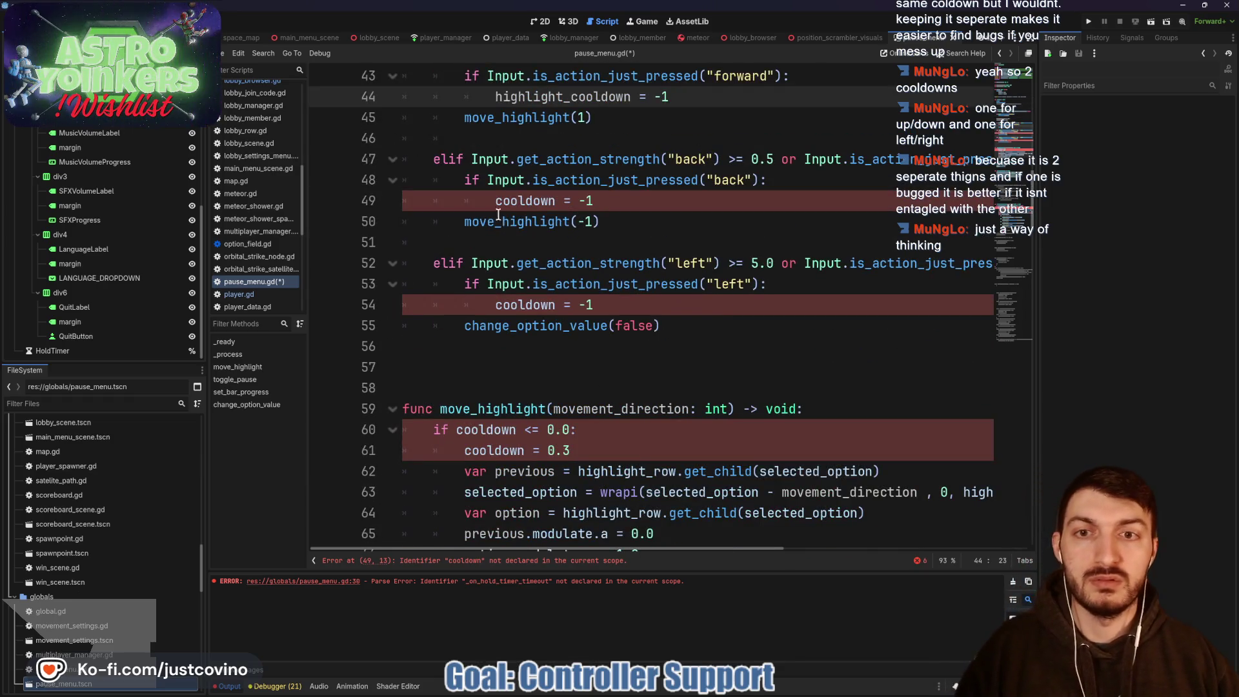
left_click(496, 201)
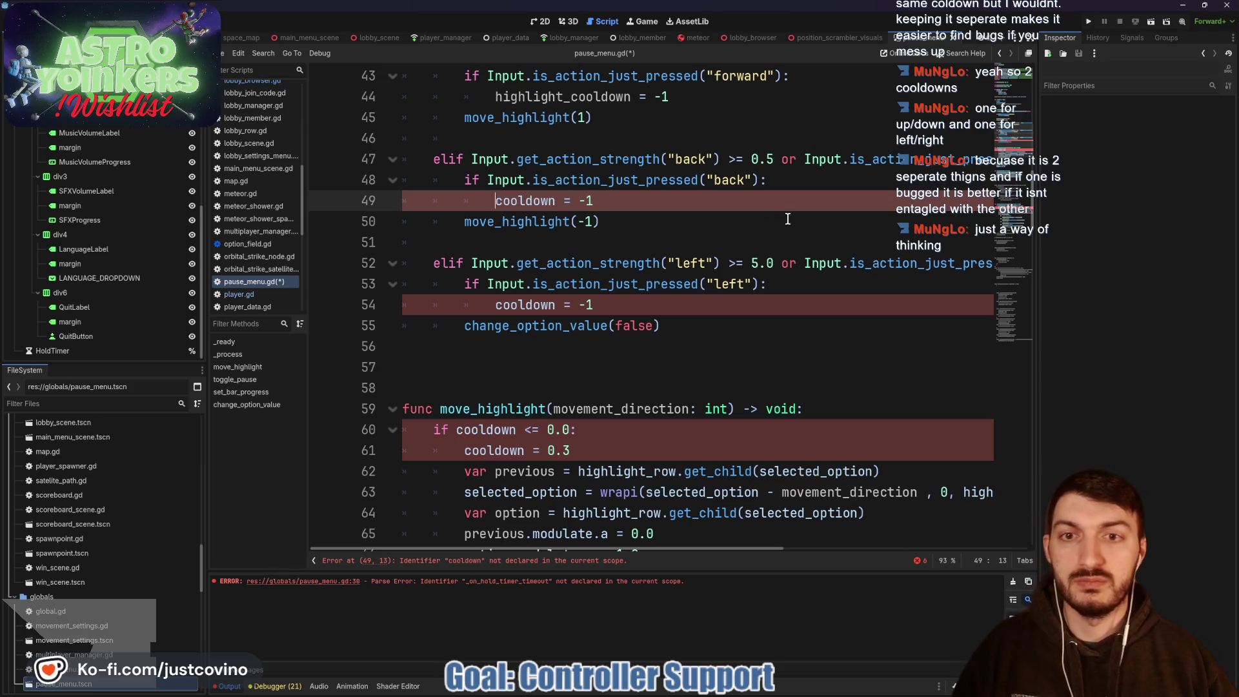
type("highligt")
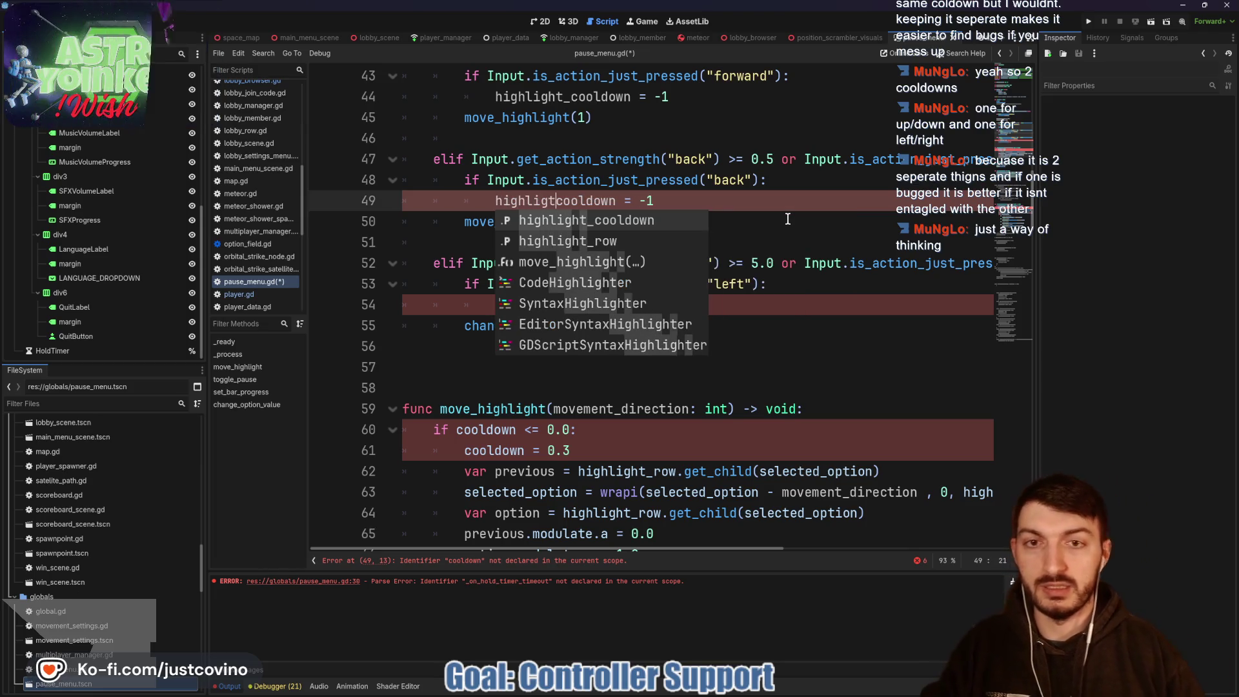
key("Tab")
left_click(494, 304)
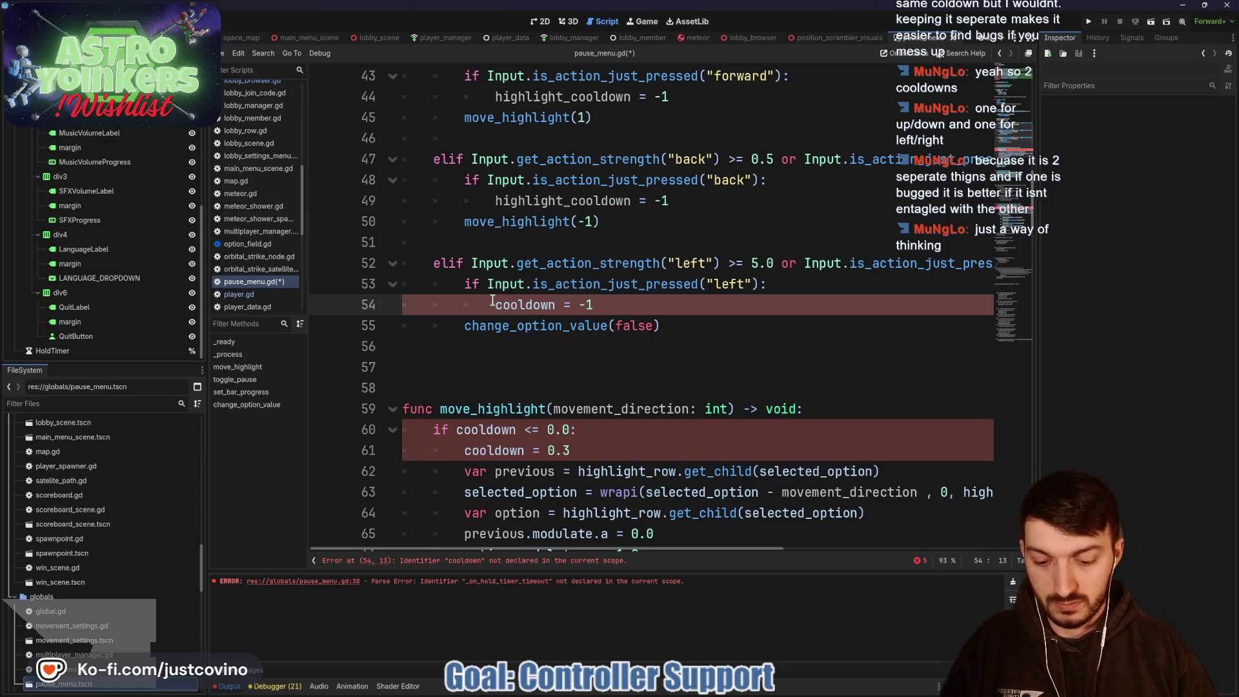
type("value")
key("Tab")
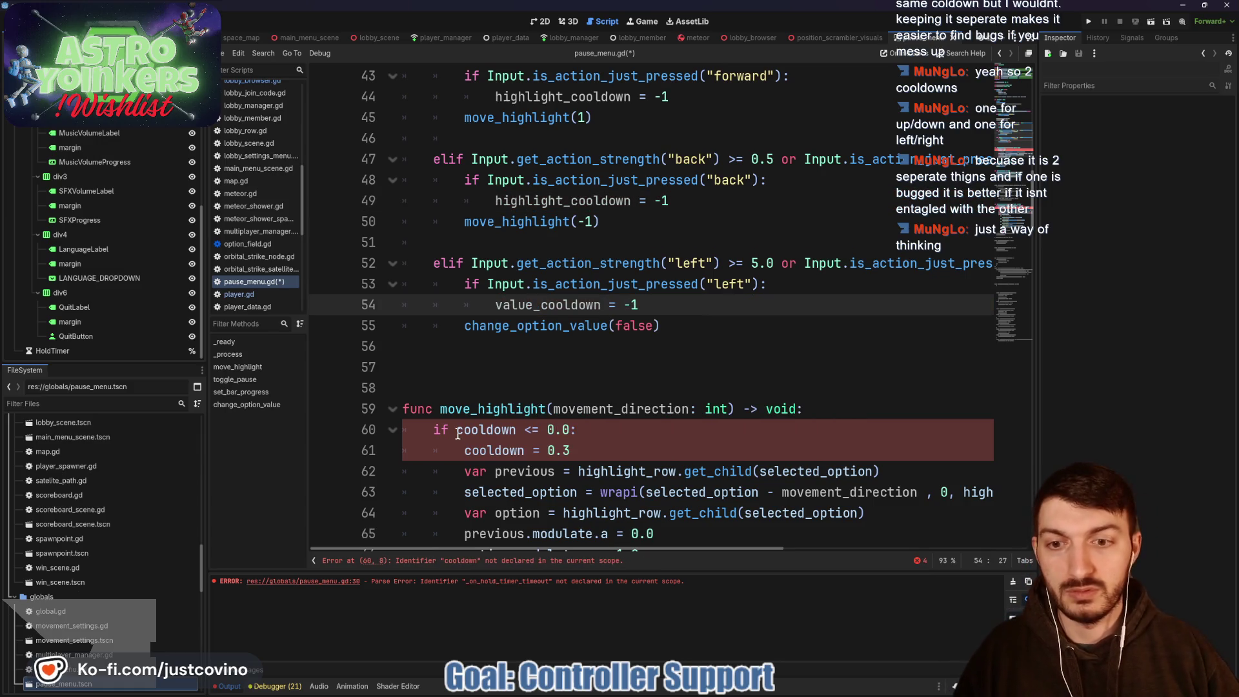
left_click(458, 431)
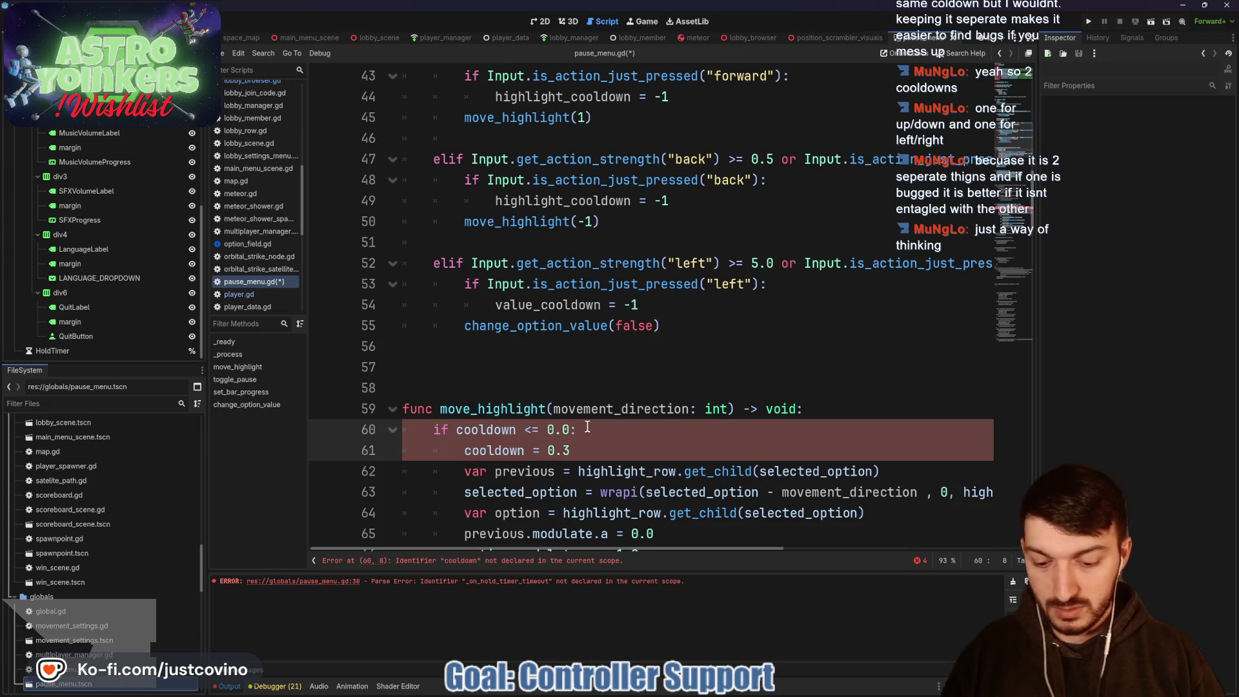
type("highlight")
key("Tab")
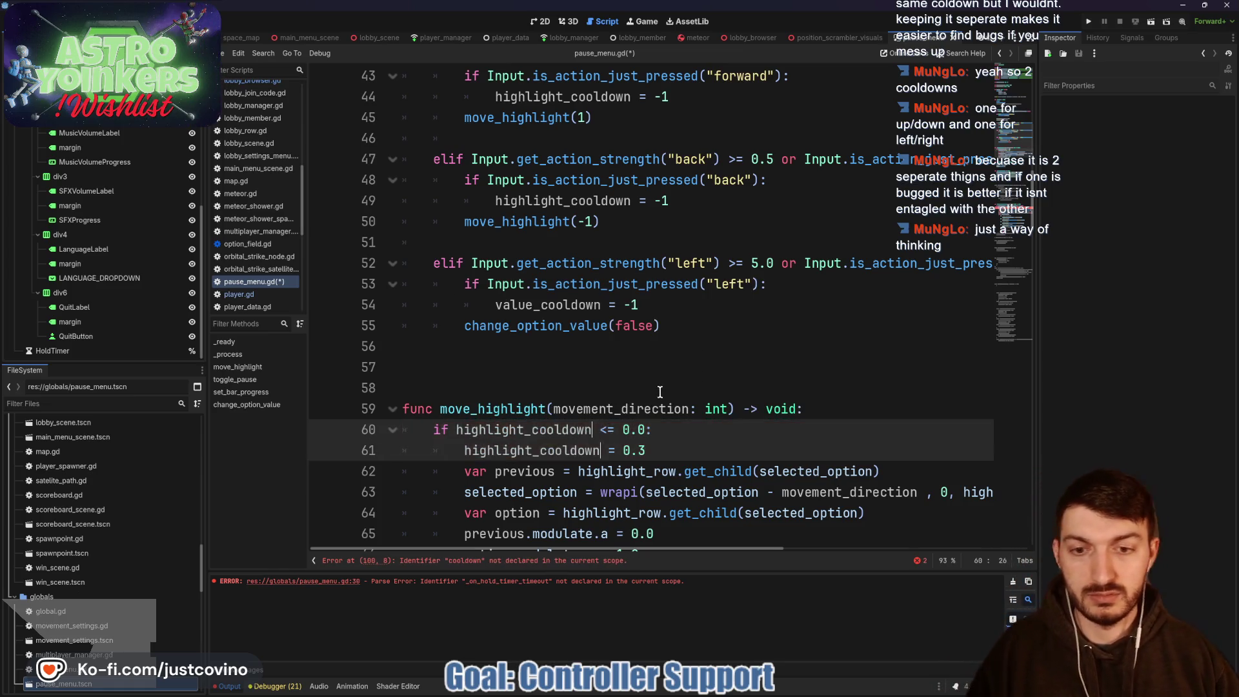
Step: Rename cooldown to value_cooldown on lines 100-101 and save the script
scroll(660, 391, "down", 14)
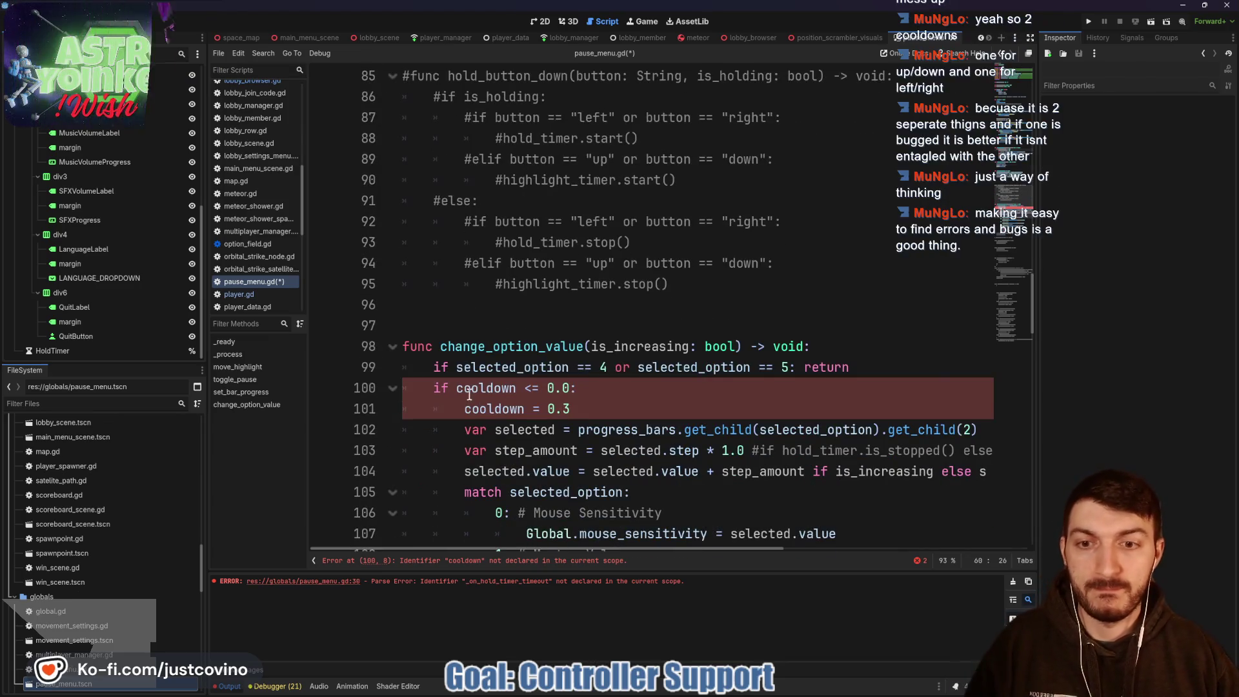
left_click(460, 389)
left_click(468, 409, "alt")
type("value_")
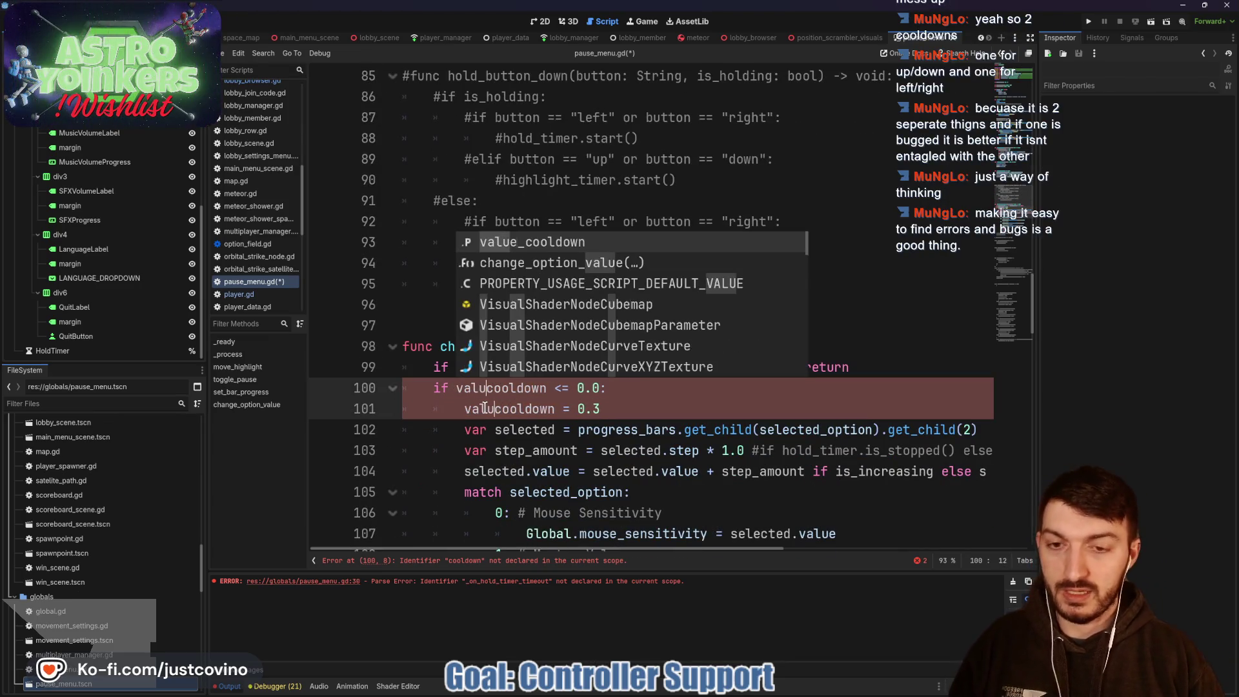
left_click(665, 390)
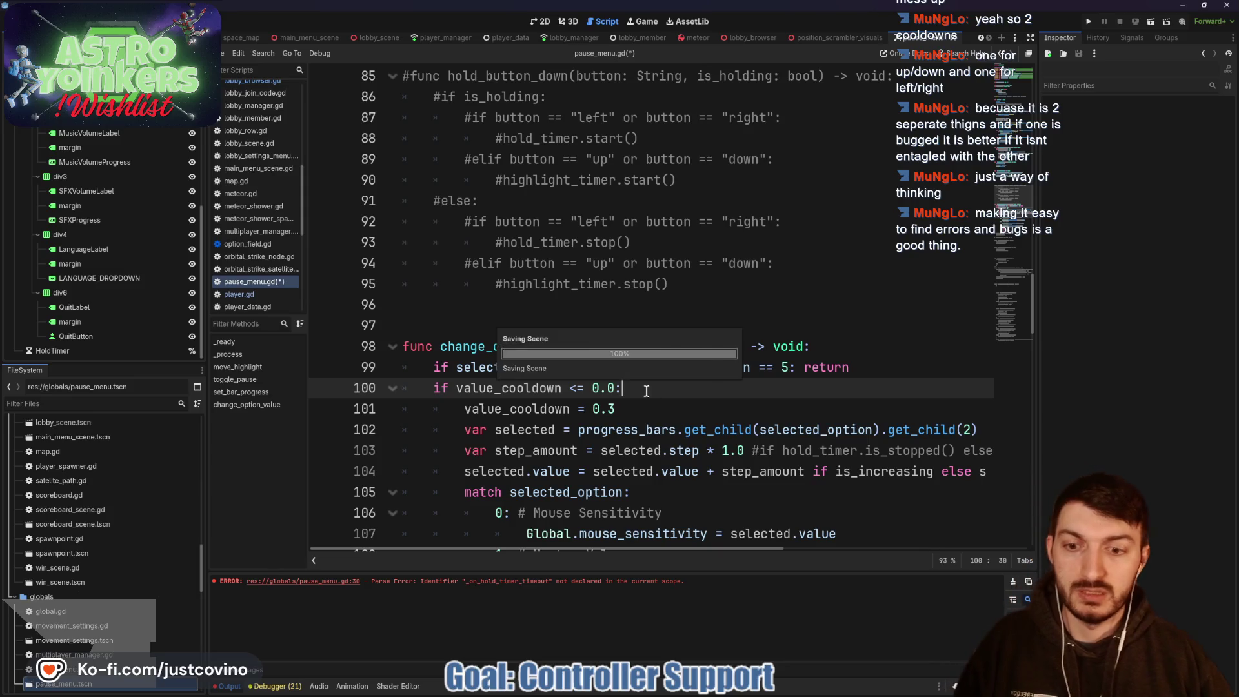
key("ctrl+s")
scroll(735, 446, "up", 9)
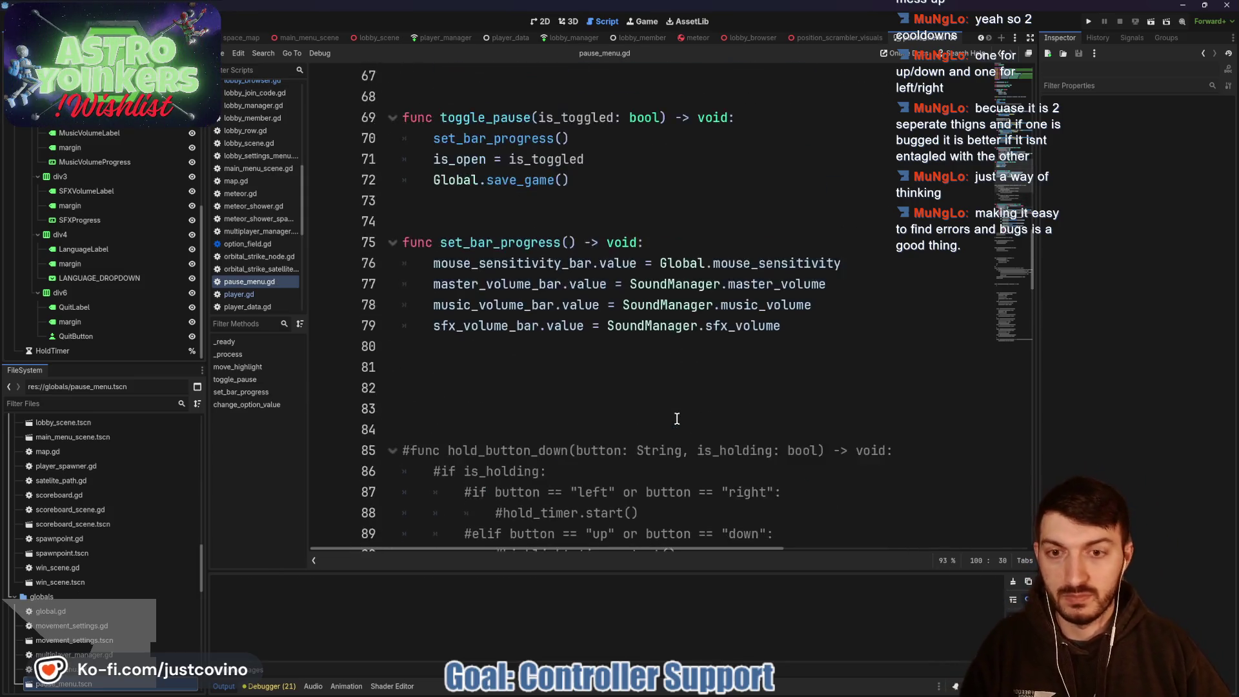
left_click(623, 366)
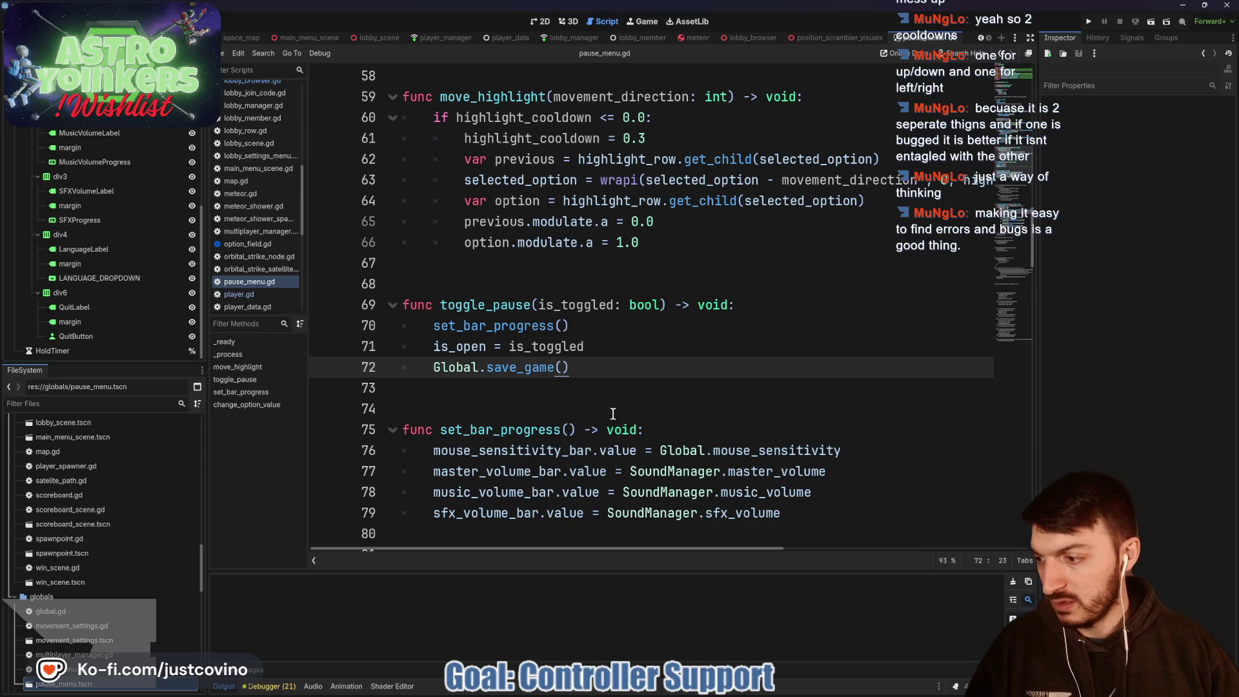
Step: Duplicate the elif "left" input block on lines 52–55 into a new copy below line 56
scroll(619, 401, "up", 5)
left_click(617, 348)
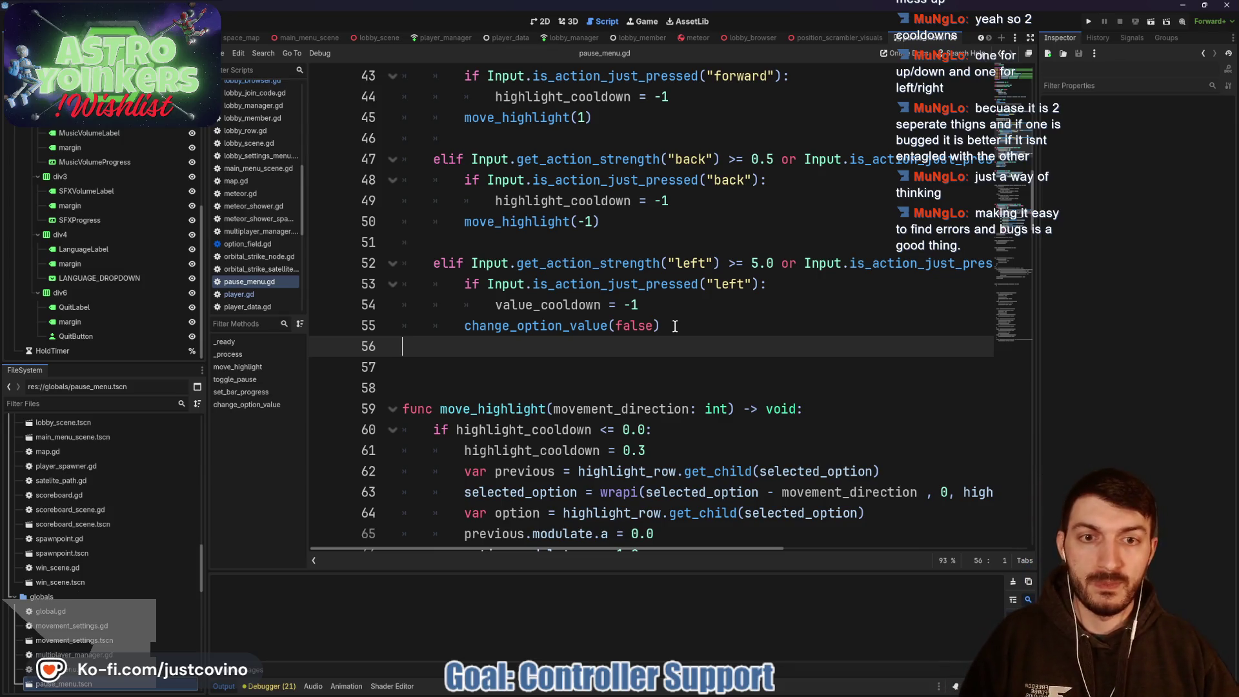
mouse_move(674, 326)
left_mouse_down()
mouse_move(406, 284)
mouse_move(433, 263)
left_mouse_up()
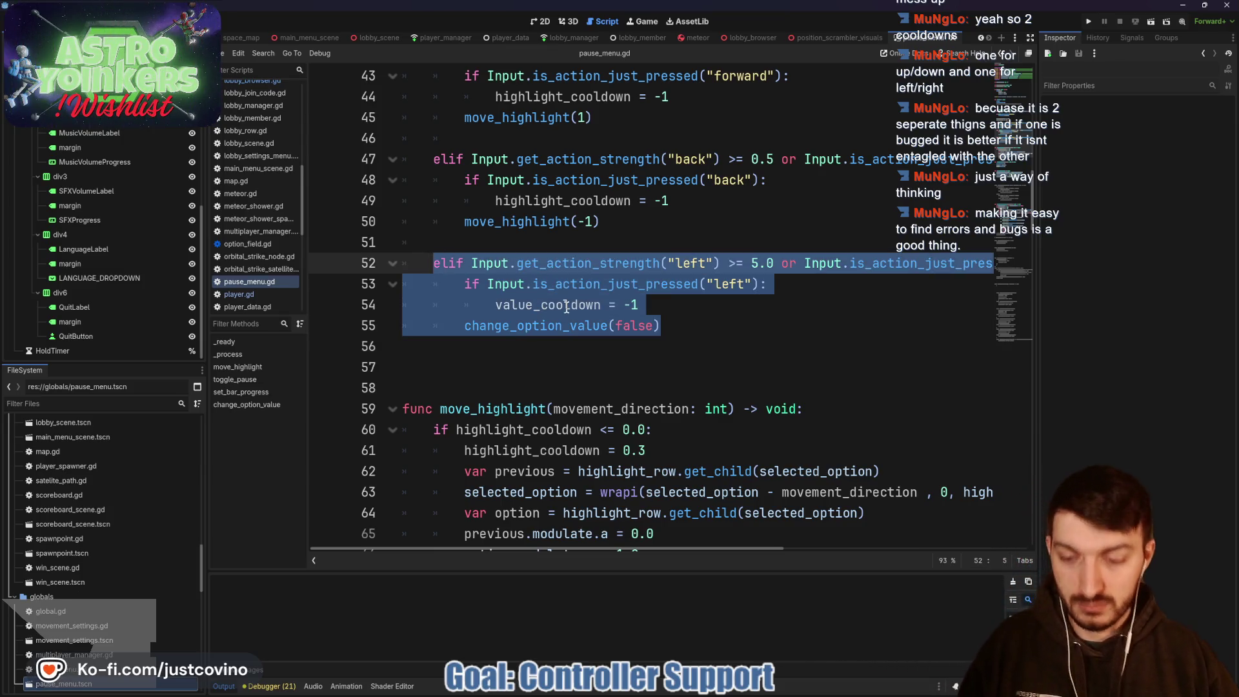
left_click(497, 346)
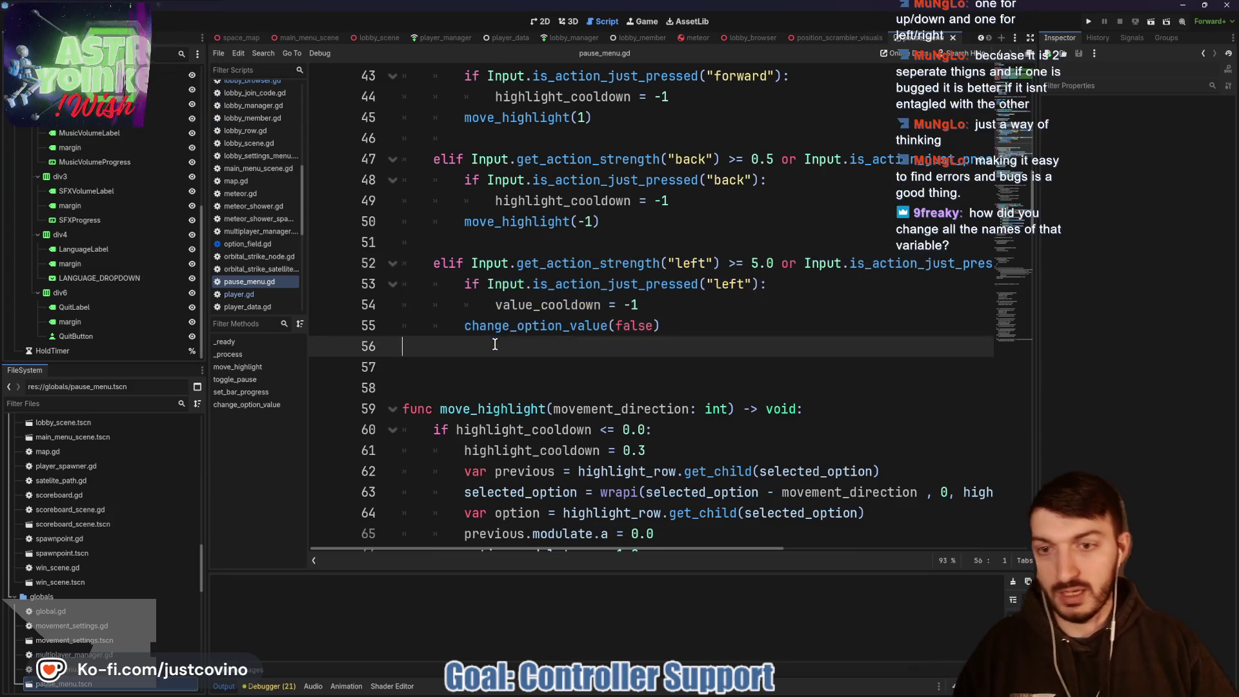
key("Return")
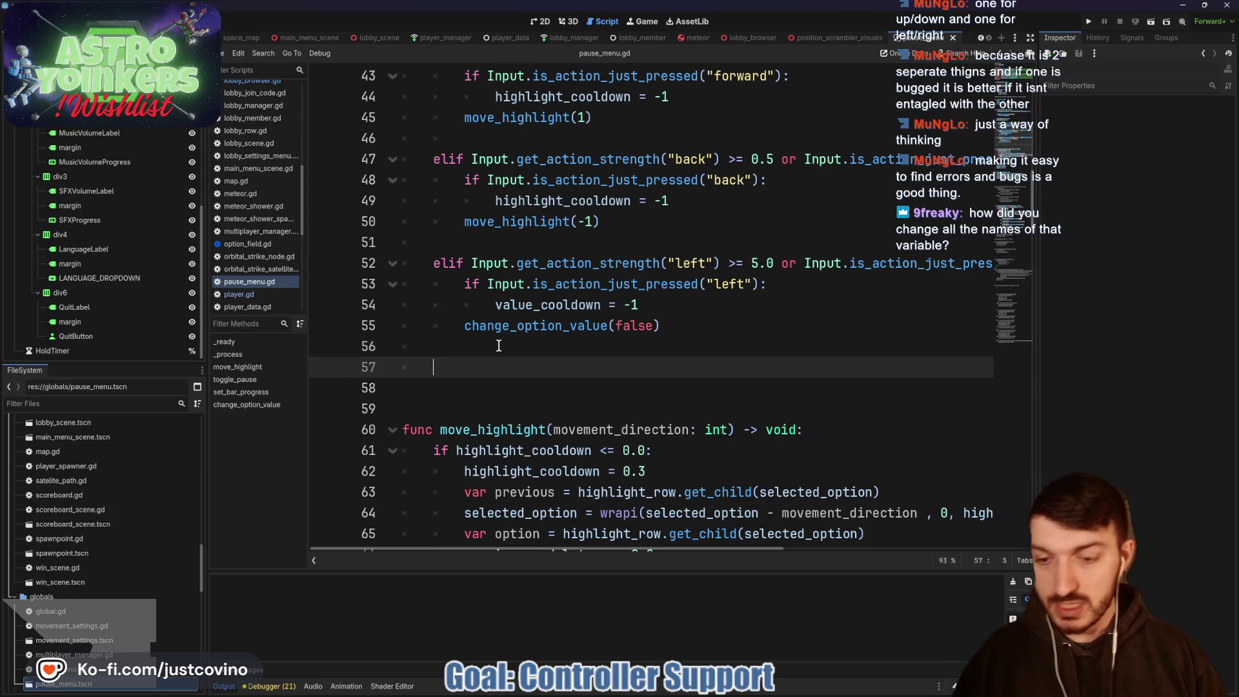
key("ctrl+v")
Step: Change both "left" occurrences in the copy to "right", pass true to change_option_value, and save
left_click(693, 366)
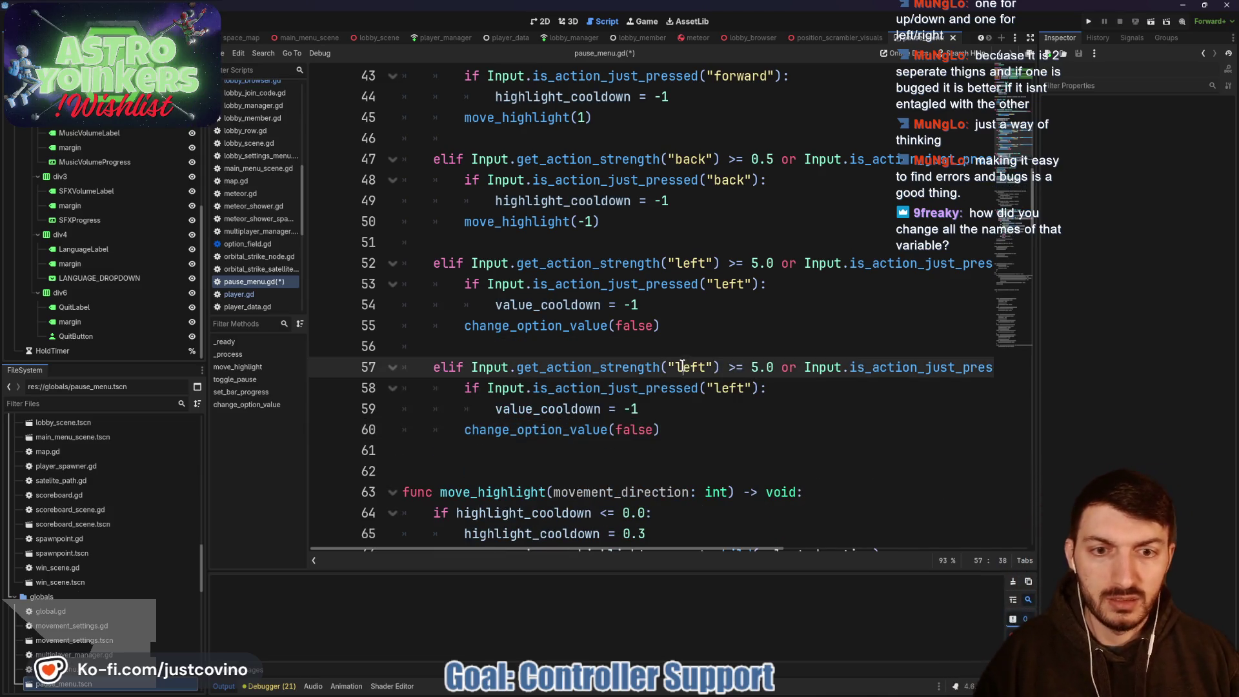
double_click(705, 364)
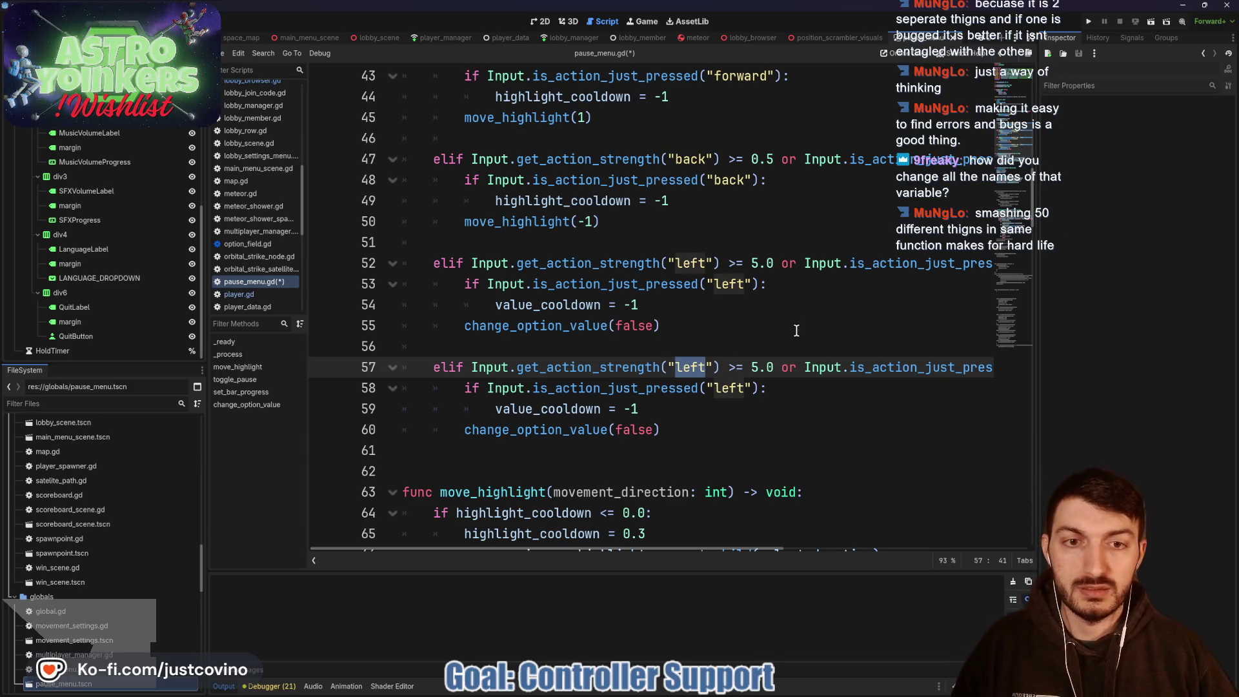
scroll(802, 333, "right", 5)
key("ctrl+d")
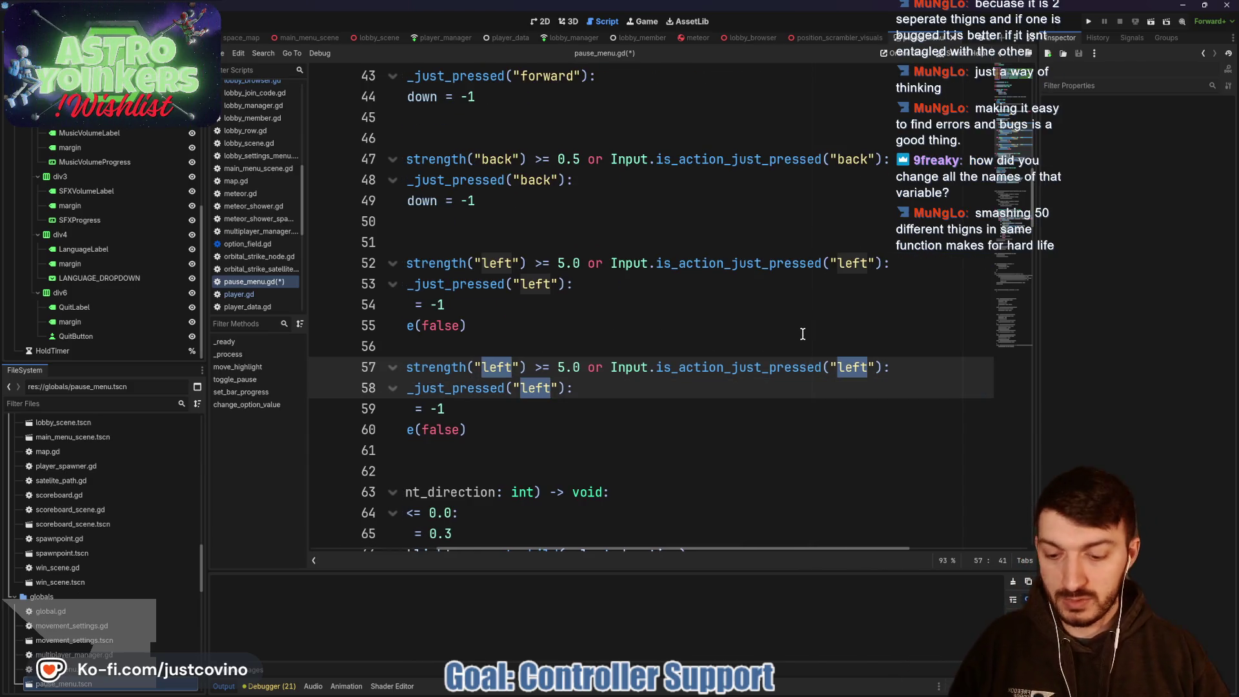
type("right")
left_click(533, 421)
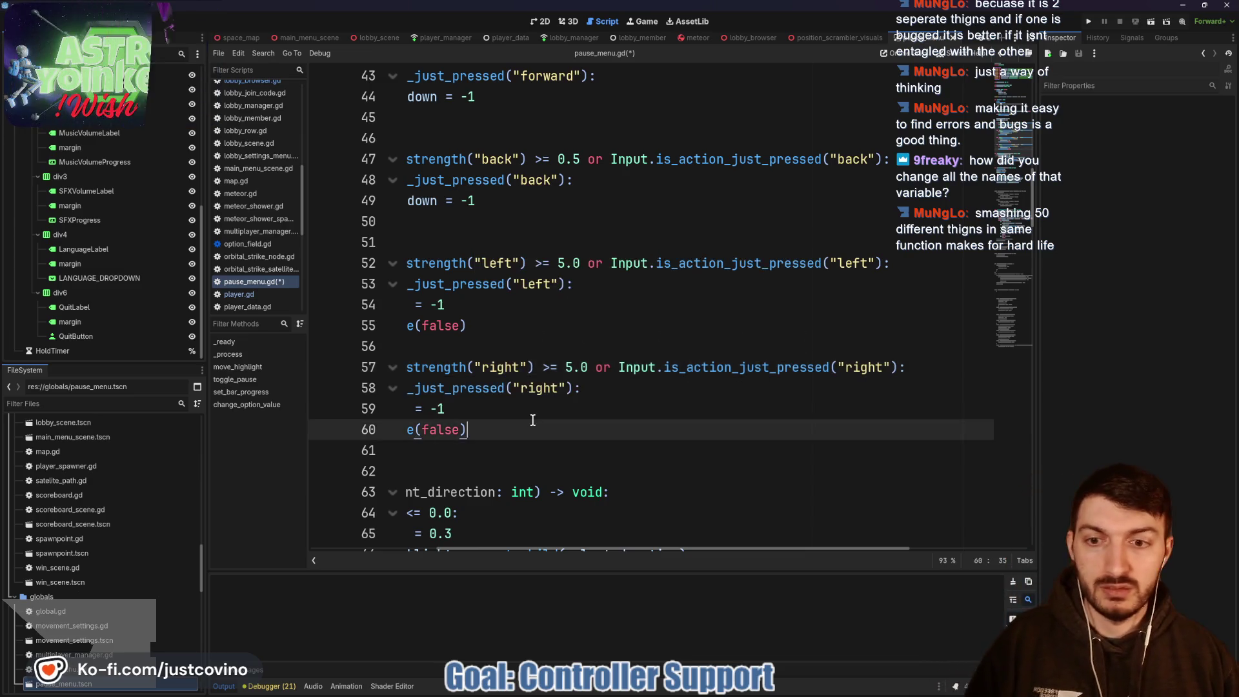
scroll(533, 420, "left", 5)
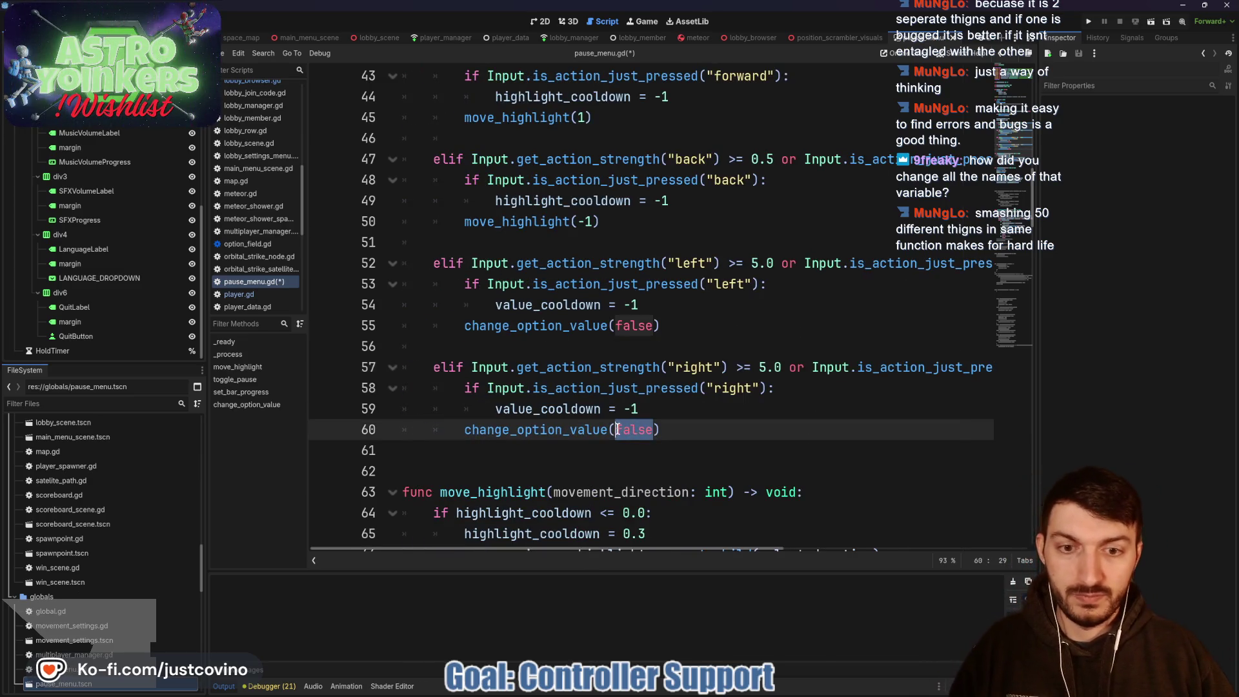
type("true")
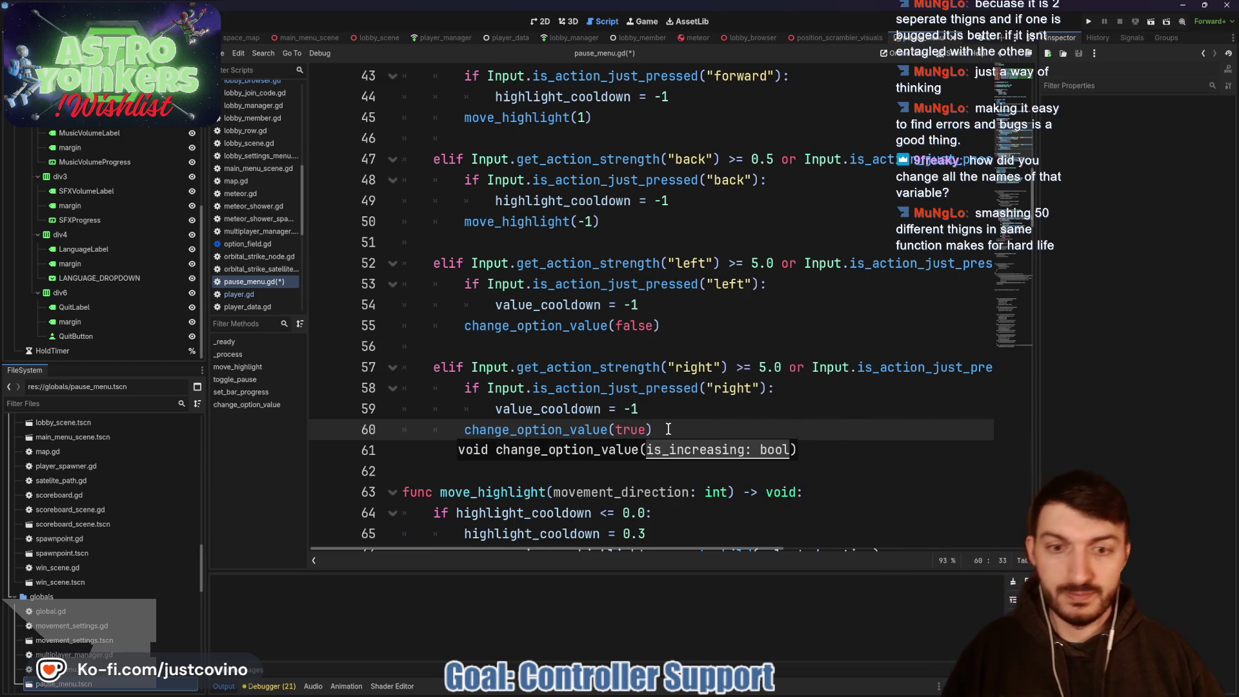
key("End")
key("ctrl+s")
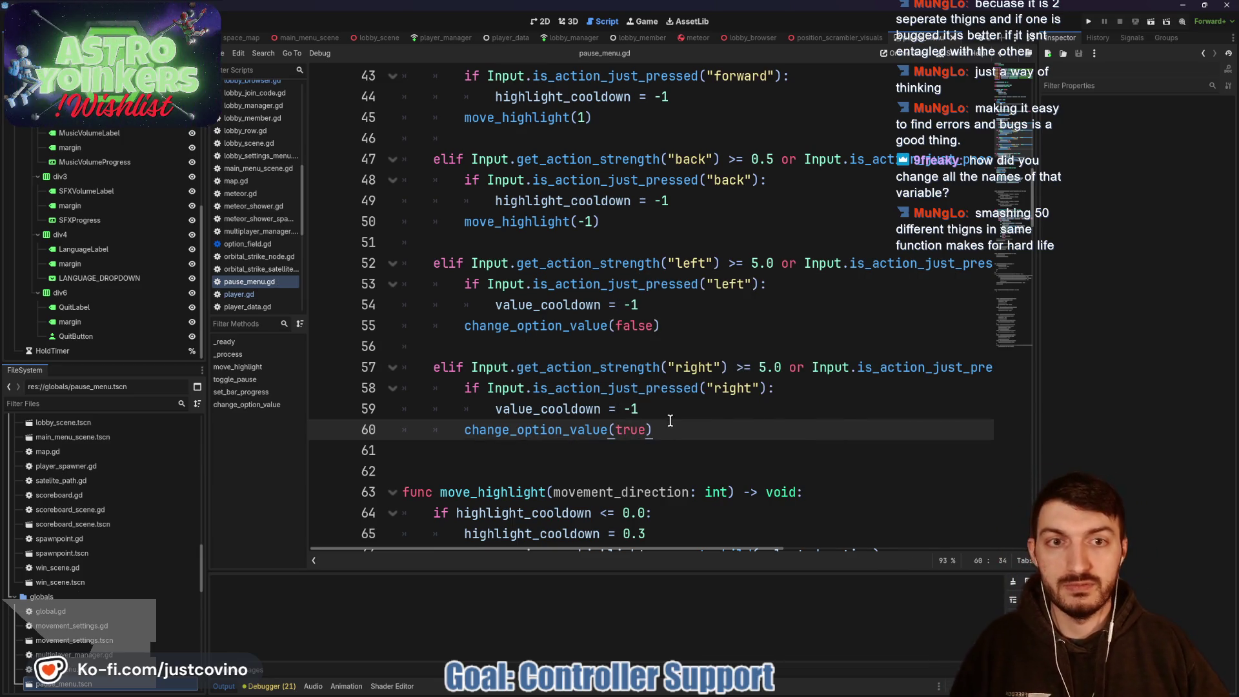
scroll(609, 362, "up", 2)
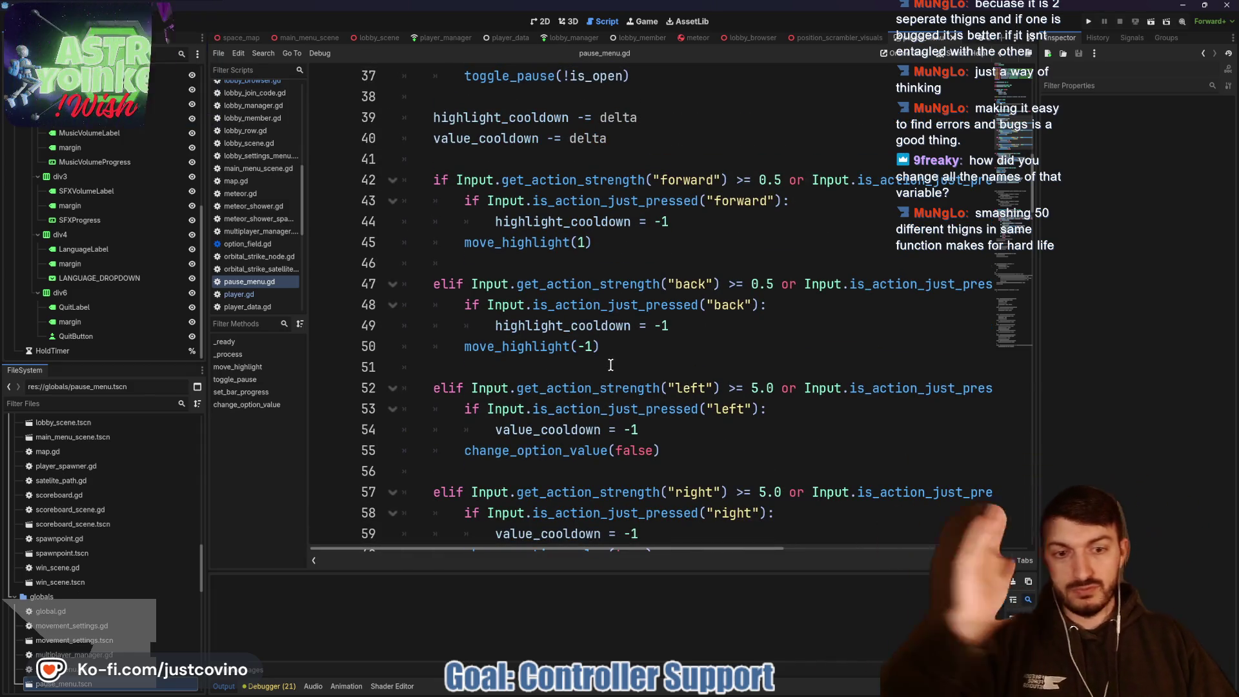
scroll(611, 372, "down", 2)
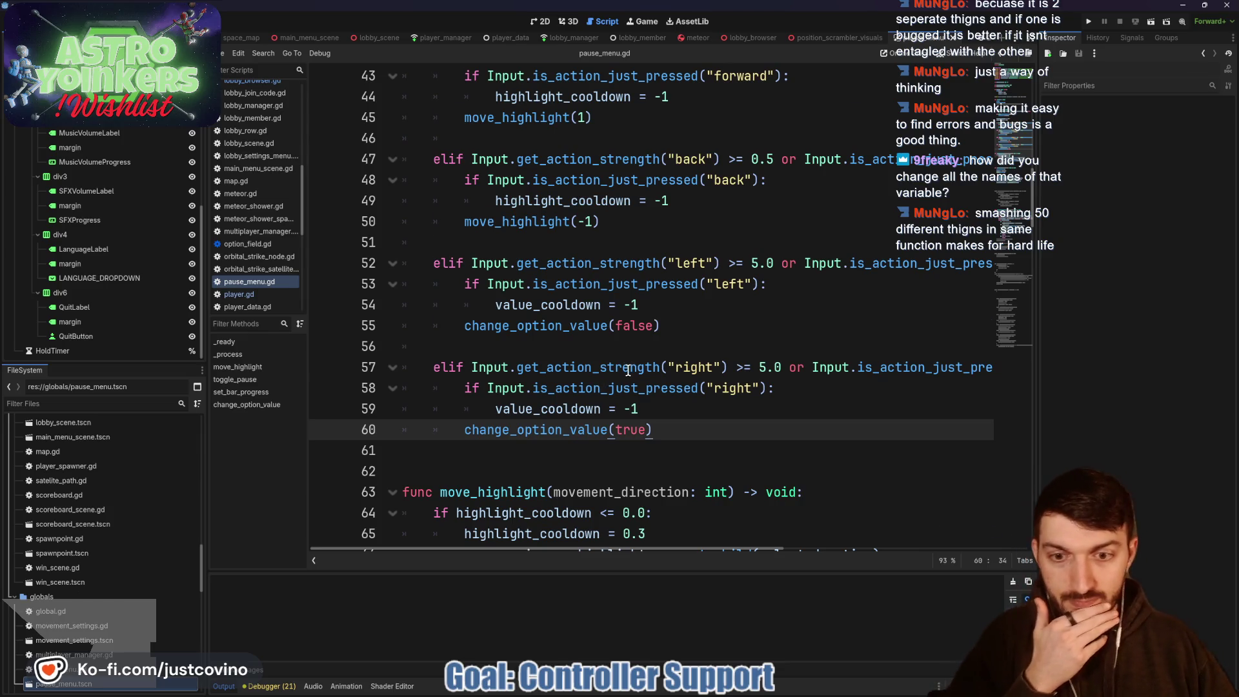
scroll(628, 370, "down", 3)
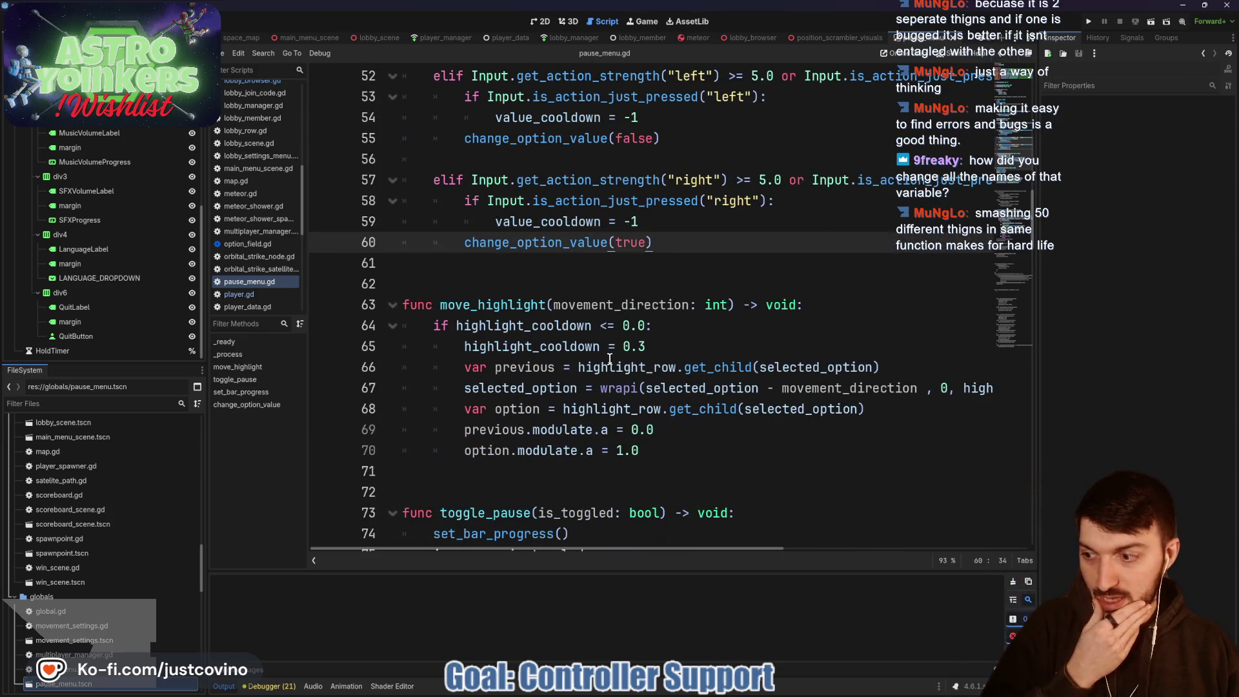
mouse_move(608, 359)
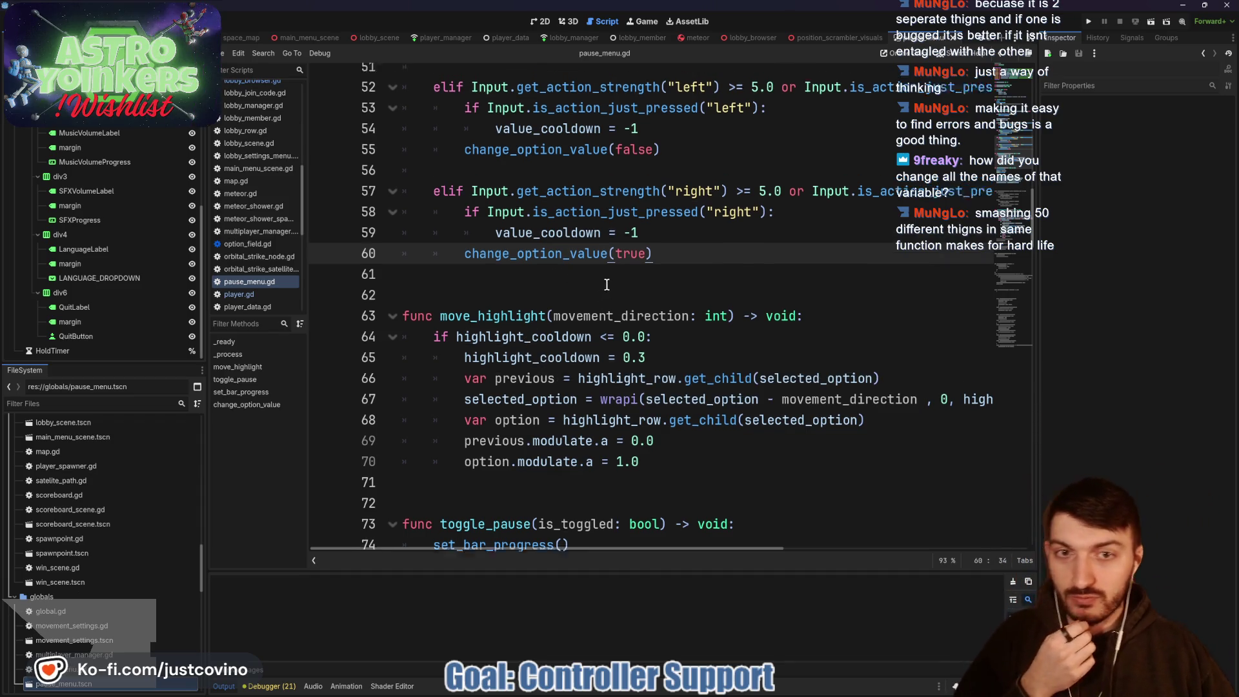
scroll(555, 264, "up", 1)
left_click(552, 326)
key("ctrl+s")
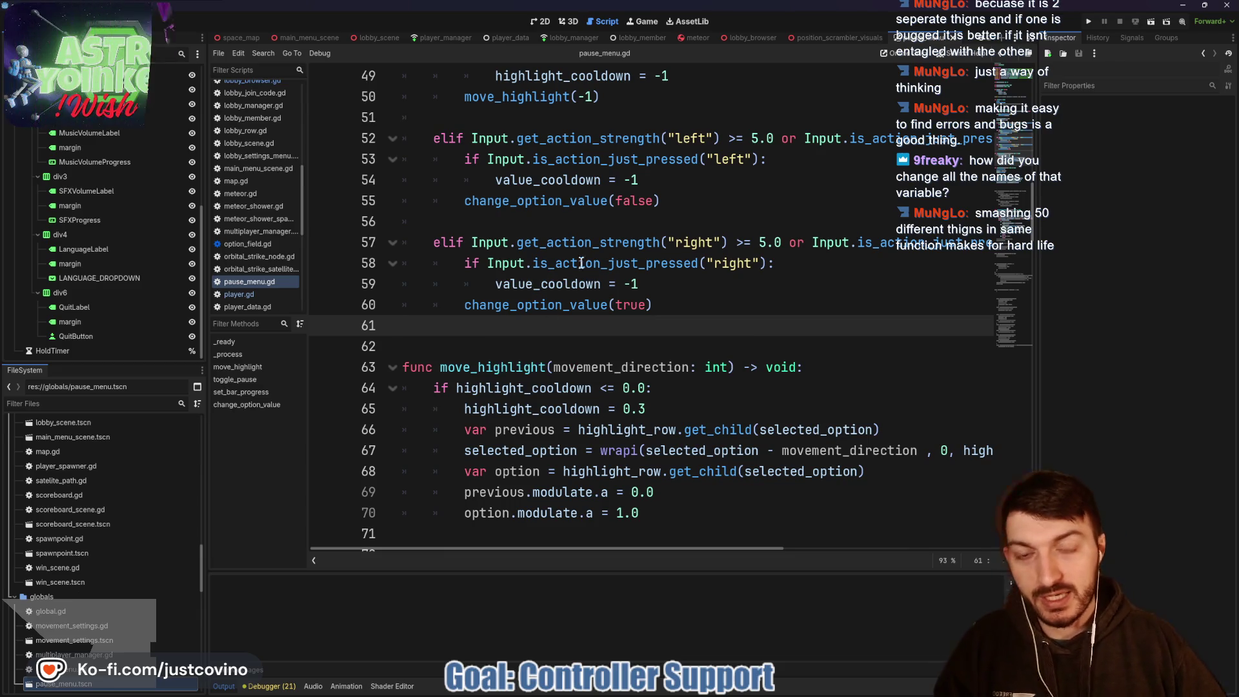
scroll(558, 316, "up", 1)
scroll(565, 304, "down", 2)
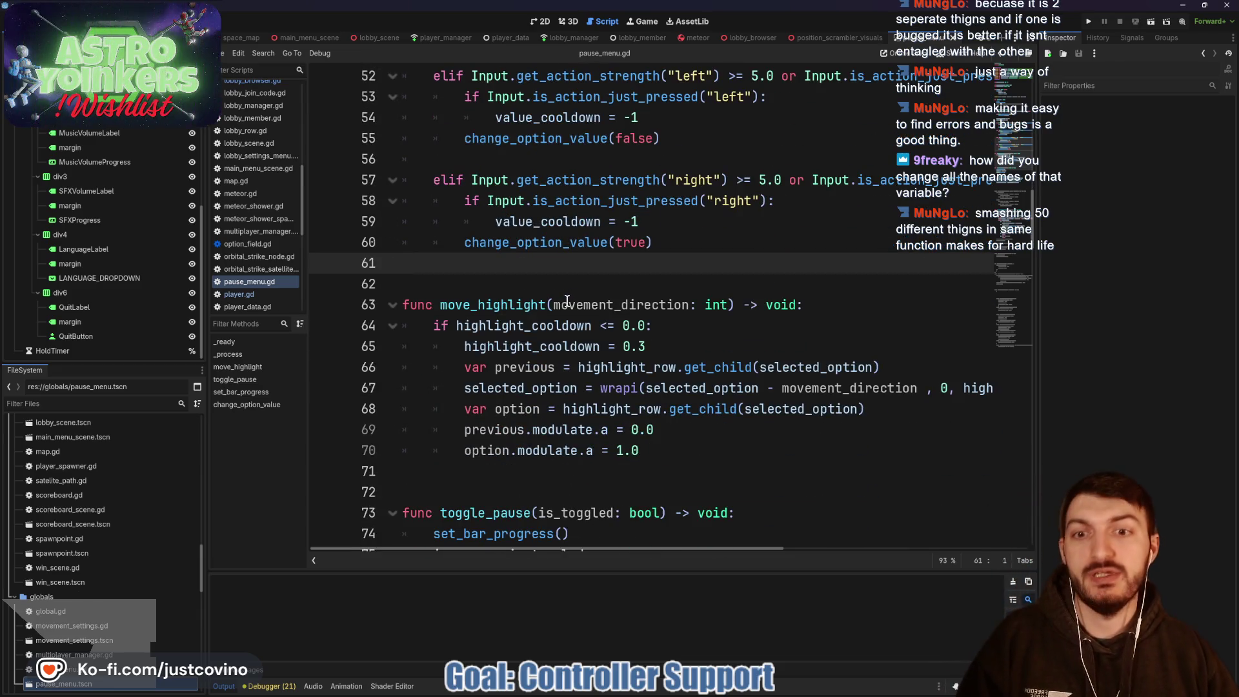
mouse_move(442, 304)
left_mouse_down()
mouse_move(471, 325)
mouse_move(590, 325)
left_mouse_up()
left_click(457, 325)
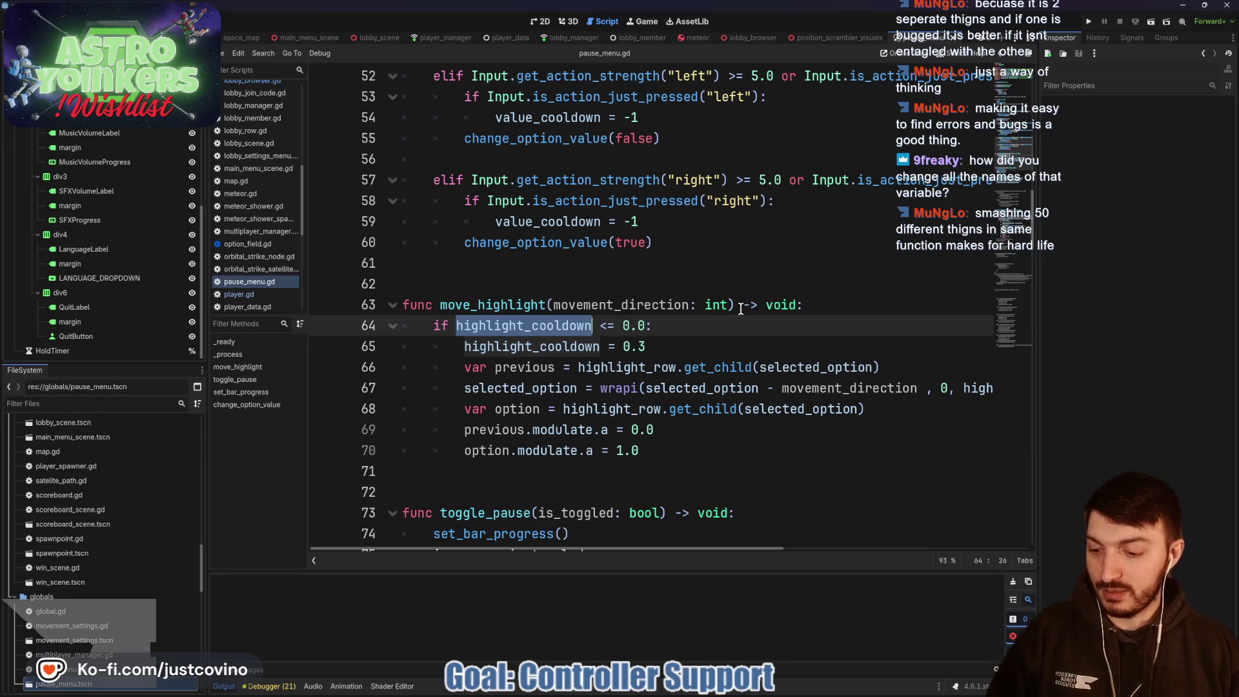
key("ctrl+d")
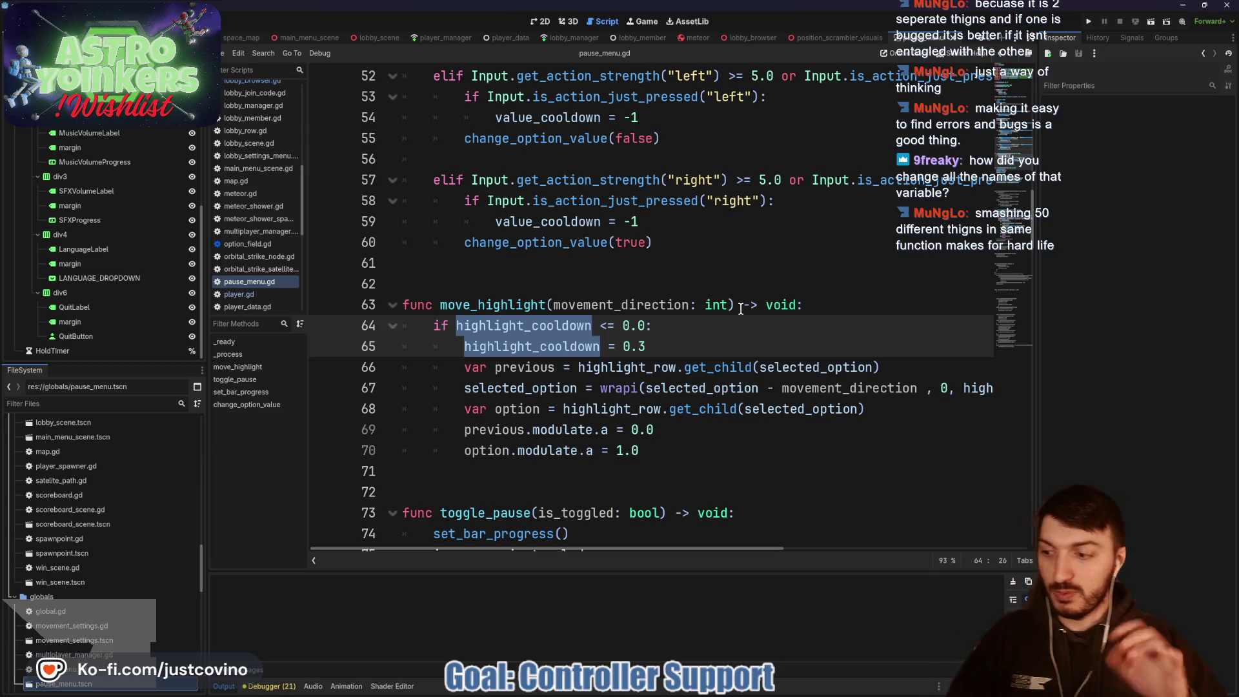
left_click(732, 305)
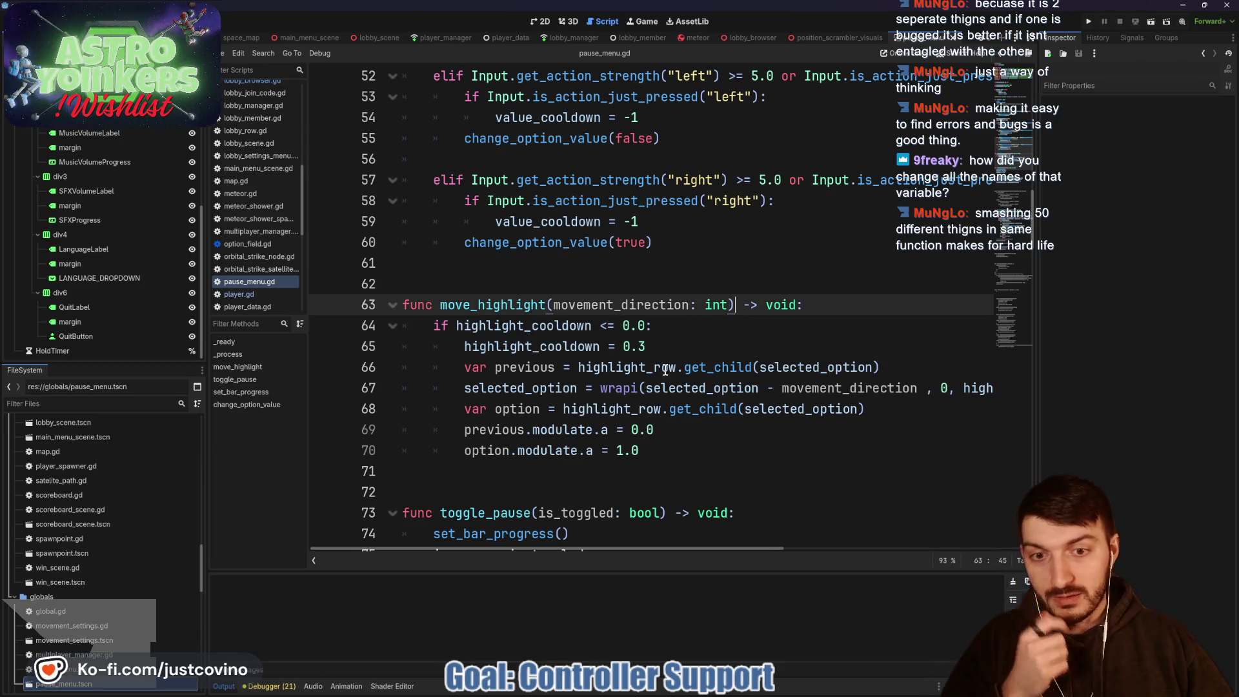
scroll(616, 320, "up", 10)
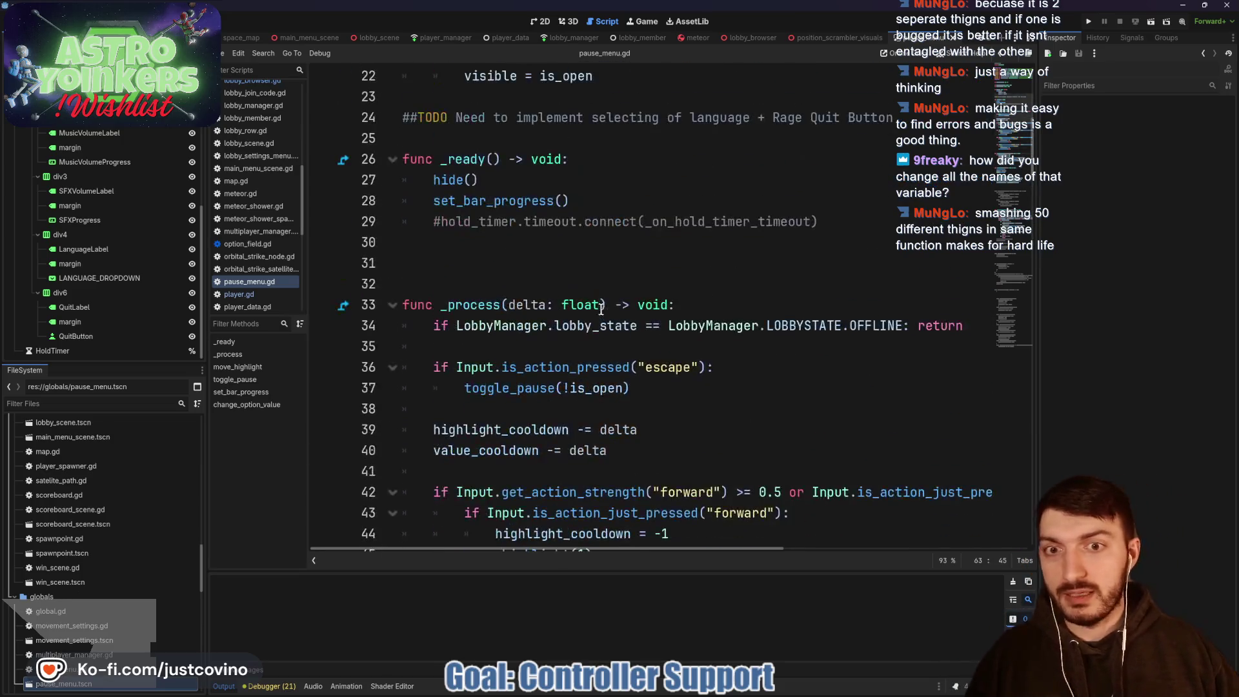
scroll(527, 296, "up", 2)
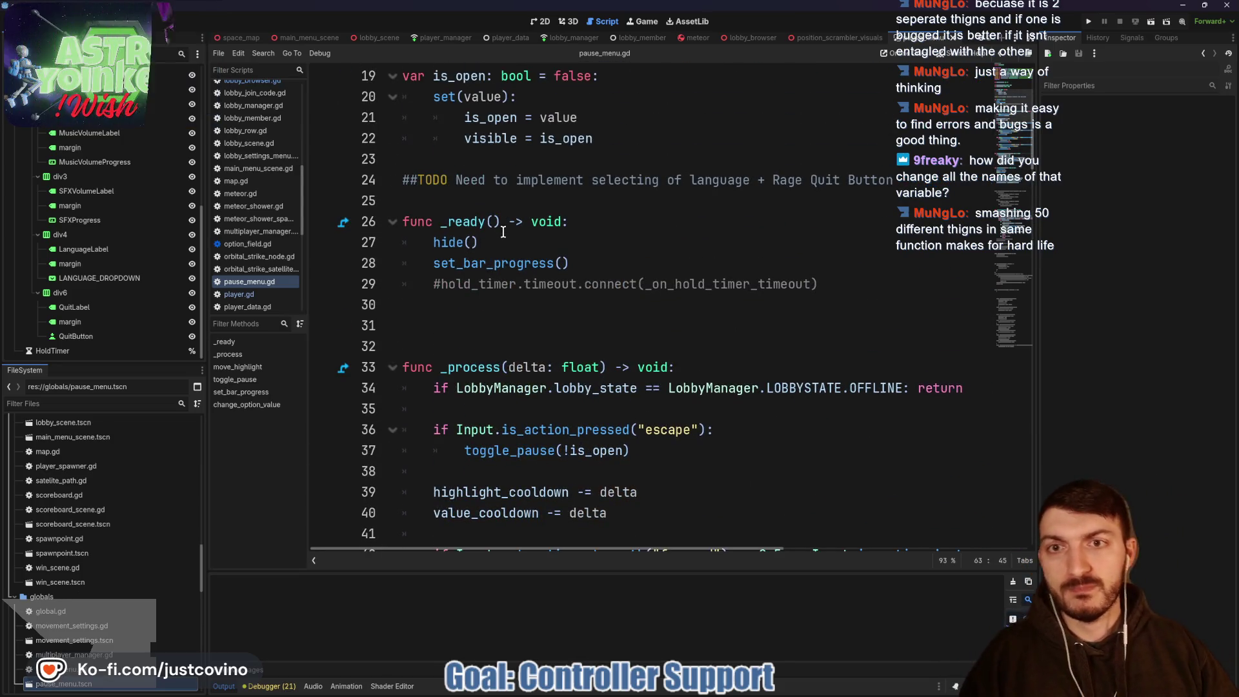
scroll(498, 230, "up", 2)
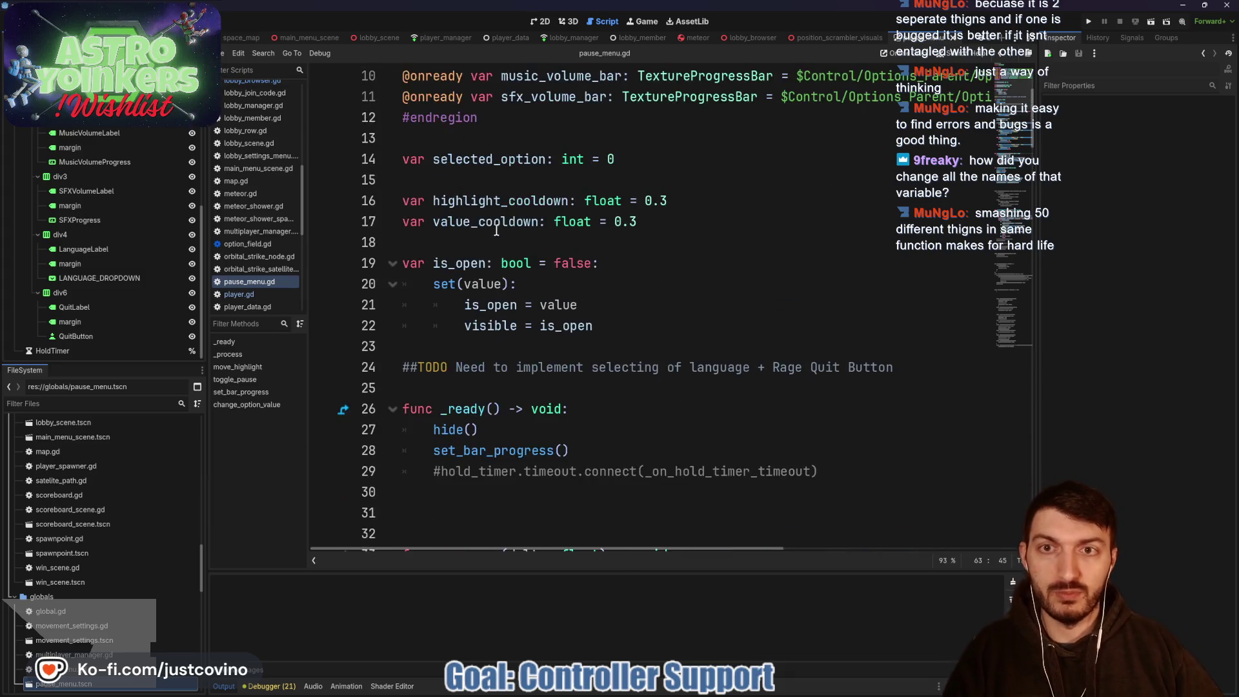
double_click(432, 200)
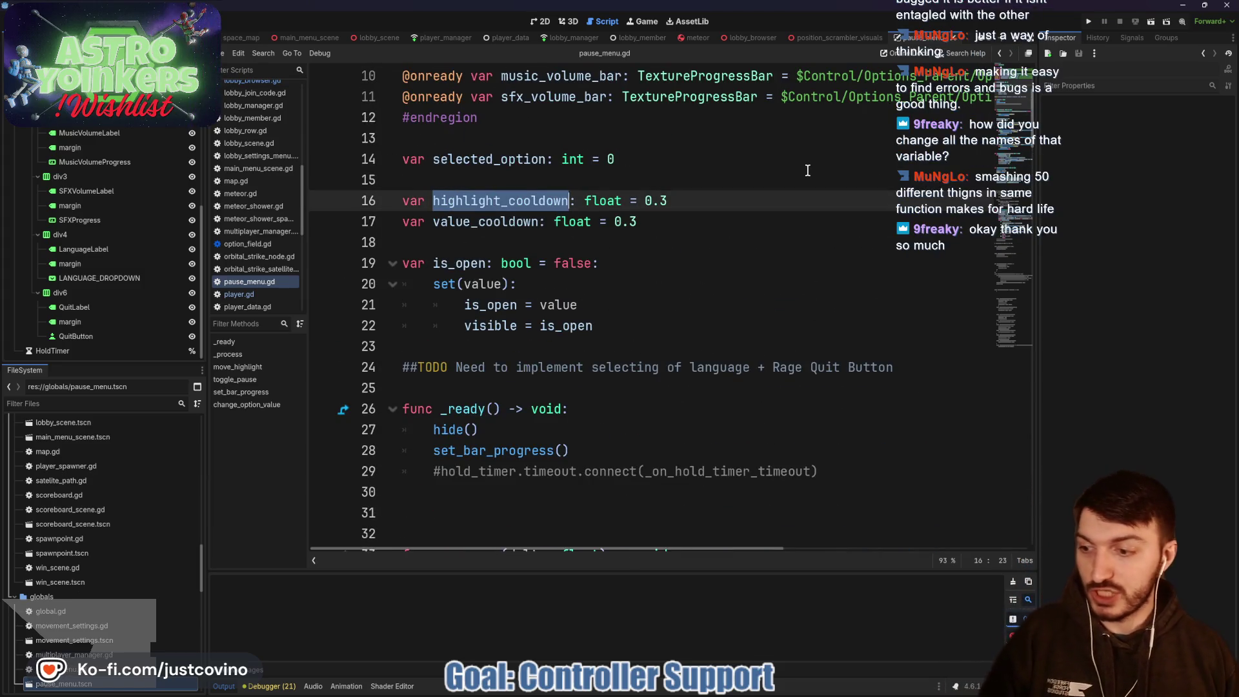
scroll(808, 170, "down", 11)
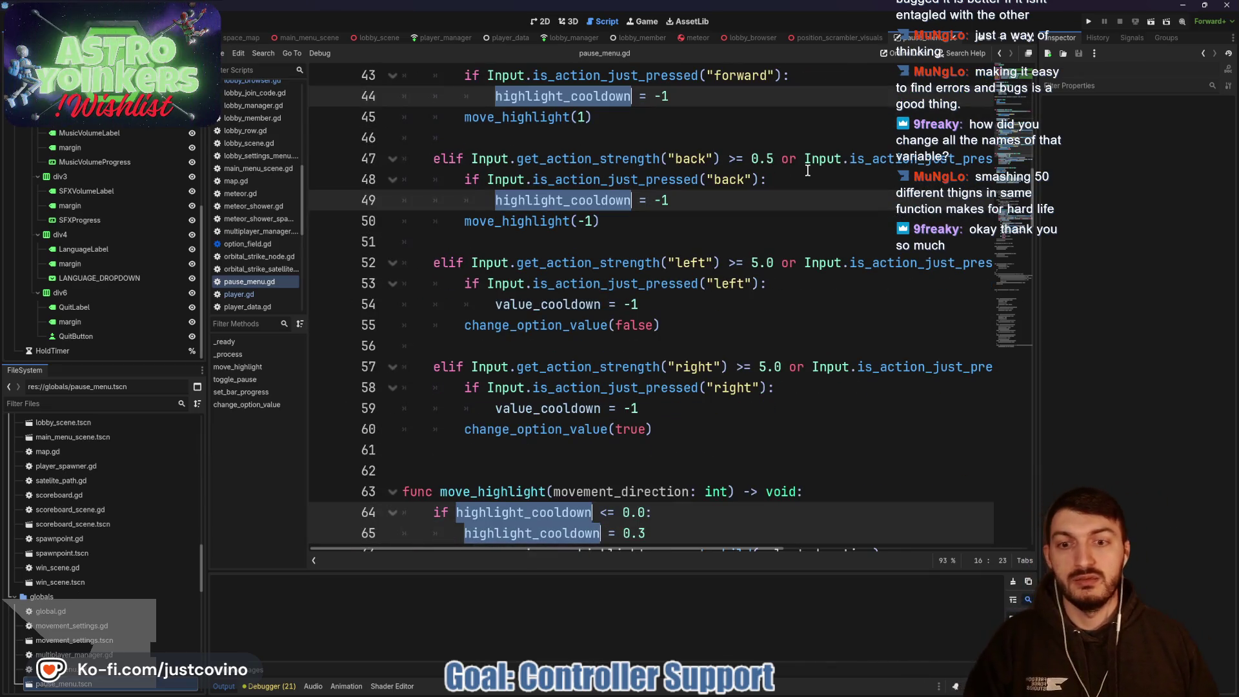
scroll(750, 240, "up", 14)
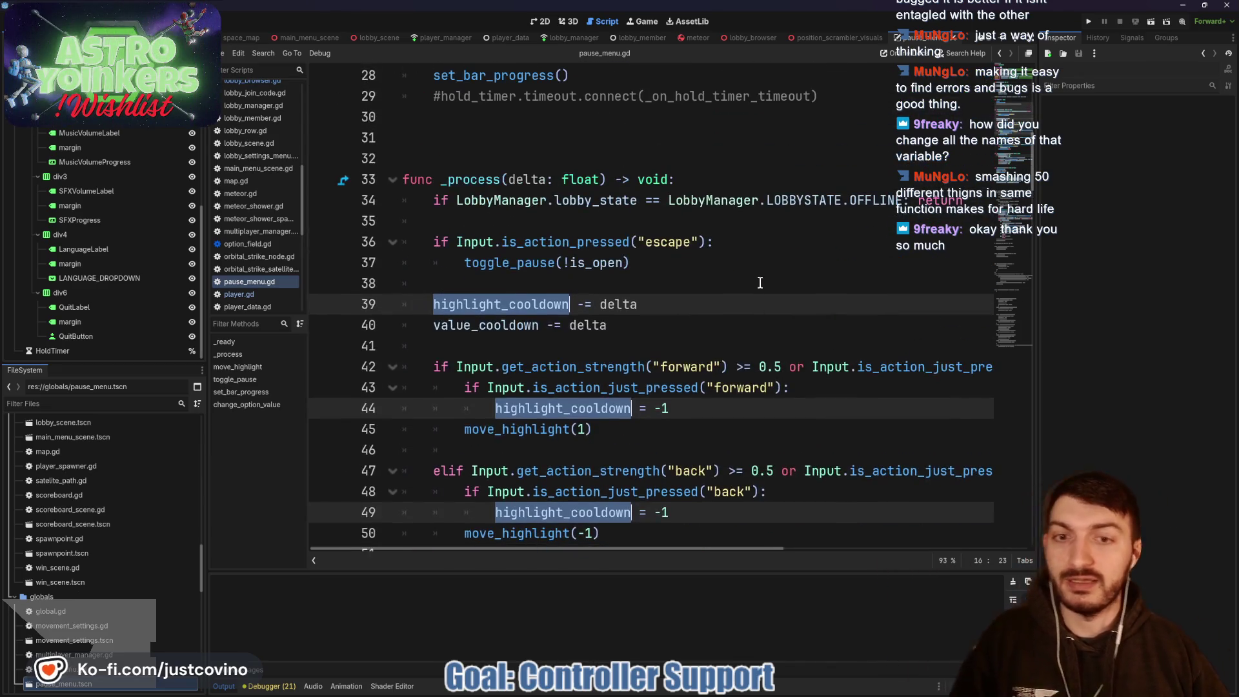
left_click(648, 304)
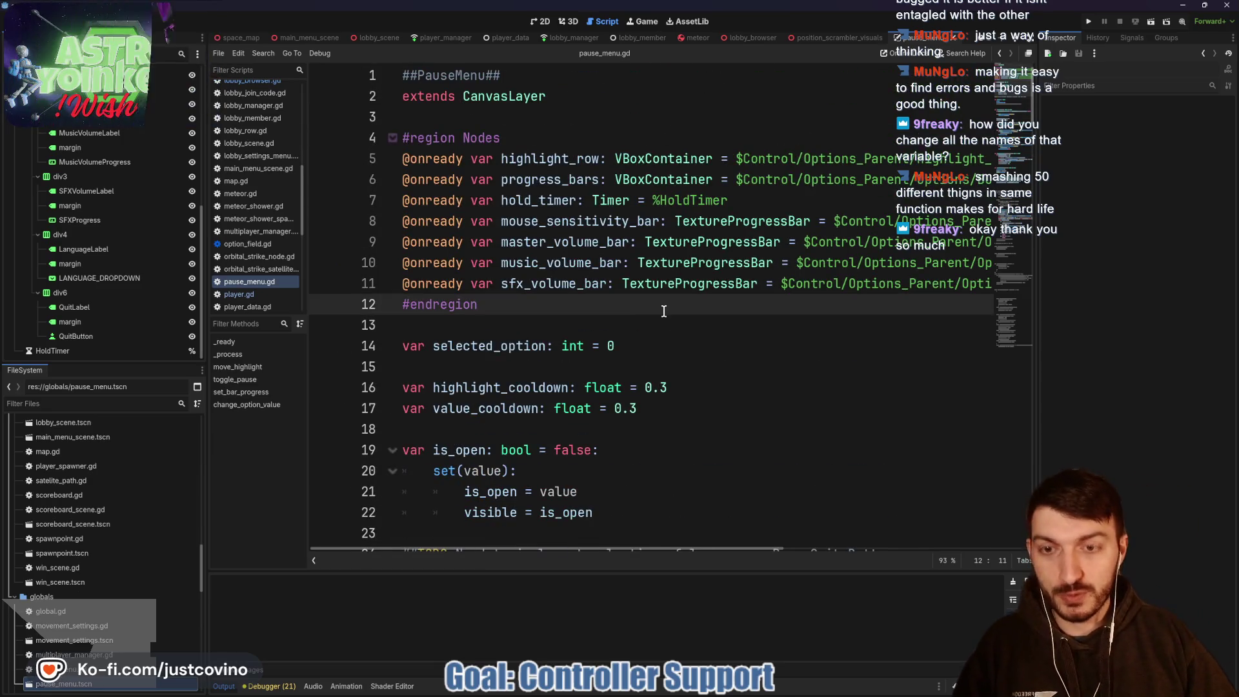
left_click_drag(728, 200, 400, 200)
key("BackSpace")
key("BackSpace")
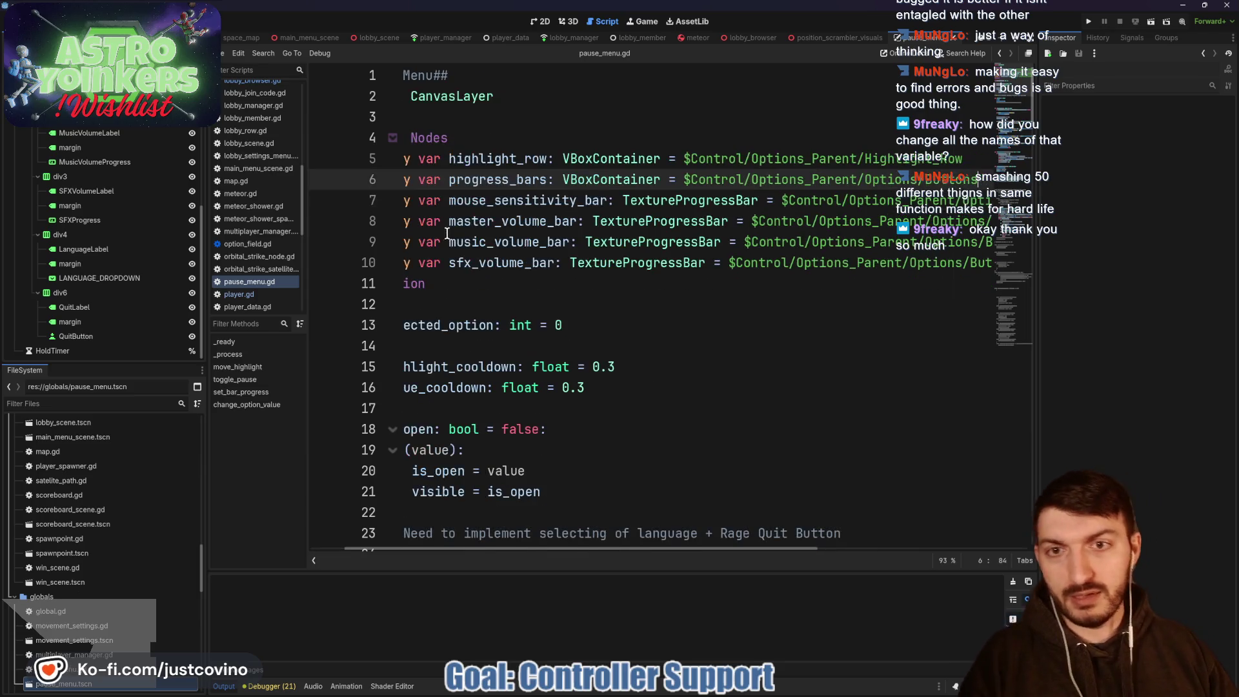
scroll(448, 234, "left", 2)
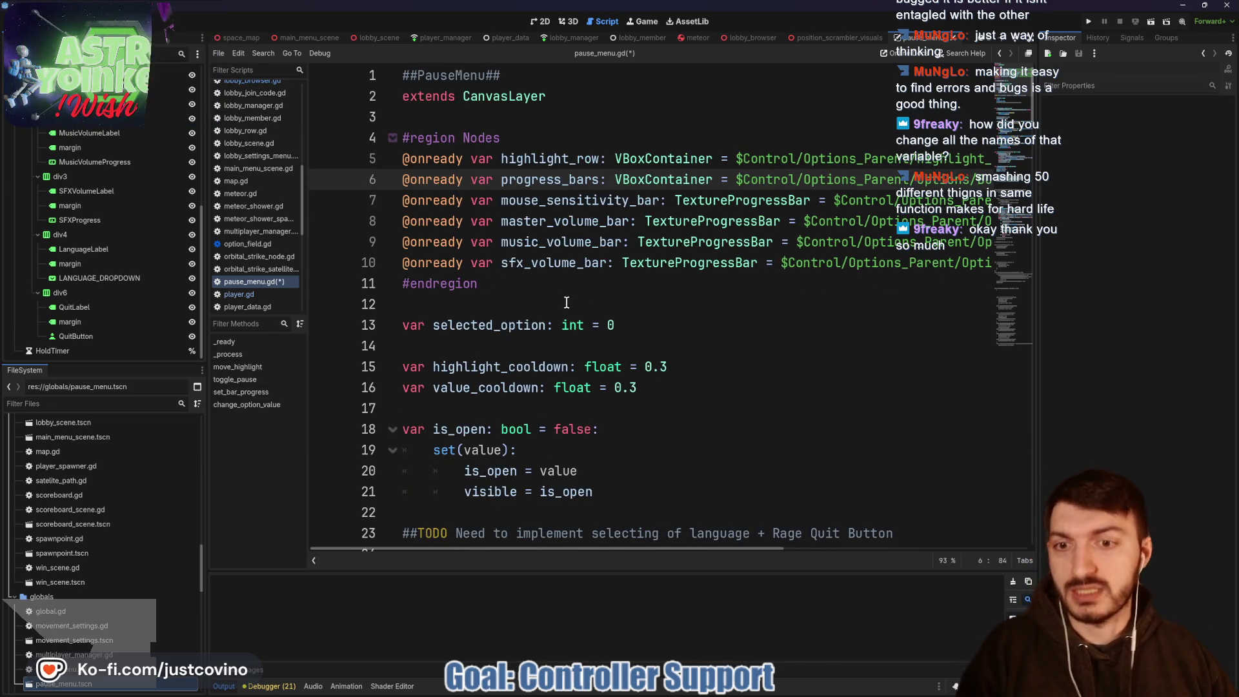
Step: Delete the HoldTimer node from the pause menu scene and confirm the deletion
left_click(76, 349)
key("Delete")
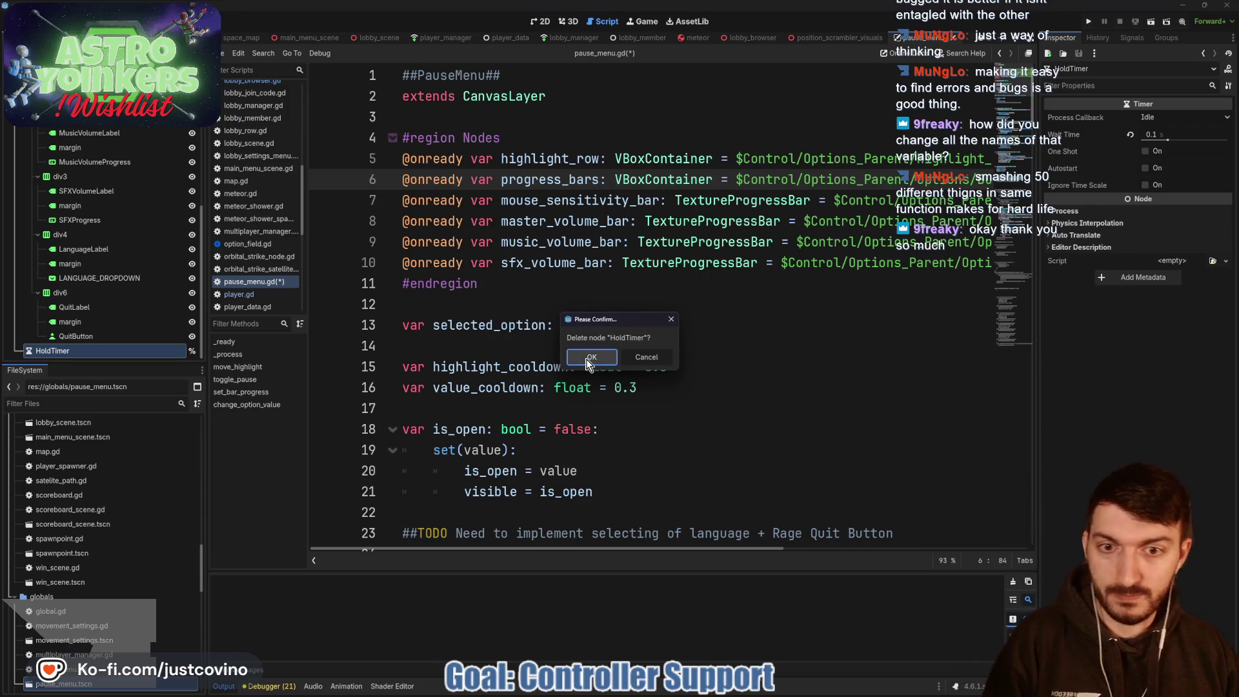
left_click(589, 358)
left_click(548, 288)
Step: Remove the commented-out hold_timer connect line in _ready and save the script
scroll(548, 289, "down", 1)
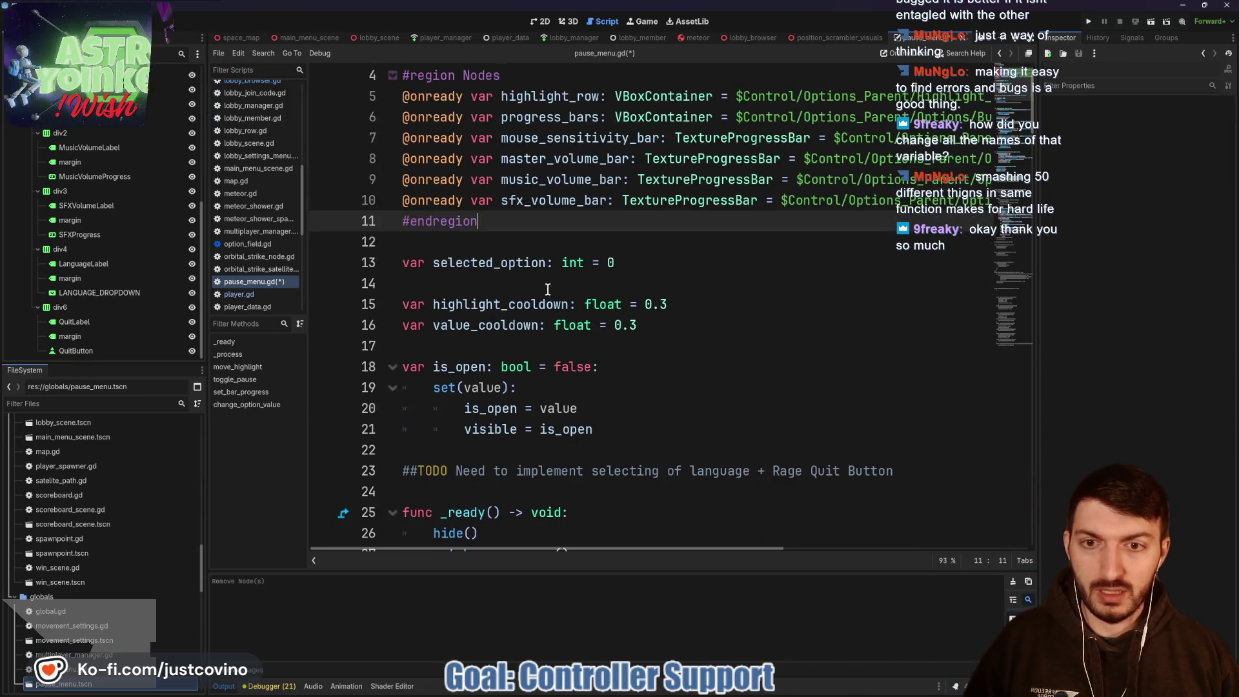
scroll(548, 289, "down", 7)
left_click_drag(845, 129, 393, 147)
key("BackSpace")
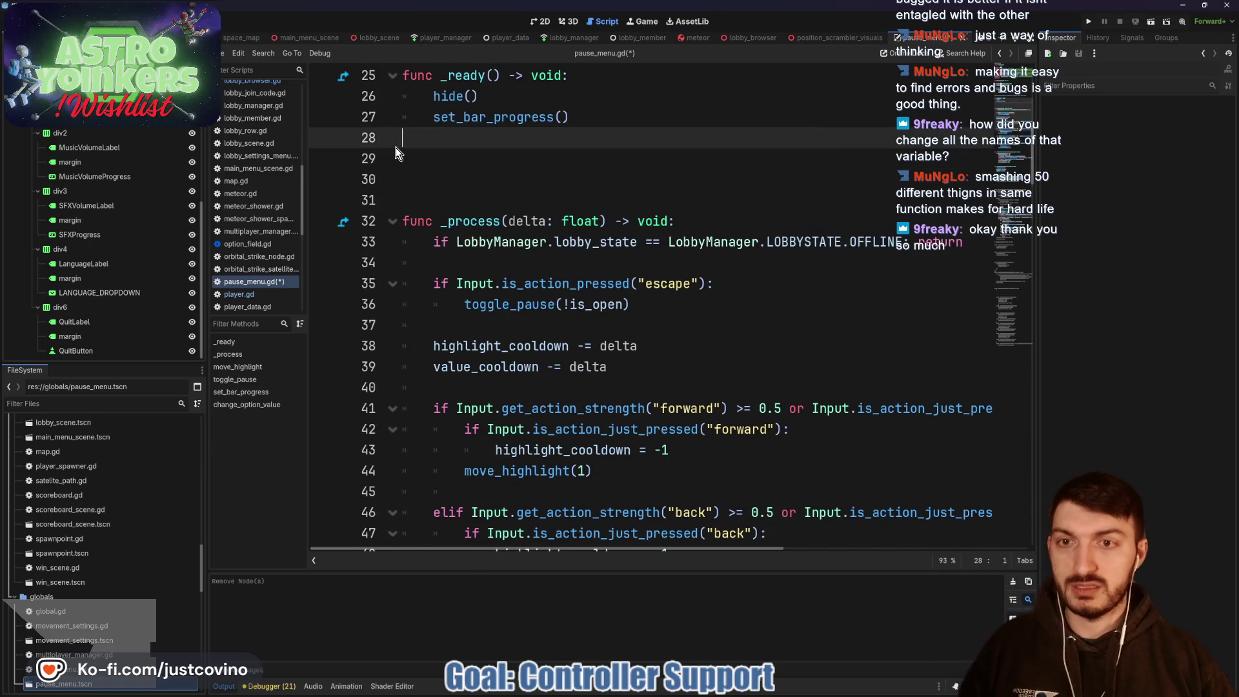
key("BackSpace")
key("ctrl+s")
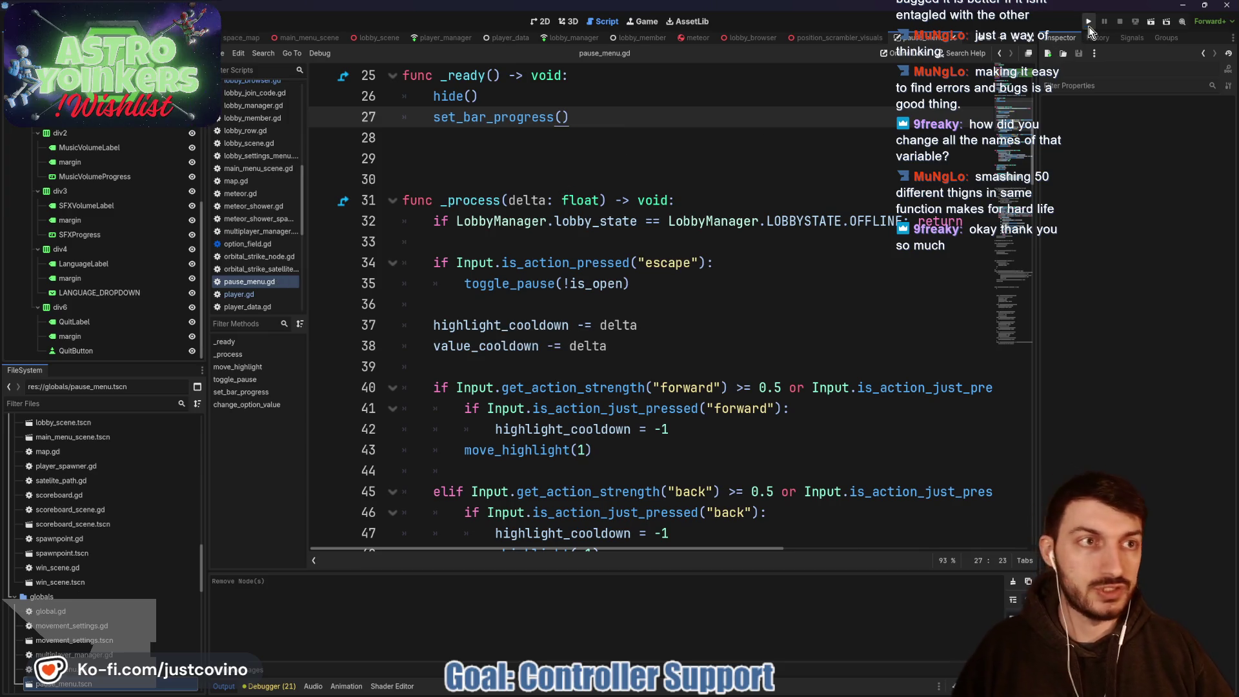
Step: Run the Astro Yoinkers project and host a new lobby with a chosen lobby type
left_click(1089, 23)
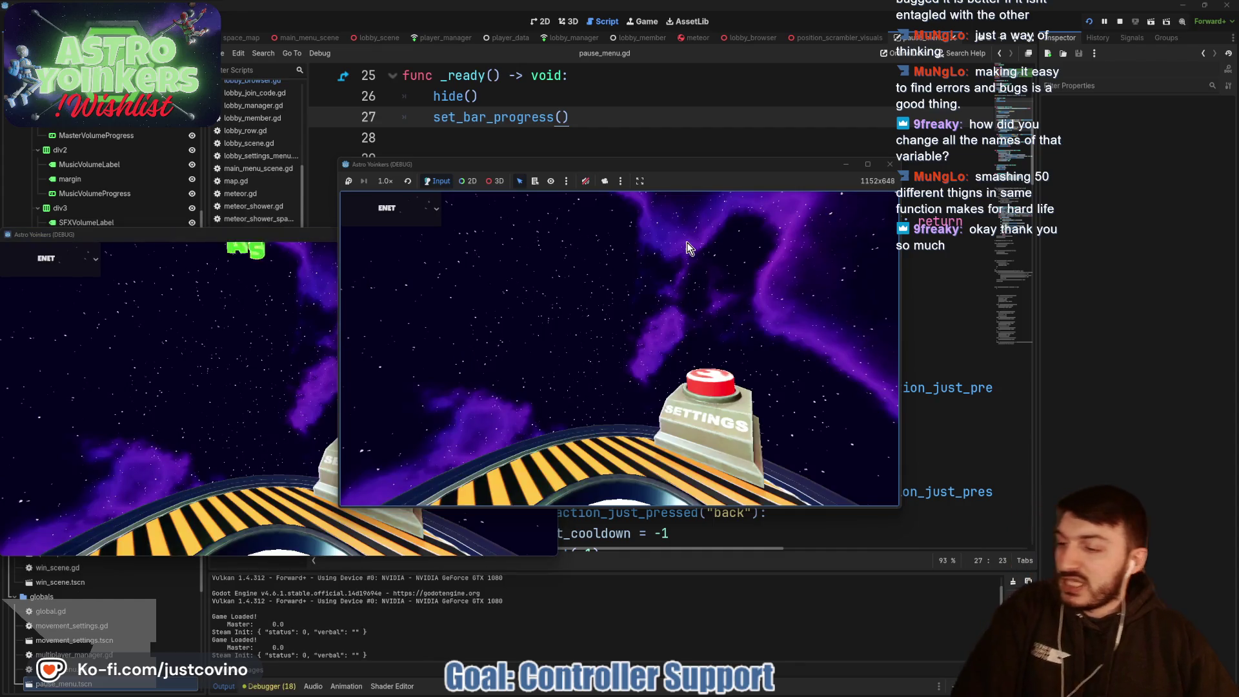
left_click(454, 283)
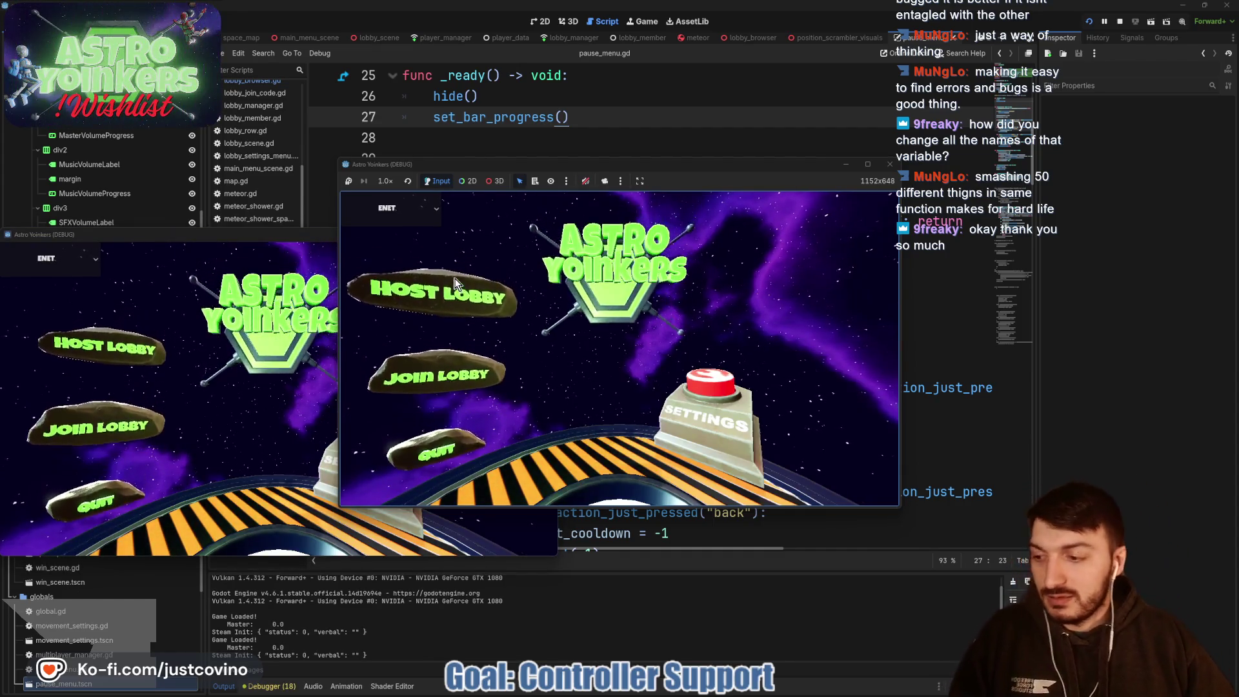
left_click(603, 291)
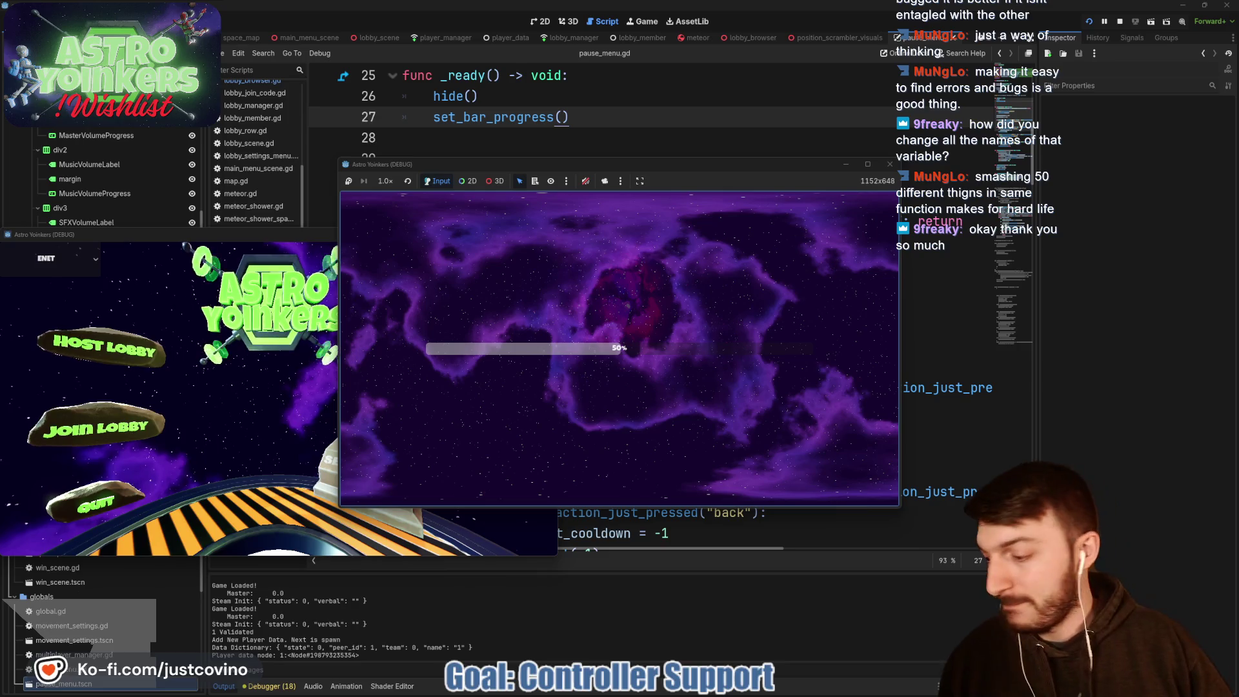
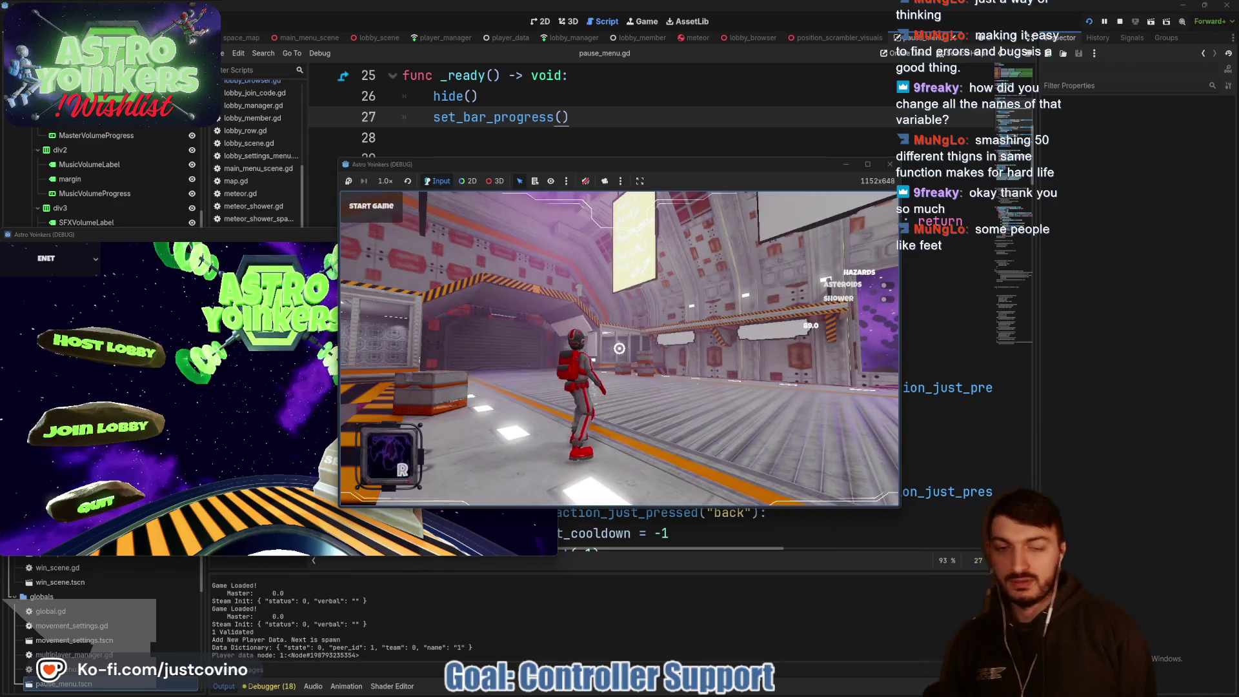
Step: Test the settings pause menu by toggling it open and closed repeatedly with Escape
key("Escape")
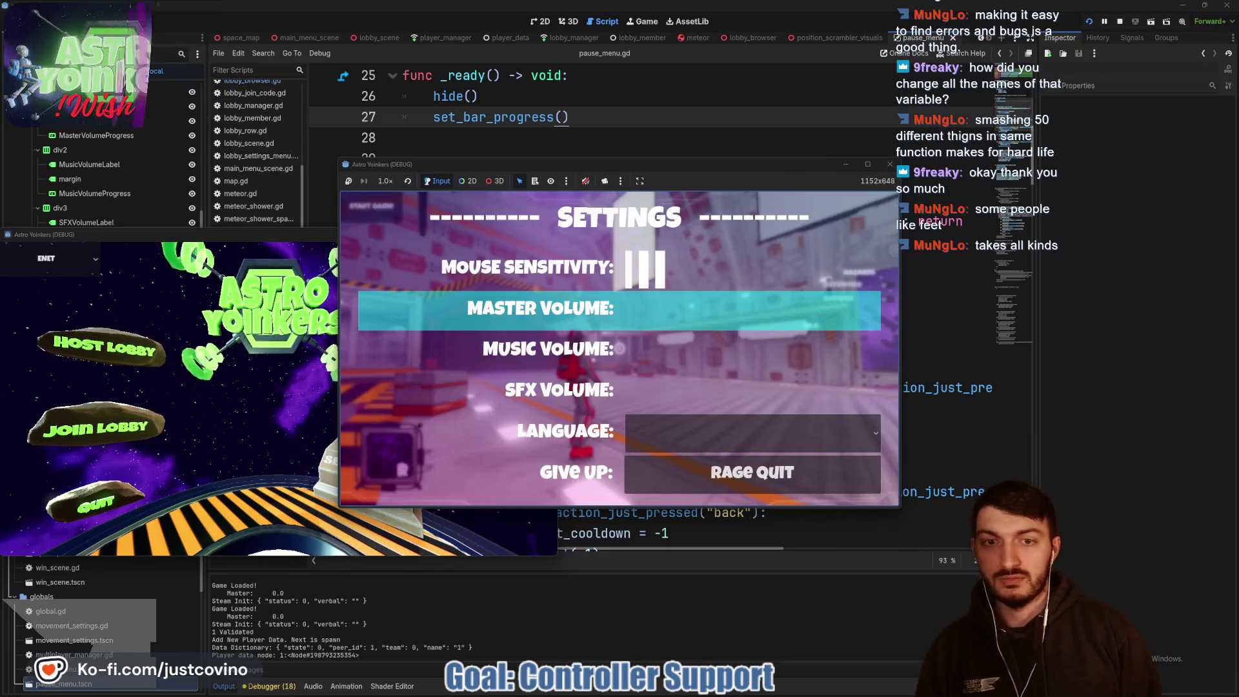
key("Escape")
key("Escape")
key("Escape")
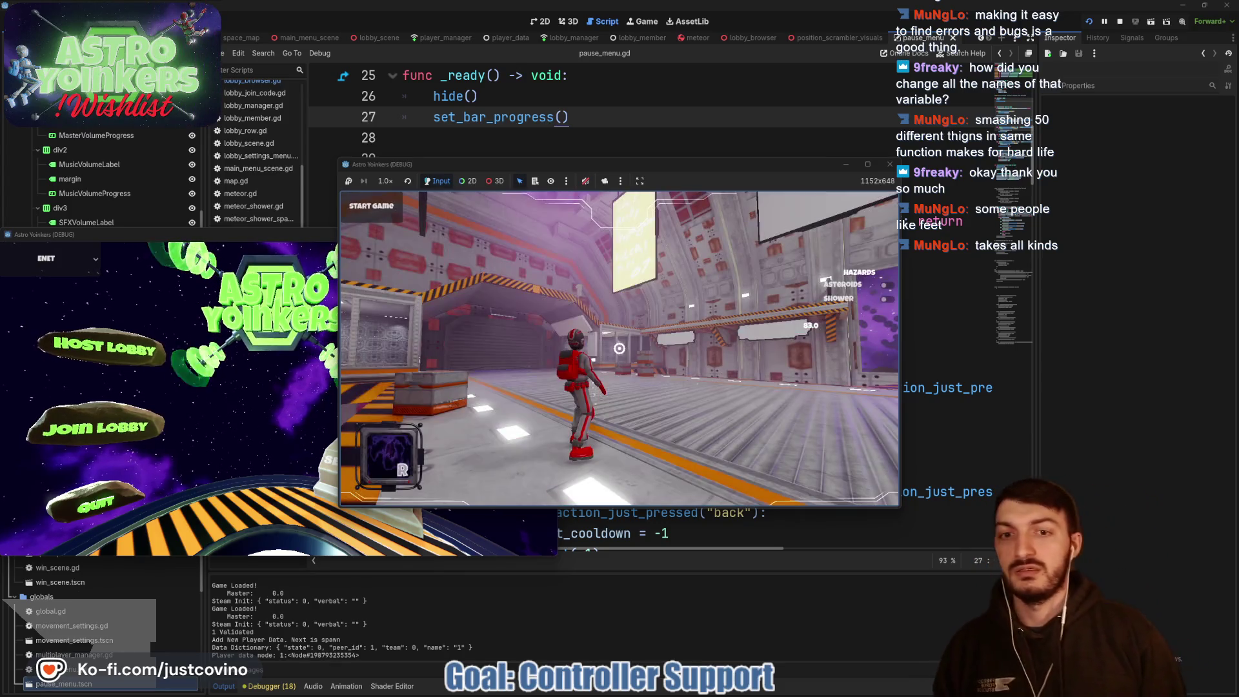
key("Escape")
key("Escape")
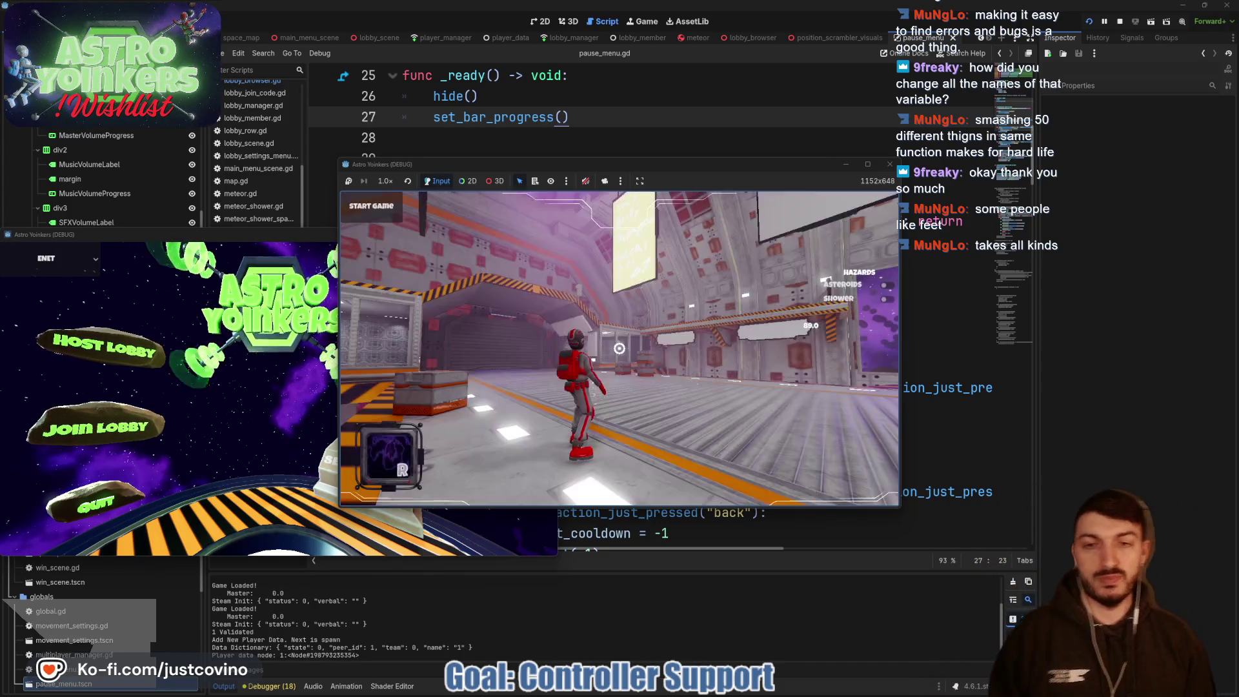
key("Escape")
key("Escape")
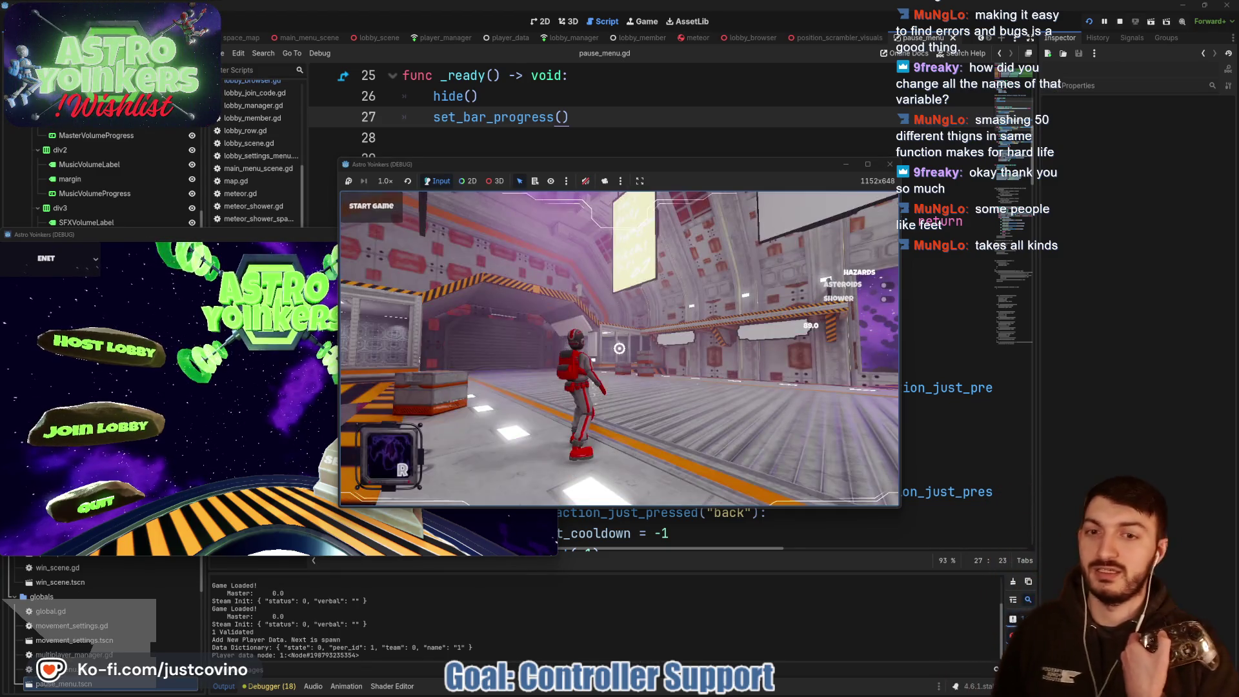
key("Escape")
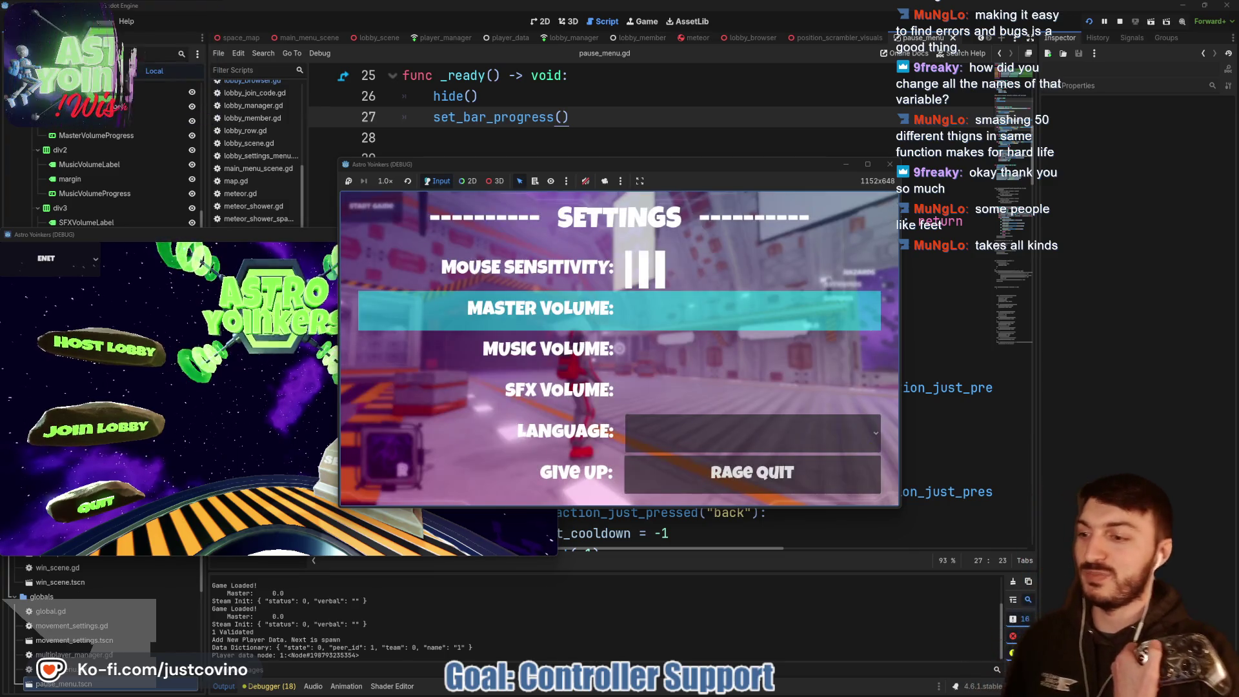
key("Escape")
key("Escape")
key("Escape")
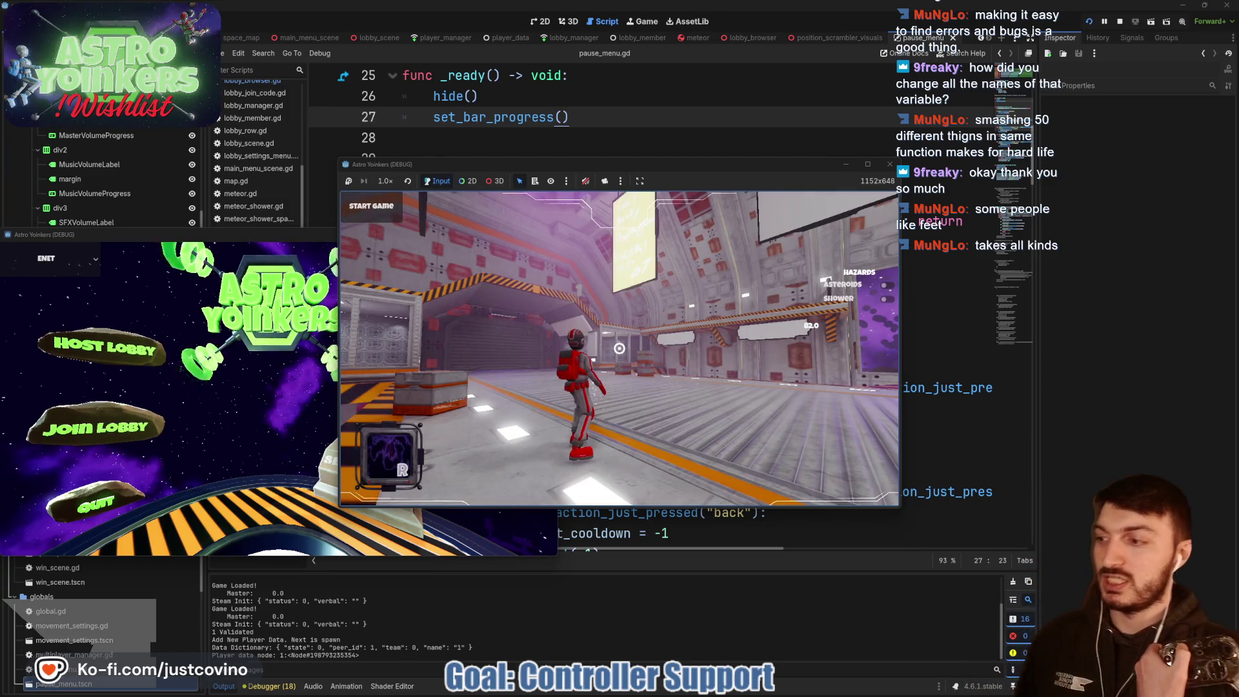
key("Escape")
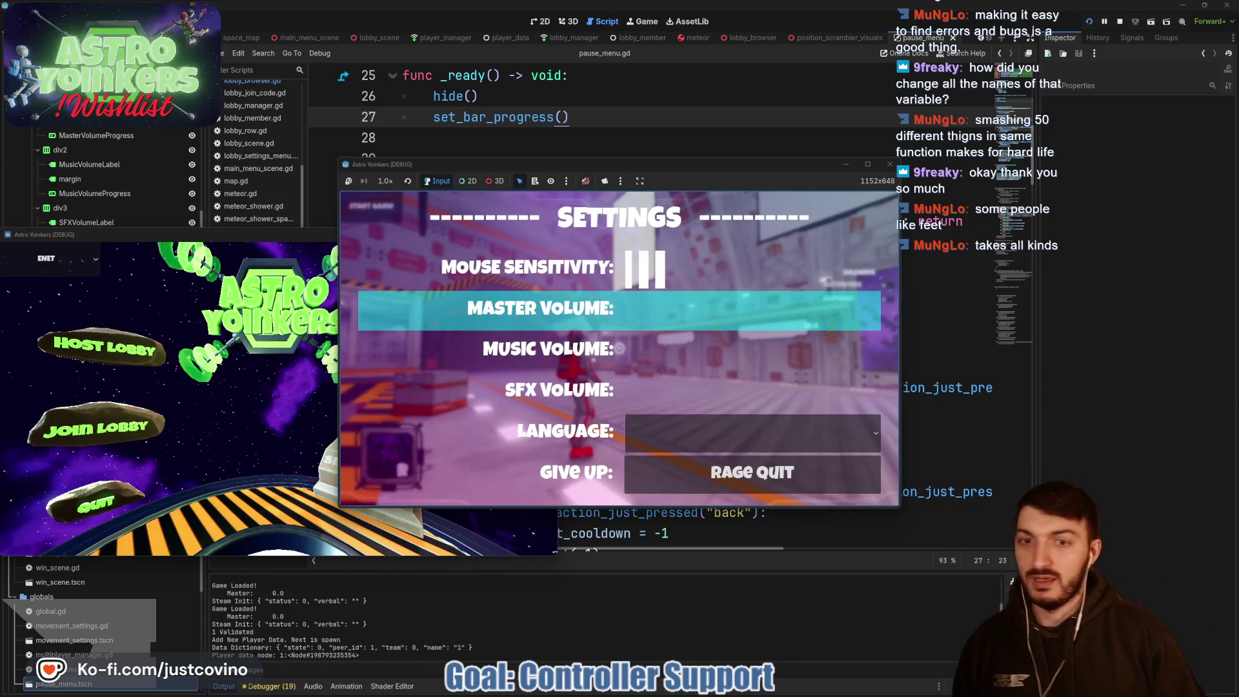
Step: Navigate up and down the settings rows, from Mouse Sensitivity through Master Volume to Language
key("Down")
key("Down")
key("Down")
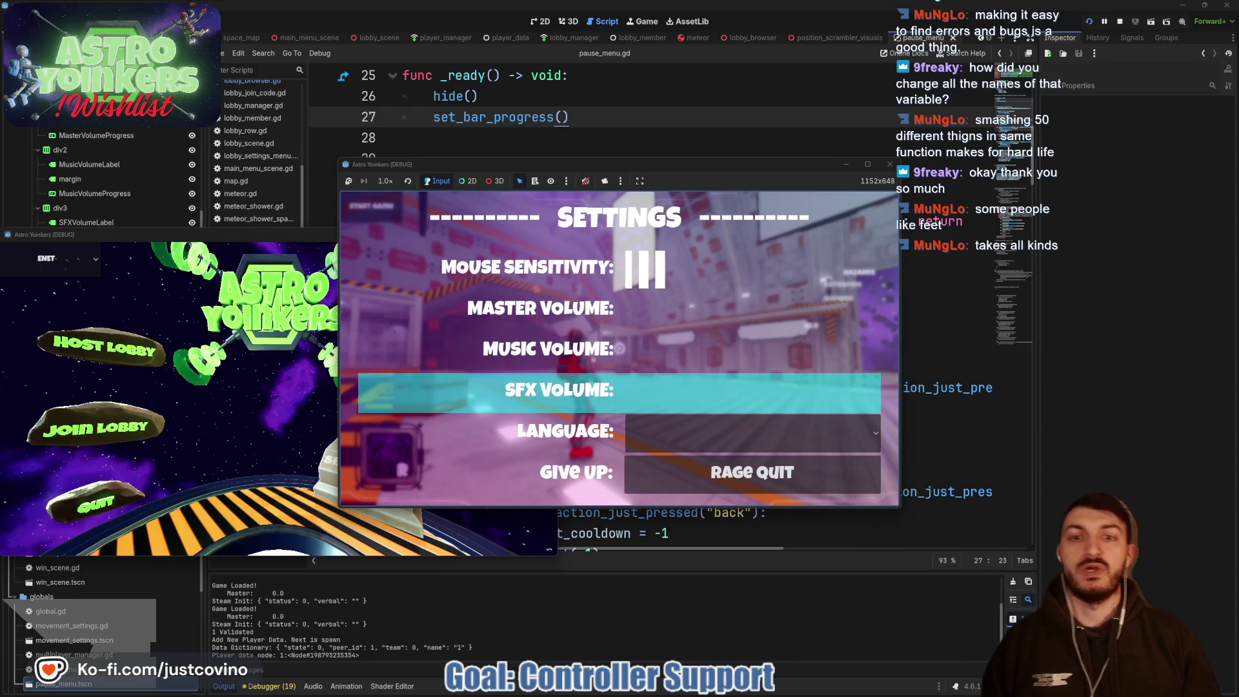
key("Up")
key("Up")
key("Up")
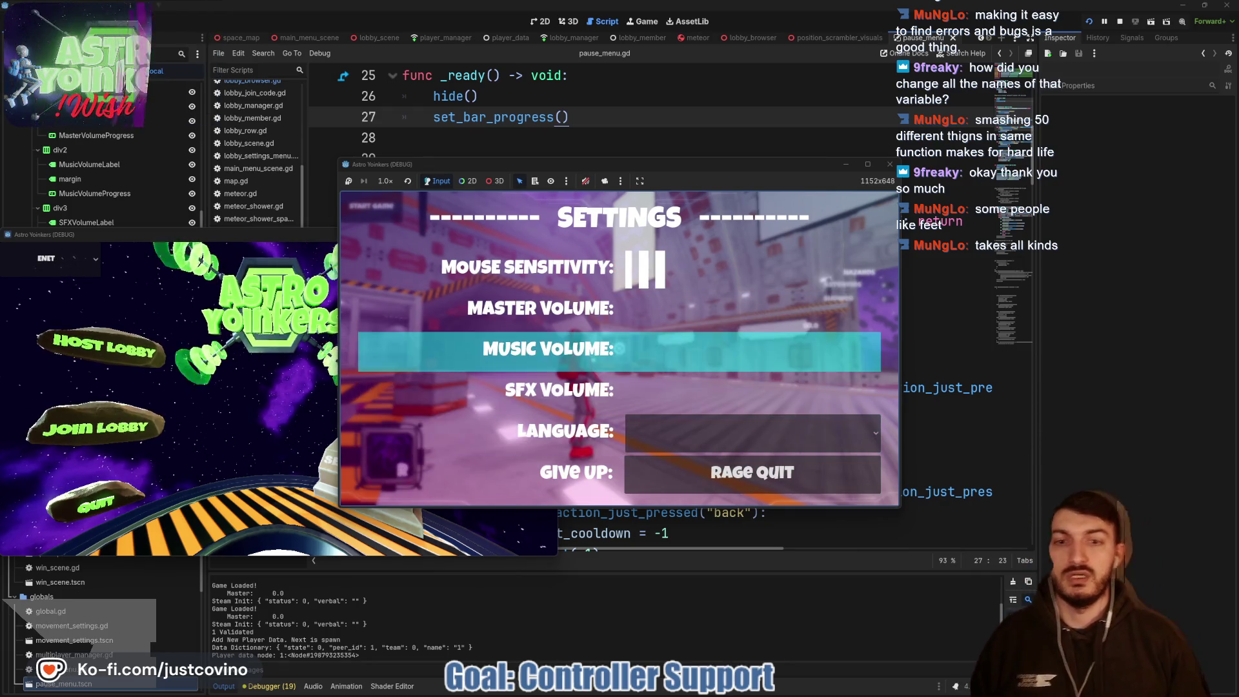
key("Down")
key("Down")
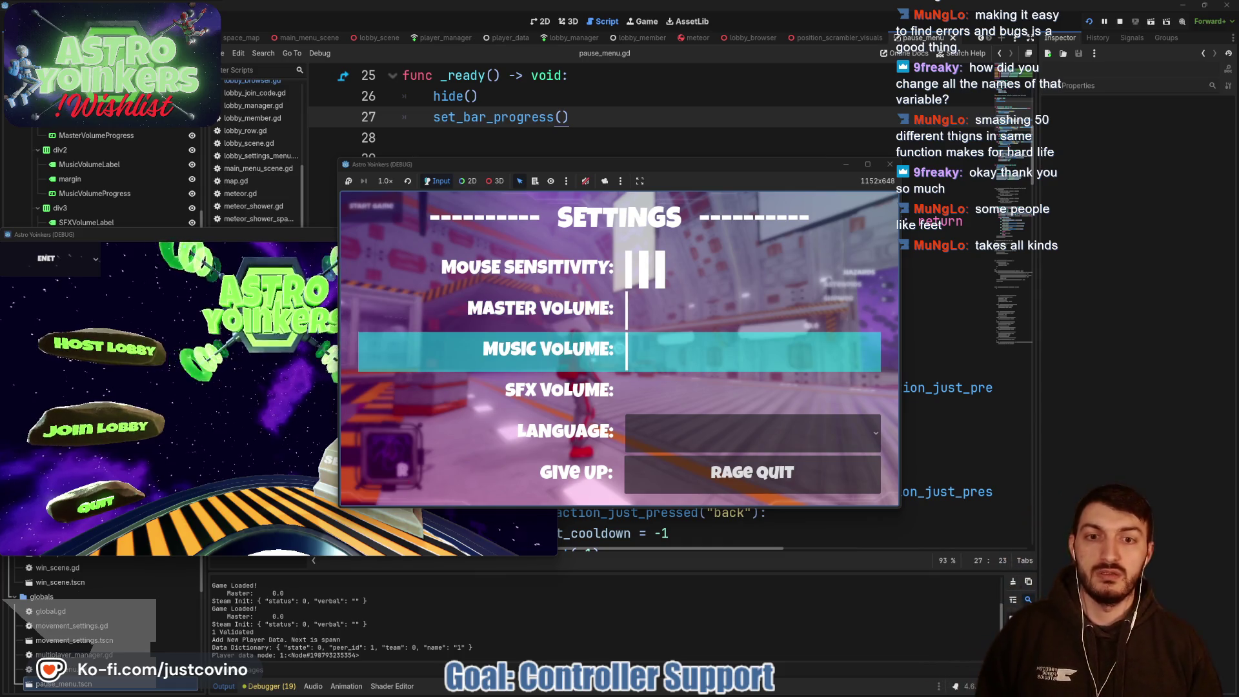
key("Up")
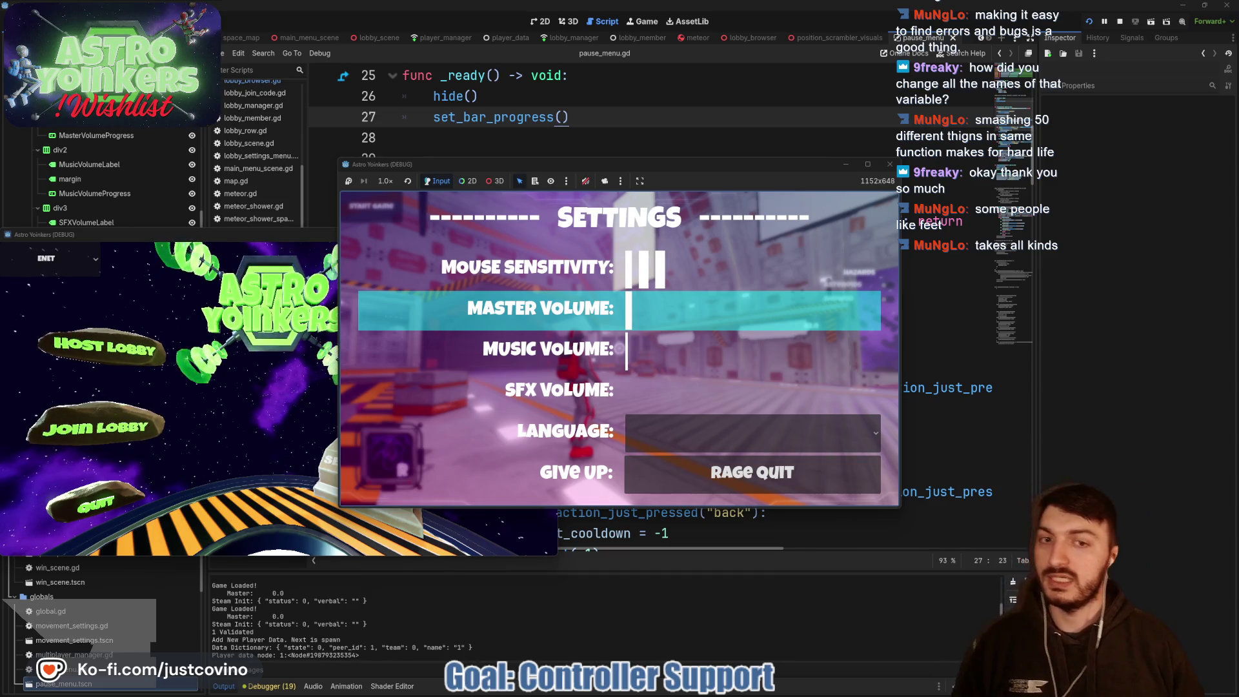
key("Up")
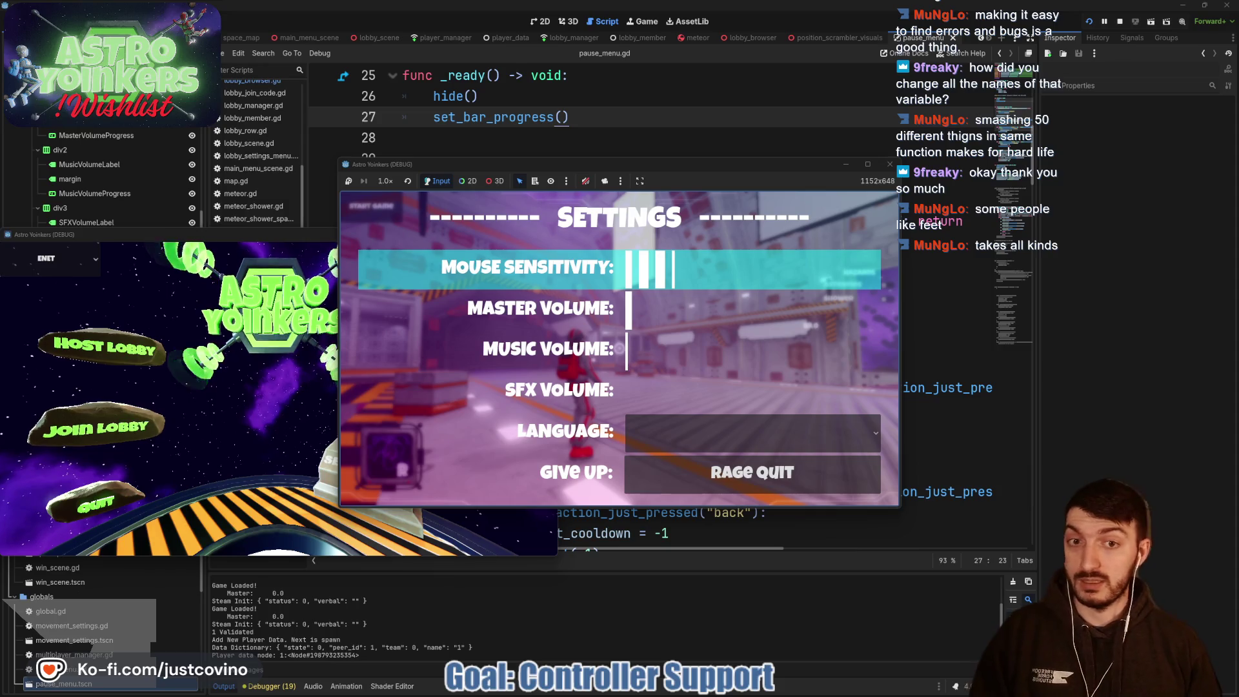
left_click(541, 308)
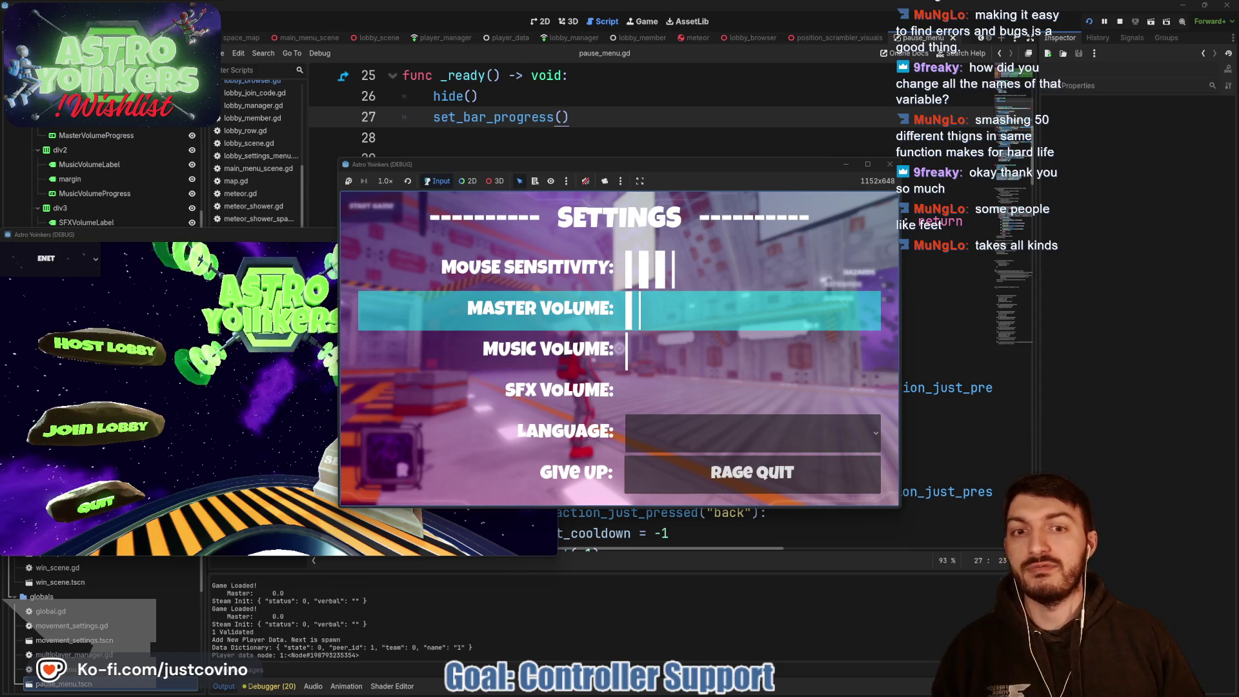
key("Down")
key("Down")
key("Down")
key("Down")
key("Up")
key("Up")
key("Down")
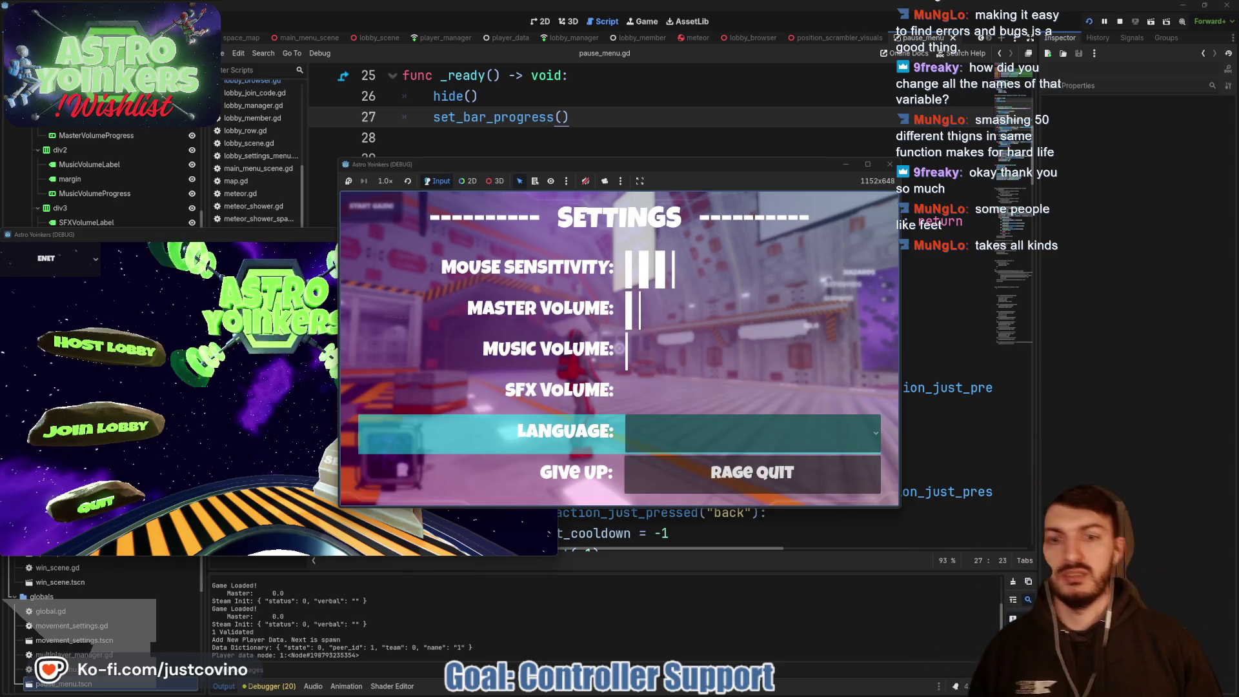
key("Down")
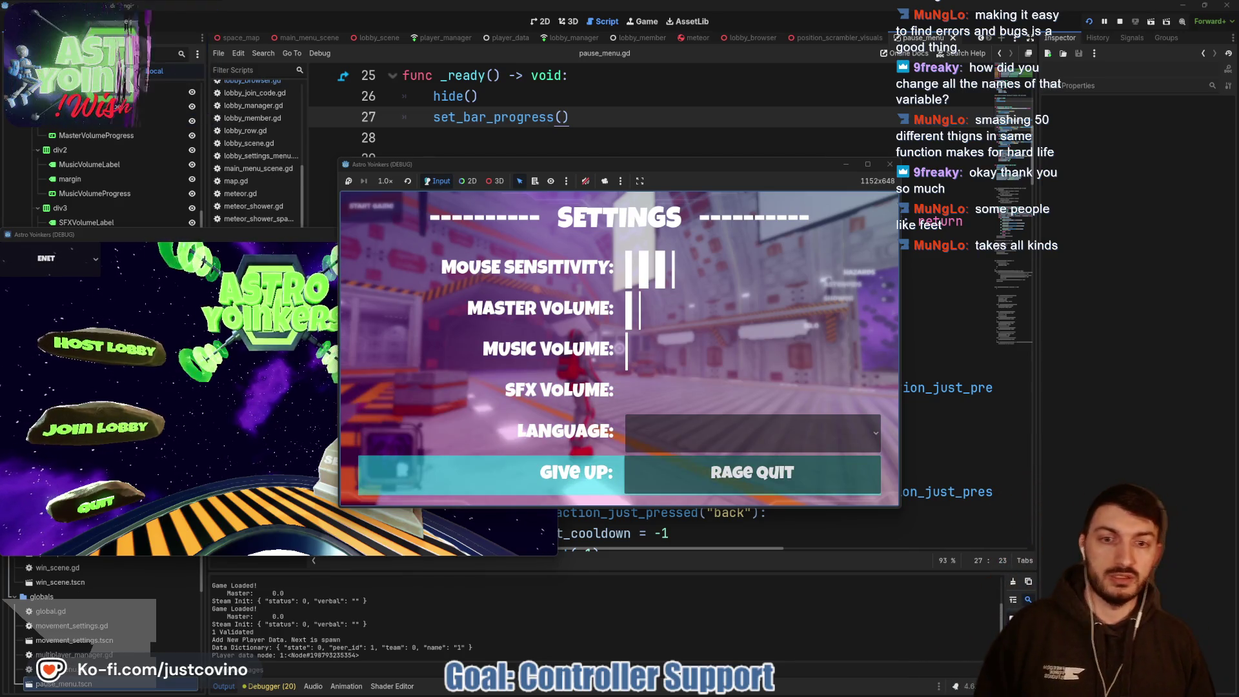
key("Up")
key("Up")
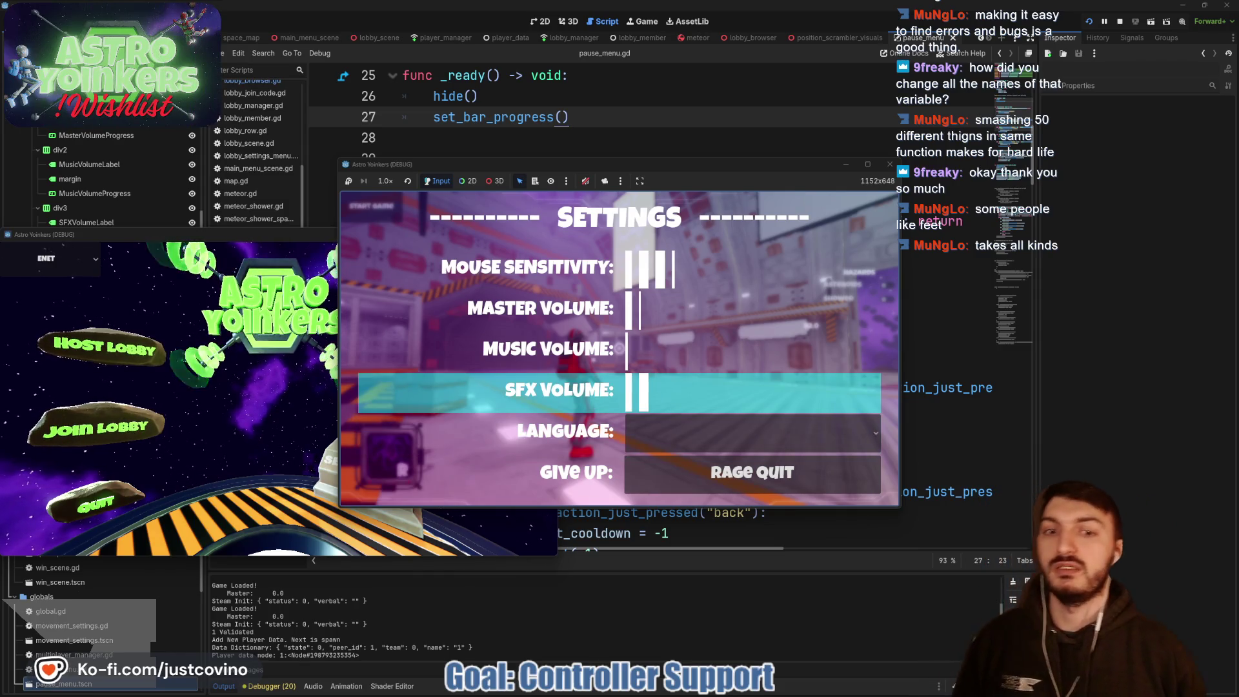
Step: Lower the Master Volume and SFX Volume levels, SFX by one bar
key("Up")
key("Up")
key("Up")
key("Down")
key("Left")
key("Down")
key("Down")
key("Left")
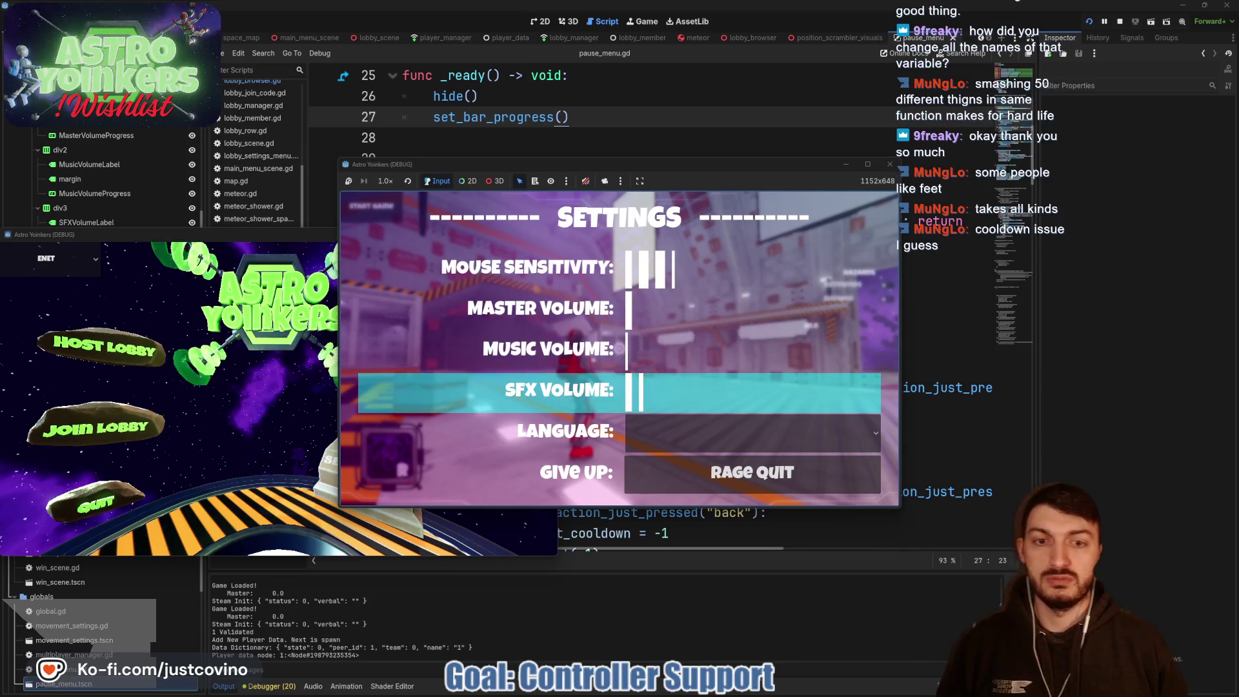
key("Left")
key("Down")
key("Up")
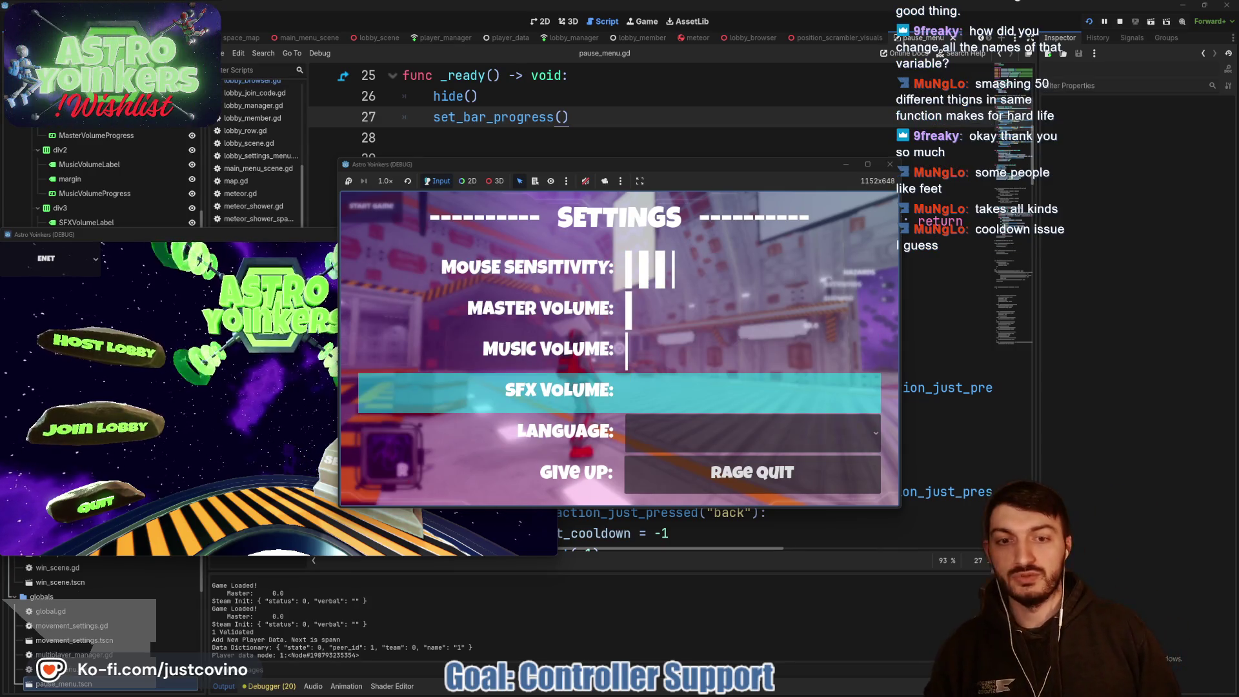
Step: Set Mouse Sensitivity to four bars, wrap the selection around the list, then resume gameplay
key("Up")
key("Up")
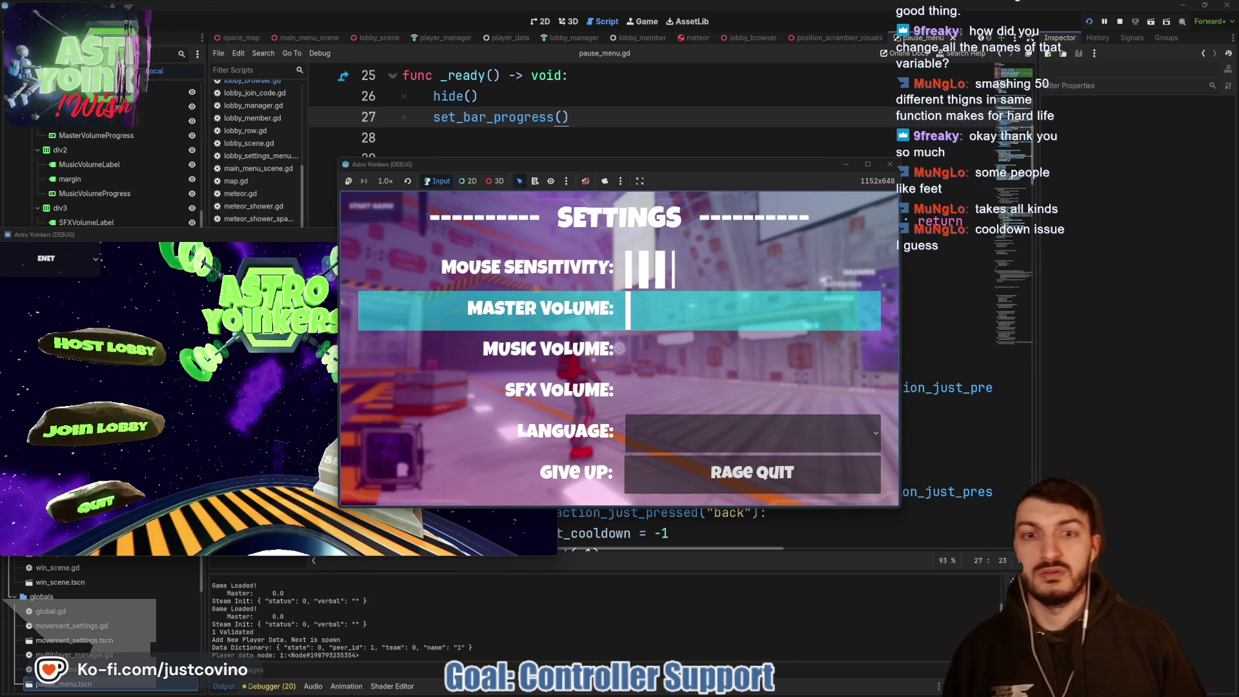
key("Left")
key("Up")
key("Up")
key("Down")
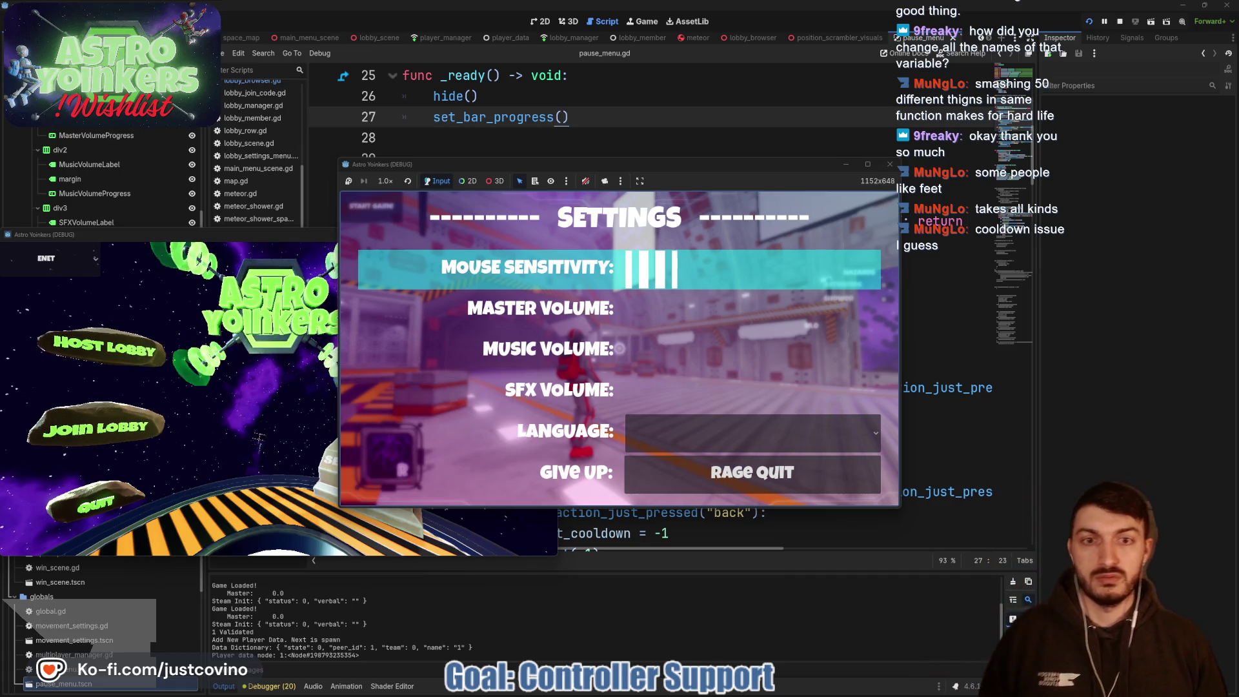
key("Up")
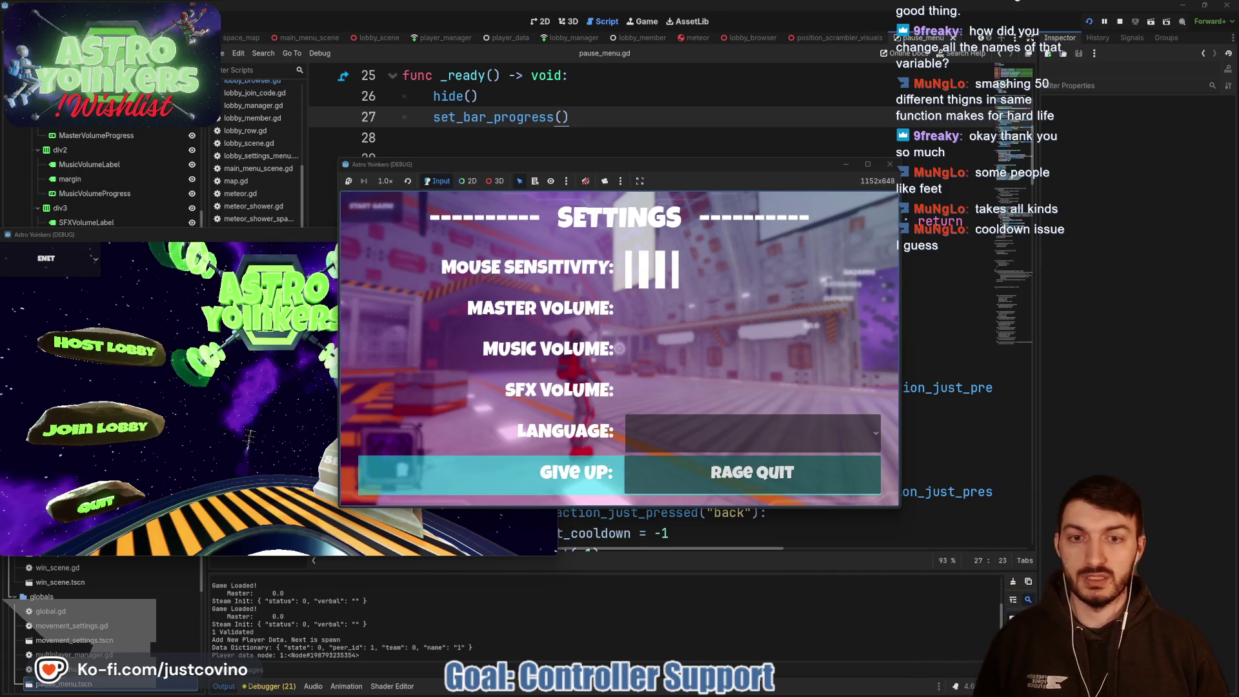
key("Down")
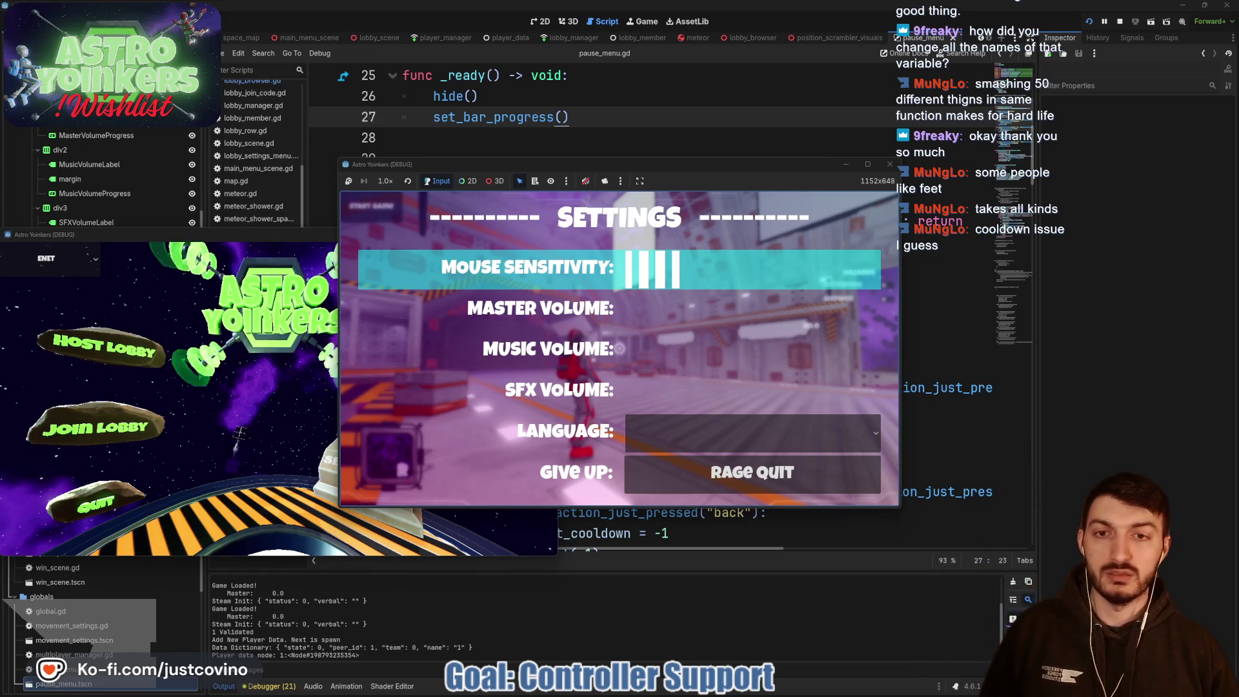
key("Escape")
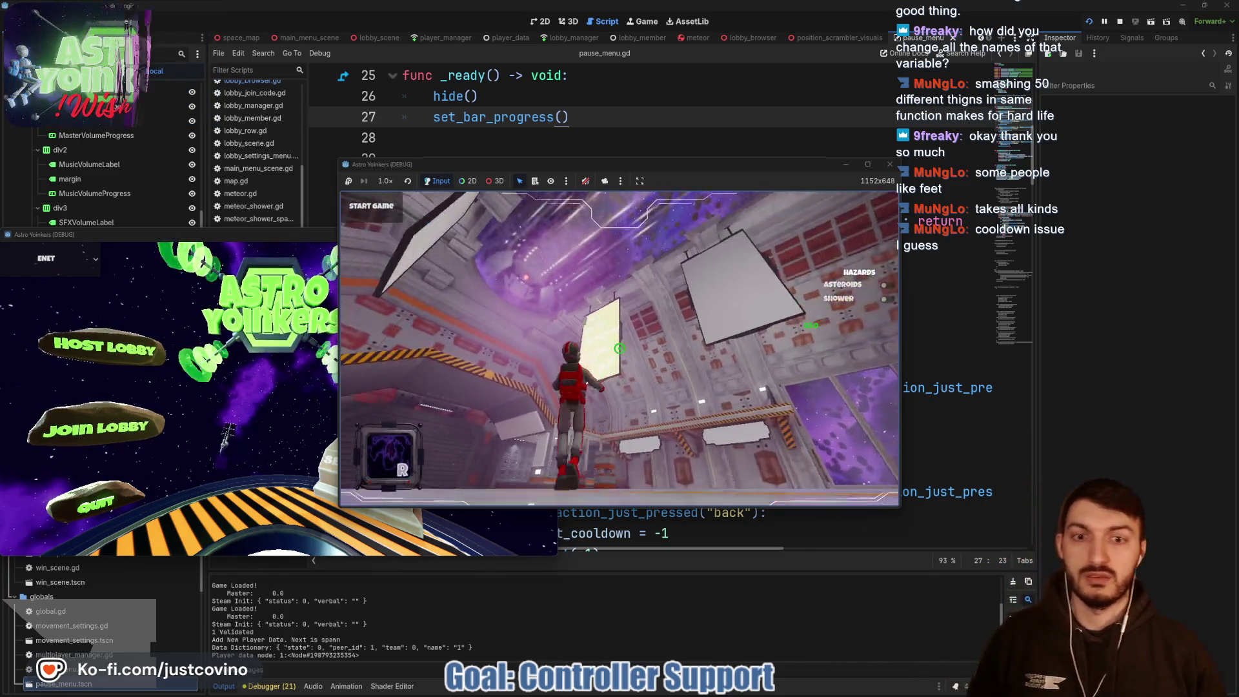
key("space")
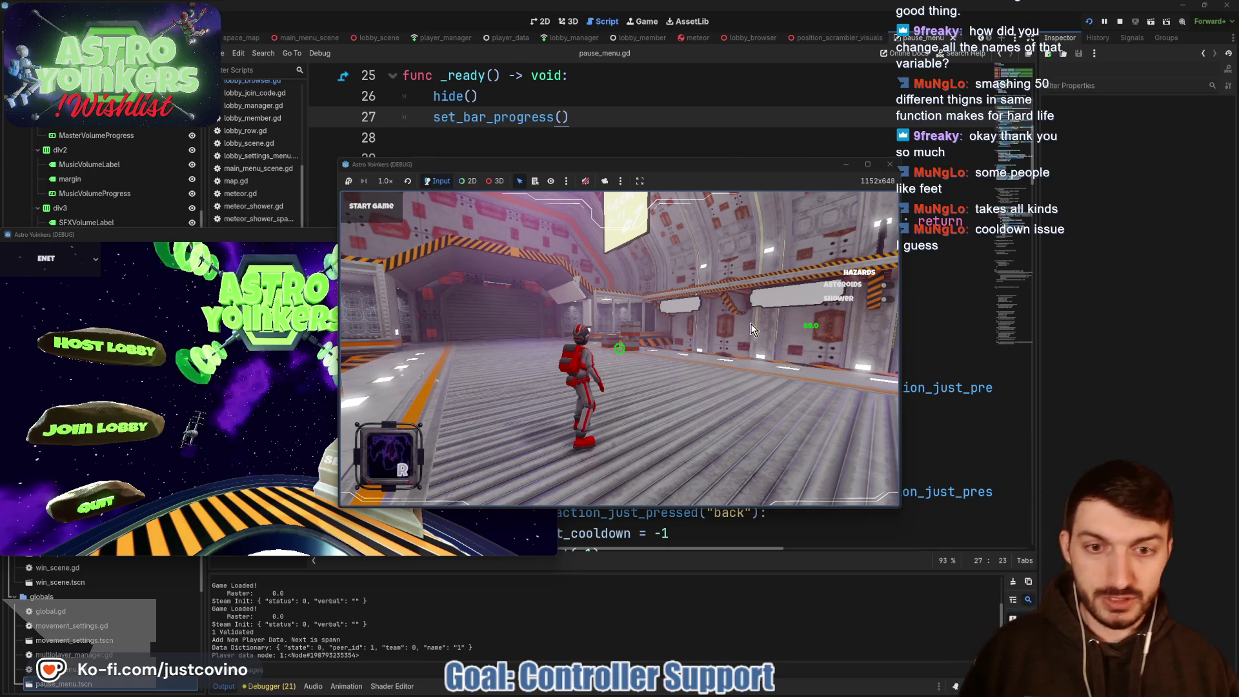
Step: Delete the commented-out hold_button_down block below set_bar_progress in pause_menu.gd
left_click(706, 342)
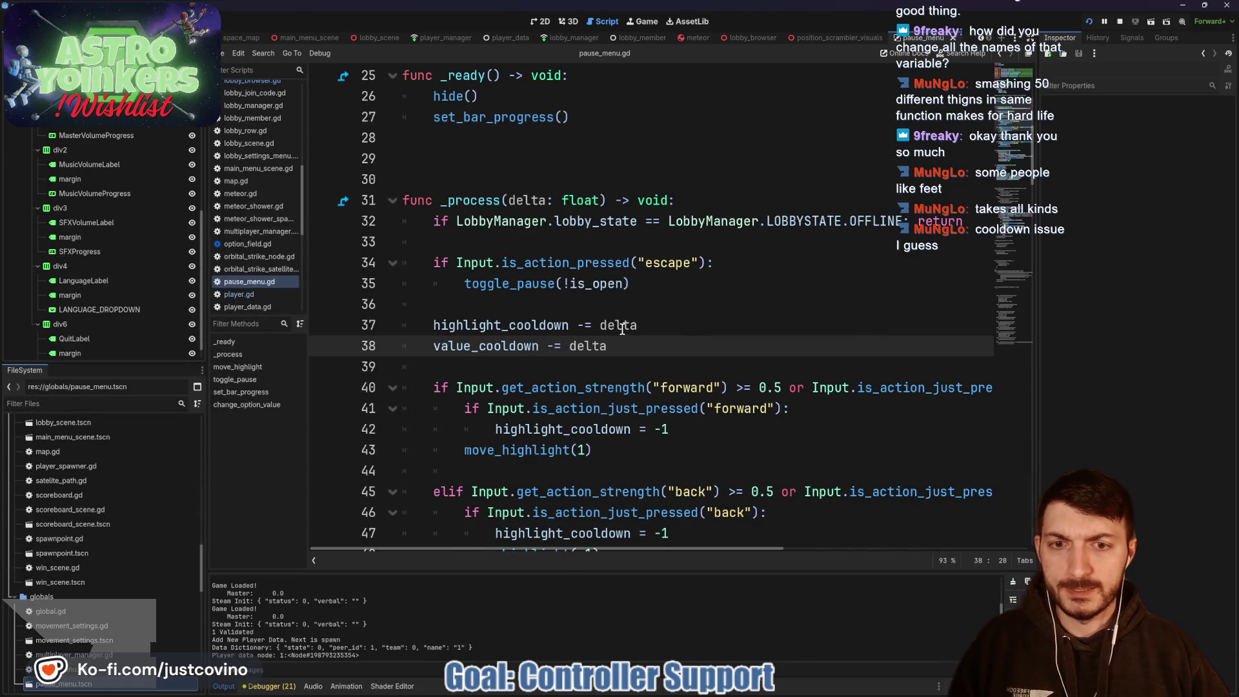
scroll(621, 329, "down", 3)
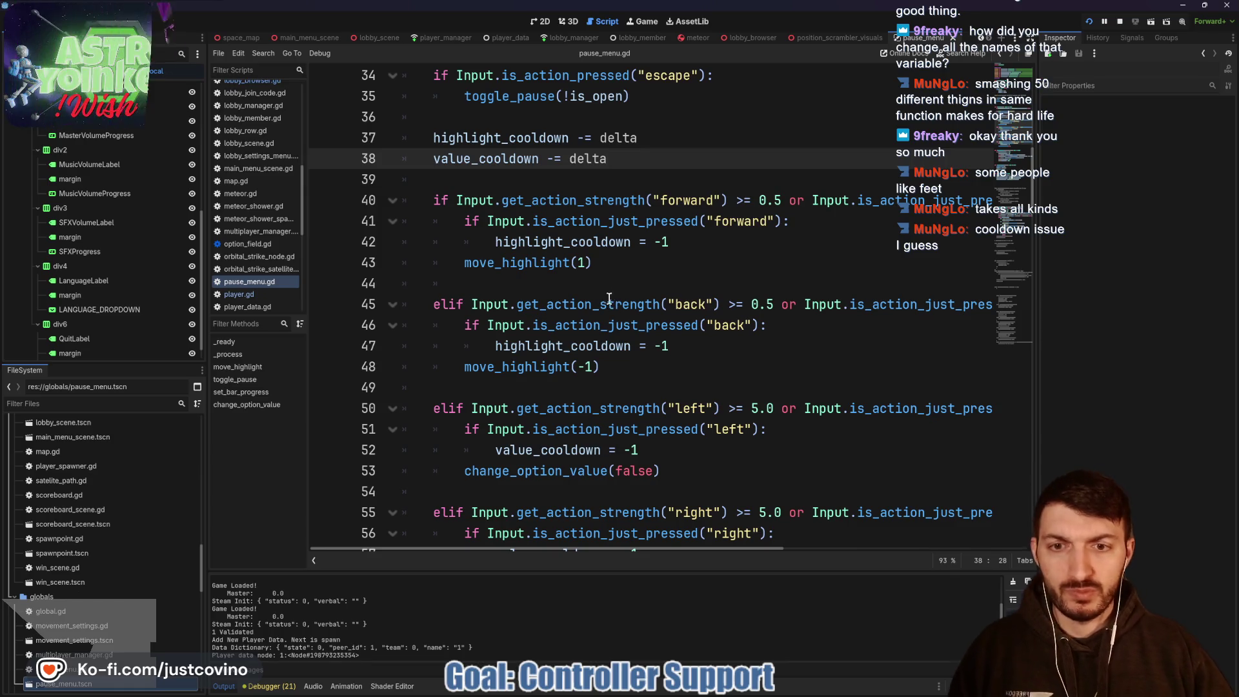
scroll(609, 299, "down", 2)
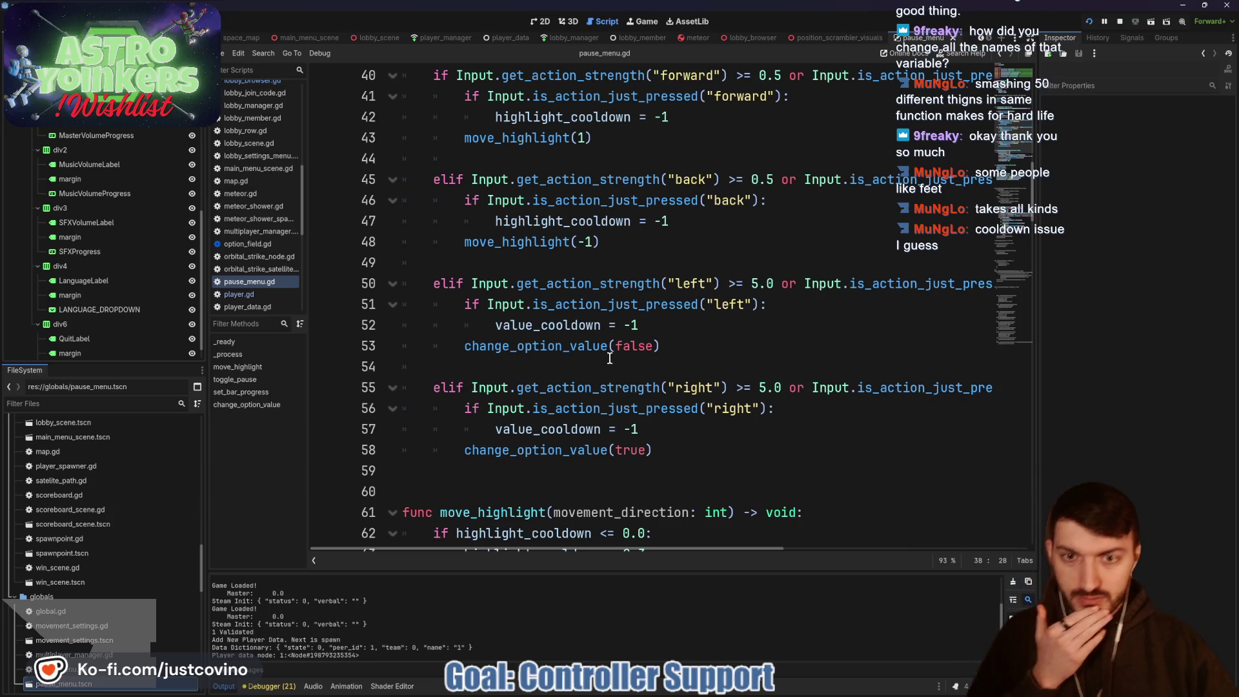
scroll(600, 368, "down", 2)
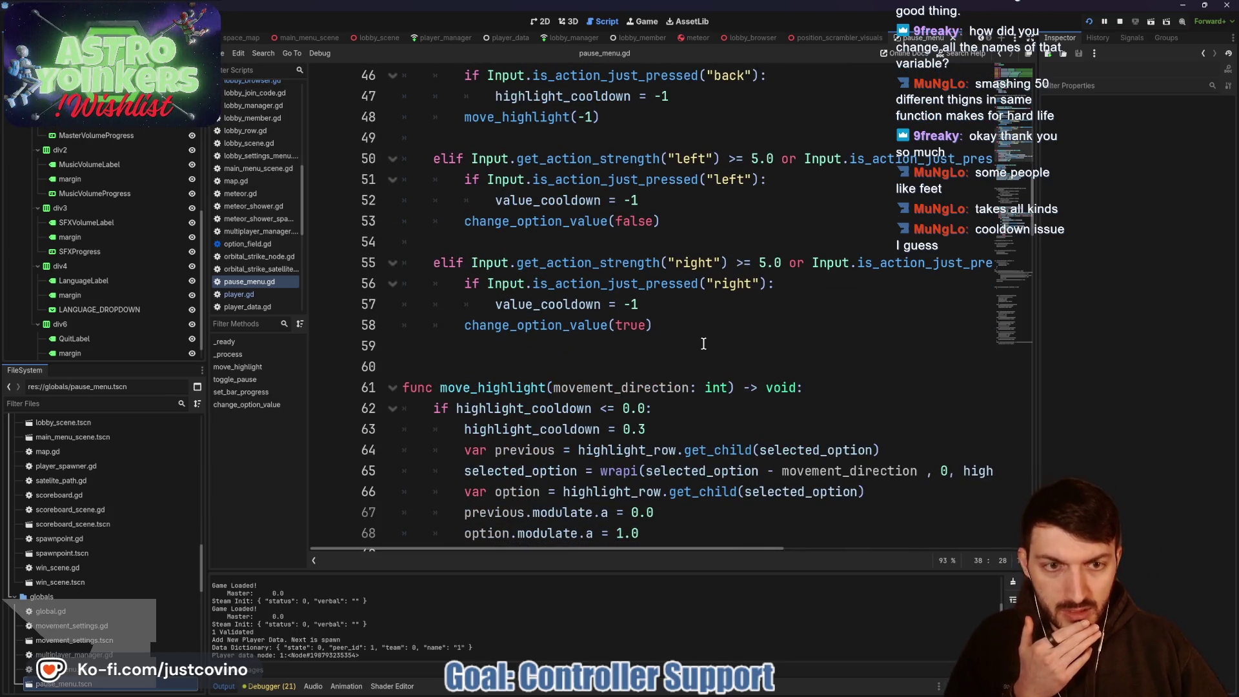
scroll(703, 343, "down", 2)
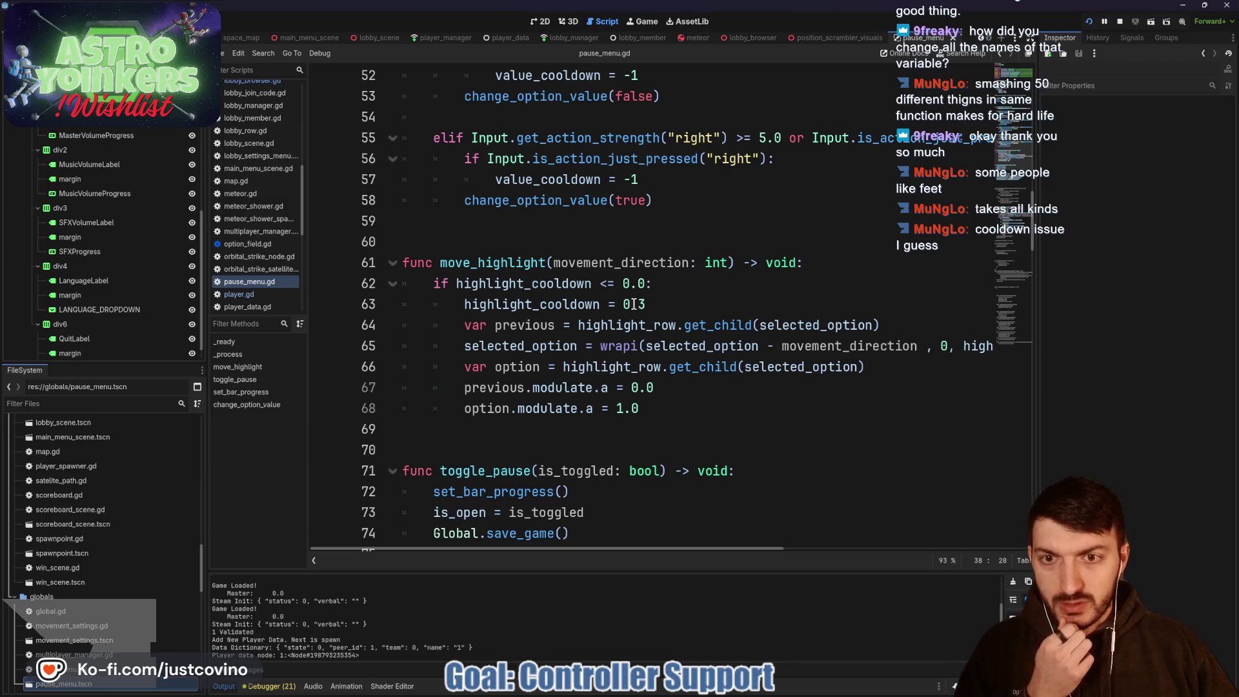
scroll(634, 304, "down", 2)
scroll(562, 324, "down", 8)
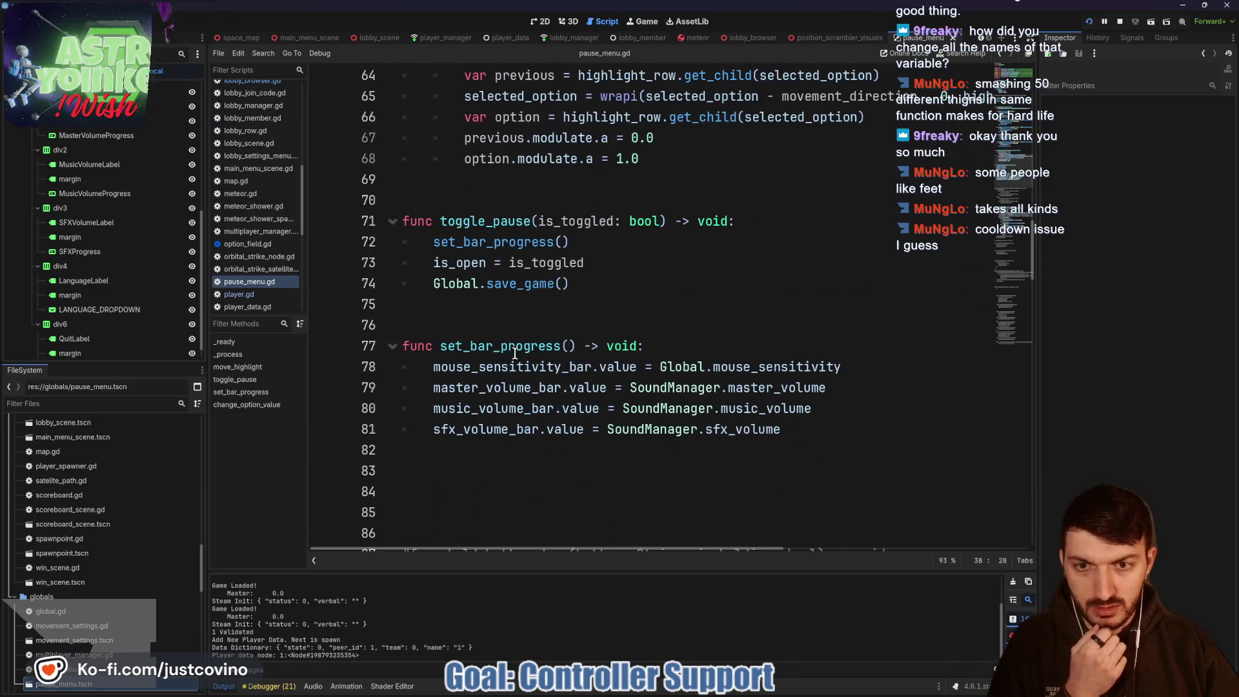
mouse_move(724, 387)
left_mouse_down()
mouse_move(404, 181)
mouse_move(403, 160)
left_mouse_up()
key("BackSpace")
key("BackSpace")
key("BackSpace")
key("BackSpace")
scroll(491, 278, "up", 2)
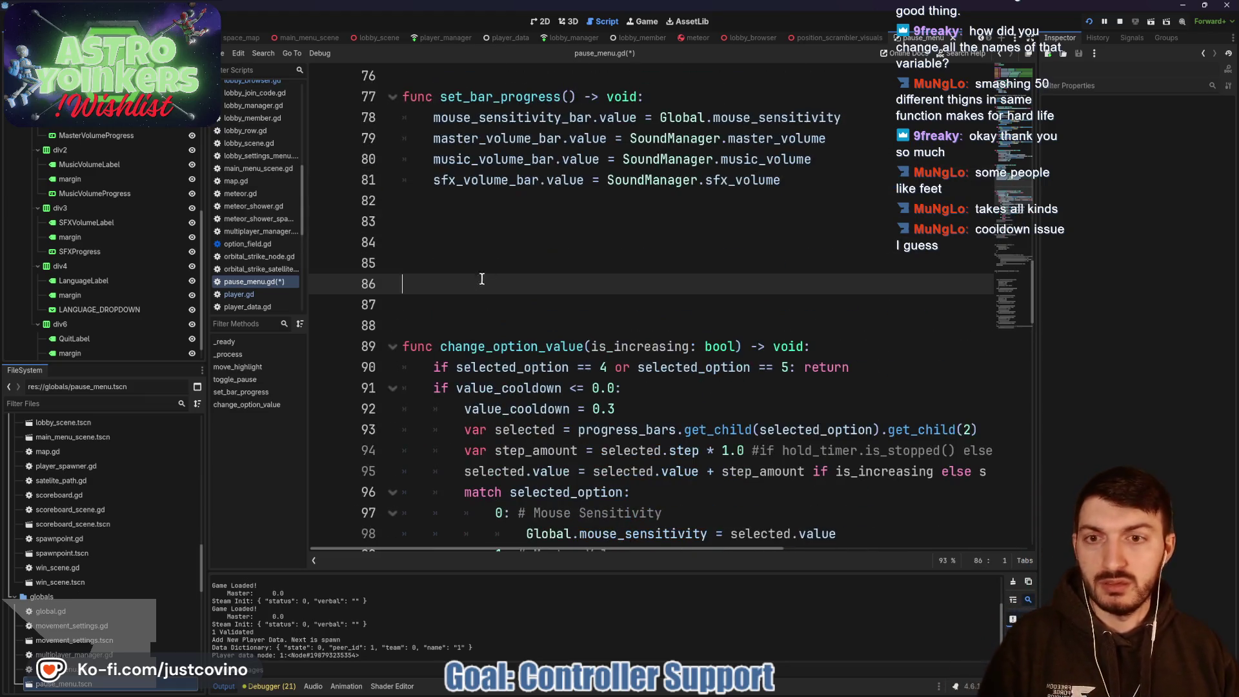
scroll(506, 287, "up", 8)
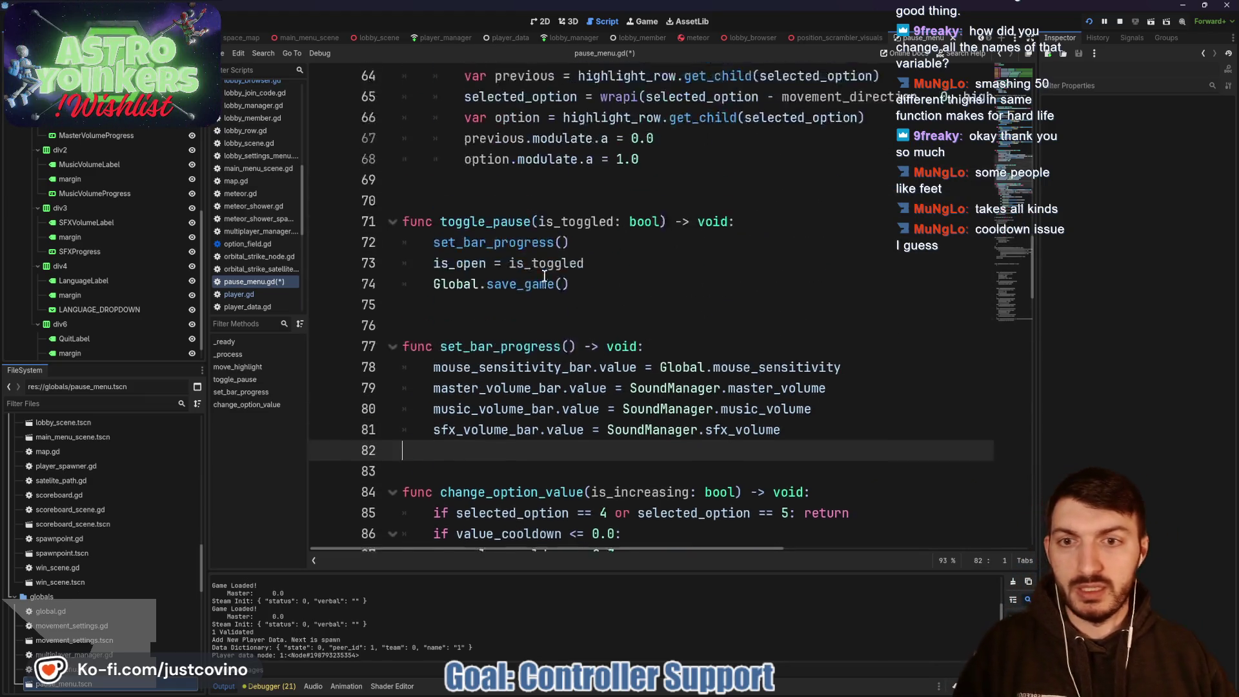
scroll(681, 401, "up", 3)
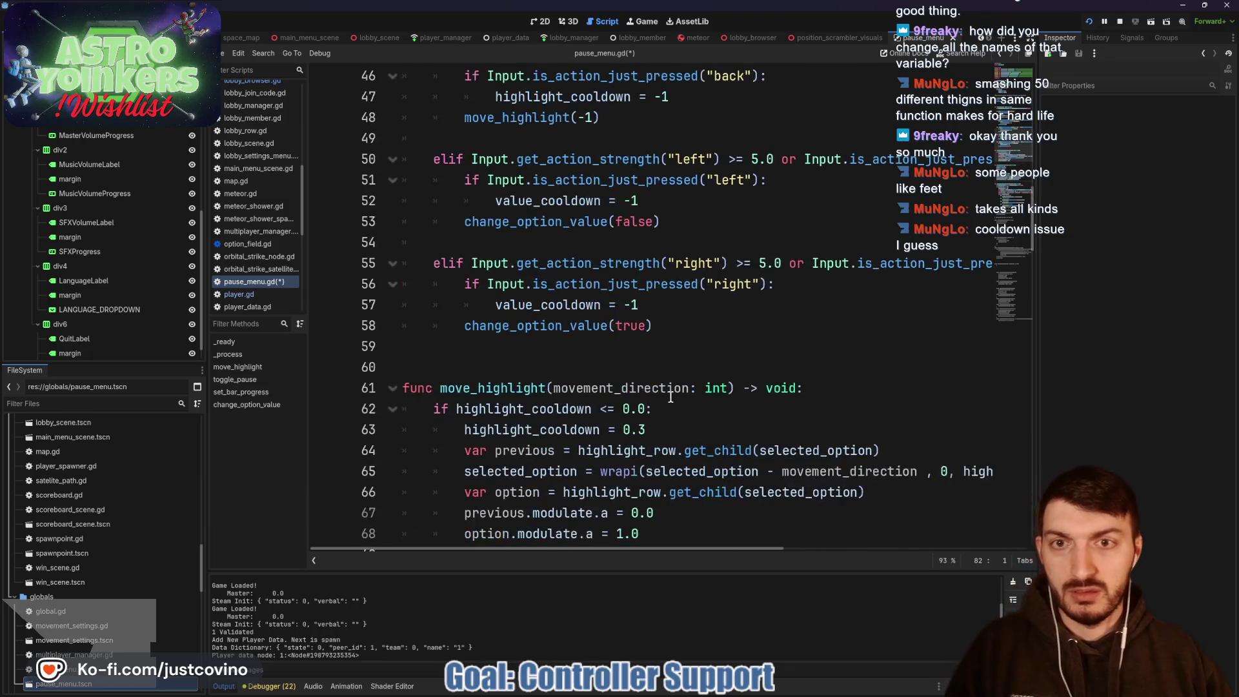
scroll(681, 401, "down", 4)
mouse_move(642, 347)
left_mouse_down()
mouse_move(374, 187)
mouse_move(388, 202)
left_mouse_up()
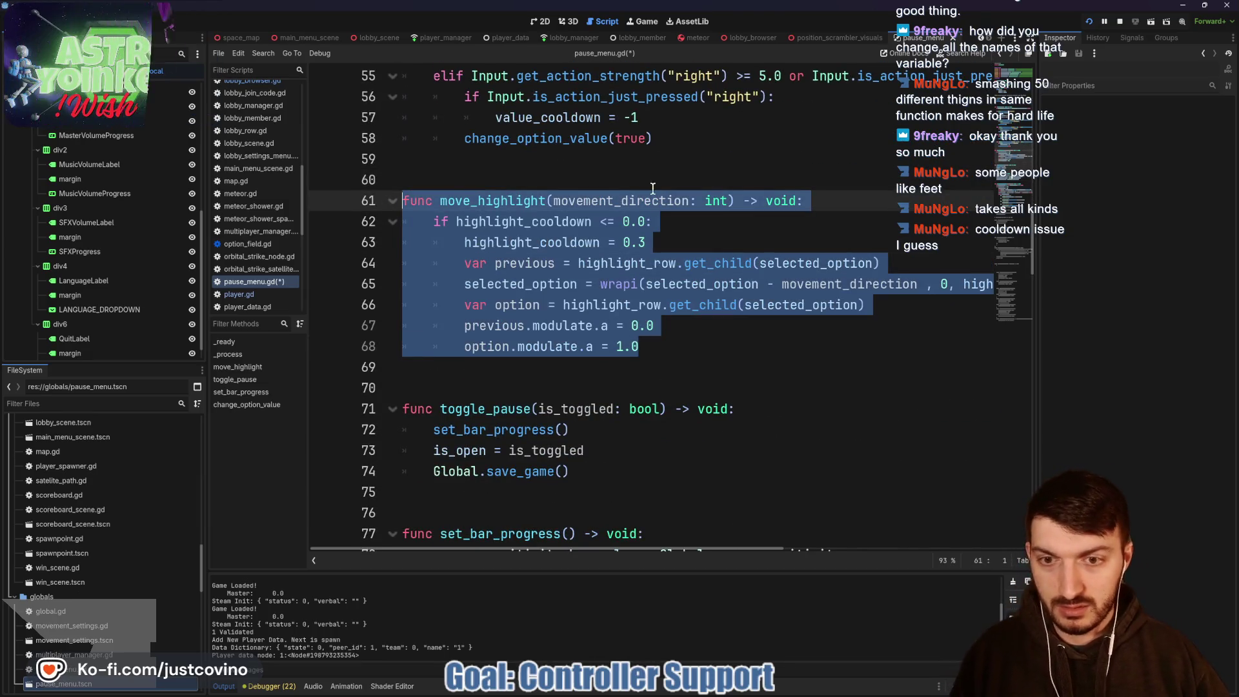
Step: Move move_highlight below set_bar_progress with a blank line above and below it
scroll(646, 259, "down", 2)
key("alt+Down")
key("alt+Down")
key("alt+Down")
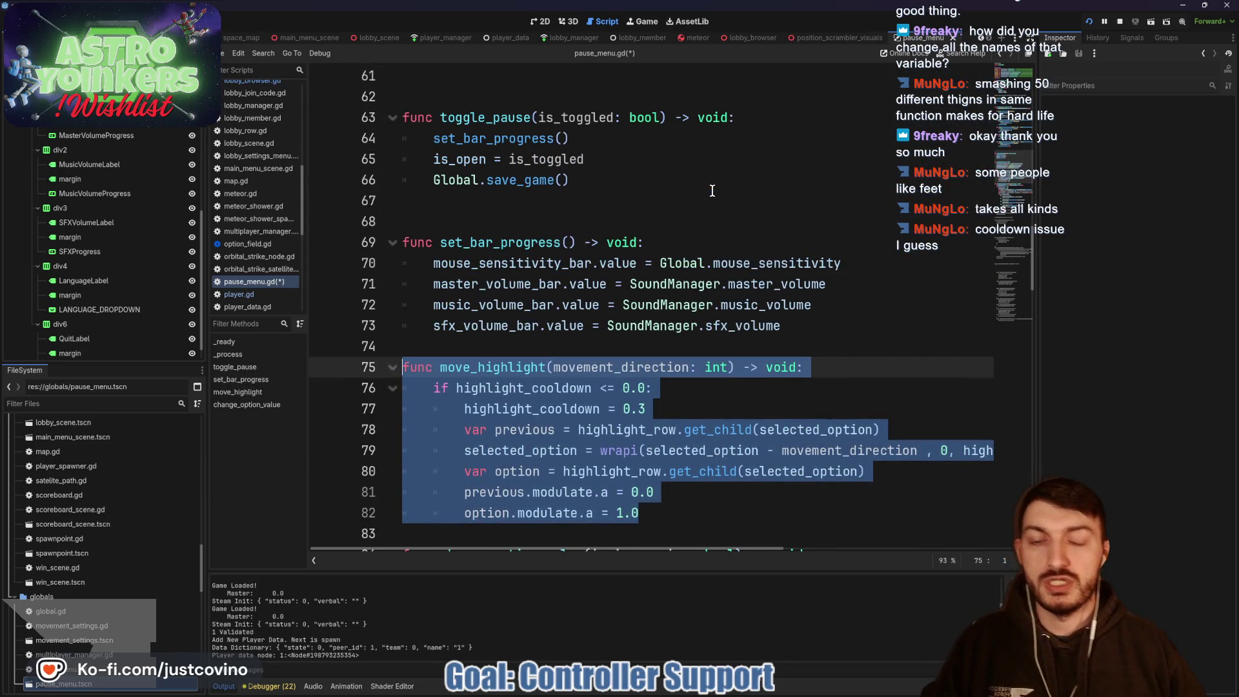
scroll(646, 291, "down", 2)
left_click(509, 410)
key("Return")
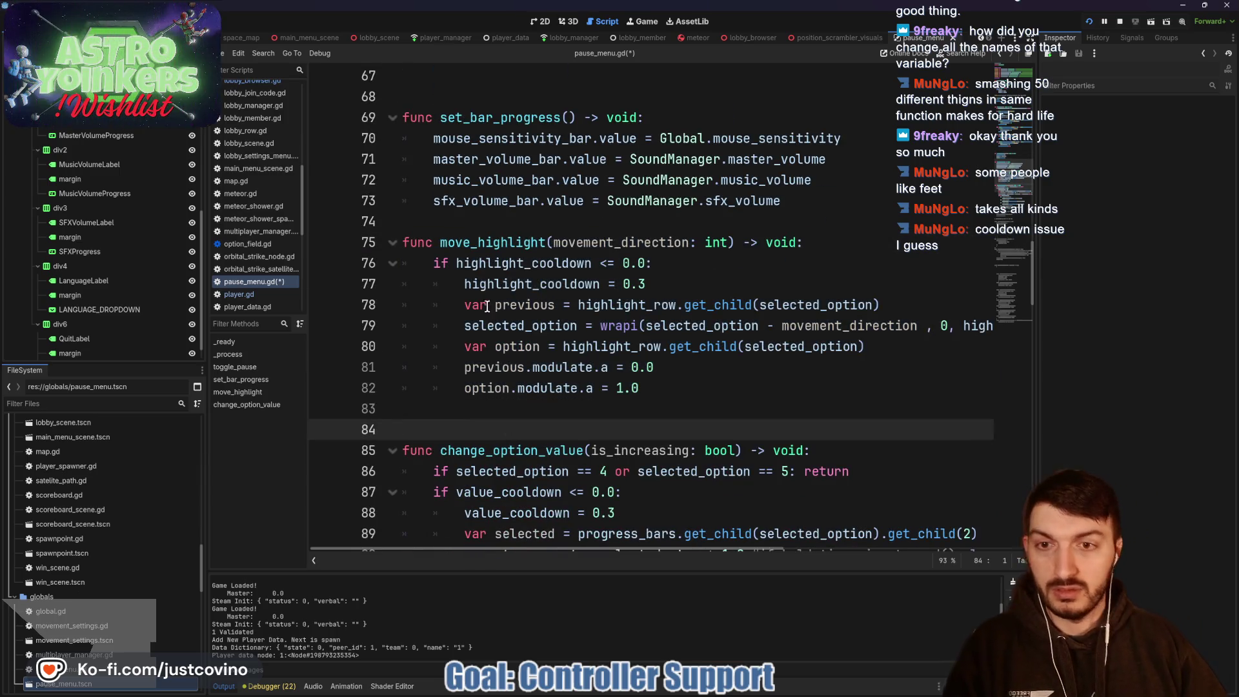
left_click(516, 222)
key("Return")
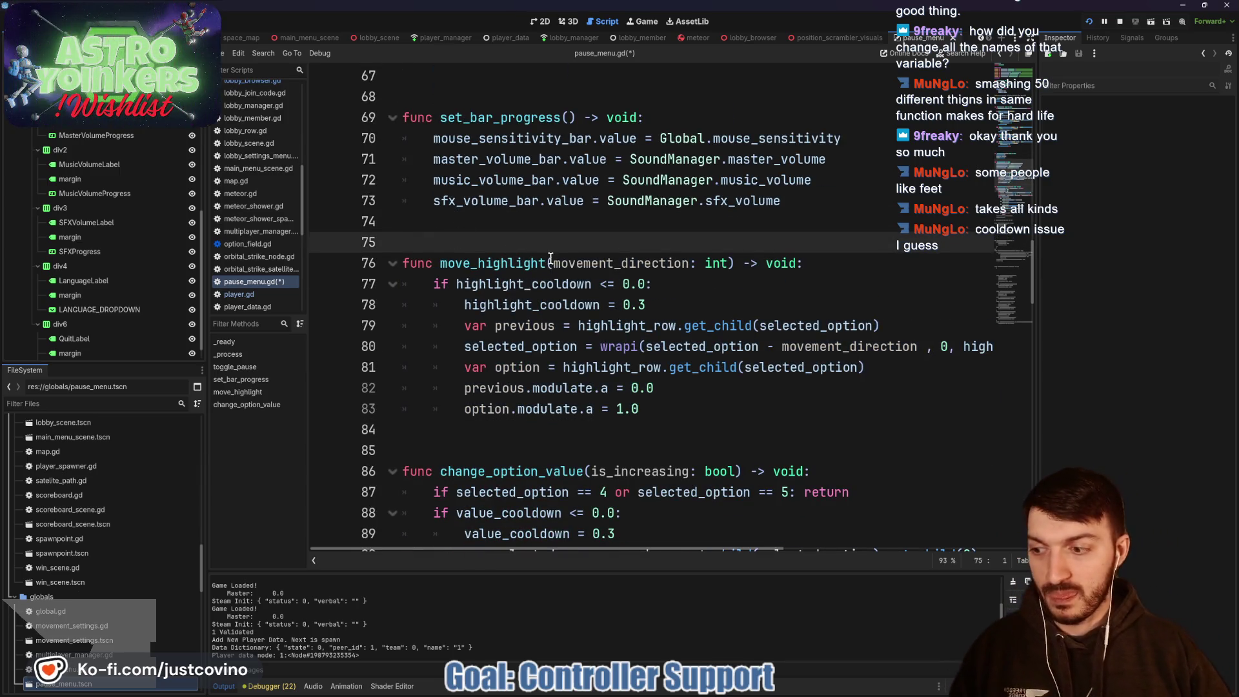
Step: Remove the extra empty line above toggle_pause and save pause_menu.gd
scroll(551, 258, "up", 4)
left_click(460, 214)
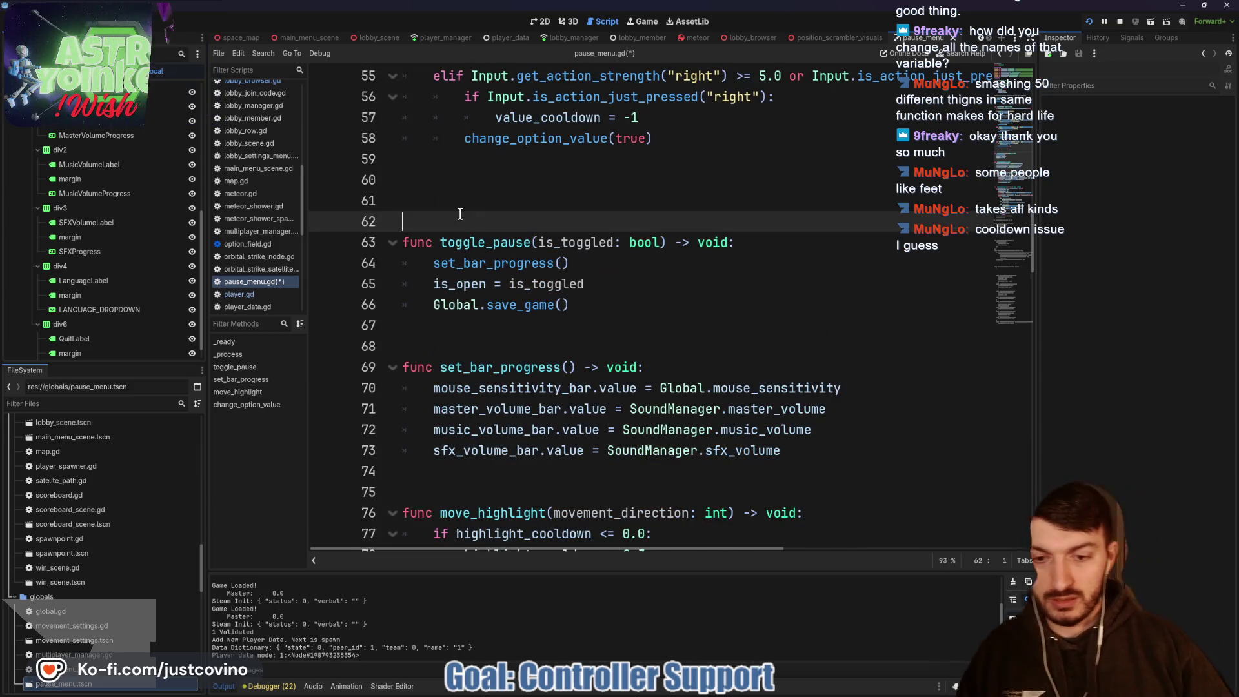
key("BackSpace")
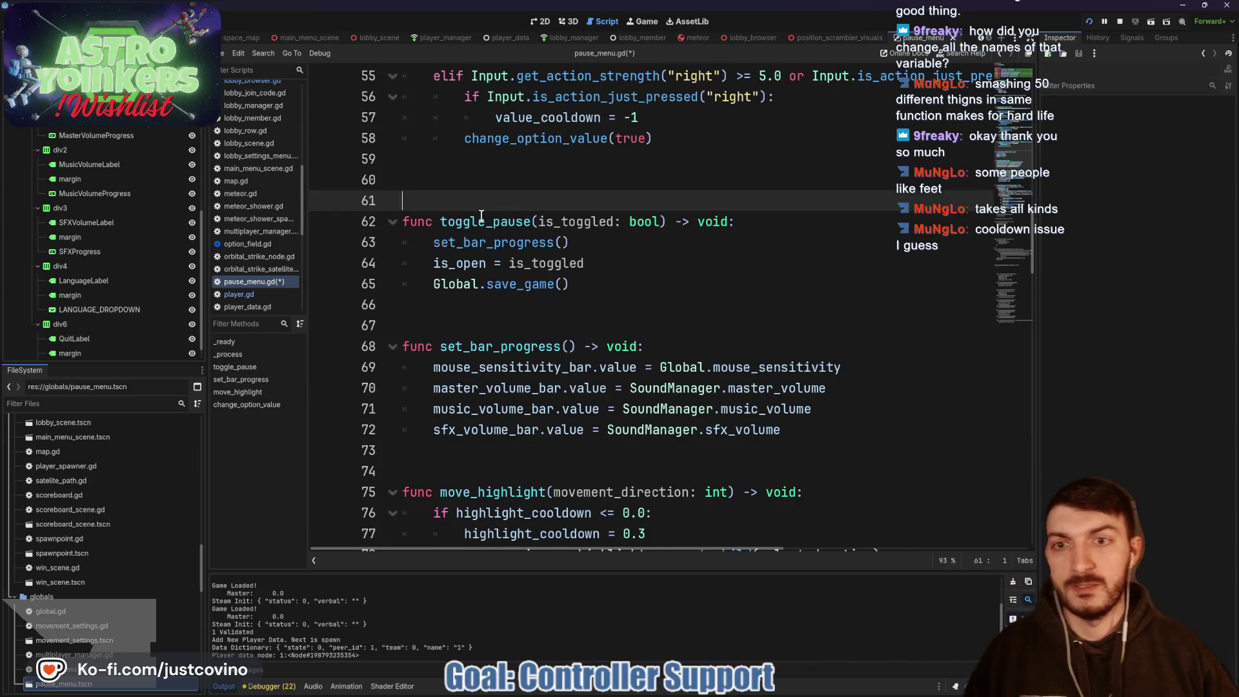
scroll(554, 200, "up", 1)
key("ctrl+s")
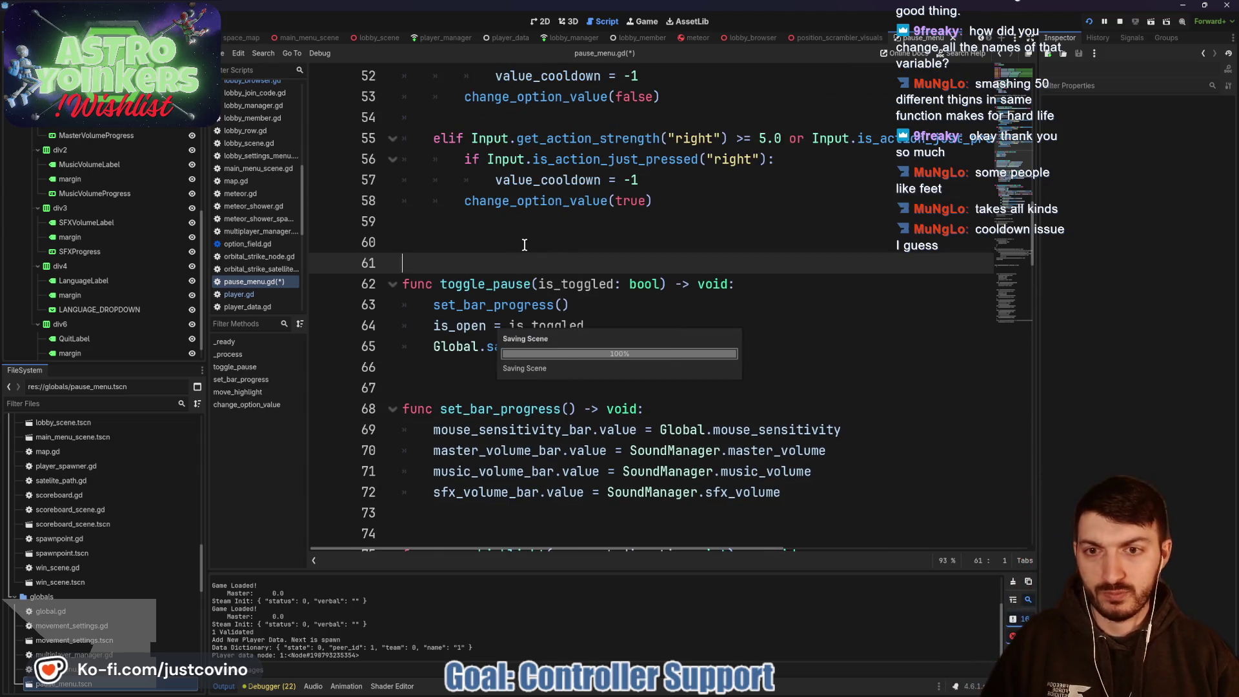
Step: Delete the two commented-out timer timeout functions
scroll(555, 252, "down", 6)
scroll(555, 255, "down", 7)
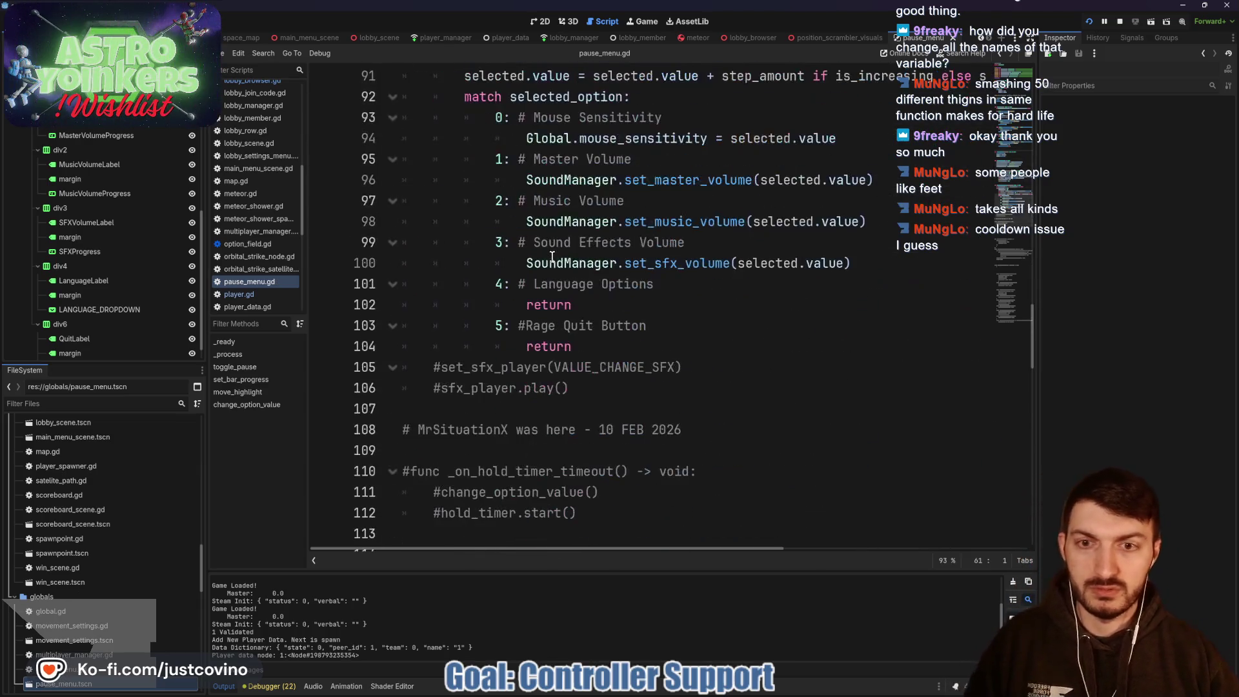
scroll(552, 258, "down", 4)
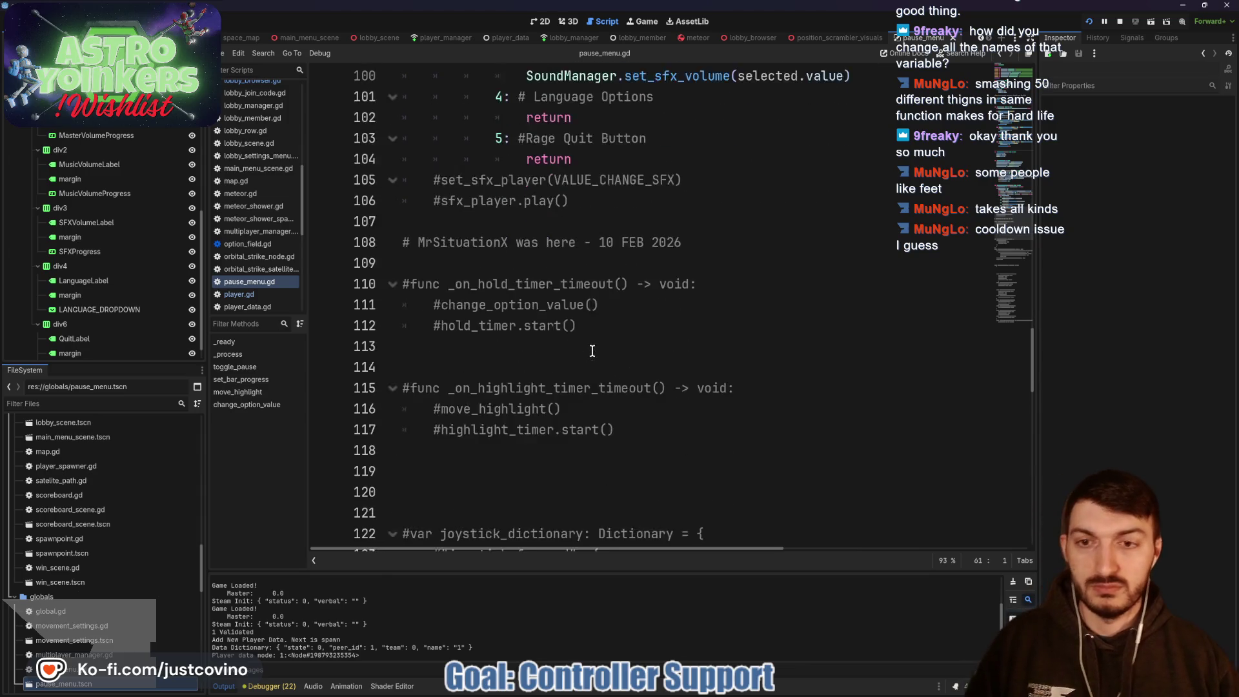
mouse_move(626, 369)
left_mouse_down()
mouse_move(397, 326)
mouse_move(369, 227)
left_mouse_up()
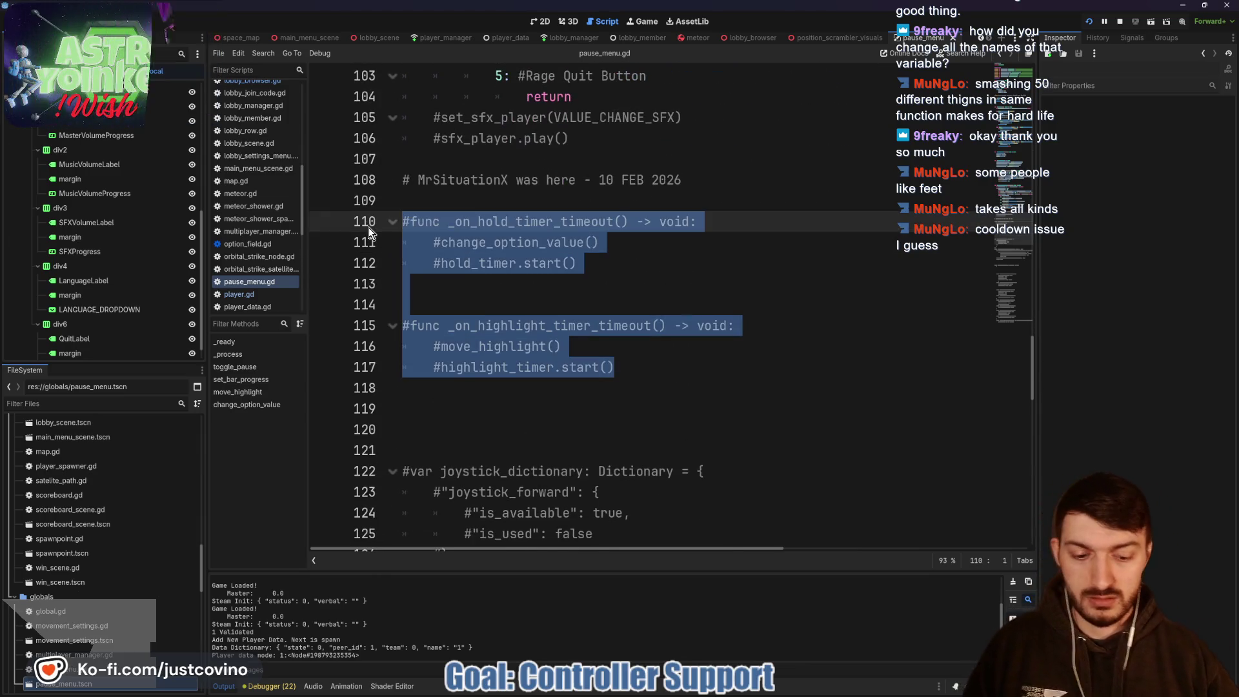
key("BackSpace")
Step: Review change_option_value and select value_cooldown on line 87
scroll(462, 293, "down", 7)
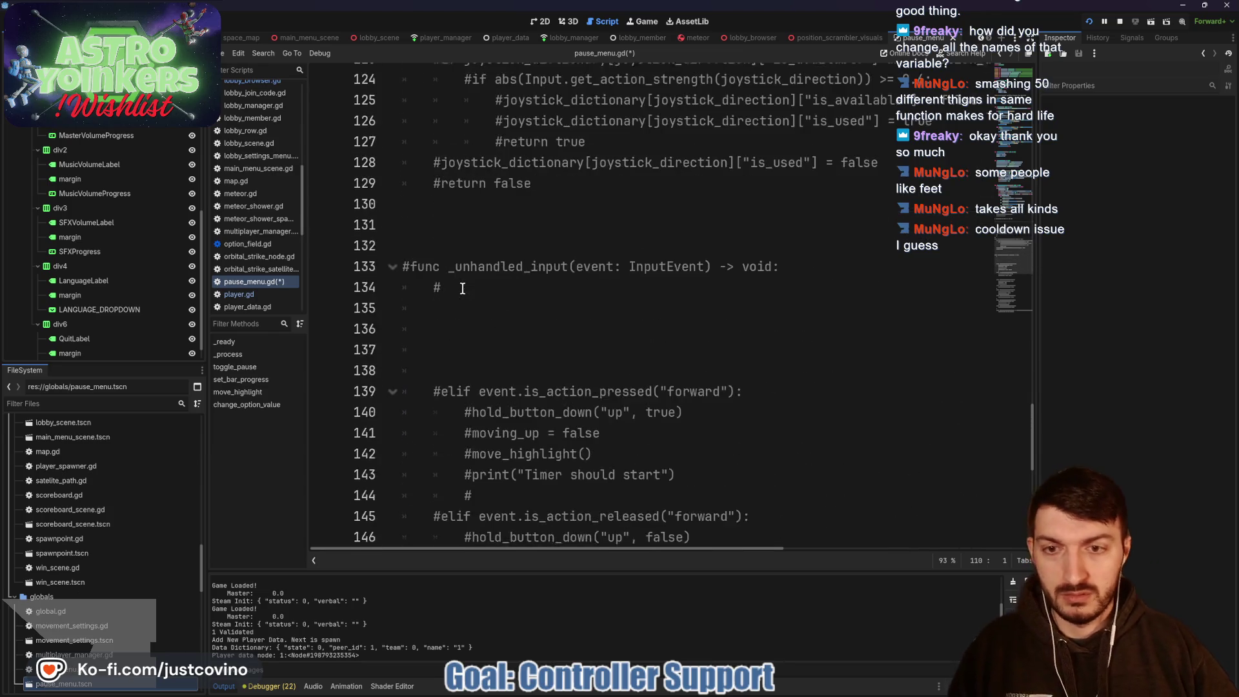
scroll(484, 313, "down", 3)
scroll(483, 309, "down", 4)
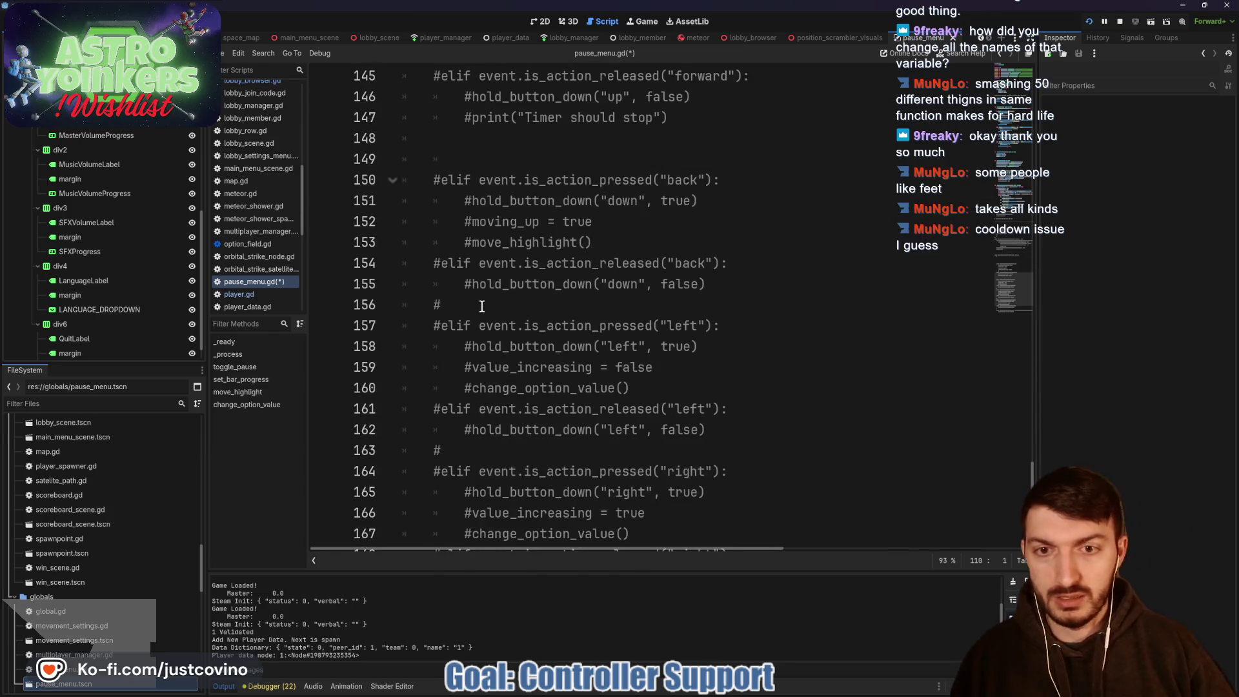
scroll(500, 248, "down", 1)
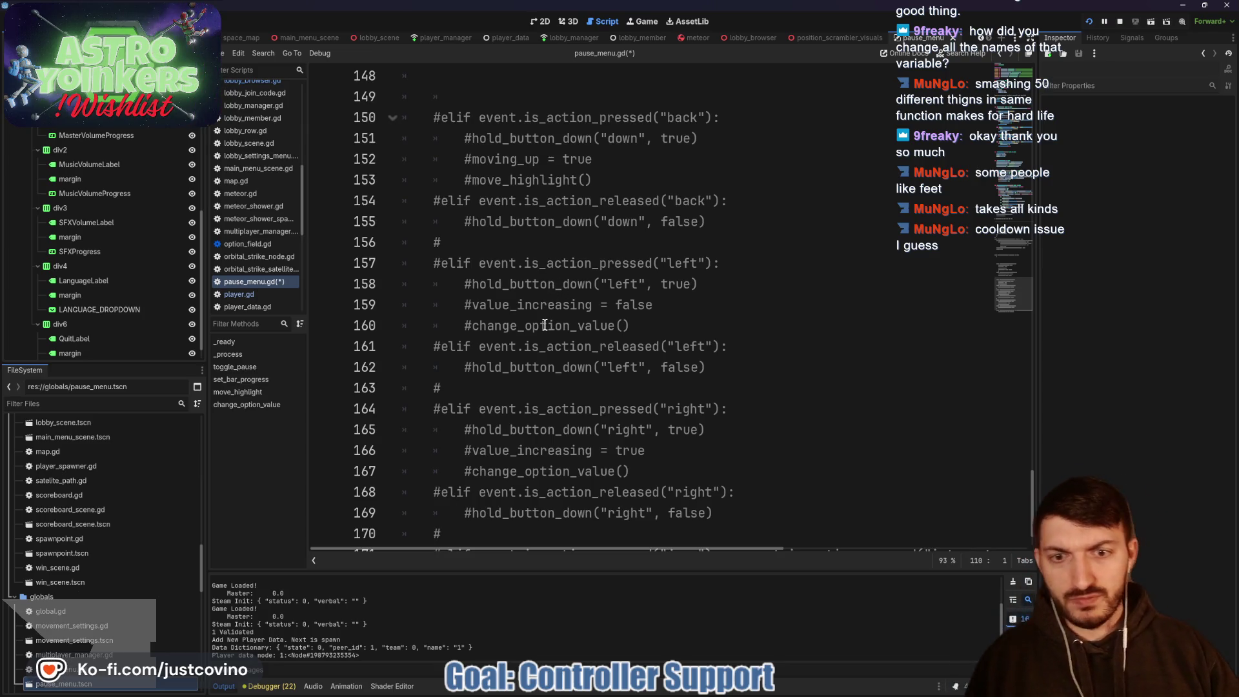
scroll(544, 324, "down", 1)
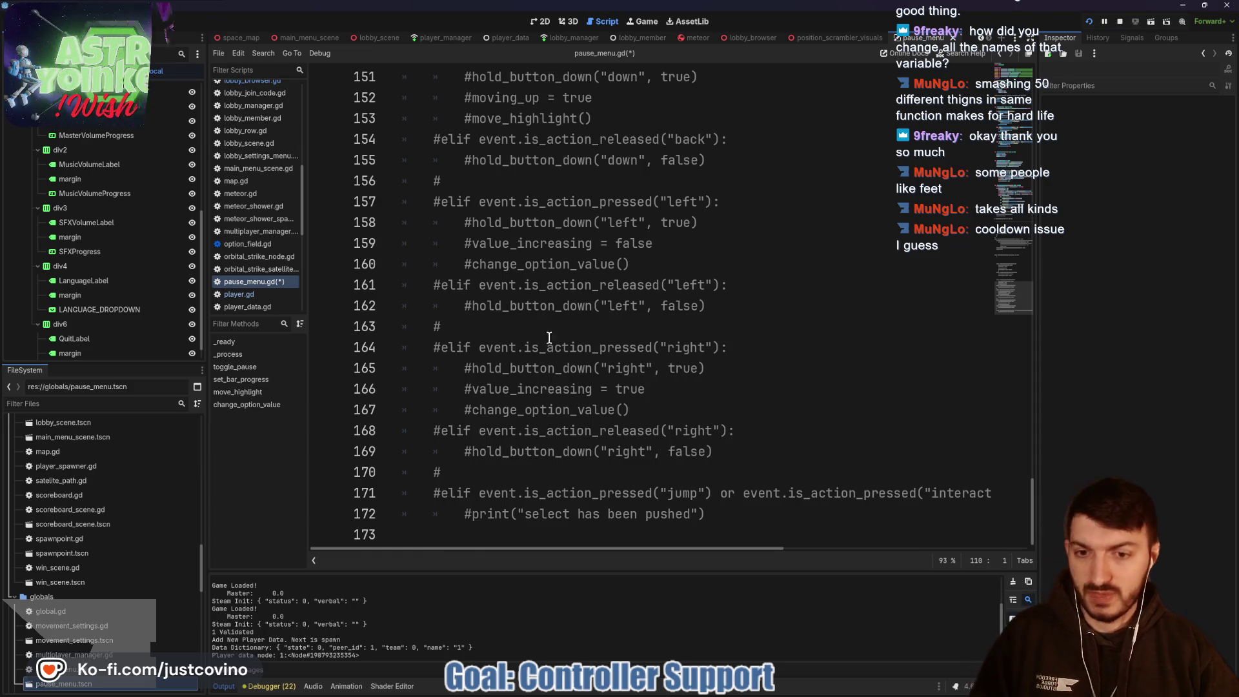
scroll(678, 417, "up", 20)
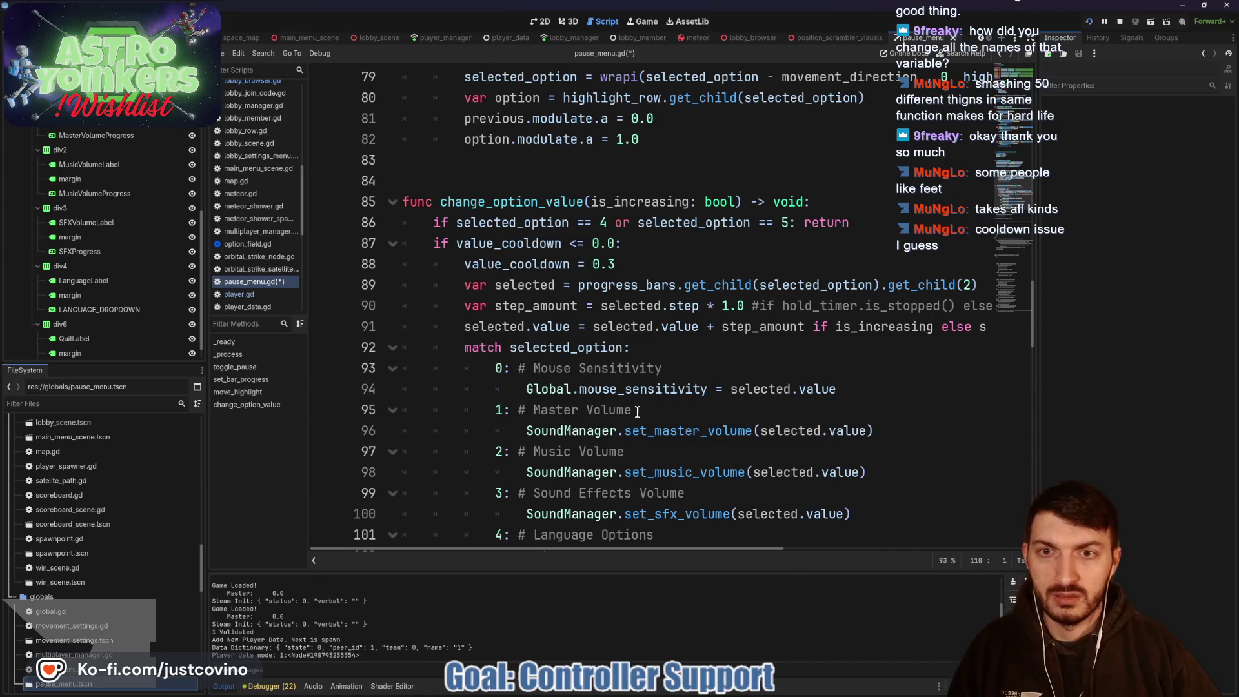
scroll(639, 406, "down", 4)
scroll(647, 388, "up", 1)
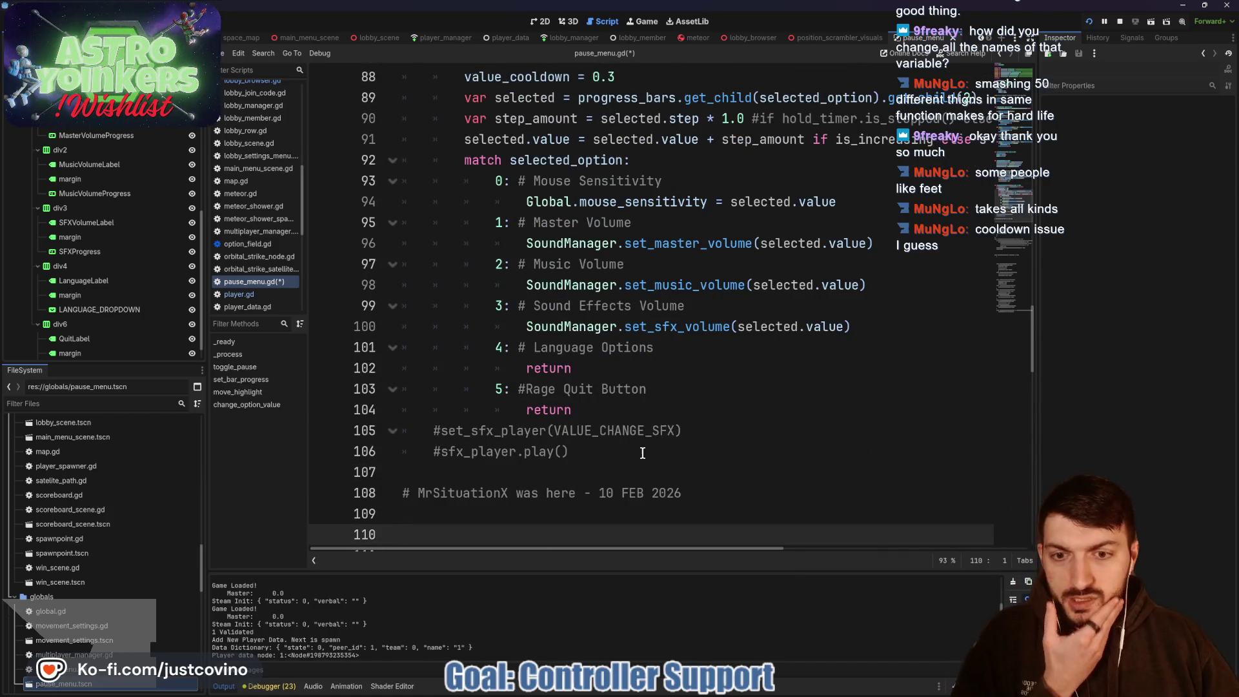
scroll(553, 465, "up", 2)
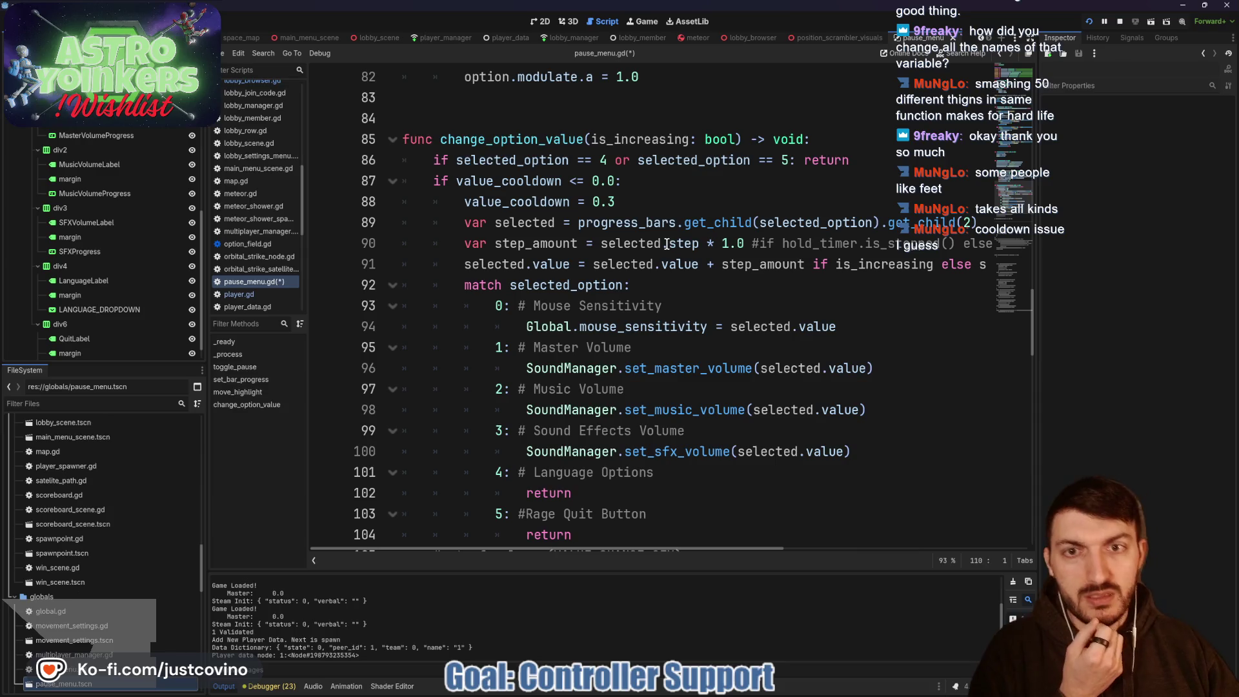
double_click(489, 180)
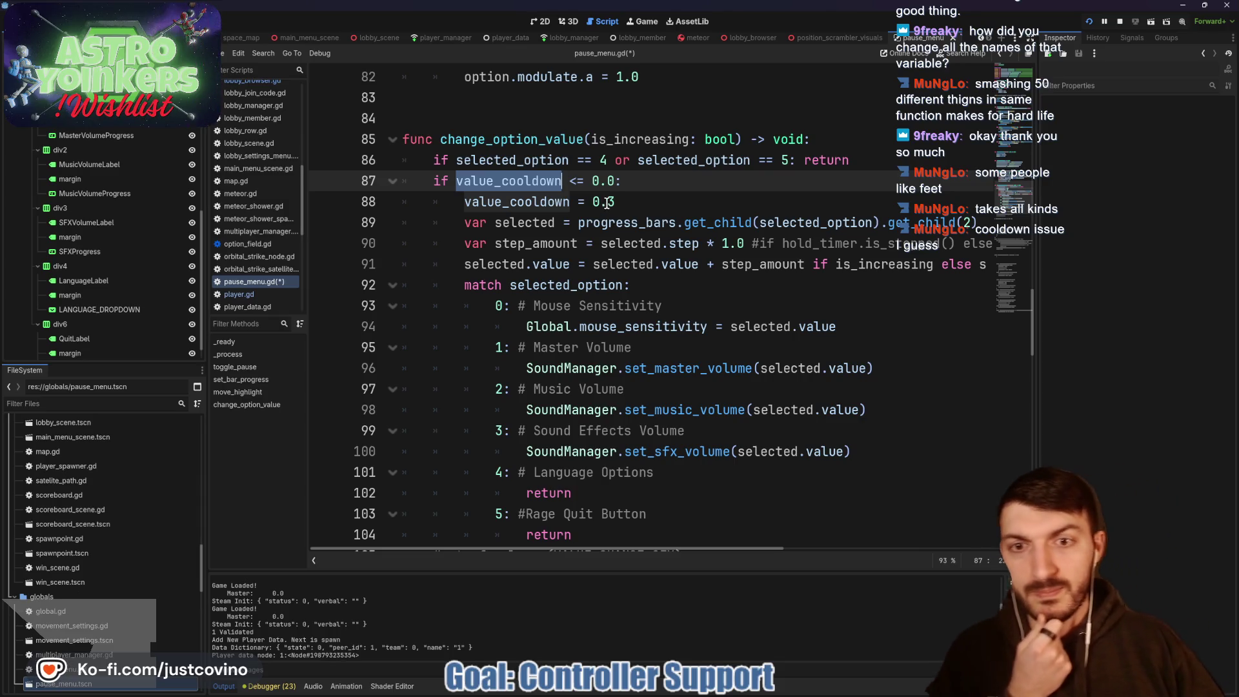
Step: Delete the trailing '#if hold_timer.is_stopped()' comment from the step_amount line 90
left_click_drag(754, 243, 994, 240)
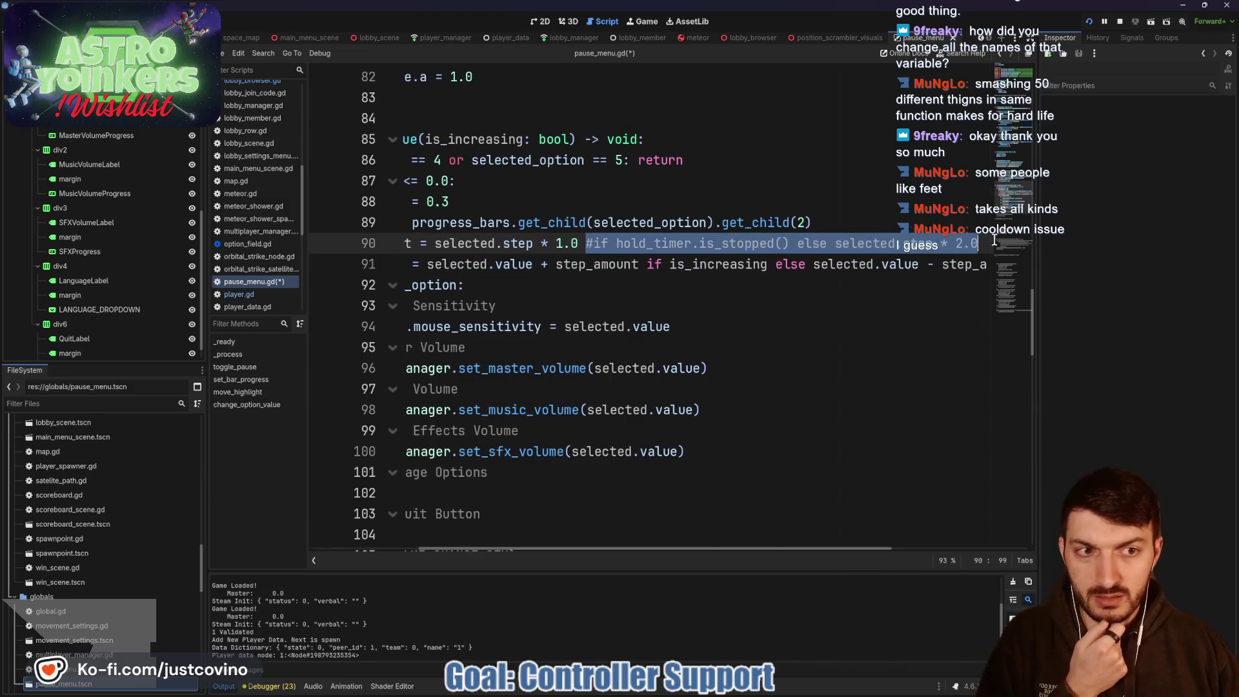
key("BackSpace")
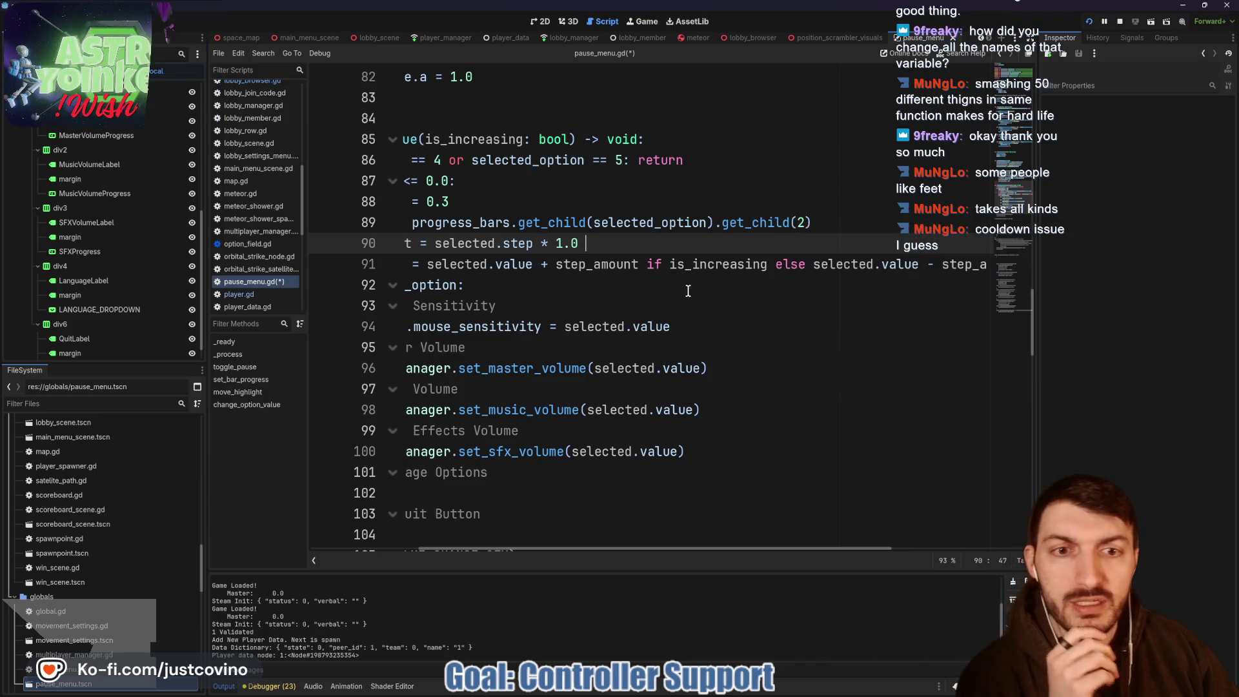
scroll(697, 267, "down", 2)
scroll(697, 267, "up", 1)
scroll(704, 265, "right", 3)
scroll(708, 264, "left", 3)
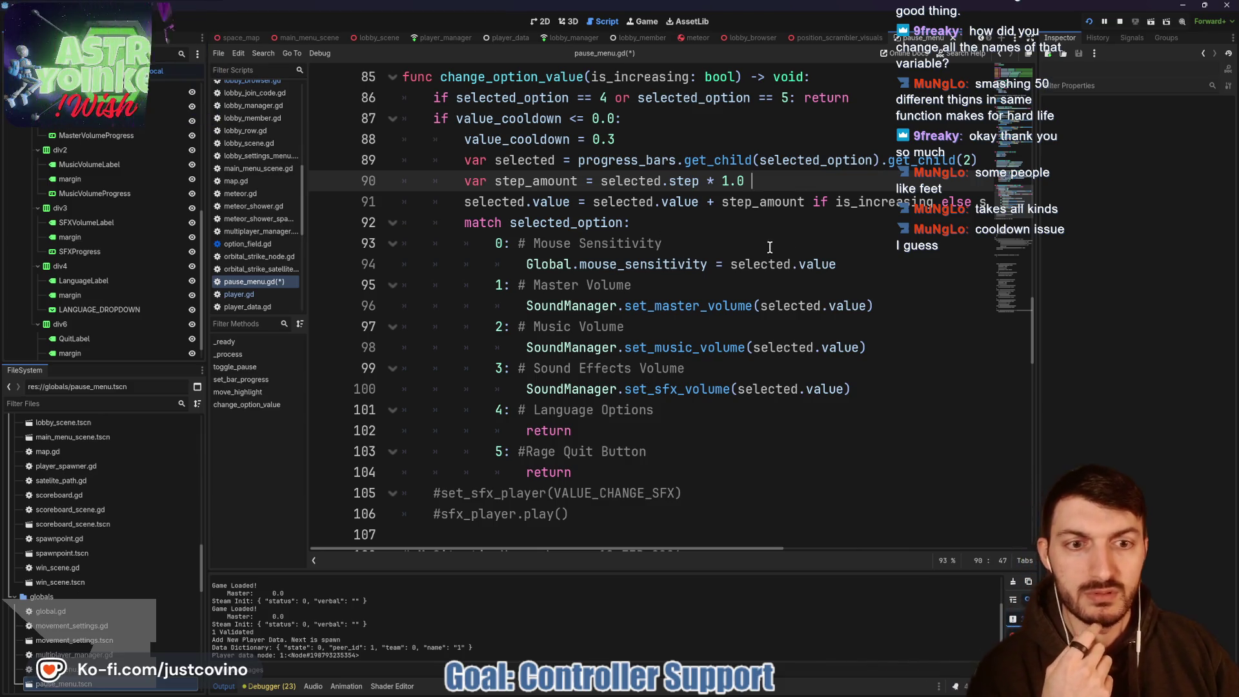
left_click(750, 265)
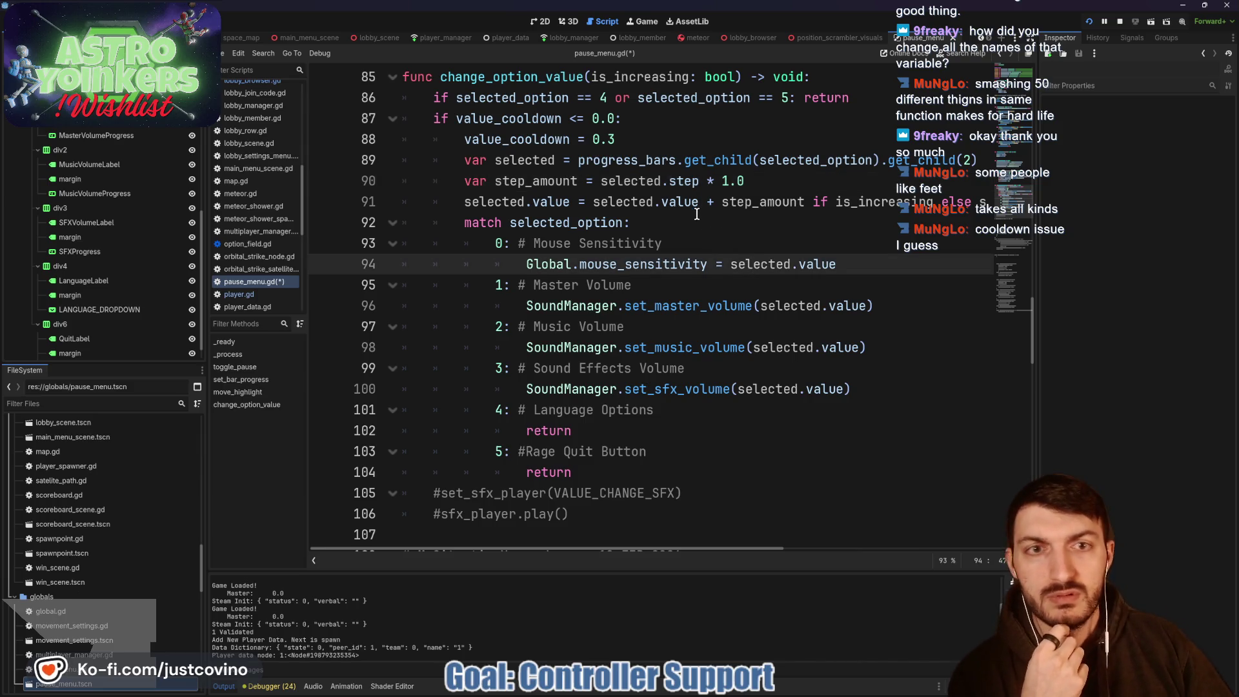
mouse_move(913, 167)
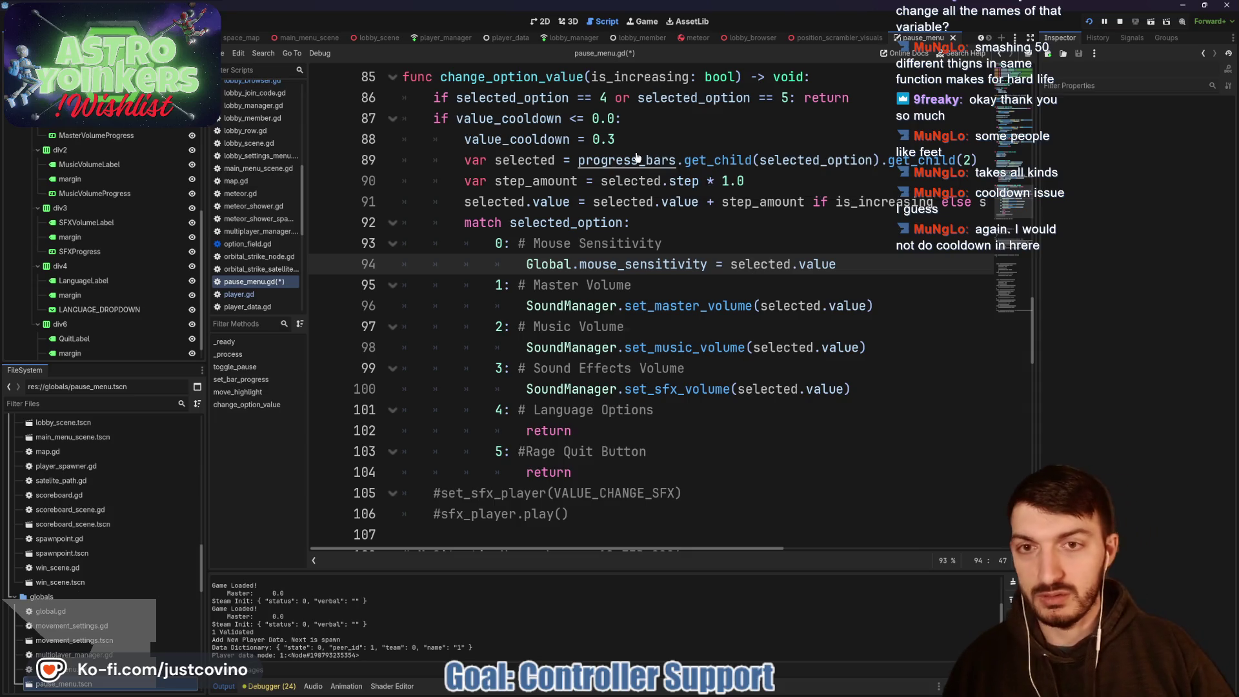
key("ctrl+s")
scroll(628, 192, "up", 1)
left_click(628, 192)
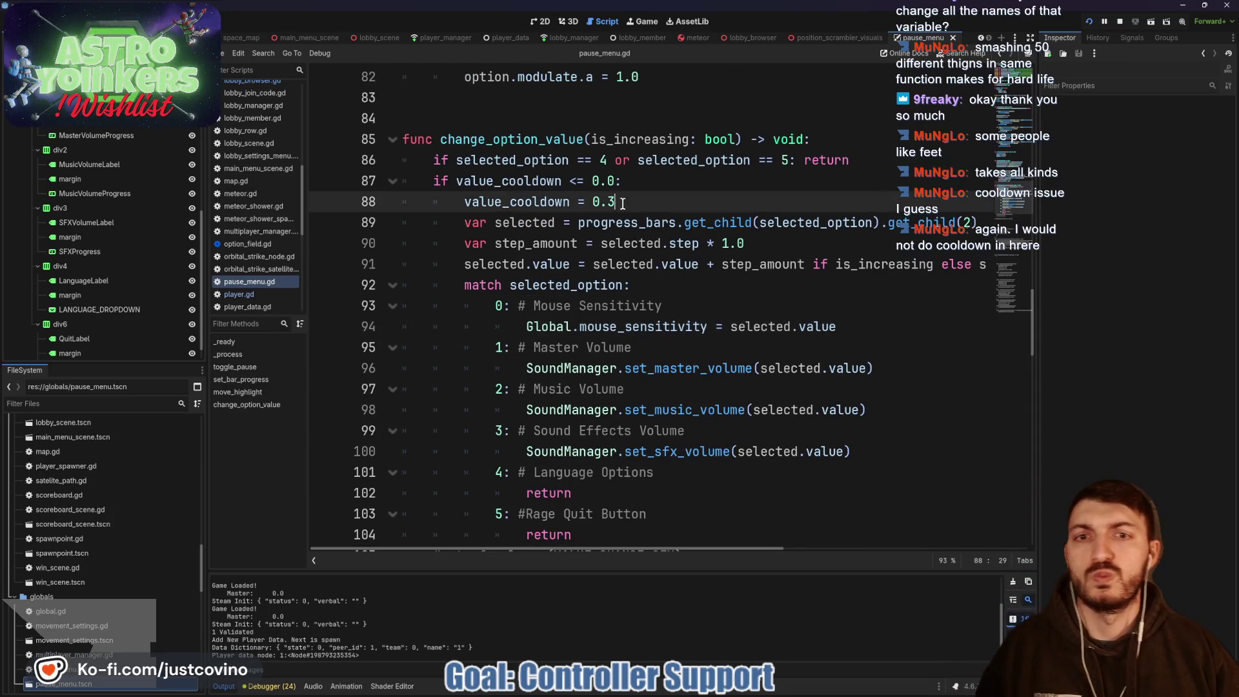
key("shift+Up")
key("shift+Home")
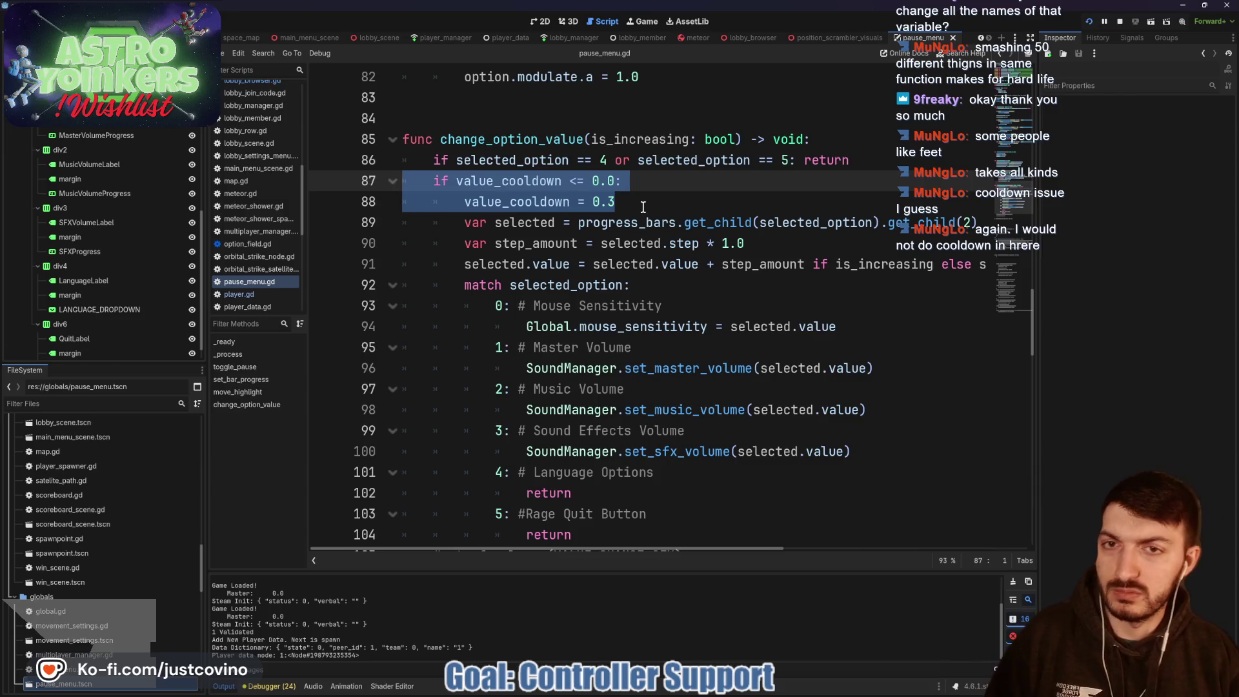
scroll(636, 207, "up", 4)
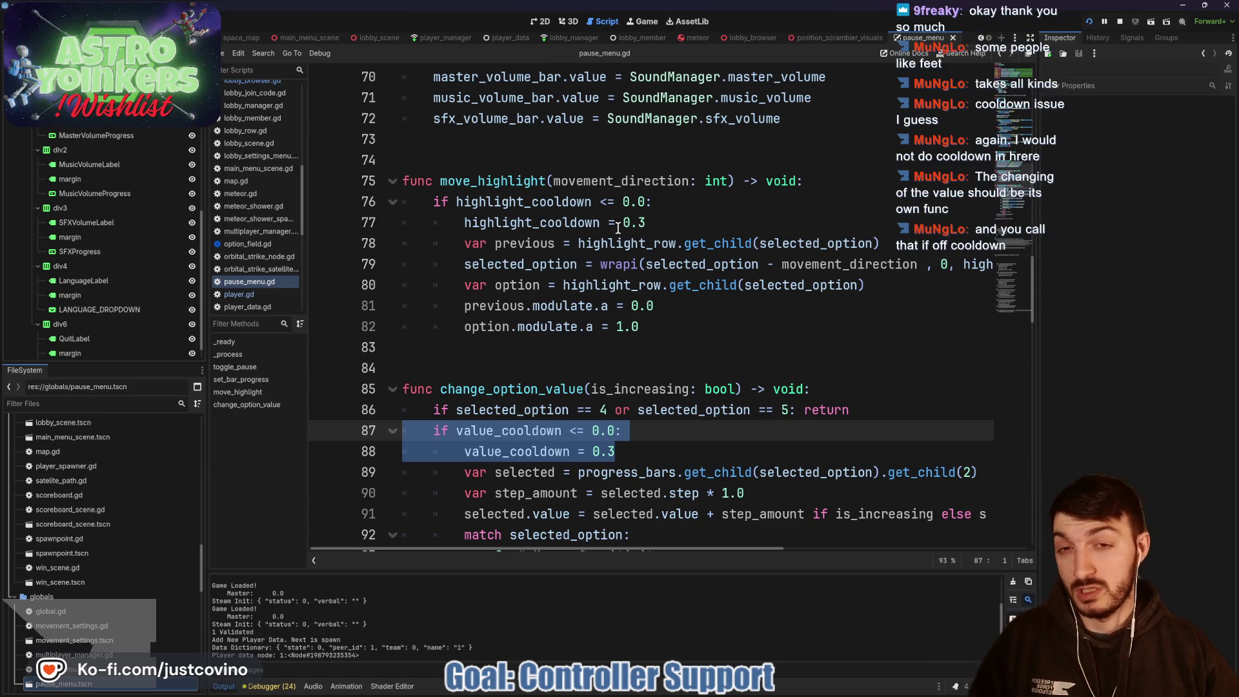
scroll(617, 227, "up", 6)
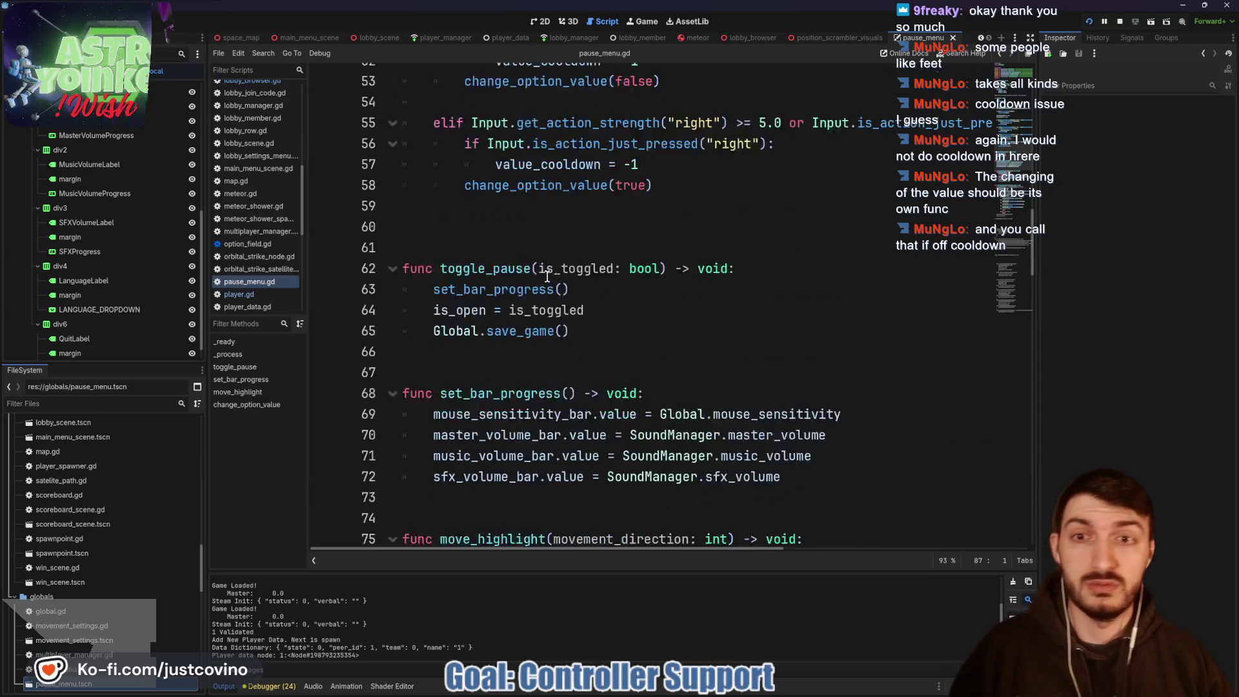
scroll(548, 276, "up", 3)
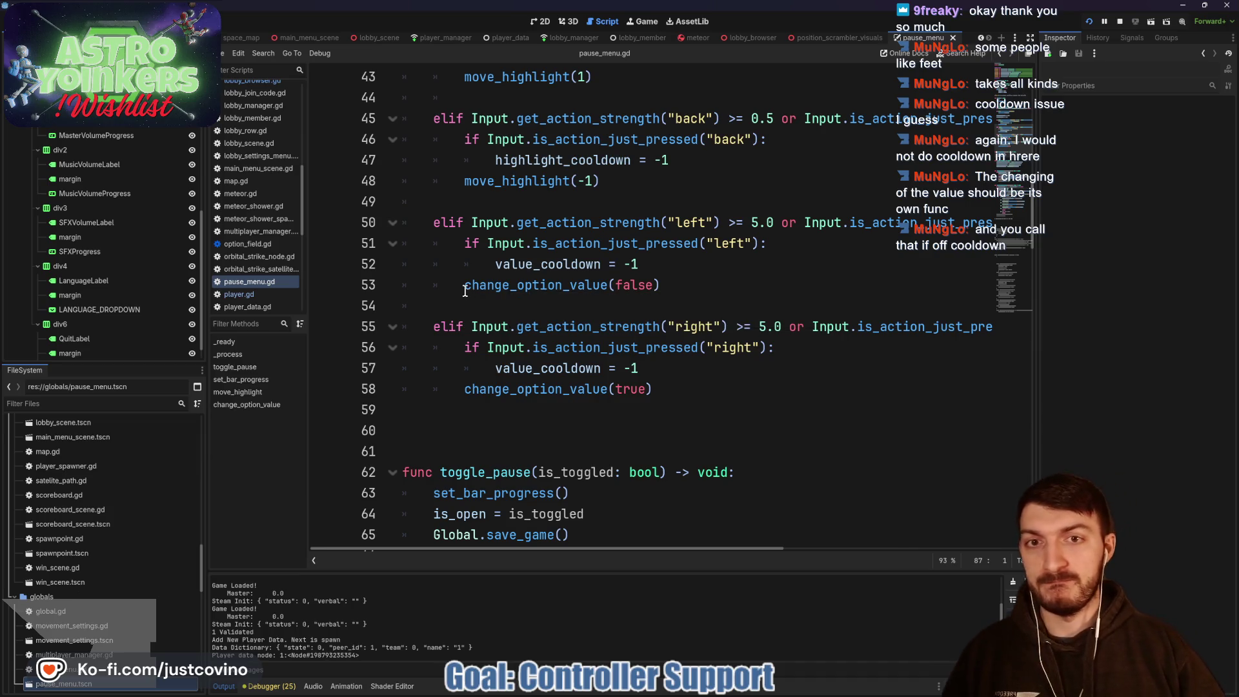
scroll(465, 291, "down", 1)
scroll(466, 297, "up", 3)
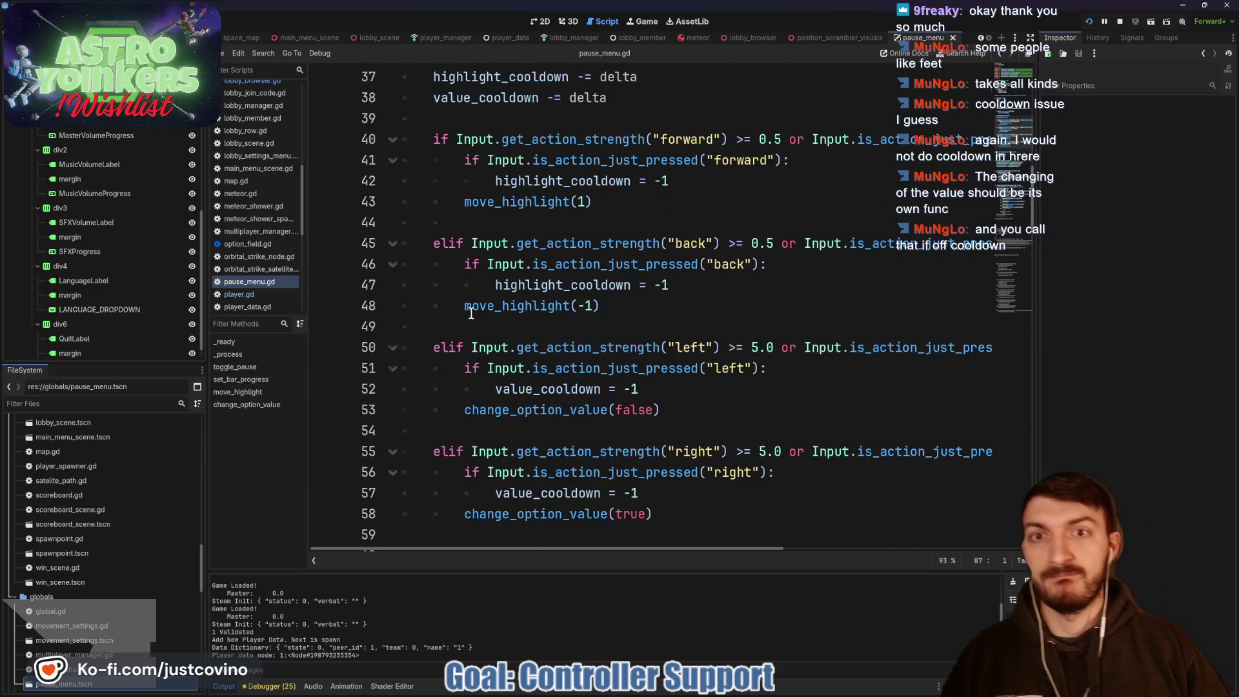
scroll(466, 315, "down", 7)
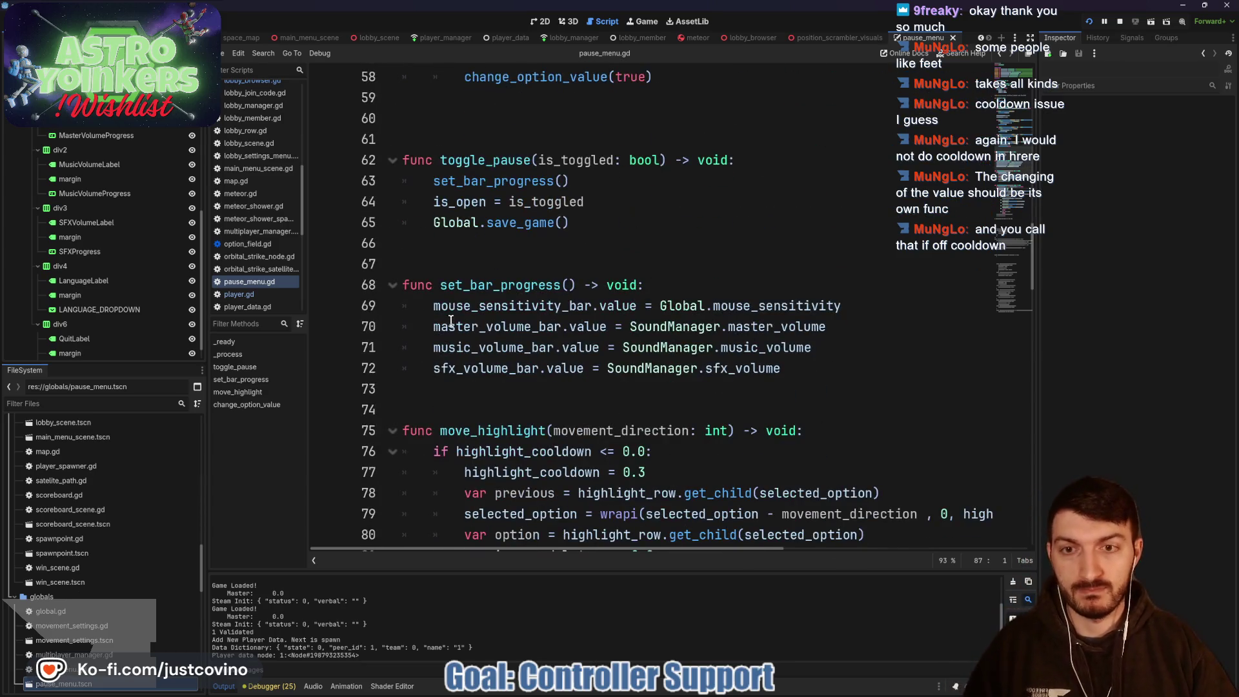
scroll(436, 271, "down", 7)
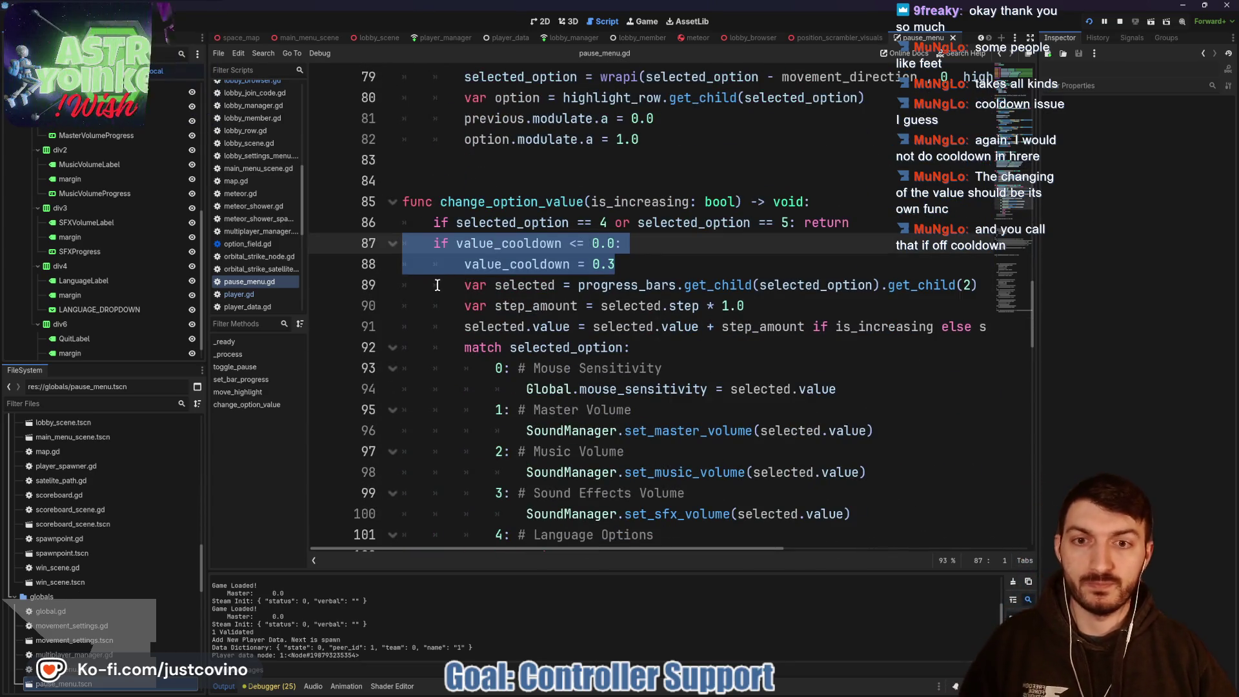
left_click(458, 173)
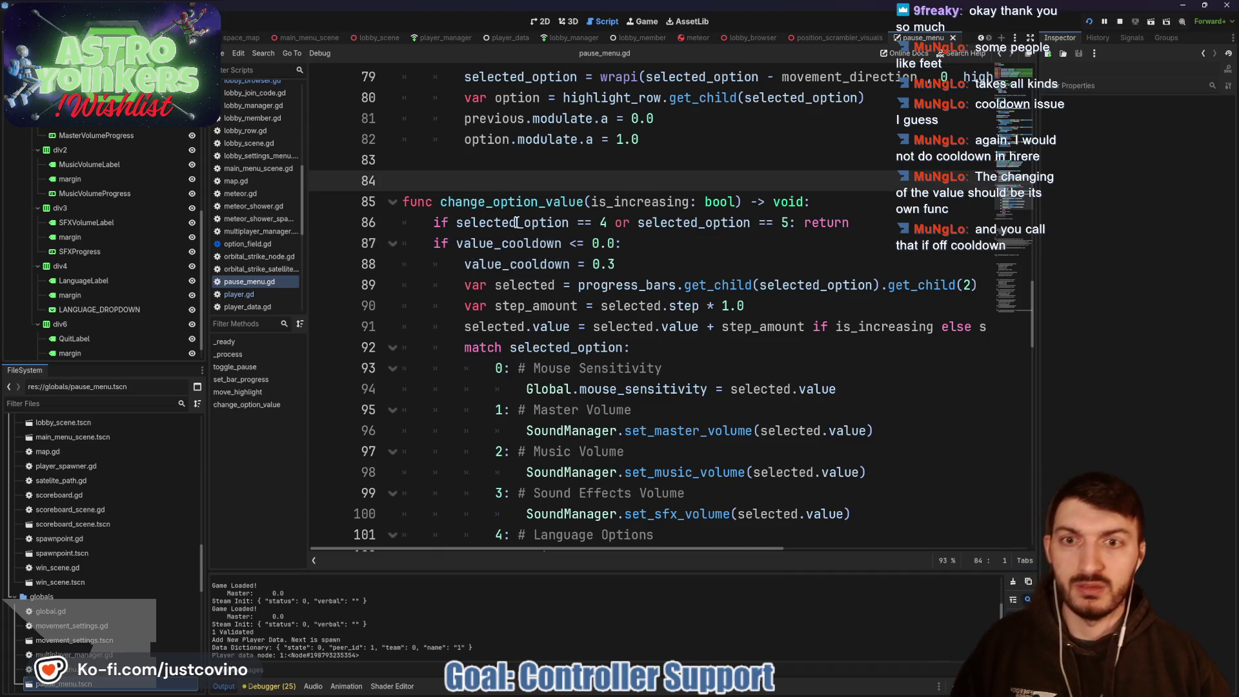
scroll(516, 222, "up", 4)
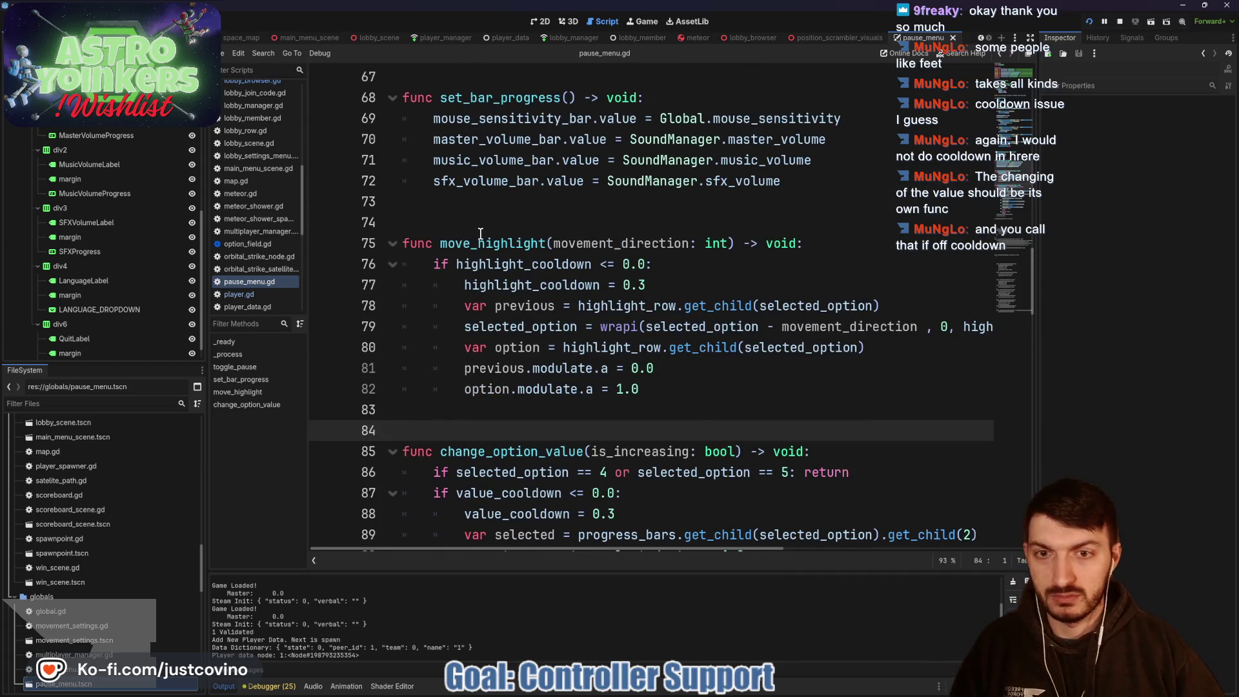
scroll(462, 220, "down", 1)
scroll(457, 239, "up", 2)
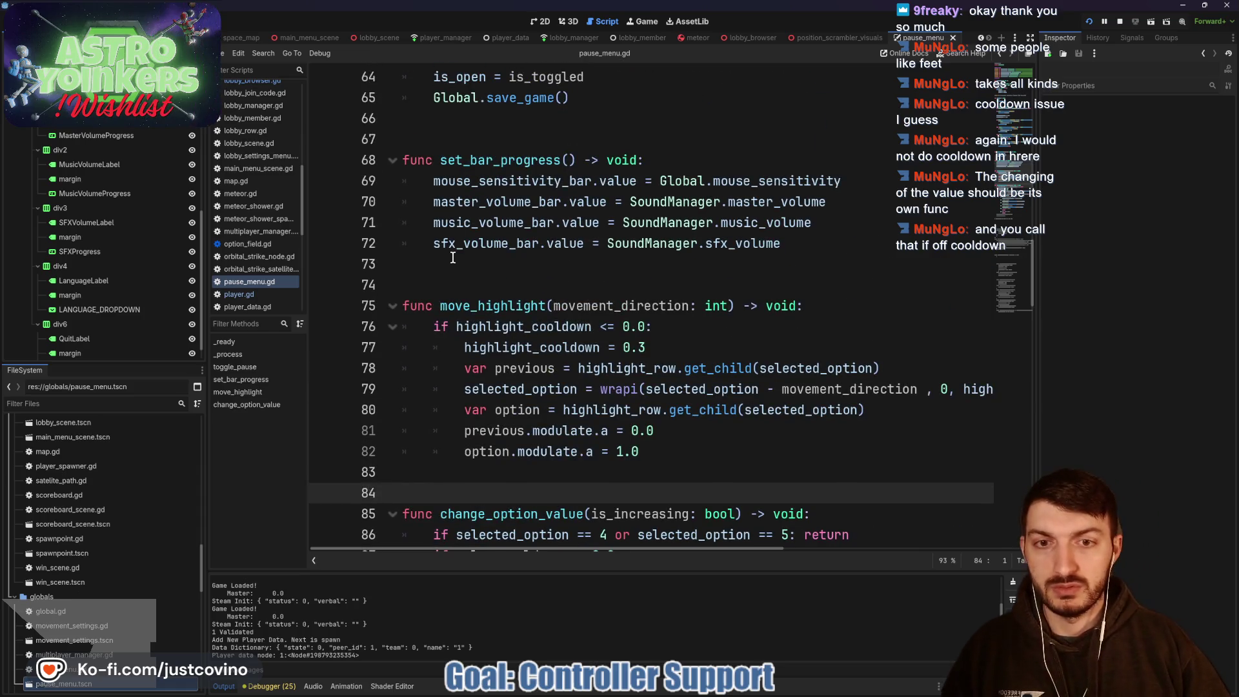
left_click(452, 278)
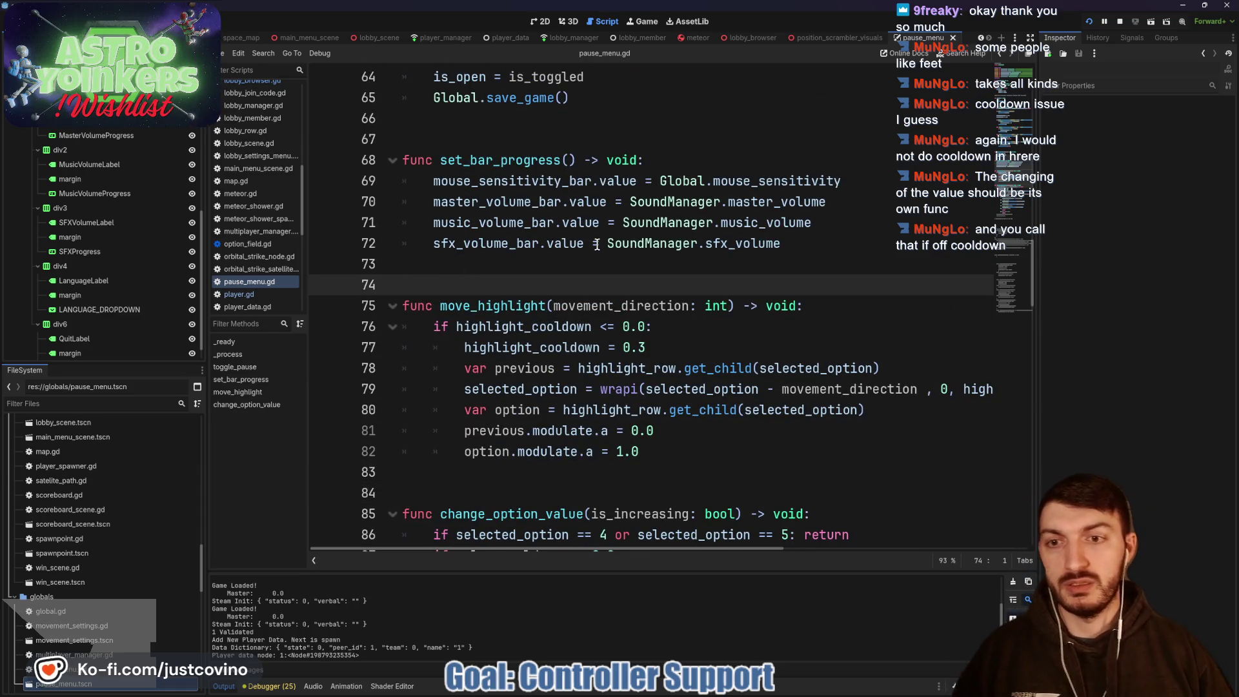
key("Return")
key("Return")
key("Return")
Step: Write the header 'func can_move_highlight() -> bool:' on line 74
key("Up")
key("Up")
key("Up")
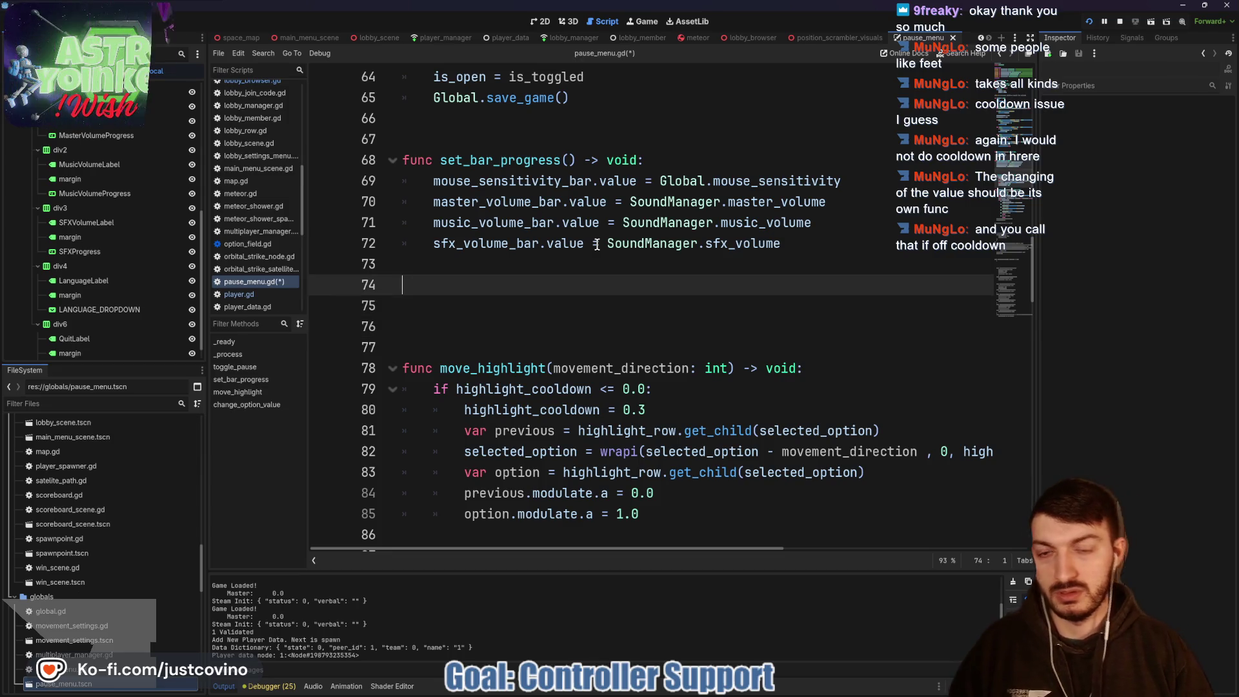
type("func")
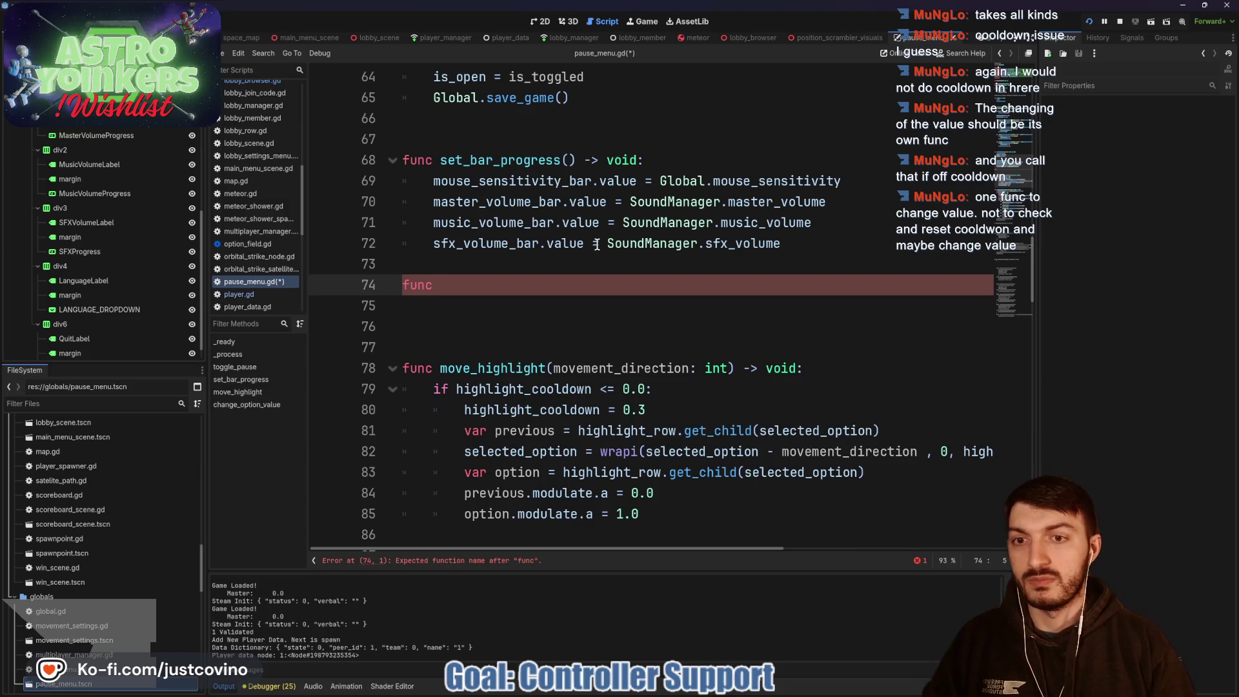
type("can_move_highli")
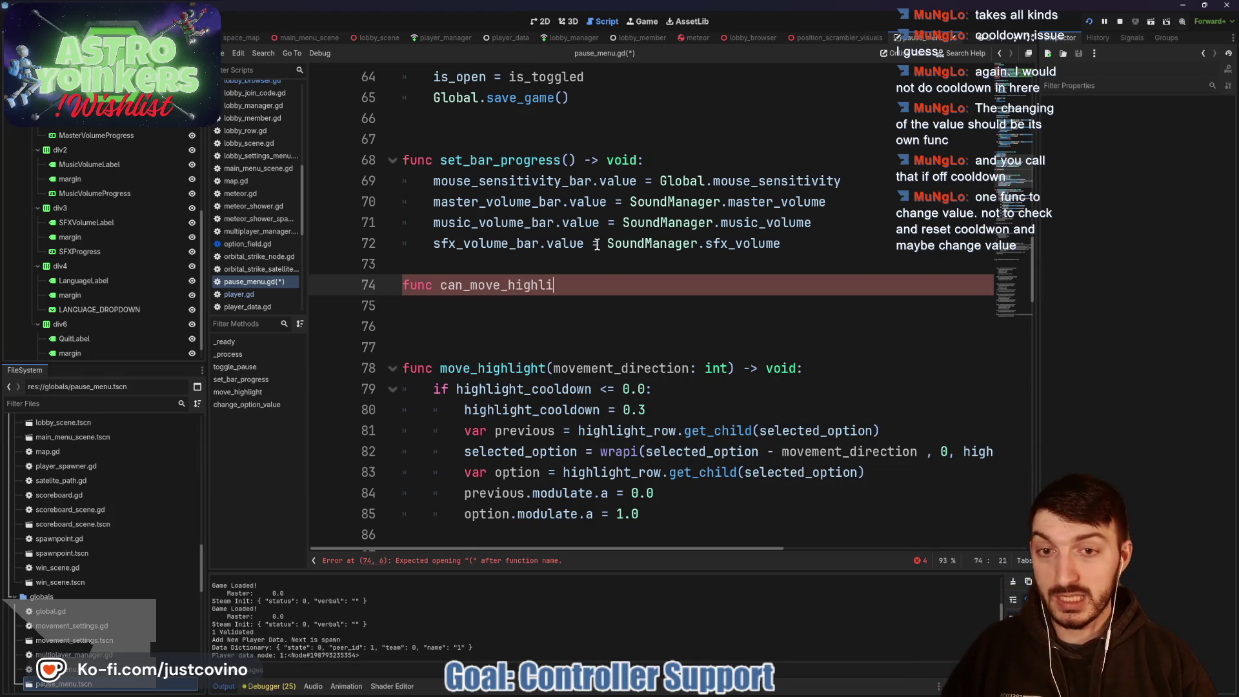
type("ght")
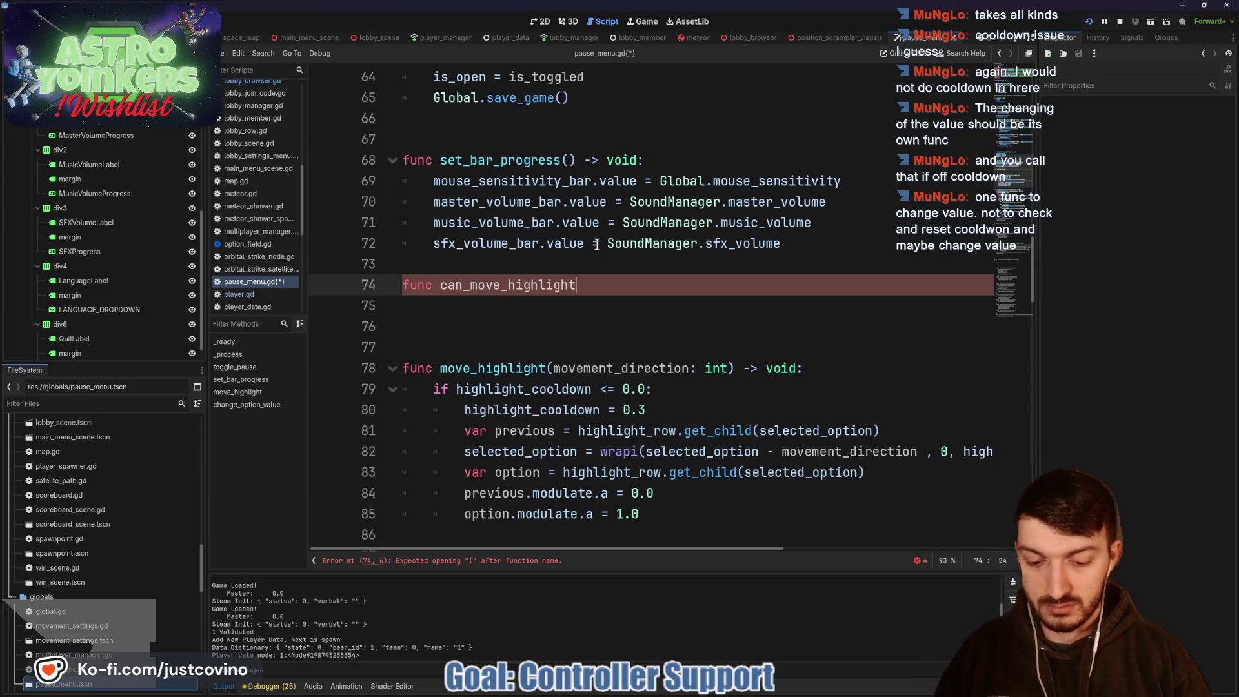
type("() -> bool:")
key("Return")
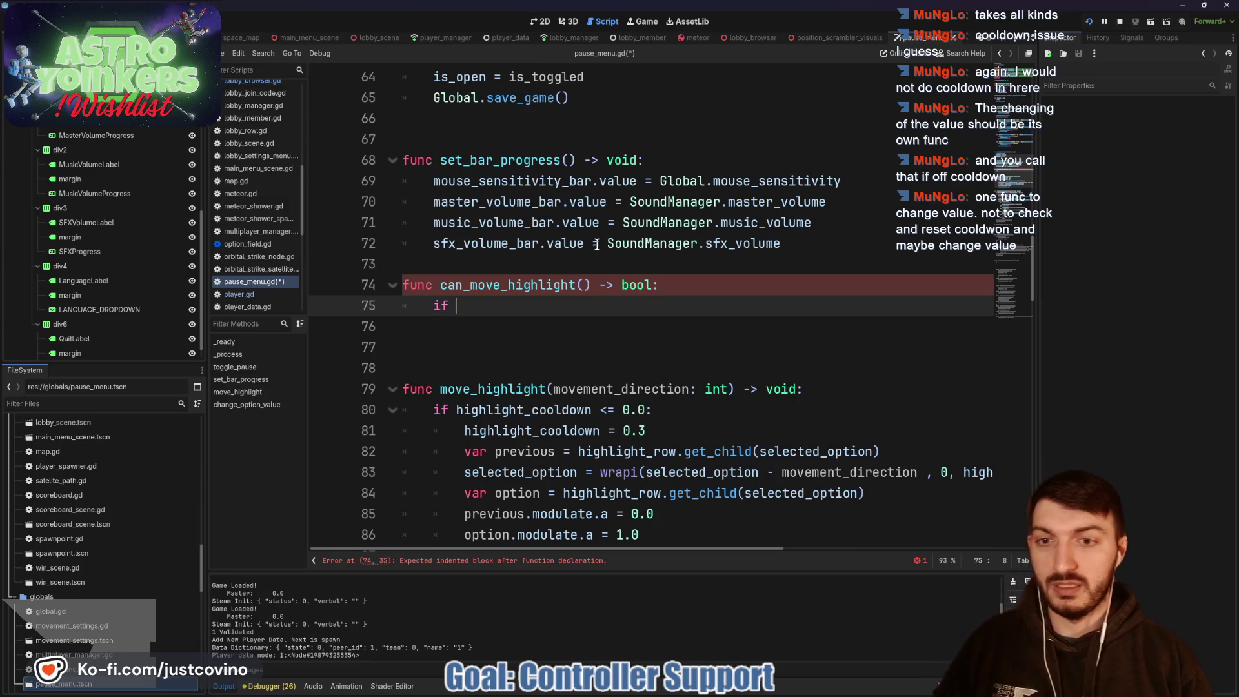
Step: Add the body: if highlight_cooldown <= 0, reset it to 0.3 and return true, else return false
type("high")
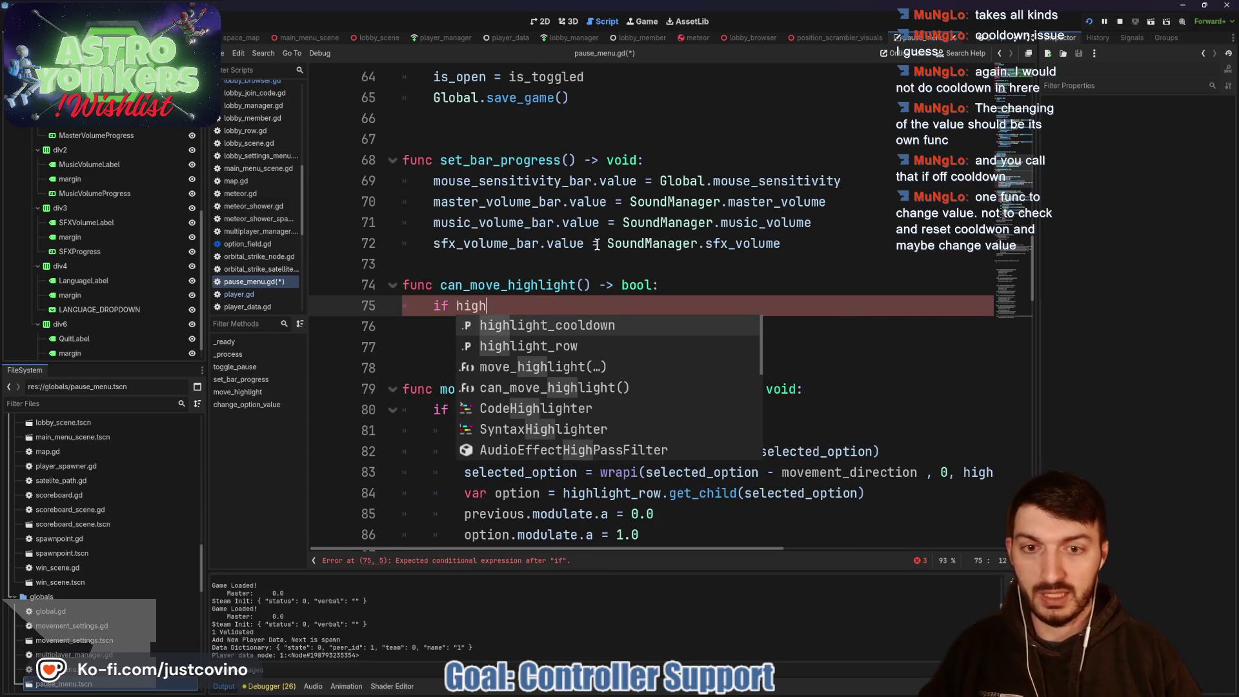
key("Return")
type("<")
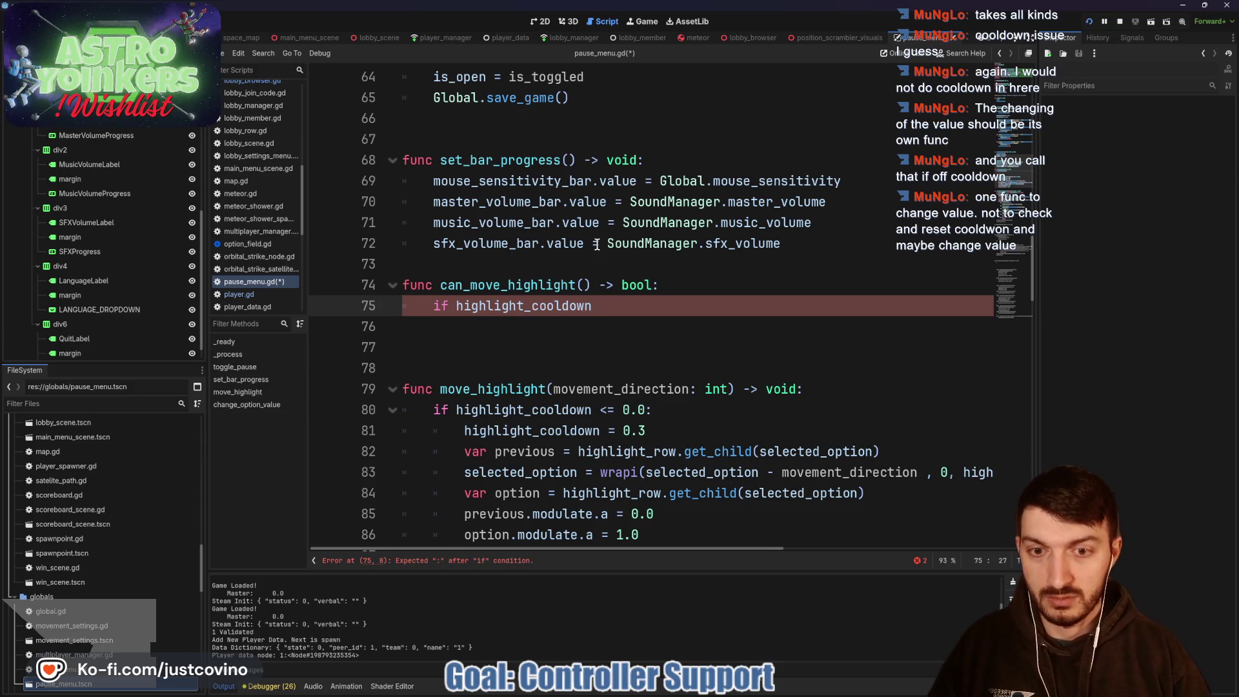
type("= 0:")
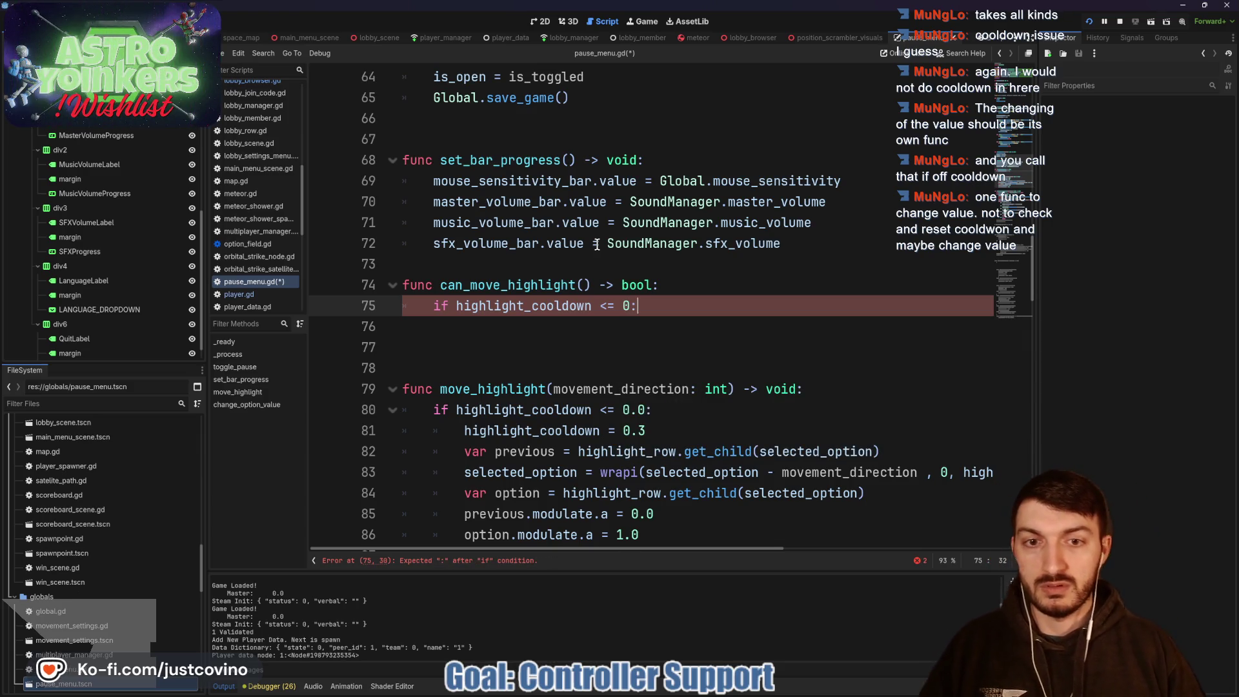
key("Return")
type("highlight_cooldown = ")
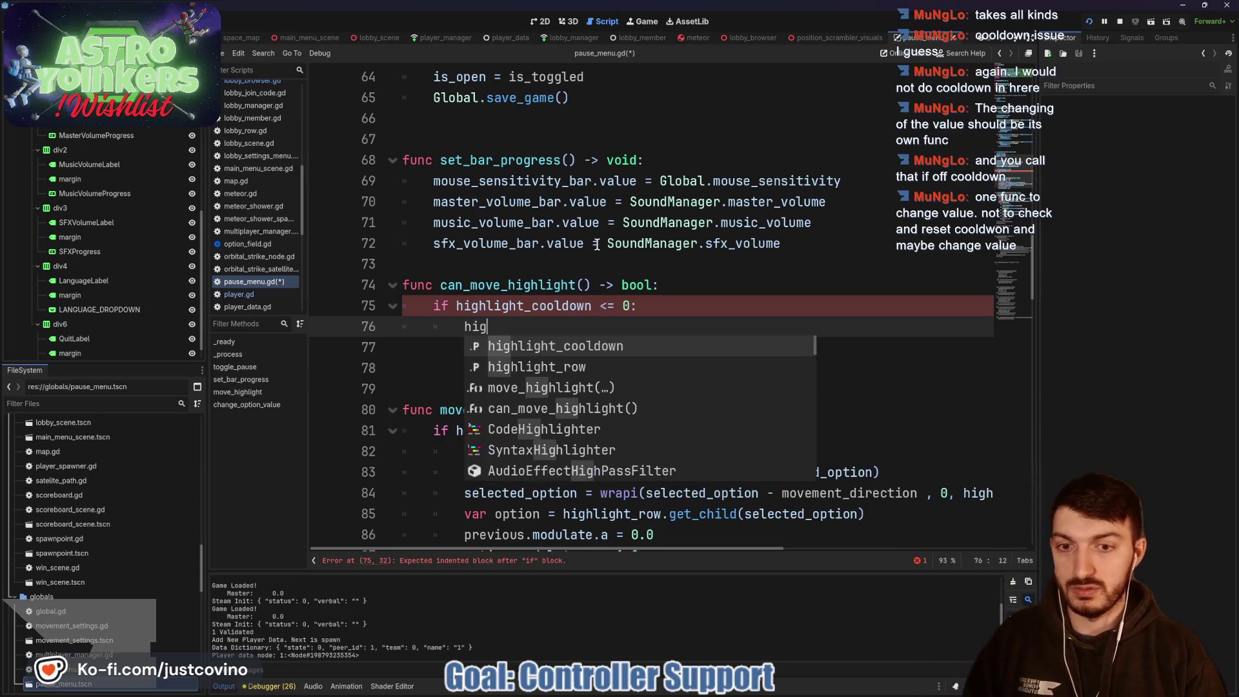
type("0.3")
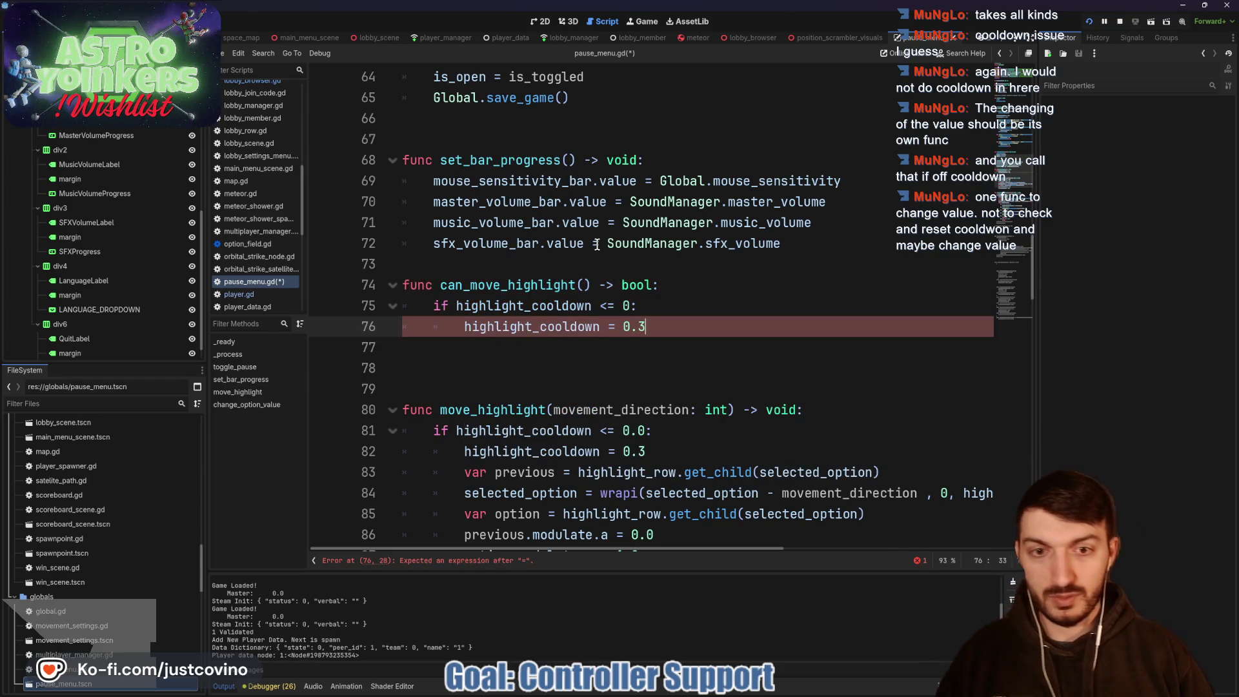
key("Return")
type("return true")
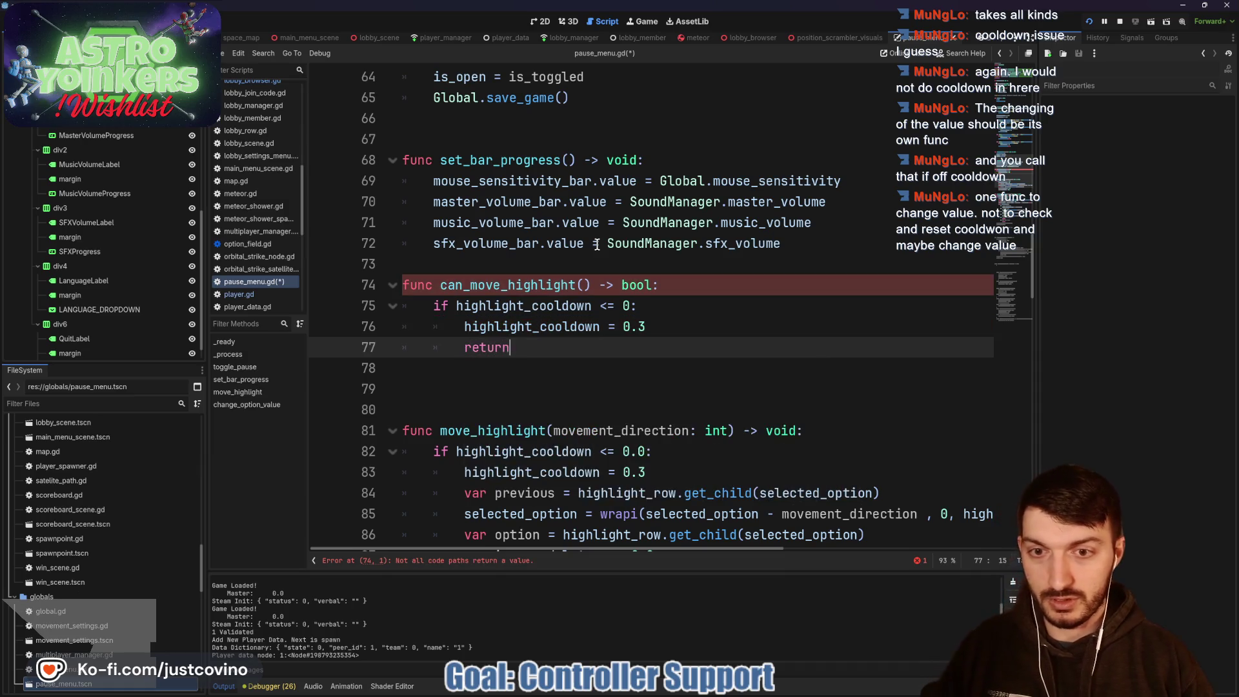
key("Return")
key("Return")
key("BackSpace")
type("return f")
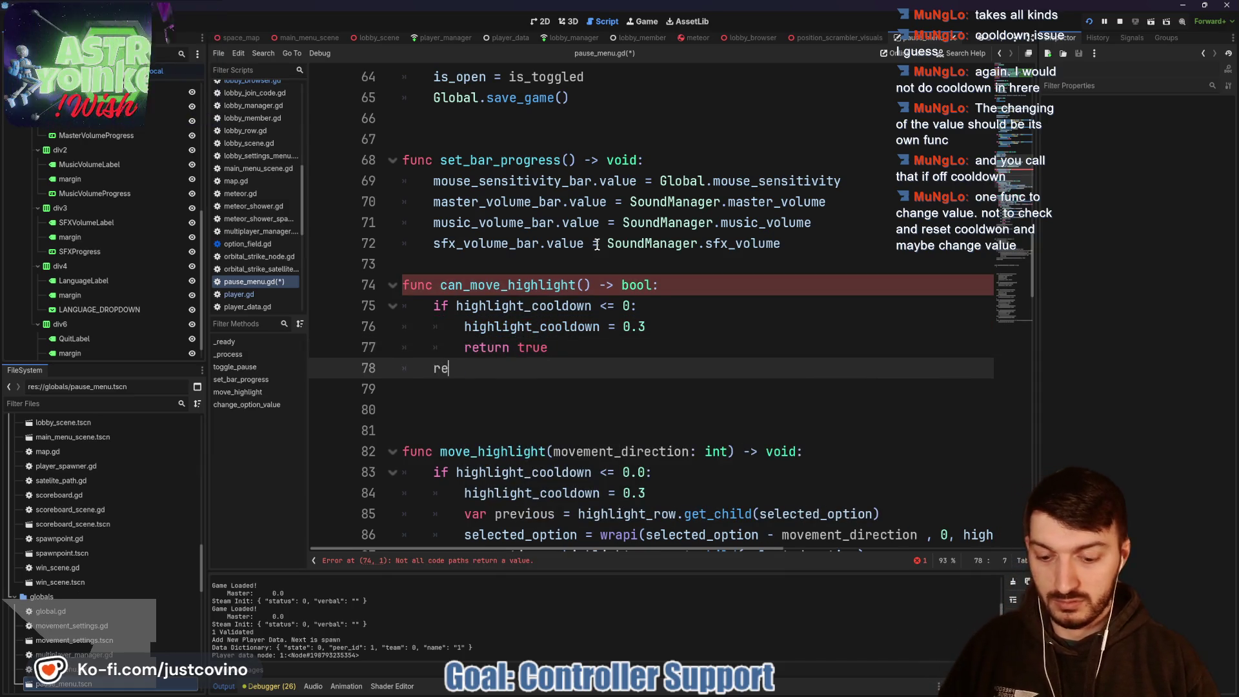
type("alse")
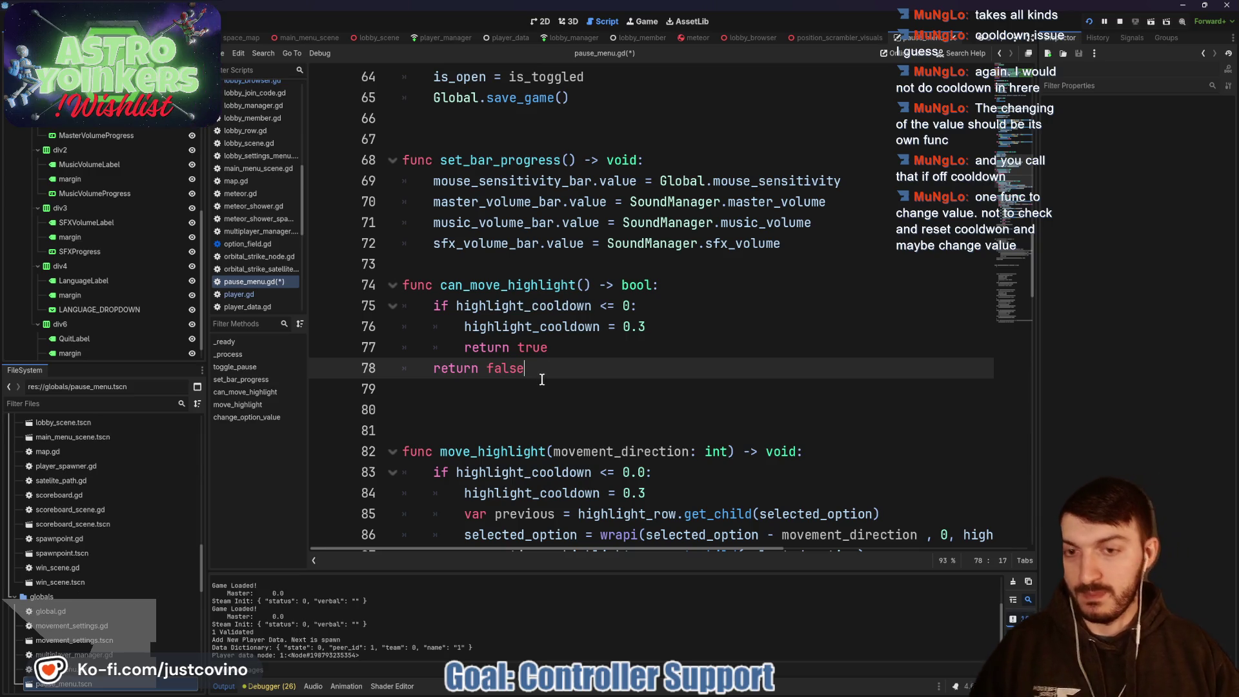
left_click(594, 381)
Step: Add a new function header 'func can_move_value() -> bool:' below can_move_highlight
key("Return")
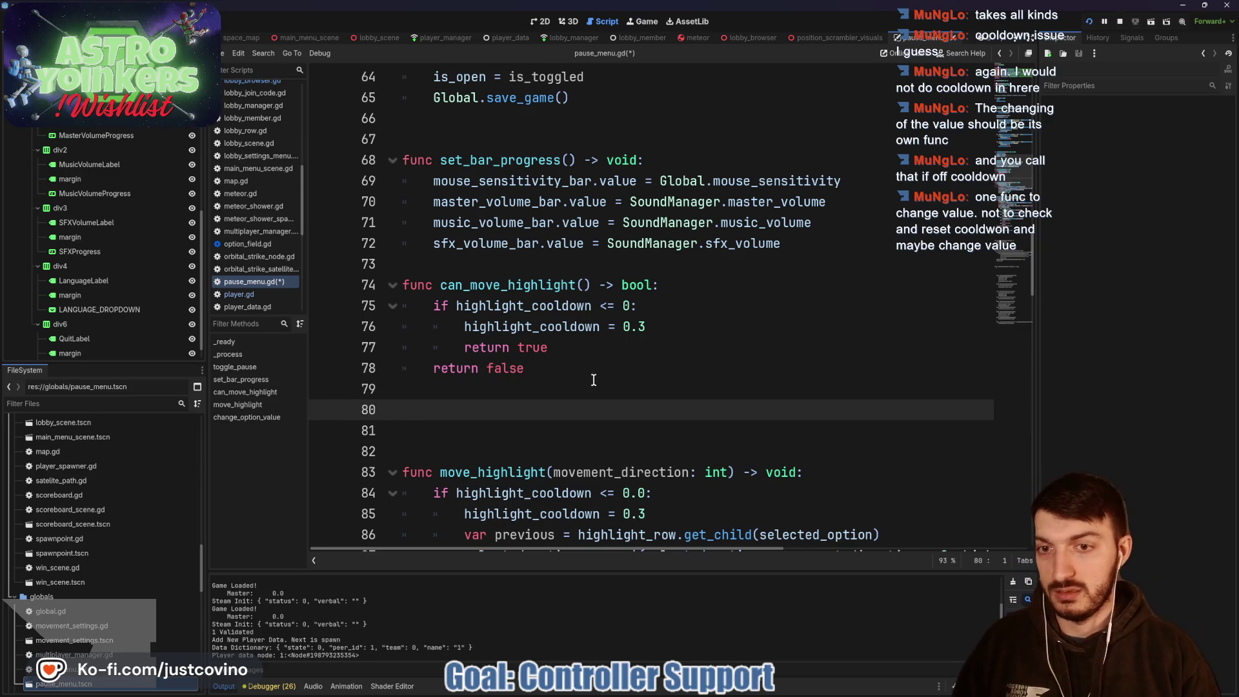
type("func can_move_selec")
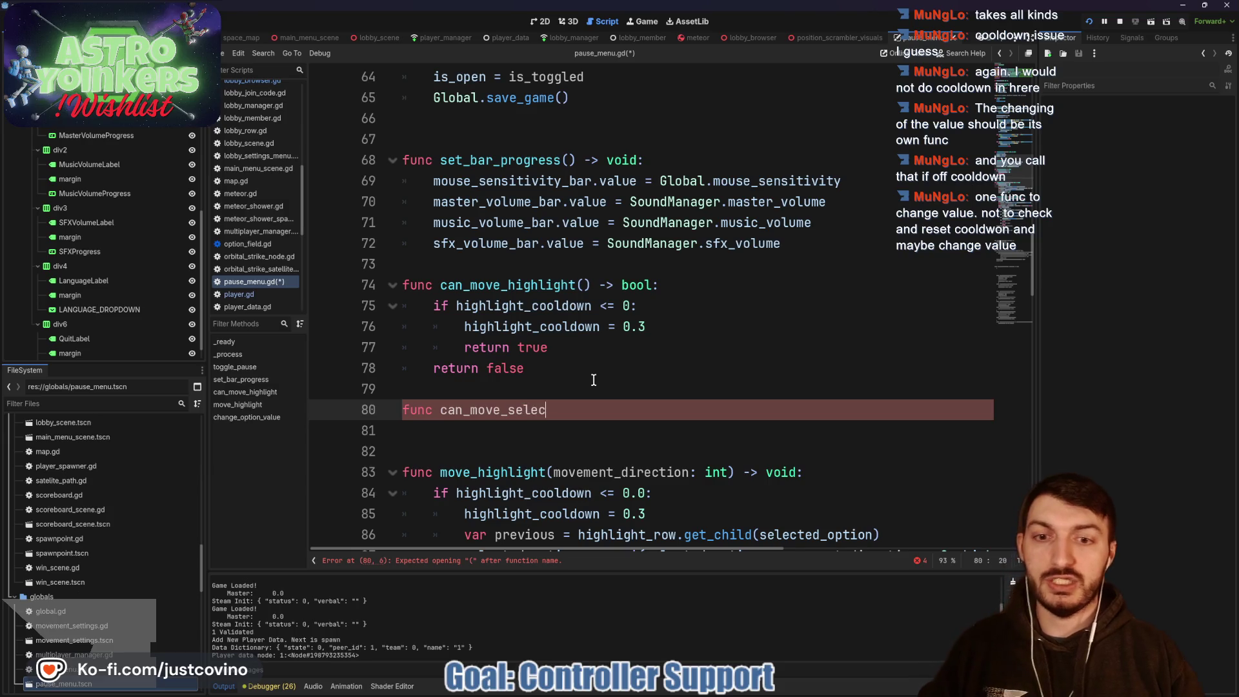
type("tion()")
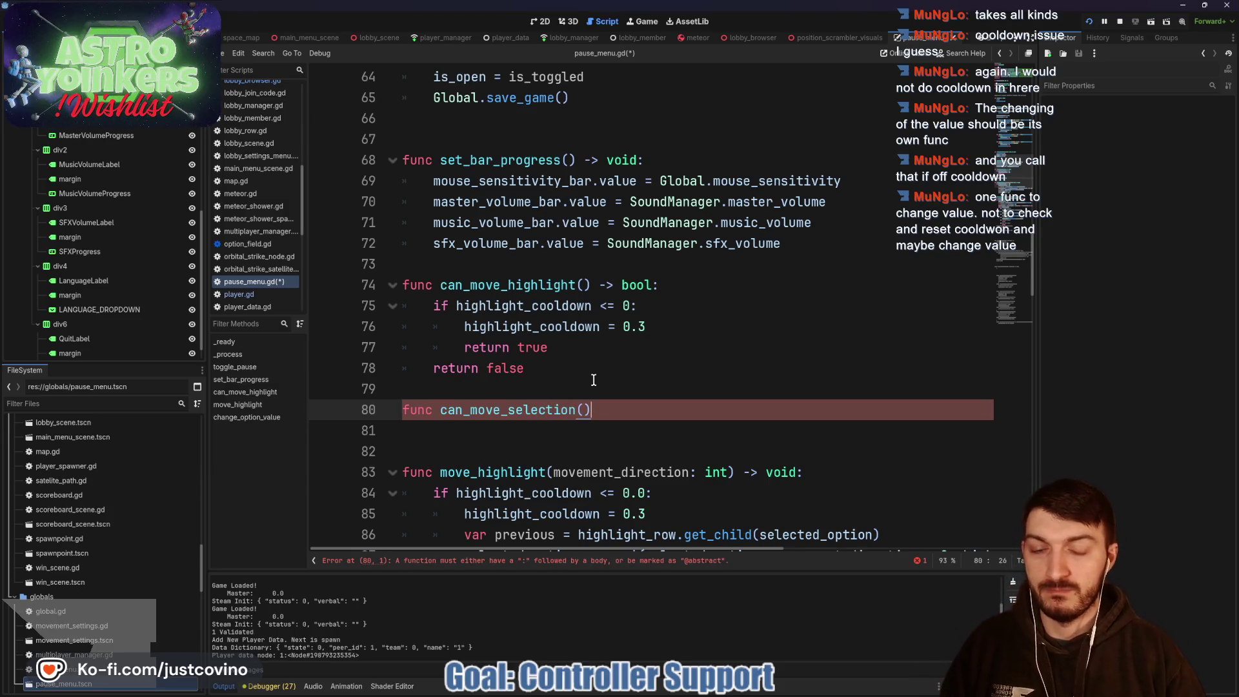
key("BackSpace")
key("BackSpace")
key("BackSpace")
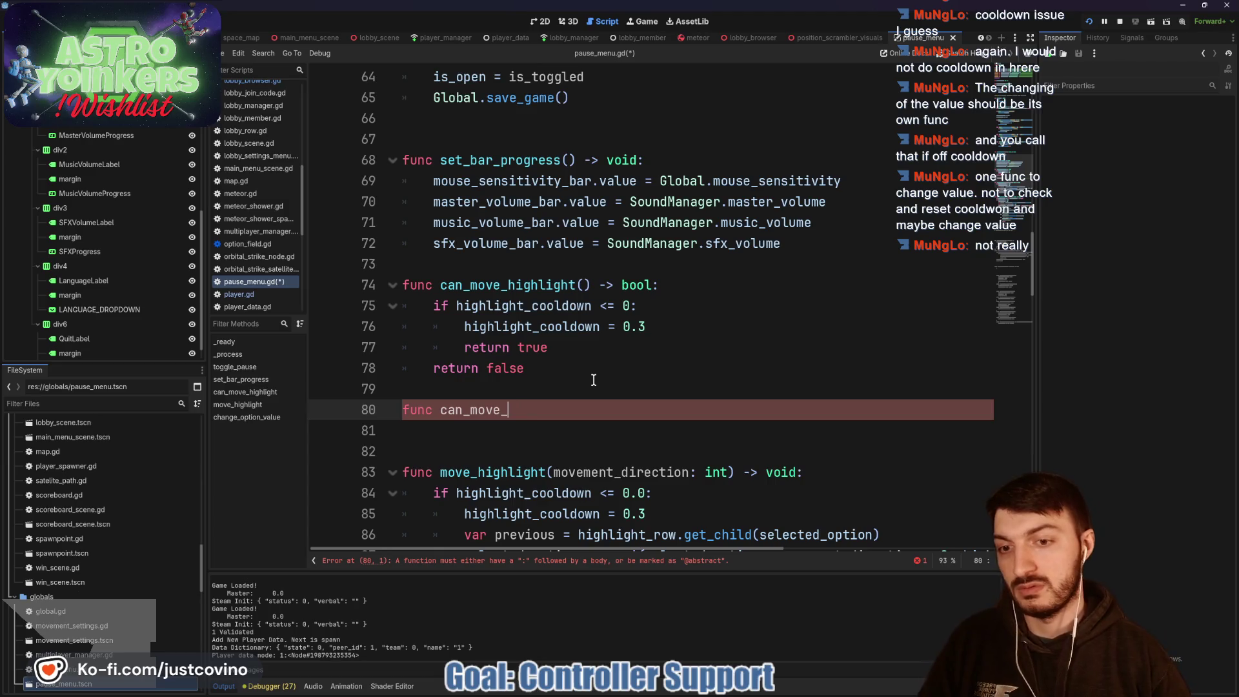
type("value() -> ")
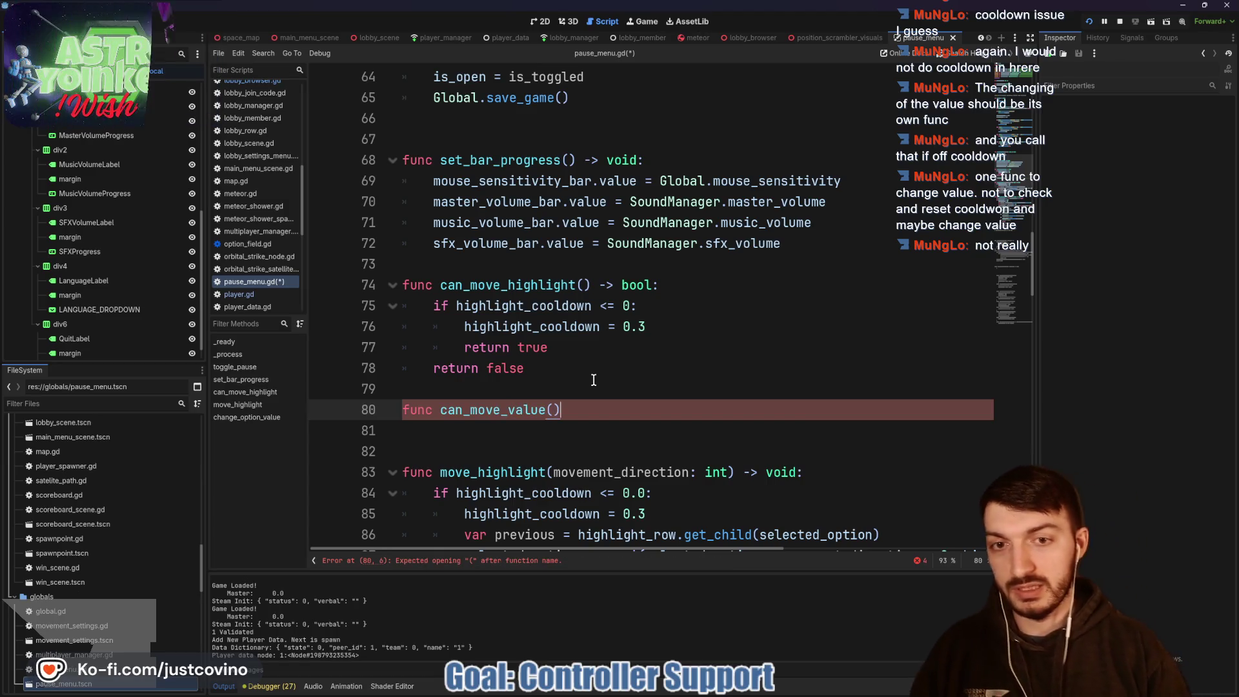
type("bool:")
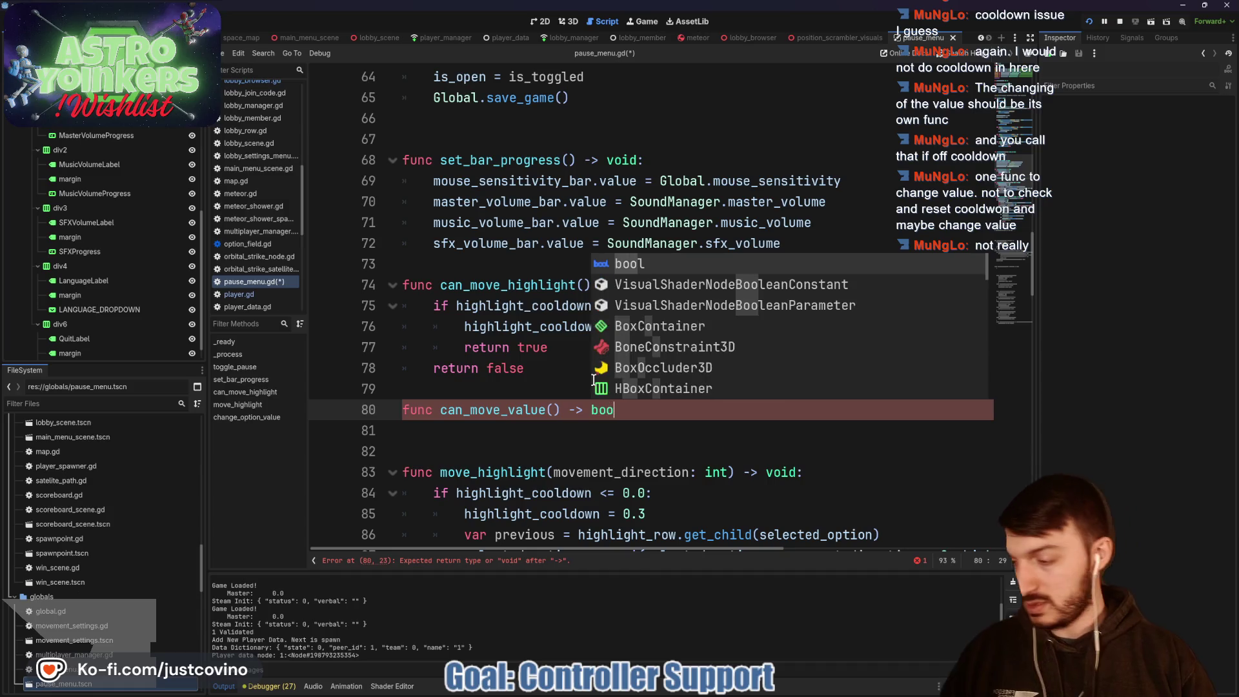
key("Return")
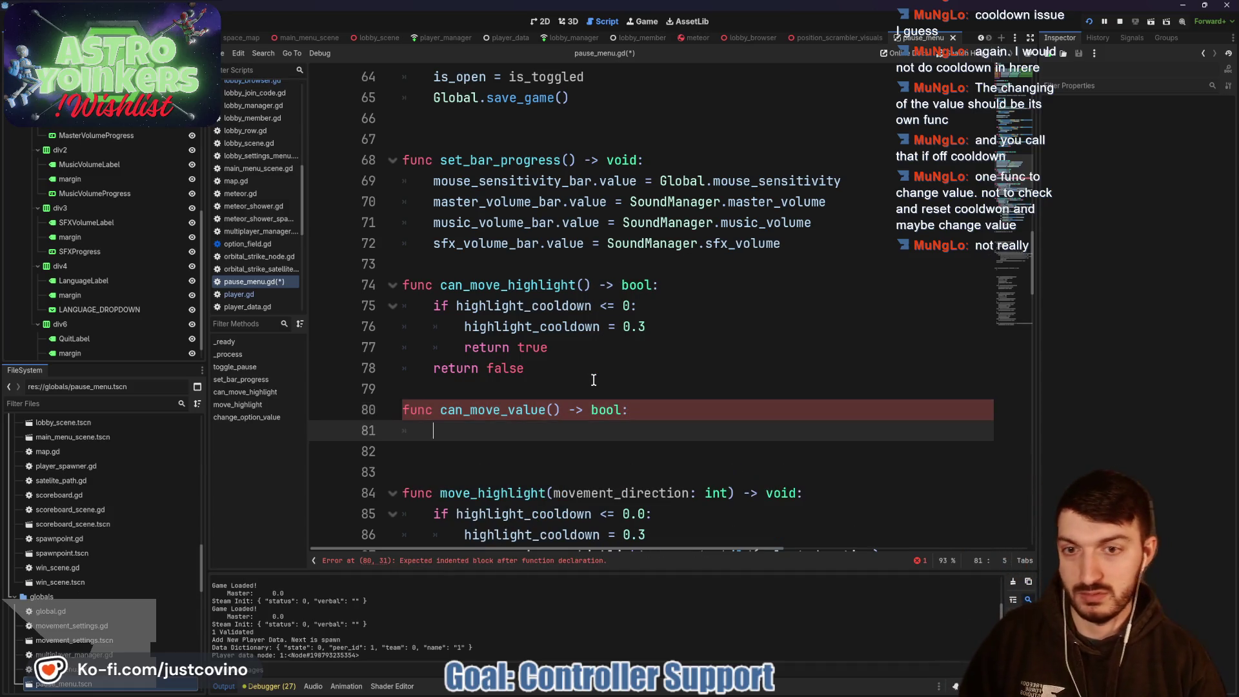
Step: Write 'if value_cooldown <= 0.0:' with a value_cooldown reset, then select the can_move_value draft
type("if value")
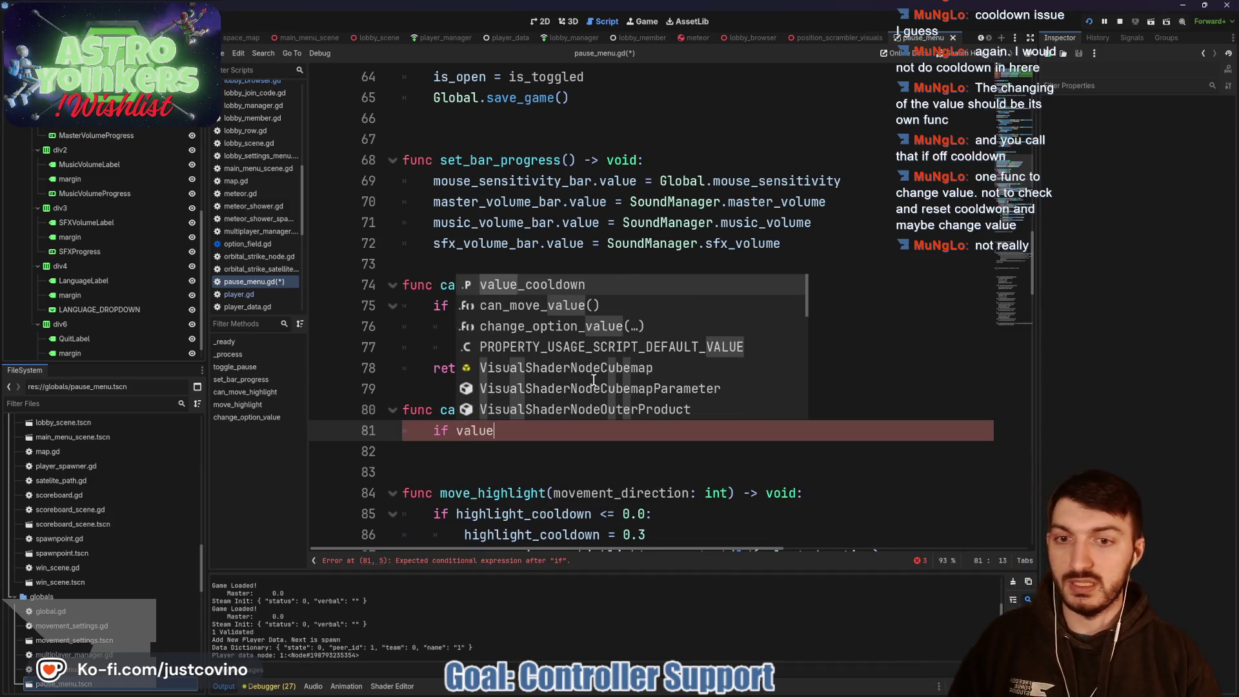
key("Return")
type("<=")
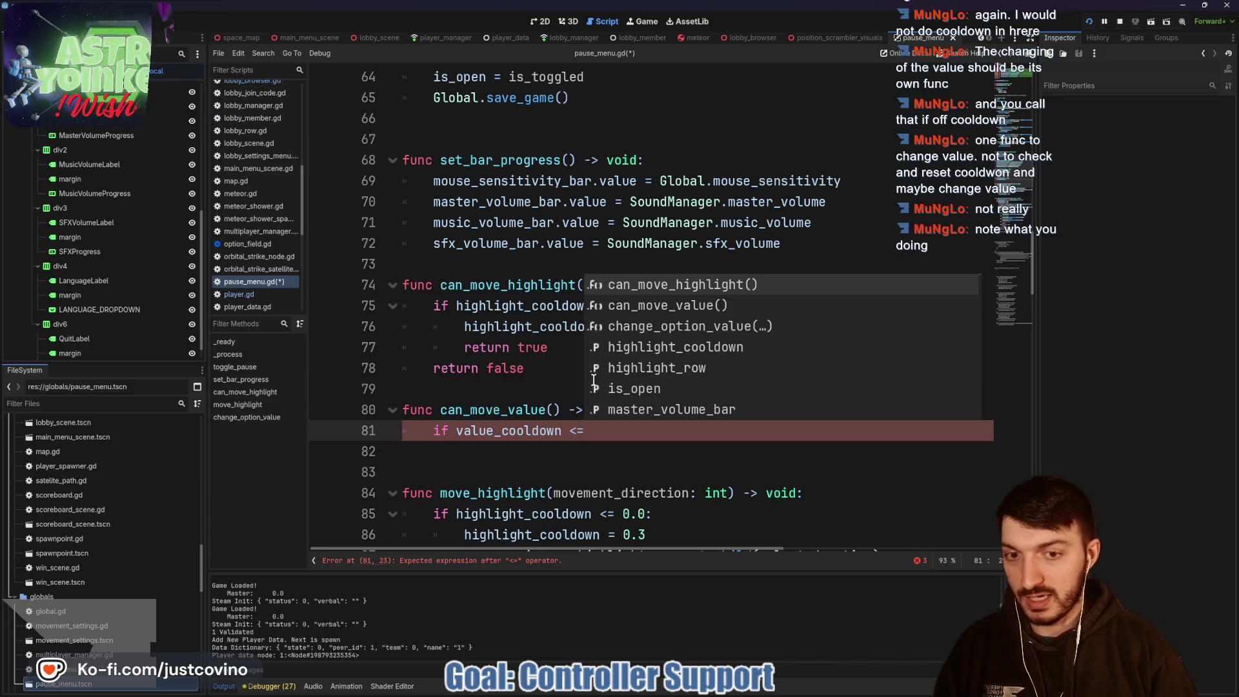
type("0.0:")
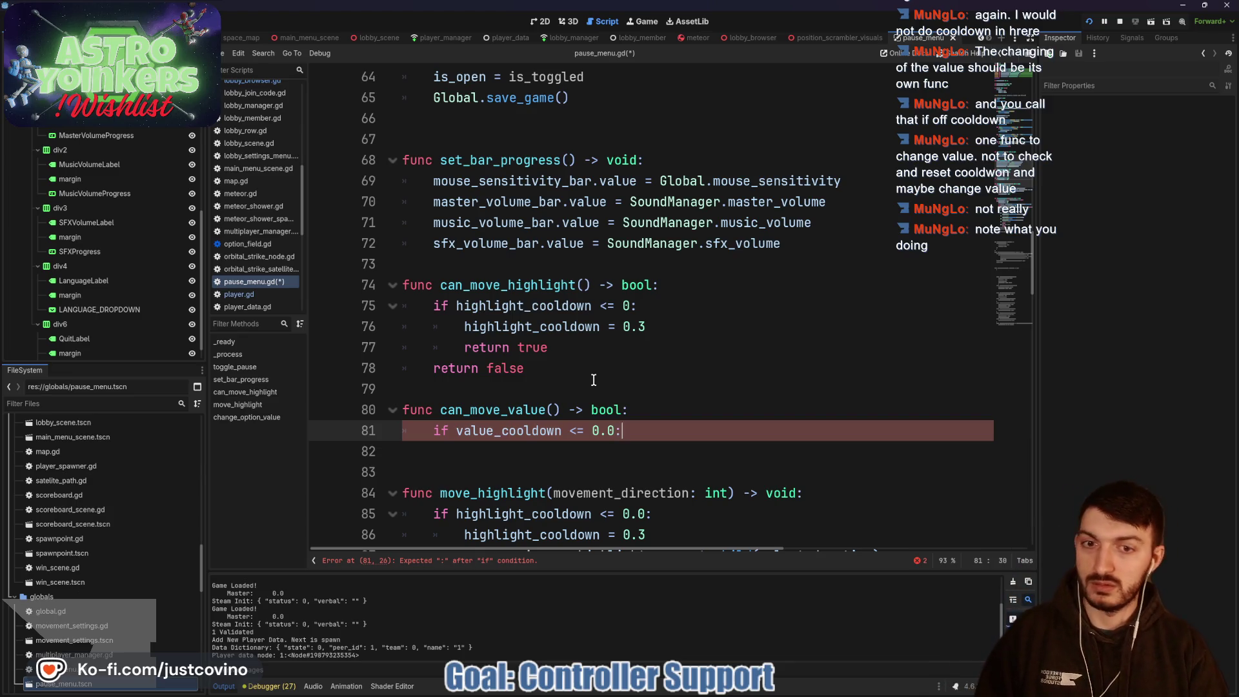
key("Return")
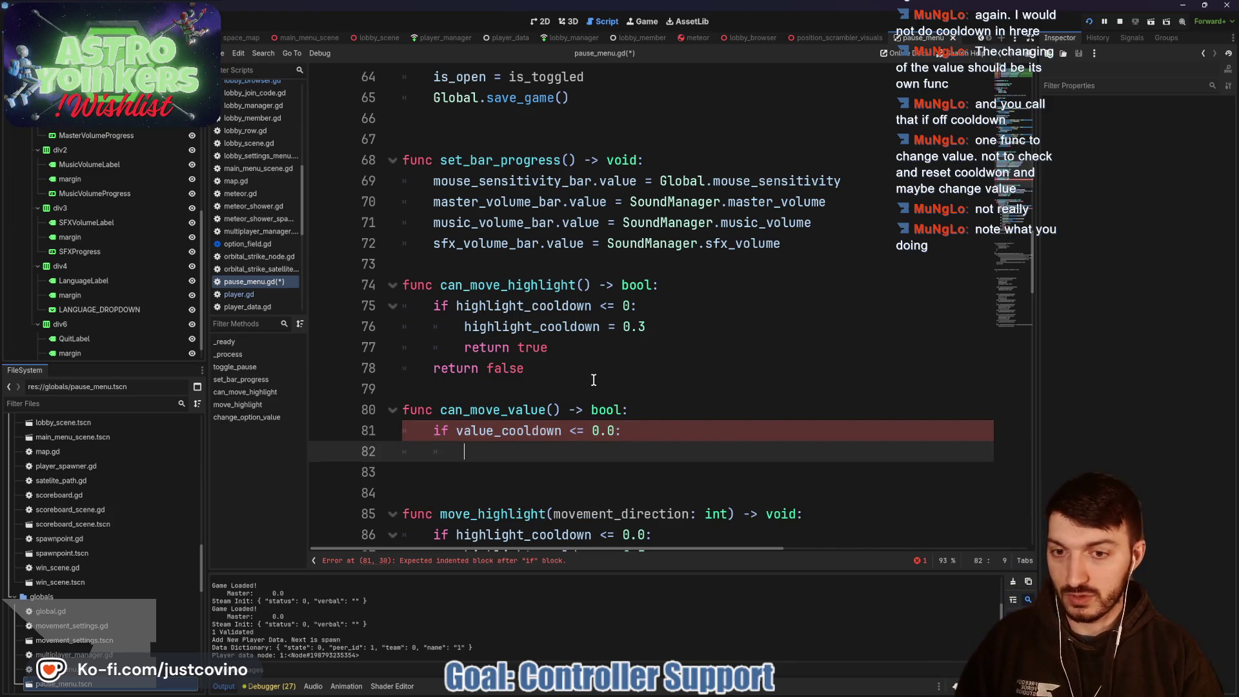
type("value_cooldown")
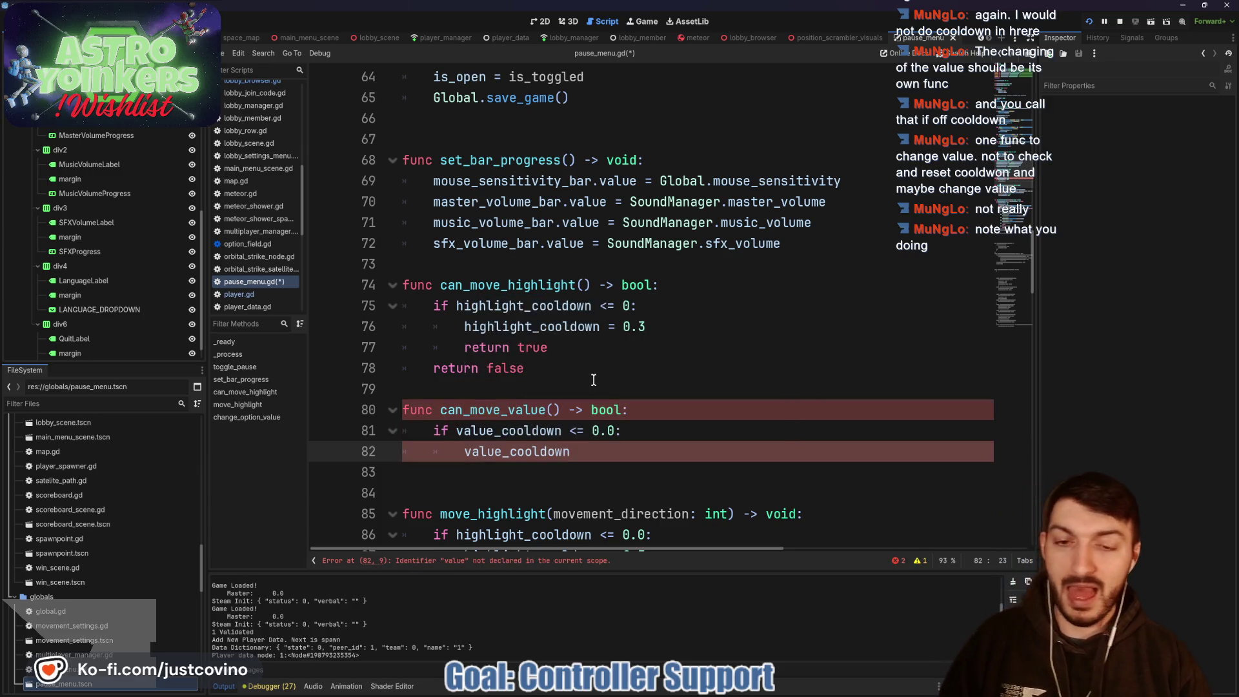
type(" = ")
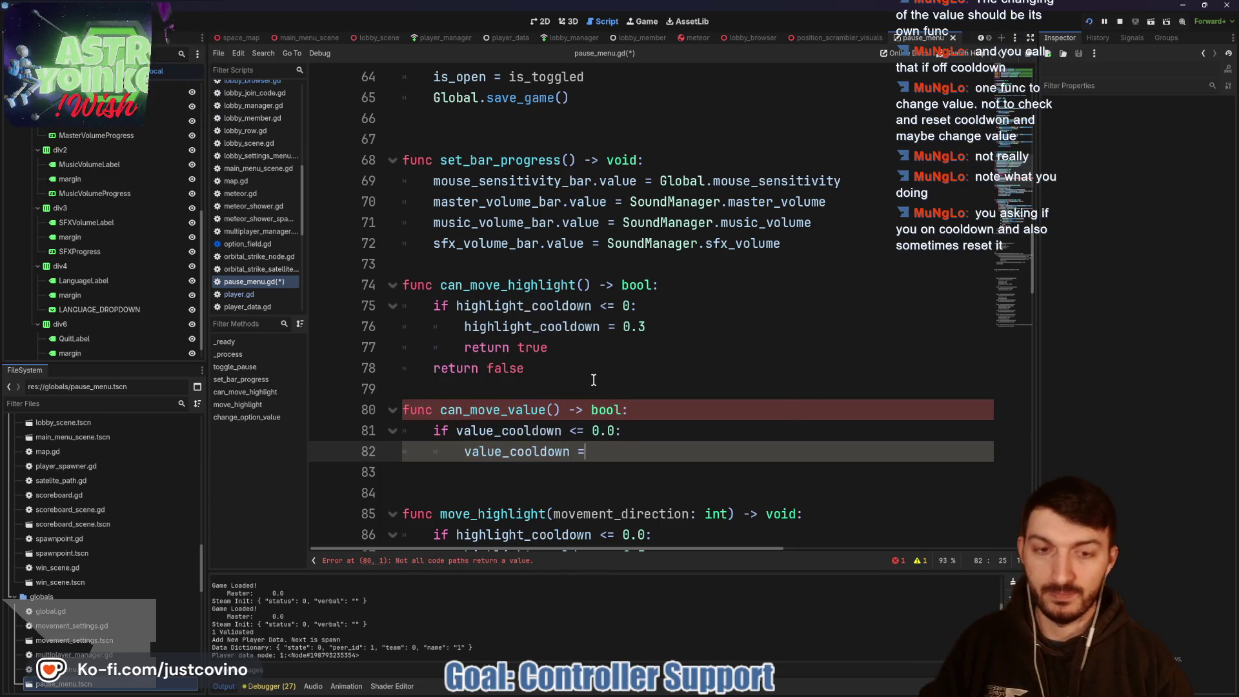
type("0.3")
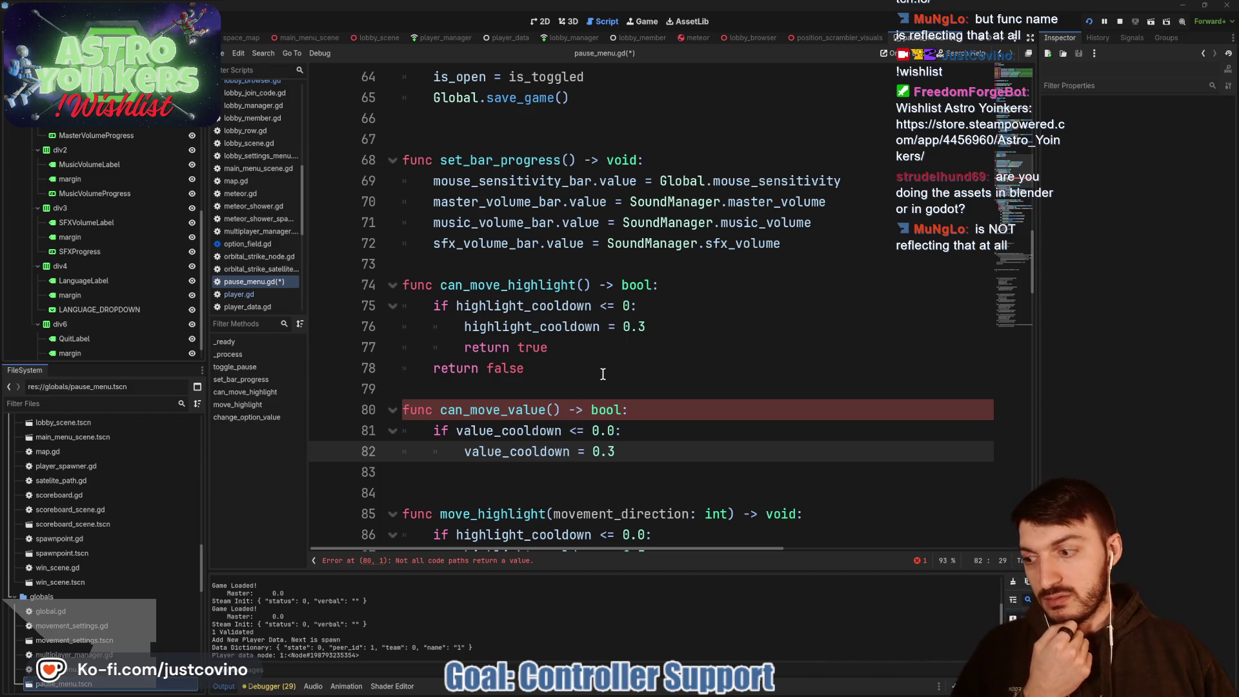
mouse_move(646, 326)
left_mouse_down()
mouse_move(452, 326)
mouse_move(410, 308)
left_mouse_up()
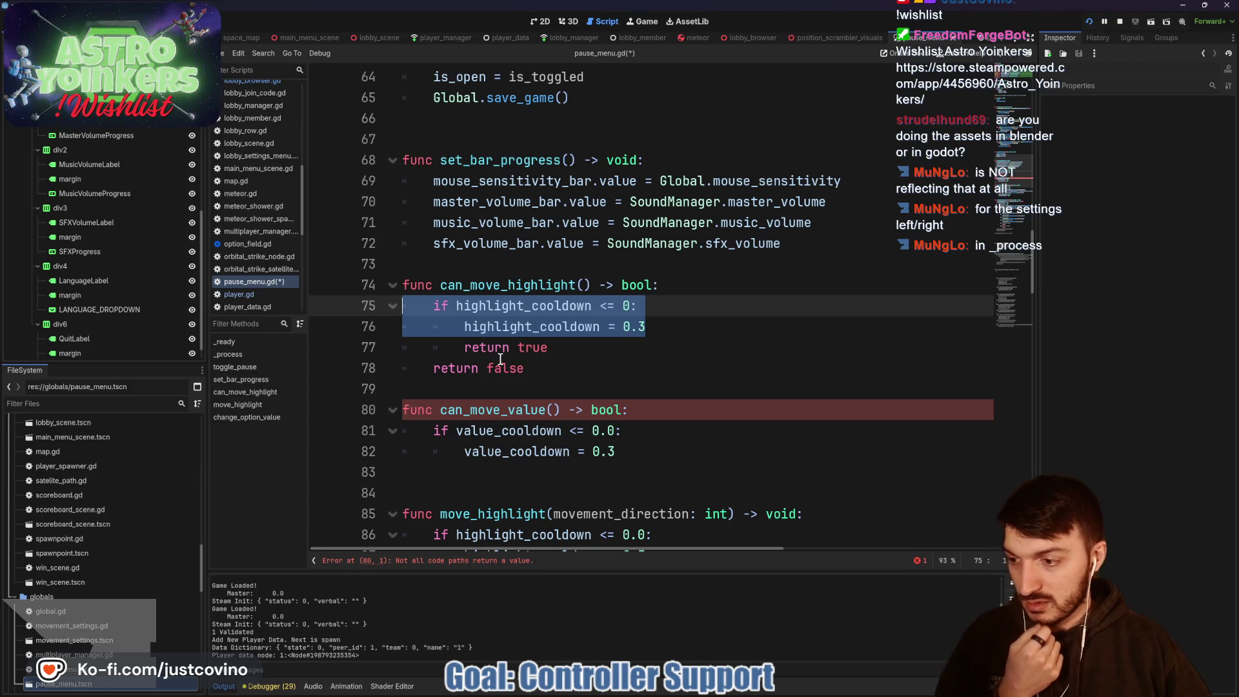
left_click_drag(617, 452, 401, 411)
Step: Delete the can_move_value draft, add a blank line above can_move_highlight, and switch to the Gamepad Tester browser
key("BackSpace")
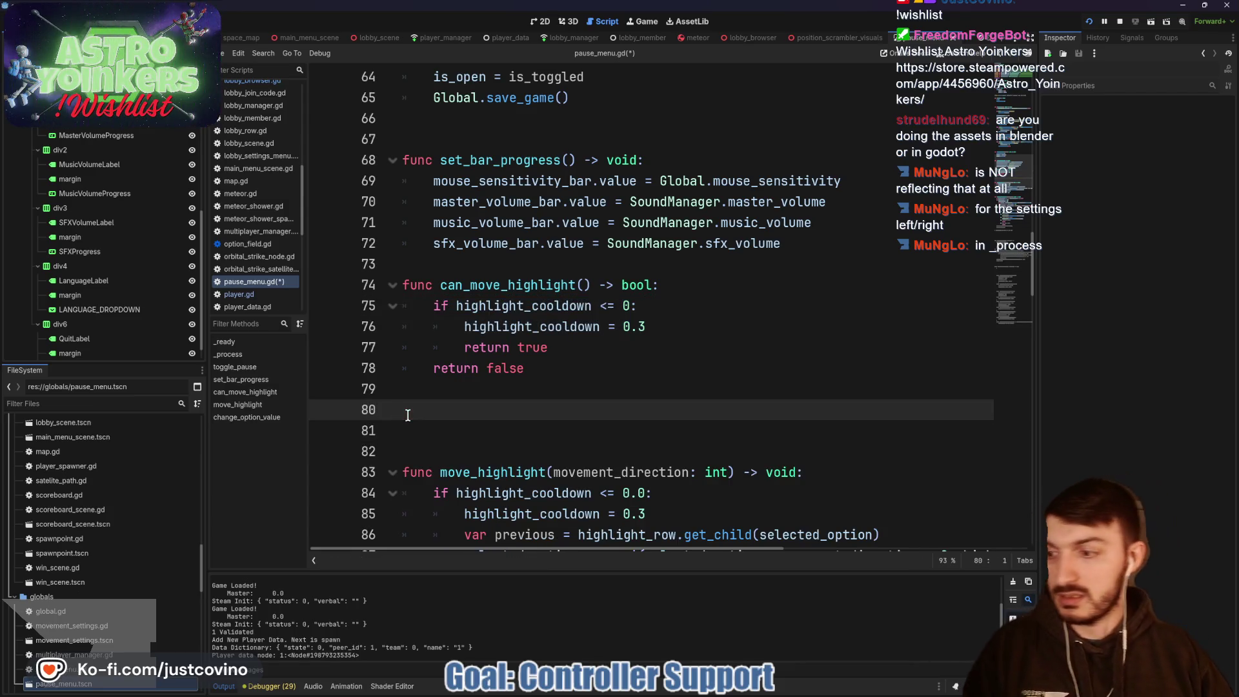
scroll(585, 377, "up", 2)
left_click(544, 390)
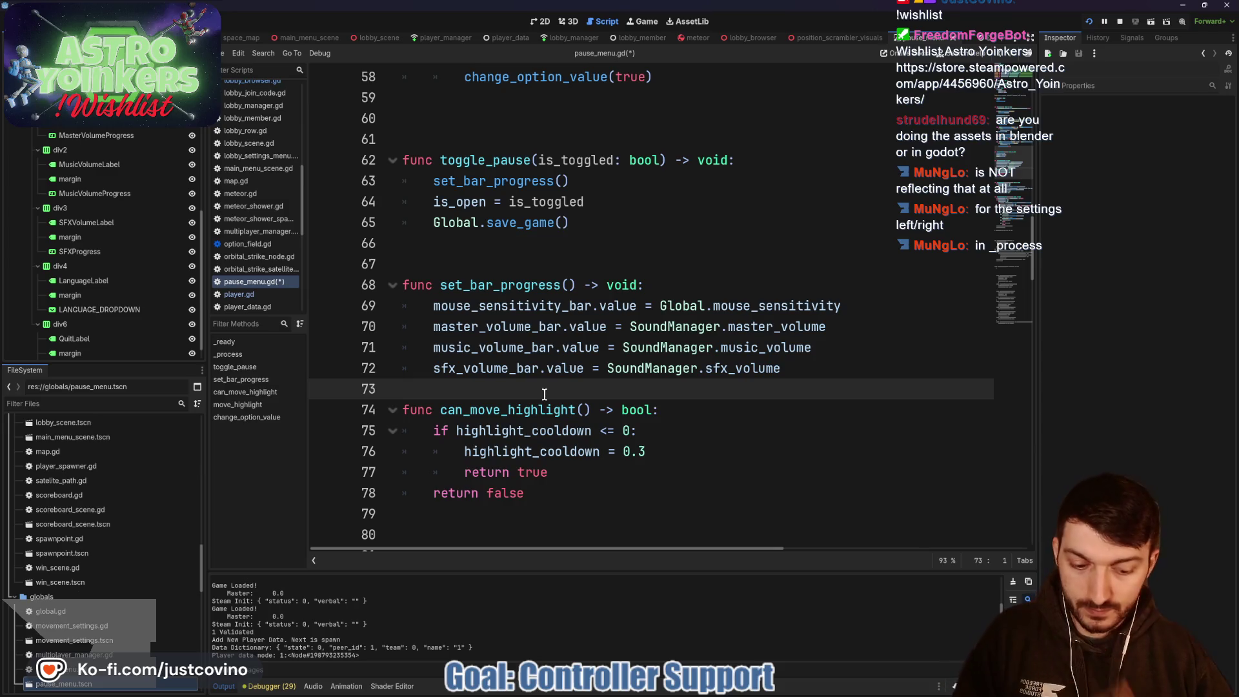
key("Return")
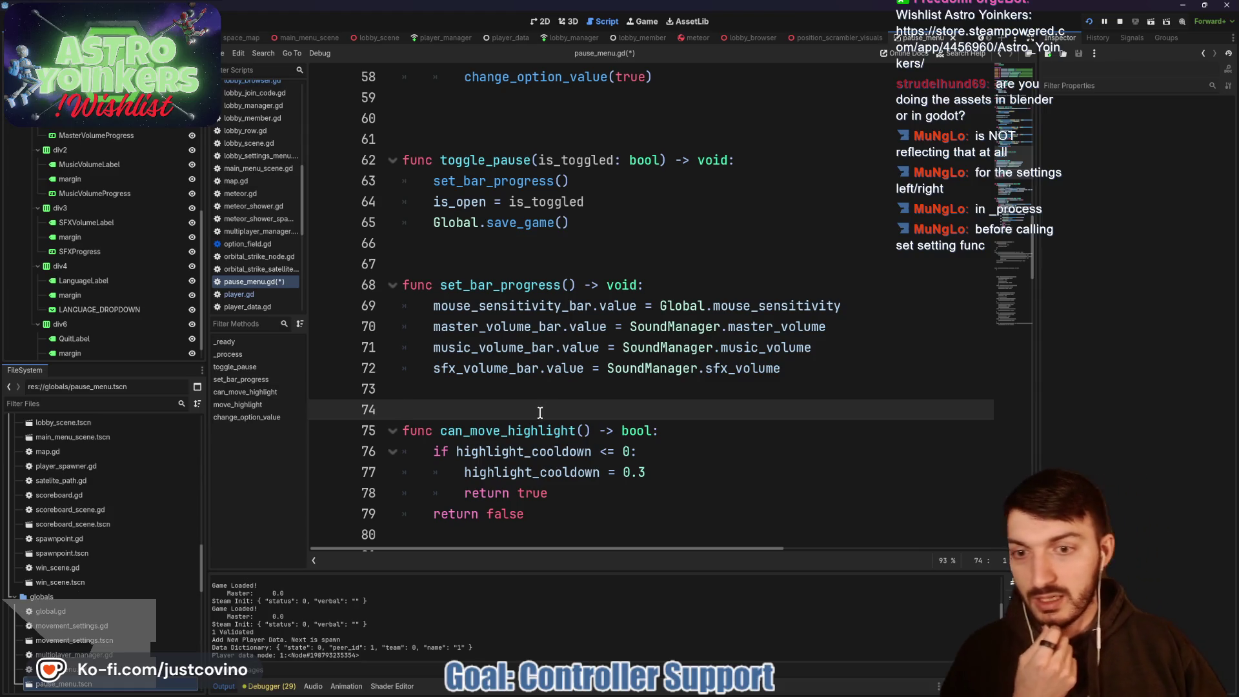
left_click(663, 692)
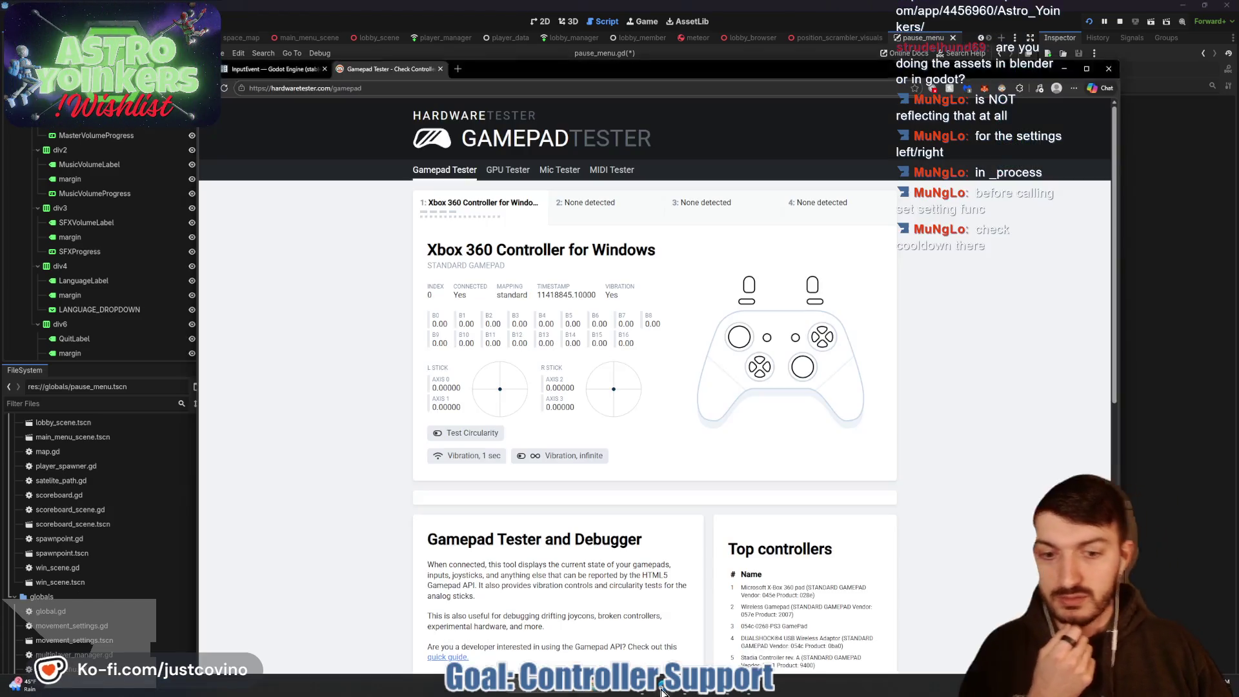
Step: Load itch.io Godot 3D assets in a new tab and browse the Astro Yoinkers Steam store gallery
left_click(457, 69)
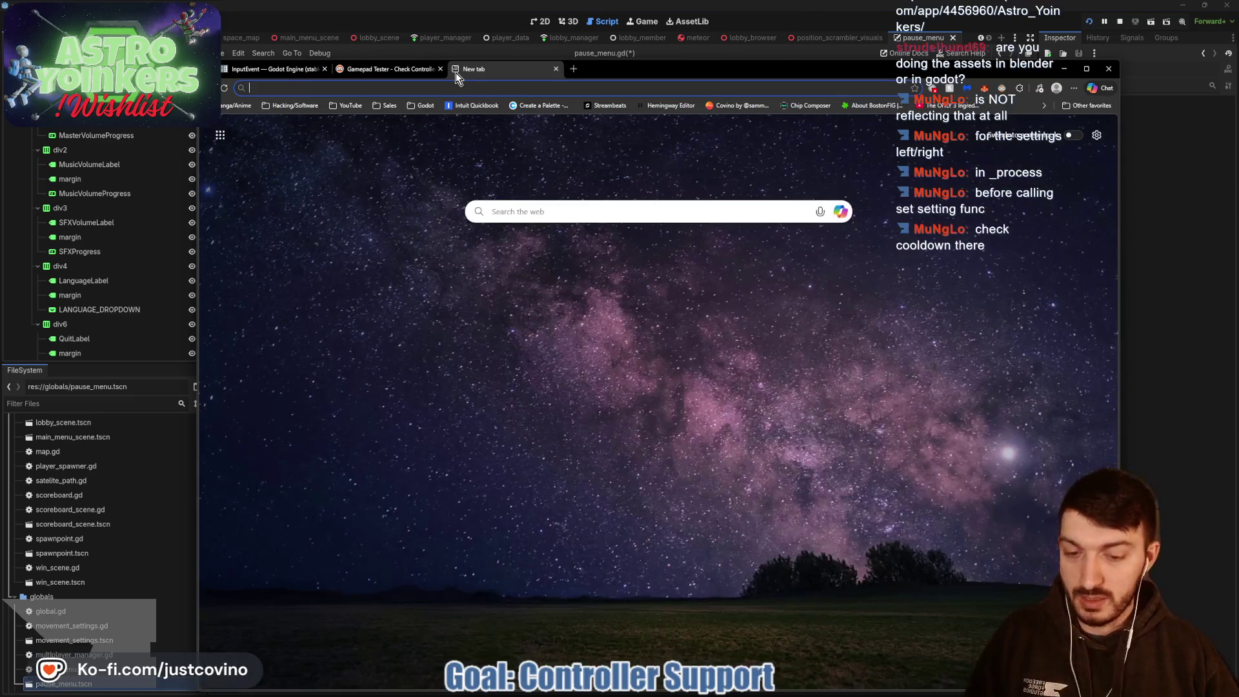
type("itch")
key("Return")
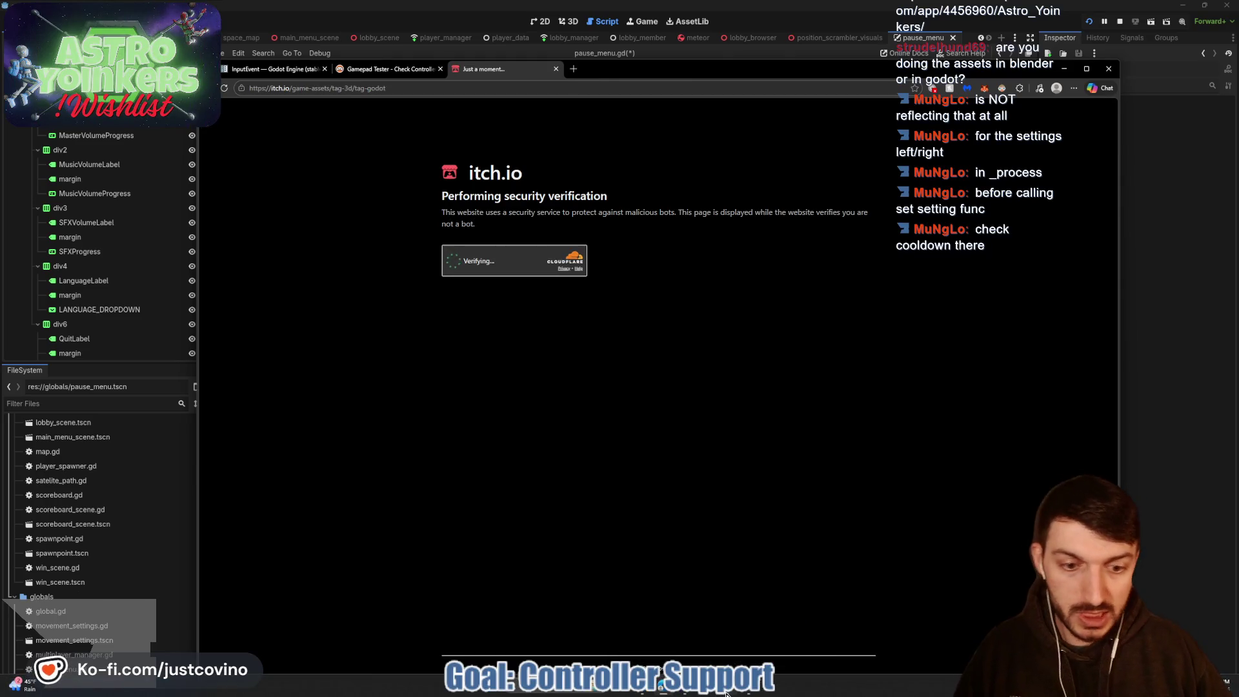
left_click(702, 693)
scroll(519, 318, "down", 2)
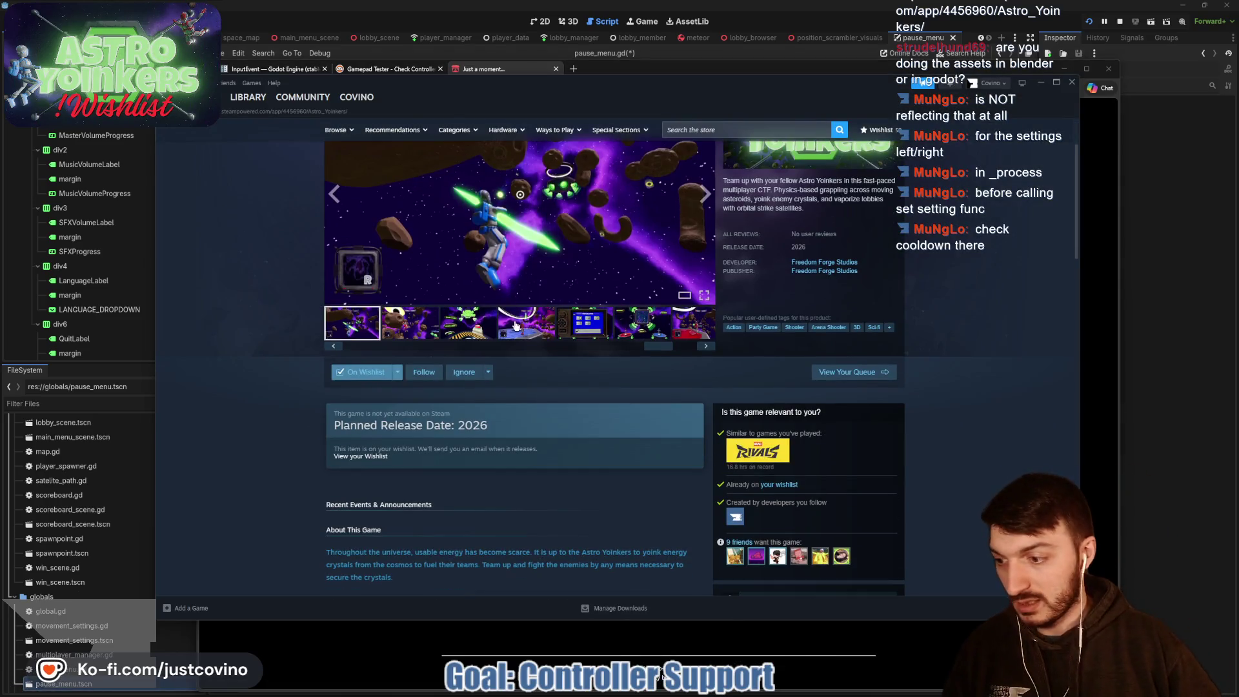
scroll(487, 330, "up", 2)
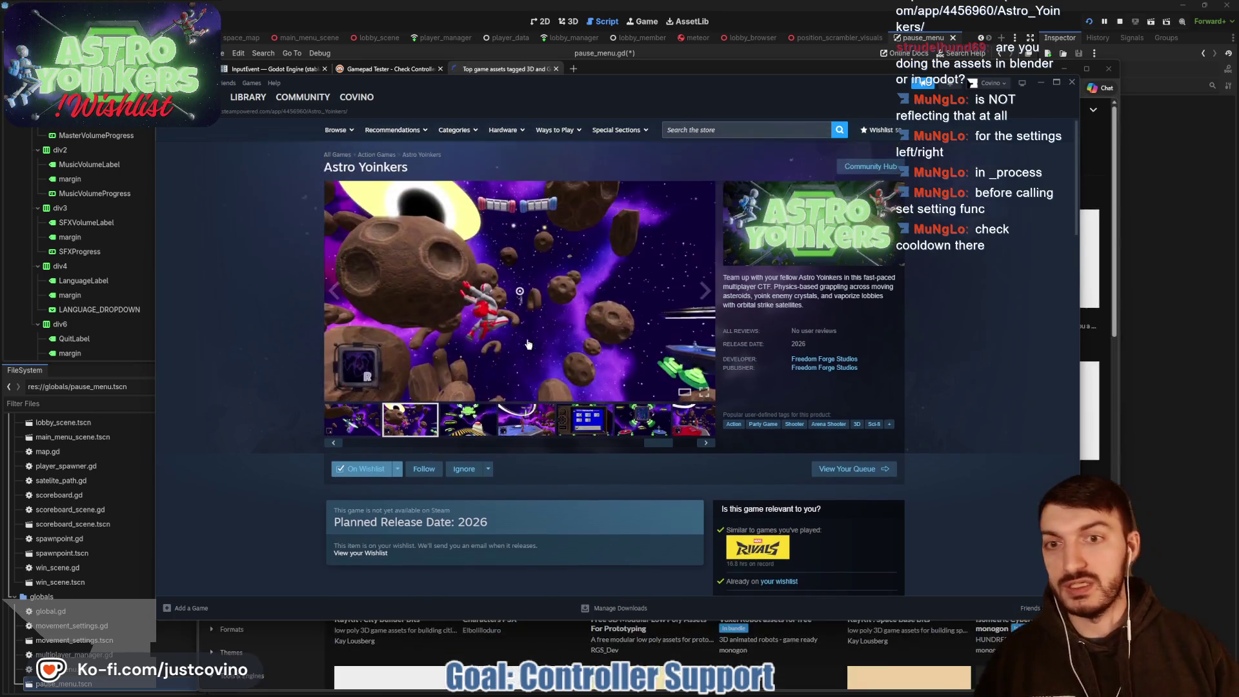
scroll(553, 358, "down", 1)
left_click(532, 360)
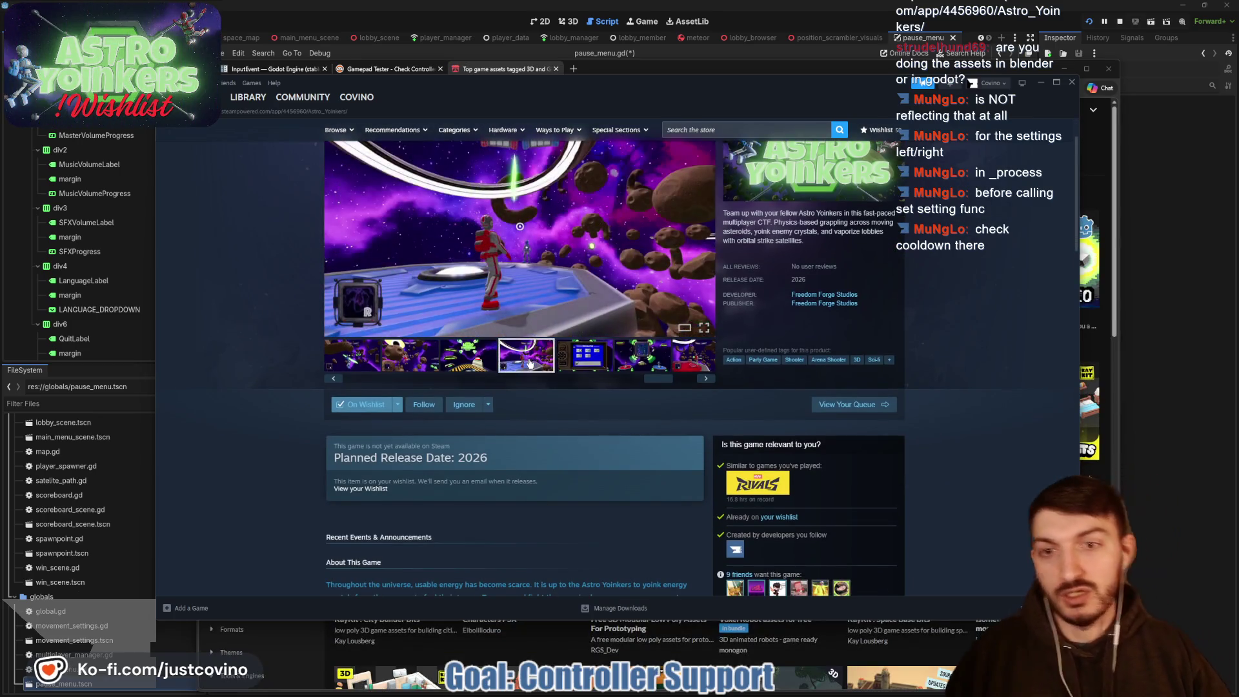
scroll(510, 355, "down", 5)
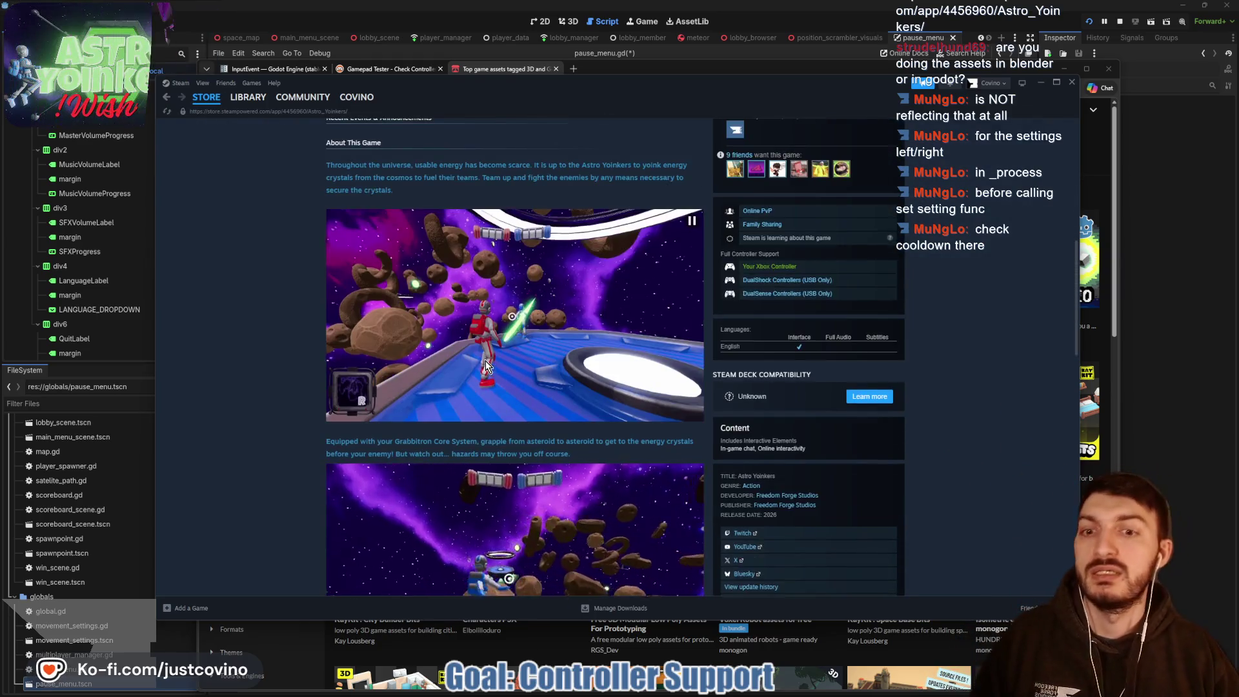
scroll(486, 361, "down", 3)
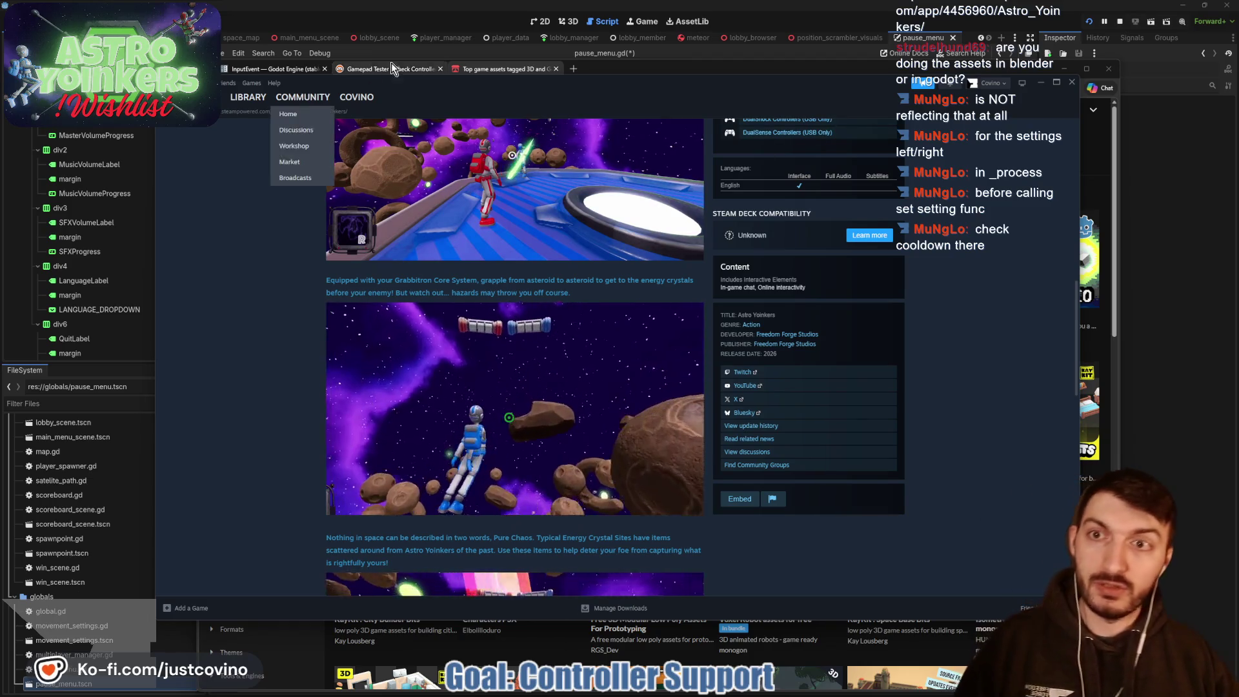
Step: View the Freedom Forge Studios itch.io page, then close the browser and Steam windows
left_click(517, 69)
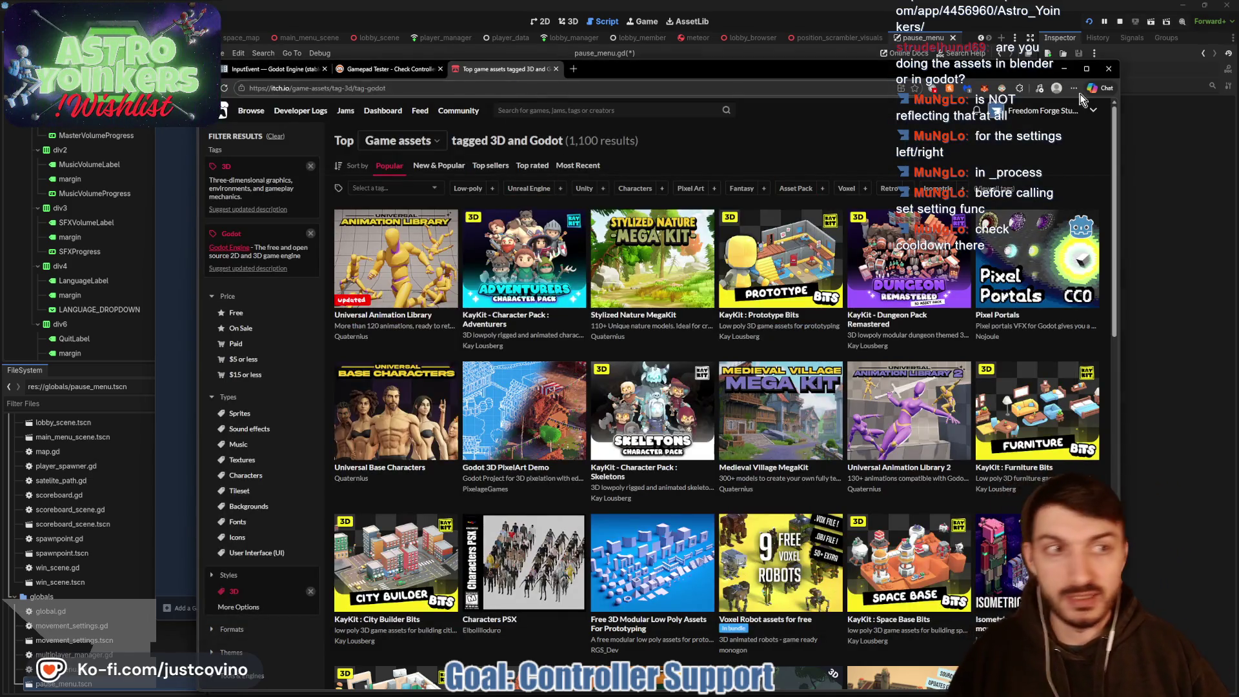
left_click(1027, 113)
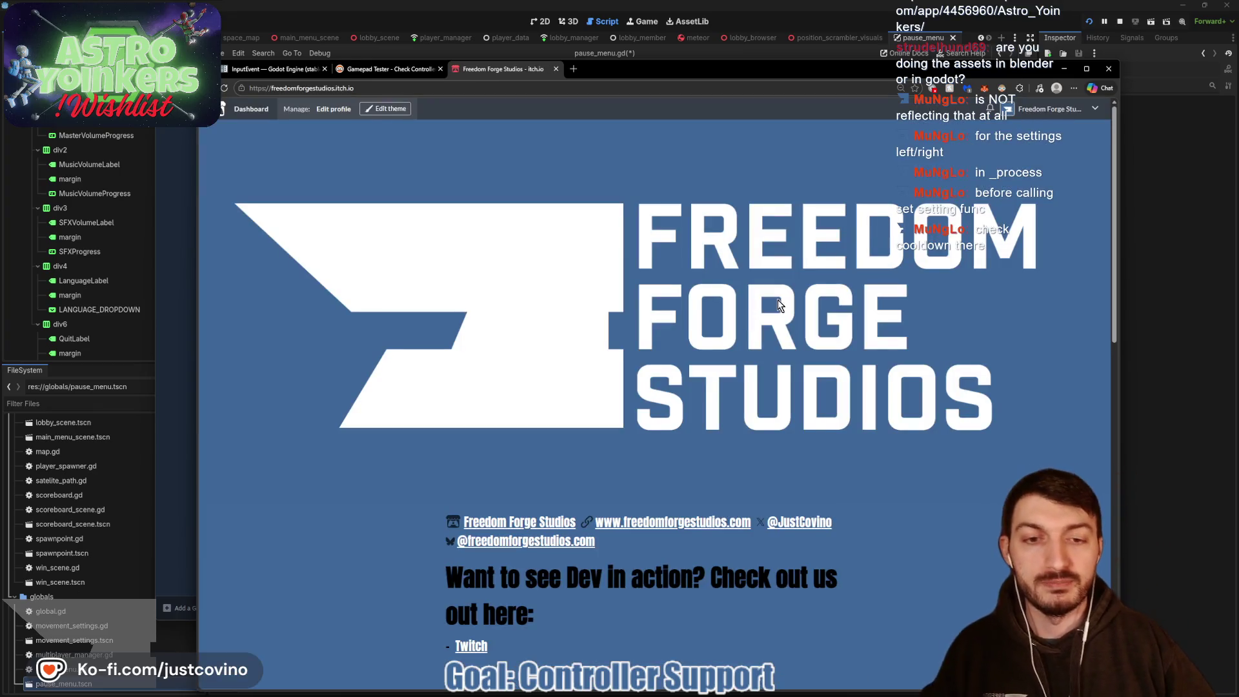
scroll(672, 314, "down", 10)
scroll(672, 315, "up", 2)
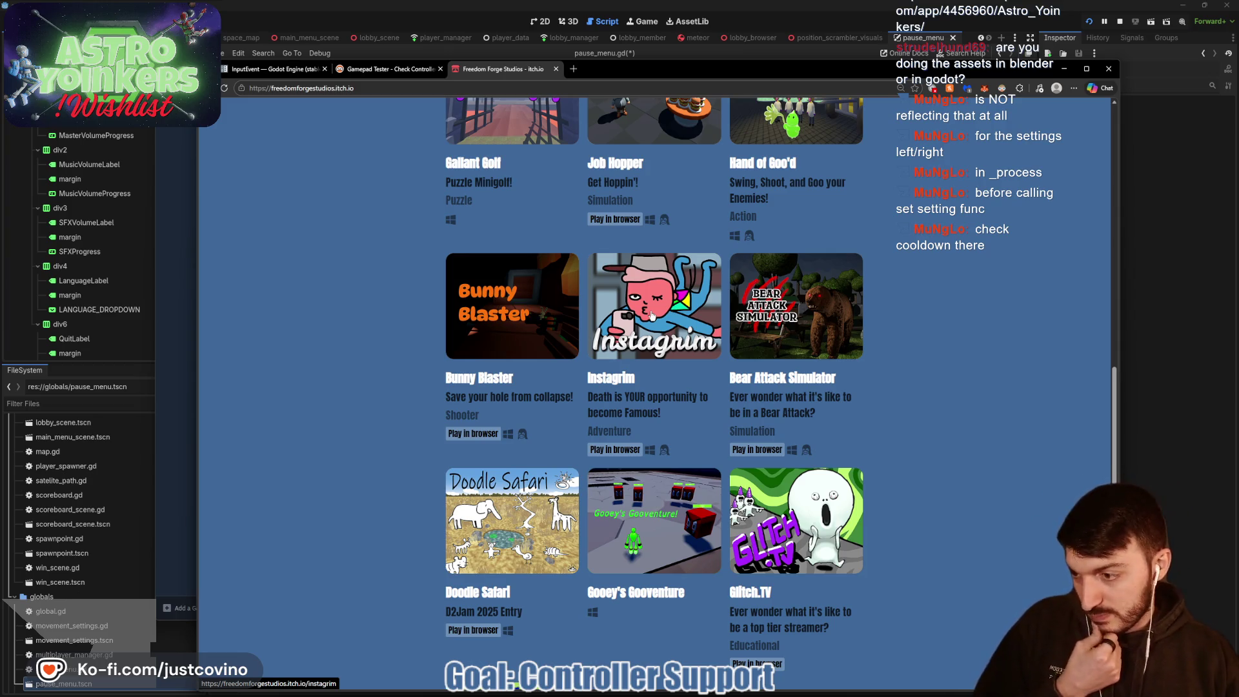
key("alt+F4")
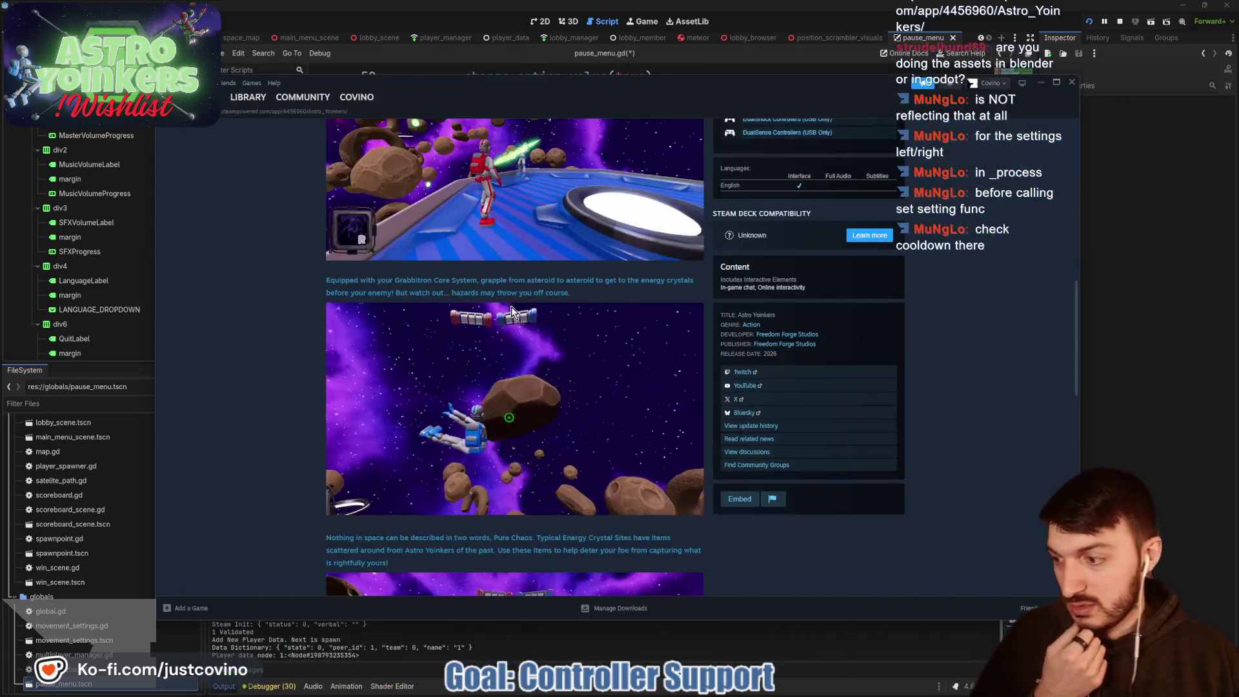
key("alt+F4")
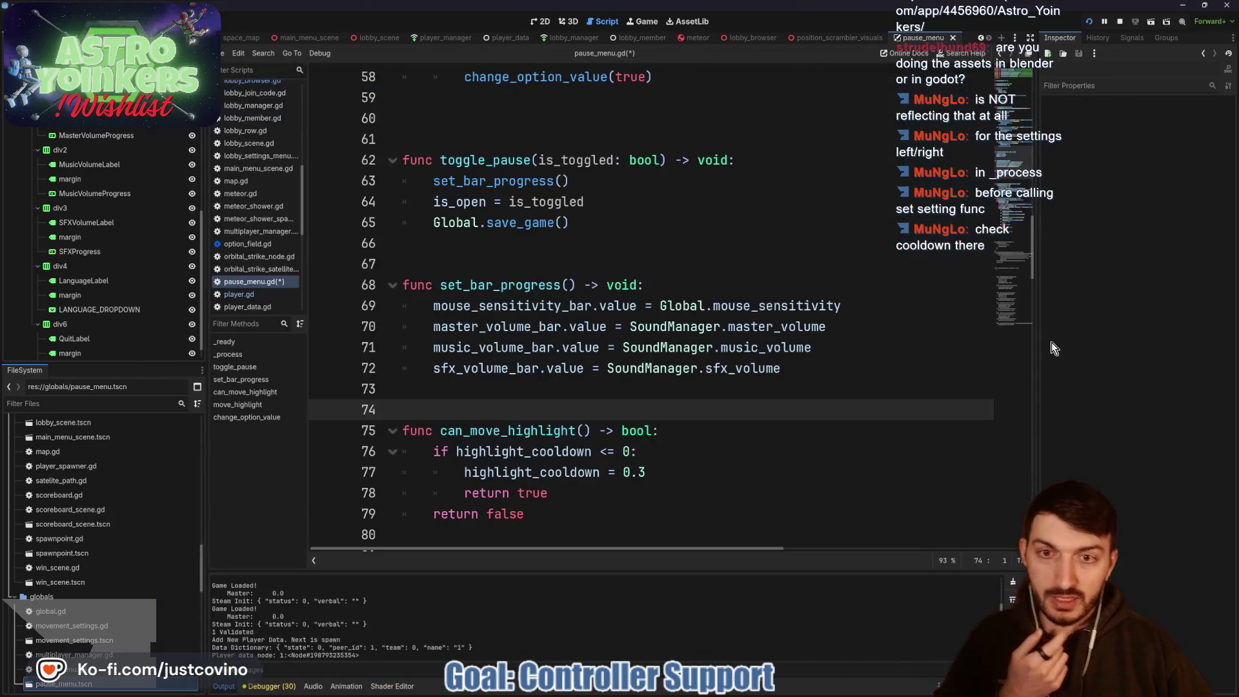
Step: Cut the cooldown check lines out of can_move_highlight
scroll(630, 342, "up", 5)
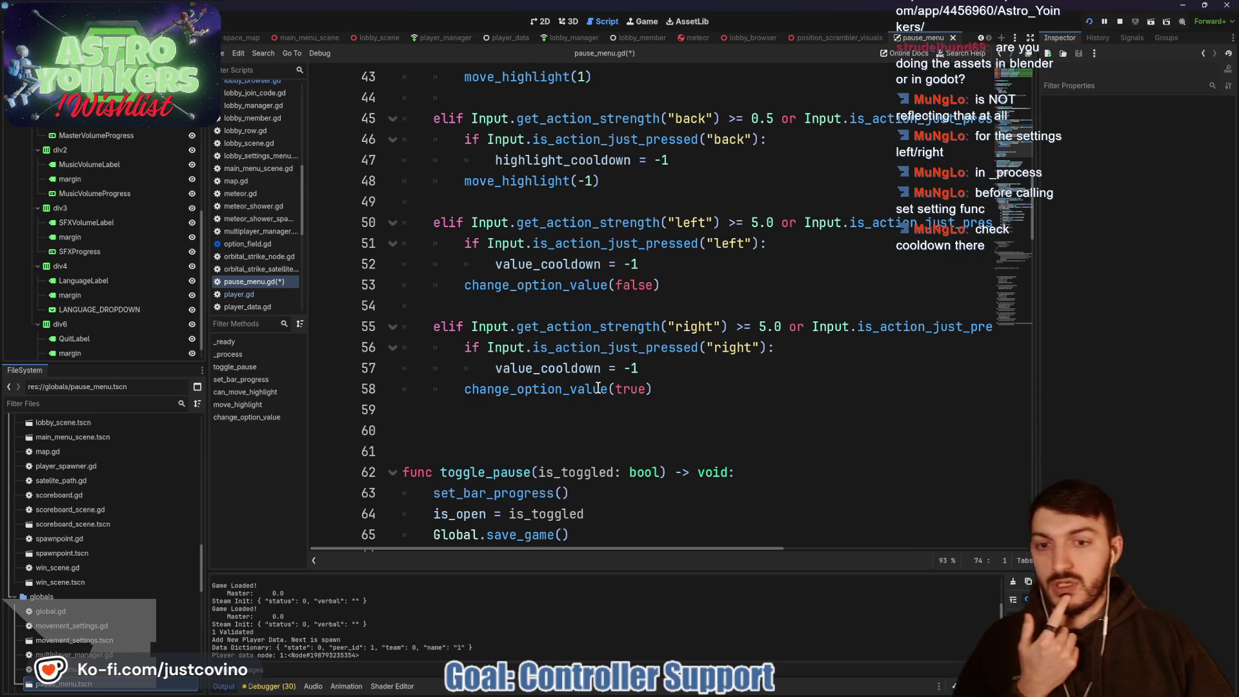
scroll(598, 387, "down", 5)
left_click_drag(665, 472, 429, 454)
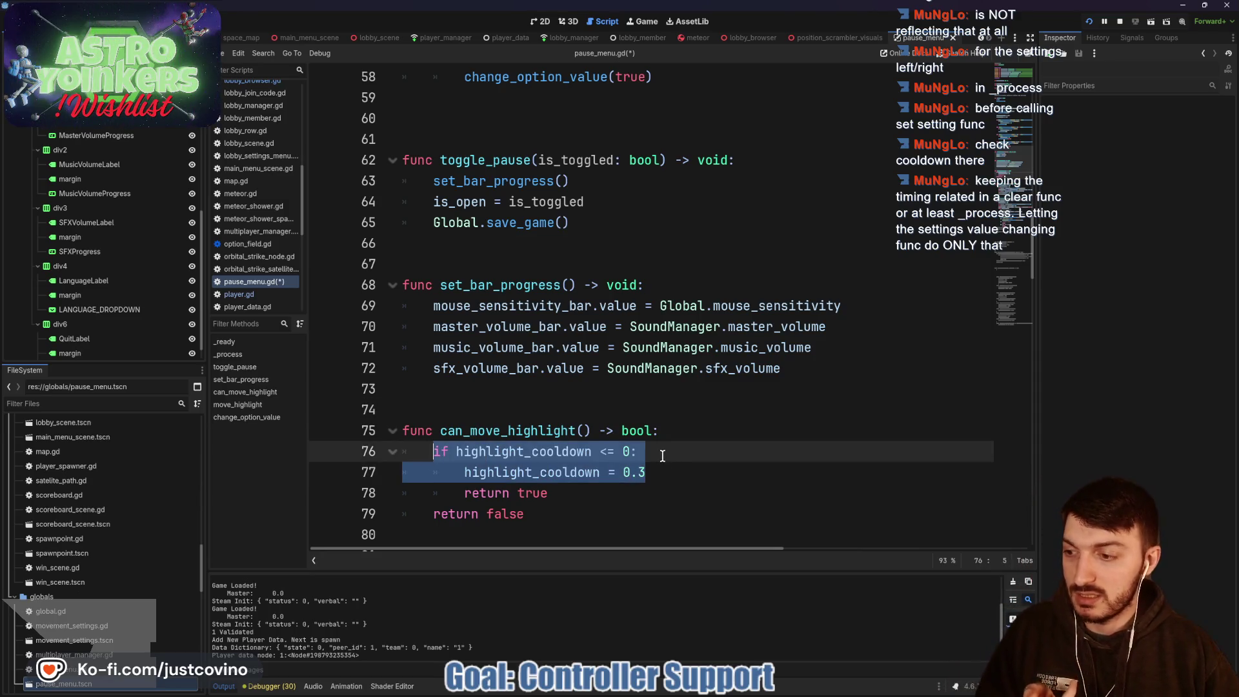
scroll(654, 409, "up", 6)
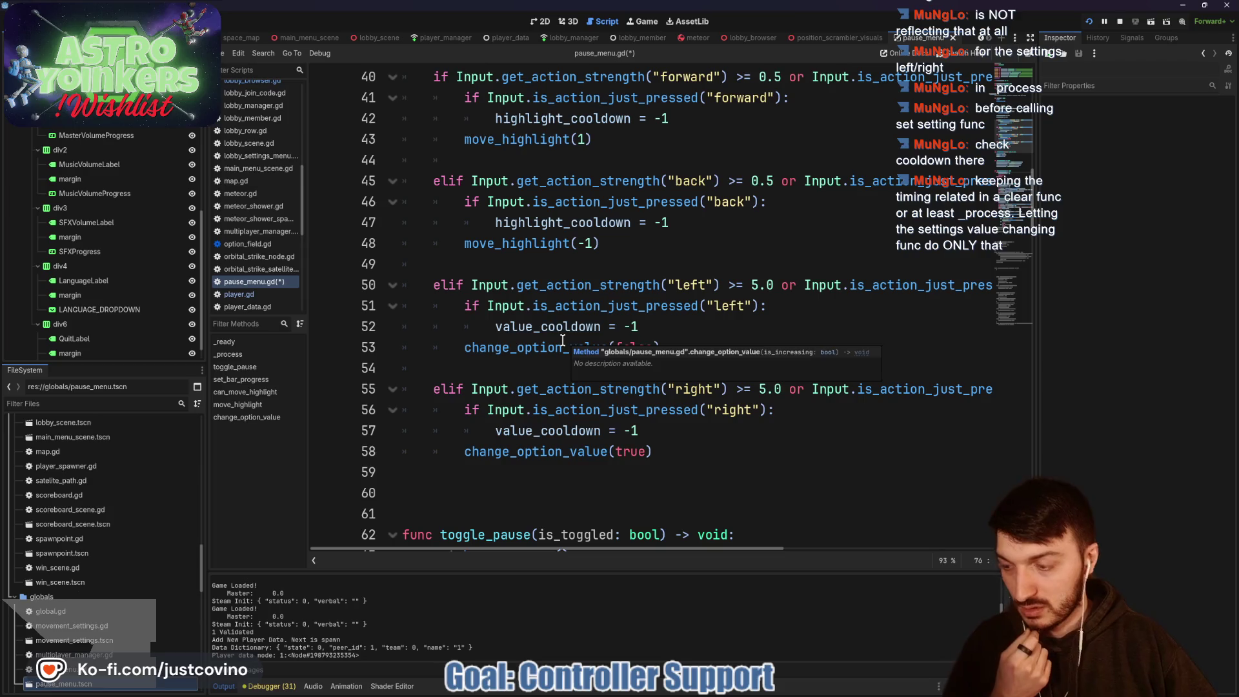
scroll(560, 347, "down", 6)
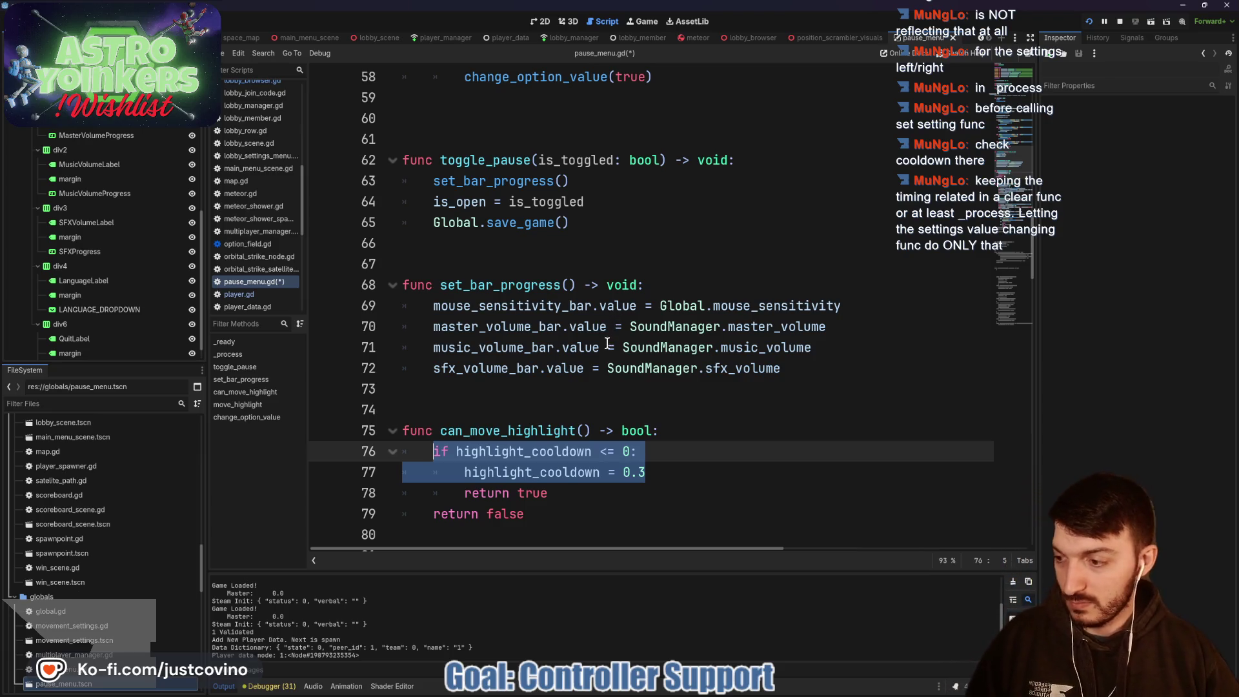
key("ctrl+x")
Step: Delete the remaining can_move_highlight function on lines 75–78
scroll(581, 335, "up", 4)
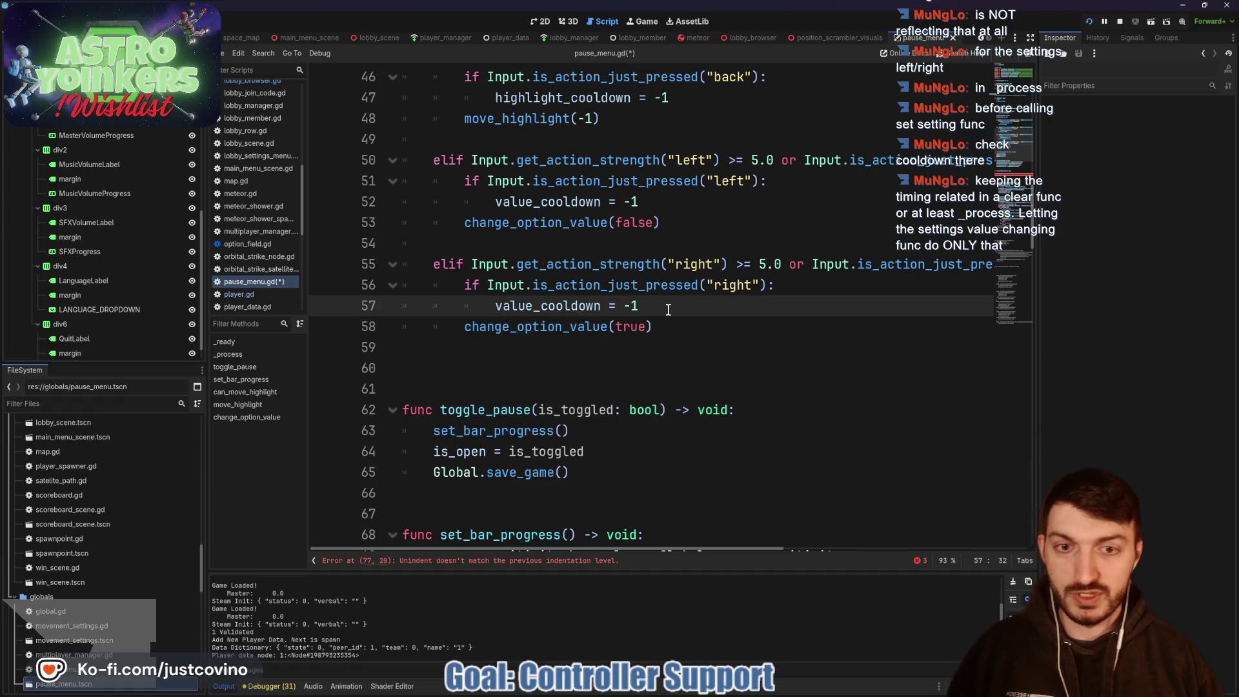
scroll(646, 329, "down", 5)
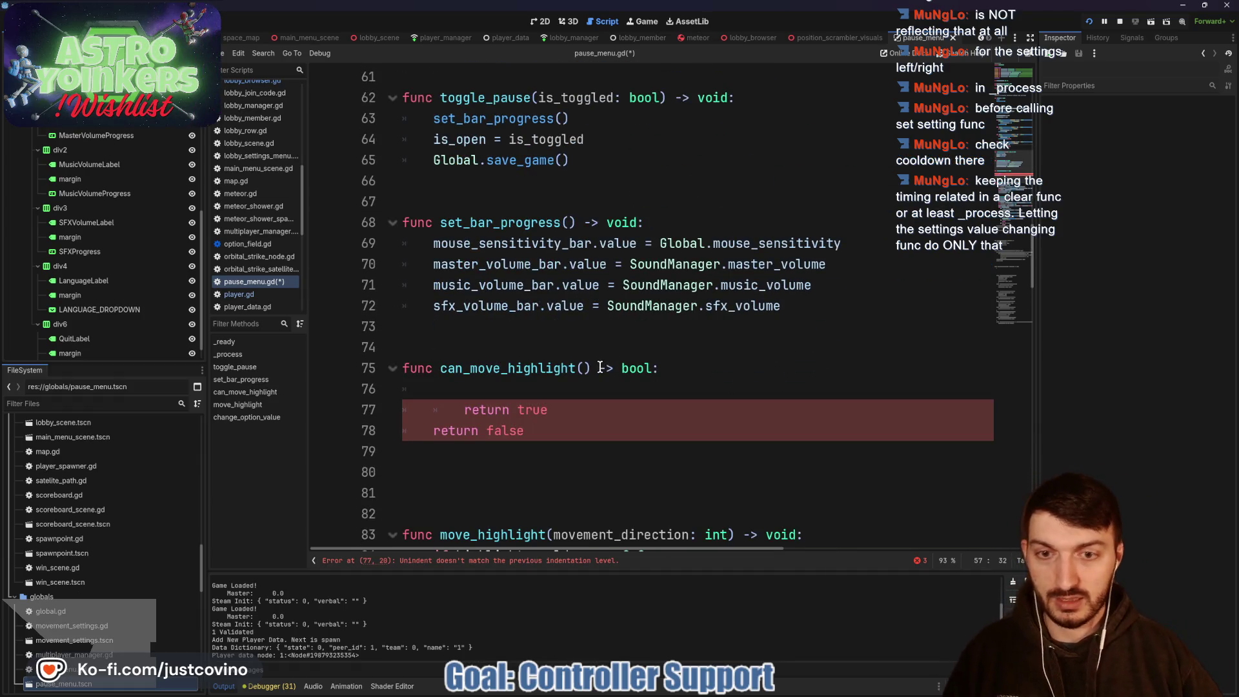
left_click_drag(586, 432, 382, 362)
key("BackSpace")
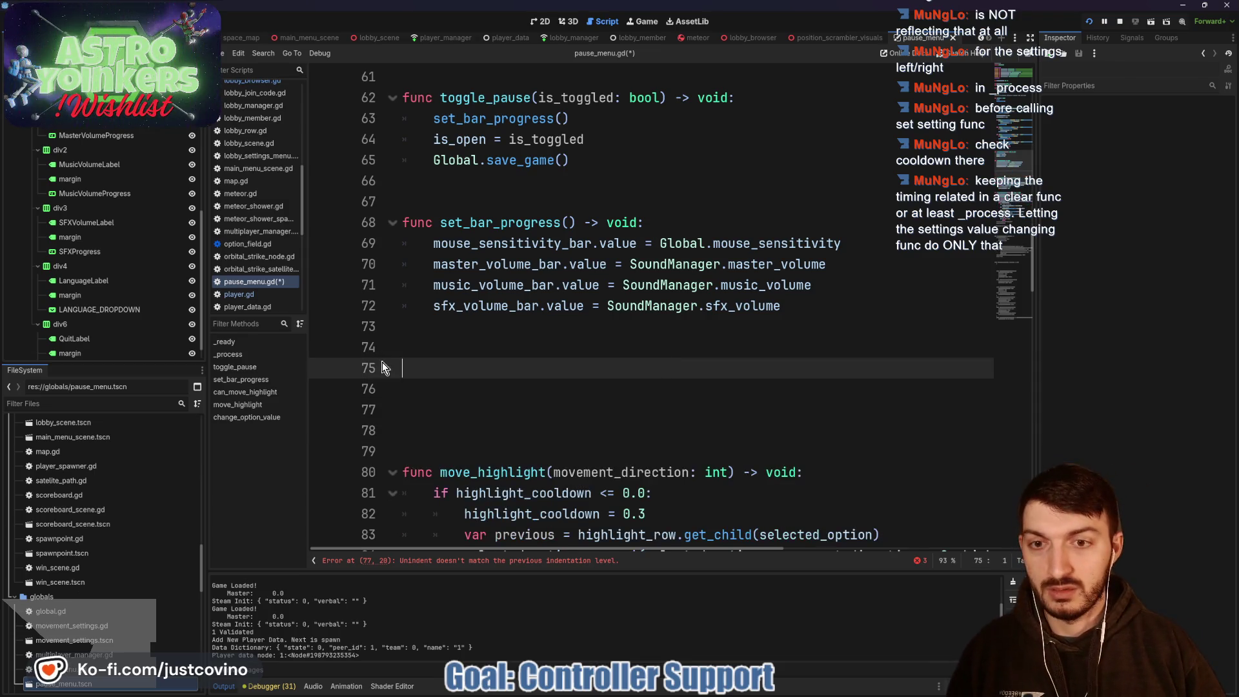
Step: Paste the highlight_cooldown check into the forward branch, nesting the 0.3 reset and move_highlight(1) under it
scroll(584, 265, "up", 9)
left_click(702, 243)
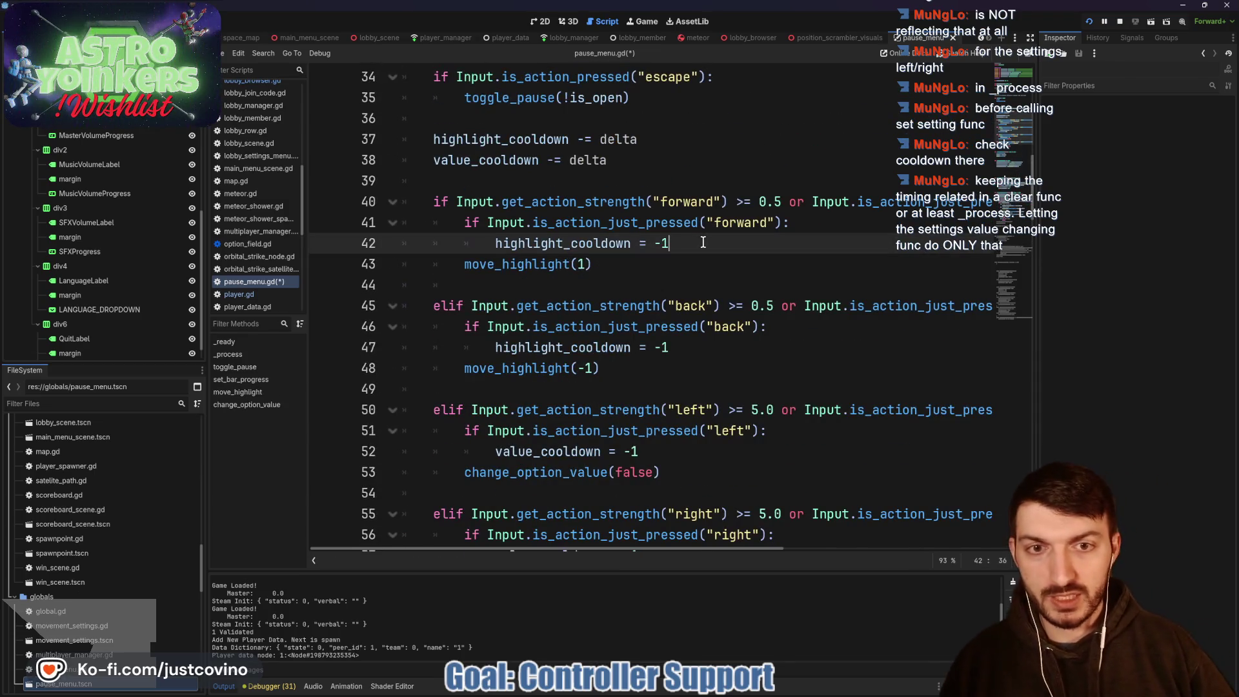
key("Return")
key("BackSpace")
key("ctrl+v")
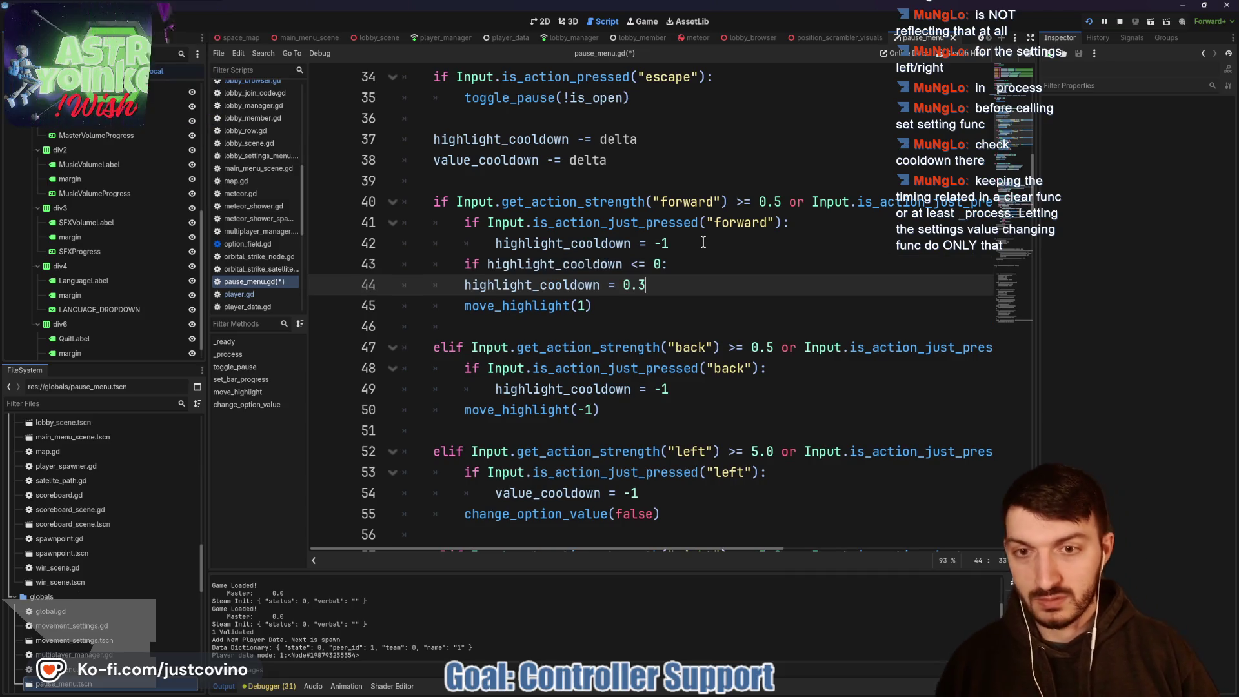
left_click(456, 285)
key("Tab")
key("Down")
key("Tab")
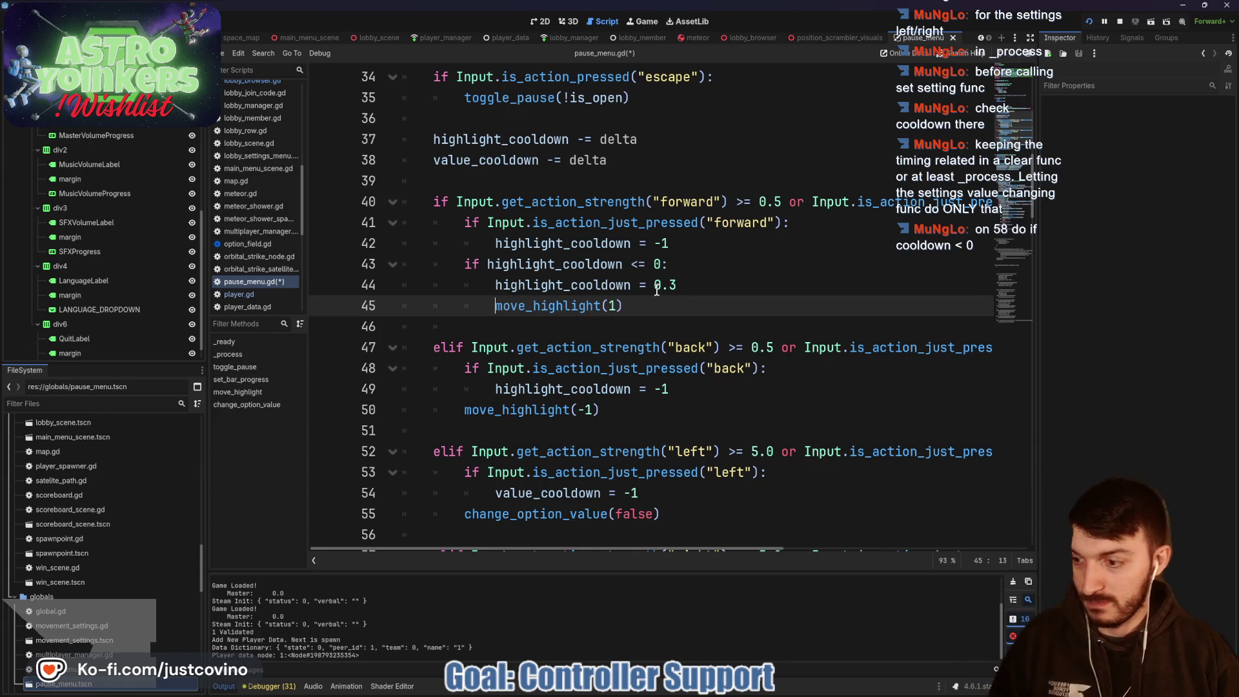
left_click(686, 249)
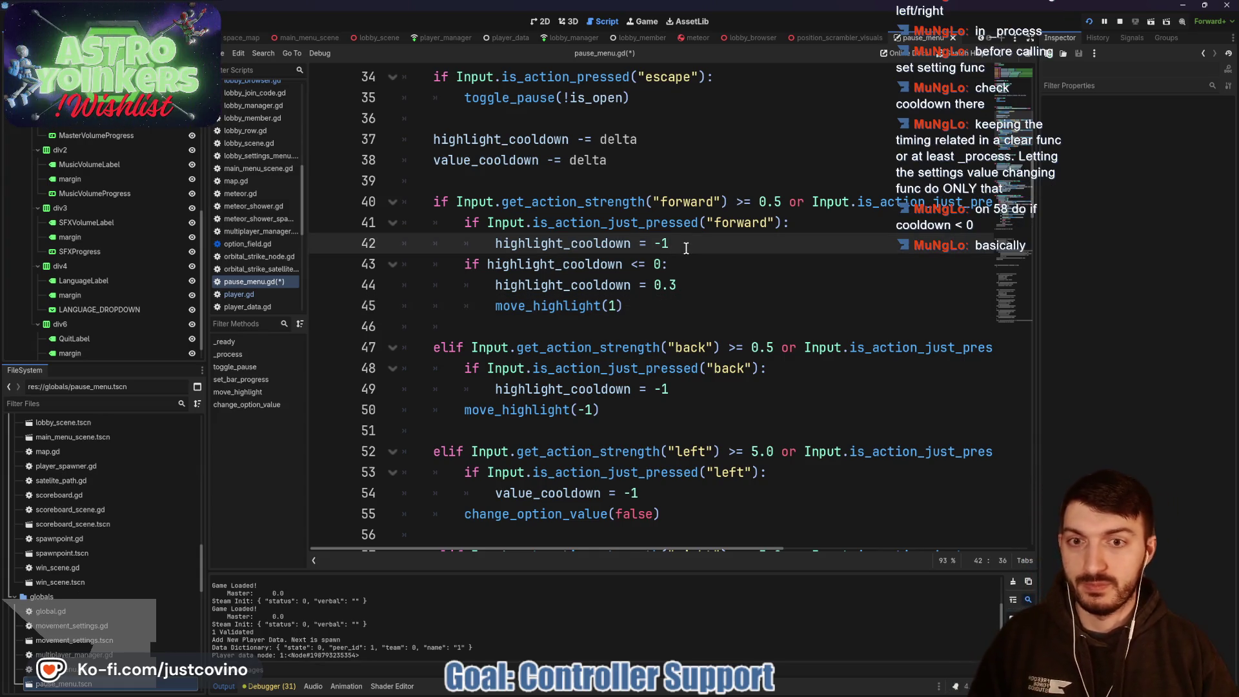
key("Return")
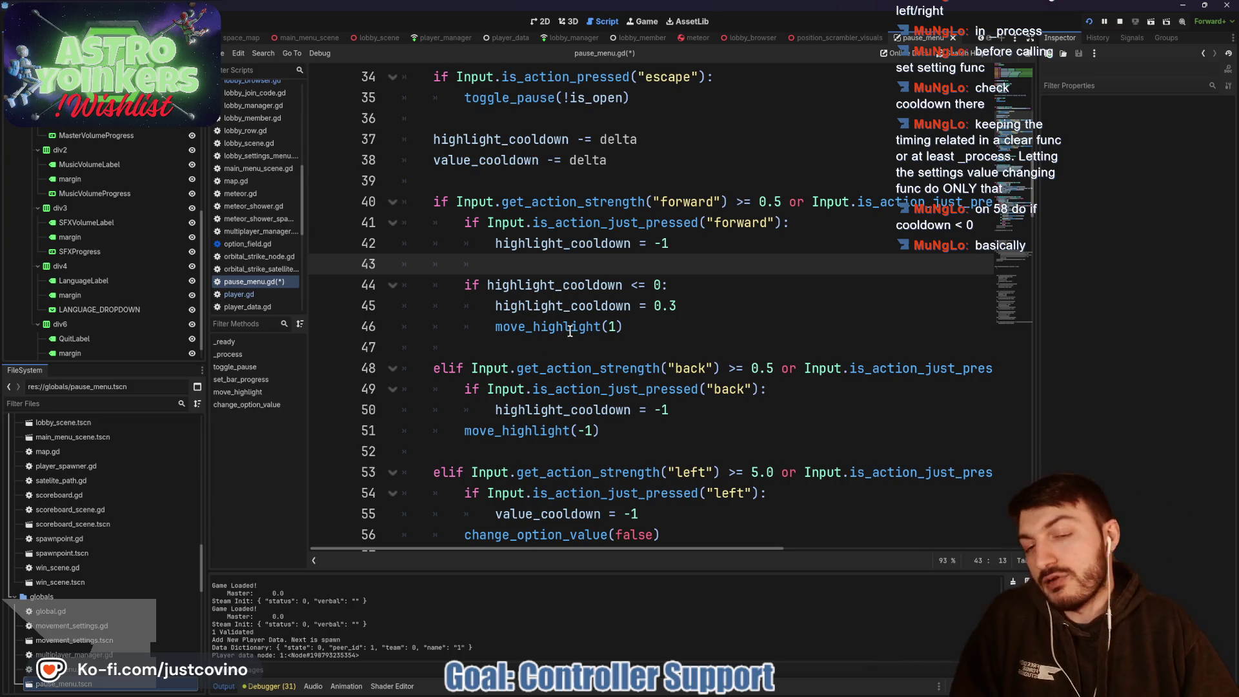
Step: Gate move_highlight(-1) with 'if highlight_cooldown <= 0:' and a 0.3 reset, then save
scroll(568, 335, "down", 1)
left_click(644, 379)
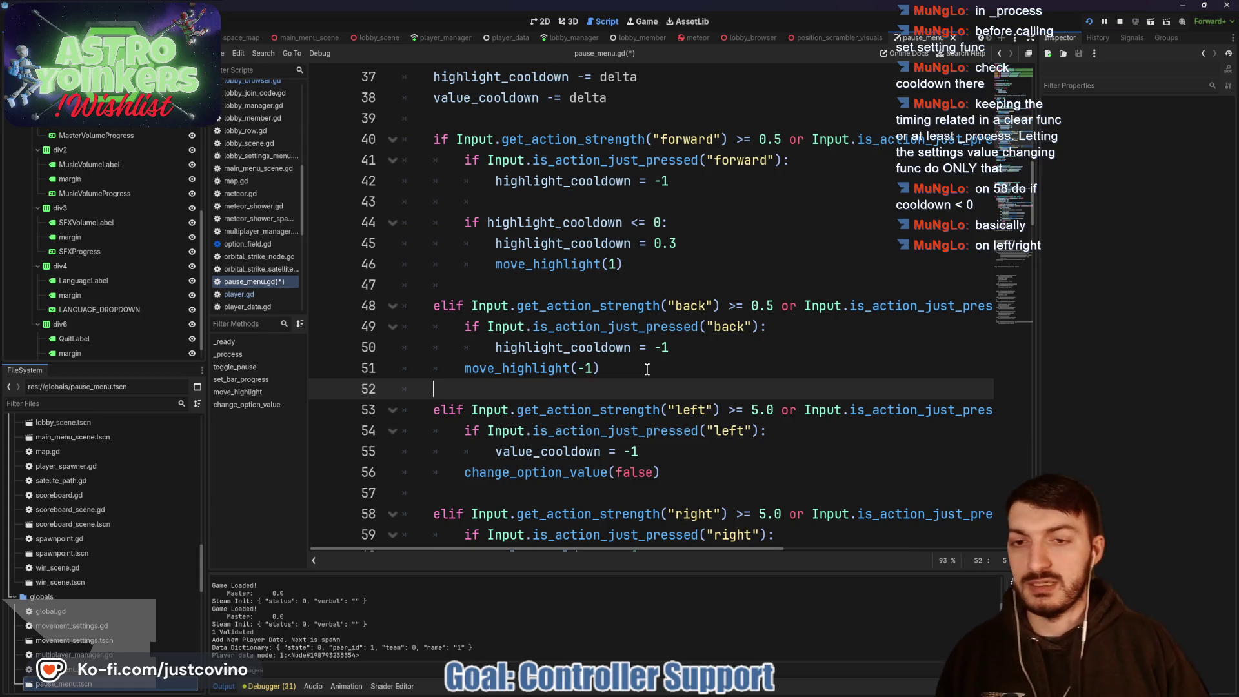
key("Return")
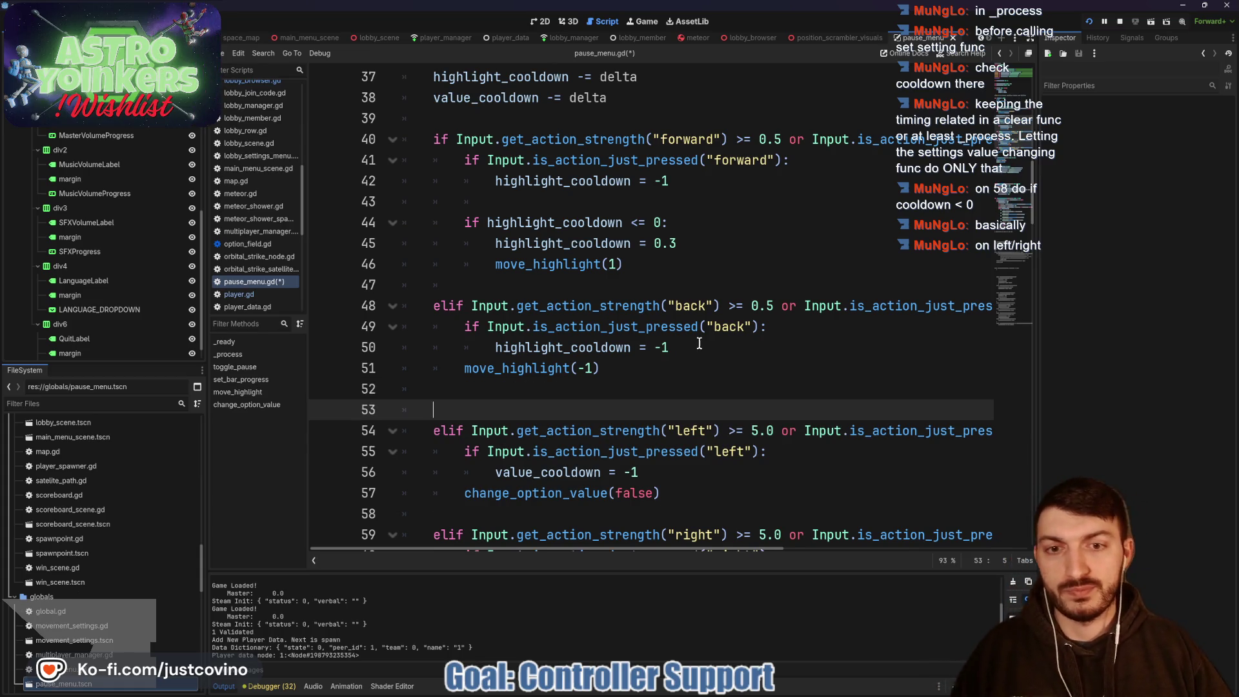
left_click(704, 345)
key("Return")
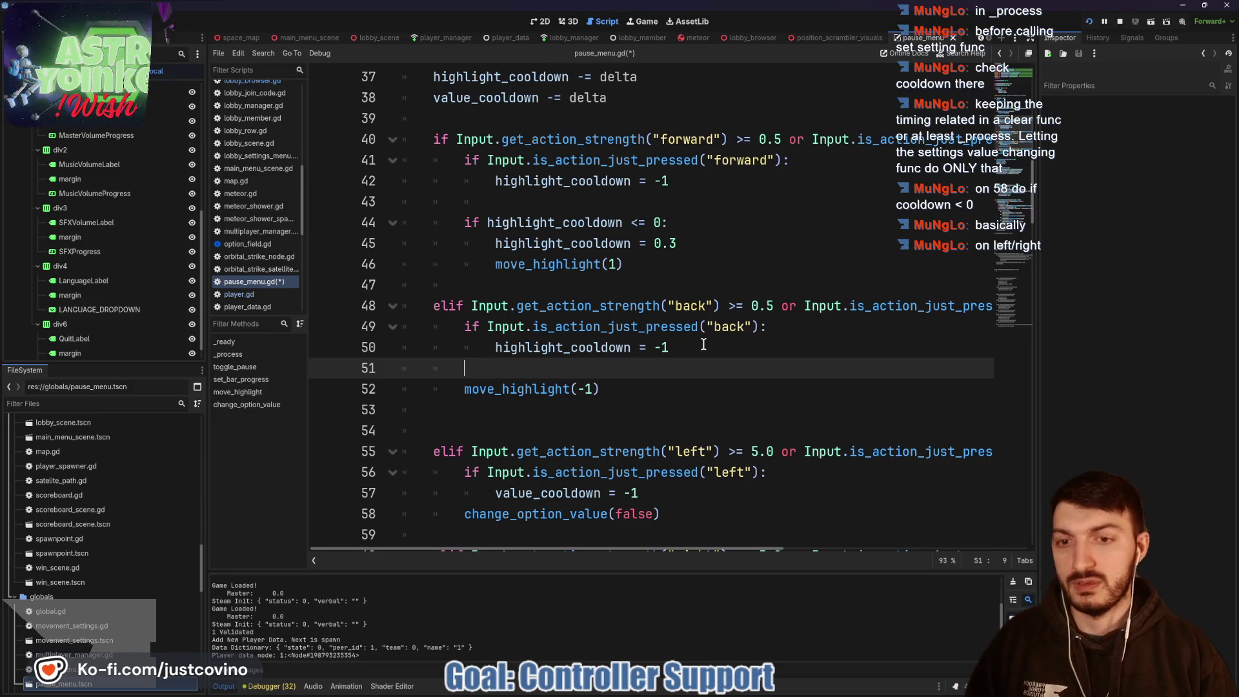
key("Return")
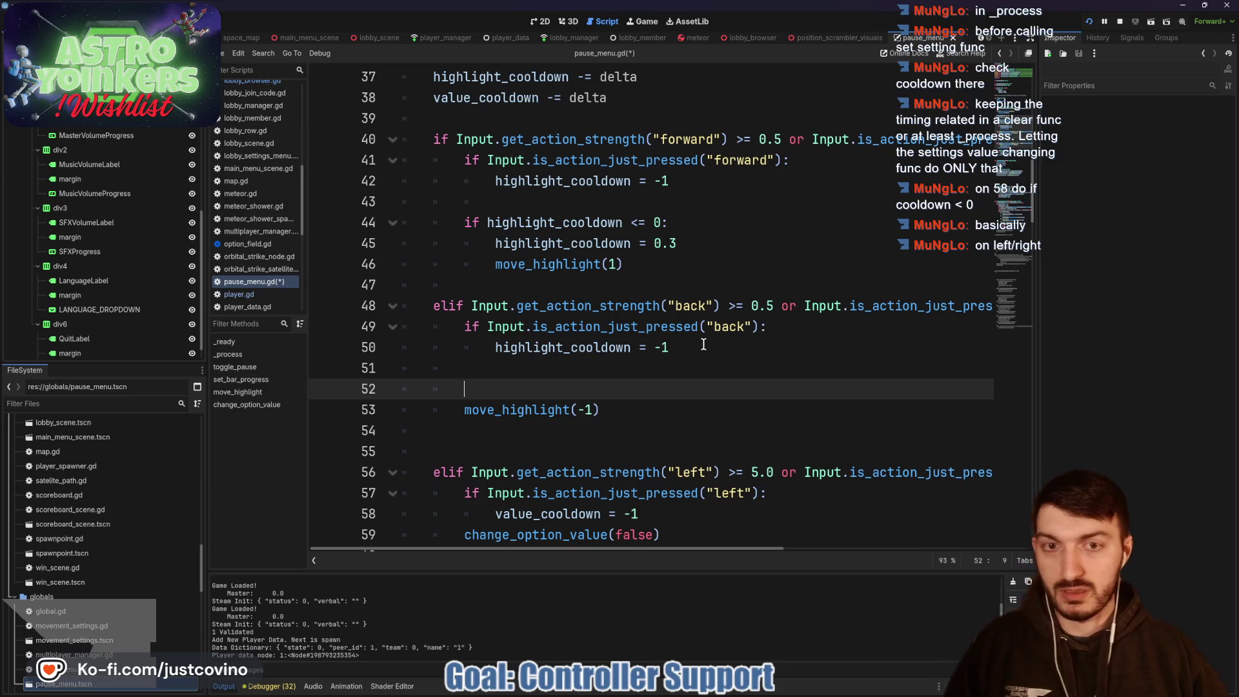
type("if ")
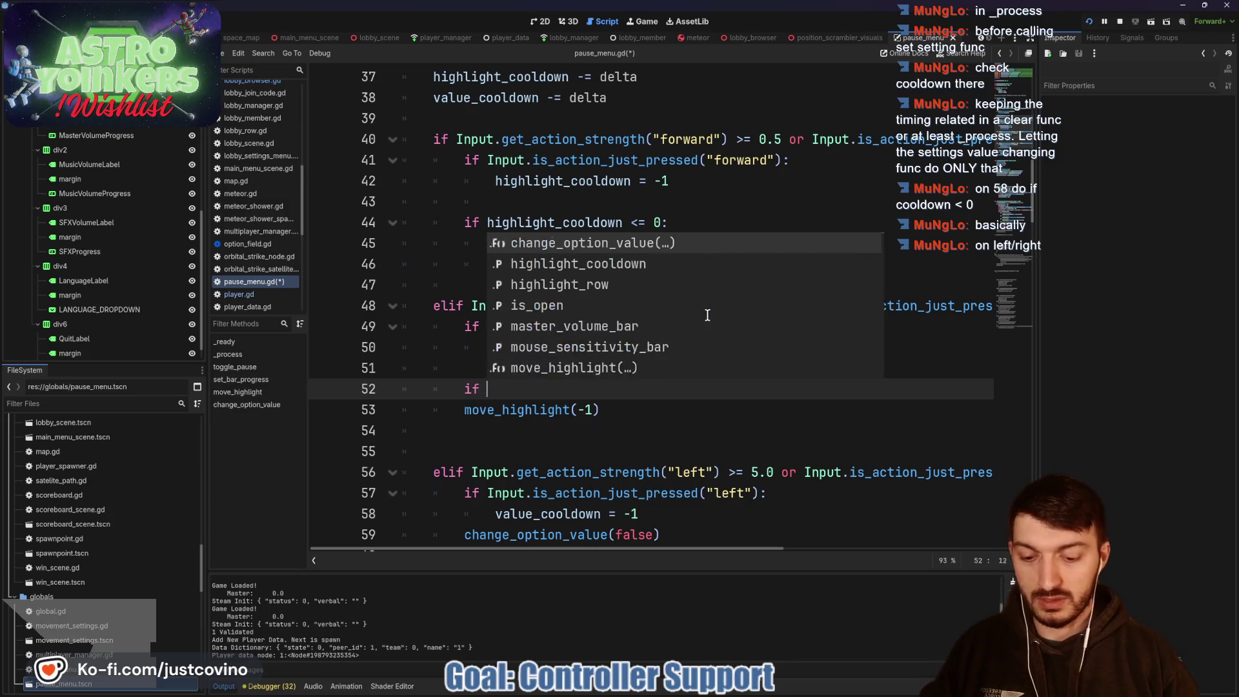
type("high")
key("Return")
type("= 0:")
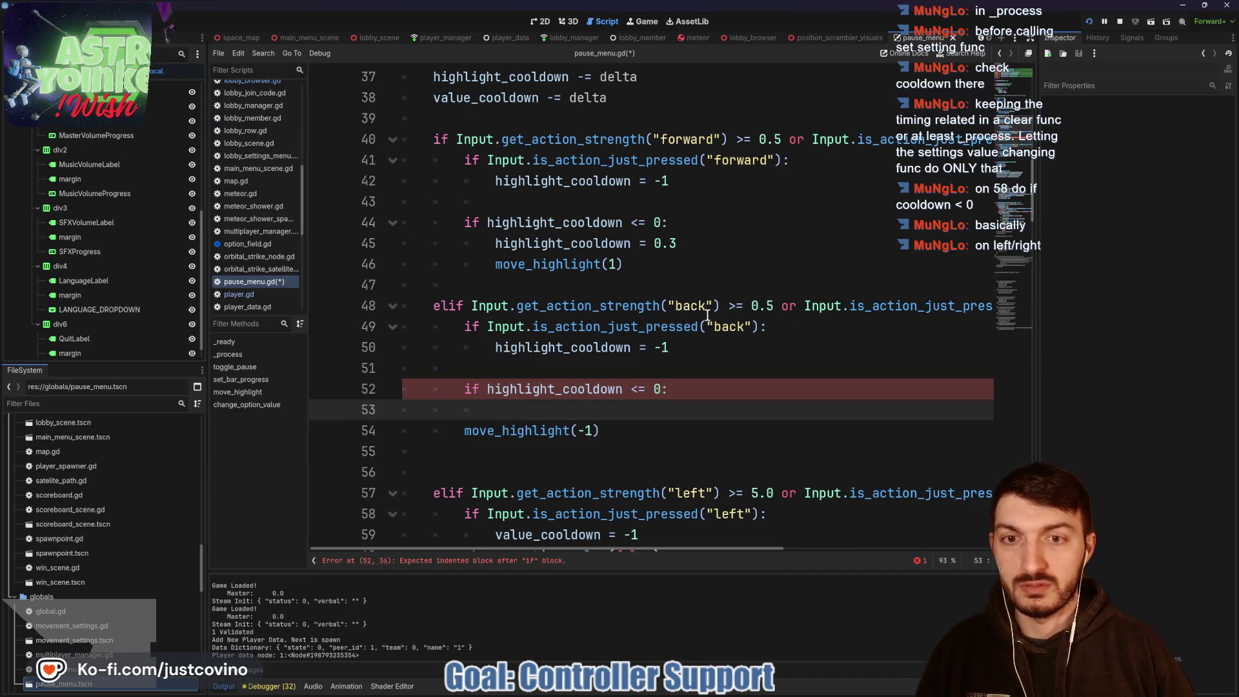
key("Return")
type("high")
key("Return")
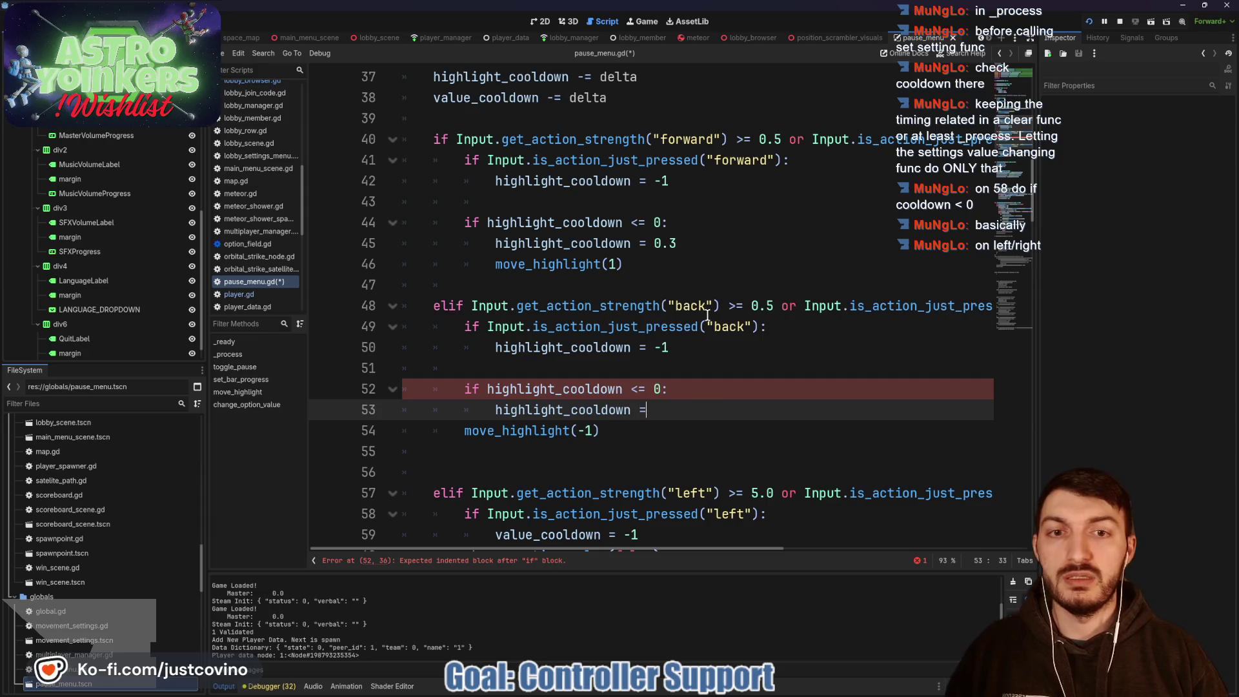
type("0.")
left_click(456, 430)
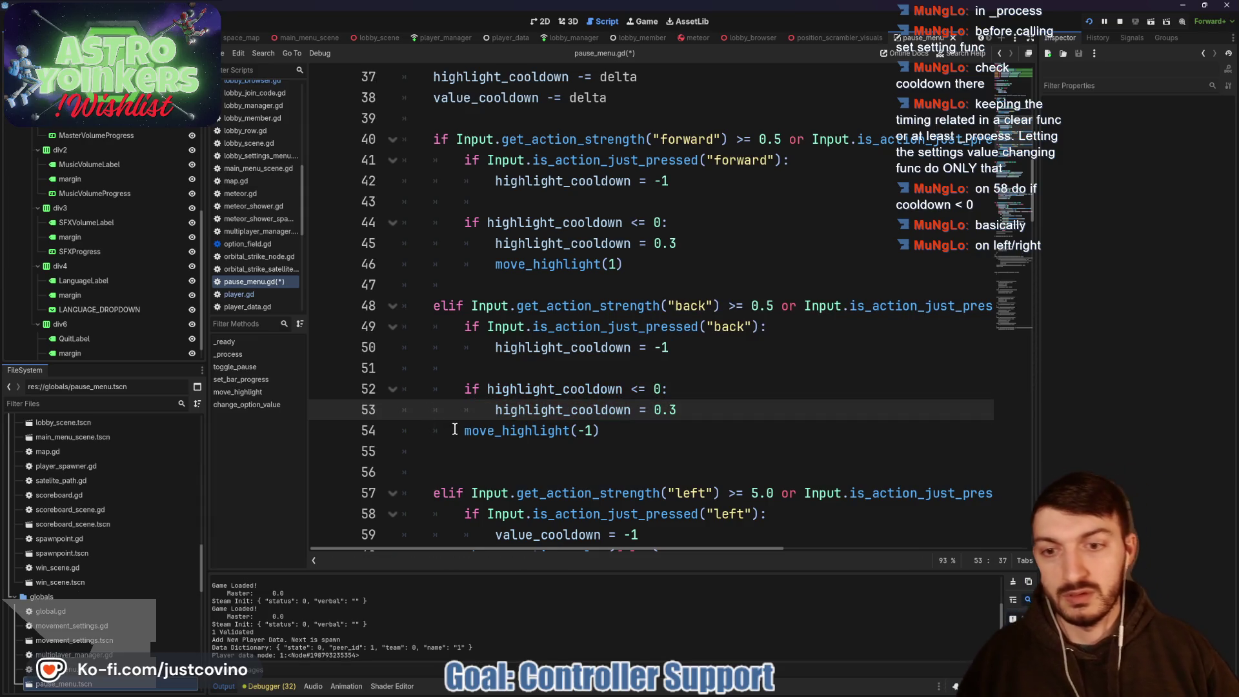
key("Tab")
left_click(491, 456)
key("ctrl+s")
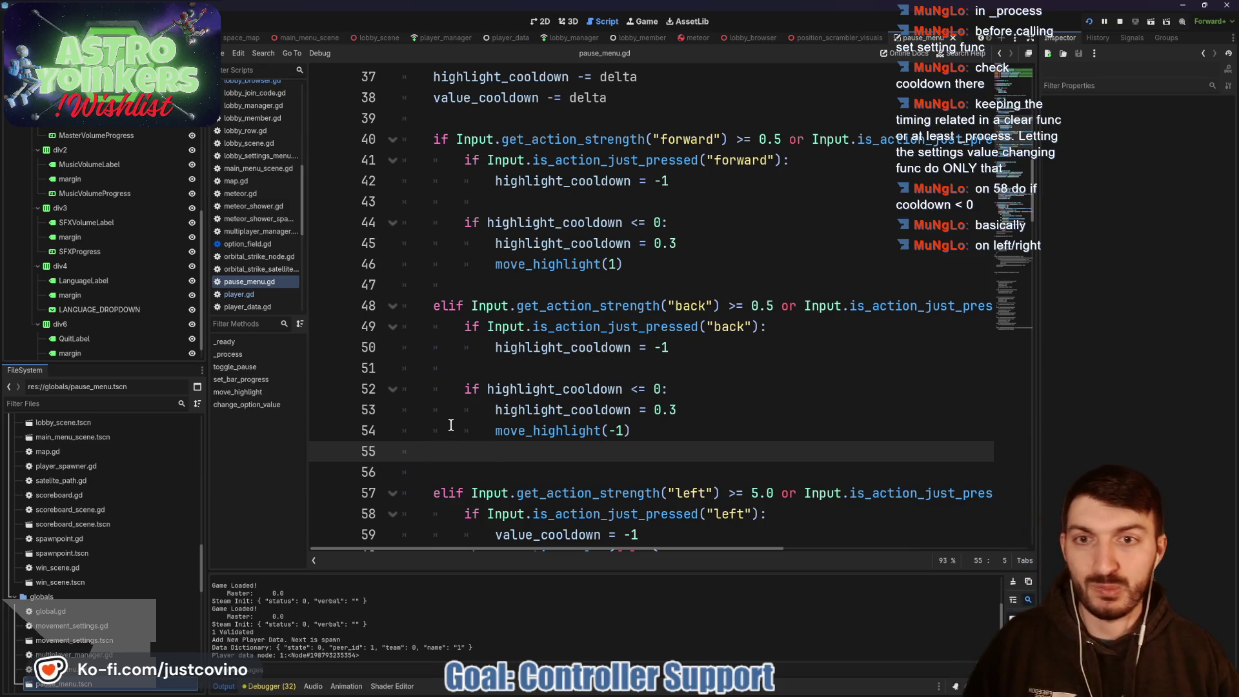
scroll(459, 391, "down", 3)
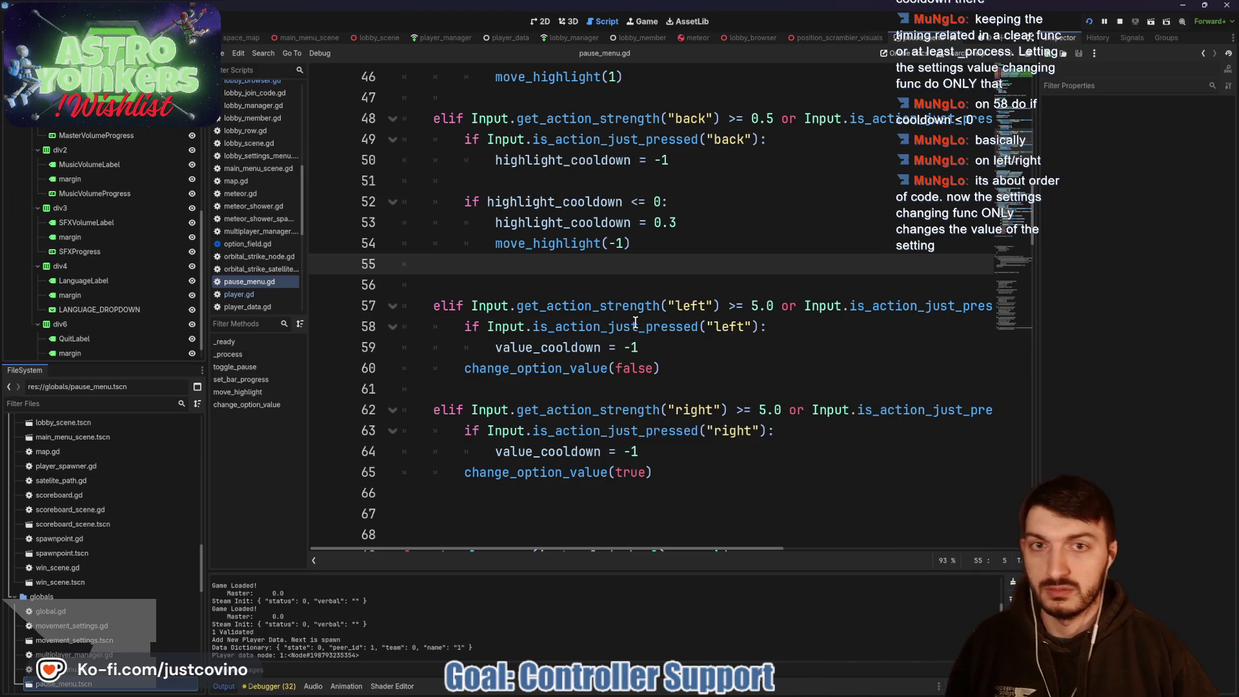
left_click(671, 346)
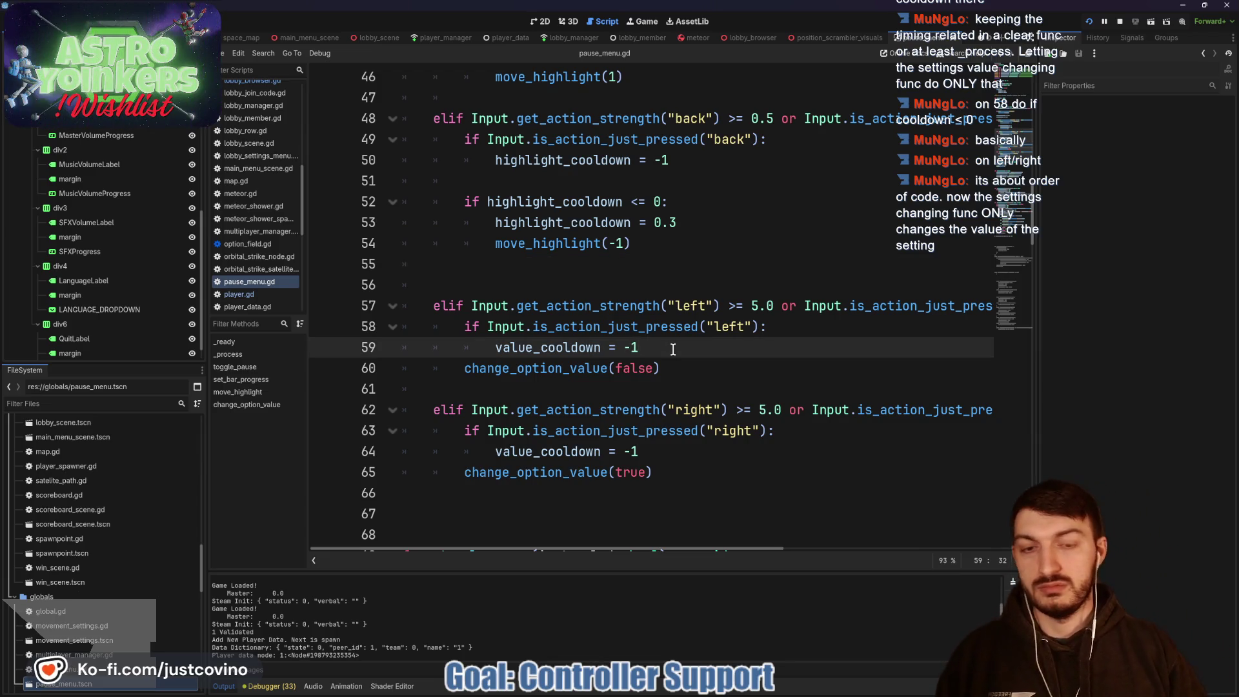
key("Return")
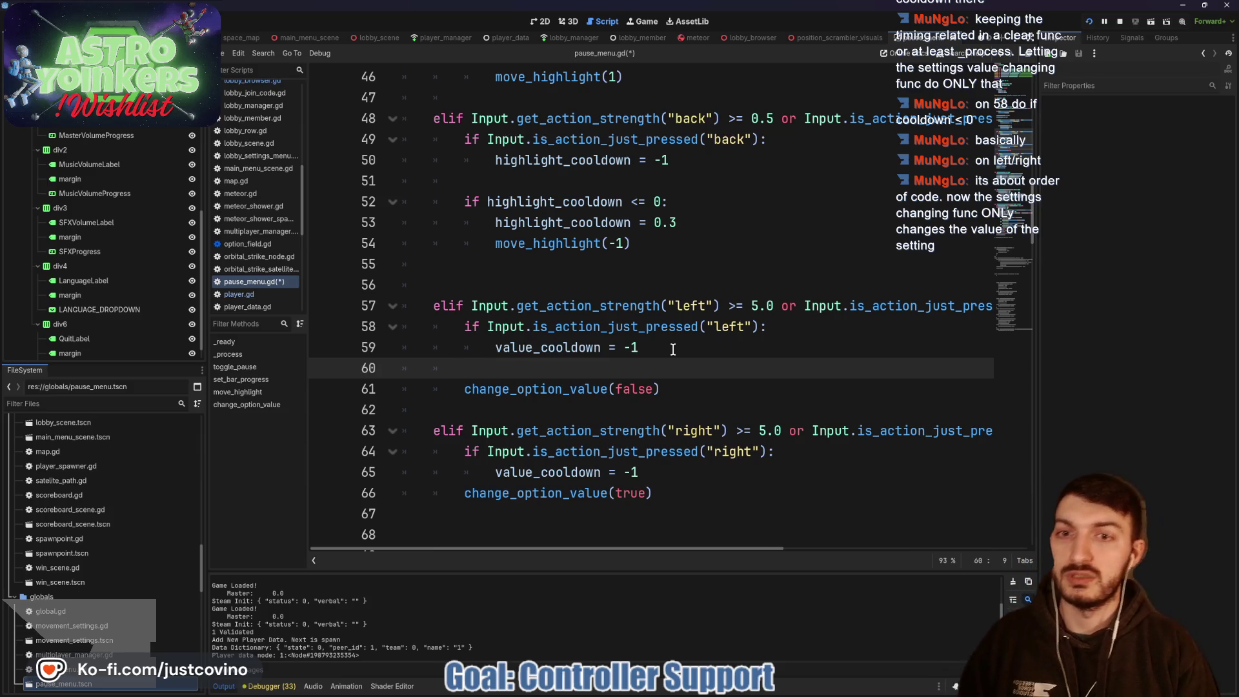
key("Return")
type("if")
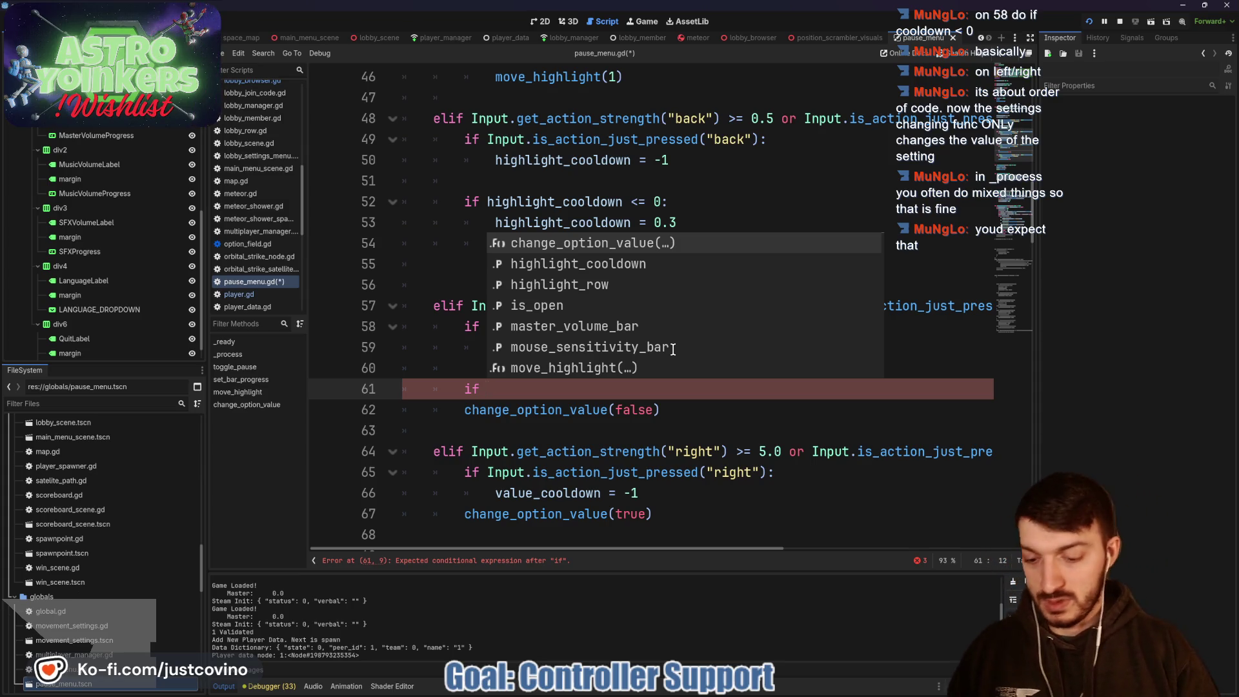
type("val")
key("Return")
type("<")
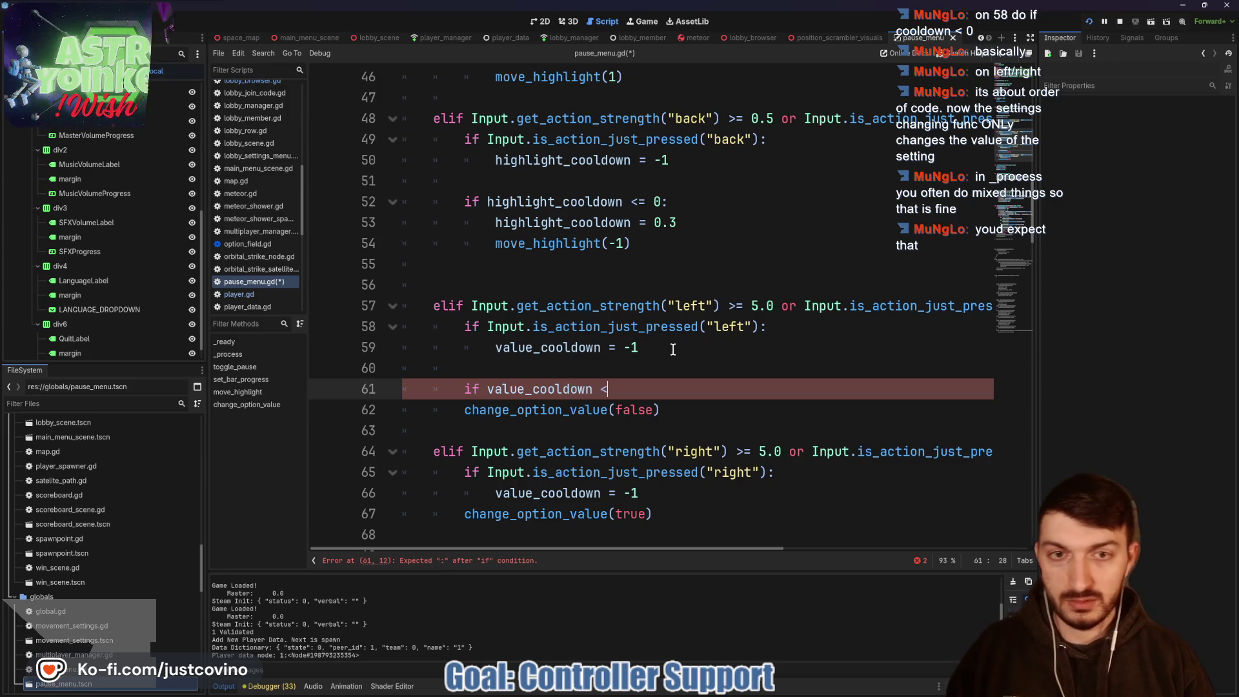
type("= 0.0:")
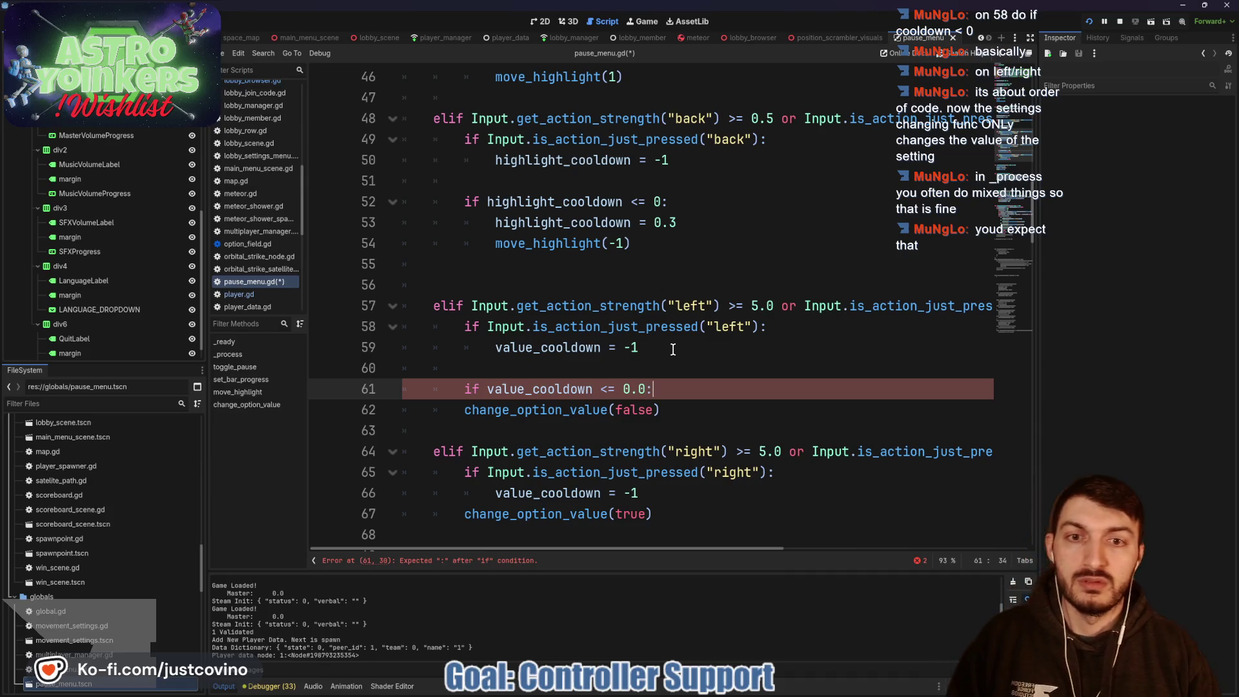
key("Return")
type("val")
key("Return")
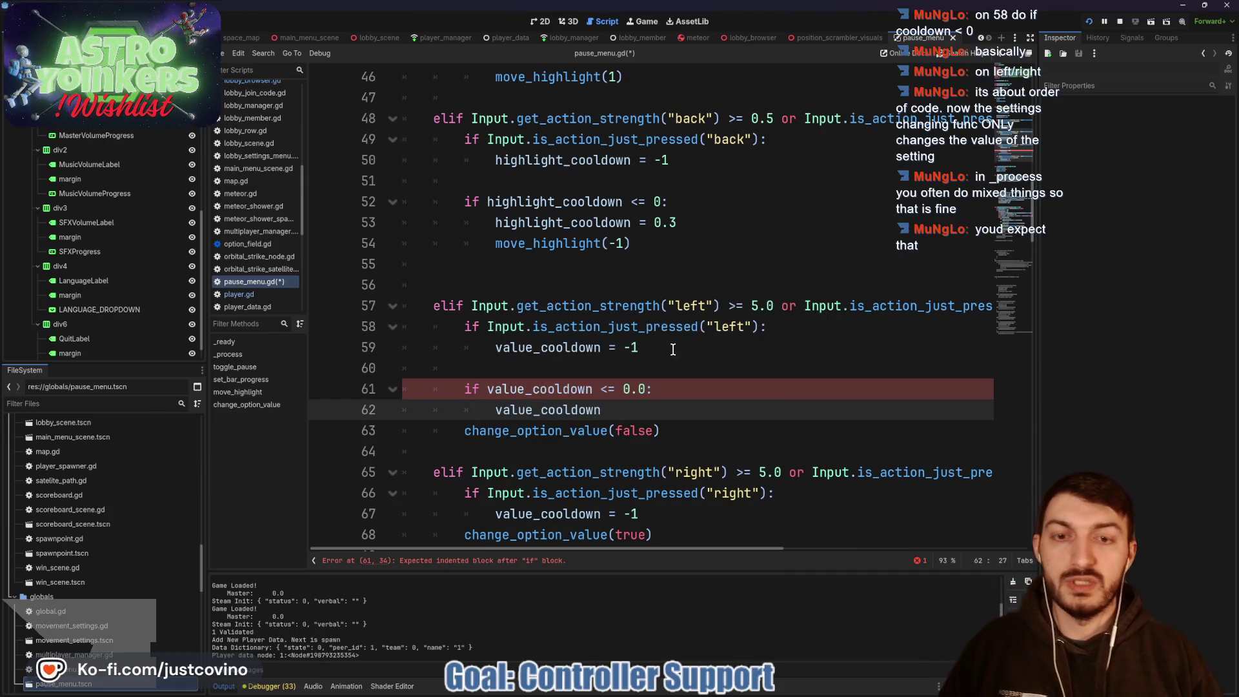
type(" = 0.3")
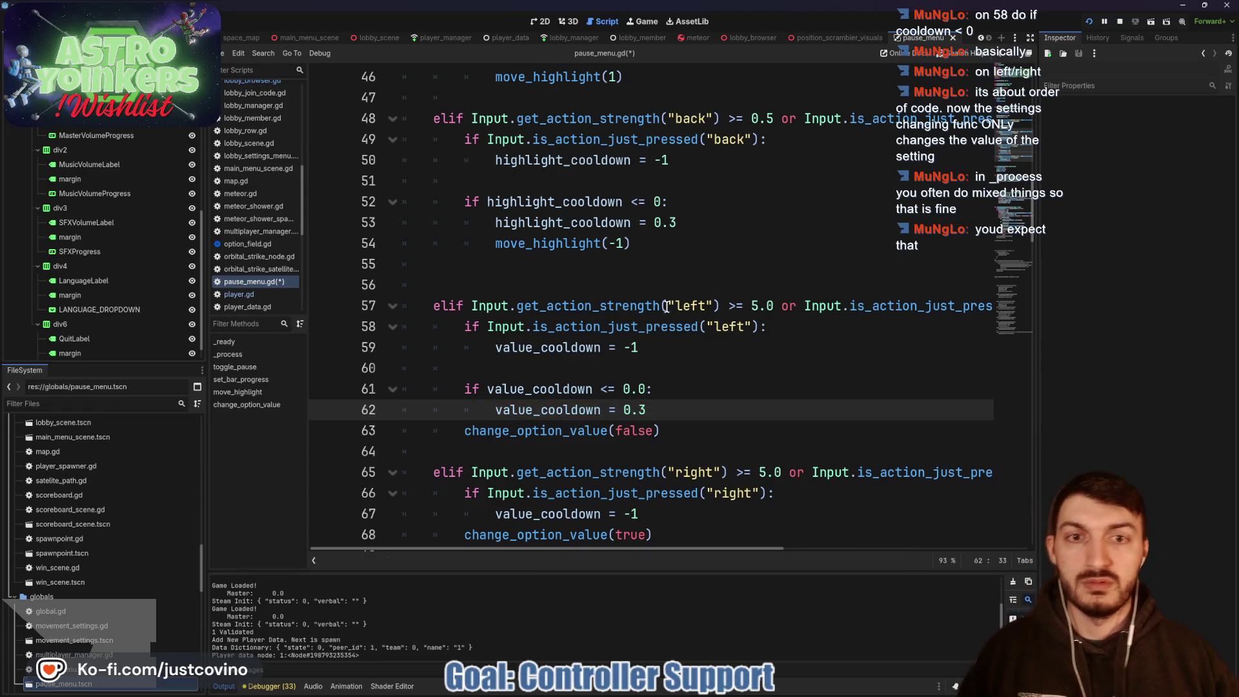
left_click(660, 204)
type(".0")
scroll(661, 194, "up", 2)
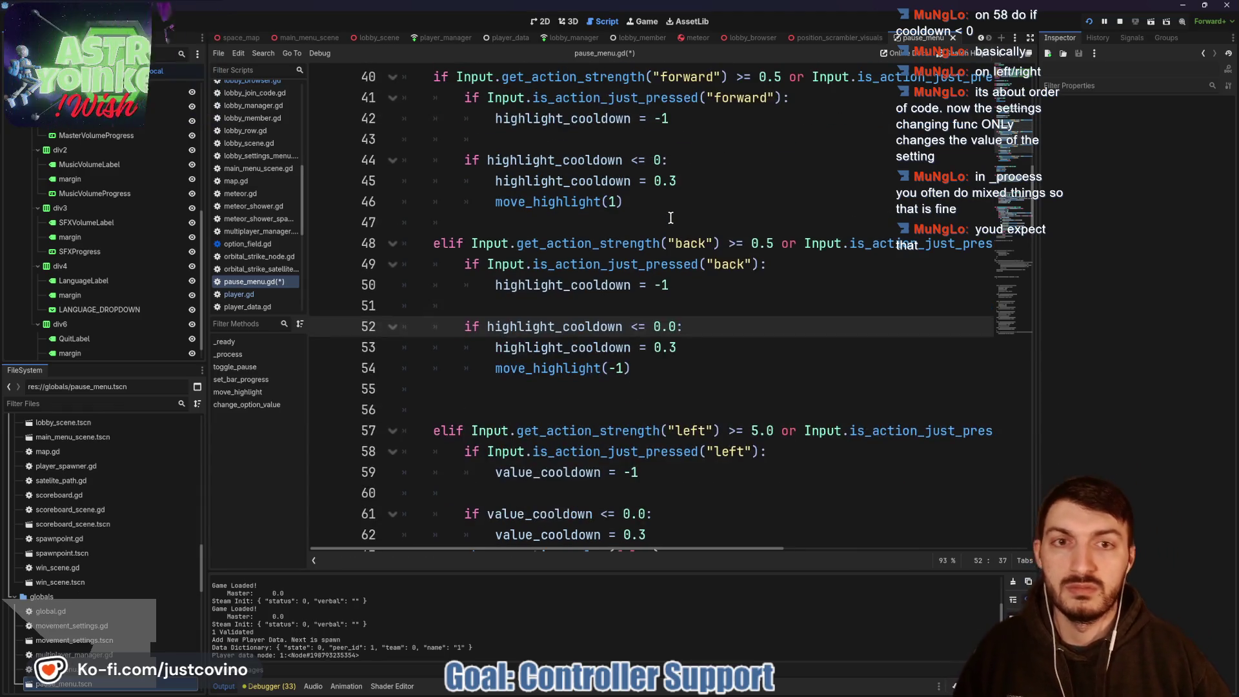
left_click(661, 159)
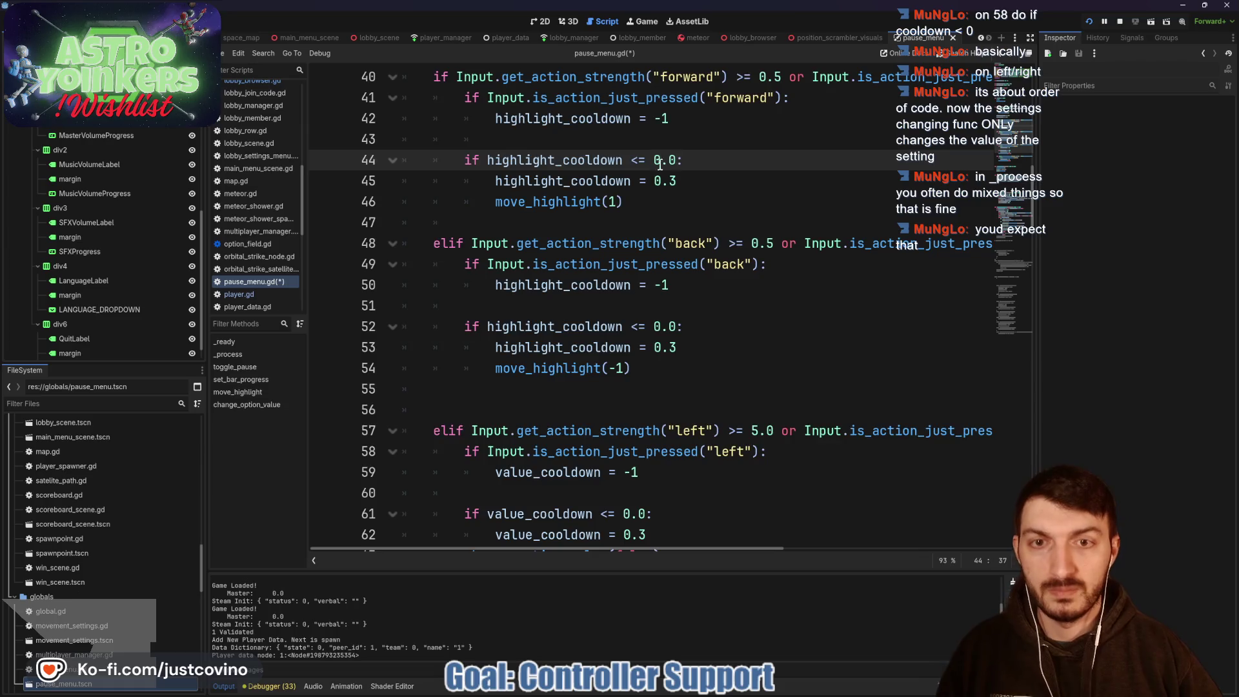
scroll(592, 357, "down", 4)
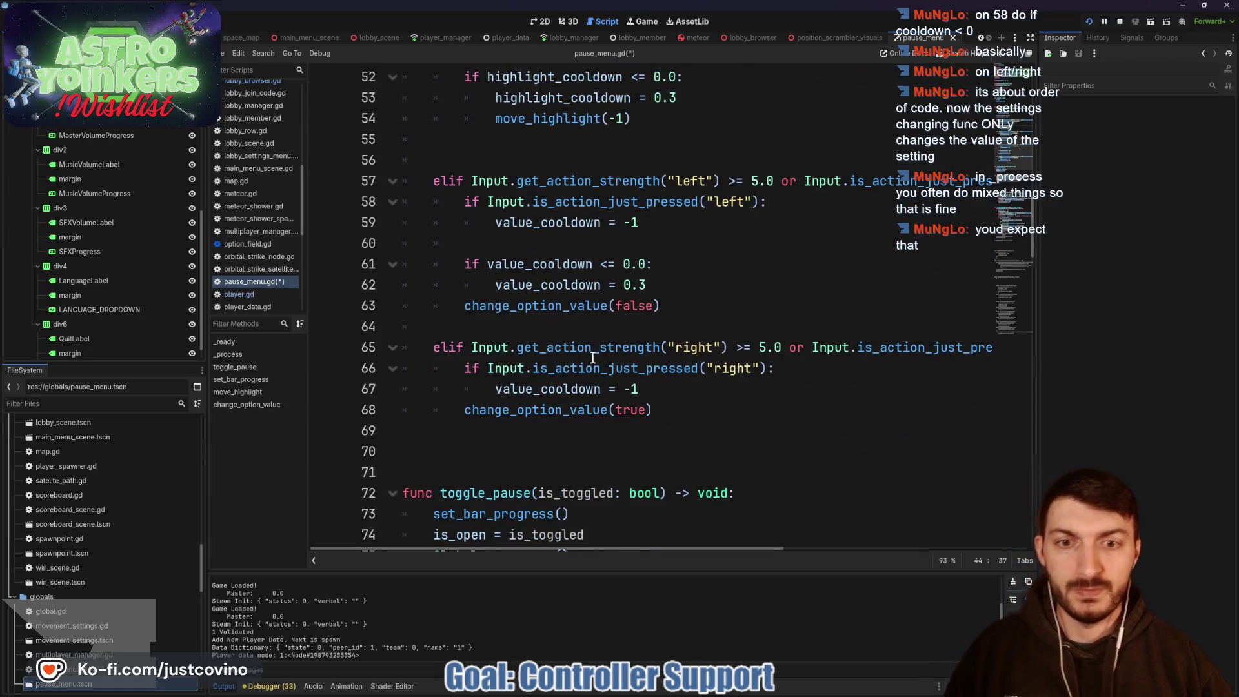
left_click(465, 305)
key("Tab")
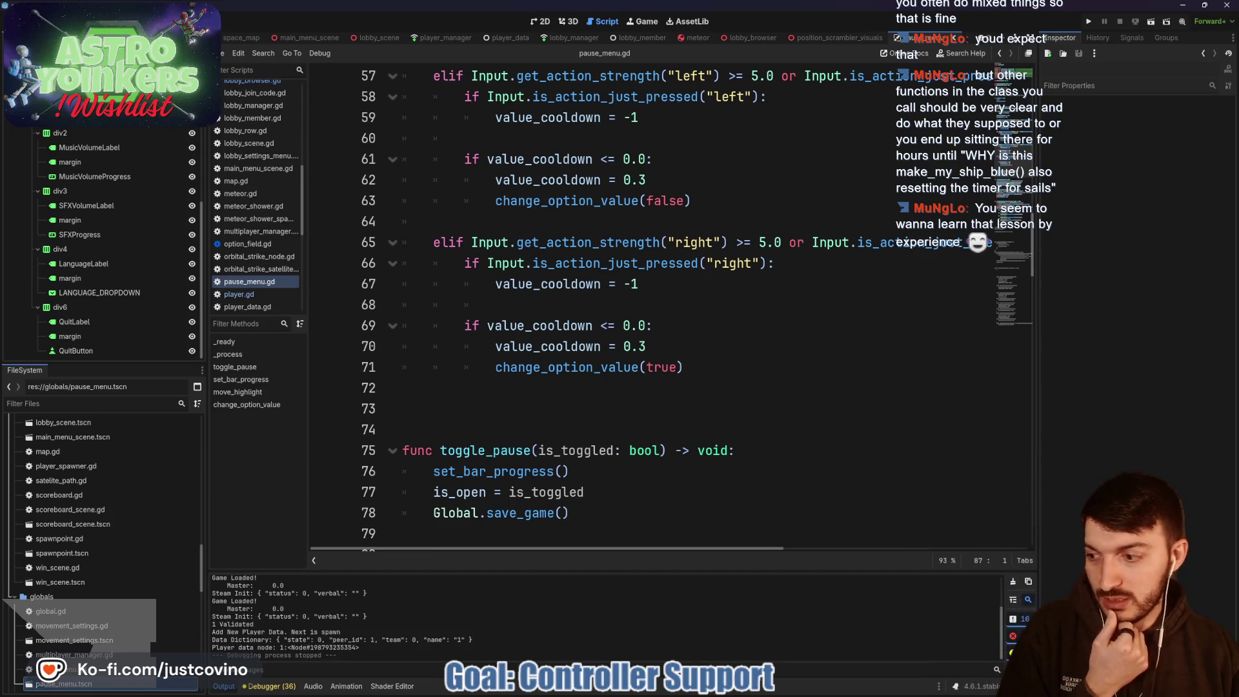
left_click(540, 311)
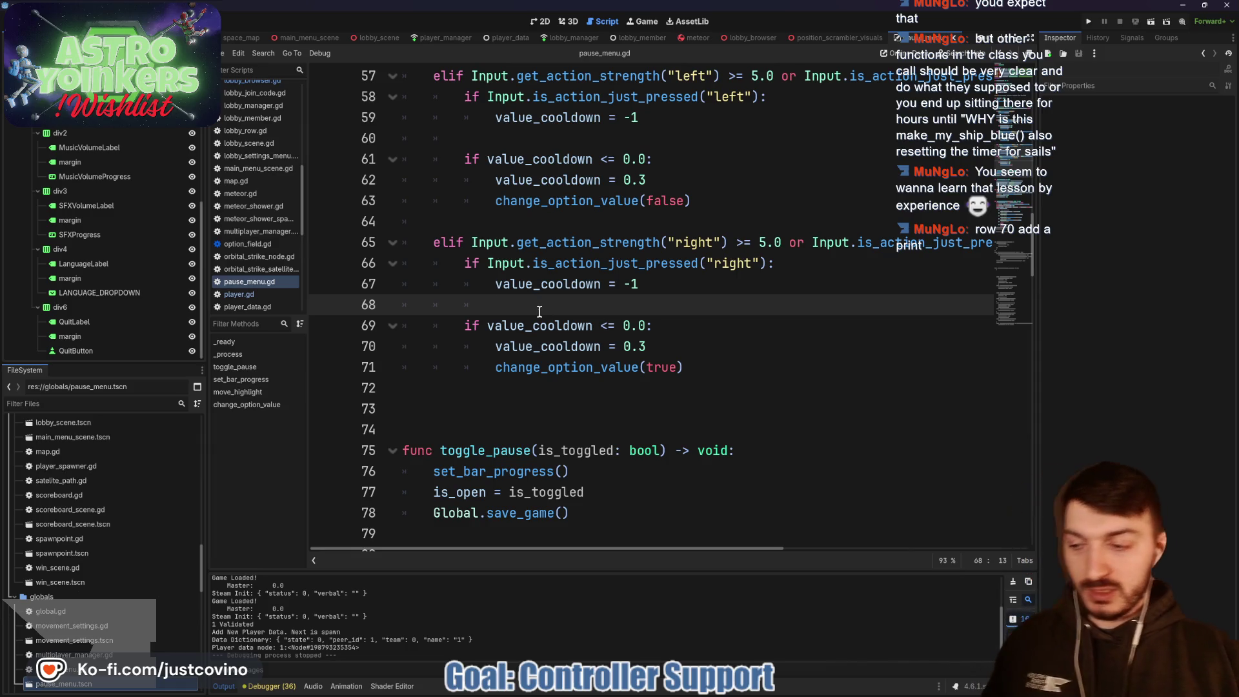
Step: Add print("cd reset") inside the right-input value_cooldown check, save, and run the game with F5
left_click(670, 344)
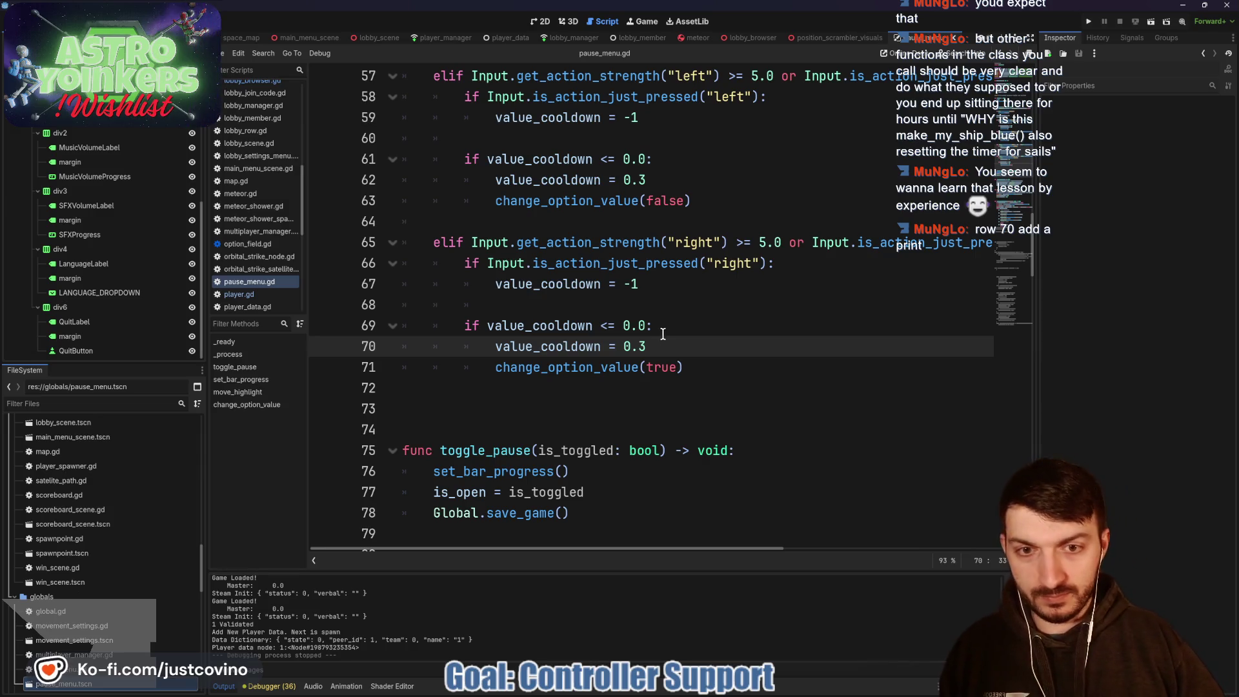
left_click(661, 330)
key("Return")
type("print(\"")
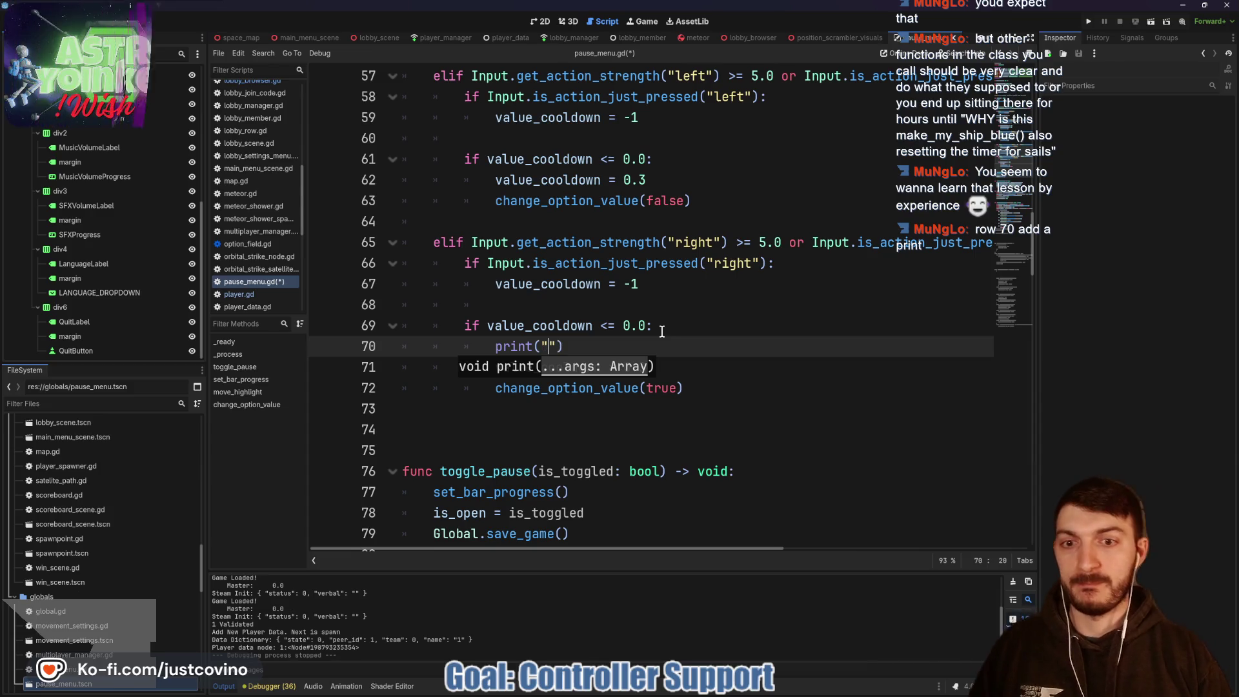
type("cd ")
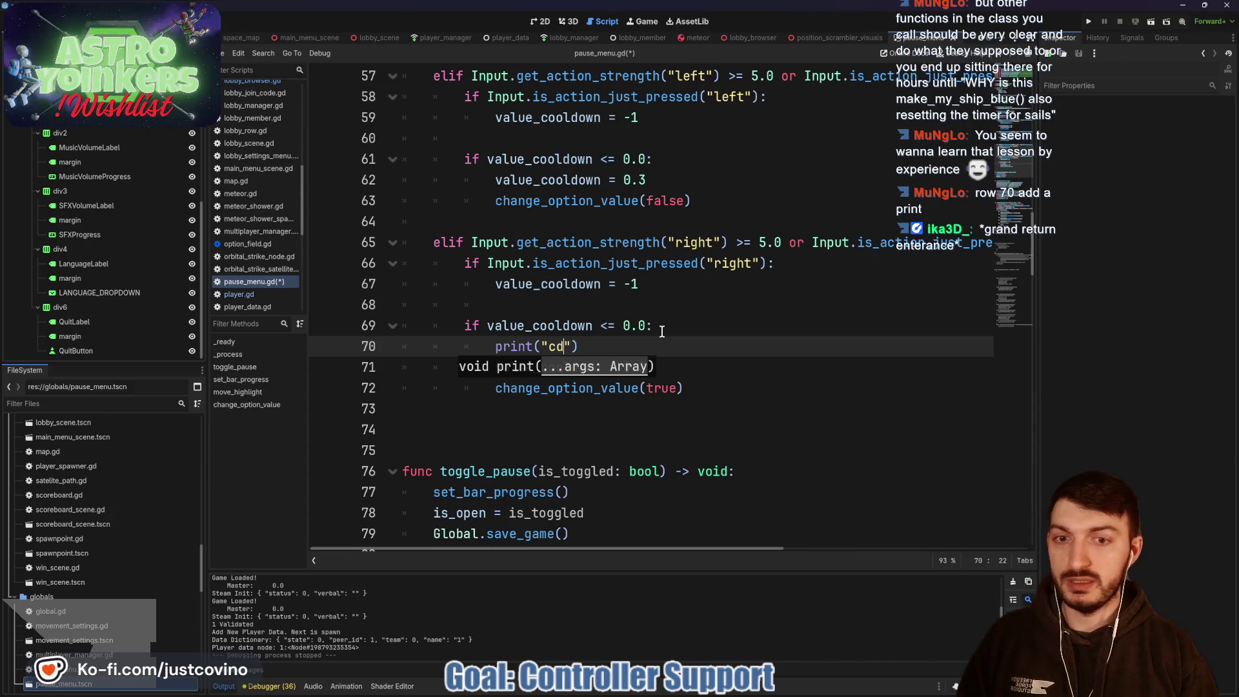
type("reset")
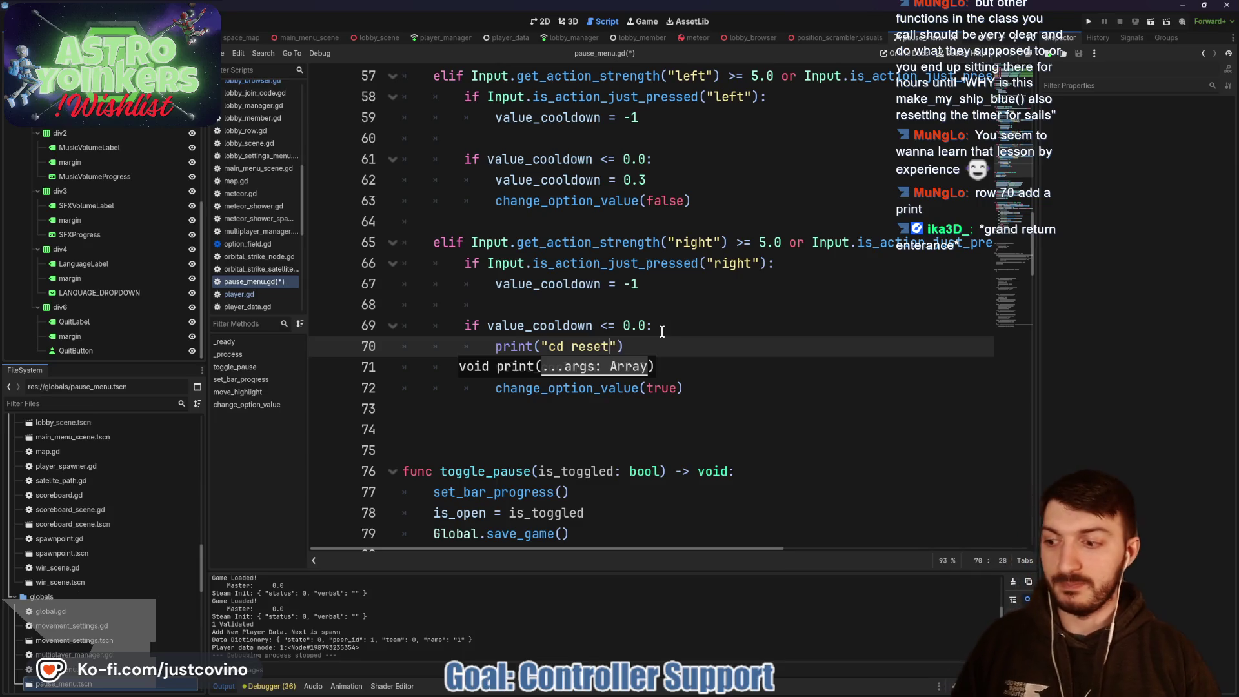
left_click(662, 331)
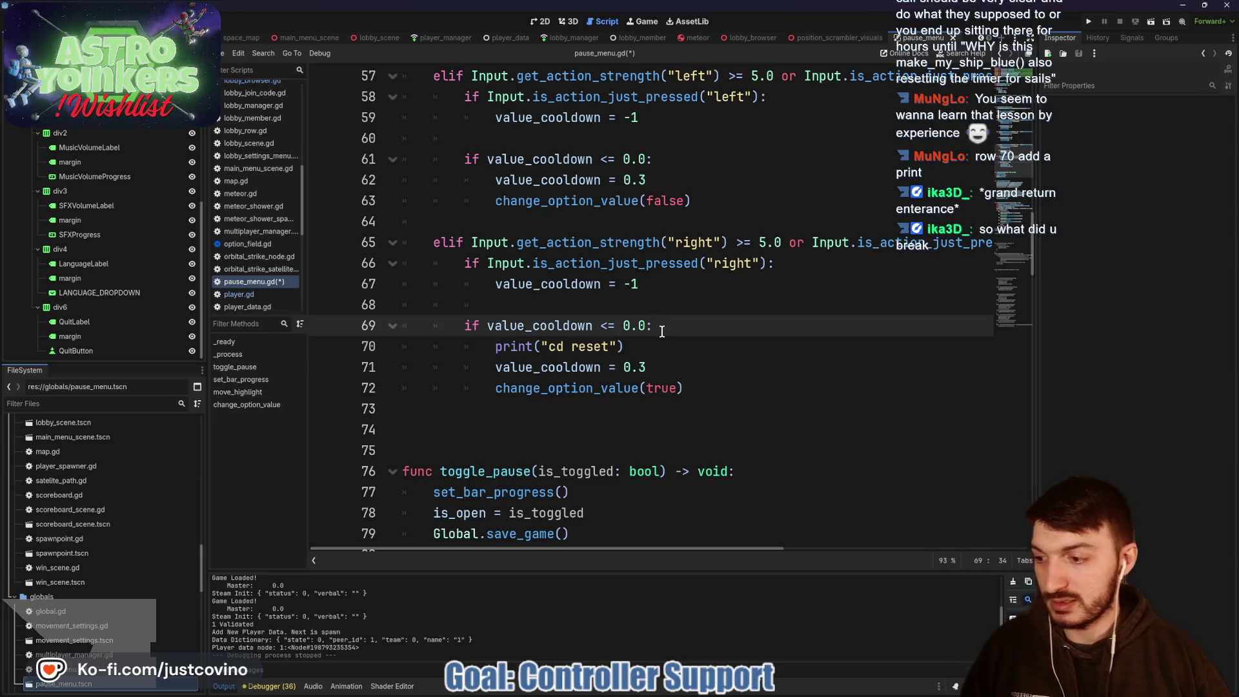
key("ctrl+s")
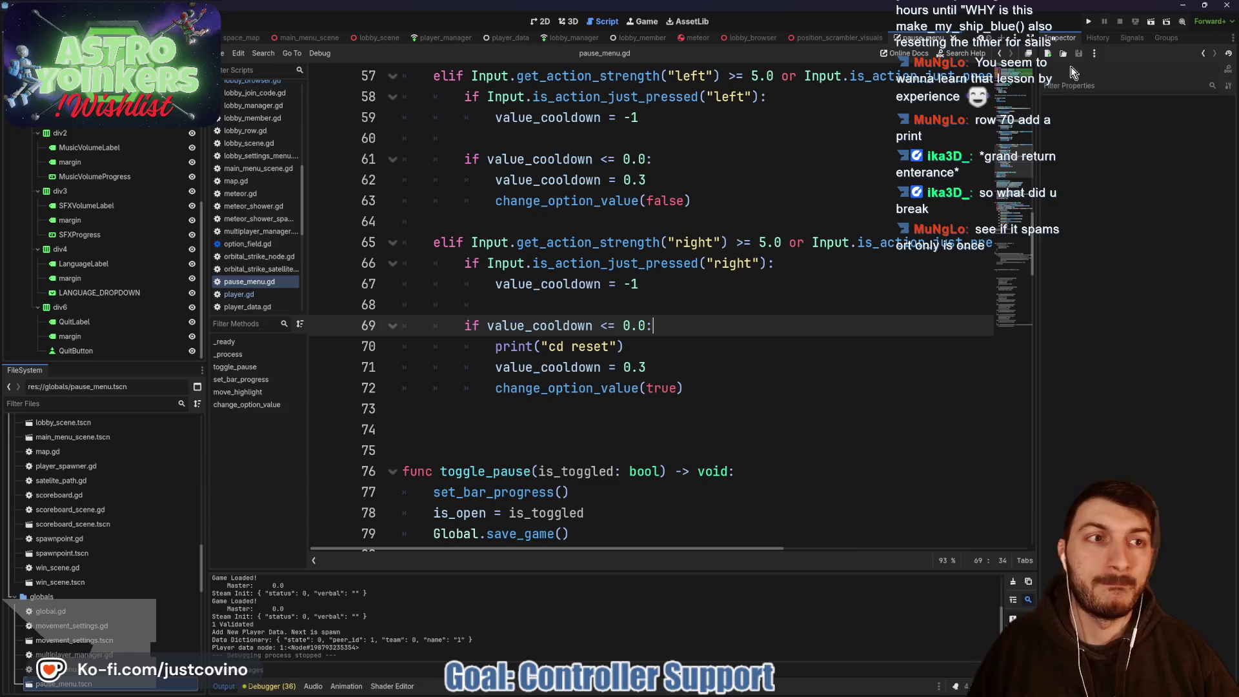
key("F5")
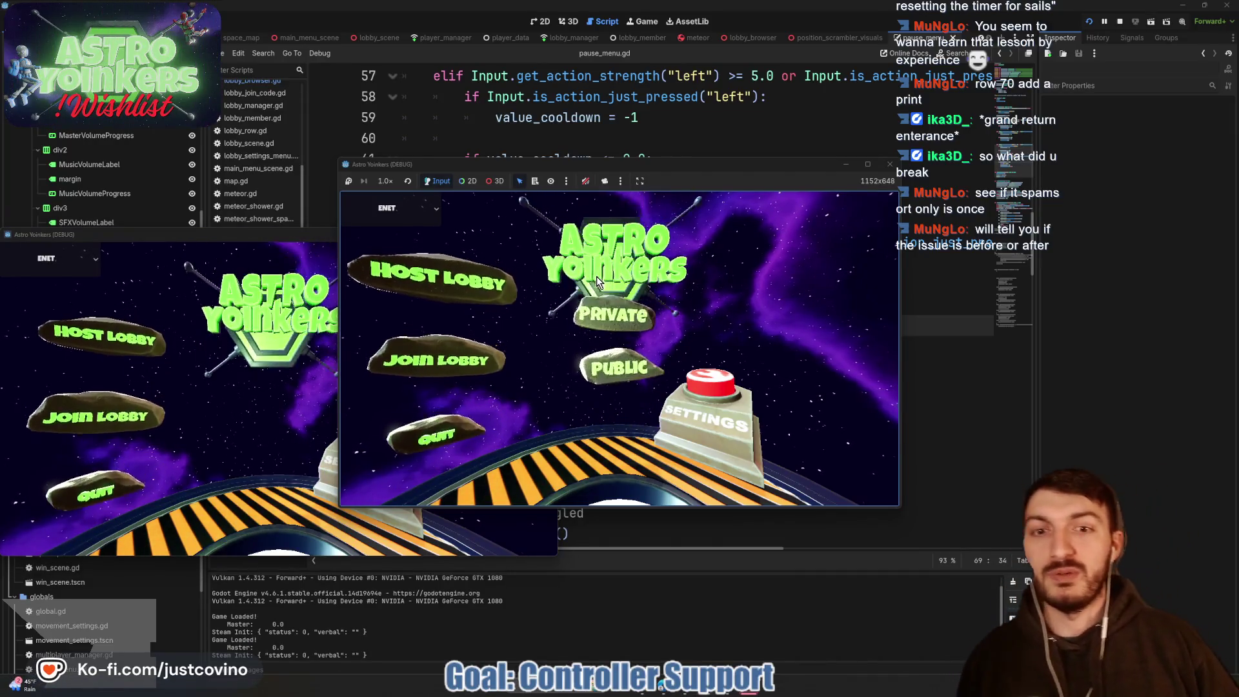
Step: Host a lobby, open the in-game settings menu, and raise Master Volume one step
left_click(597, 284)
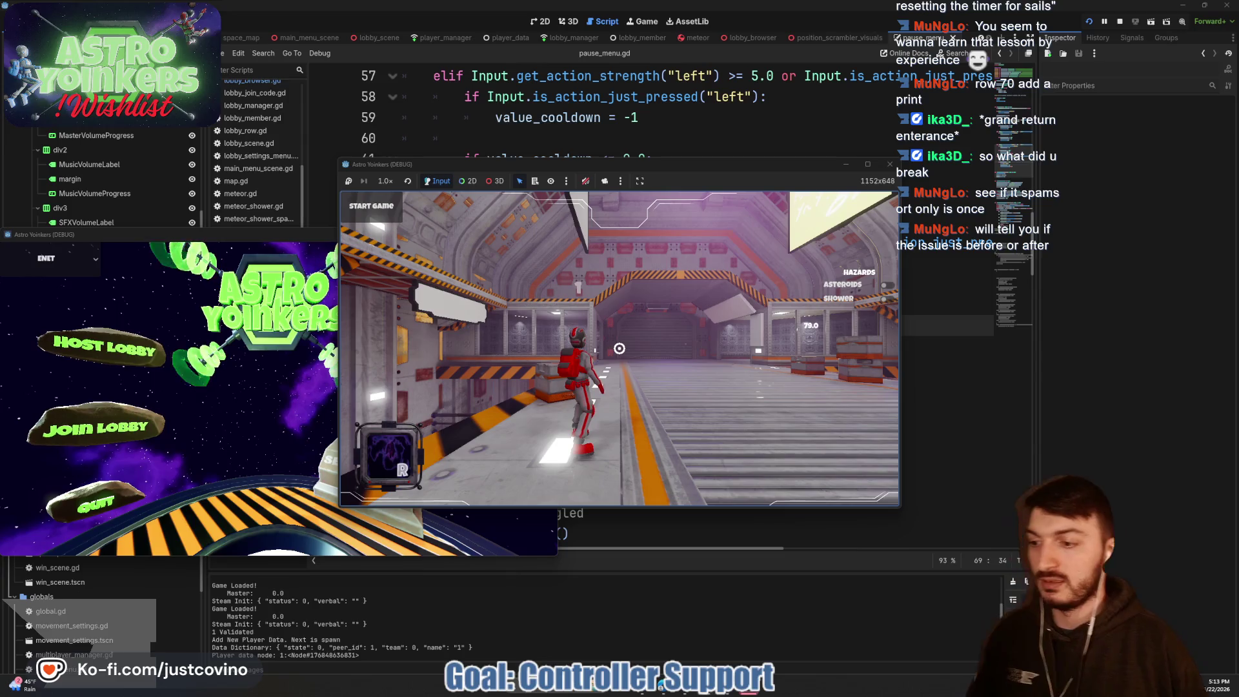
key("Escape")
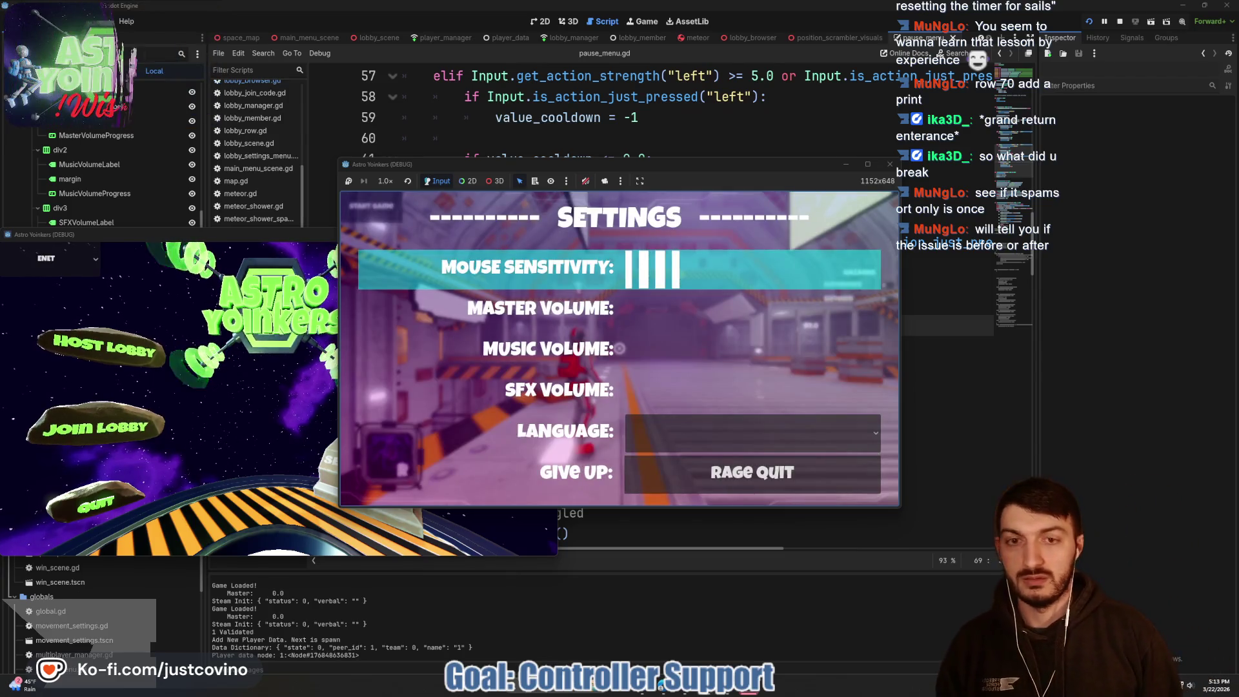
key("Down")
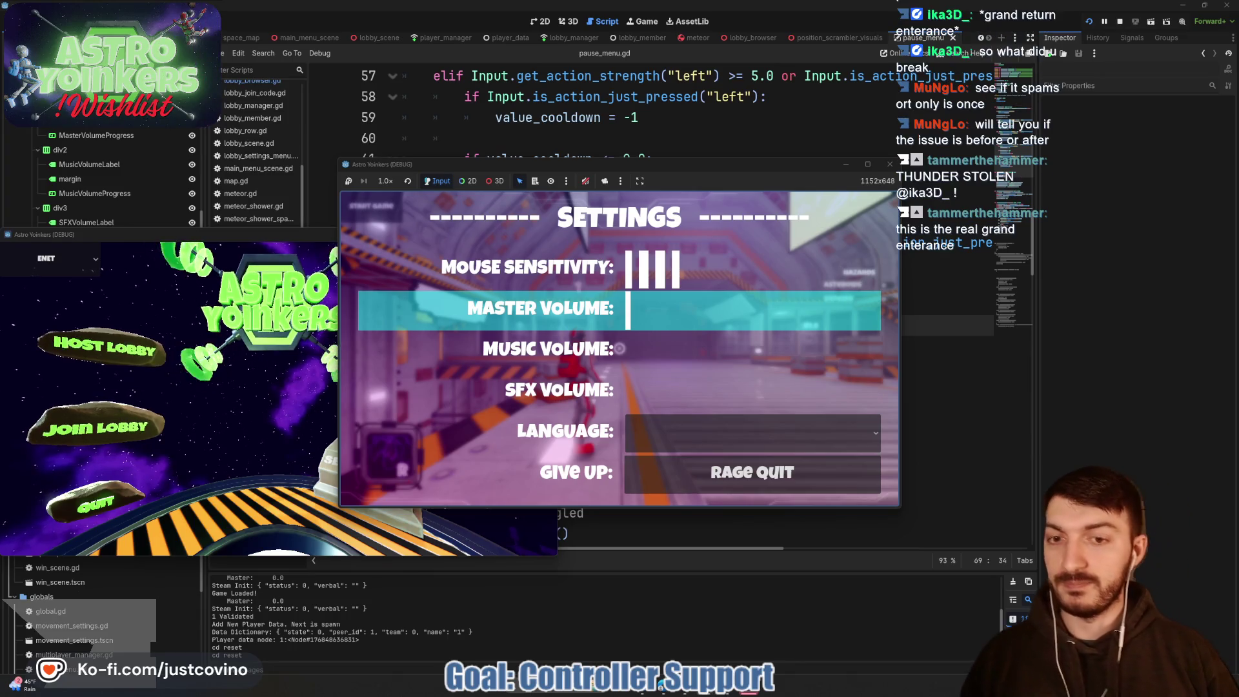
key("Right")
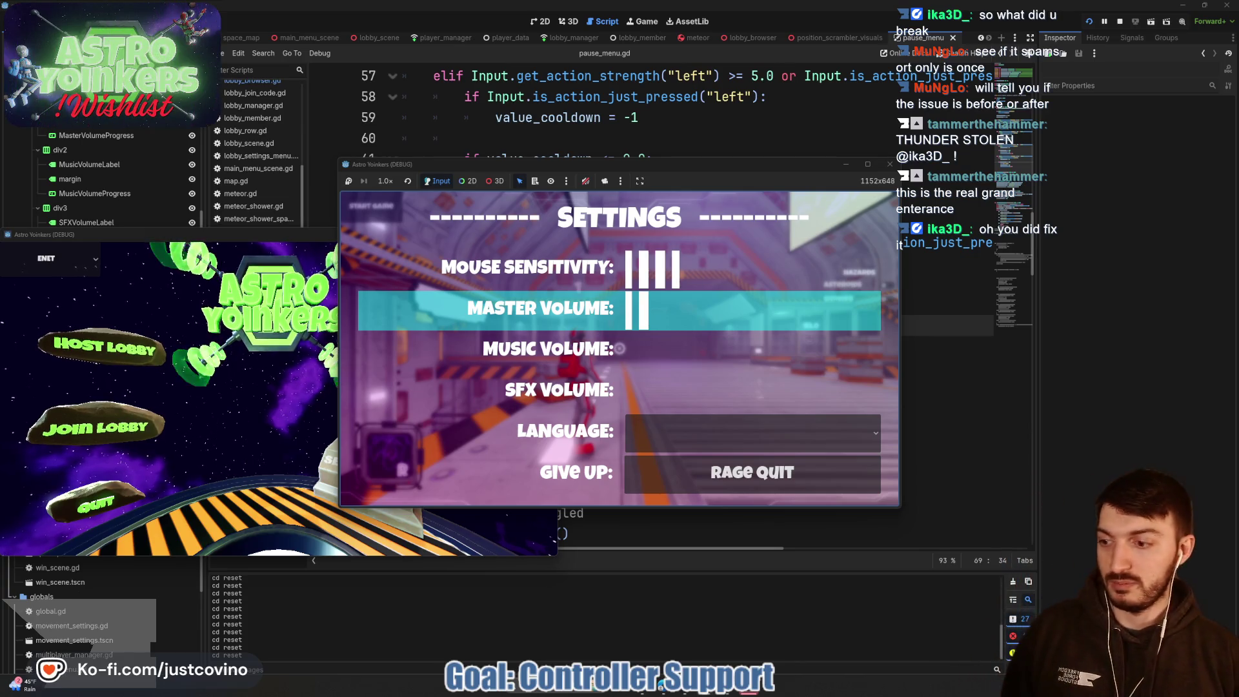
Step: Cycle up and down through the settings rows, then close the menu and stop the game
key("Up")
key("Up")
key("Up")
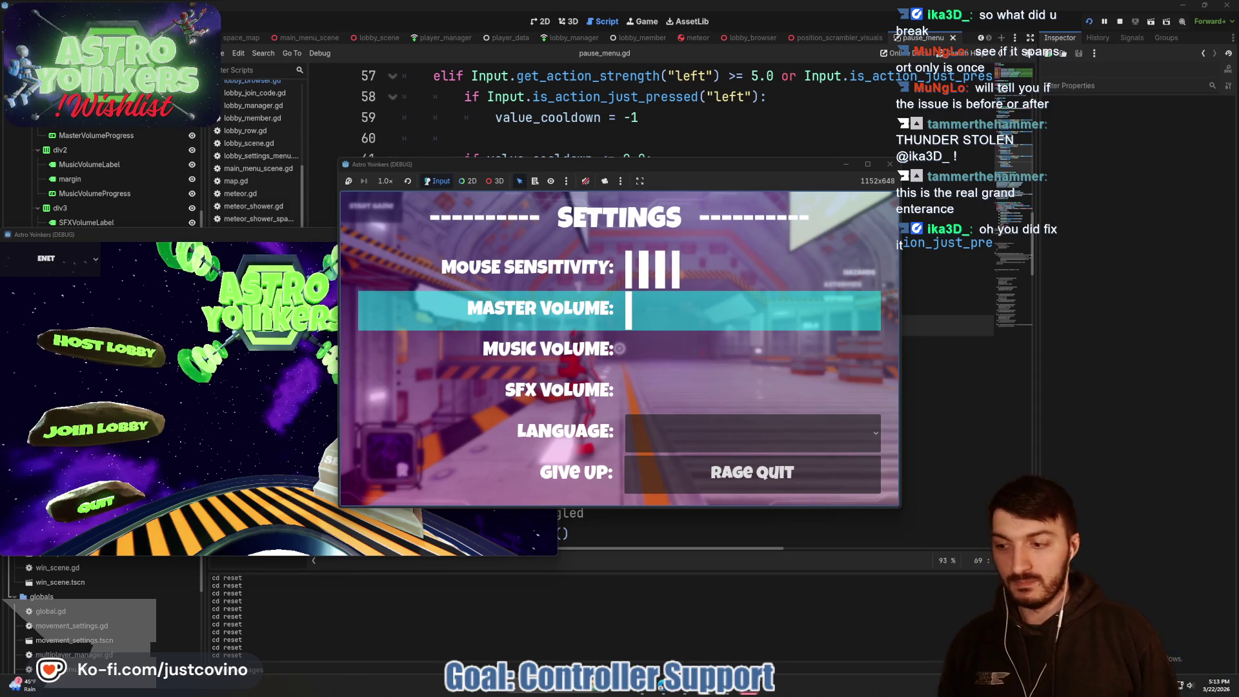
key("Down")
key("Down")
key("Down")
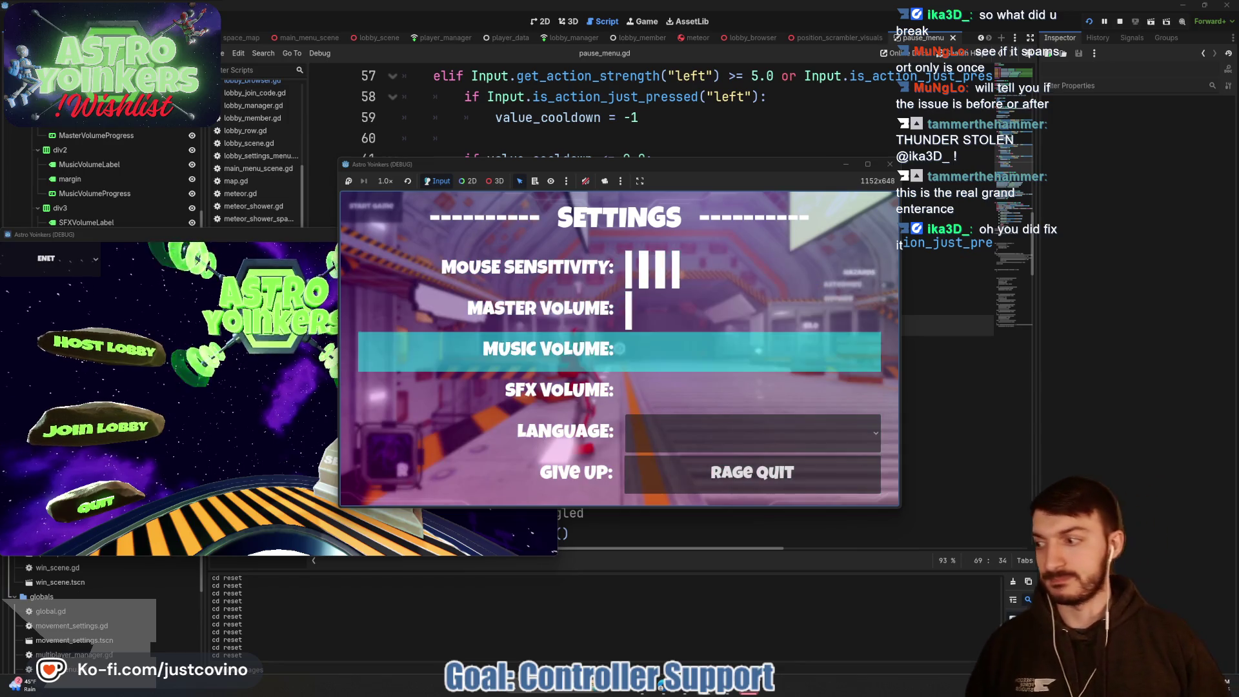
key("Down")
key("Down")
key("Down")
key("Up")
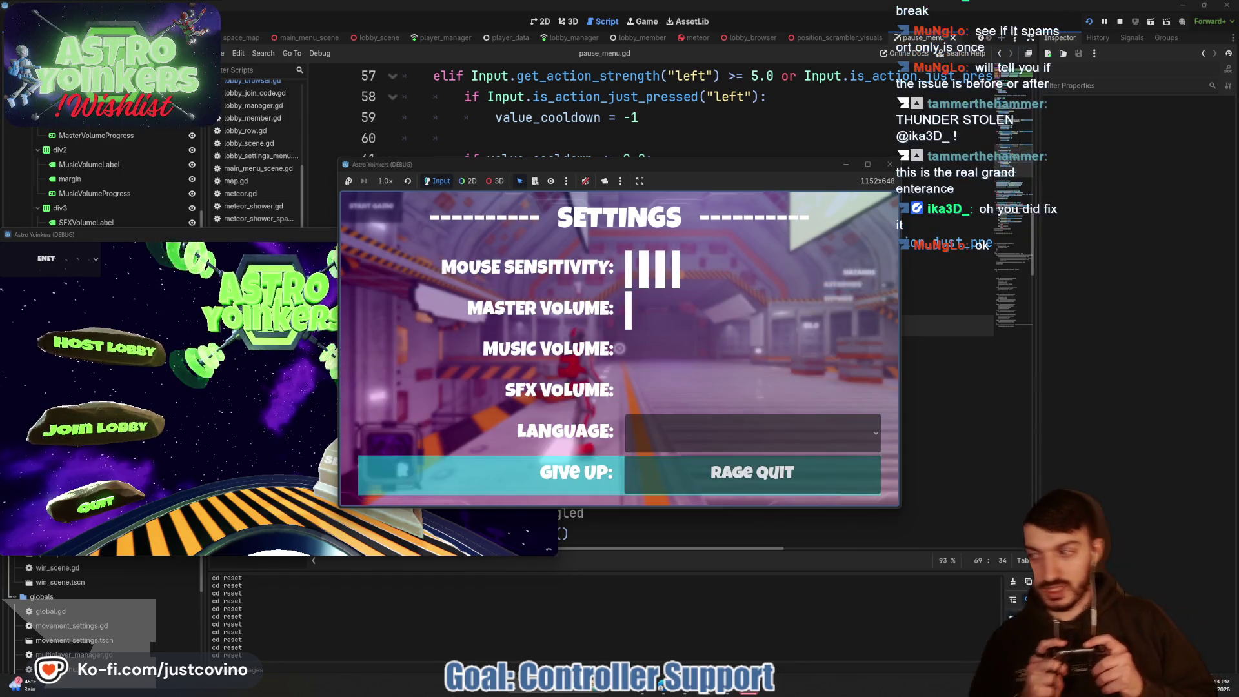
key("Up")
key("Up")
key("Up")
key("Up")
key("Up")
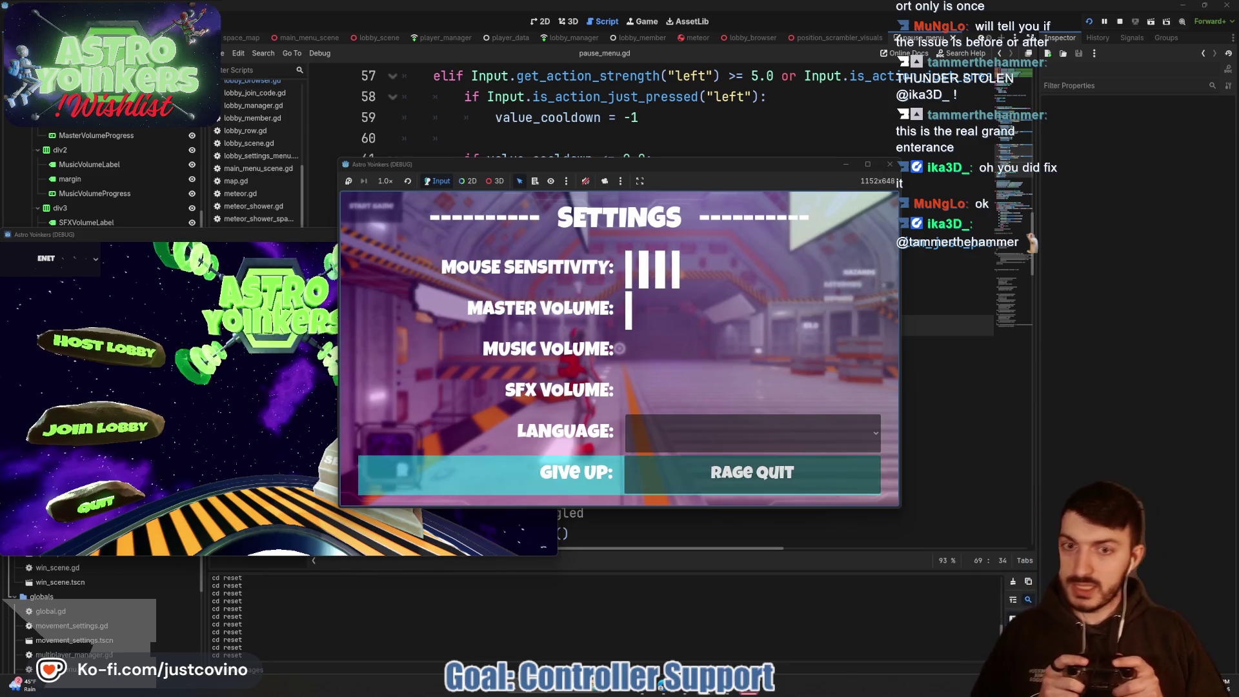
key("Up")
key("Up")
key("Up")
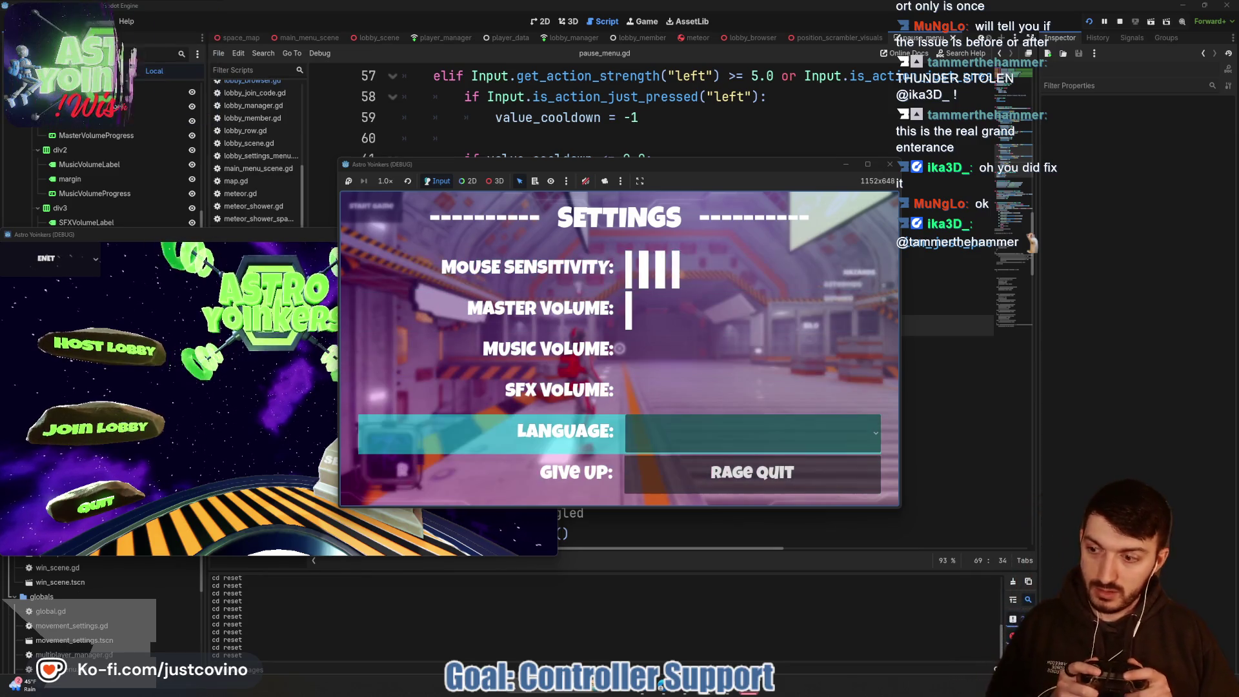
key("Down")
key("Down")
key("Down")
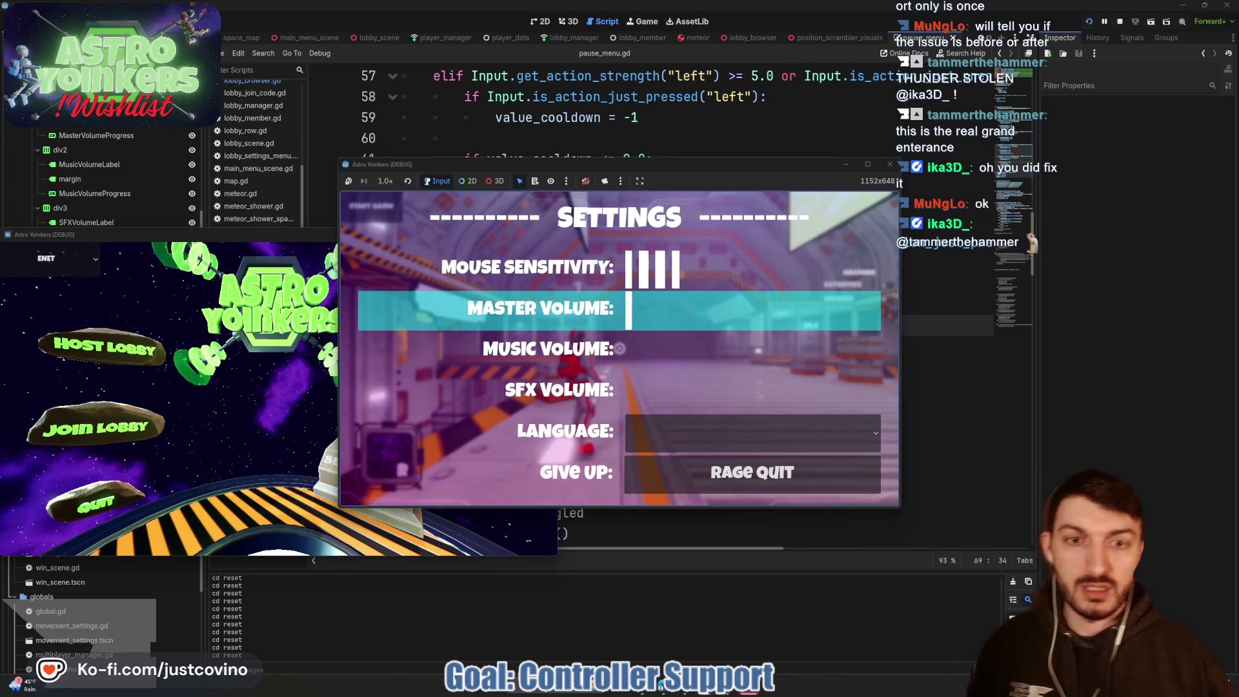
key("Escape")
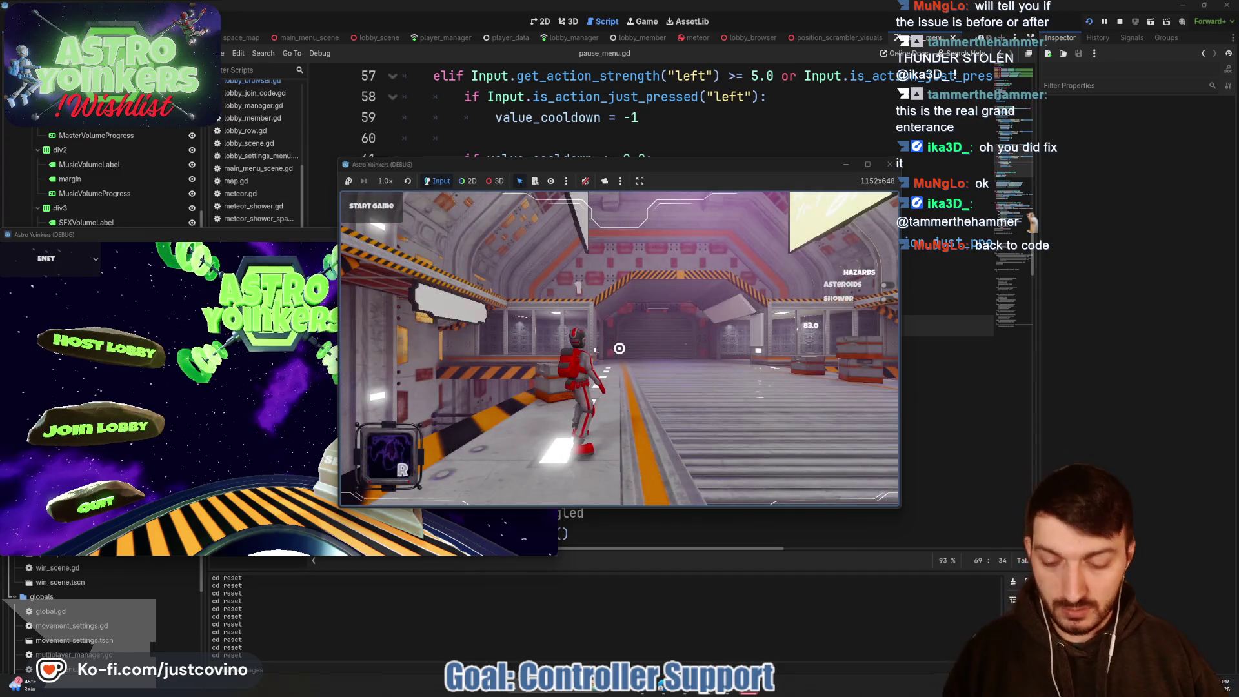
key("F8")
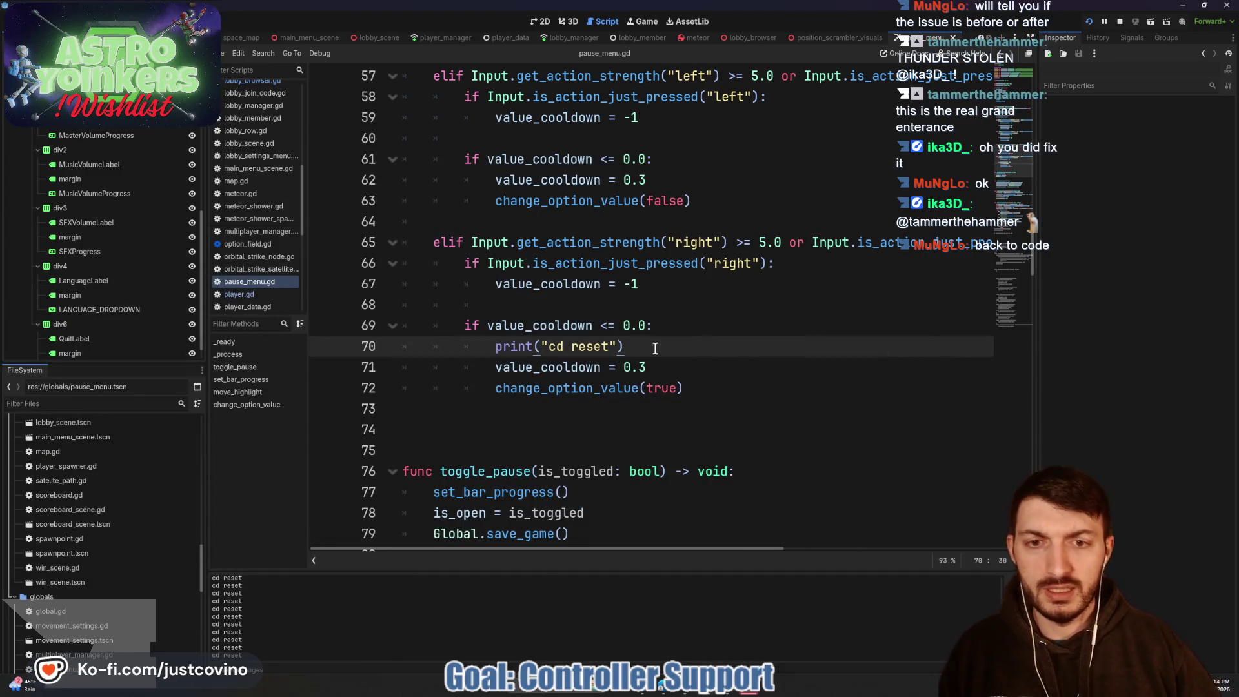
Step: Delete the print("cd reset") line from the right-input cooldown block on line 70
double_click(553, 388)
left_click_drag(652, 347, 373, 344)
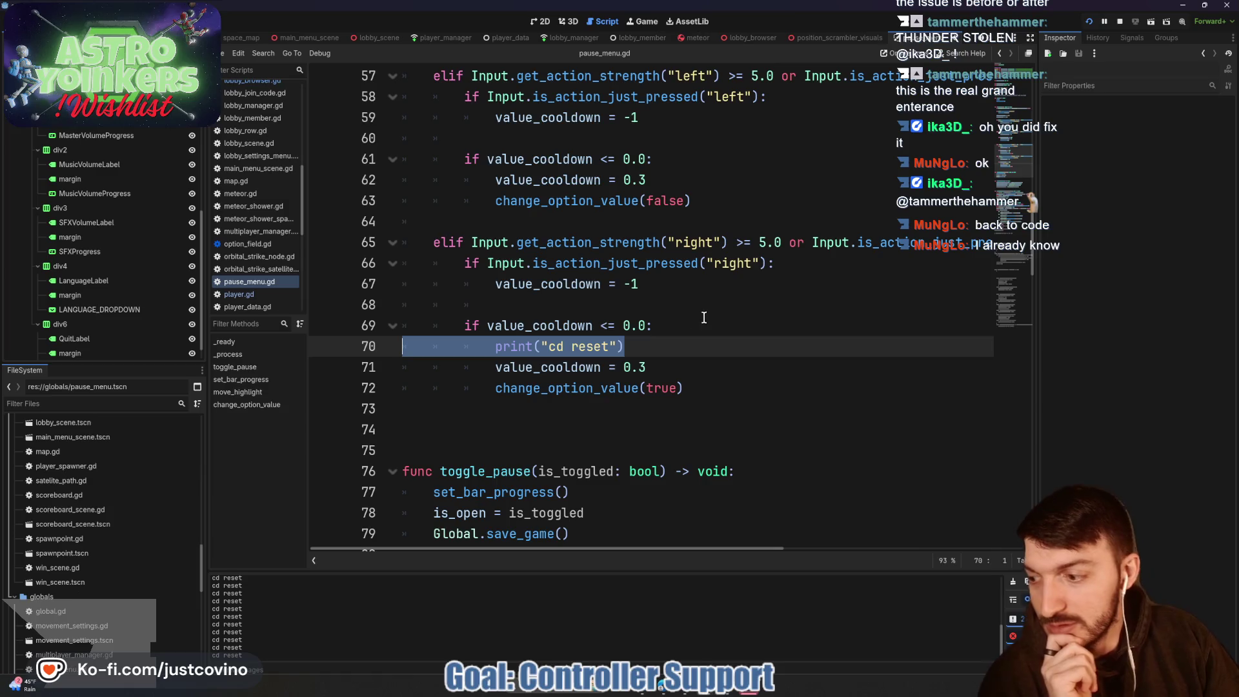
left_click(641, 350)
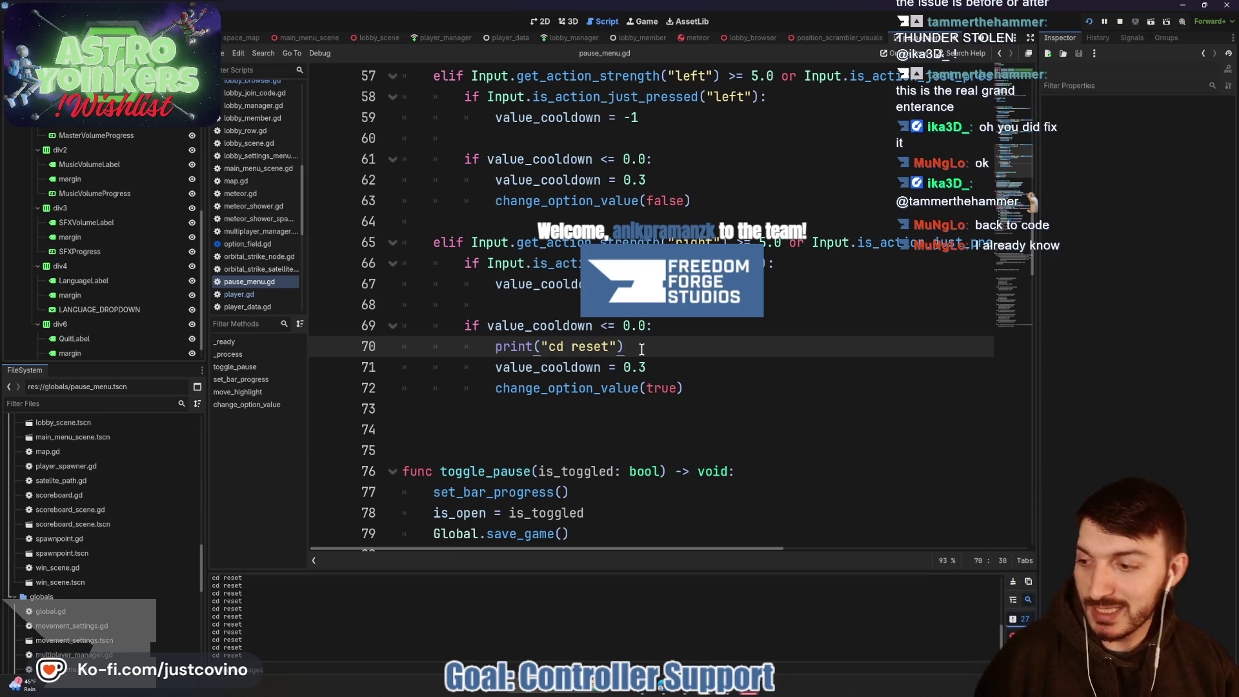
mouse_move(642, 349)
left_mouse_down()
mouse_move(413, 326)
mouse_move(394, 340)
left_mouse_up()
key("BackSpace")
key("BackSpace")
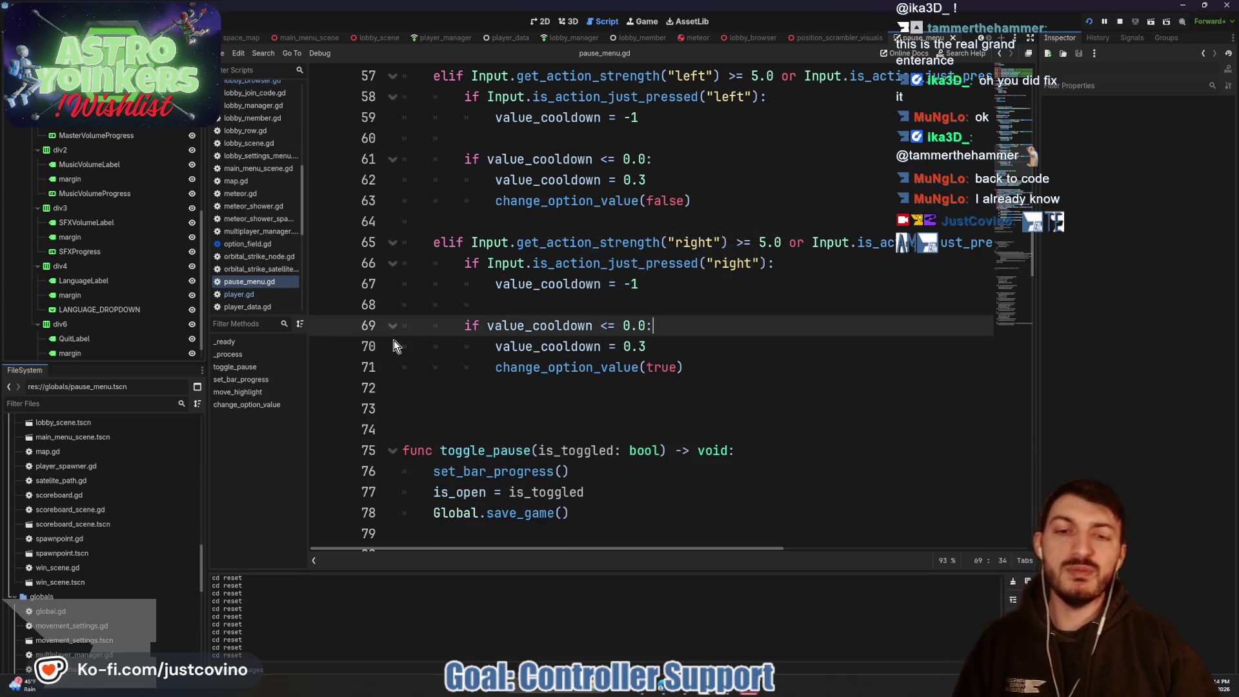
left_click(702, 306)
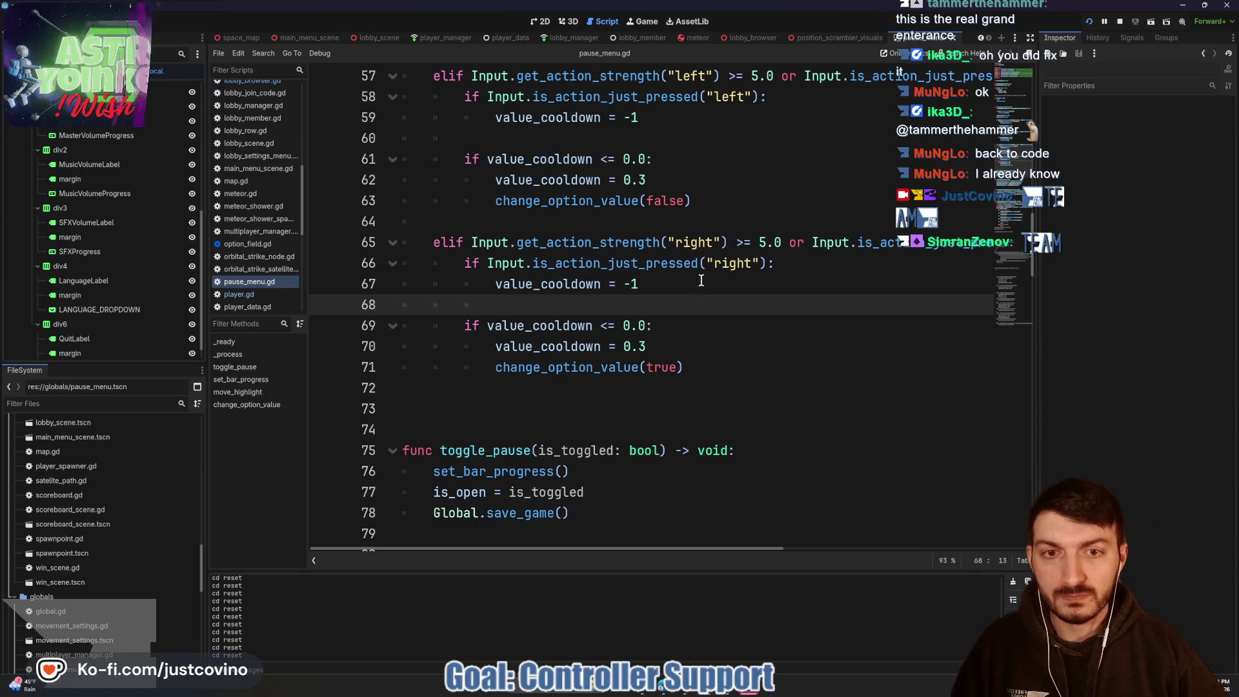
scroll(713, 297, "up", 1)
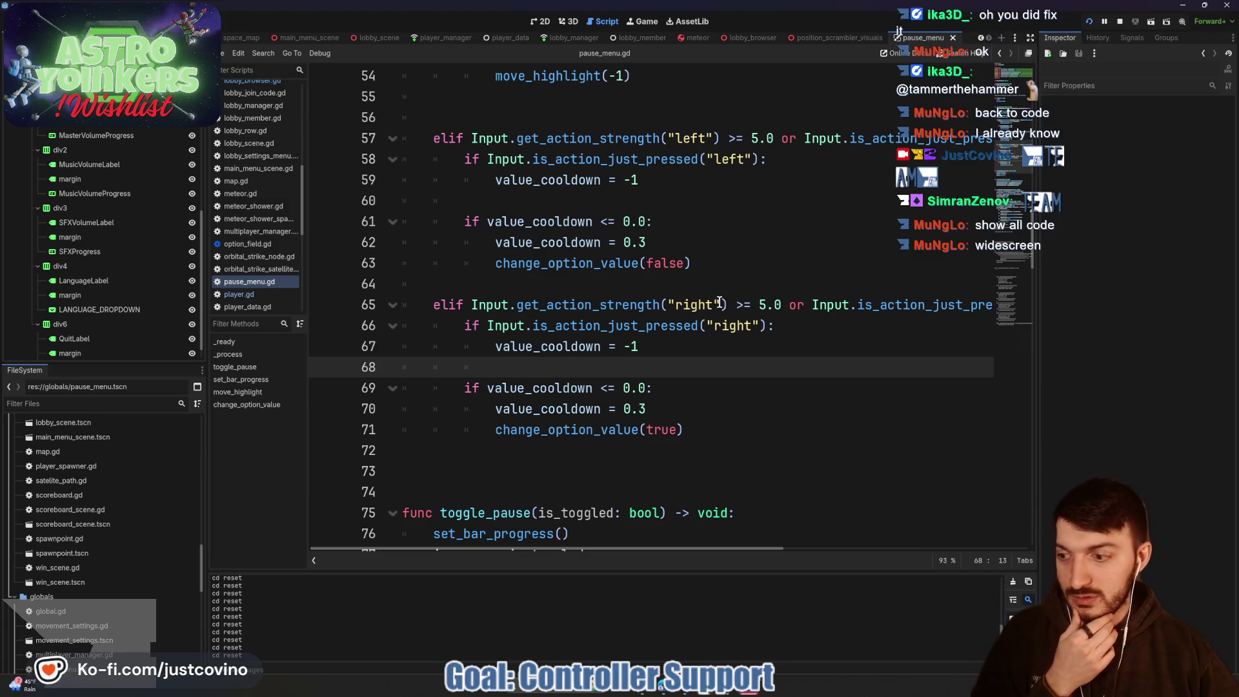
left_click(1032, 38)
scroll(894, 291, "up", 4)
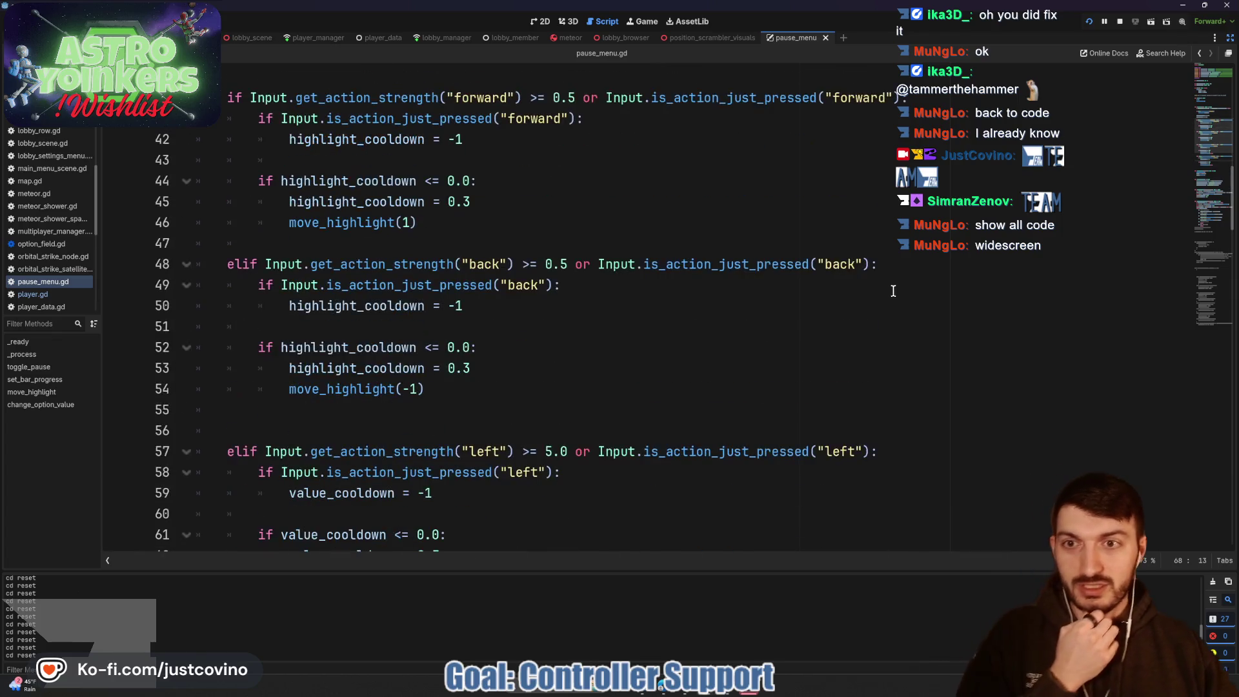
scroll(867, 321, "up", 3)
scroll(871, 316, "down", 6)
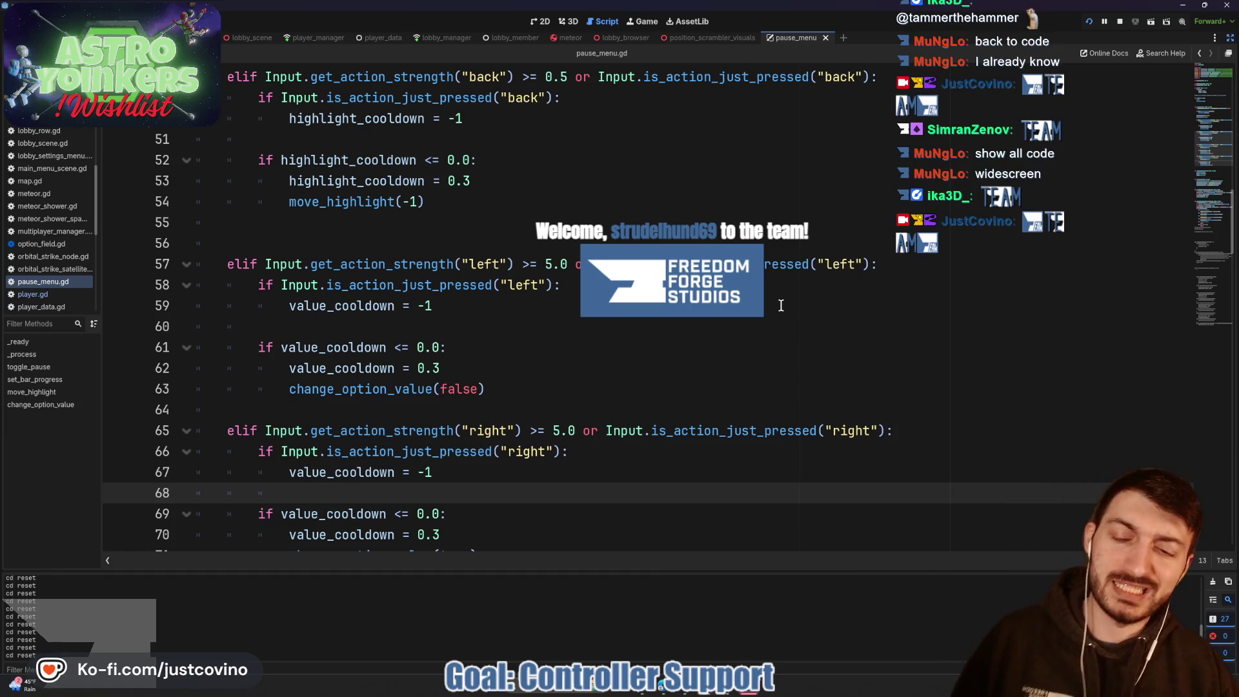
scroll(639, 336, "down", 1)
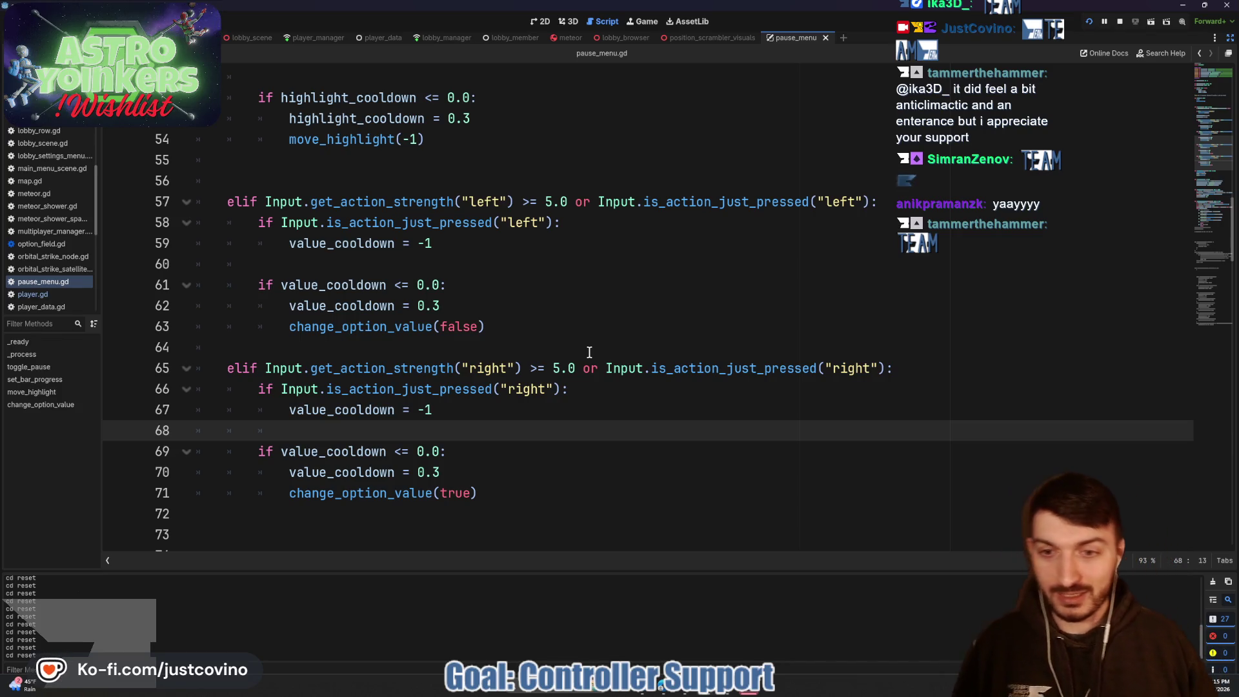
scroll(529, 354, "down", 1)
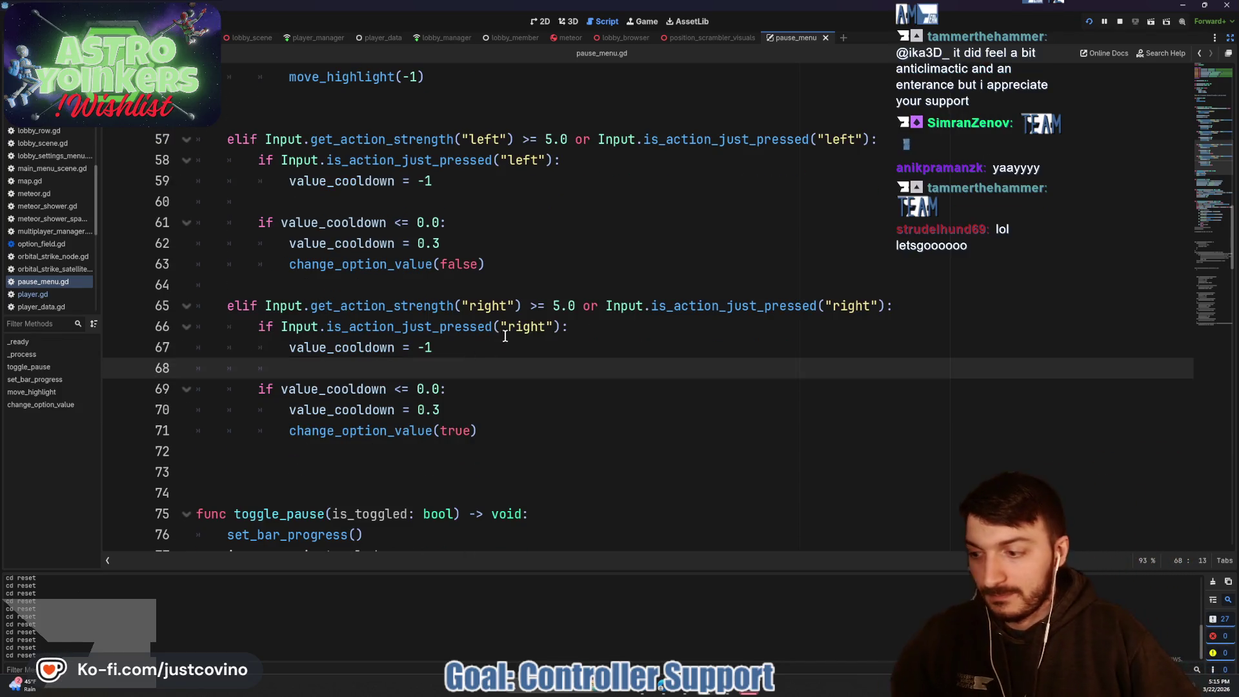
scroll(522, 323, "down", 2)
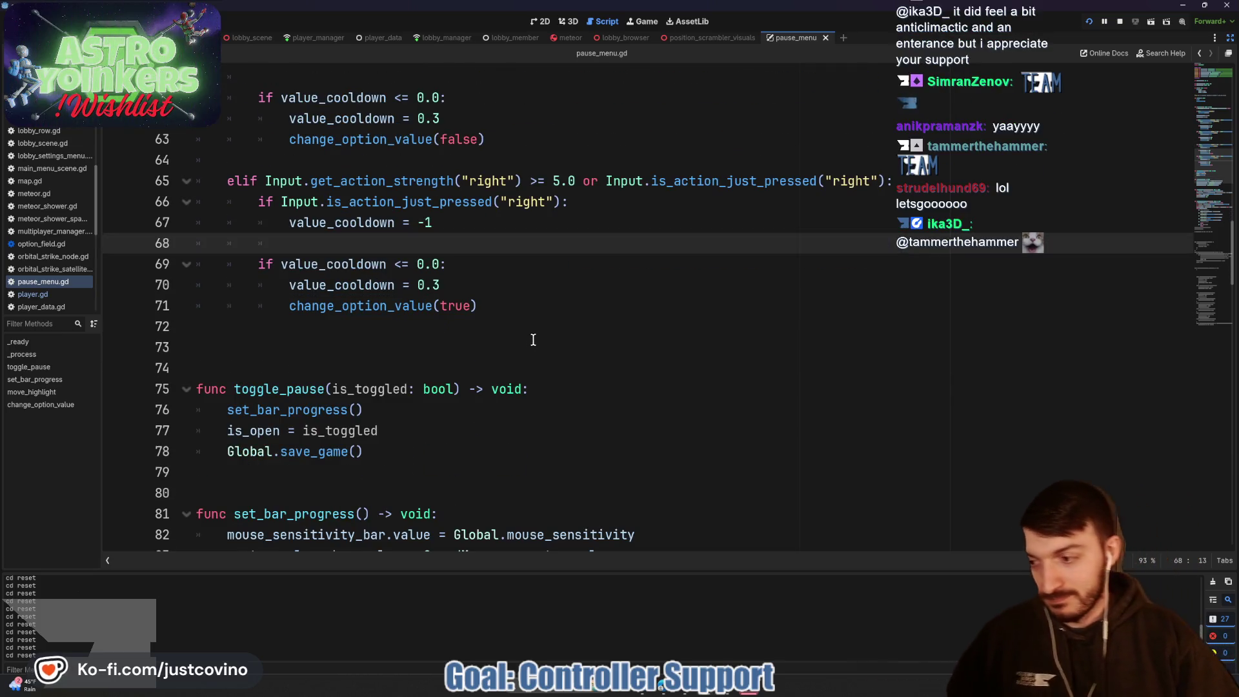
scroll(555, 319, "down", 2)
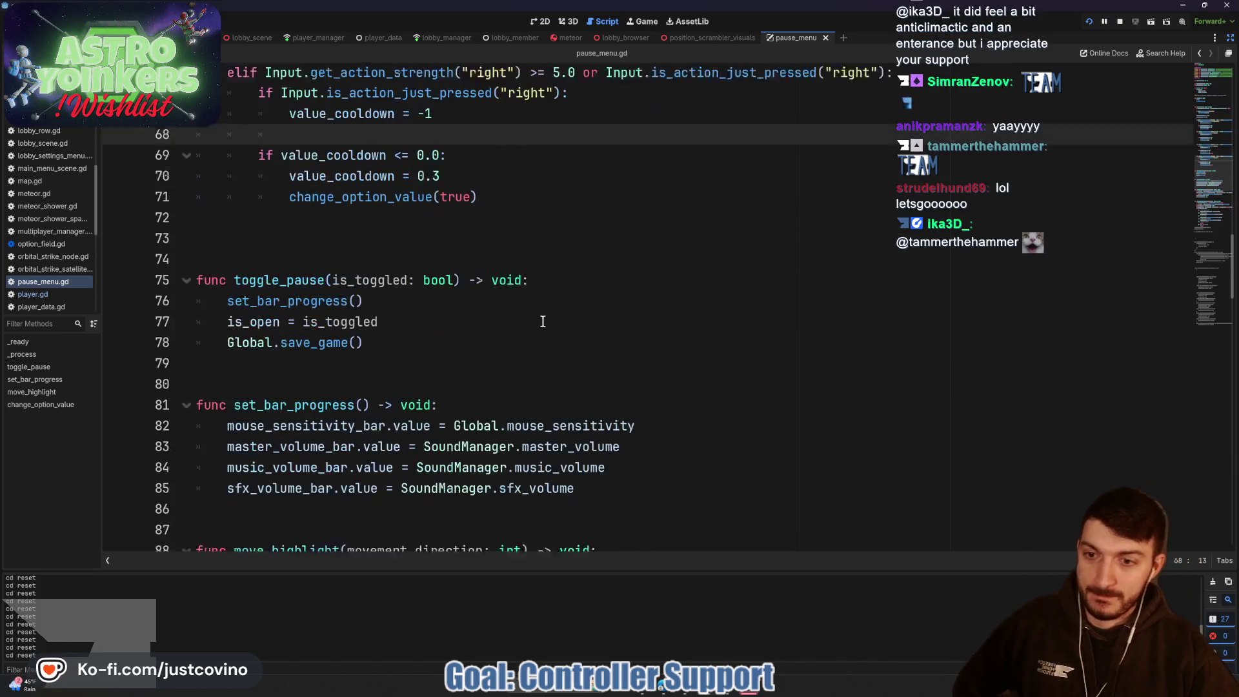
scroll(723, 309, "down", 9)
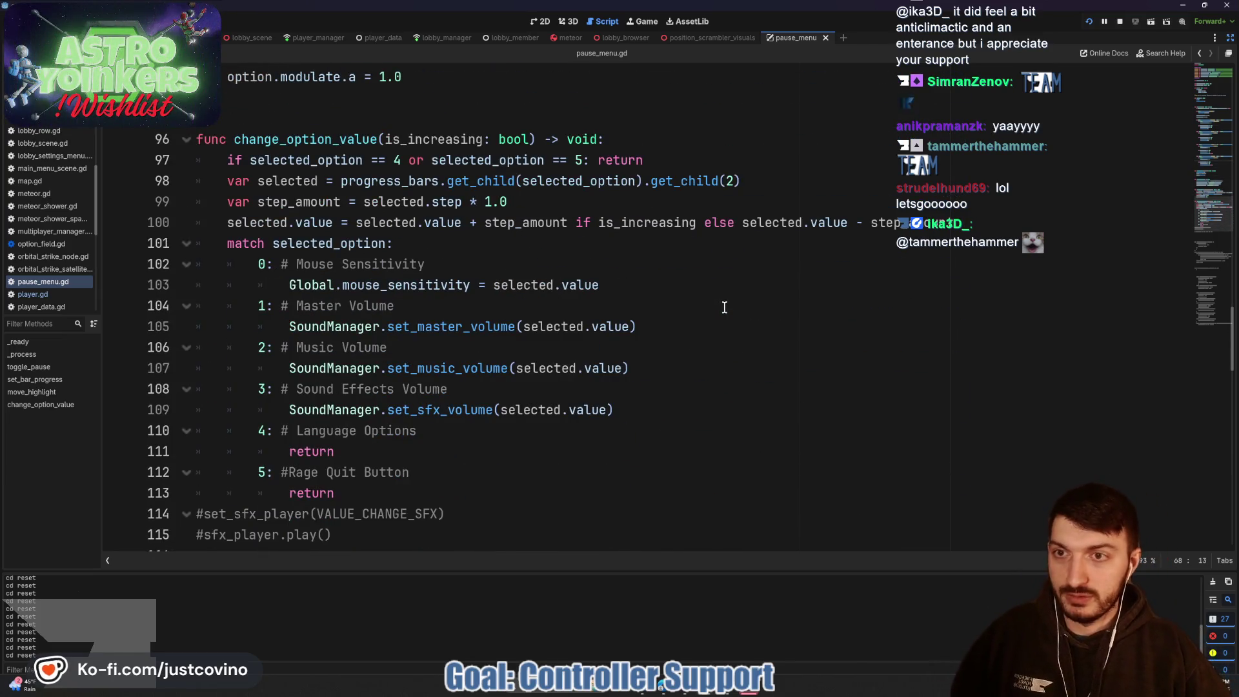
scroll(725, 313, "down", 1)
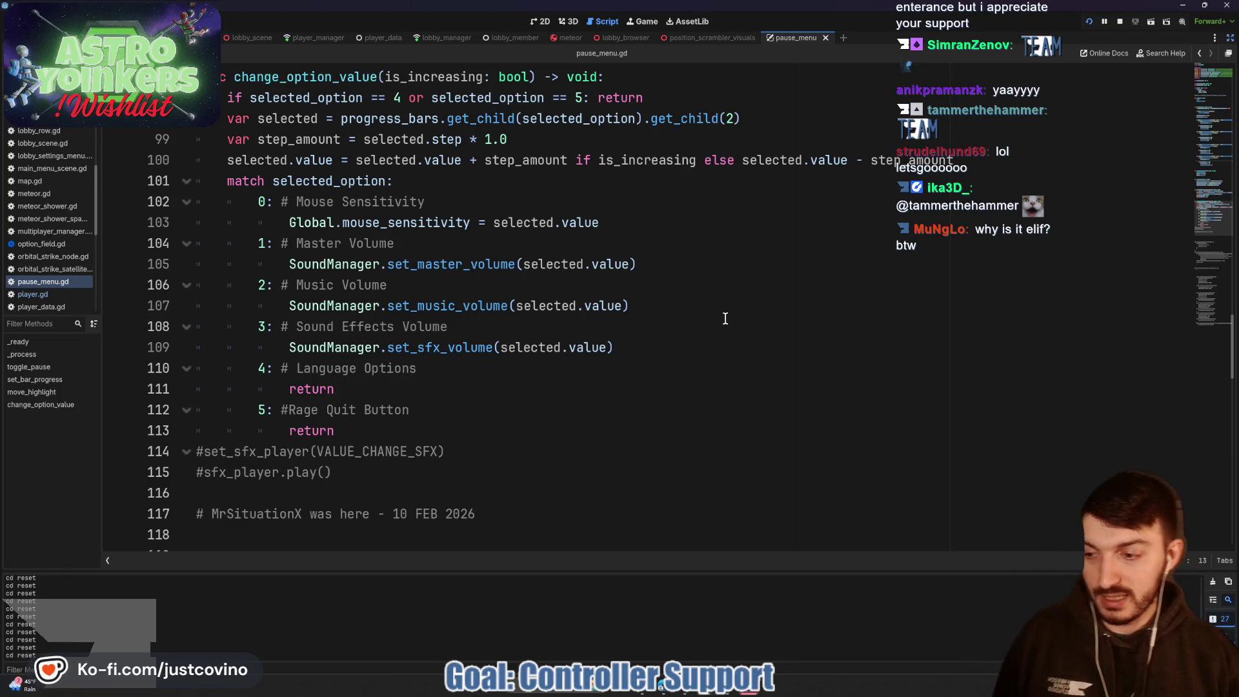
scroll(725, 318, "up", 20)
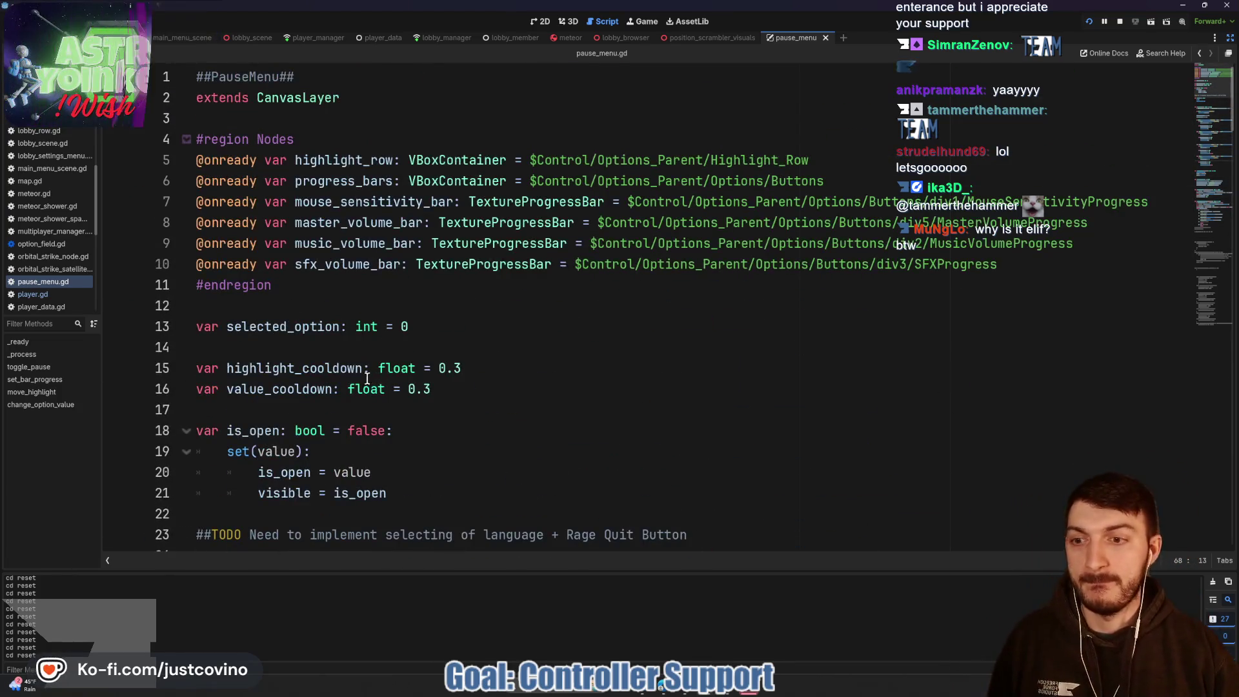
scroll(366, 377, "down", 12)
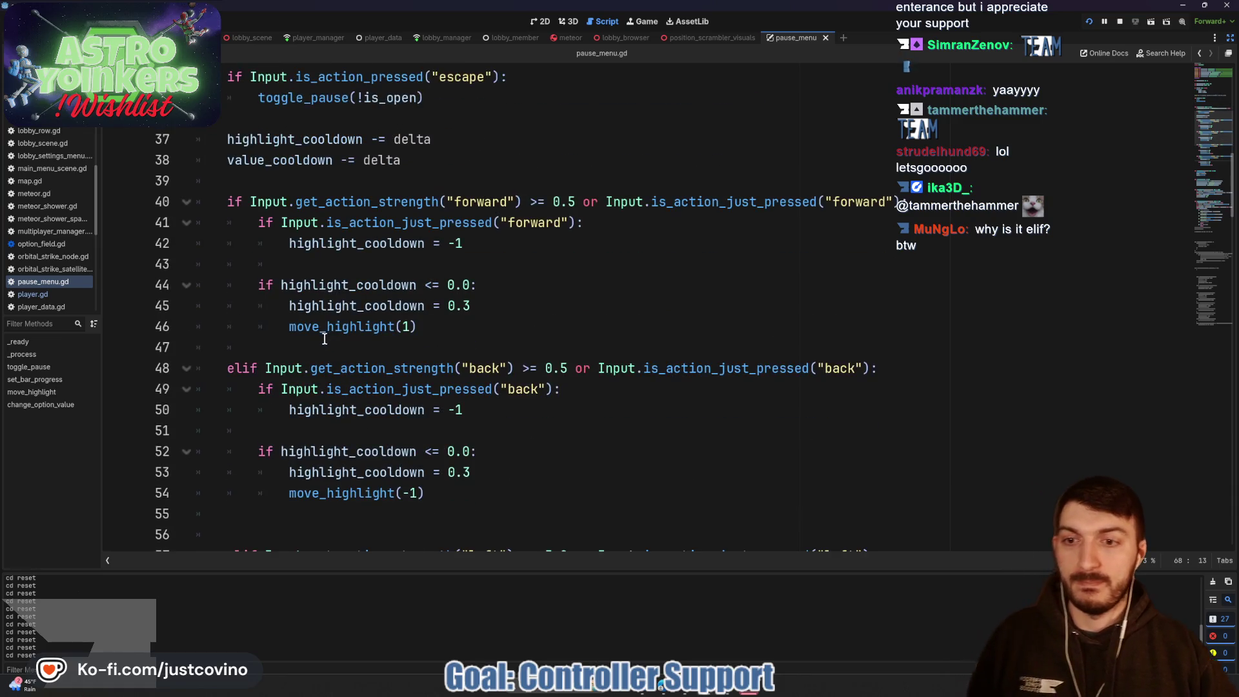
scroll(324, 339, "down", 1)
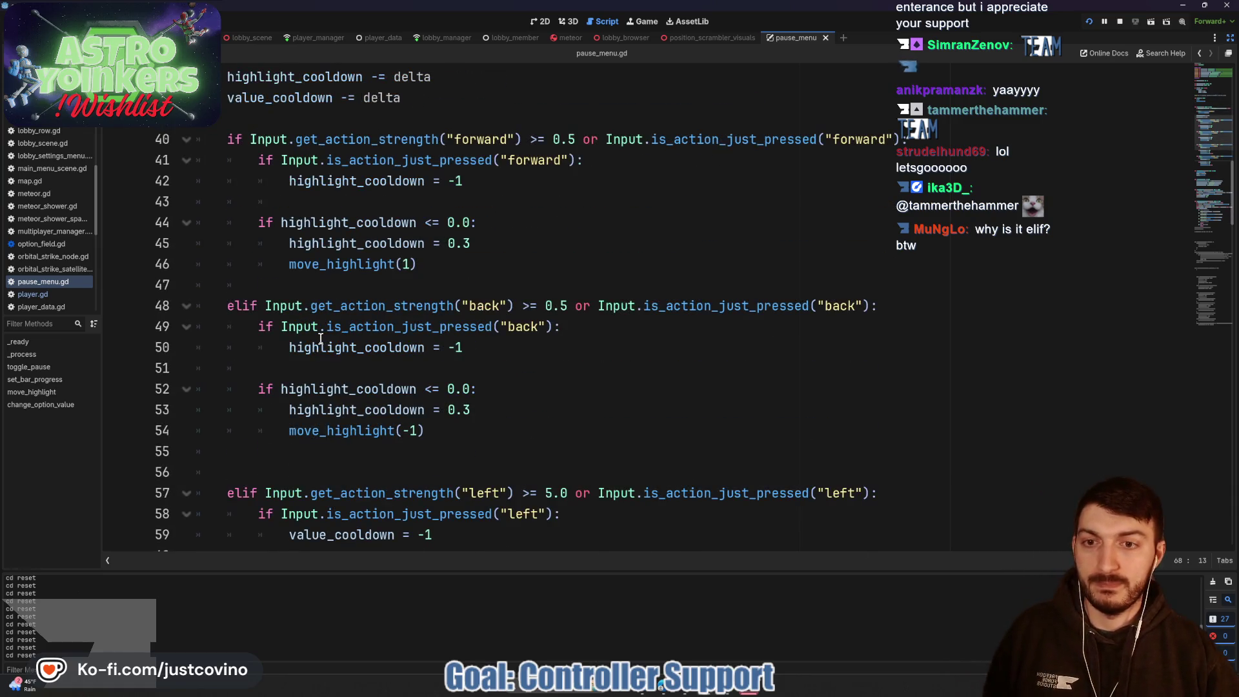
left_click(244, 305)
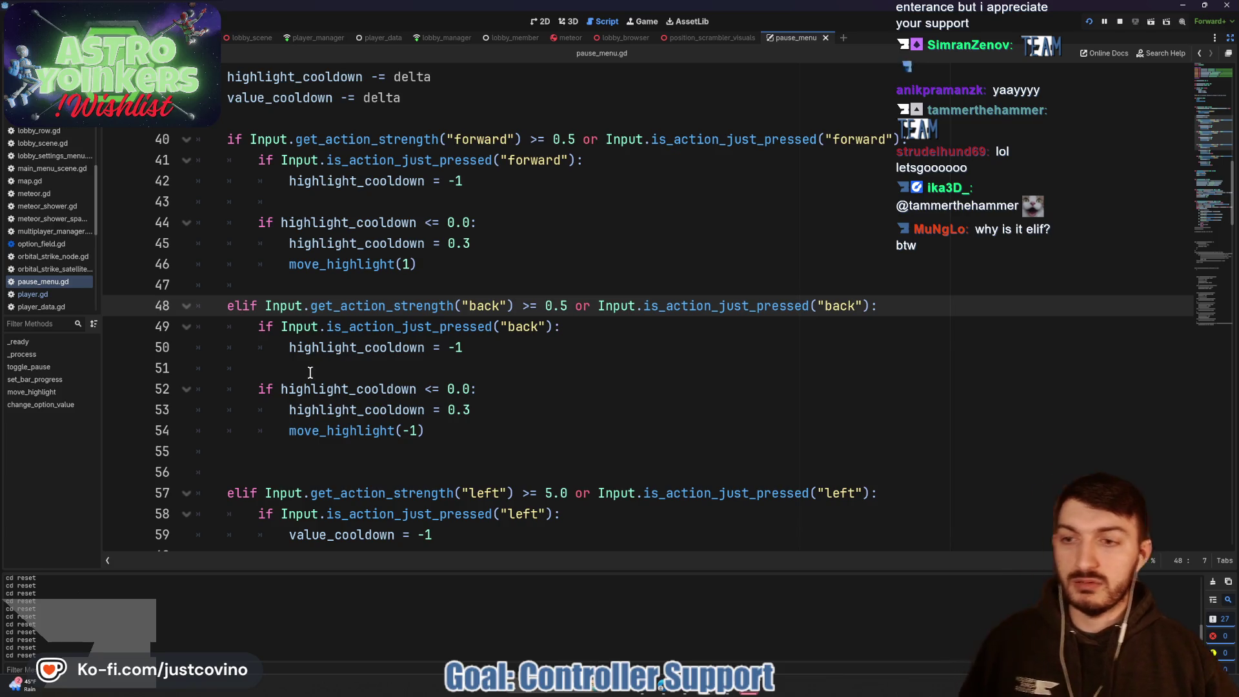
scroll(310, 372, "down", 2)
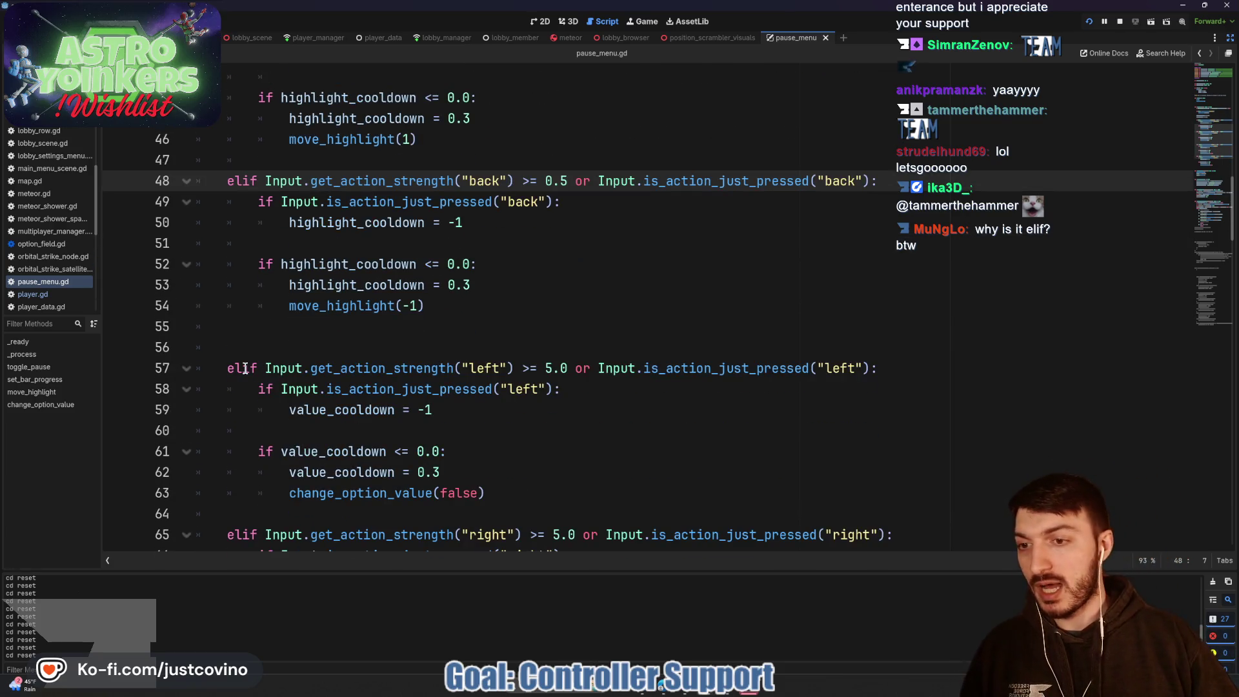
left_click(242, 367, "alt")
Step: Change the back, left and right elif checks to plain if statements and save the script
scroll(268, 387, "down", 2)
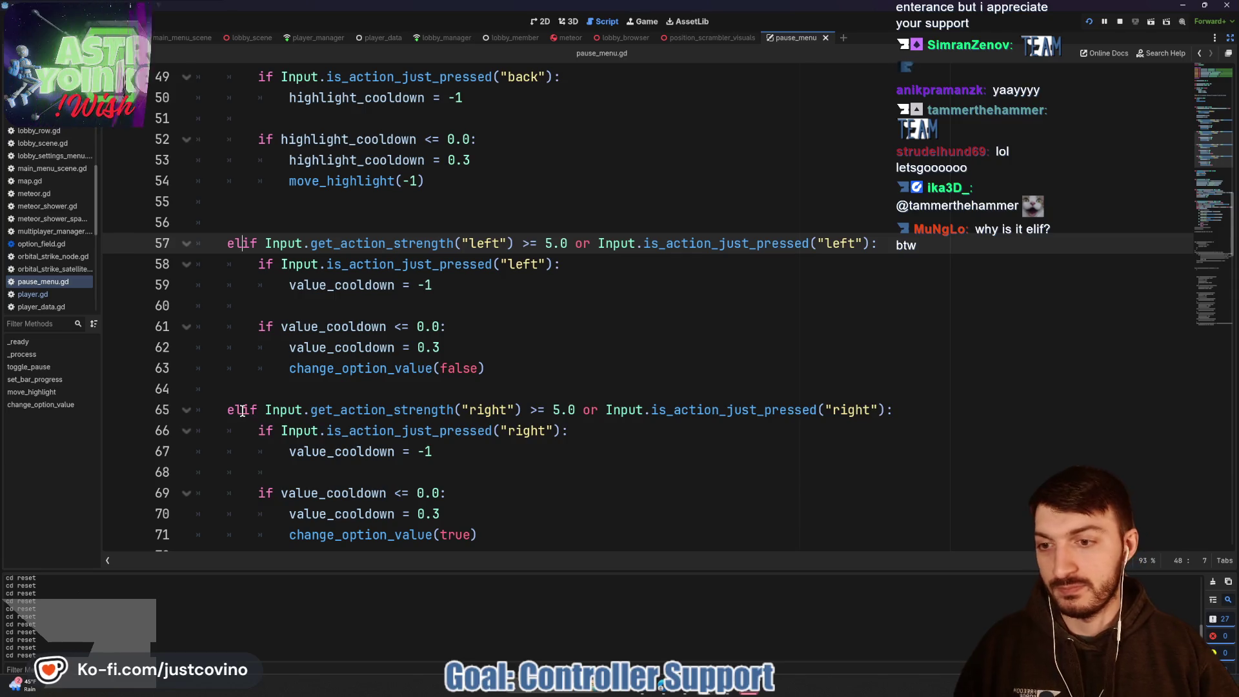
left_click(243, 410, "alt")
key("BackSpace")
key("BackSpace")
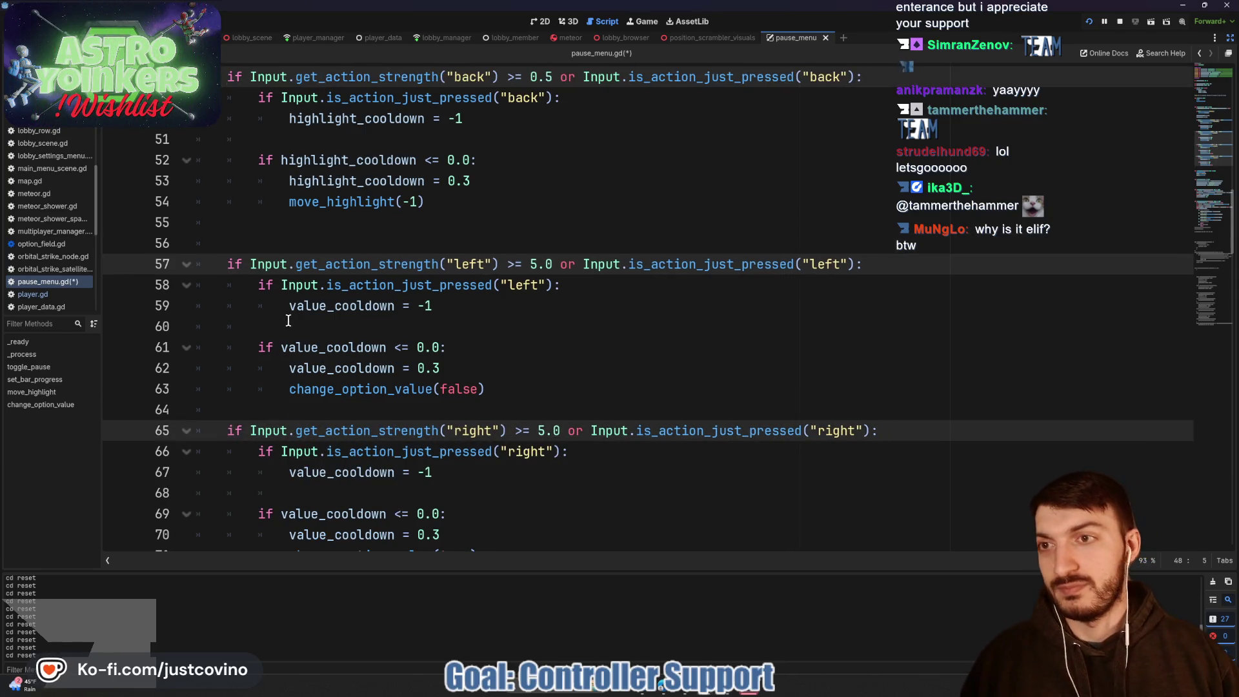
scroll(288, 321, "down", 2)
left_click(542, 327)
scroll(512, 332, "up", 4)
key("ctrl+s")
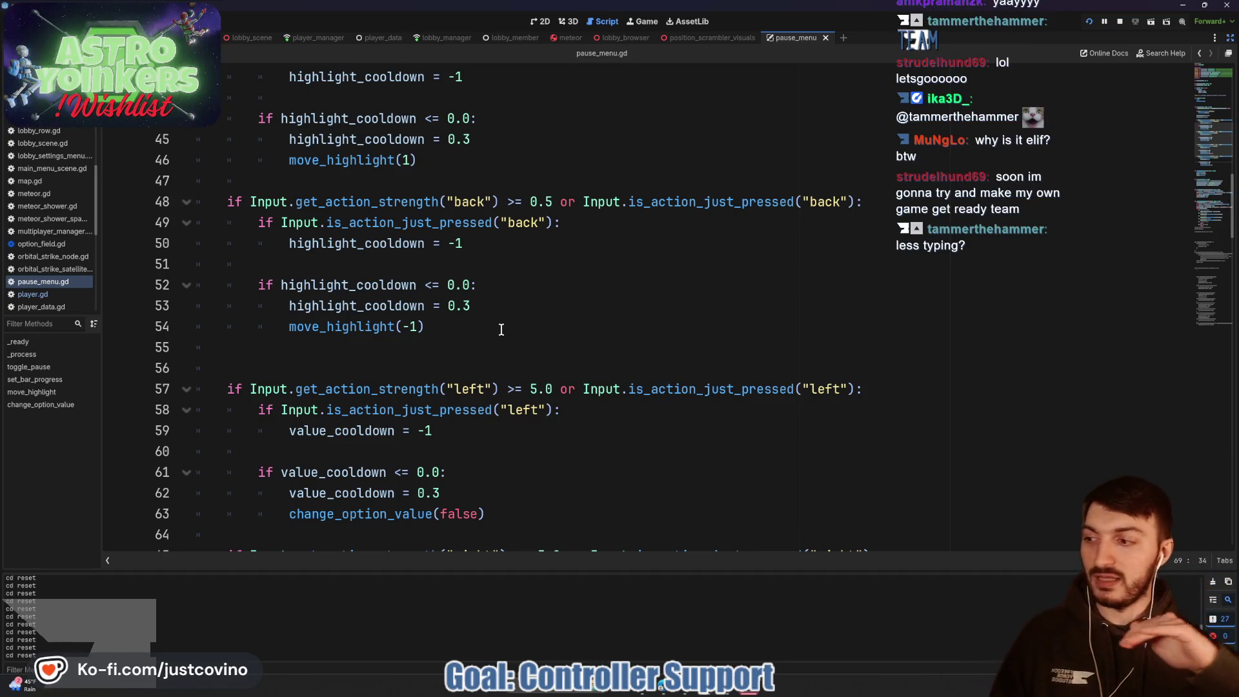
Step: Review the separated input checks and place the cursor in the right cooldown block
scroll(501, 330, "up", 3)
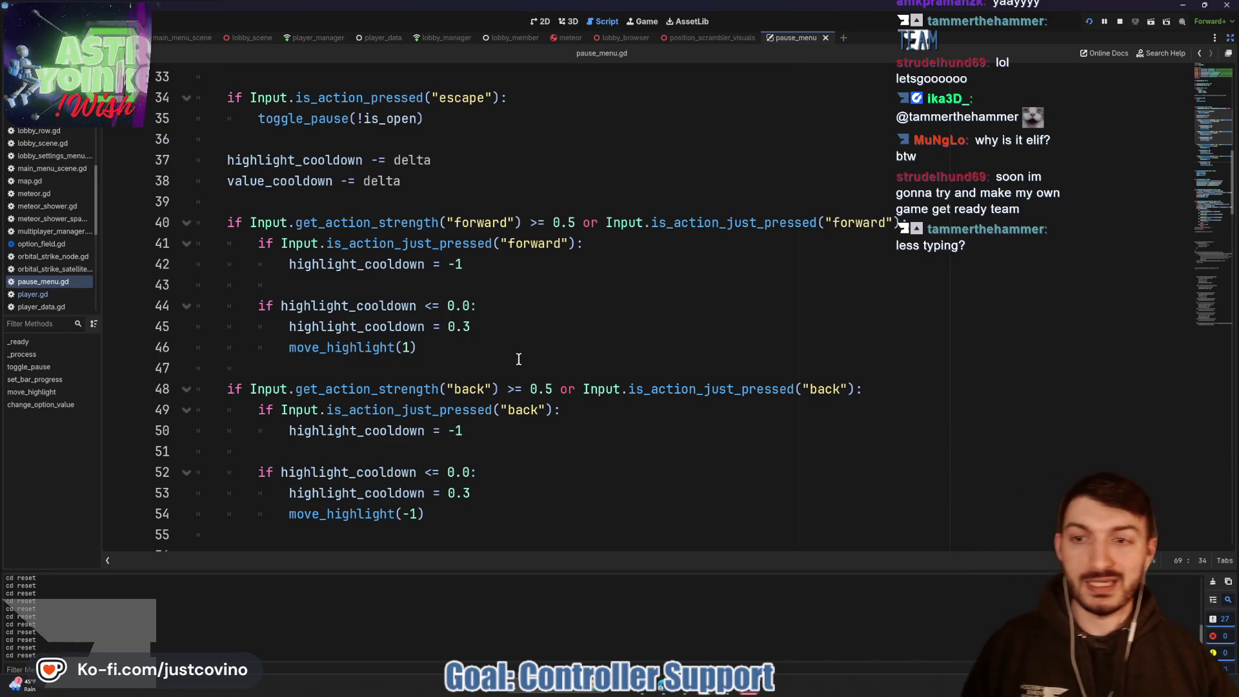
left_click(542, 335)
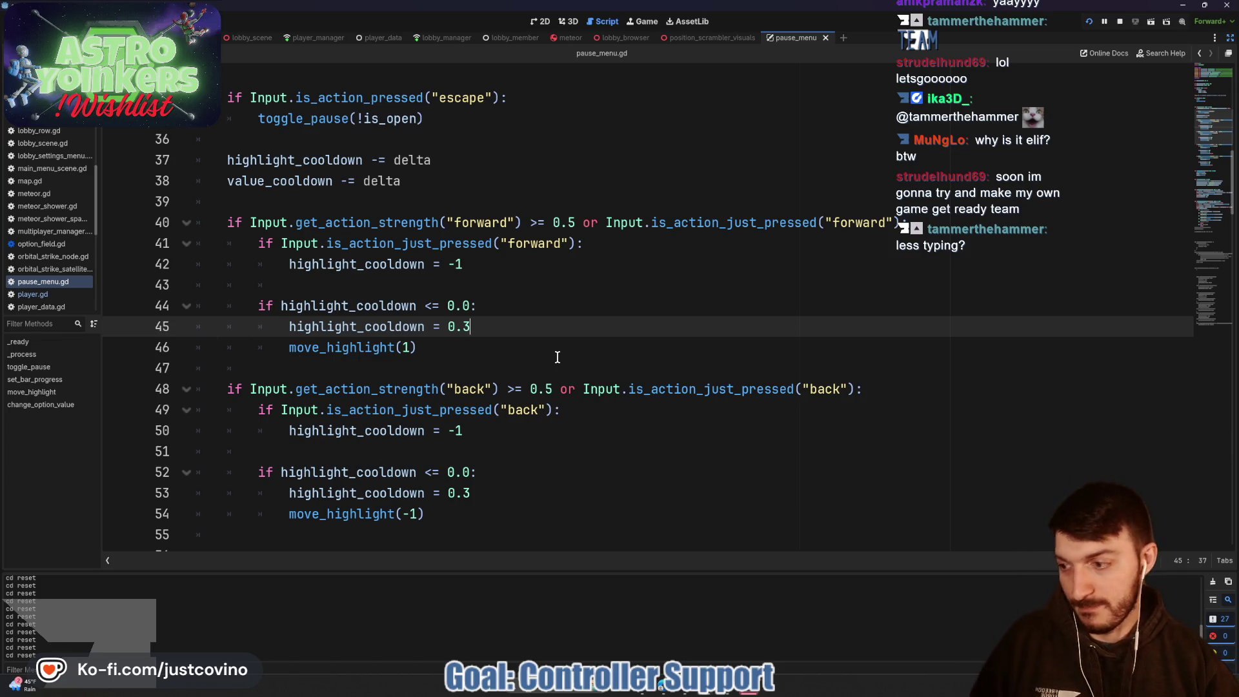
scroll(542, 349, "down", 3)
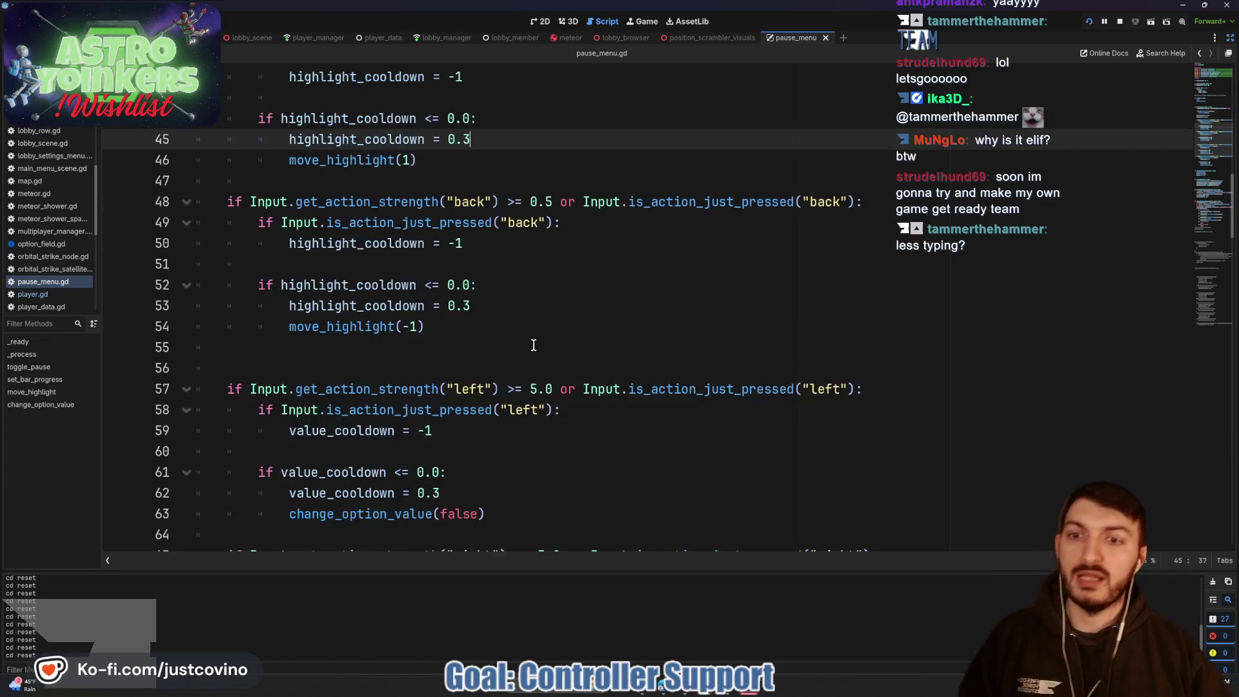
scroll(533, 344, "down", 13)
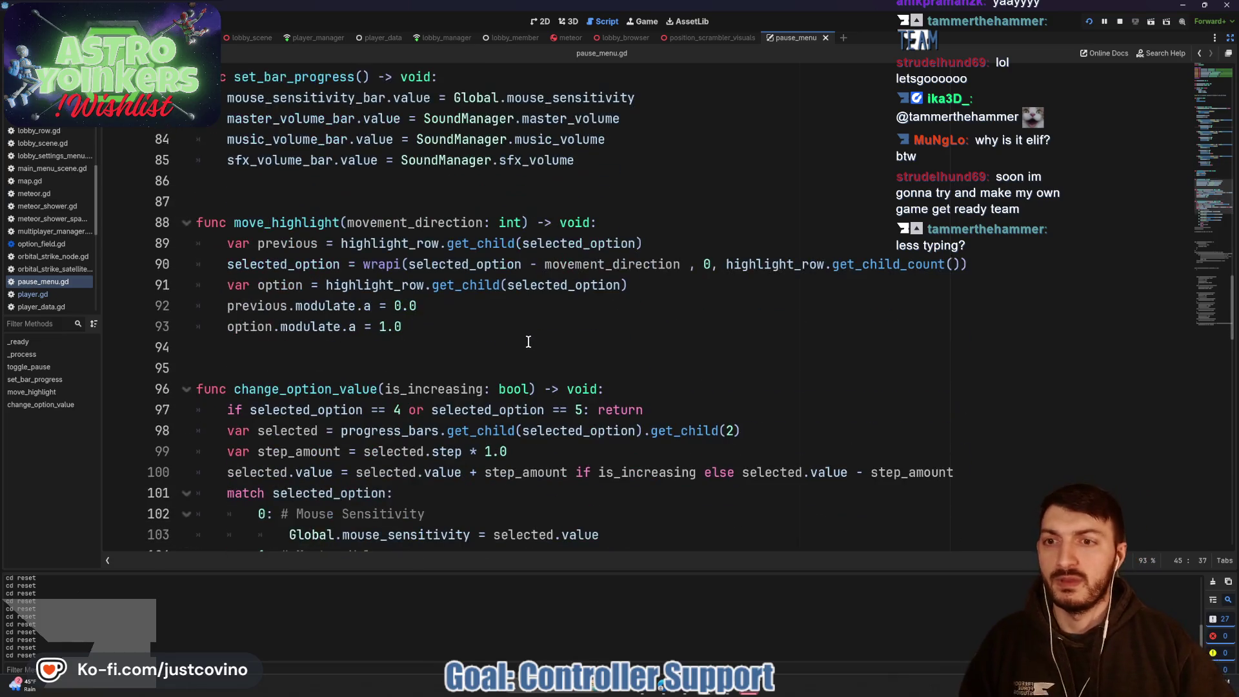
scroll(528, 343, "down", 4)
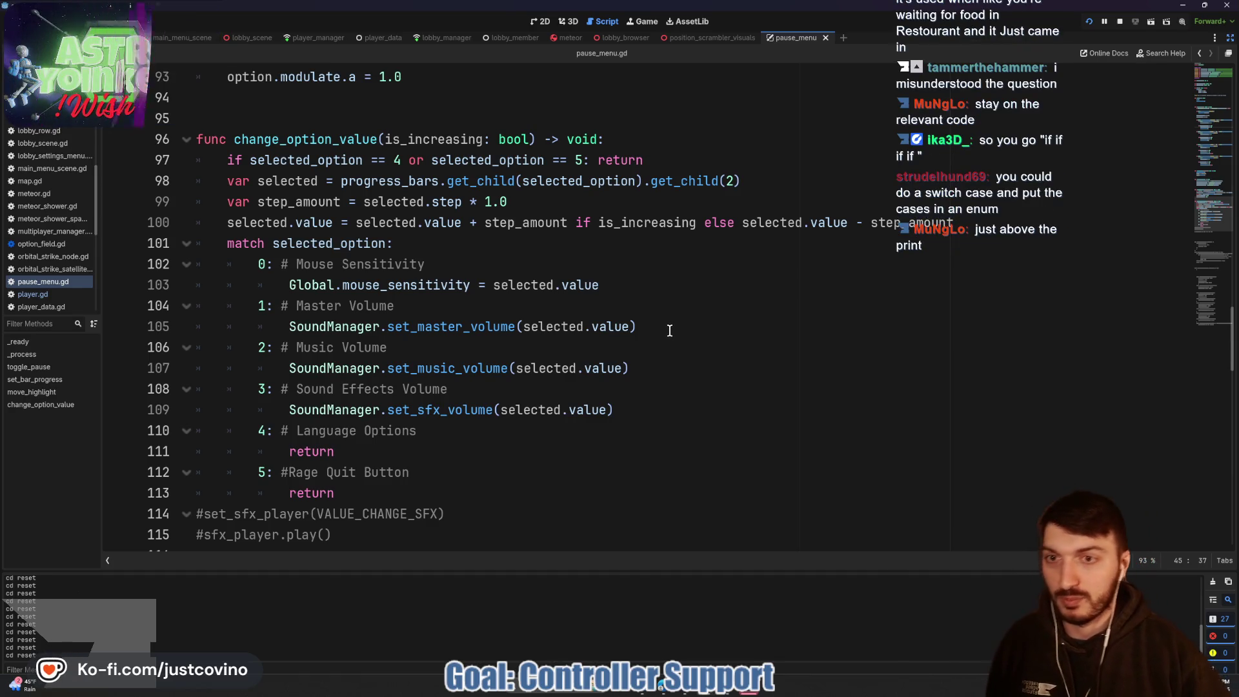
scroll(660, 323, "up", 3)
scroll(661, 324, "up", 10)
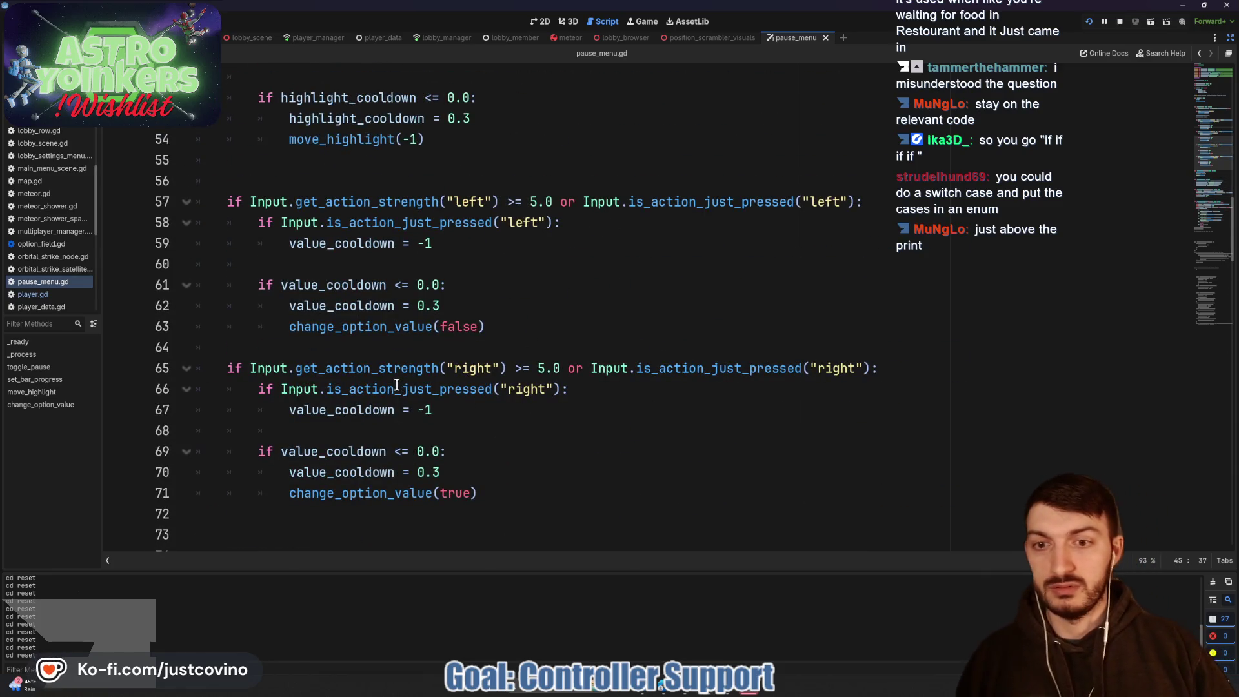
left_click(397, 411)
Step: Add print("cd right") inside the right value_cooldown block
left_click(396, 430)
left_click(459, 454)
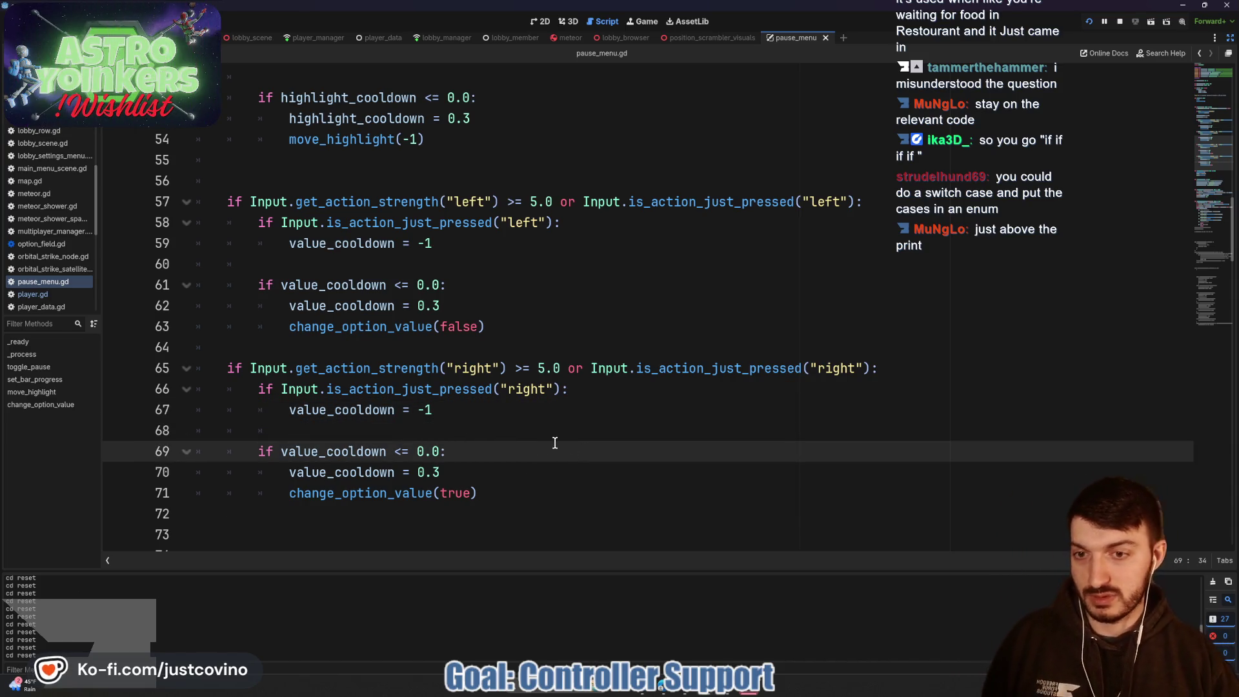
key("Return")
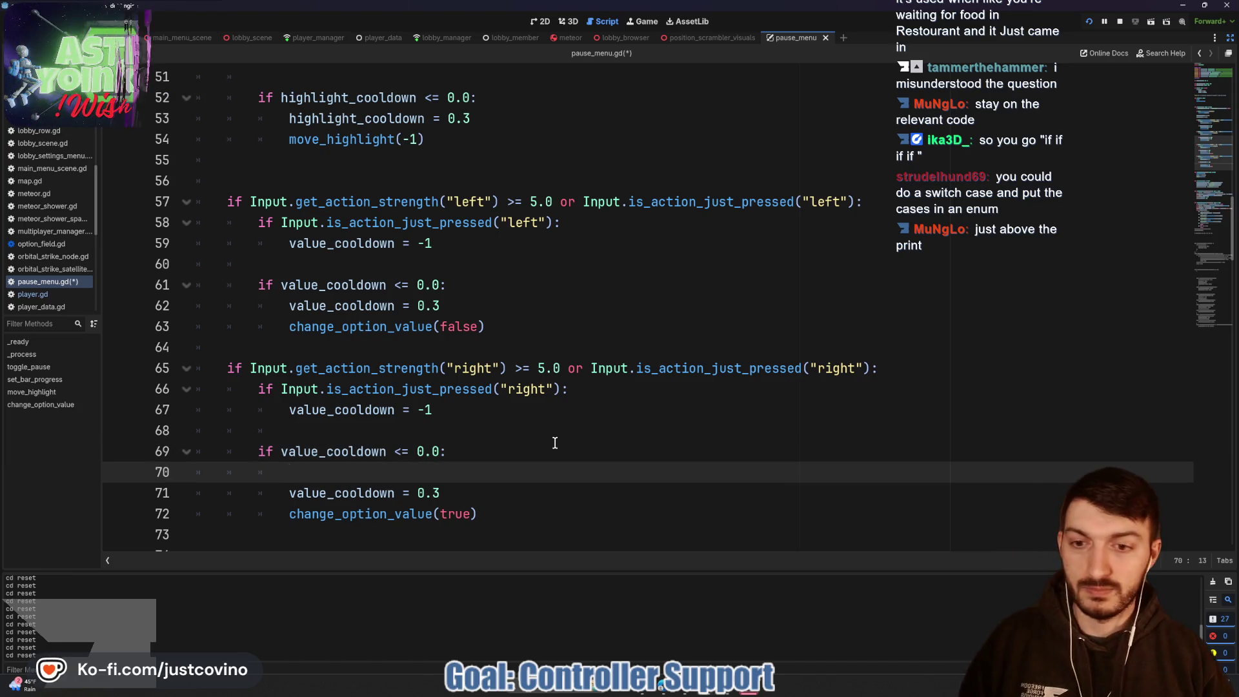
type("pr")
key("Return")
type(":")
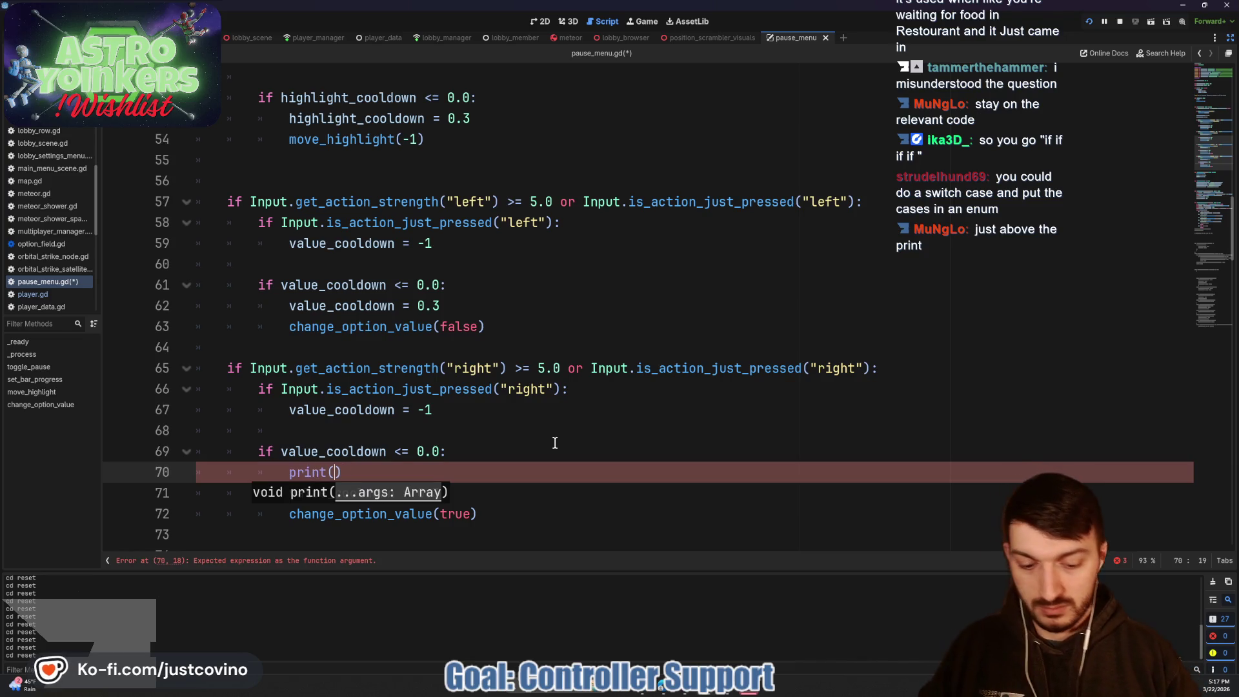
type("\"cd right")
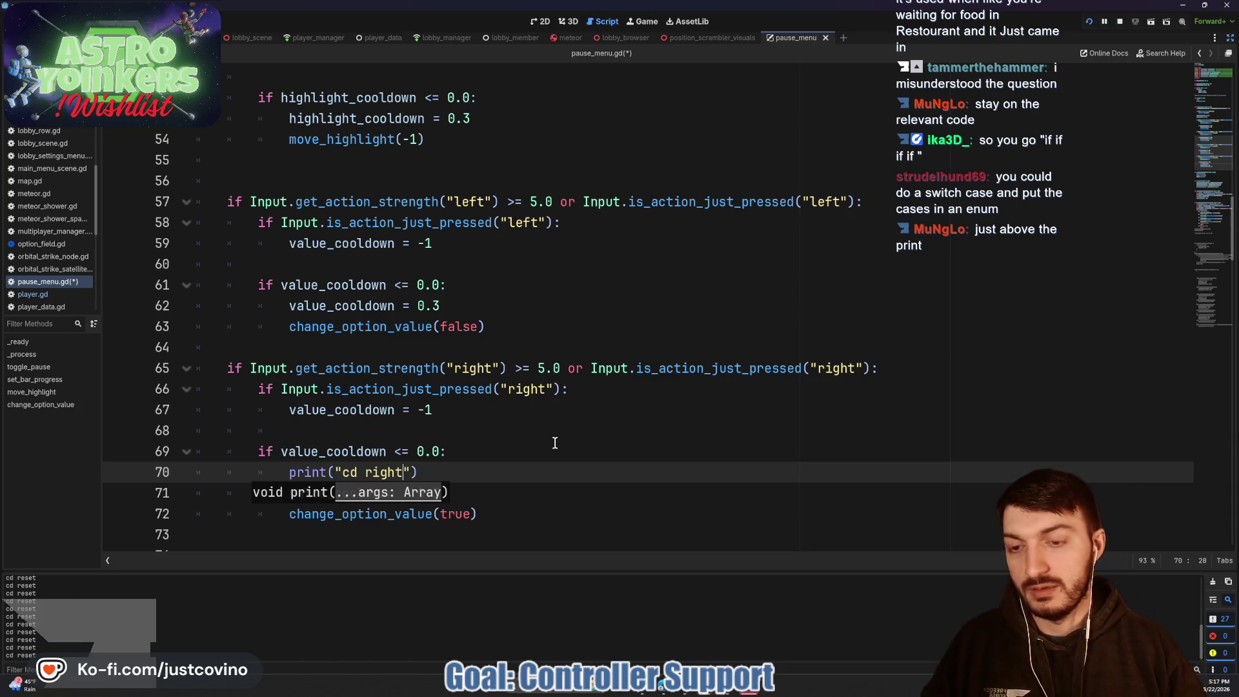
Step: Add print("cd left") inside the left value_cooldown block and save
left_click(465, 285)
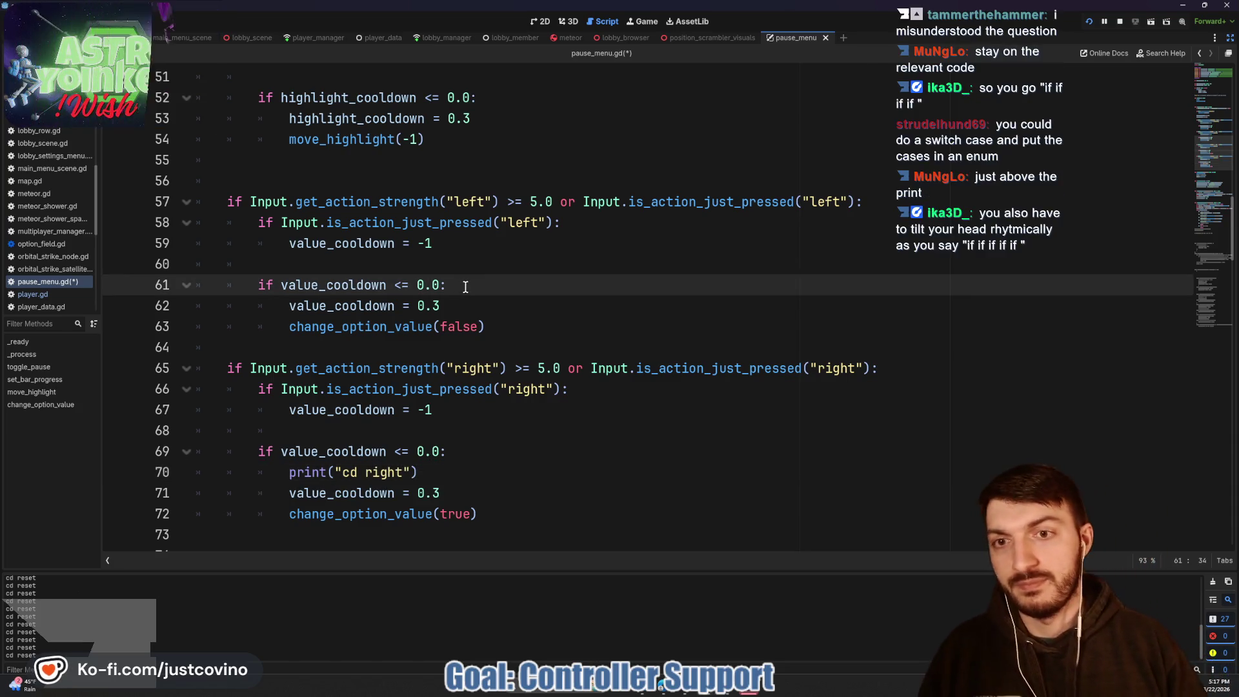
key("Return")
type("pr")
key("Return")
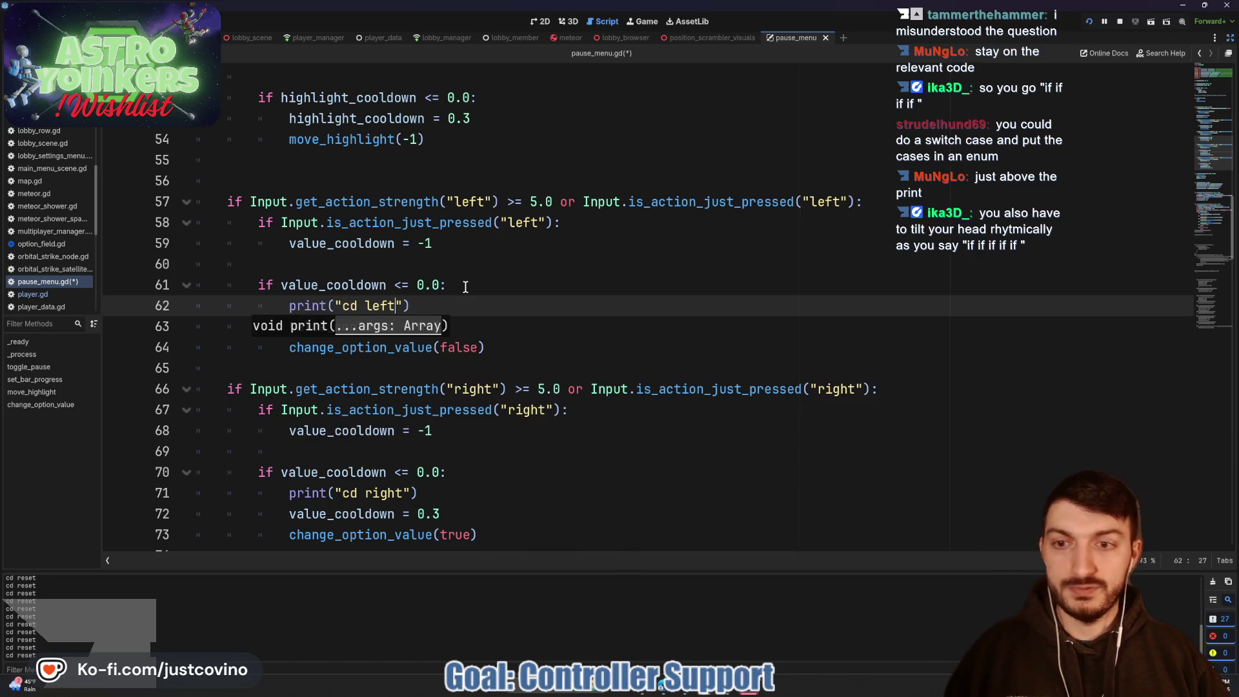
left_click(487, 286)
key("ctrl+s")
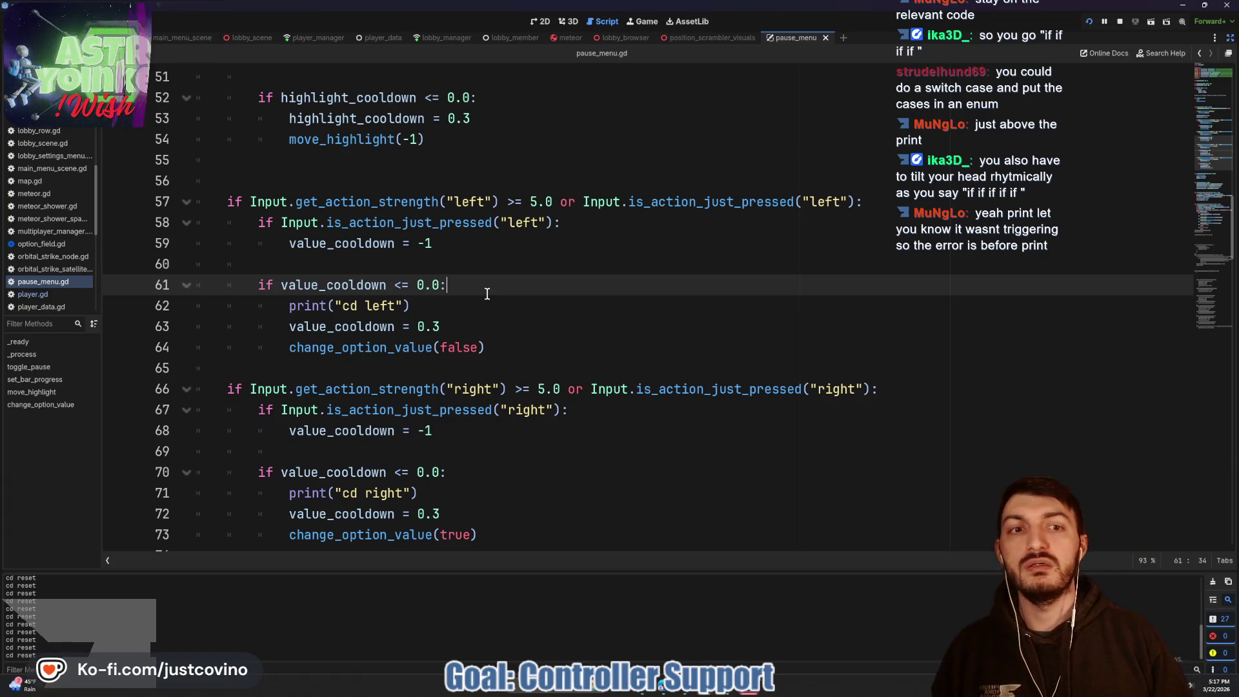
scroll(540, 300, "up", 5)
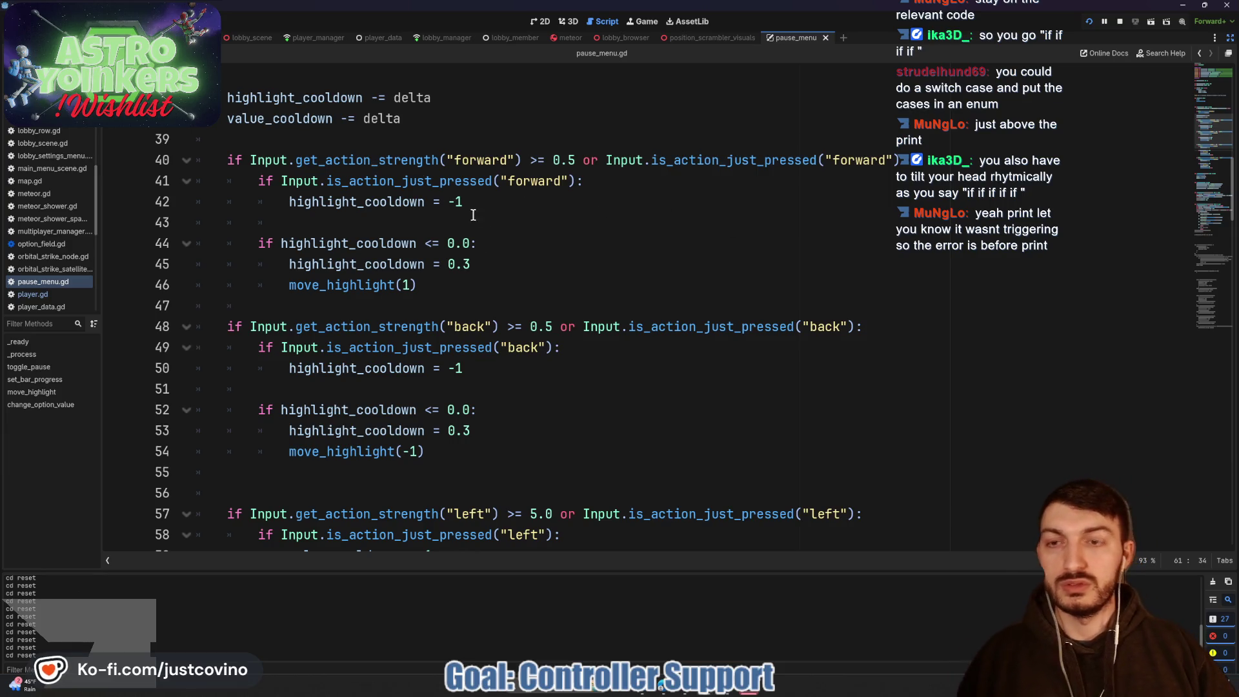
scroll(473, 219, "down", 5)
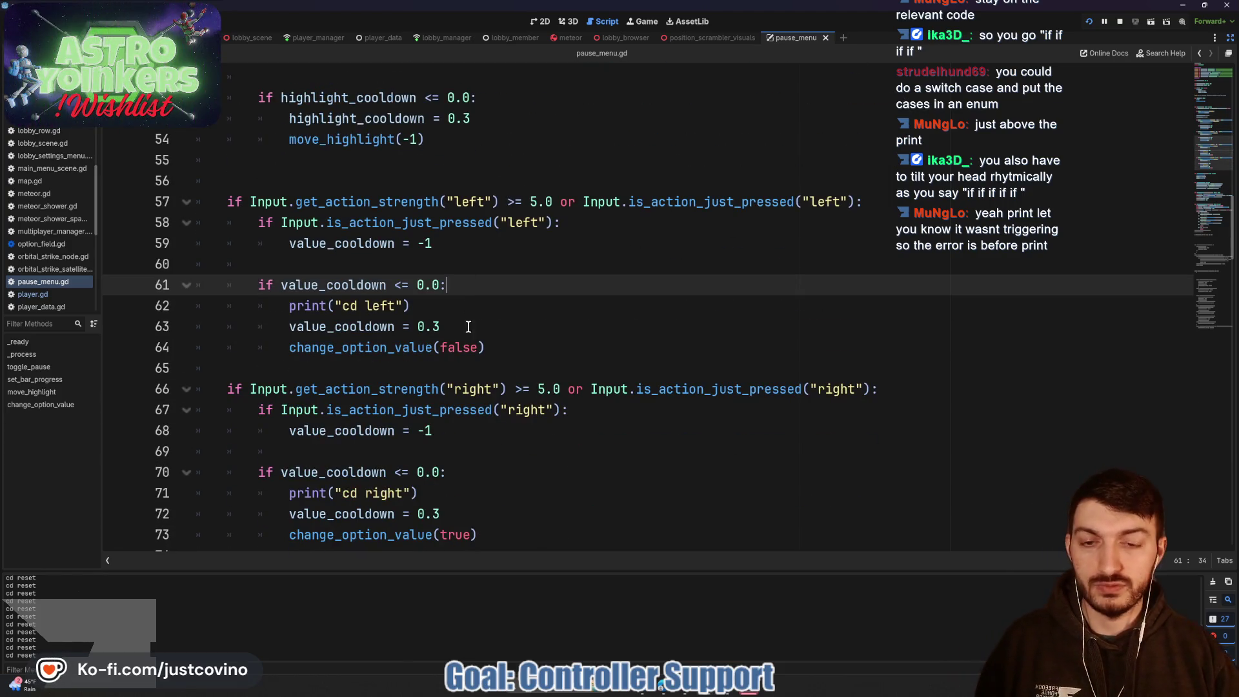
Step: Change the strength thresholds on lines 57 and 66 from 5.0 to 0.5
left_click(541, 389)
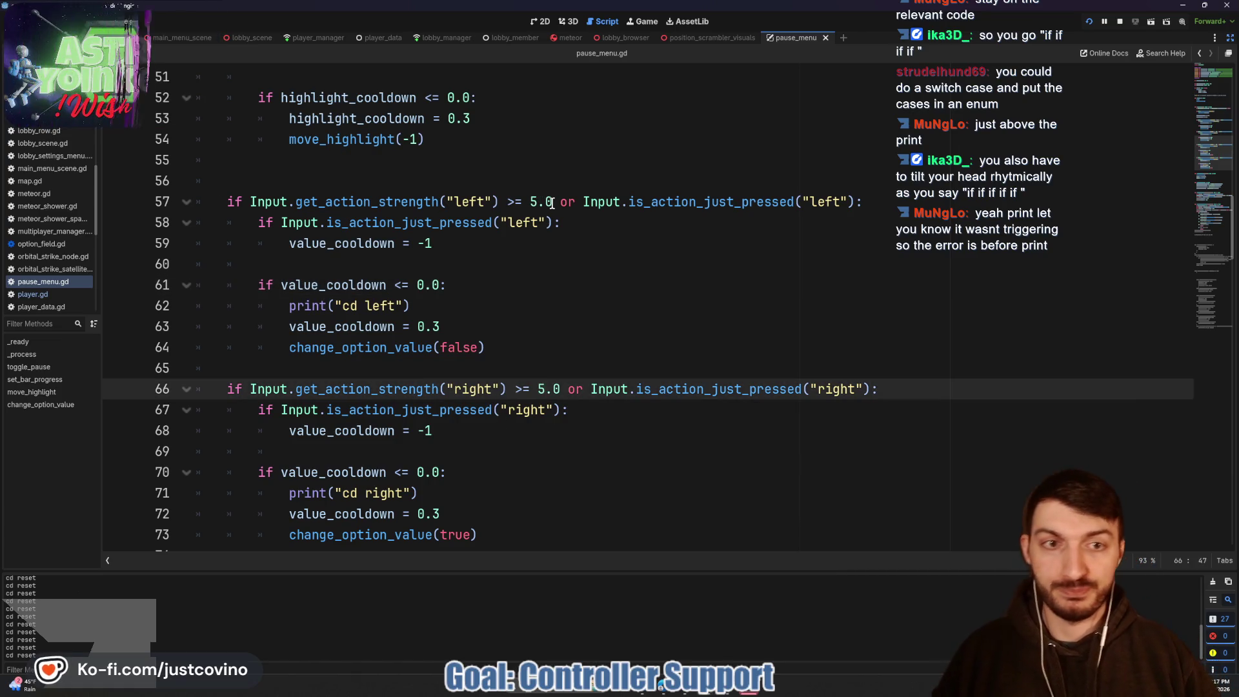
left_click(552, 203)
left_click_drag(552, 202, 527, 202)
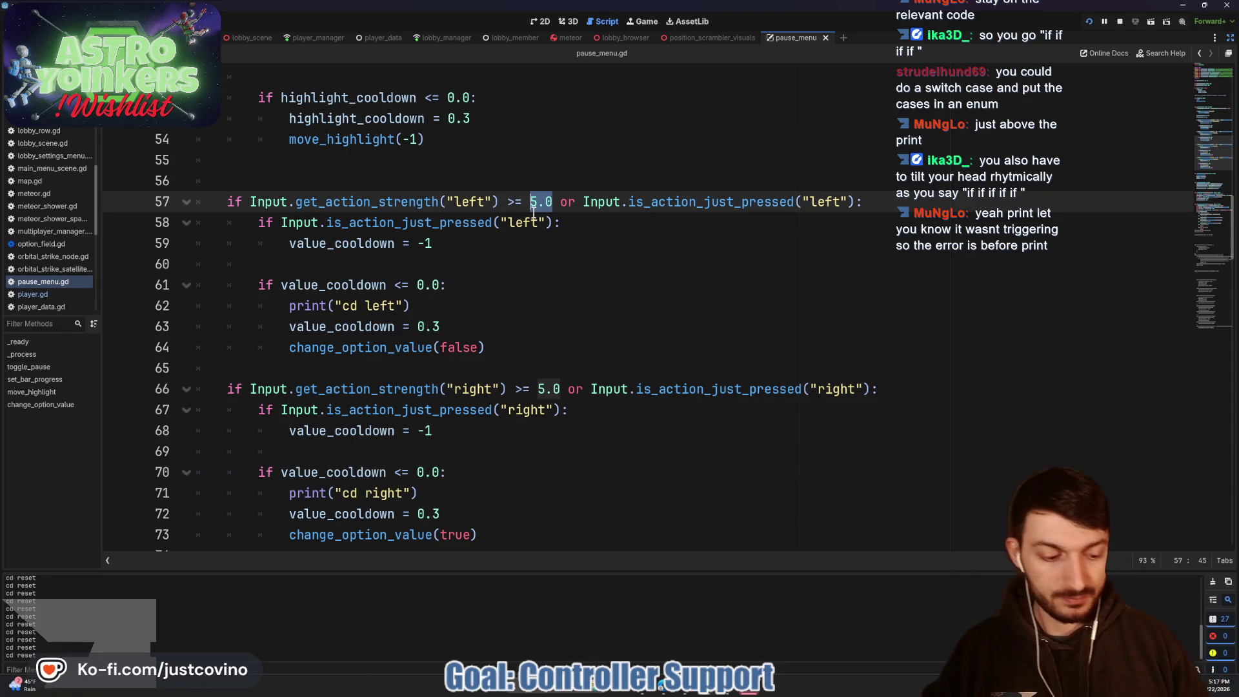
type("0.5")
left_click(559, 390)
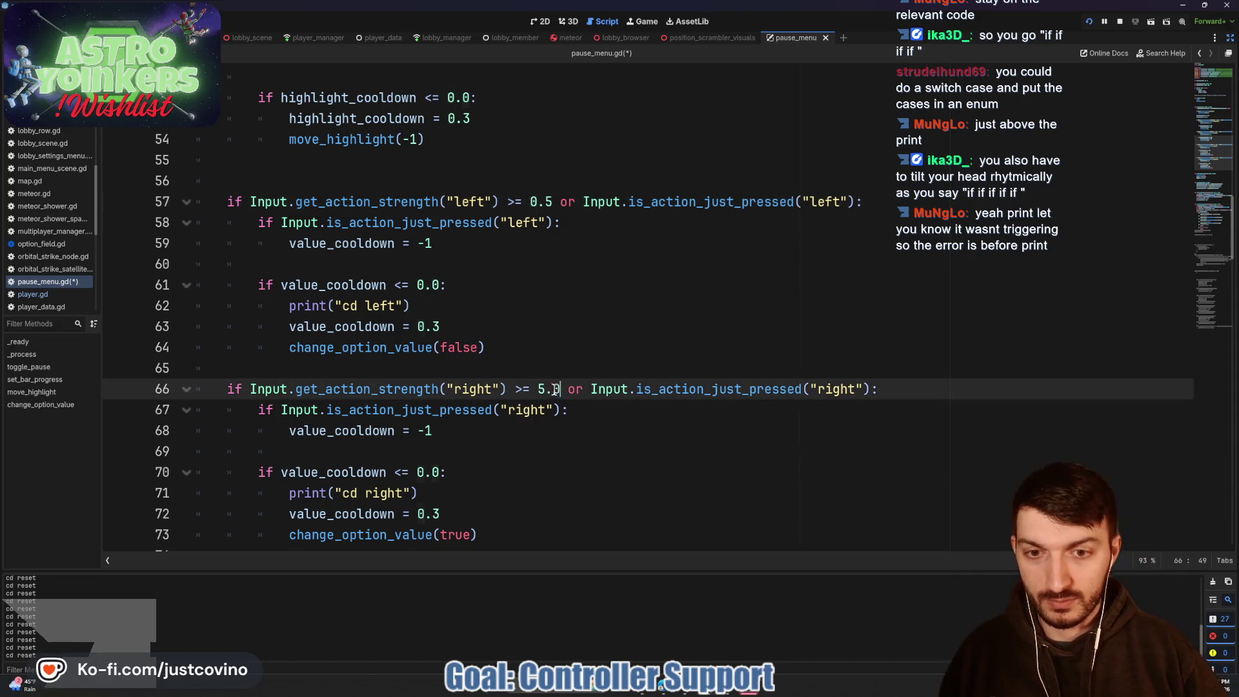
left_click_drag(561, 390, 539, 387)
type("0.5")
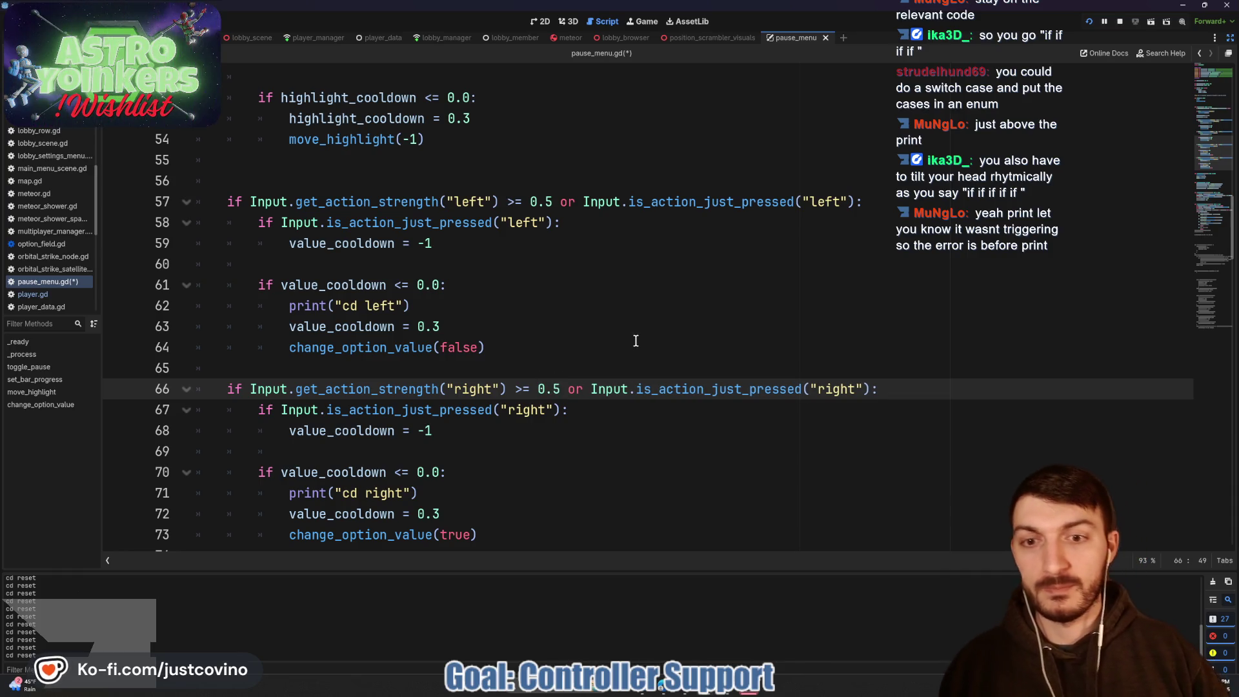
Step: Save pause_menu.gd and switch to the running game window
scroll(620, 342, "up", 4)
scroll(613, 345, "down", 5)
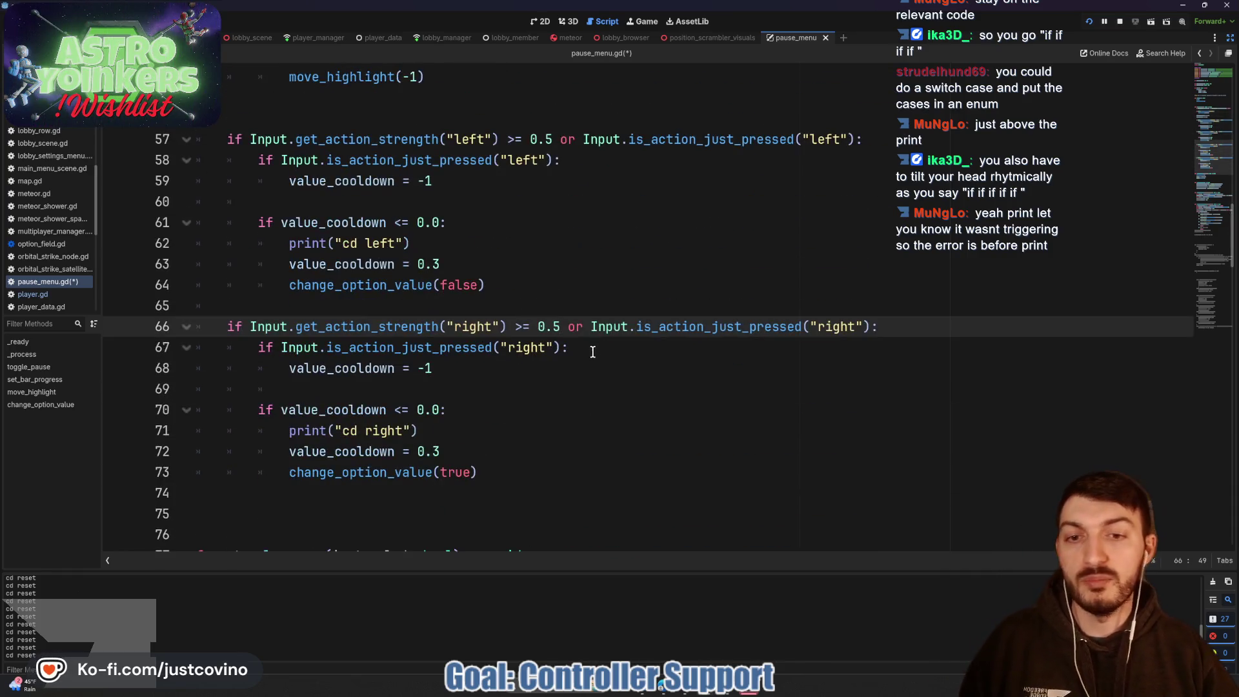
double_click(665, 327)
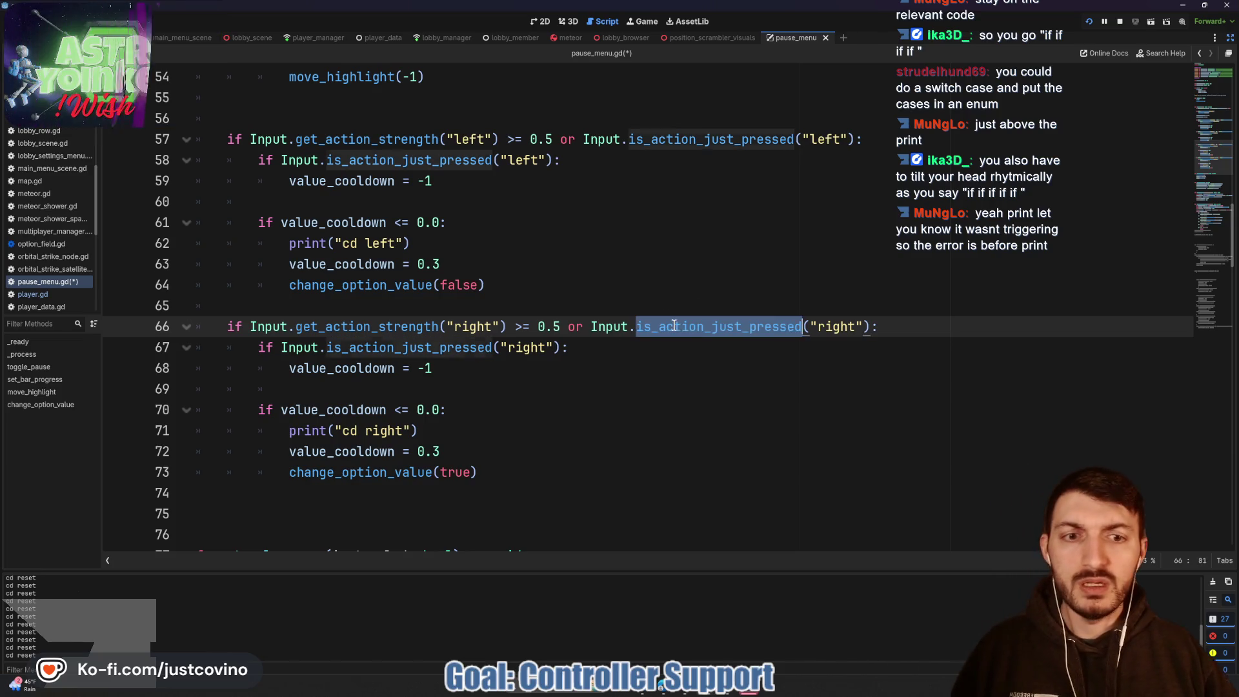
left_click(681, 368)
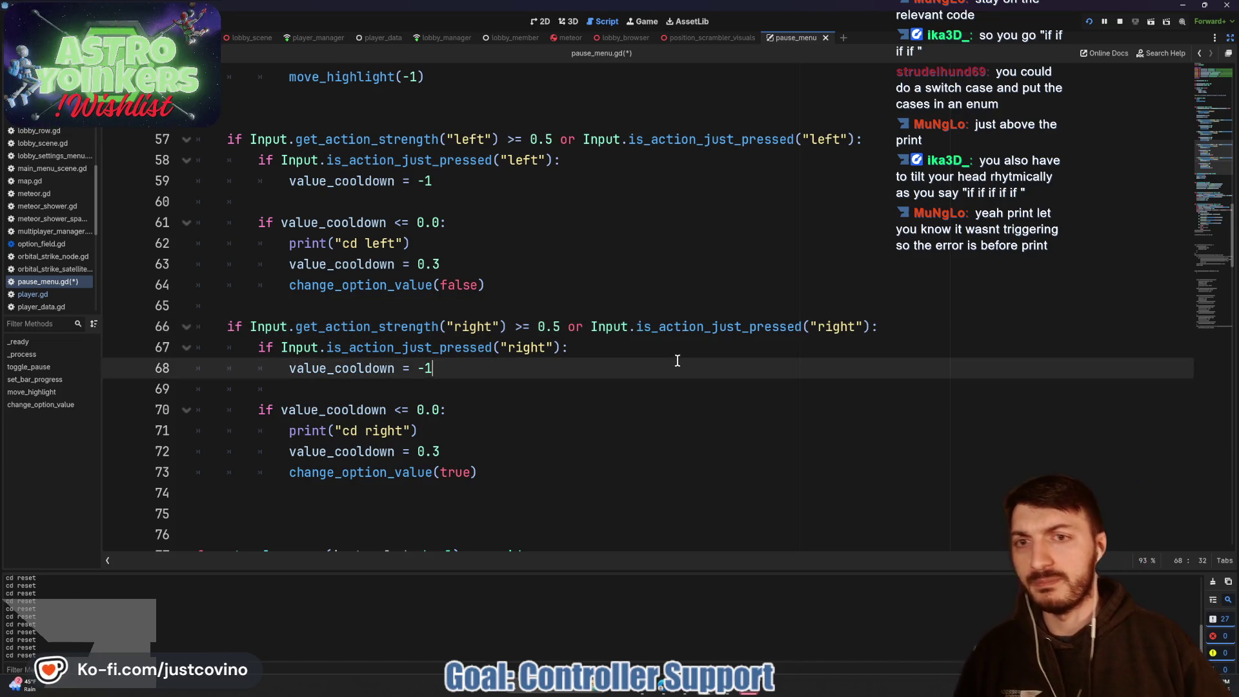
key("ctrl+s")
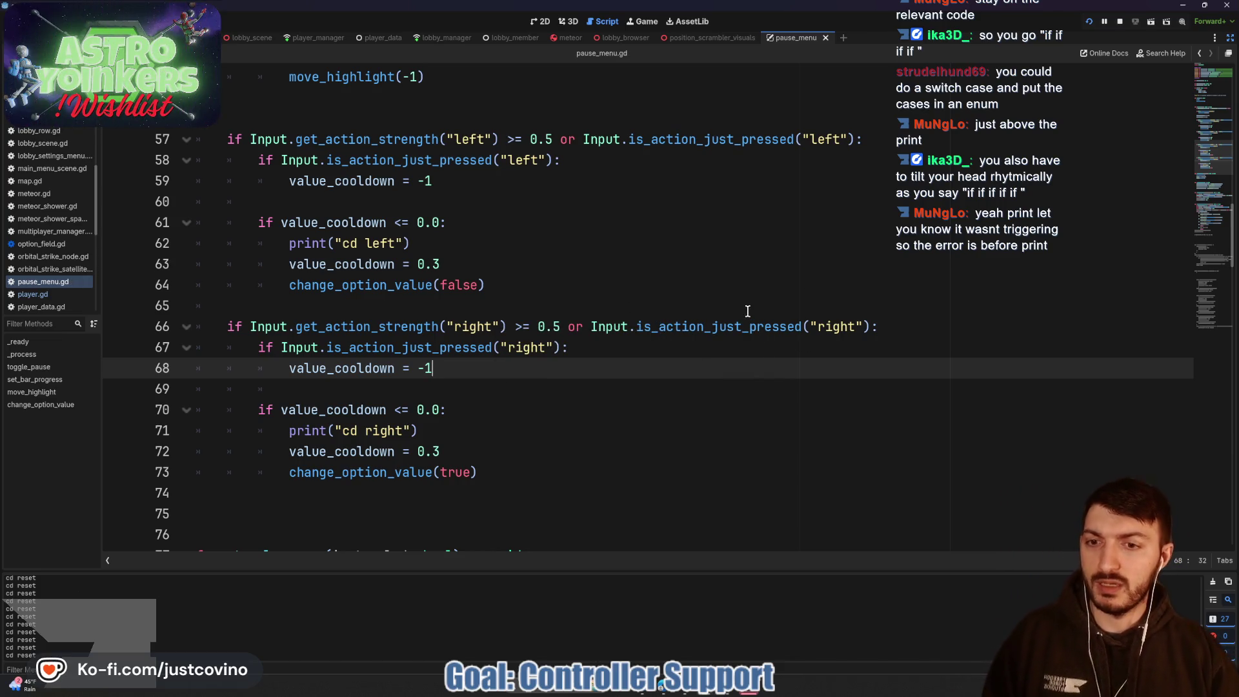
mouse_move(708, 691)
left_click(737, 652)
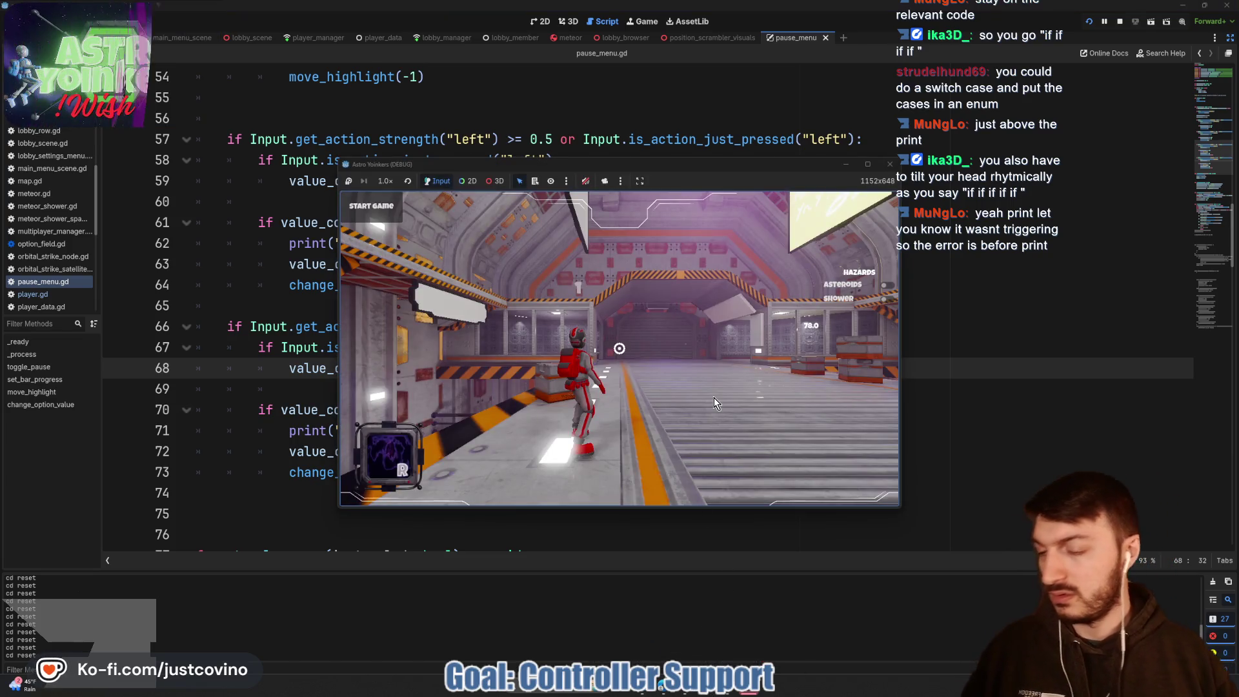
key("Escape")
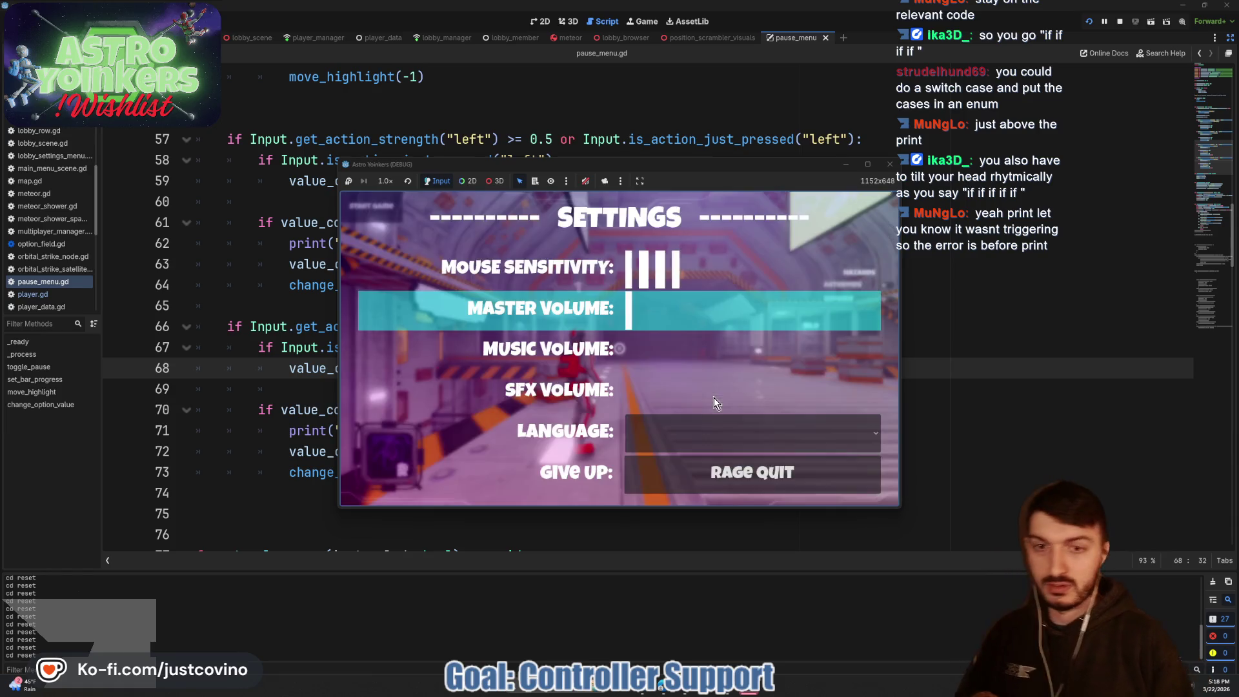
key("Right")
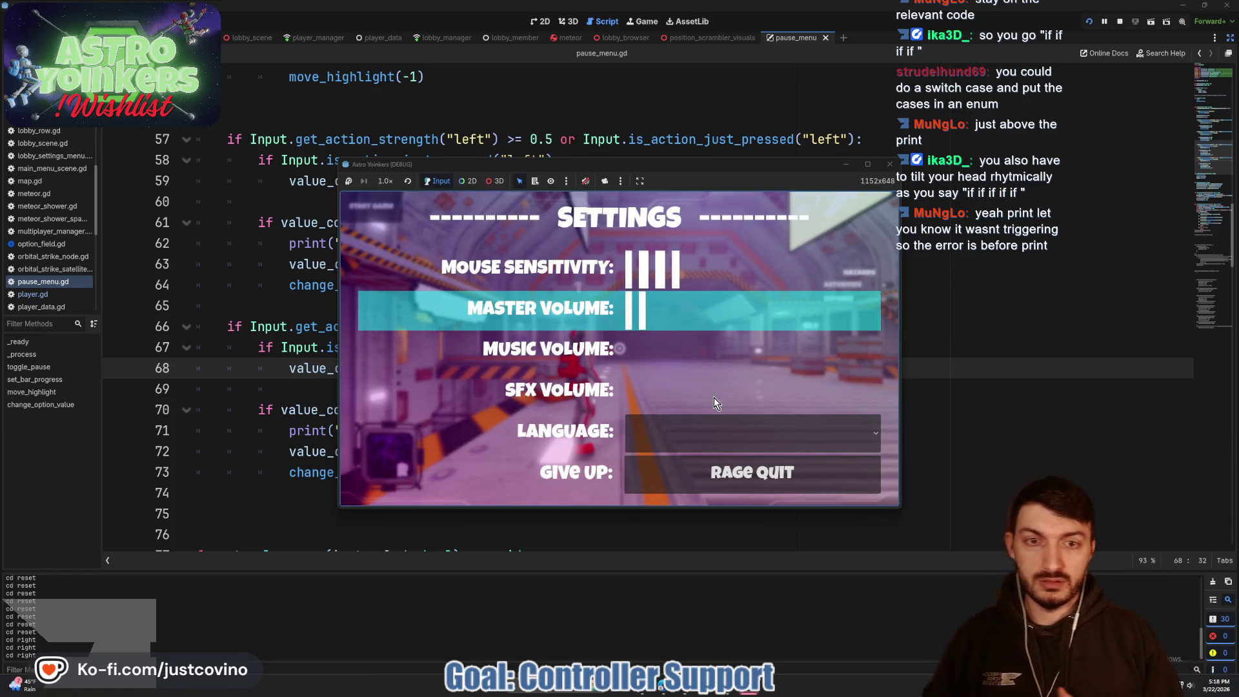
key("Right")
key("Right")
key("Left")
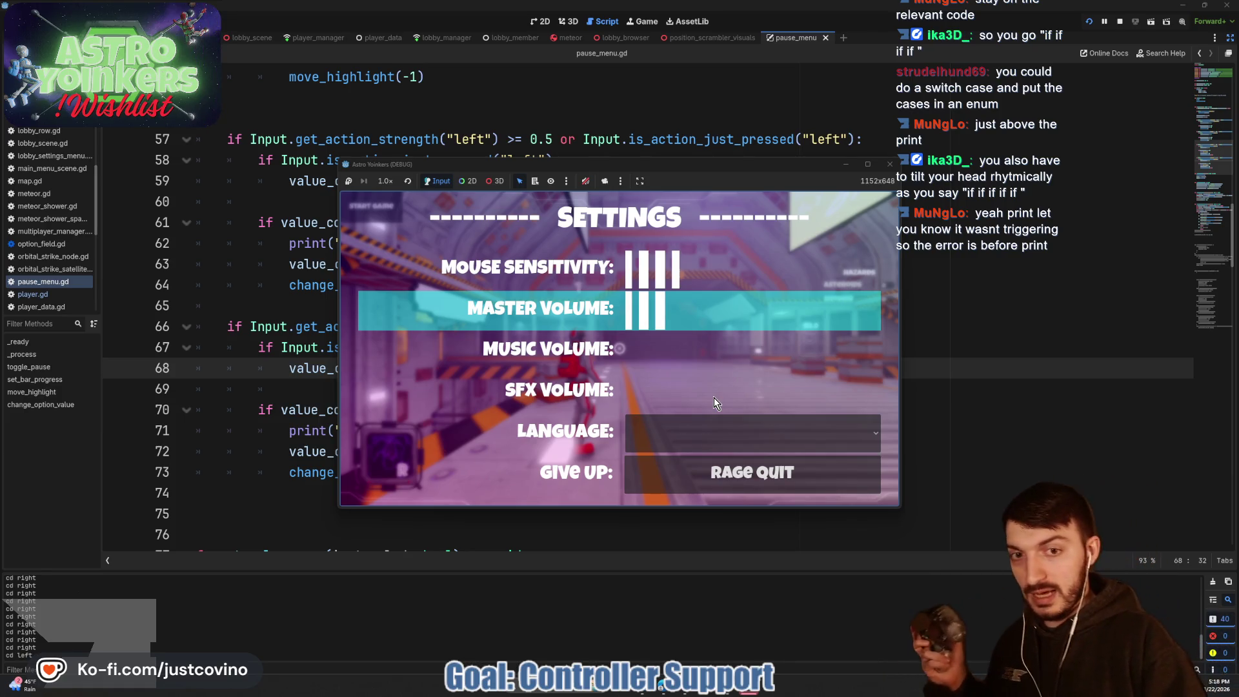
key("Left")
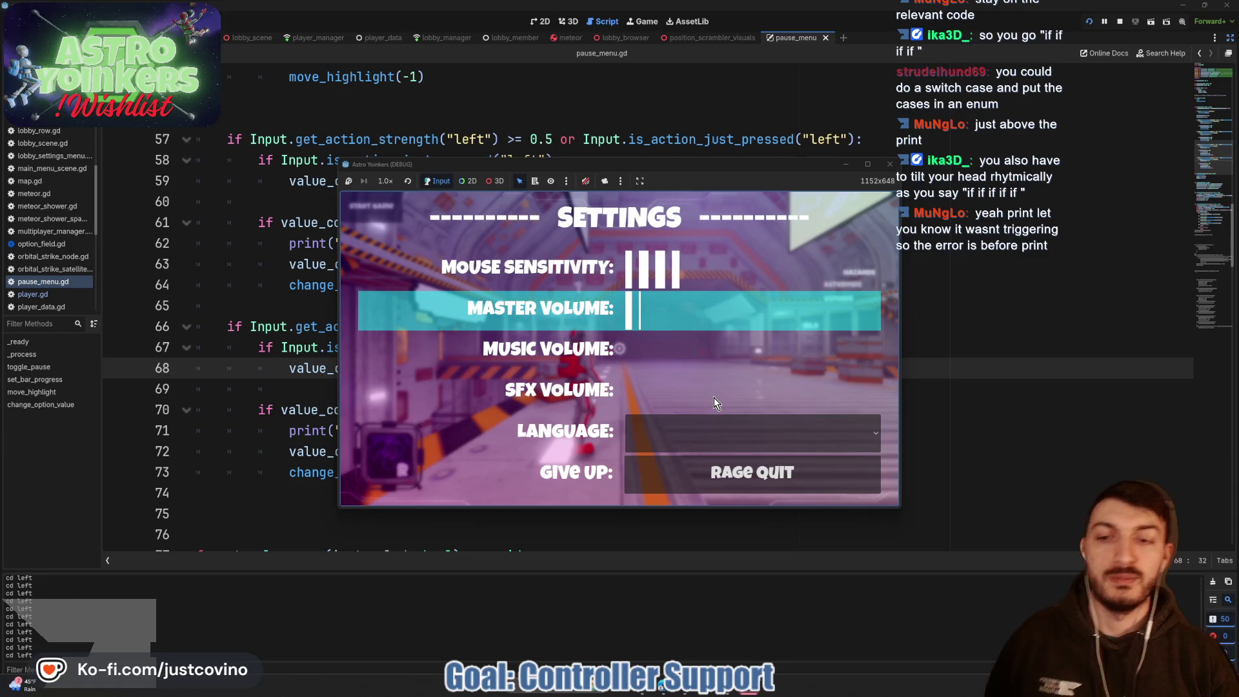
key("Escape")
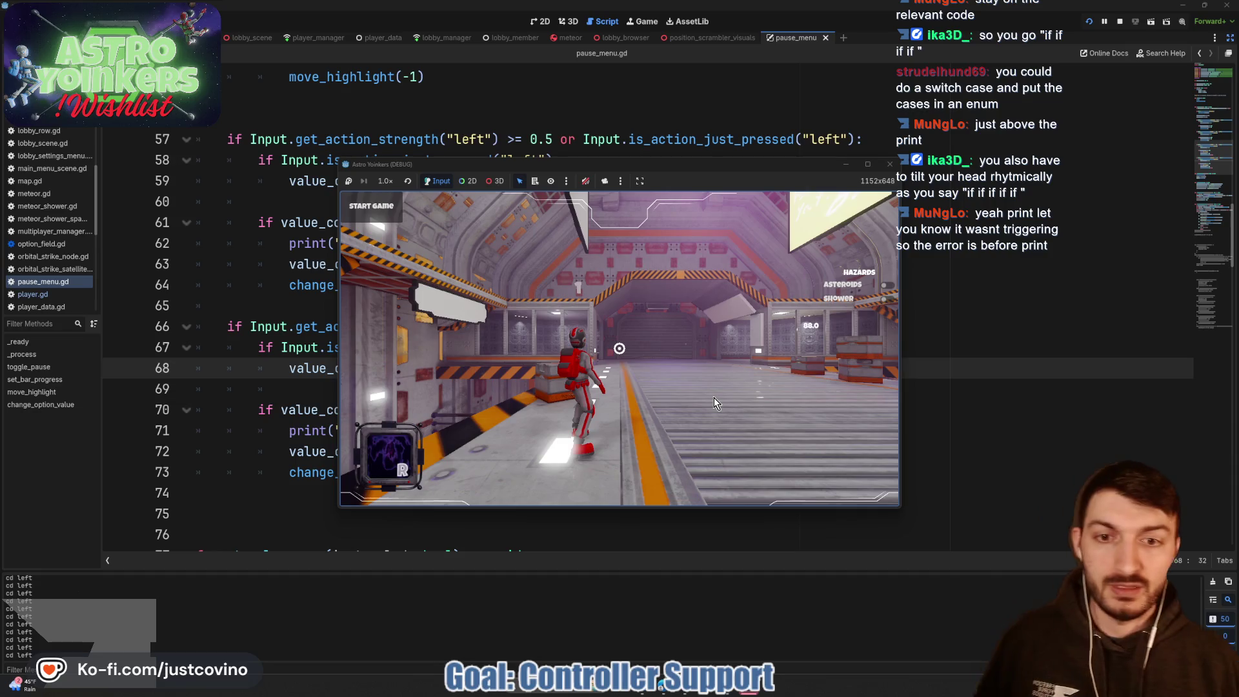
key("Escape")
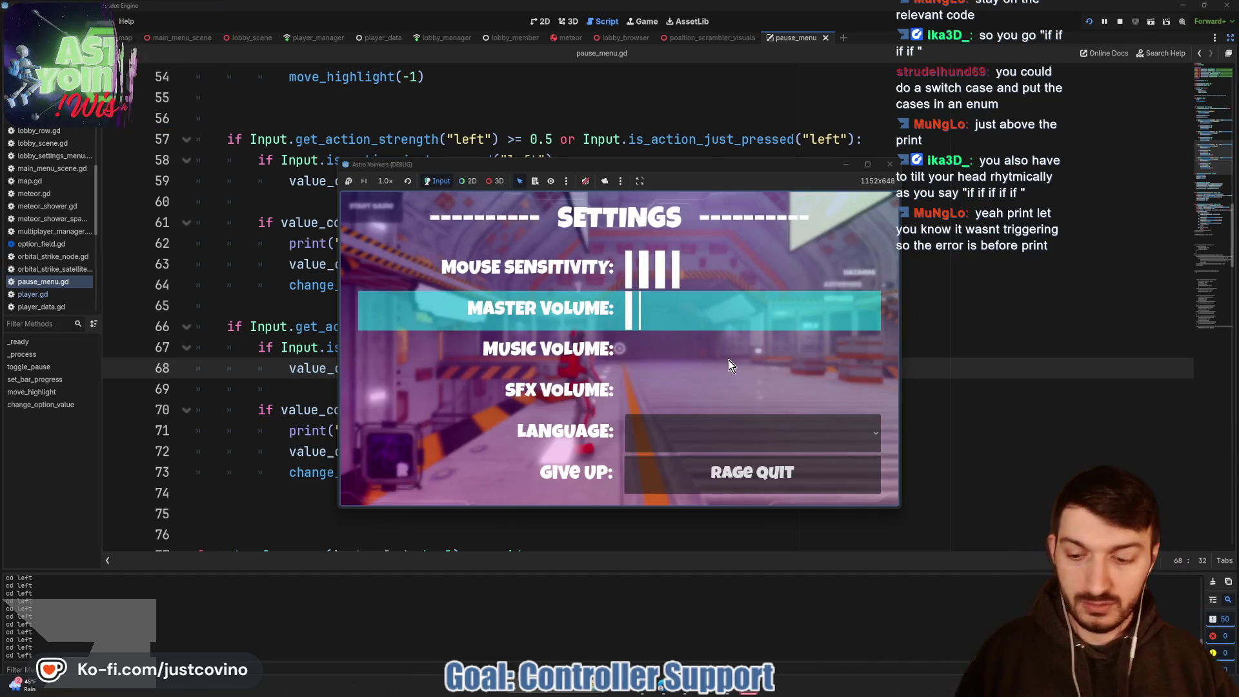
key("Escape")
key("Escape")
key("Escape")
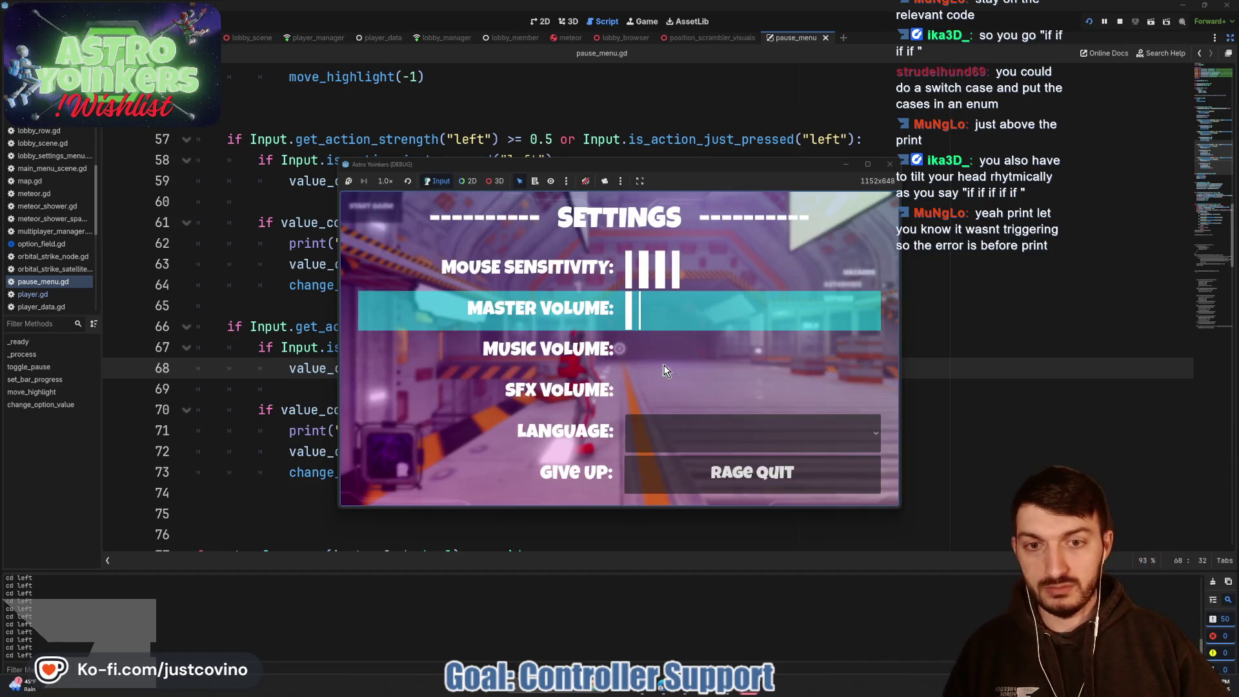
key("Escape")
key("Escape")
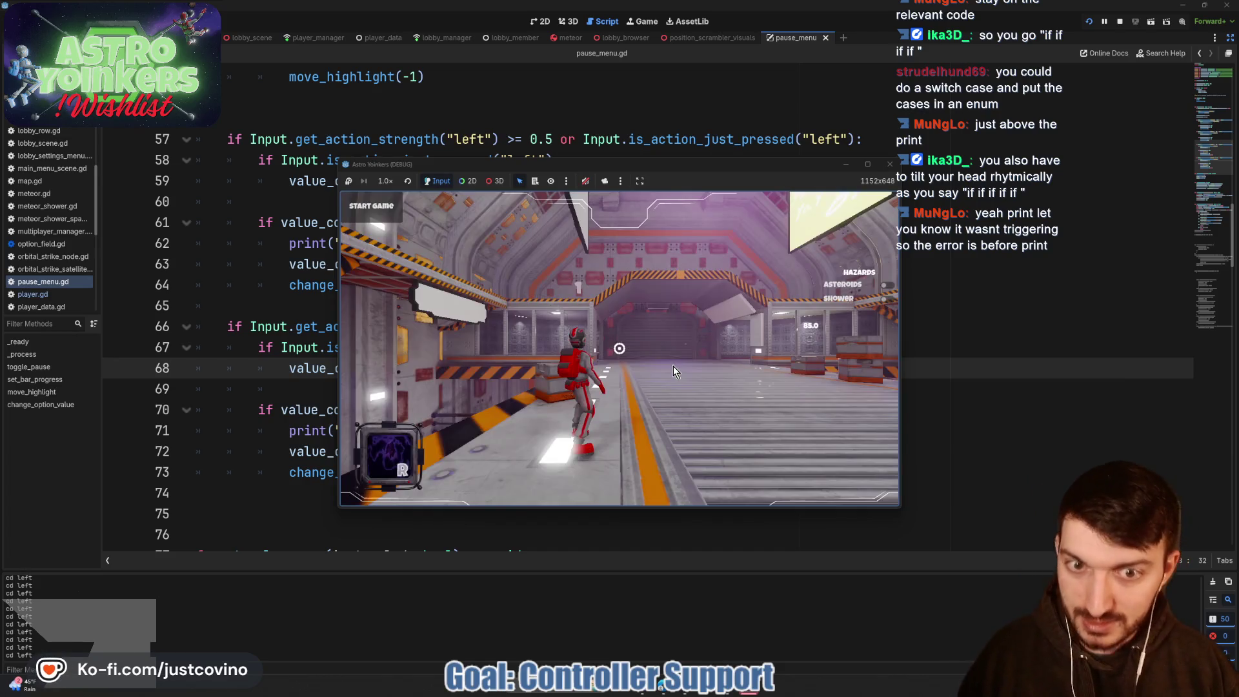
left_click(984, 352)
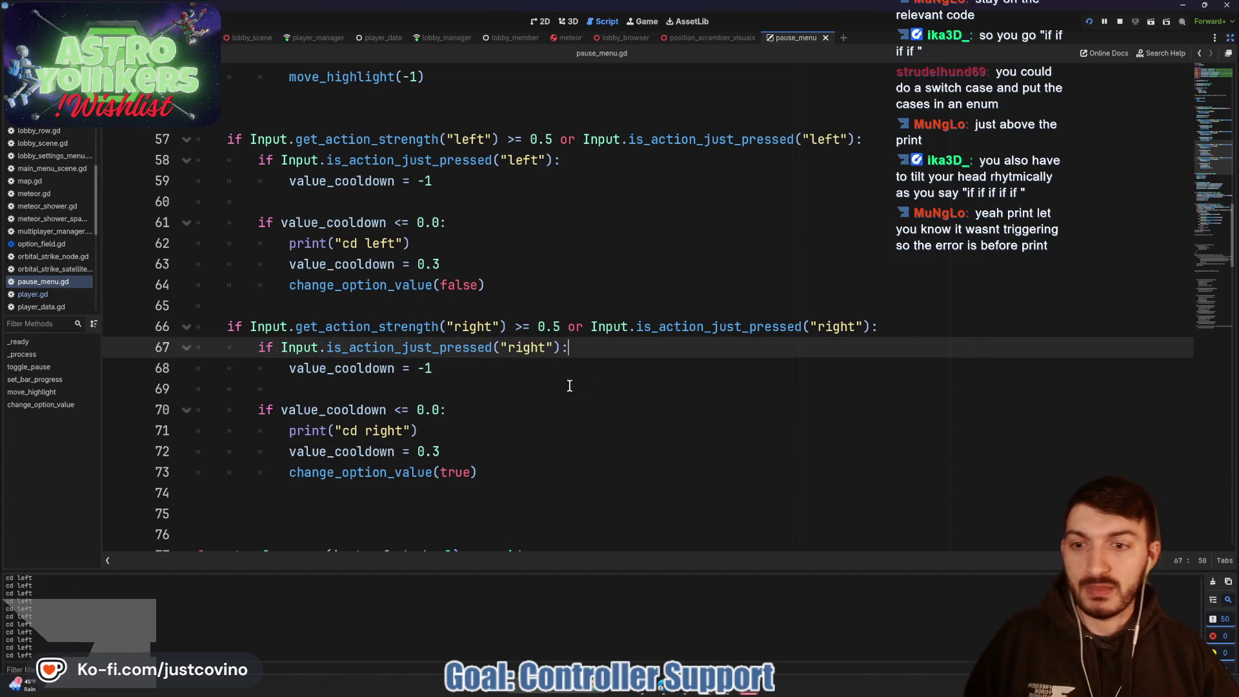
scroll(562, 392, "up", 9)
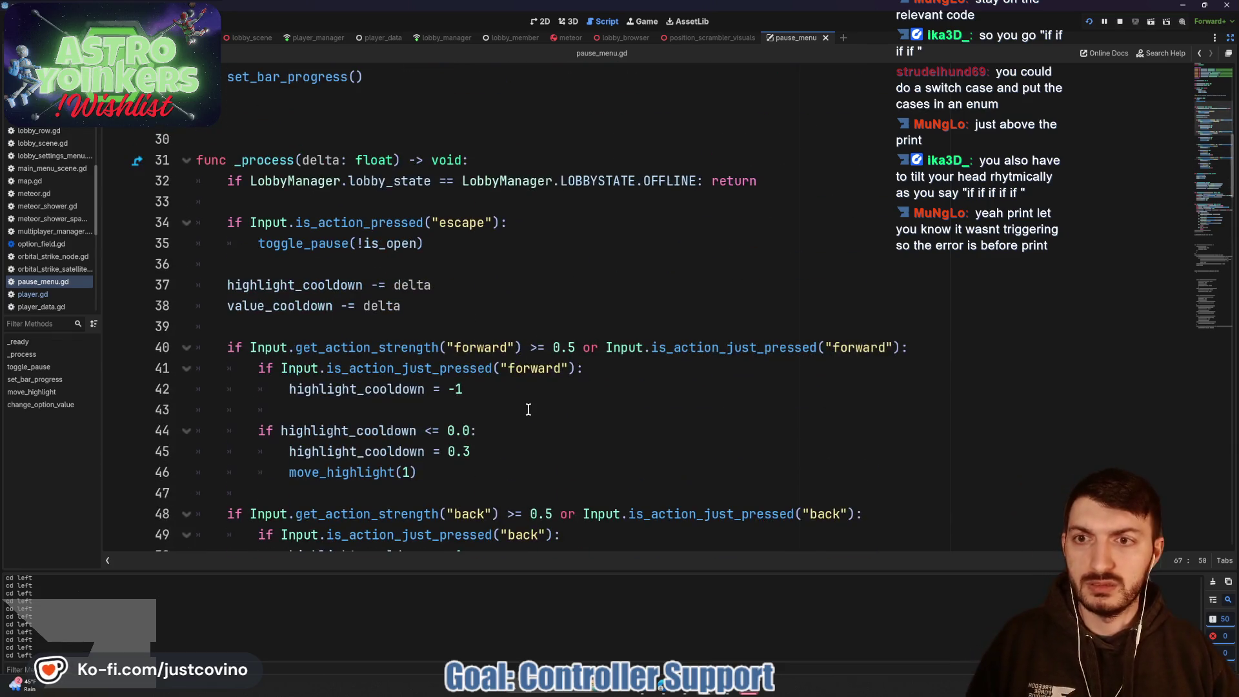
double_click(321, 226)
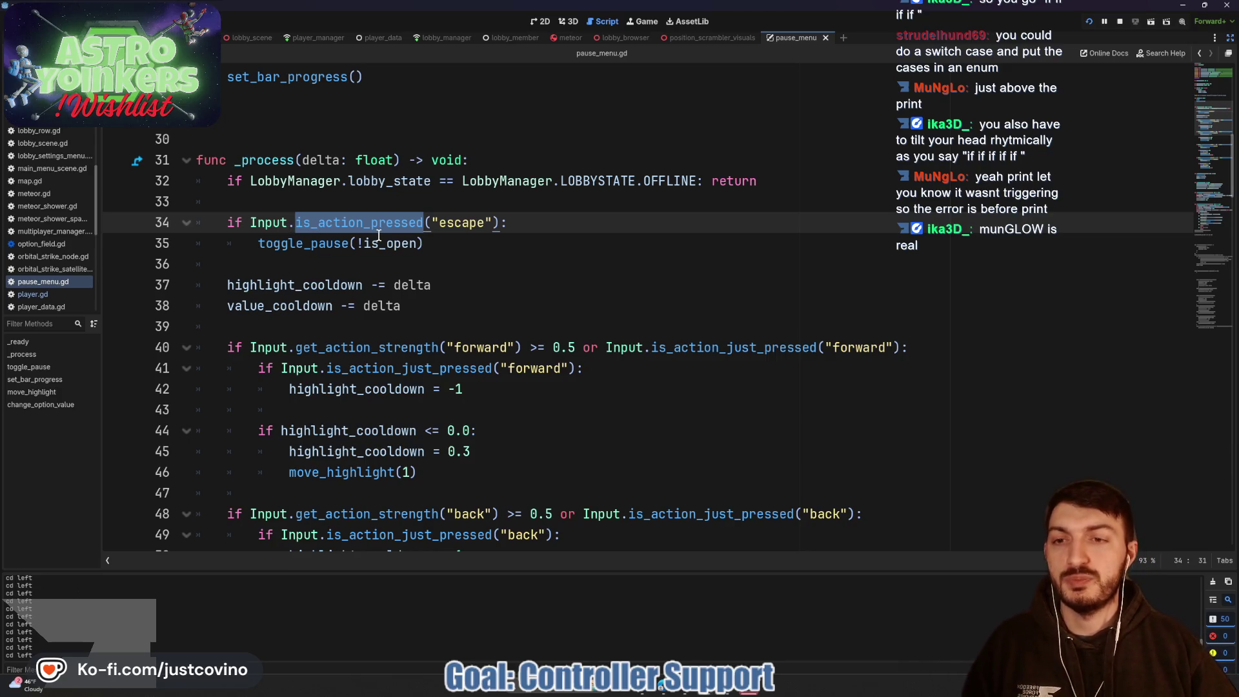
double_click(305, 243)
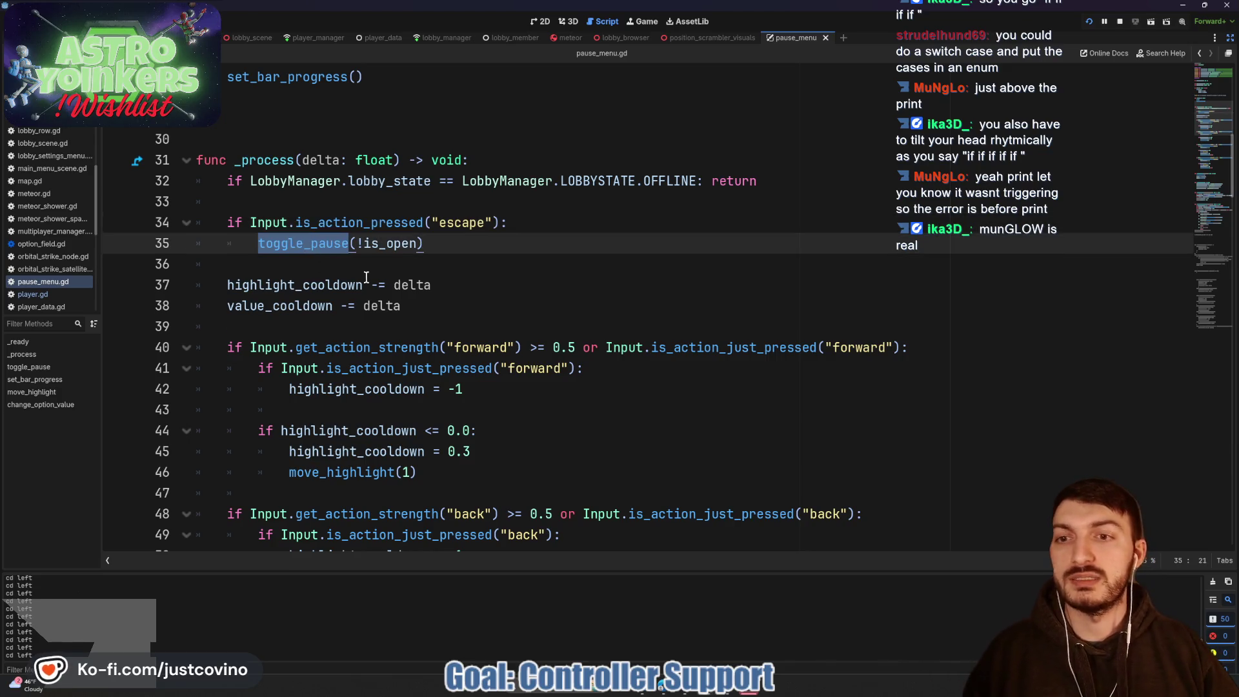
double_click(374, 244)
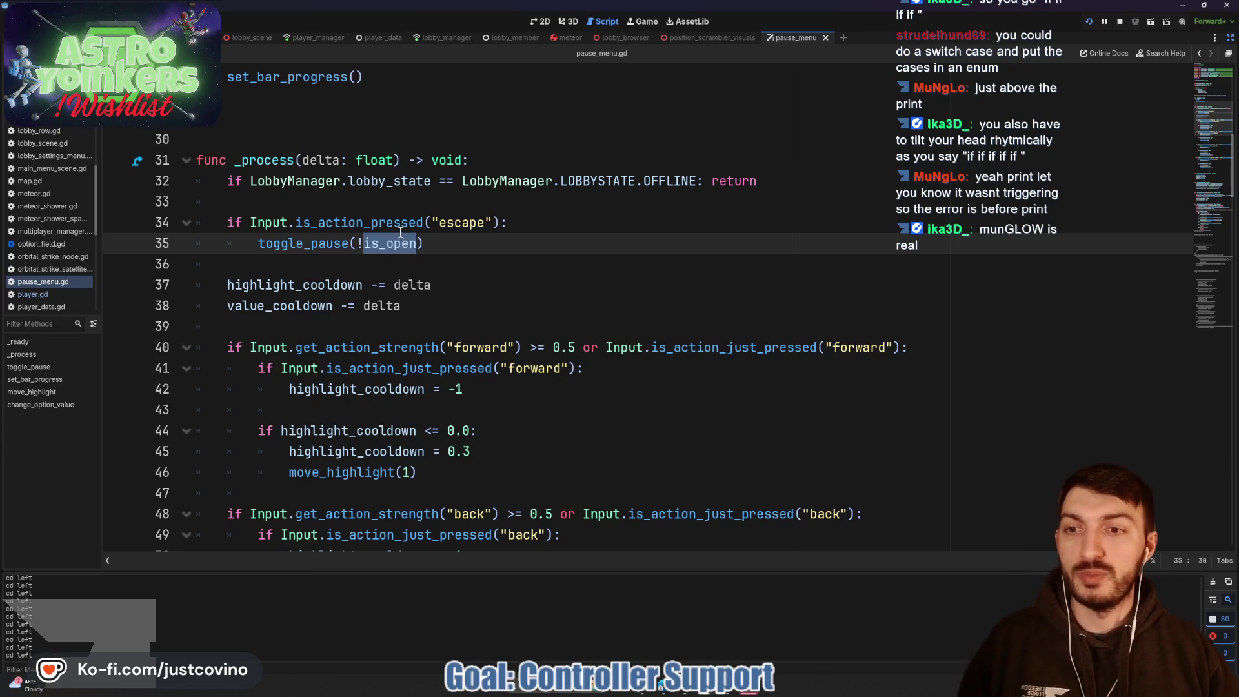
scroll(407, 271, "up", 4)
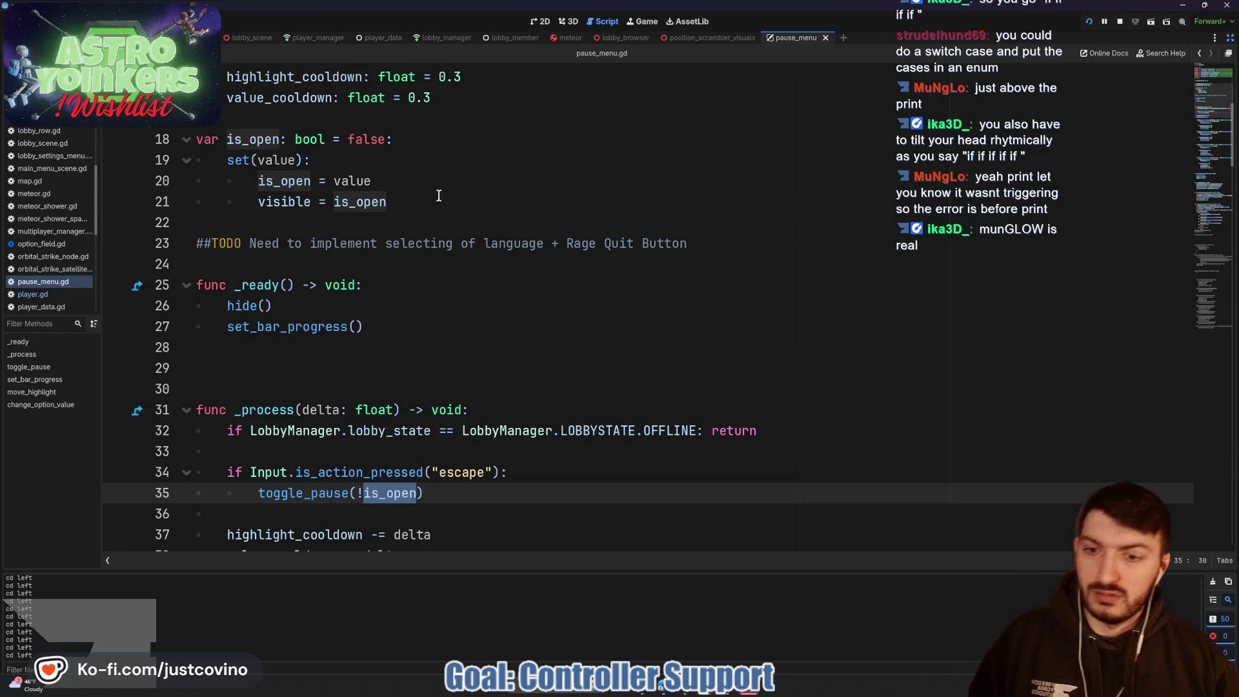
scroll(416, 215, "down", 2)
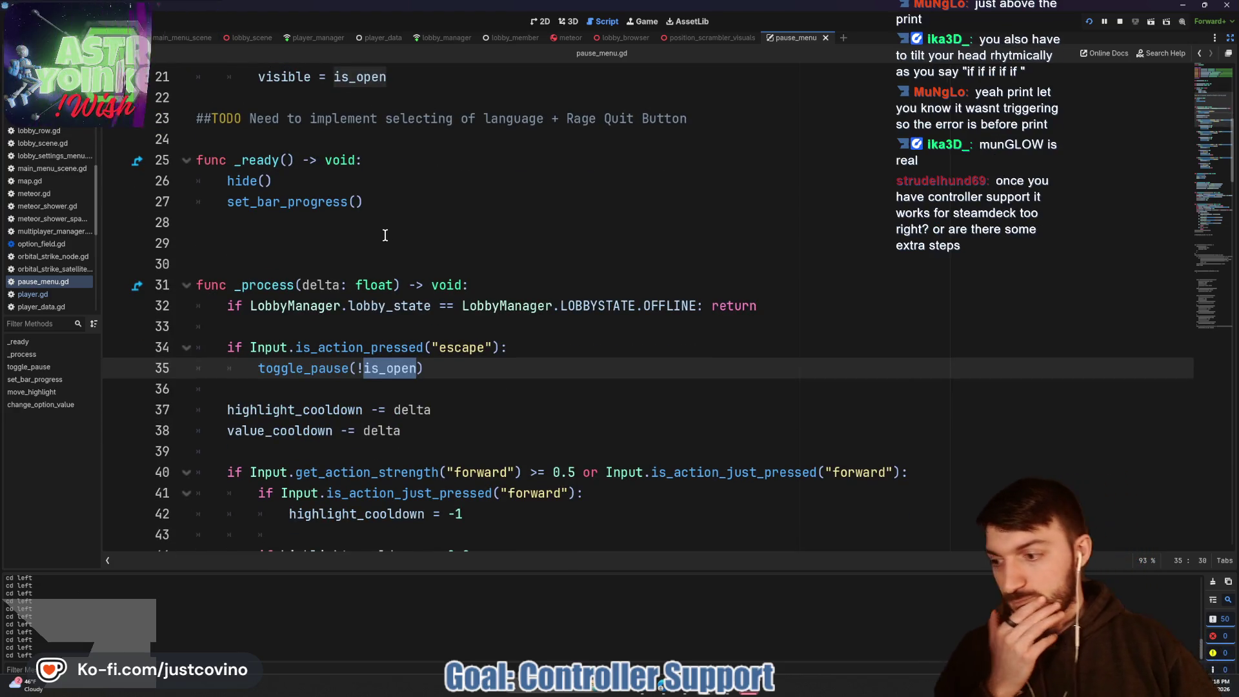
scroll(459, 230, "down", 1)
scroll(458, 231, "down", 1)
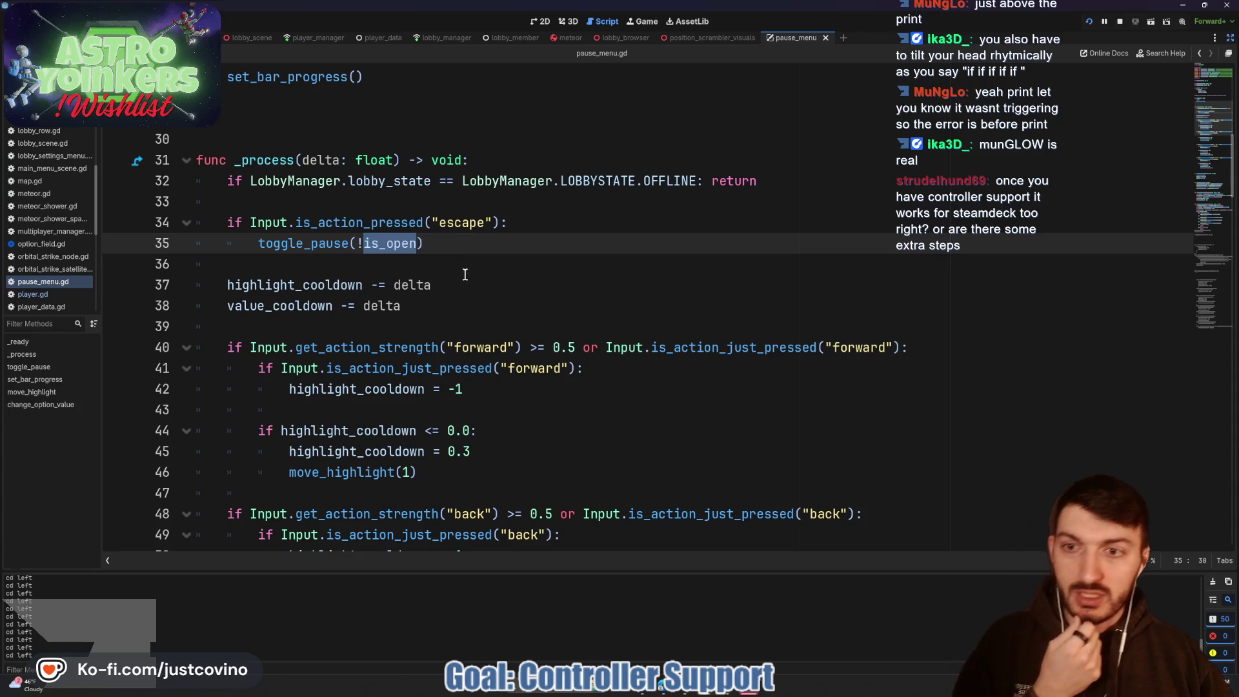
scroll(465, 275, "down", 3)
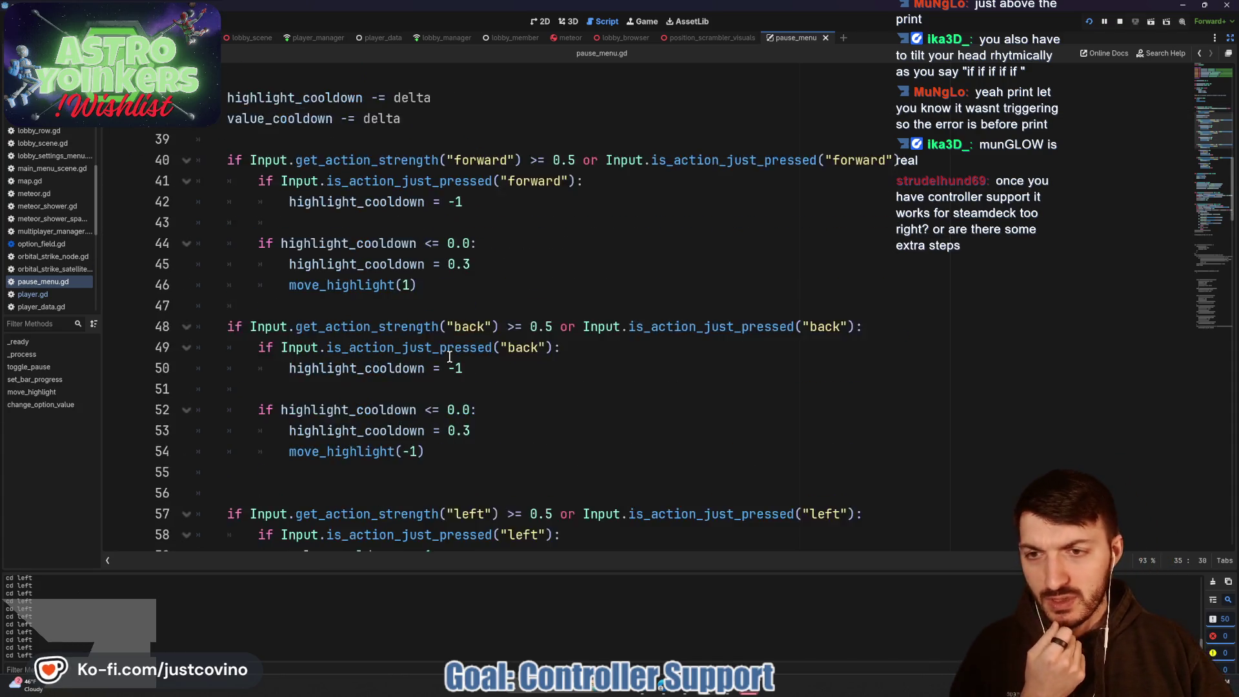
scroll(450, 356, "down", 4)
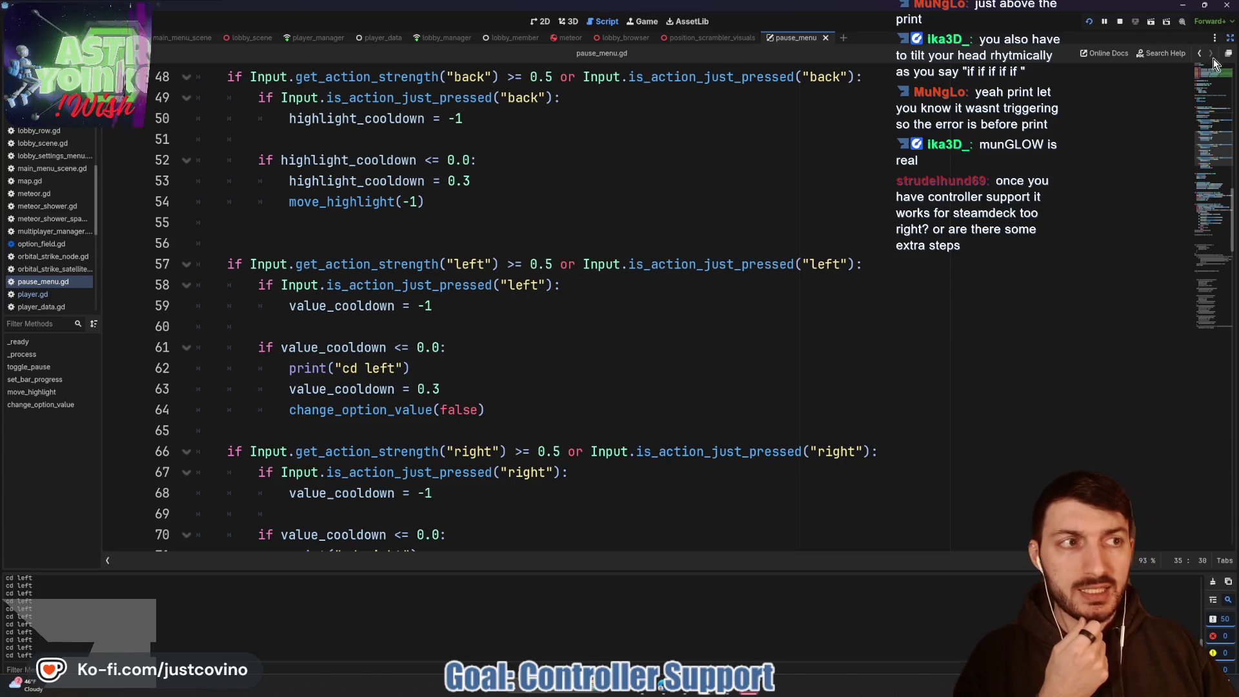
left_click(1230, 38)
Step: Delete the "cd left" and "cd right" debug prints and save pause_menu.gd
scroll(690, 263, "down", 1)
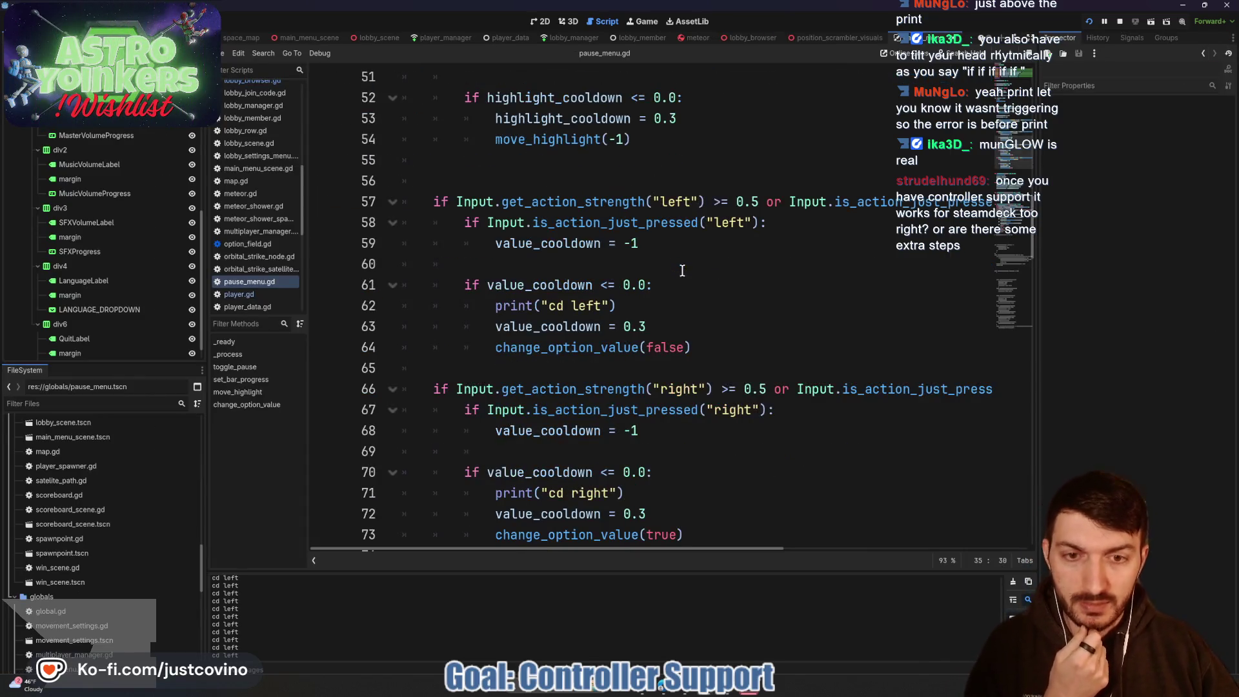
left_click_drag(659, 299, 394, 312)
key("BackSpace")
key("BackSpace")
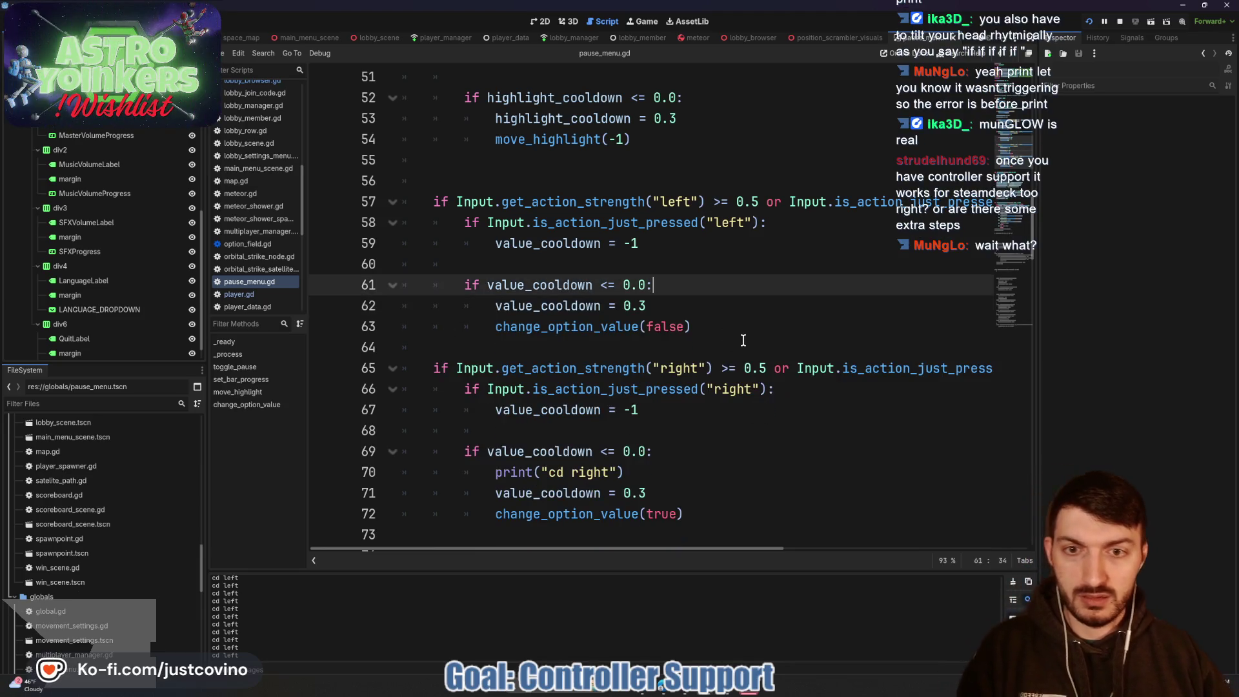
left_click_drag(665, 473, 377, 471)
key("BackSpace")
key("BackSpace")
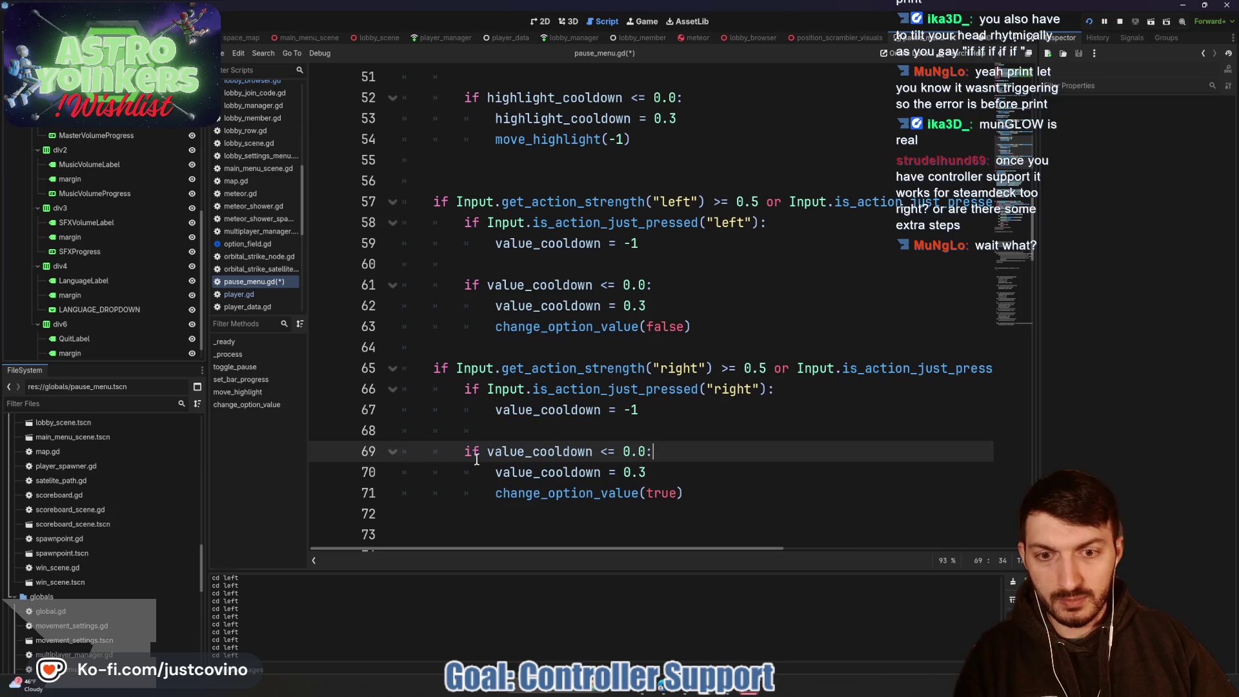
key("ctrl+s")
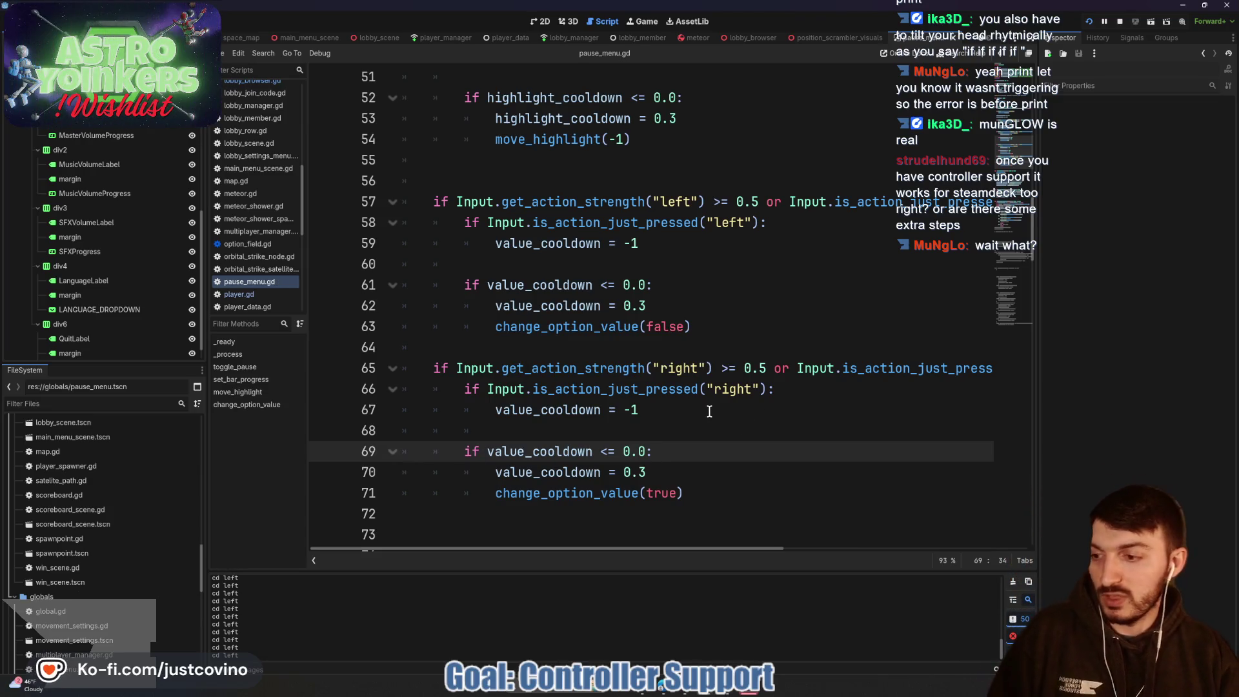
left_click(668, 430)
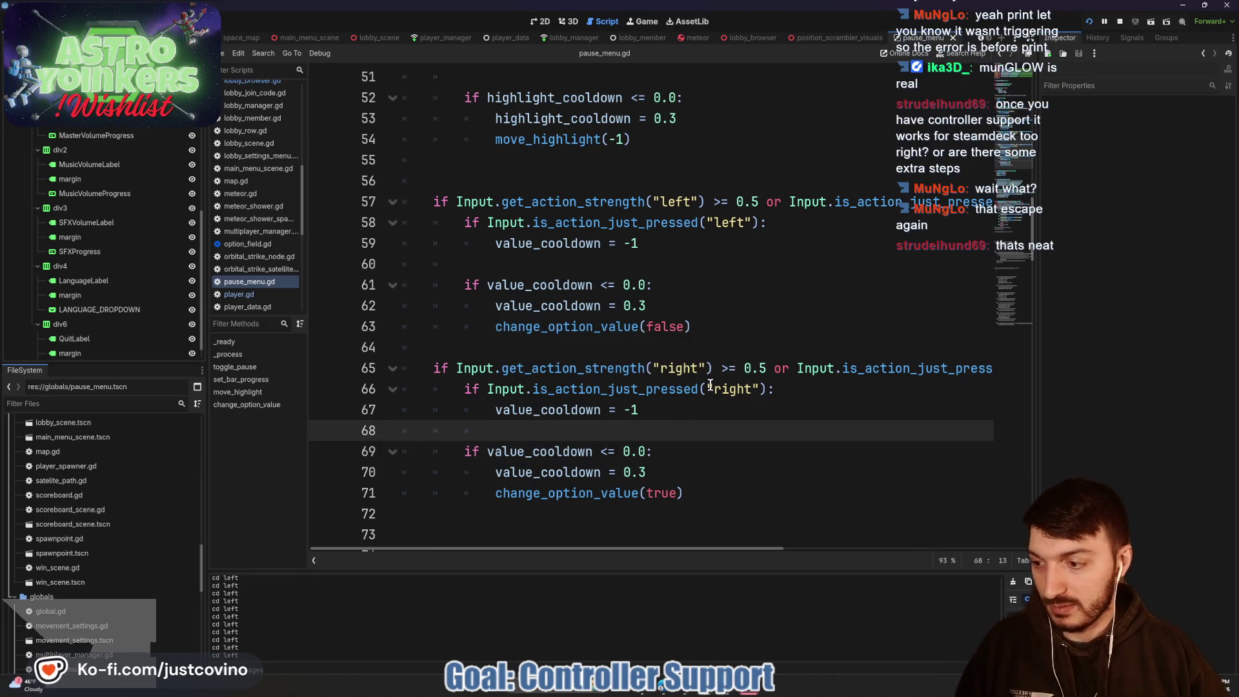
Step: Select the escape check on lines 34–36 in _process
scroll(700, 382, "up", 6)
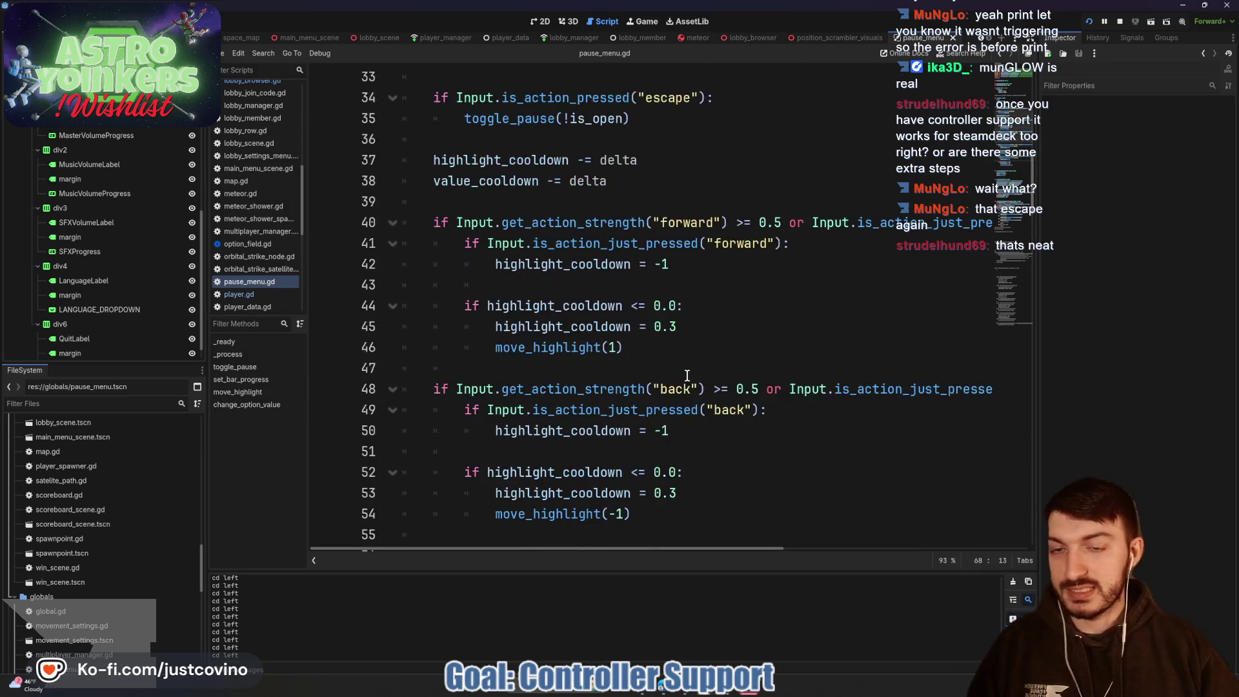
scroll(672, 368, "up", 3)
left_click_drag(658, 323, 434, 285)
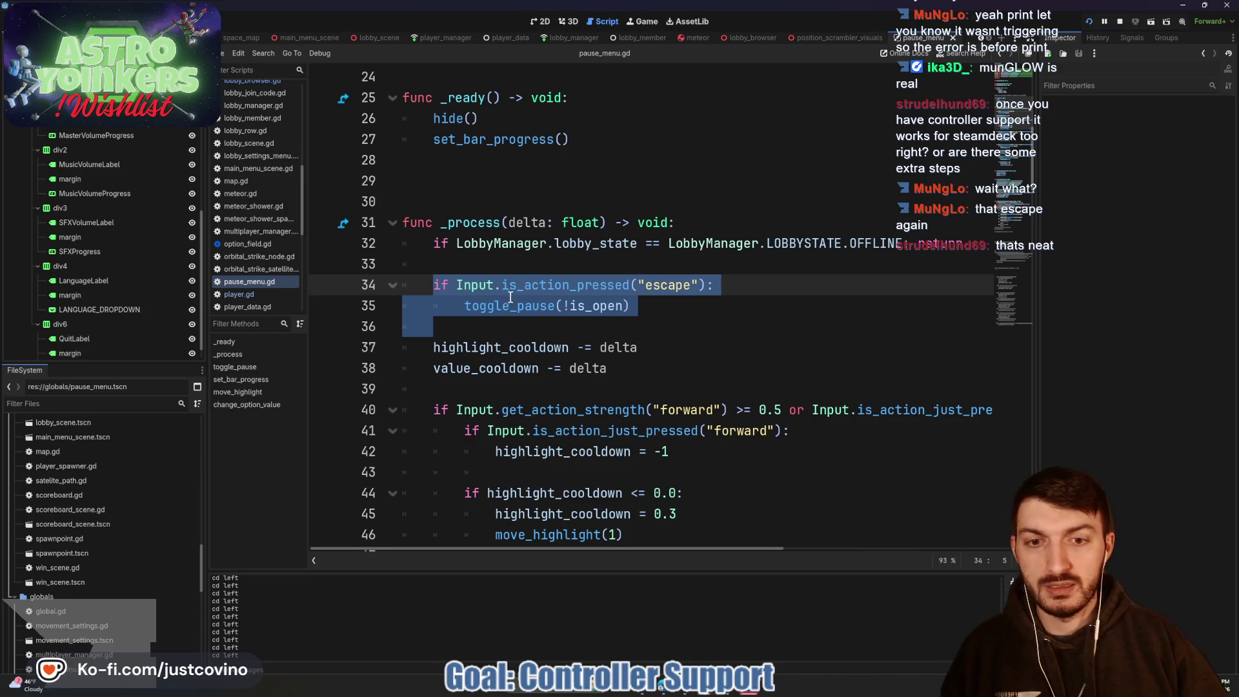
Step: Change is_action_pressed to is_action_just_pressed on line 34 and save
left_click(566, 285)
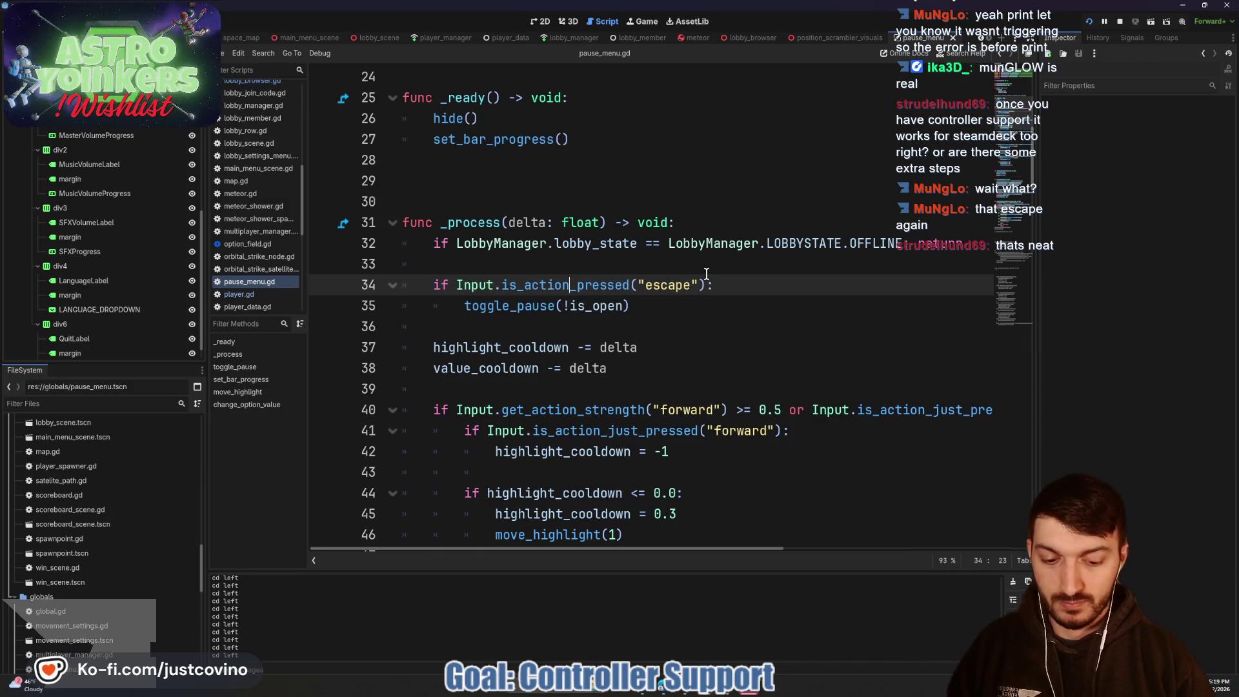
type("_just")
left_click(706, 271)
key("ctrl+s")
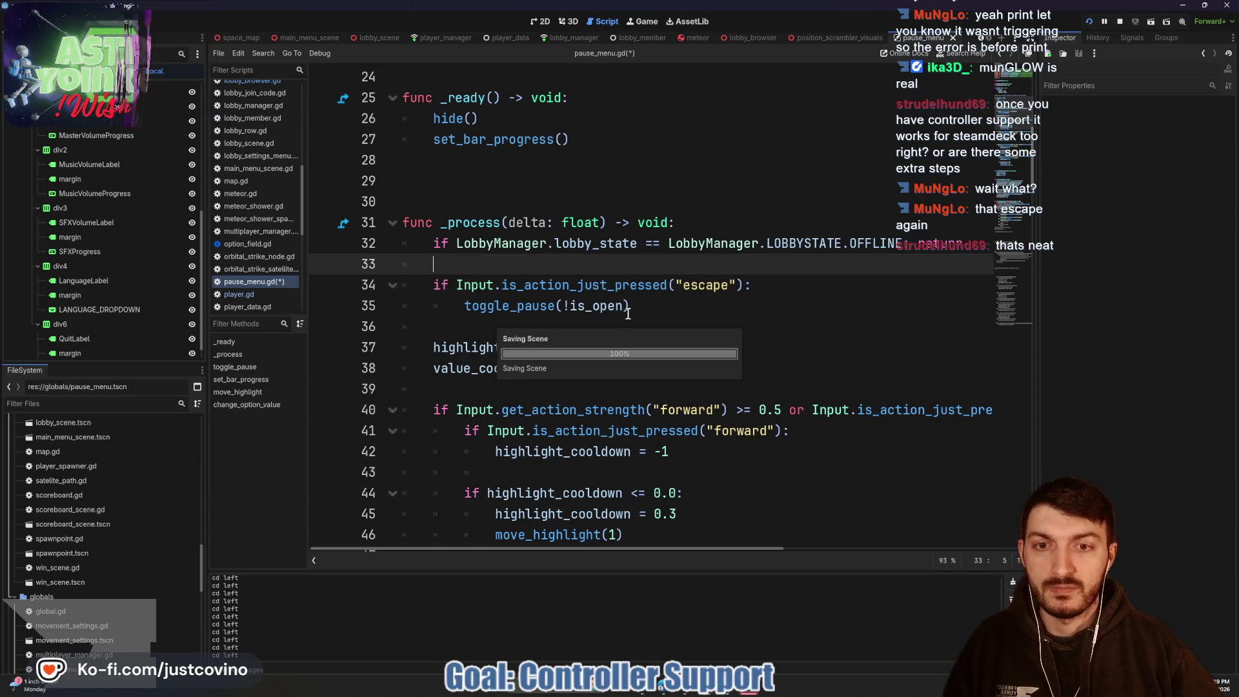
Step: Check the toggle_pause call and Input class documentation, then return to the running game
double_click(510, 306)
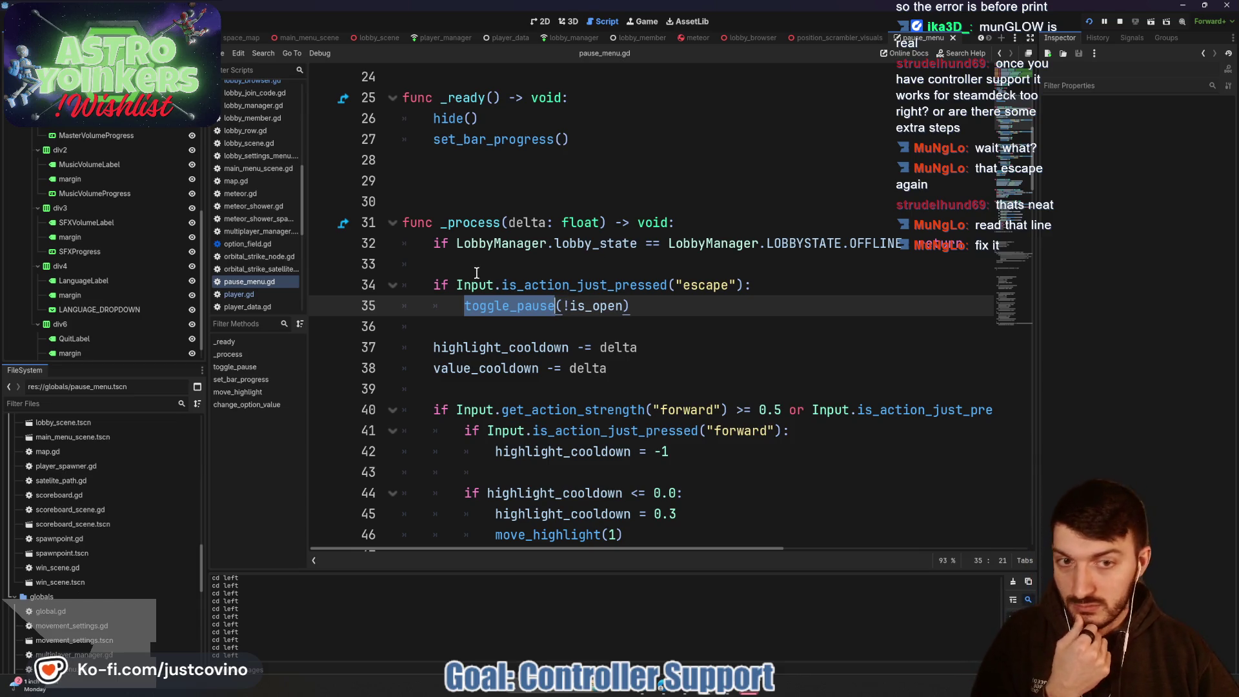
mouse_move(475, 284)
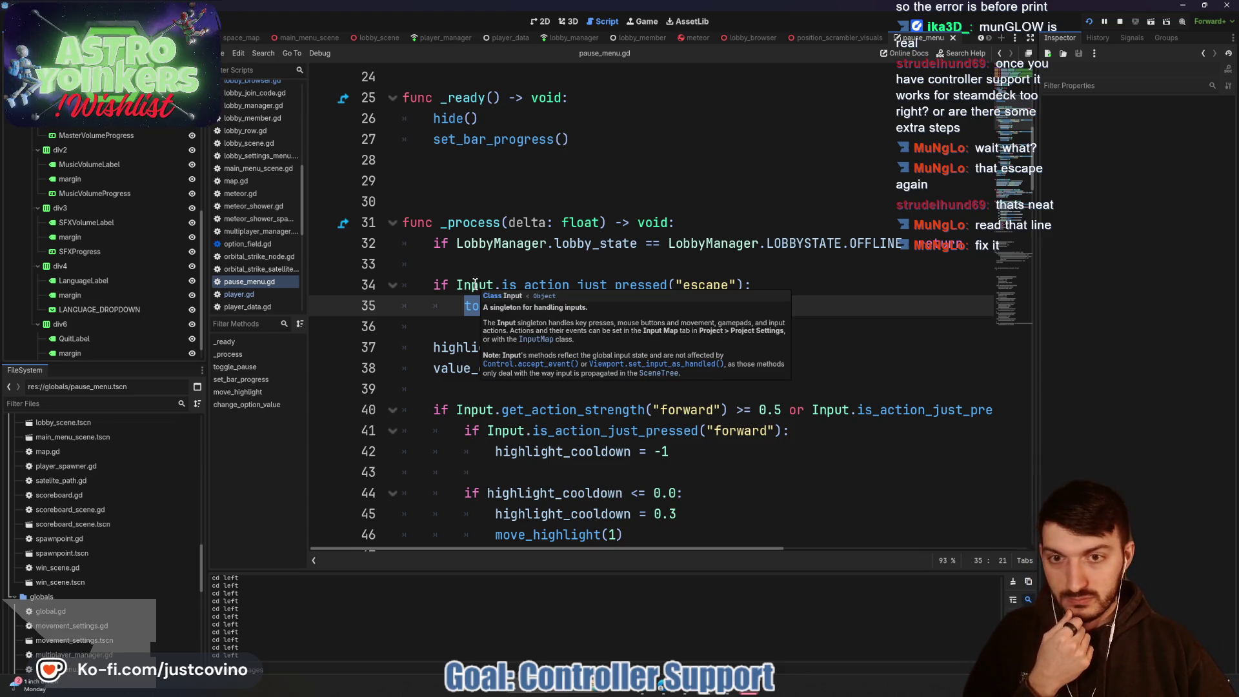
left_click(669, 285)
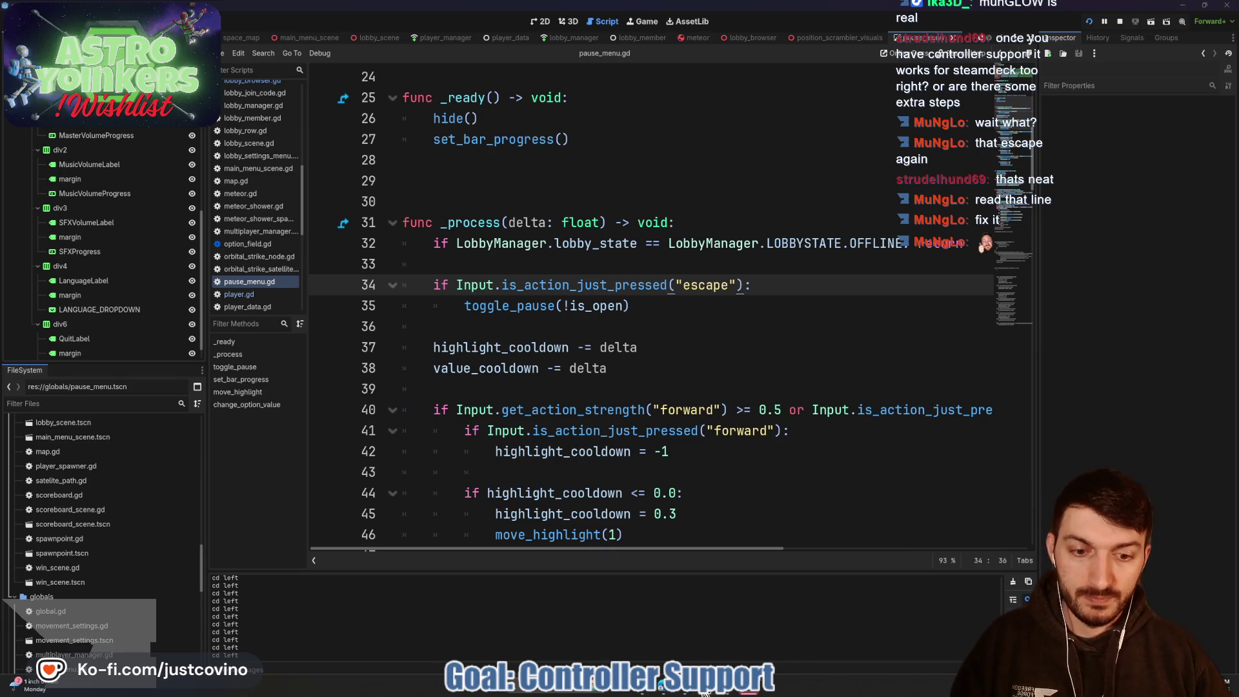
left_click(738, 621)
Step: Toggle the Settings pause menu open and closed several times, ending with it open
key("Escape")
key("Escape")
key("Escape")
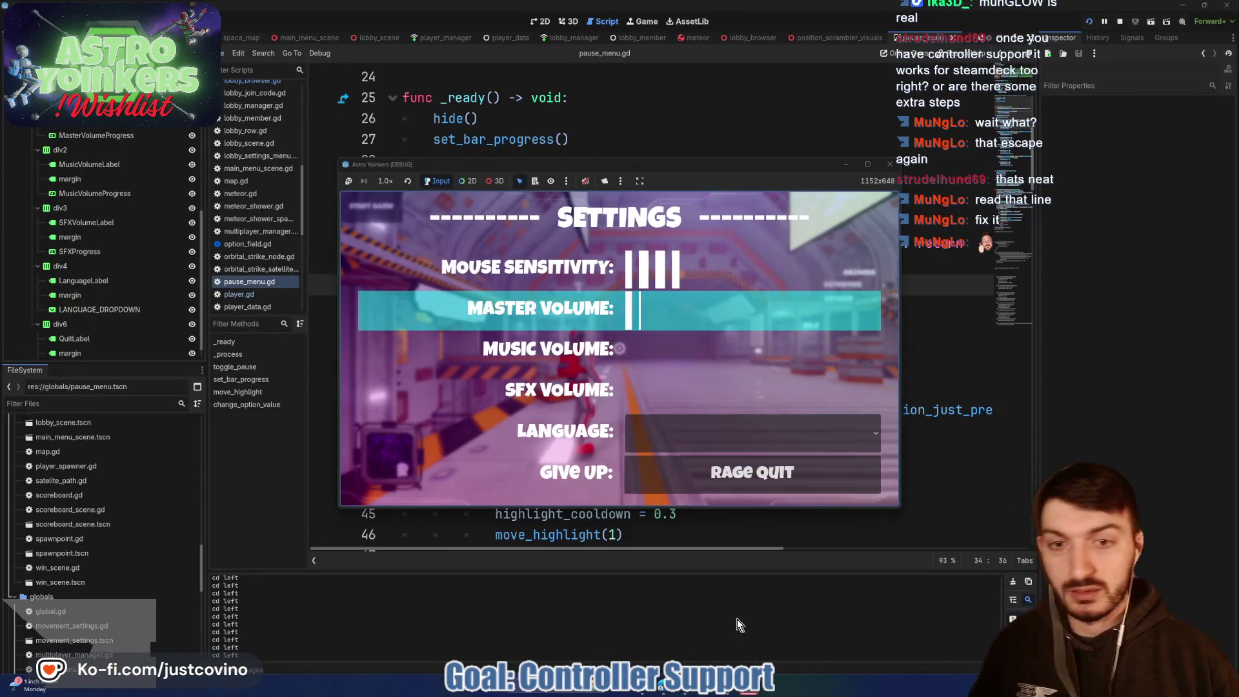
key("Escape")
key("Escape")
key("Escape")
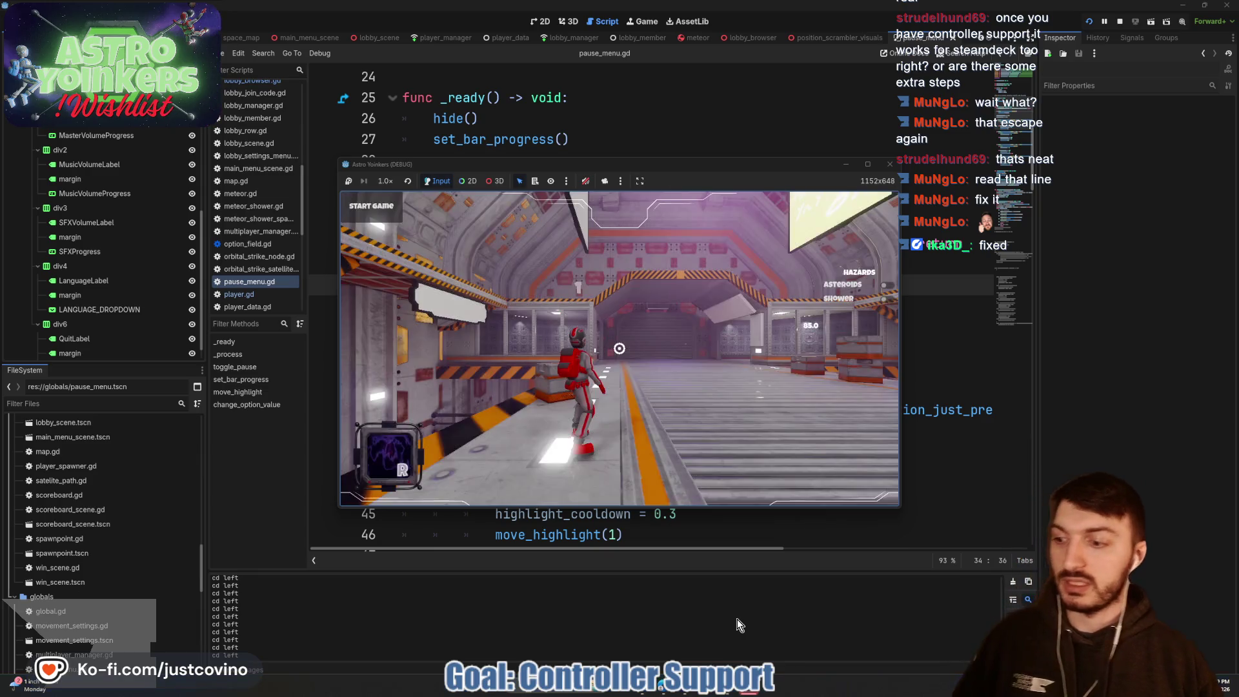
key("Escape")
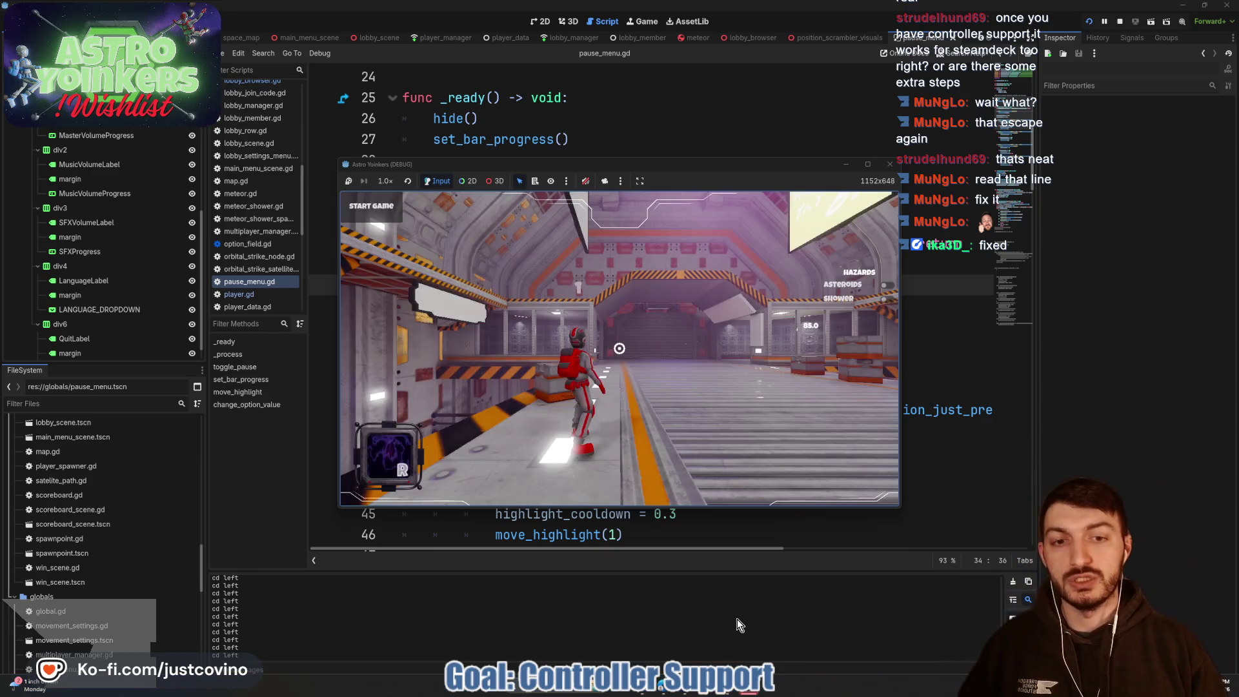
key("Escape")
key("Escape")
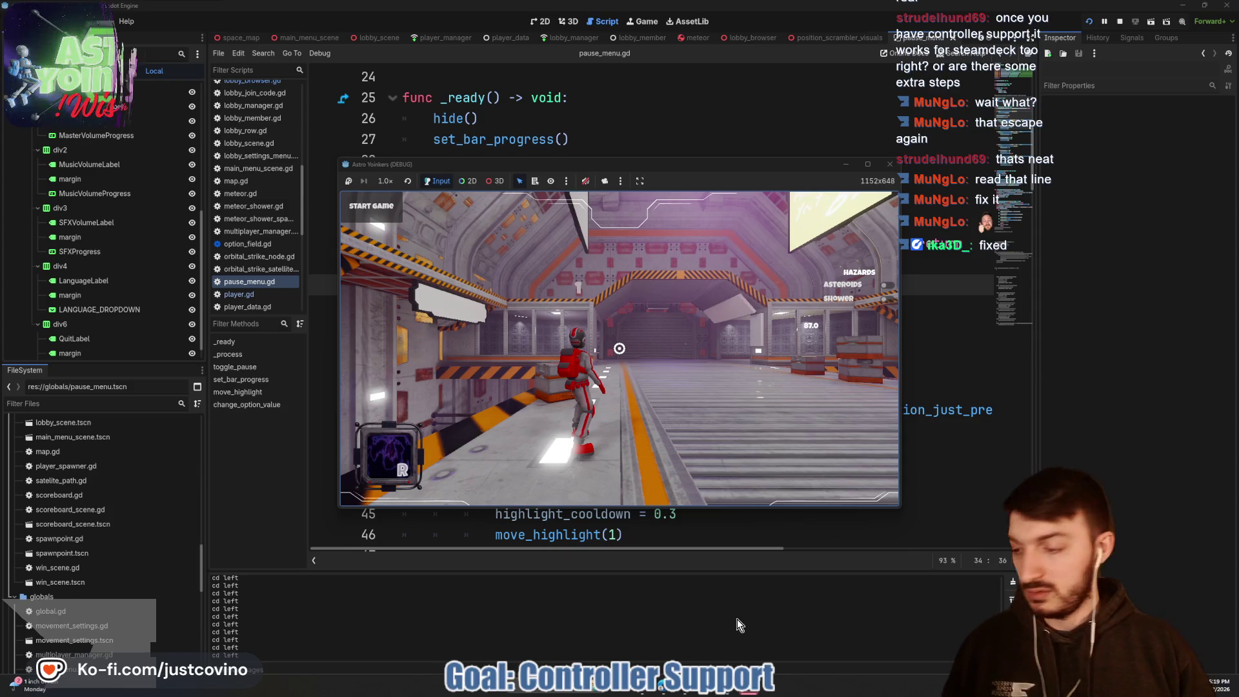
key("Escape")
key("Escape")
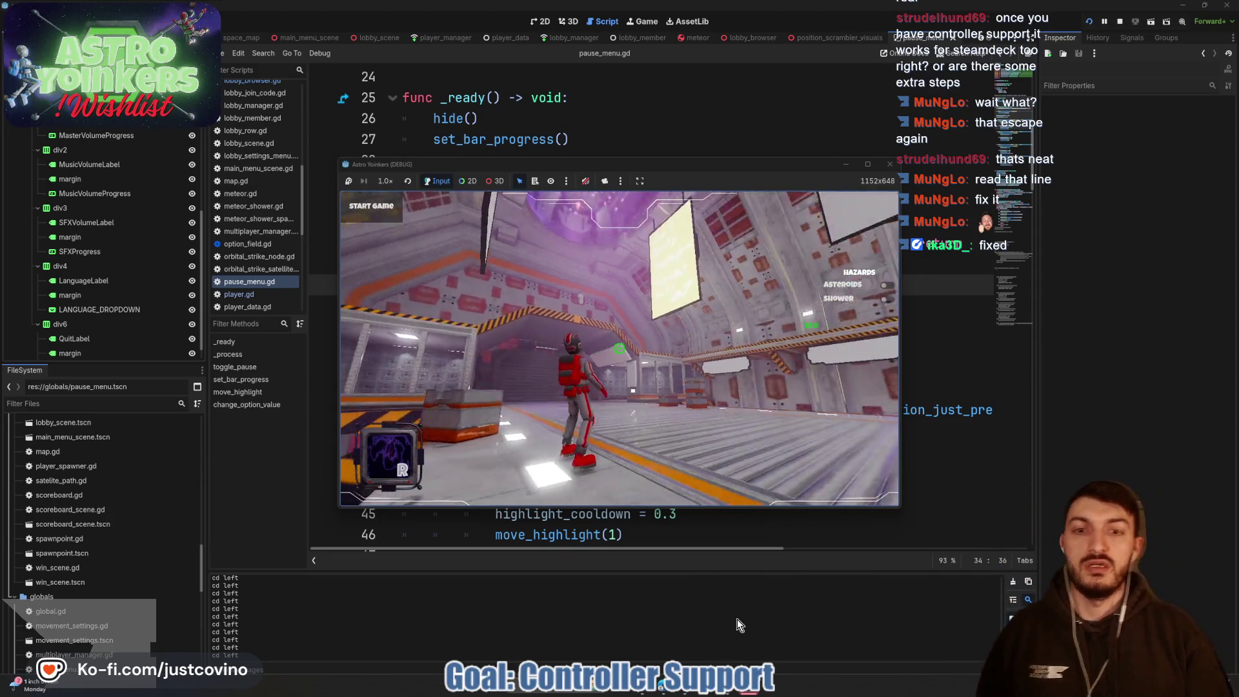
key("Escape")
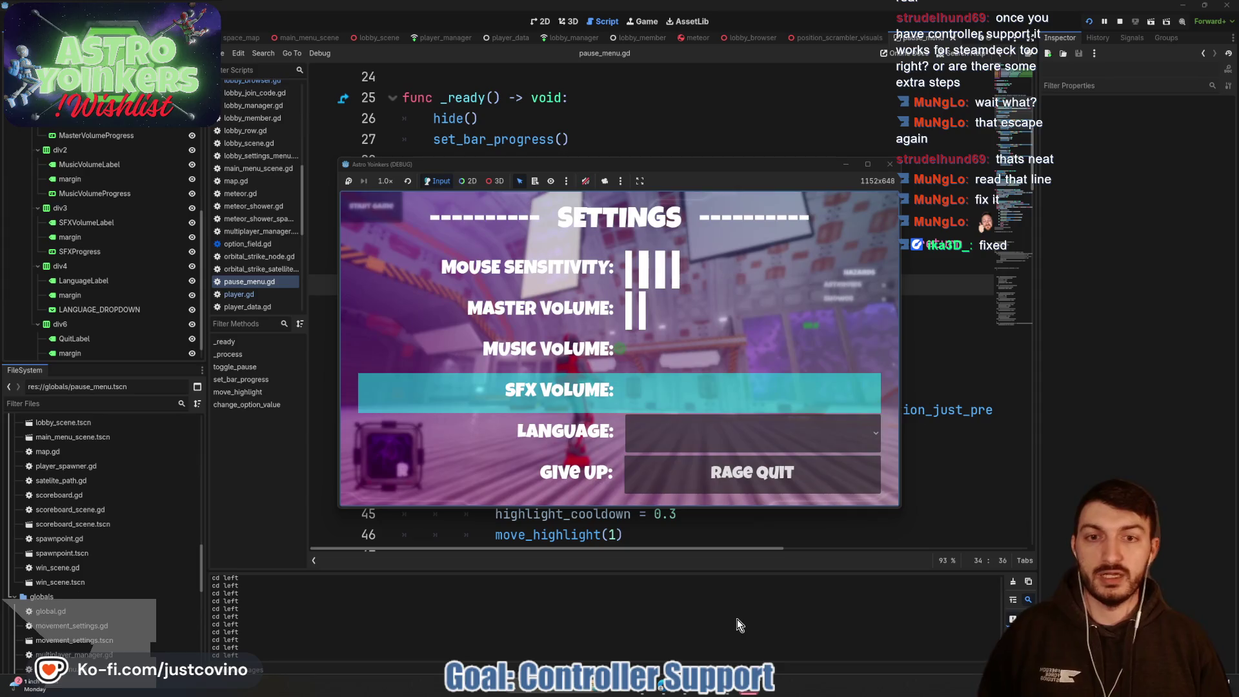
Step: Cycle the highlight through the Settings rows, checking wrap-around between Mouse Sensitivity and Give Up
key("Up")
key("Up")
key("Up")
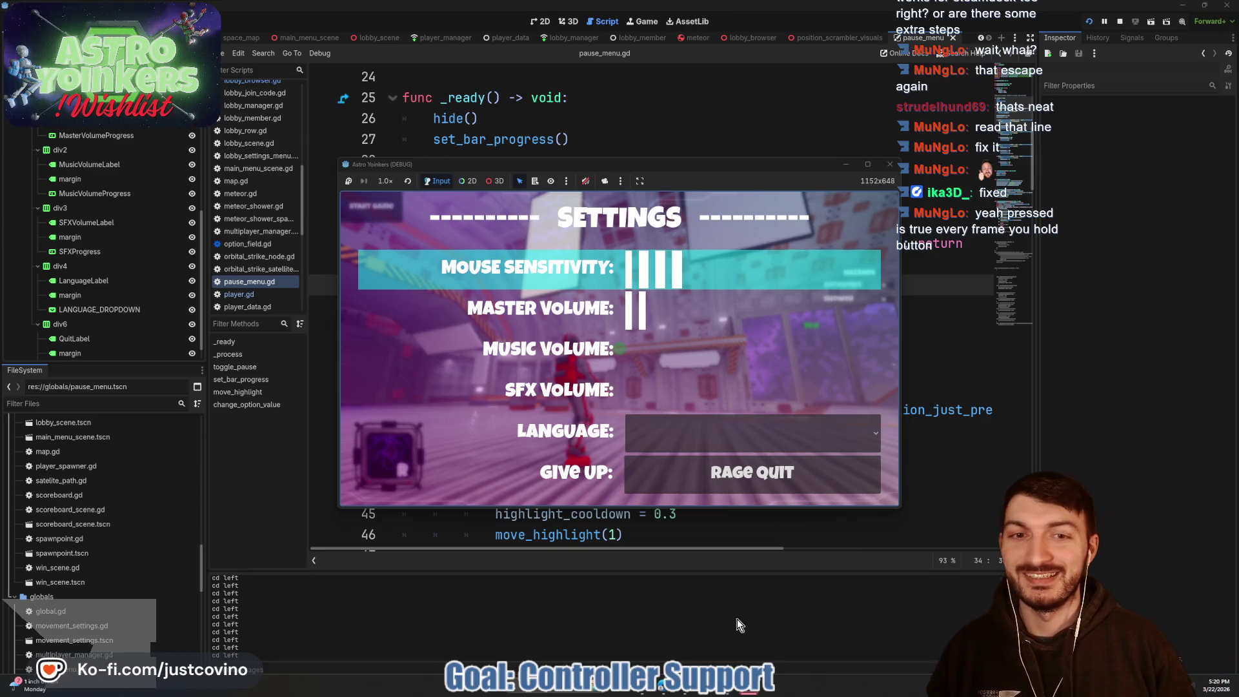
key("Up")
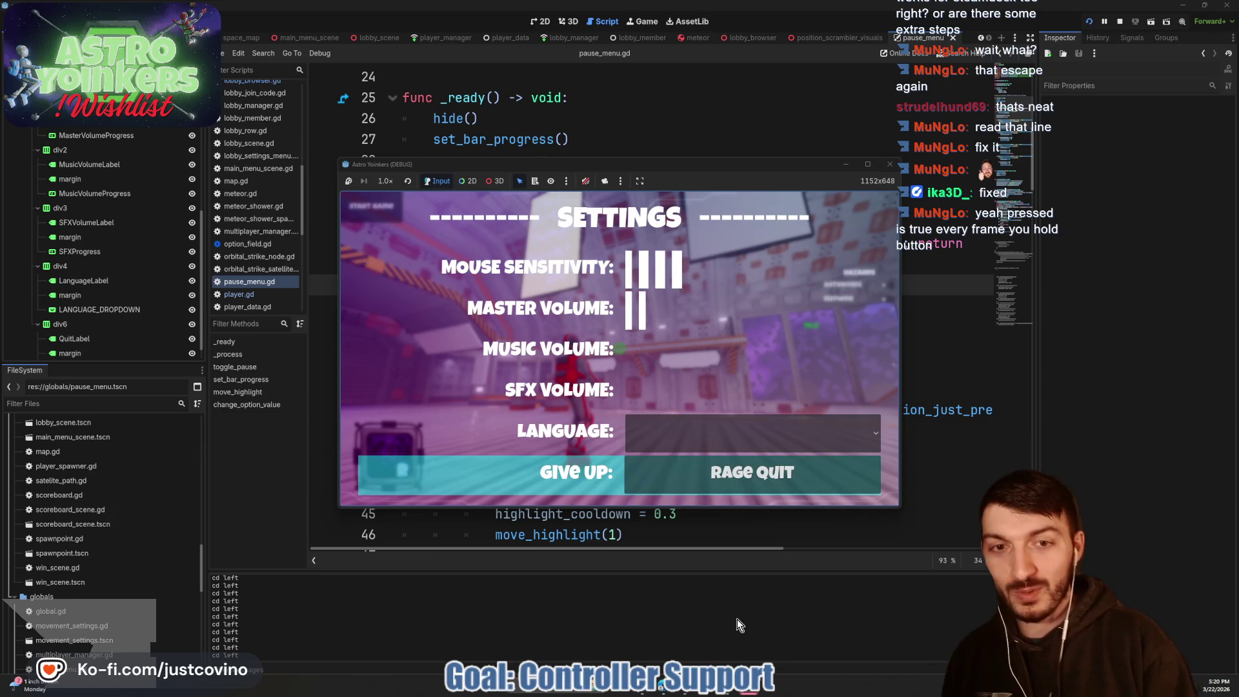
key("Up")
key("Up")
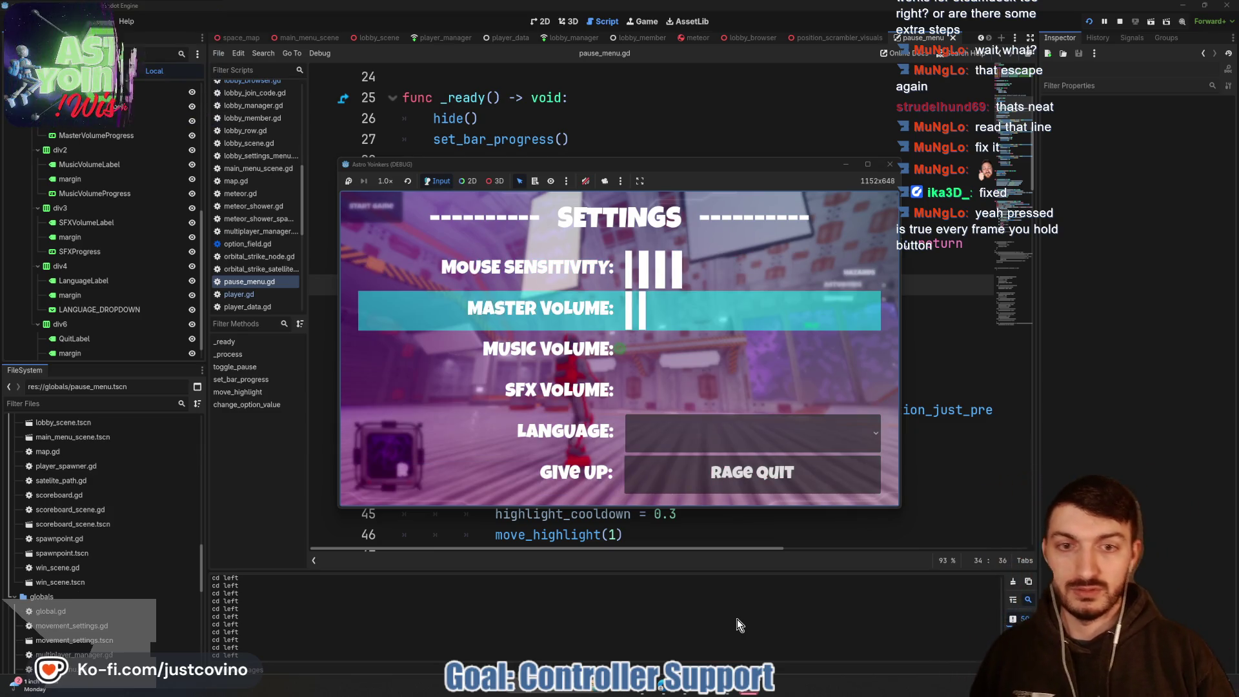
key("Up")
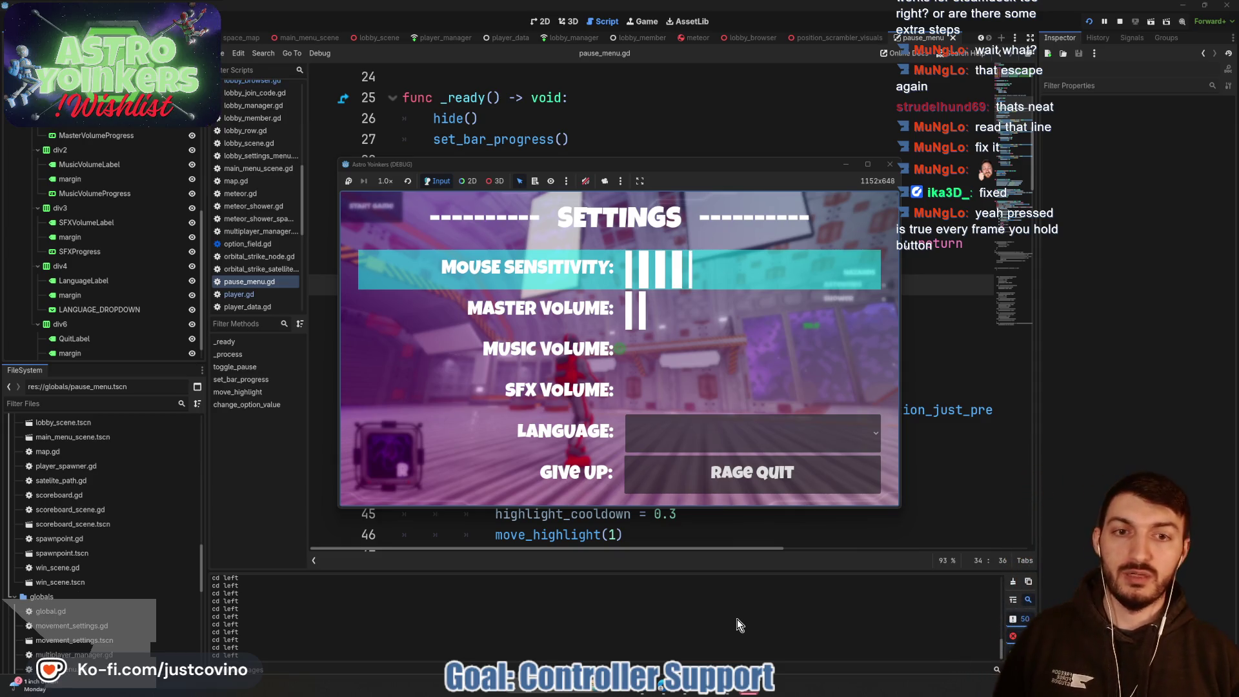
key("Up")
key("Down")
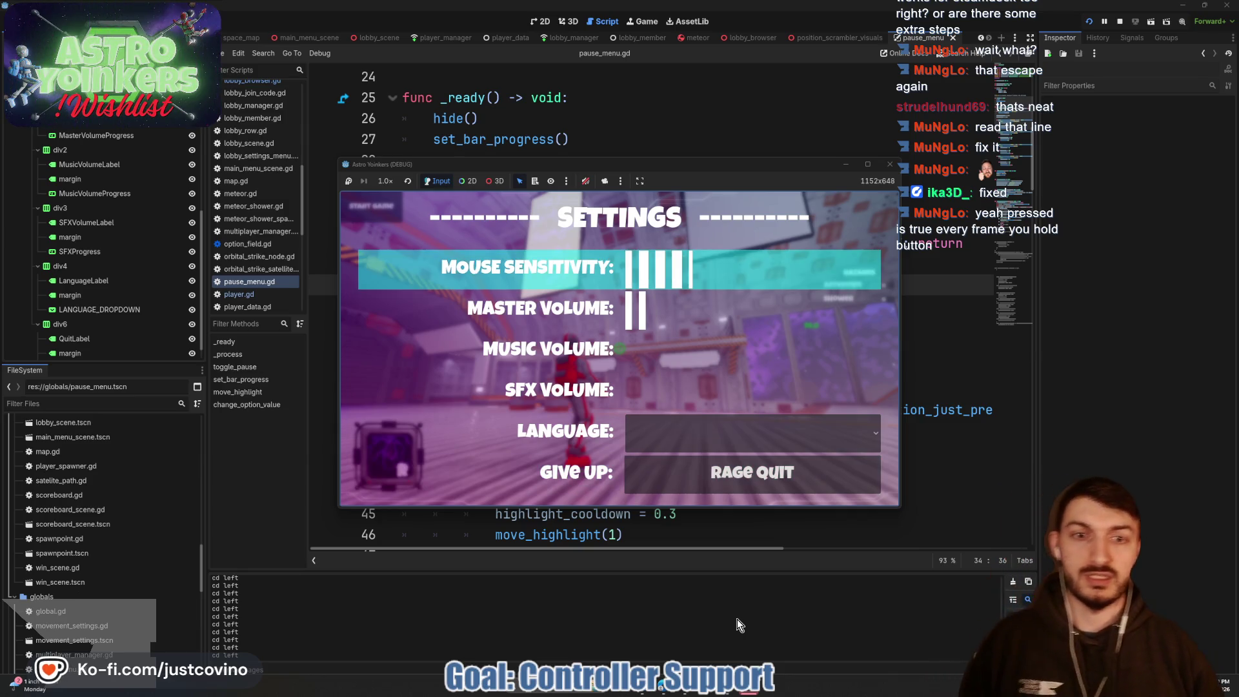
key("Up")
key("Up")
key("Down")
key("Down")
key("Up")
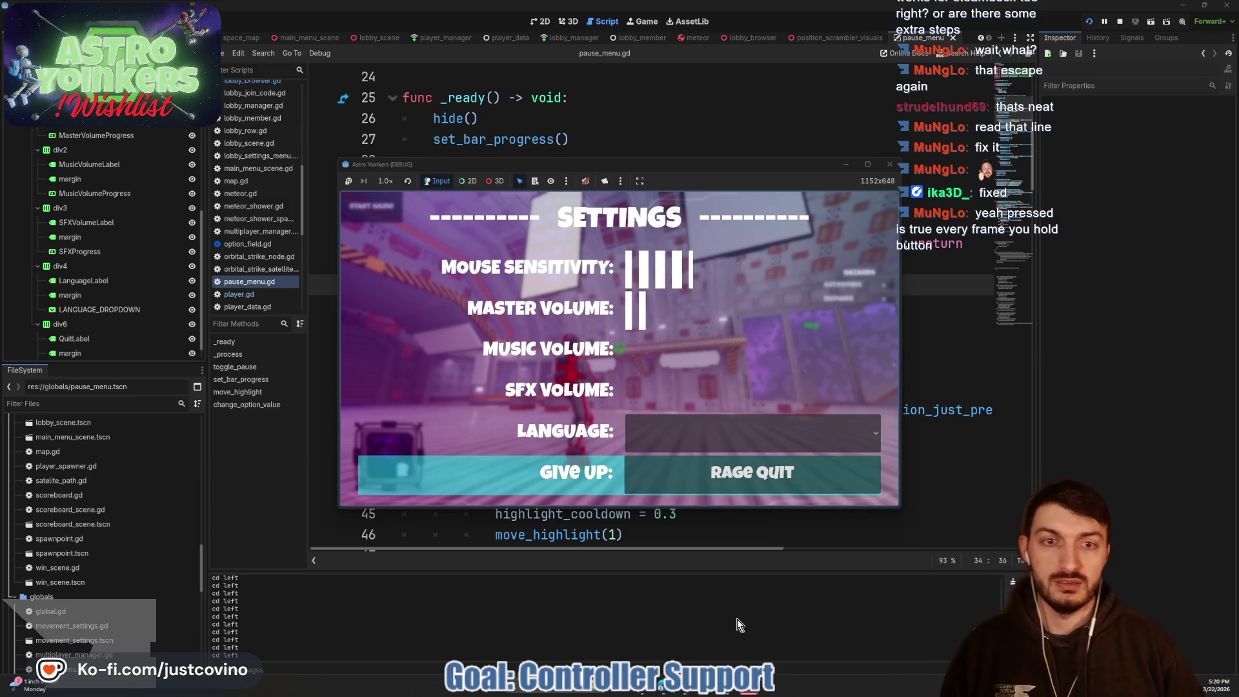
key("Down")
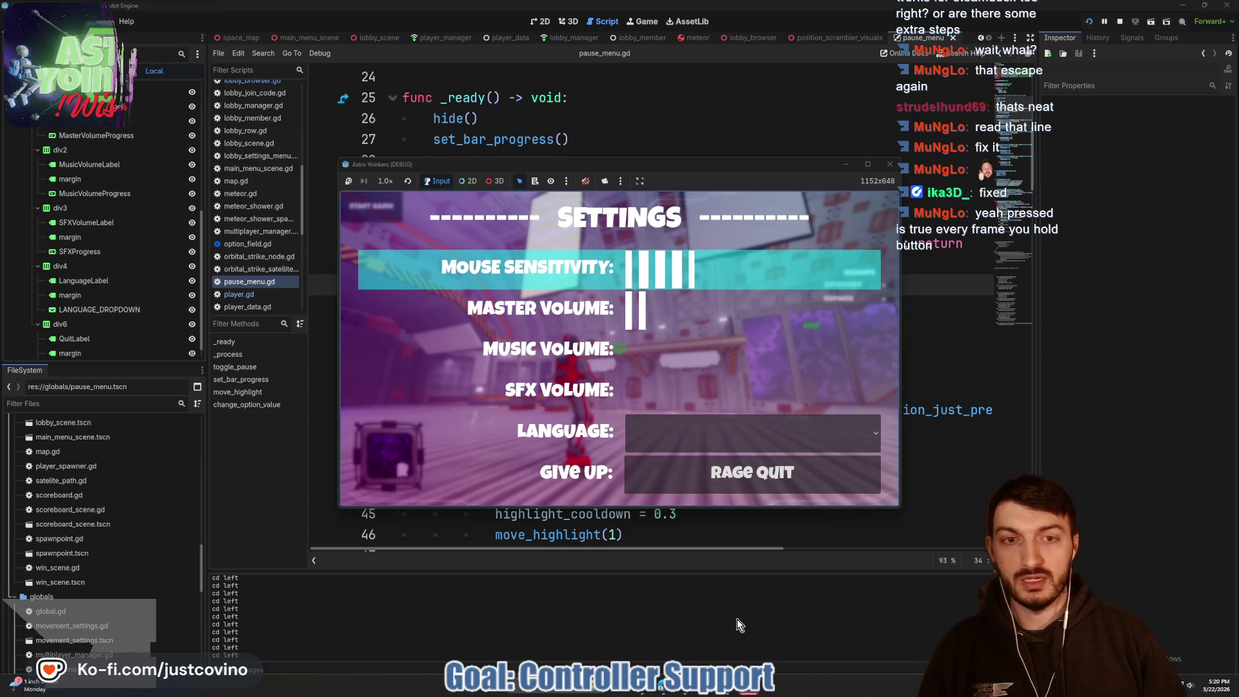
Step: Raise Mouse Sensitivity by two steps, then close the Settings menu
key("Right")
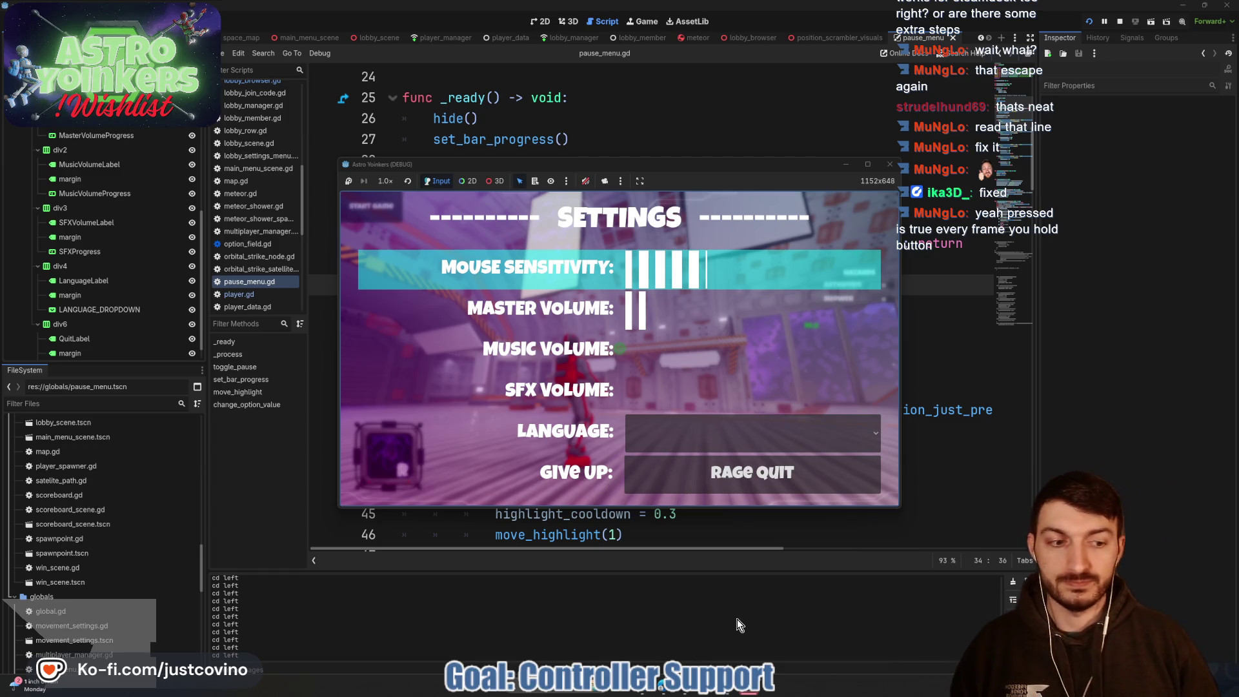
key("Right")
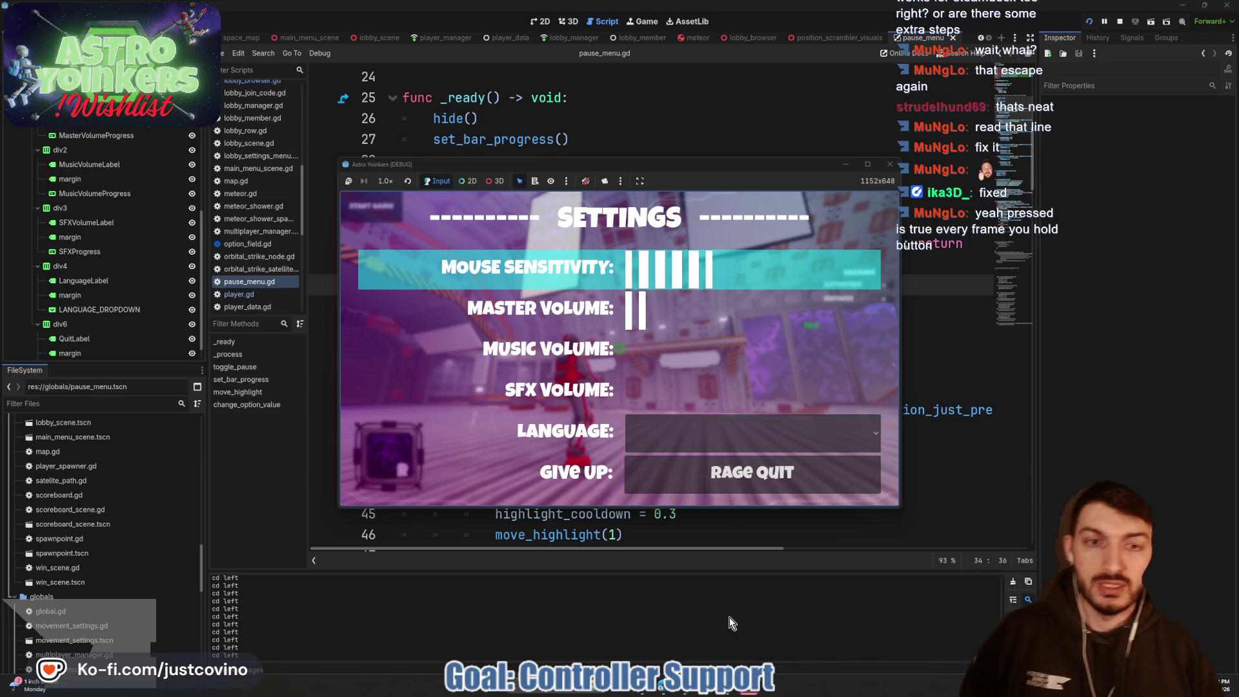
key("Escape")
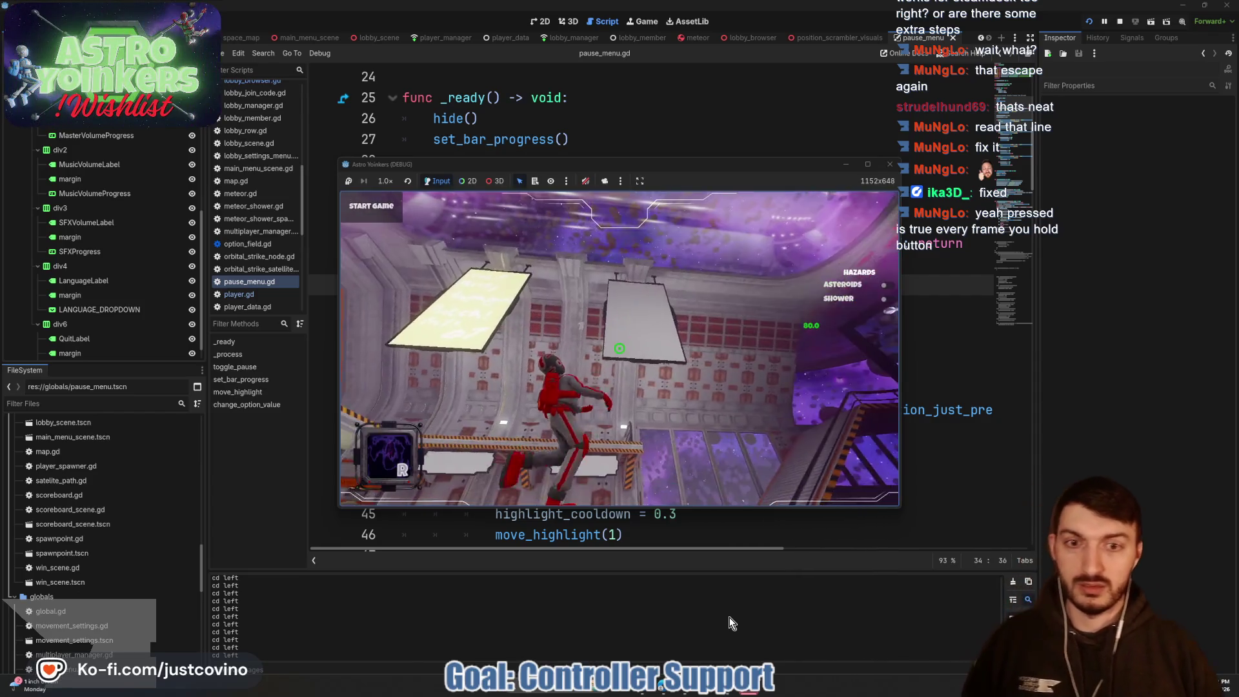
Step: Reopen the Settings menu, drop SFX Volume to empty, and move back up to Mouse Sensitivity
key("Escape")
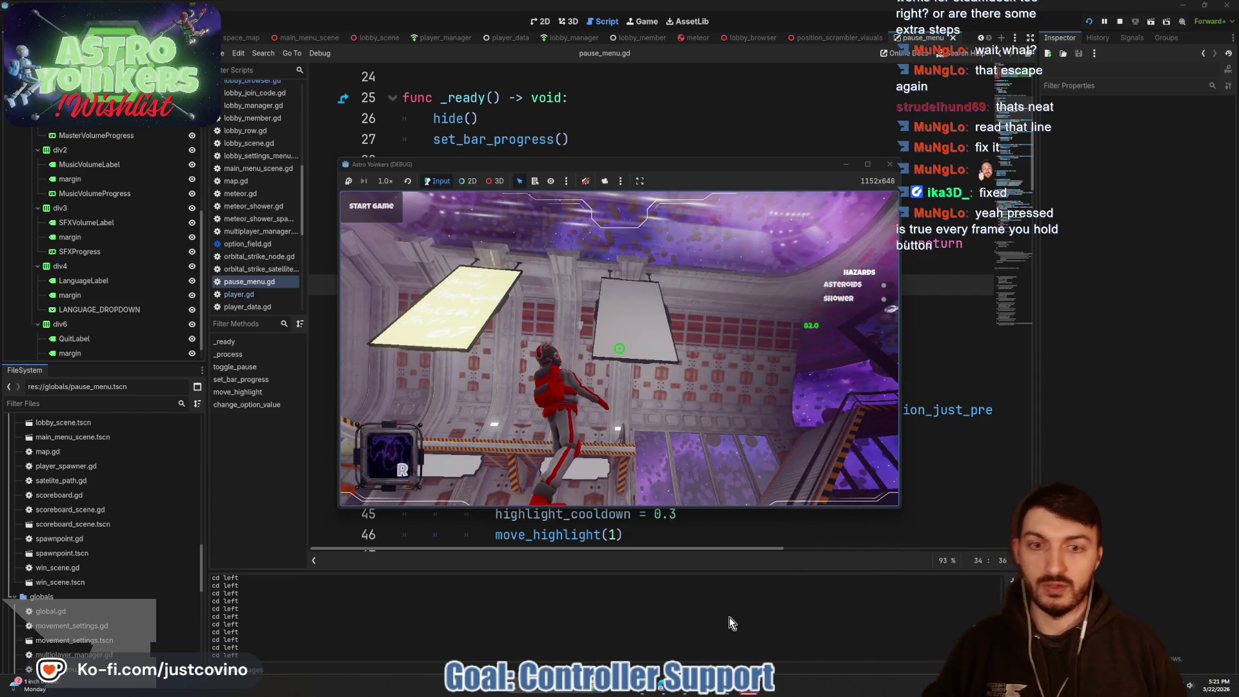
key("Escape")
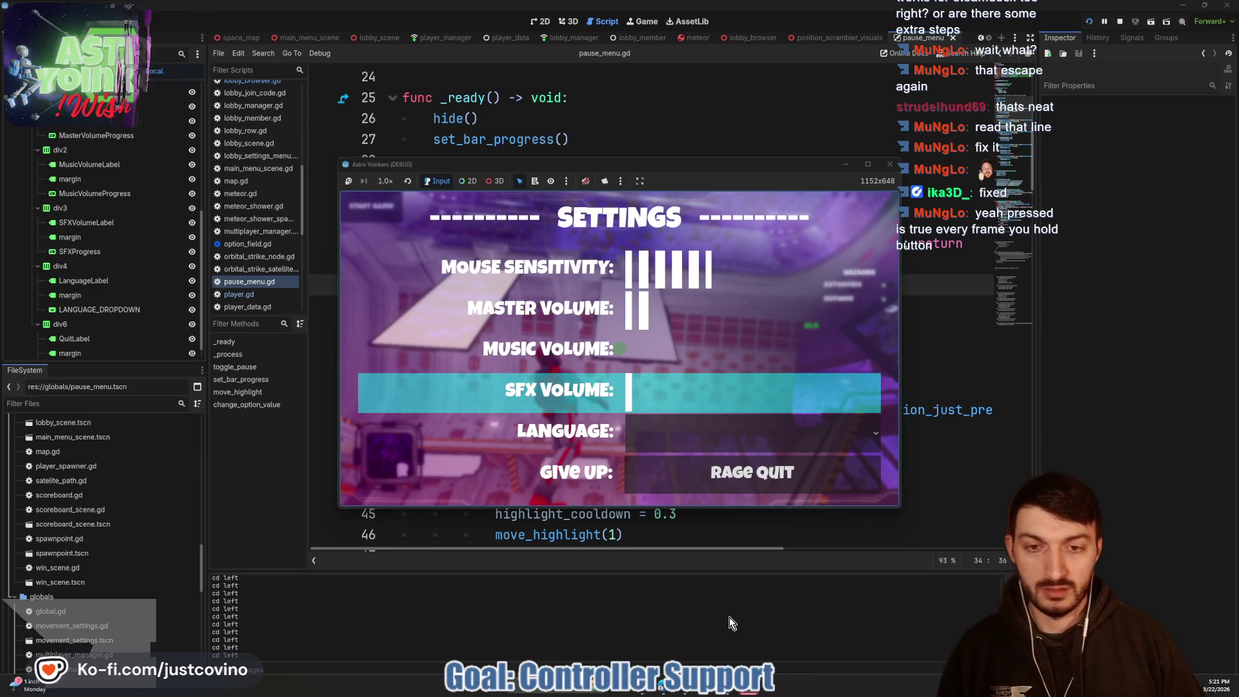
key("Left")
key("Up")
key("Up")
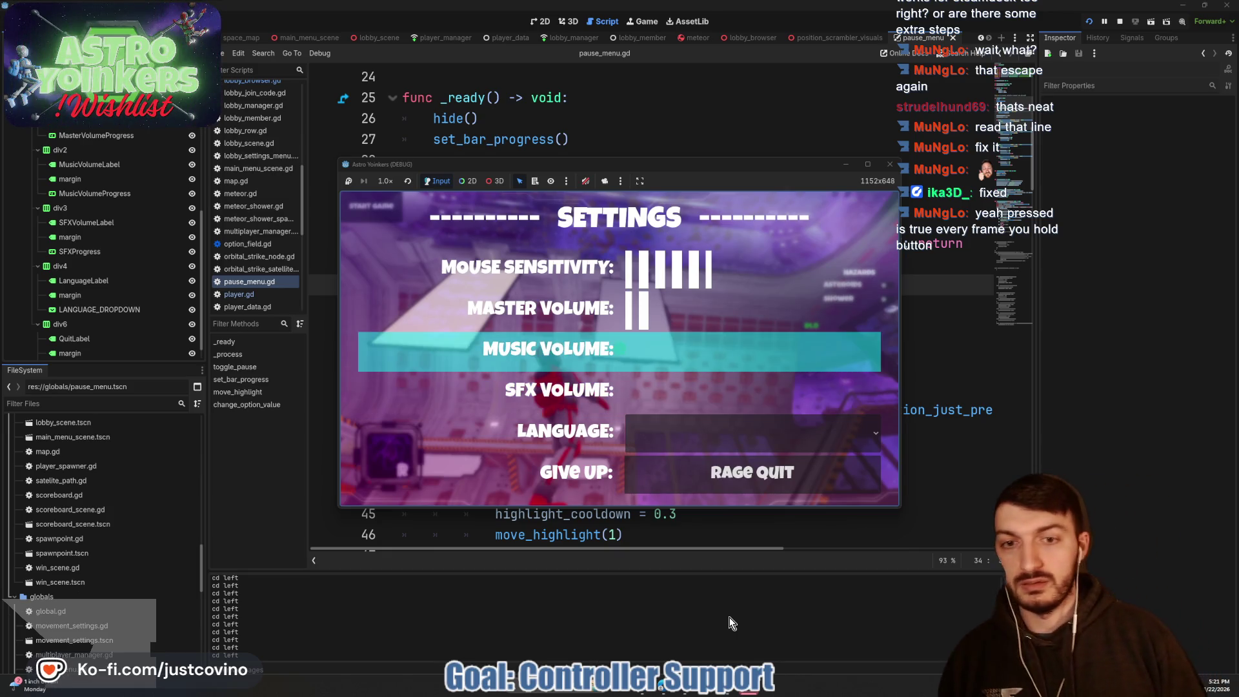
key("Up")
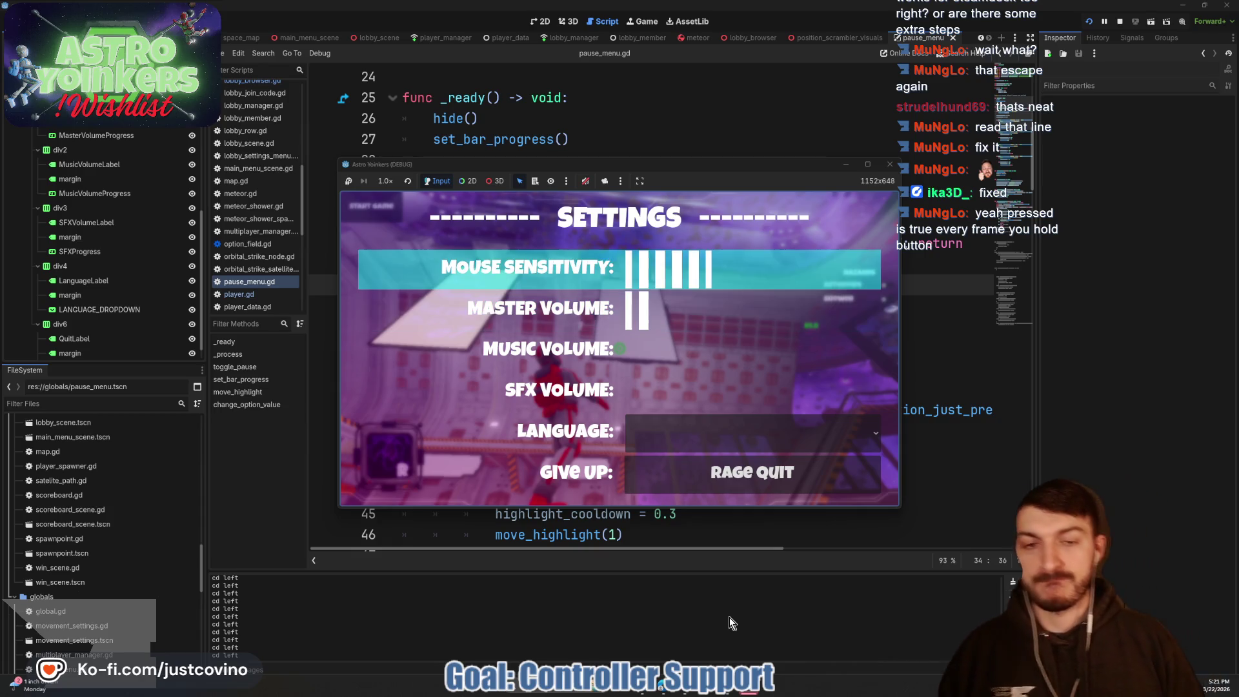
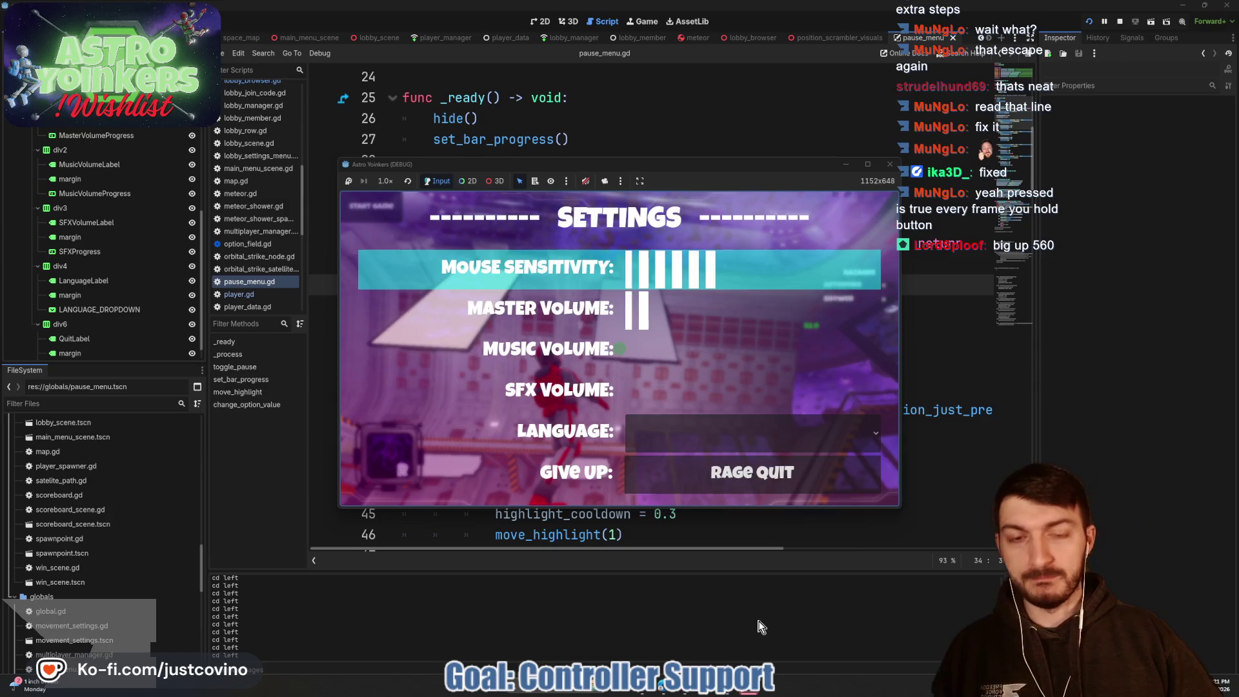
Step: Close the in-game settings menu with Escape and stop the debug game with F8
key("Escape")
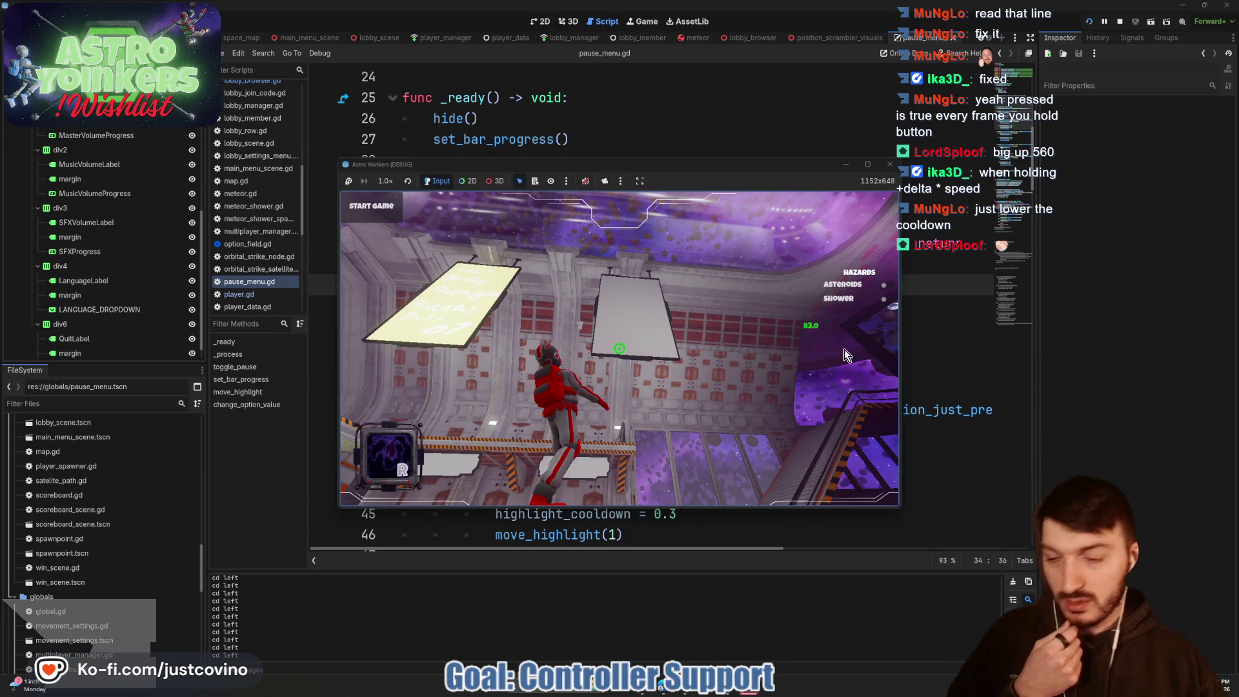
key("F8")
scroll(625, 327, "up", 5)
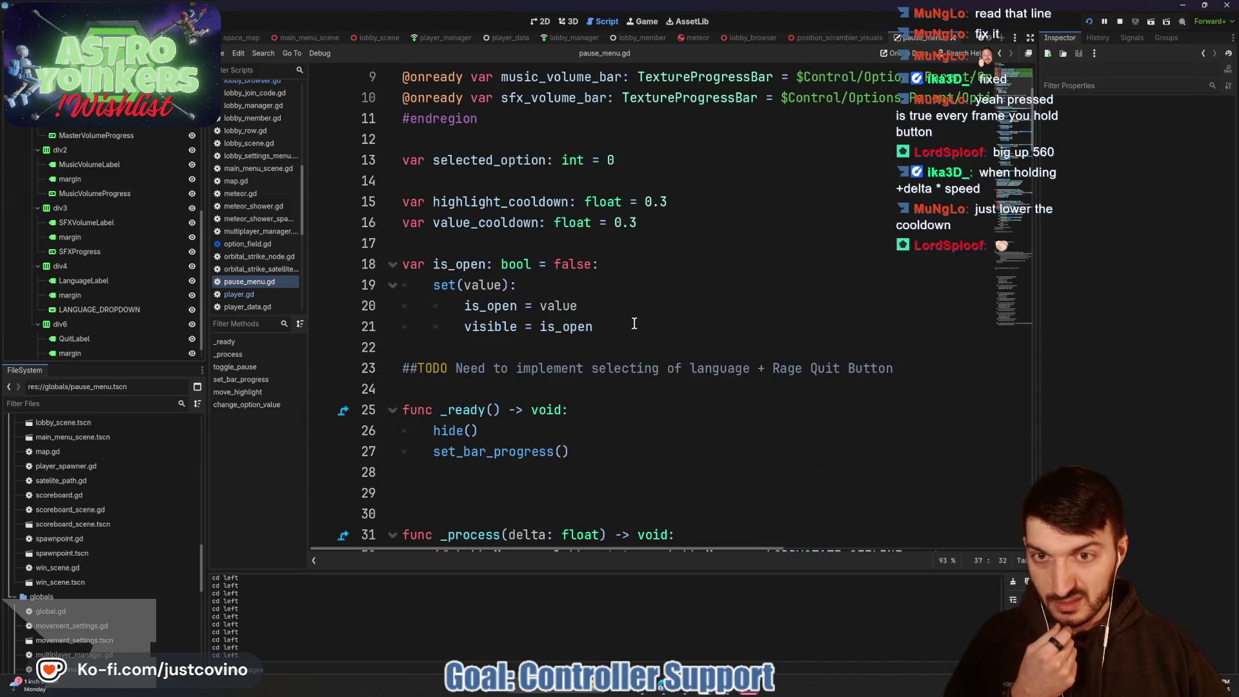
Step: Delete the extra blank line 29 after _ready in pause_menu.gd
scroll(611, 340, "down", 2)
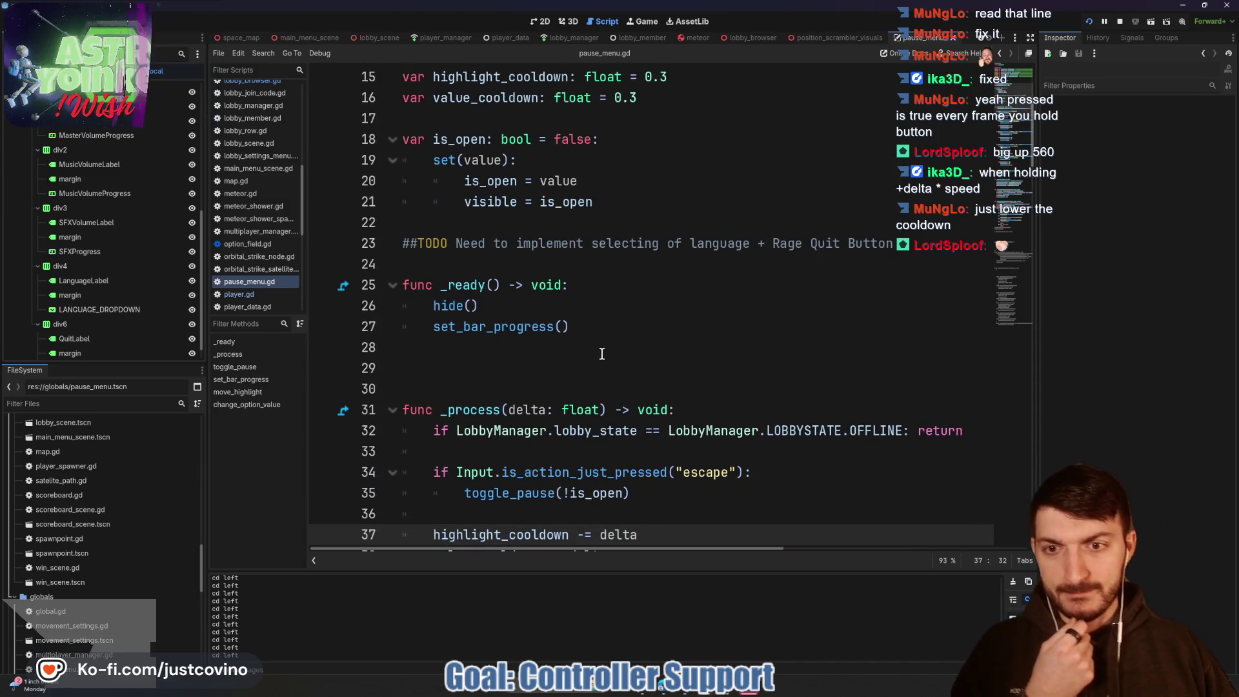
left_click(496, 381)
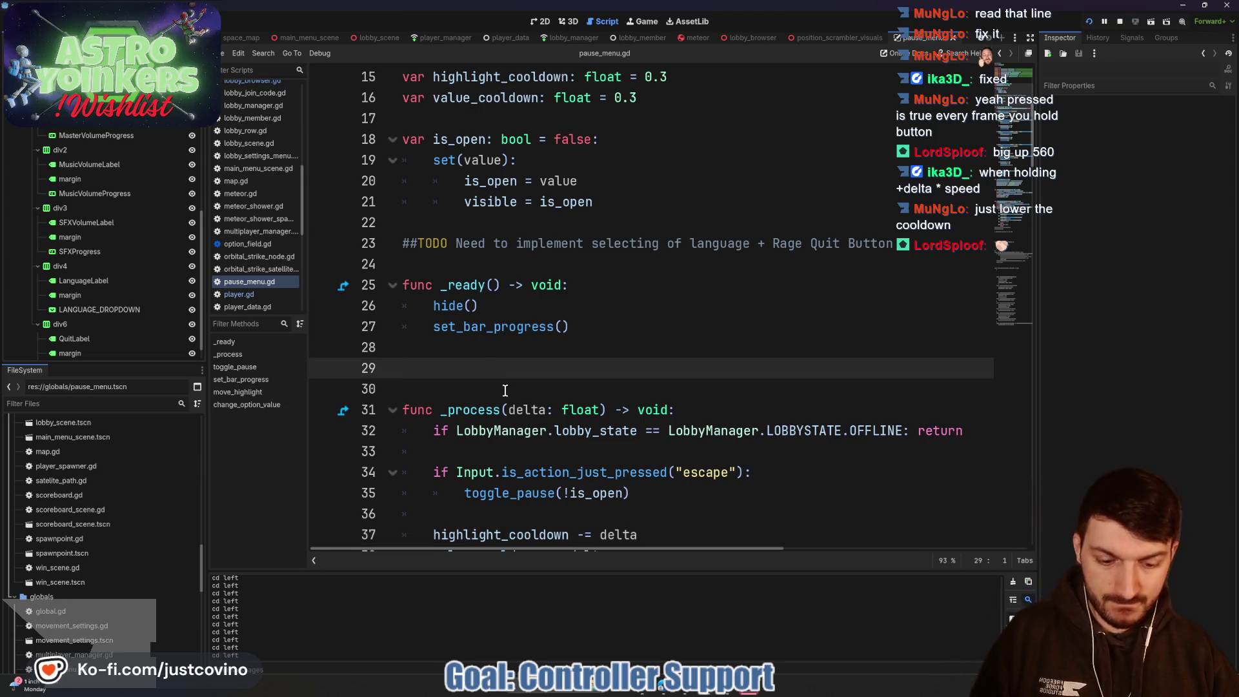
key("BackSpace")
Step: Change all four 0.3 highlight and value cooldown resets to 0.2 and save the script
scroll(510, 391, "down", 3)
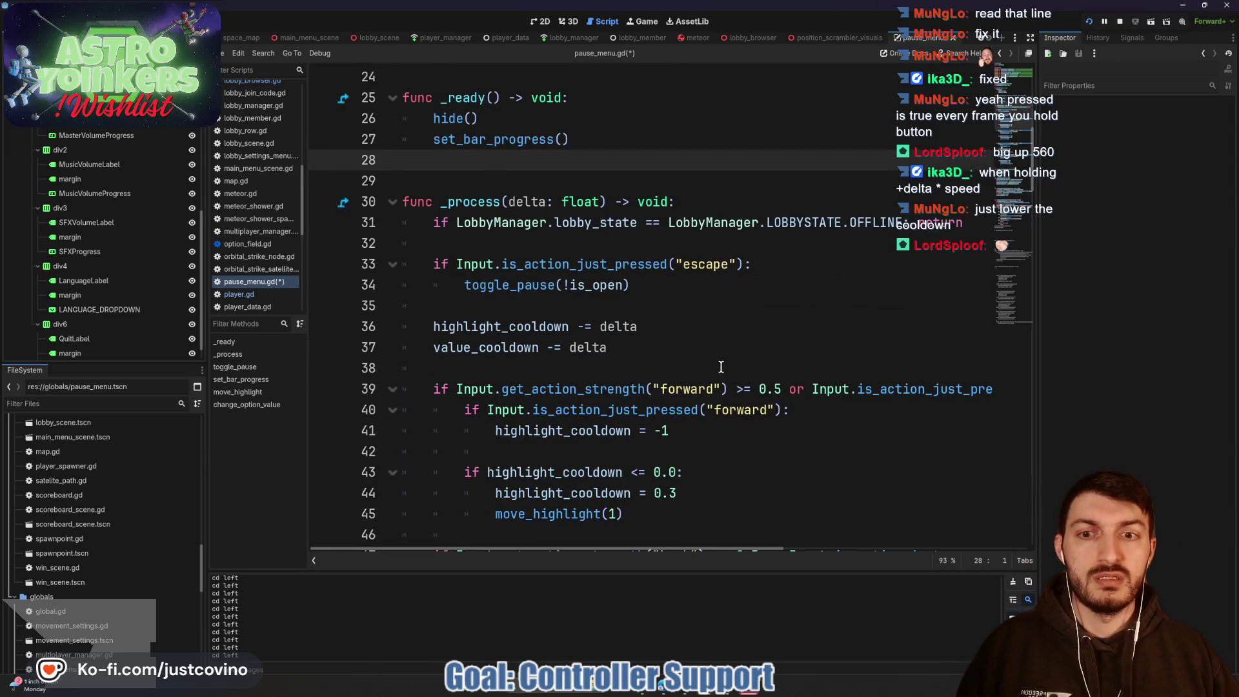
scroll(668, 337, "down", 2)
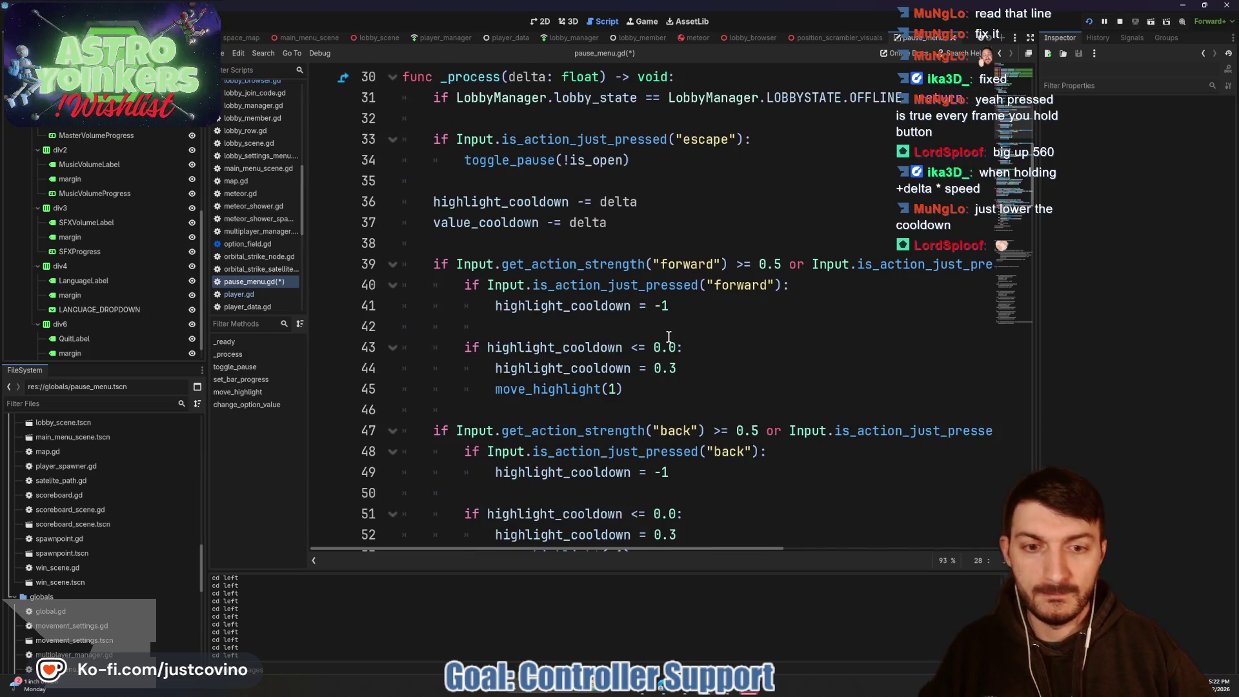
left_click(674, 369)
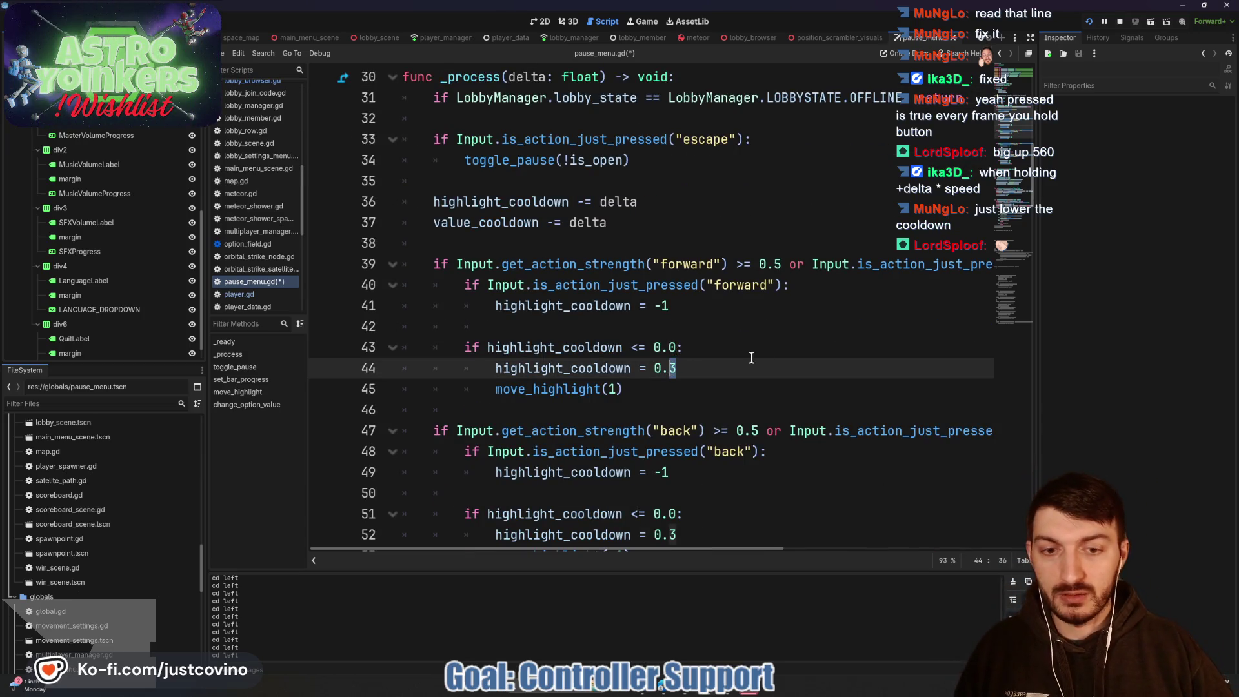
scroll(761, 355, "down", 4)
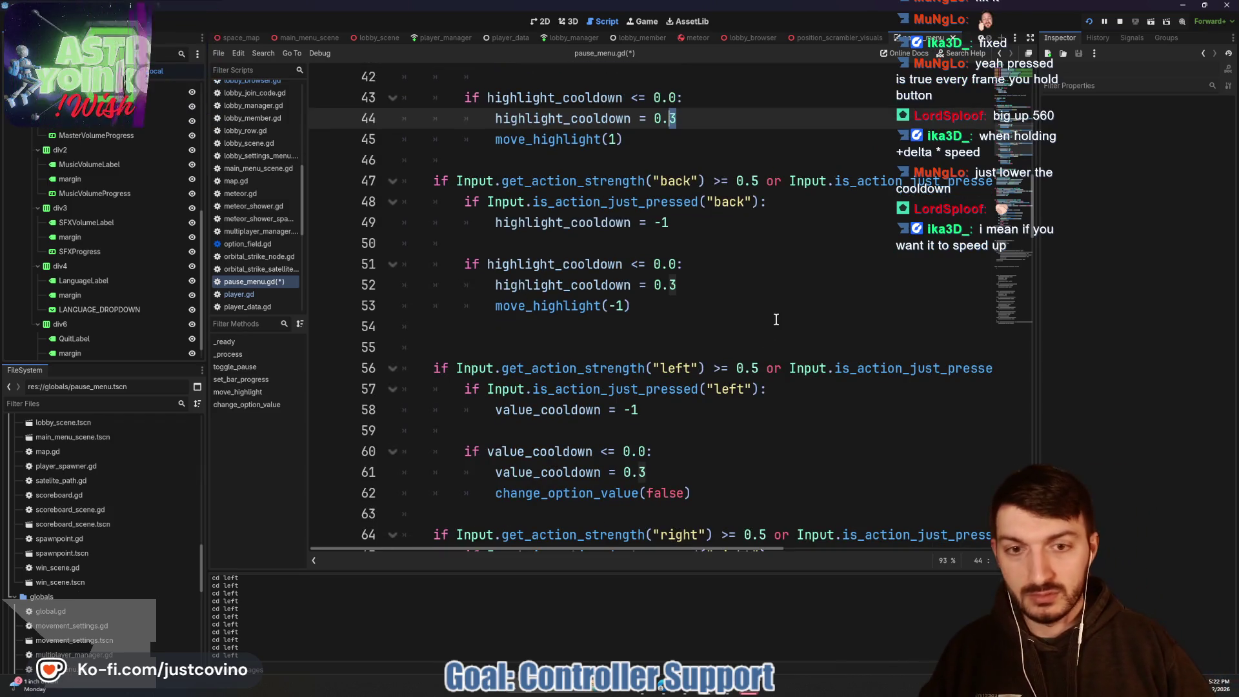
key("ctrl+d")
key("ctrl+d")
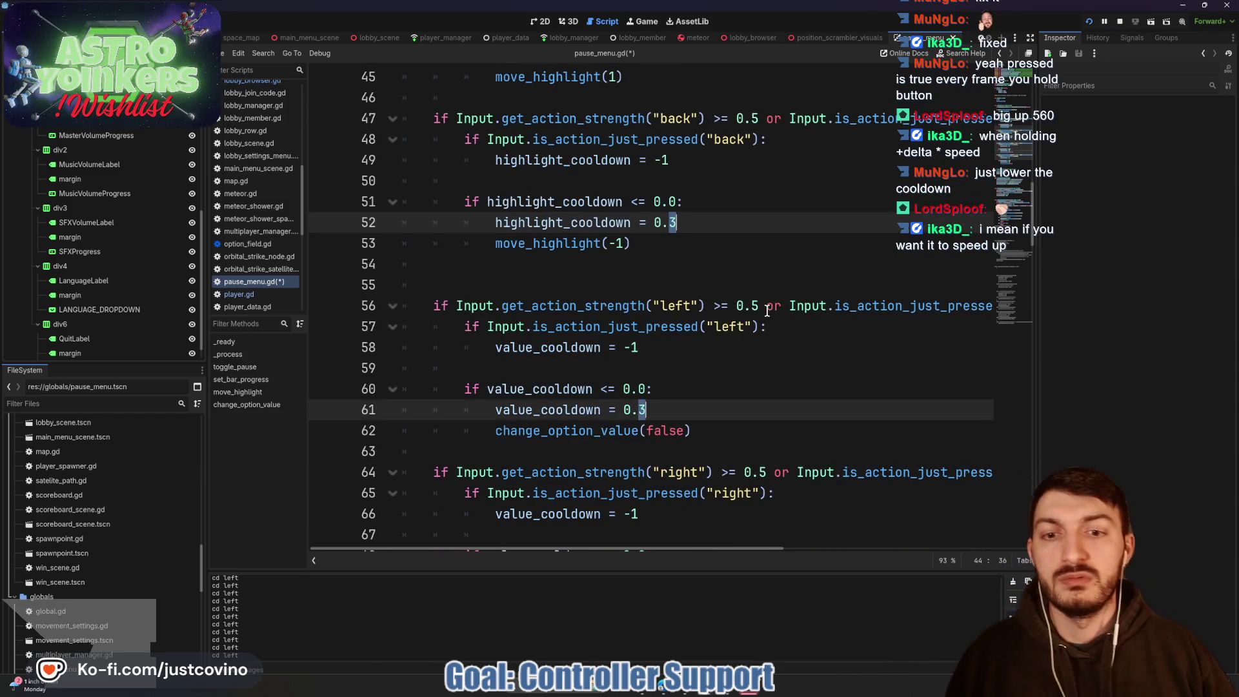
key("ctrl+d")
scroll(764, 310, "down", 5)
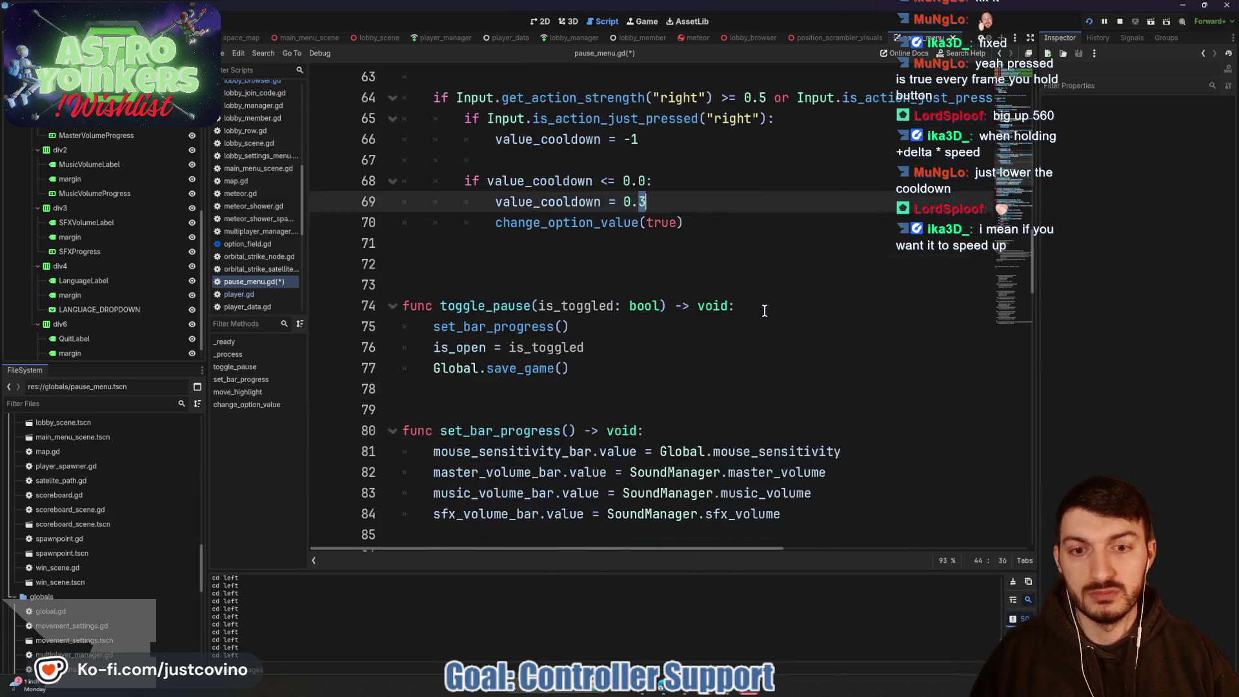
scroll(800, 273, "up", 4)
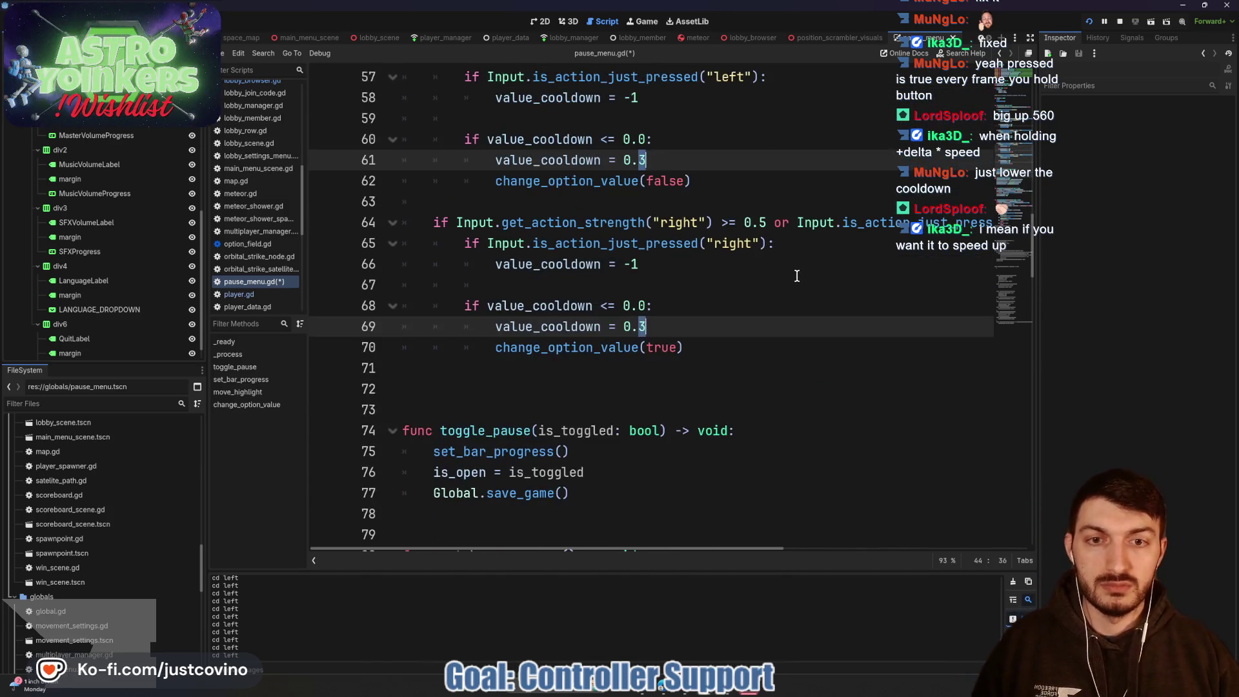
type("2")
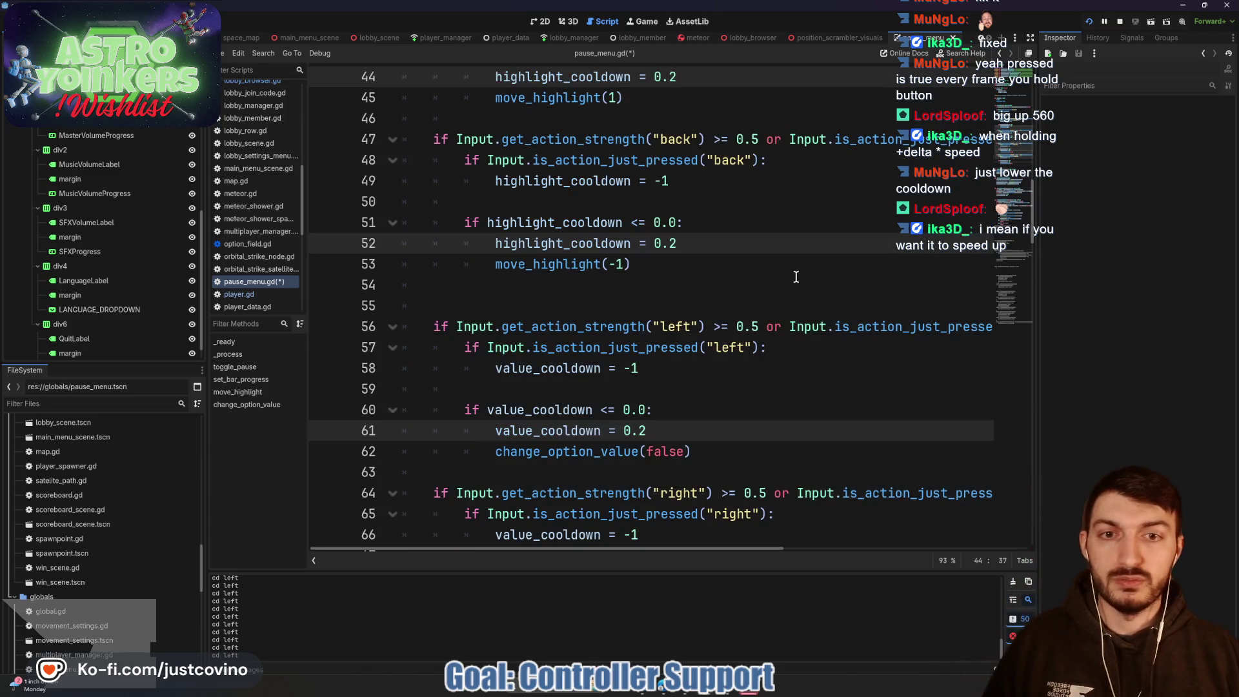
scroll(796, 277, "up", 5)
left_click(819, 327)
key("ctrl+s")
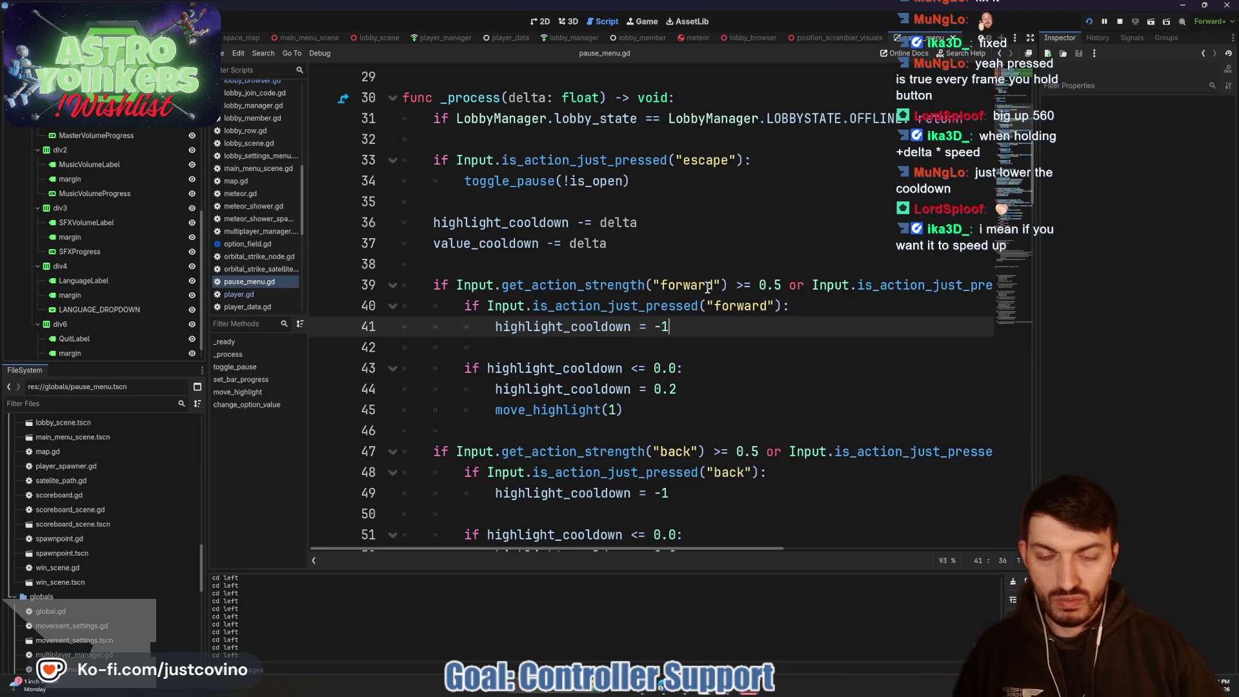
Step: Scroll down through the script to review the updated cooldown code
scroll(708, 288, "down", 2)
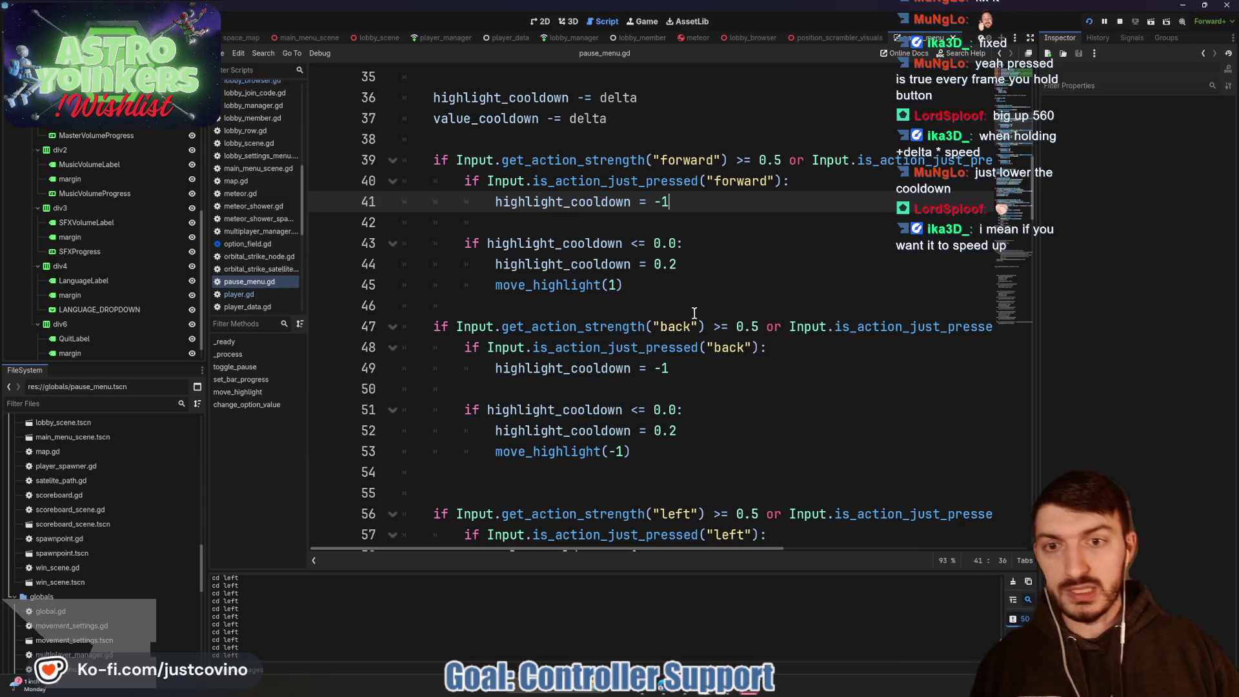
scroll(694, 313, "down", 2)
left_click(708, 326)
scroll(708, 326, "down", 8)
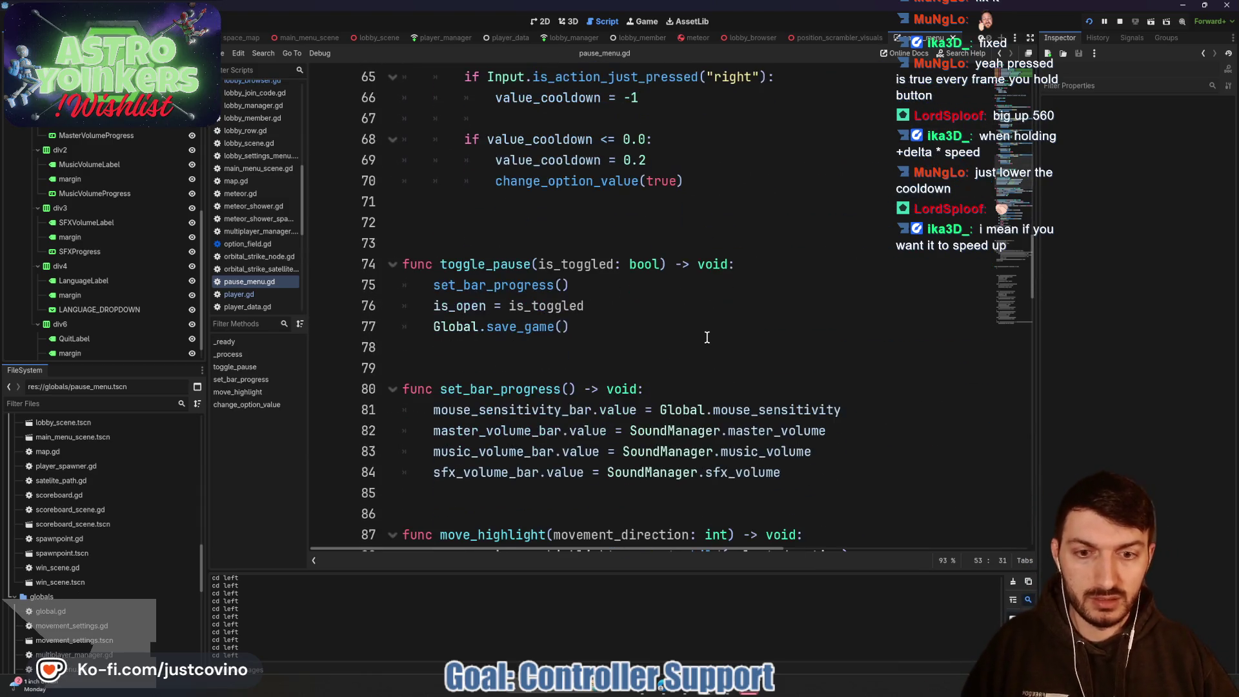
scroll(703, 332, "down", 9)
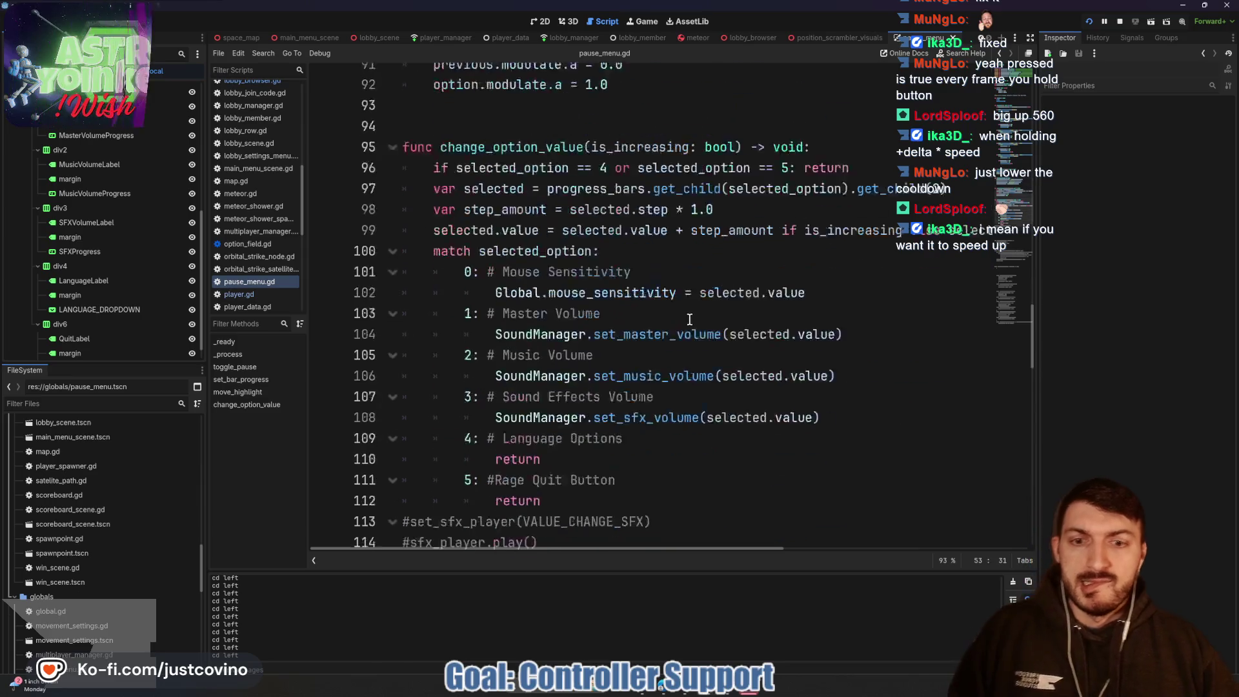
scroll(689, 319, "down", 6)
scroll(683, 345, "down", 3)
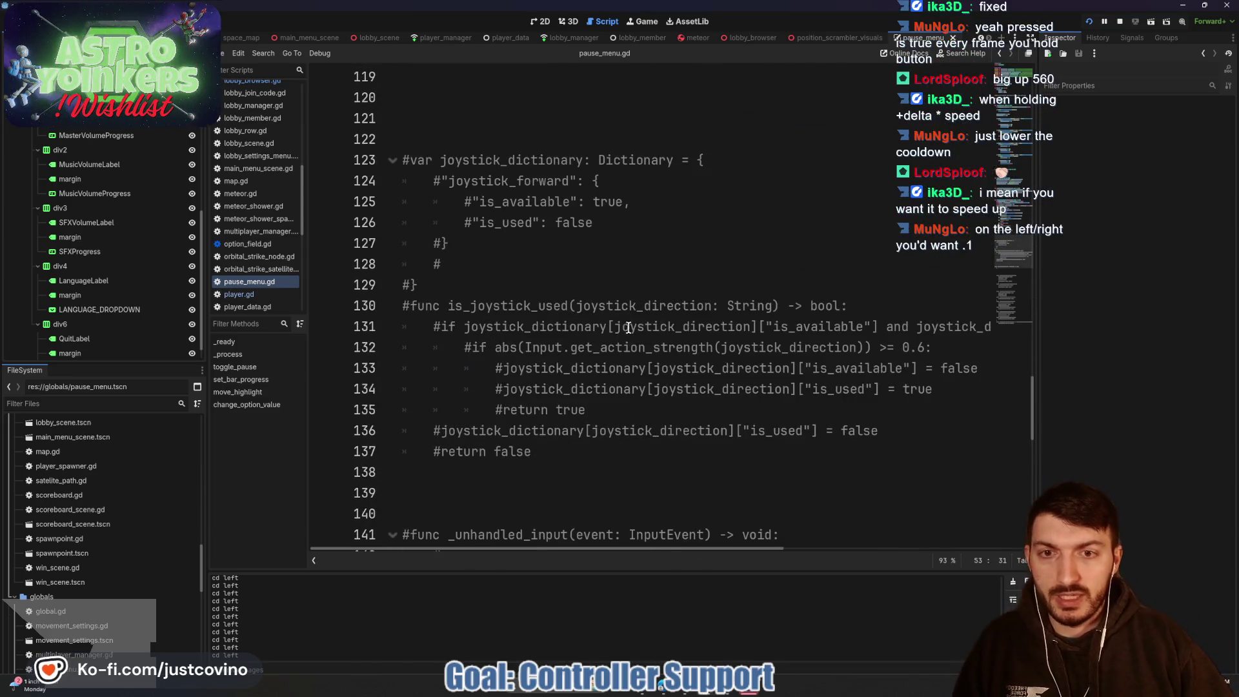
Step: Delete the commented-out joystick_dictionary and _unhandled_input blocks at the end of pause_menu.gd
mouse_move(501, 470)
left_mouse_down()
mouse_move(351, 172)
mouse_move(353, 187)
left_mouse_up()
key("BackSpace")
key("BackSpace")
key("BackSpace")
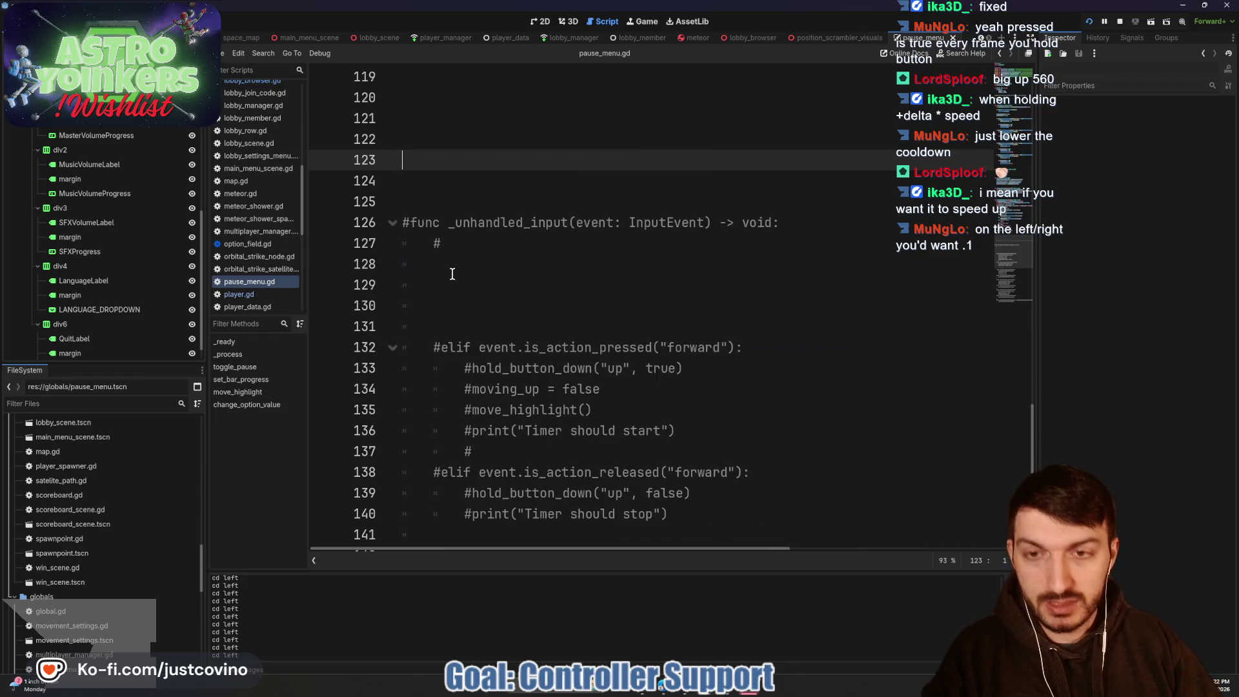
scroll(580, 309, "down", 2)
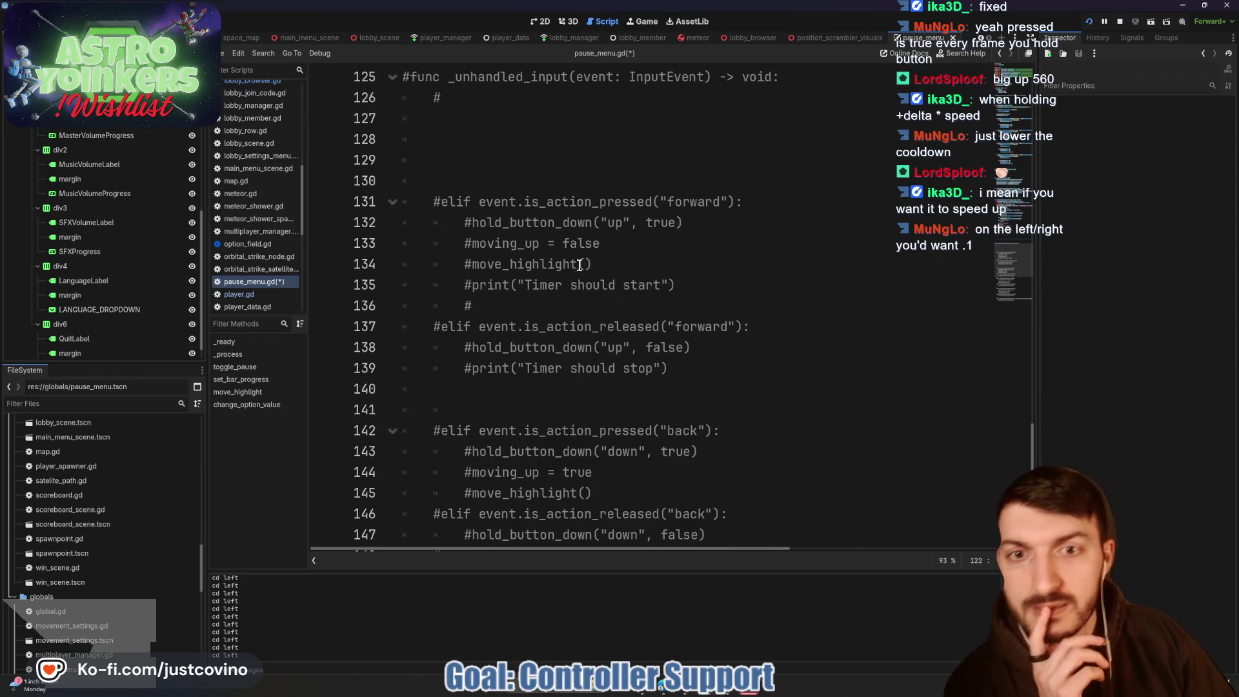
scroll(599, 242, "down", 6)
mouse_move(771, 506)
left_mouse_down()
mouse_move(465, 517)
mouse_move(420, 498)
mouse_move(678, 493)
mouse_move(401, 494)
mouse_move(386, 331)
mouse_move(384, 361)
mouse_move(371, 329)
mouse_move(363, 347)
mouse_move(369, 390)
left_mouse_up()
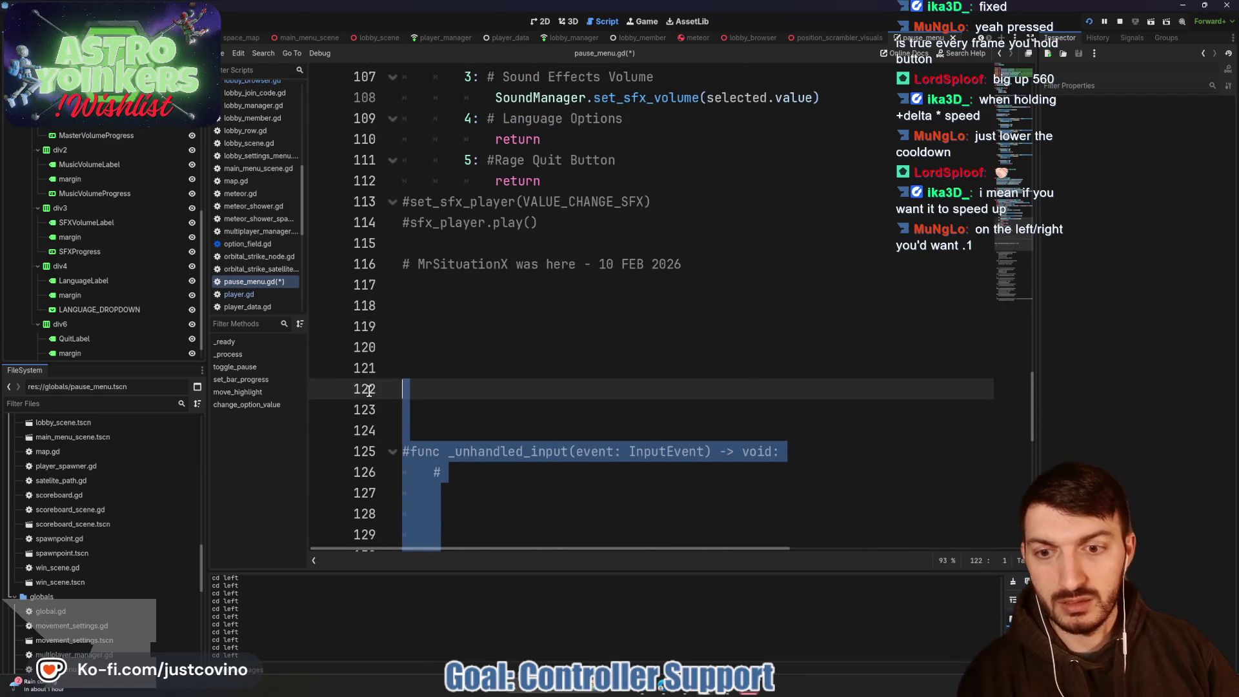
key("BackSpace")
key("BackSpace")
key("BackSpace")
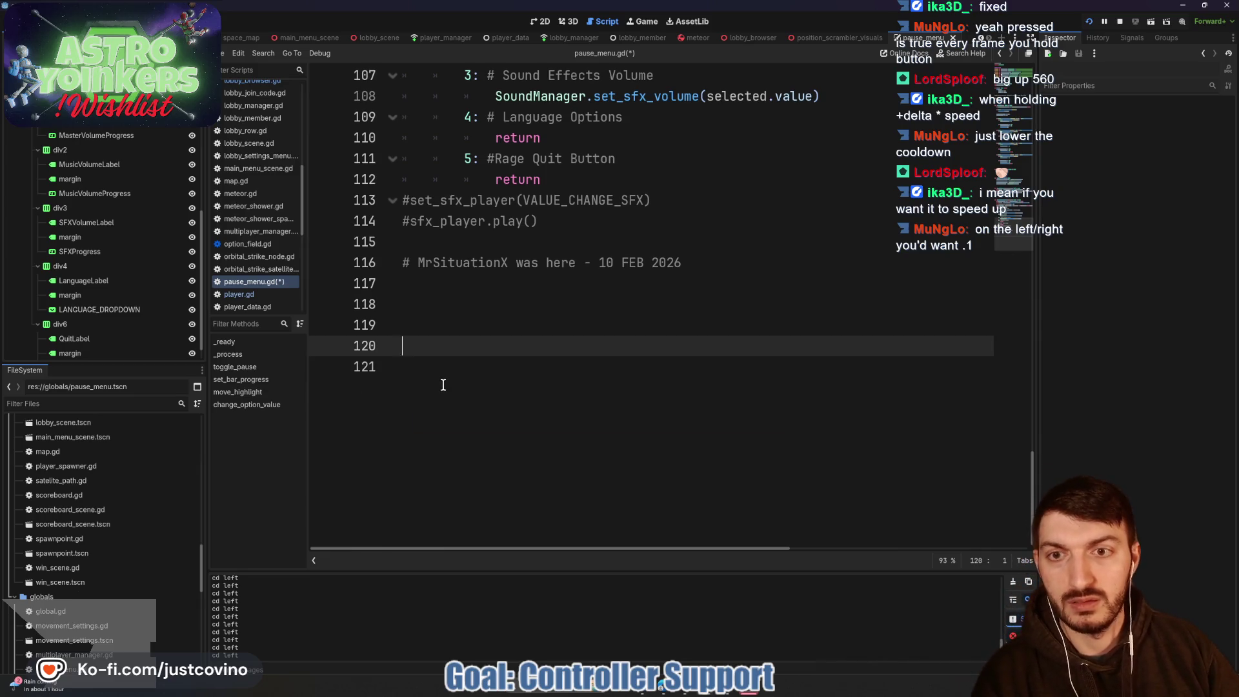
Step: Scroll back up and open Project Settings on the Input Map
scroll(448, 386, "up", 8)
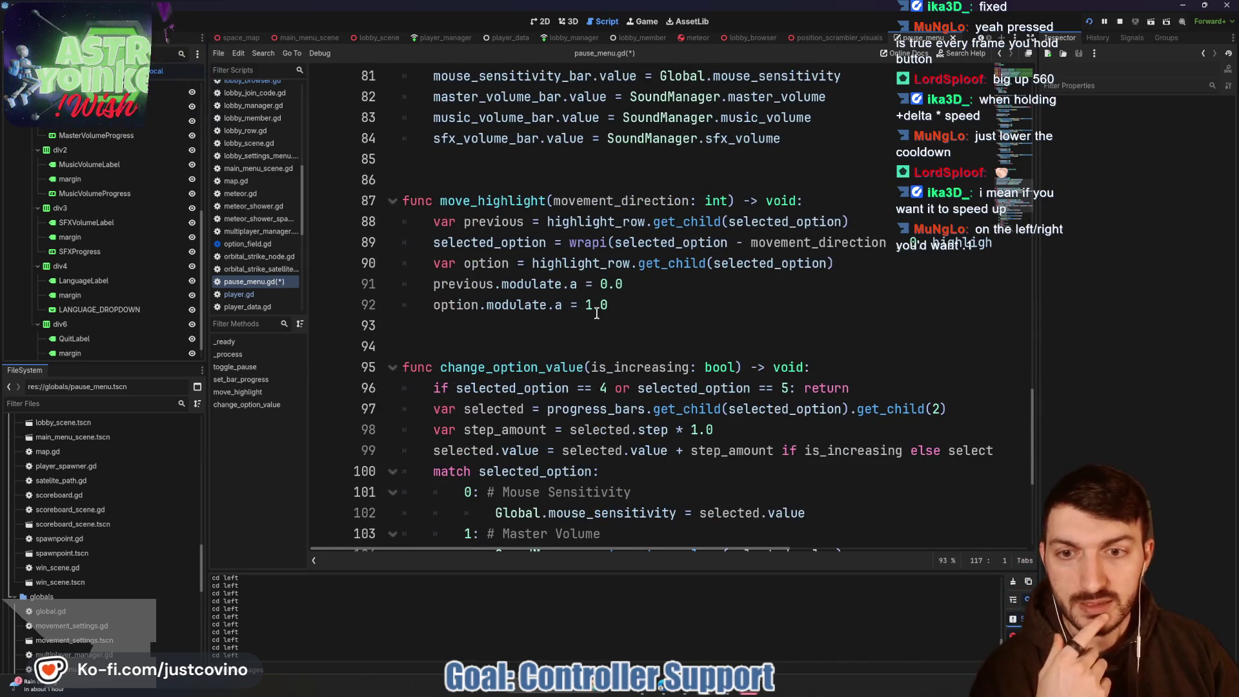
scroll(594, 341, "up", 7)
scroll(594, 342, "up", 4)
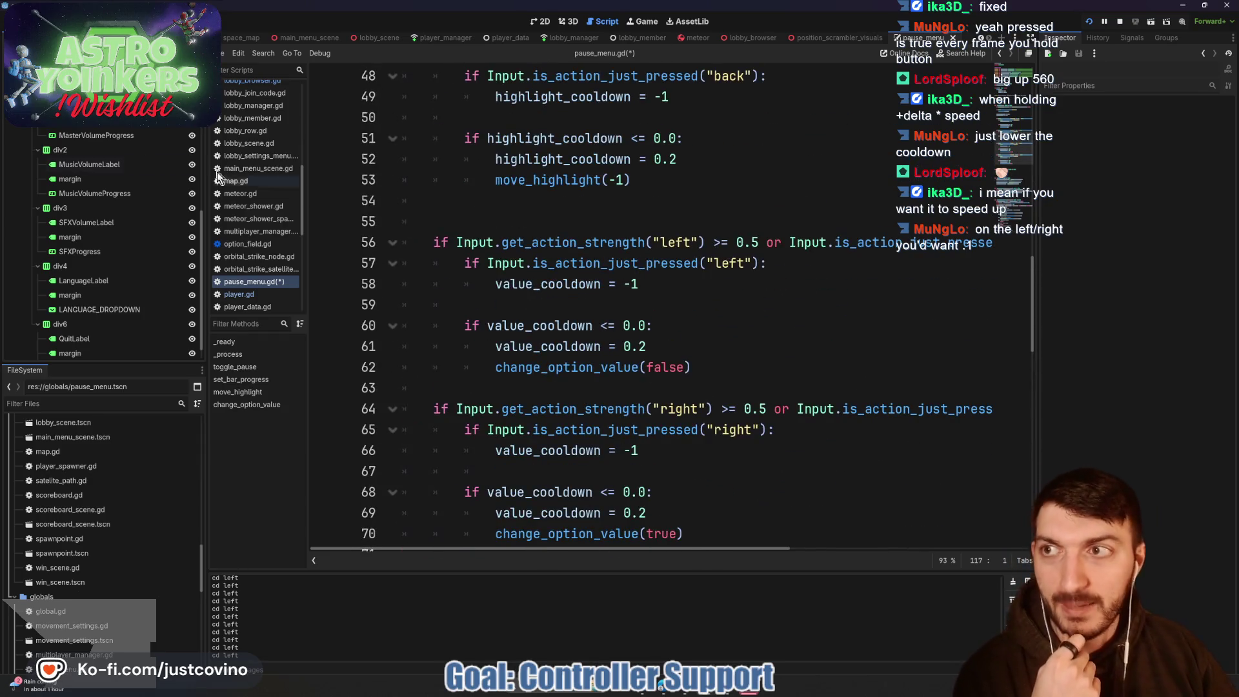
left_click(46, 22)
left_click(65, 38)
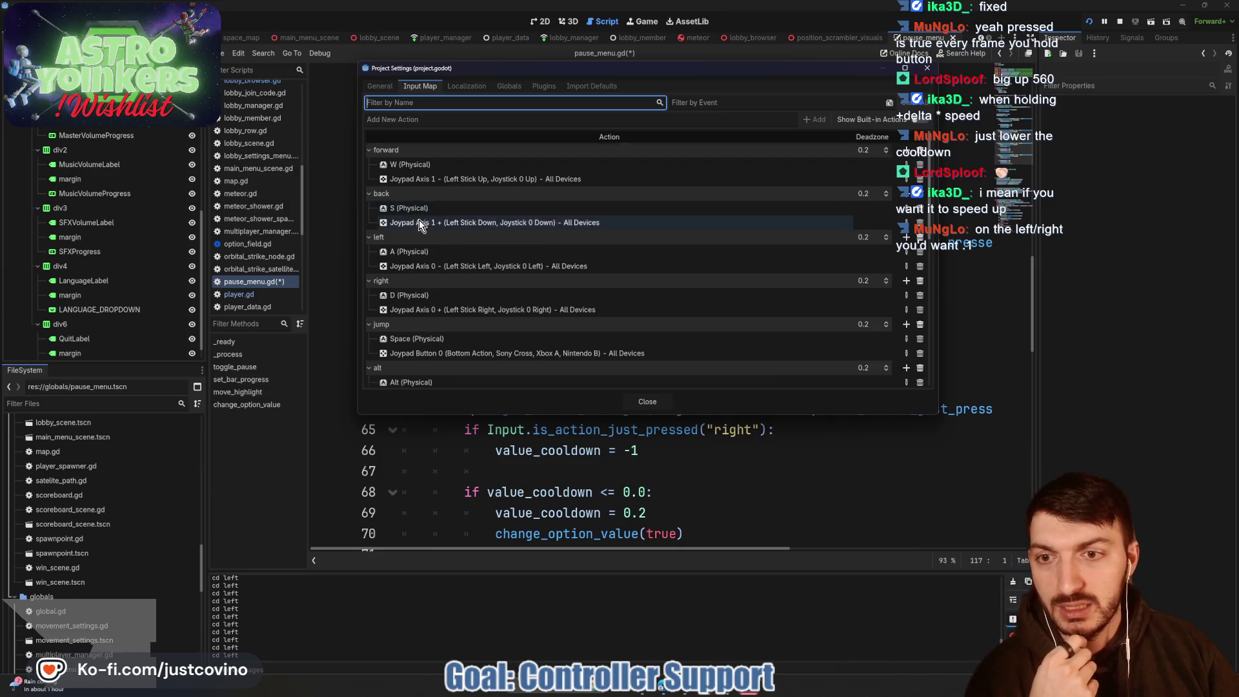
Step: Create a new input action named controller_b in the Input Map
scroll(416, 227, "down", 2)
scroll(420, 258, "down", 2)
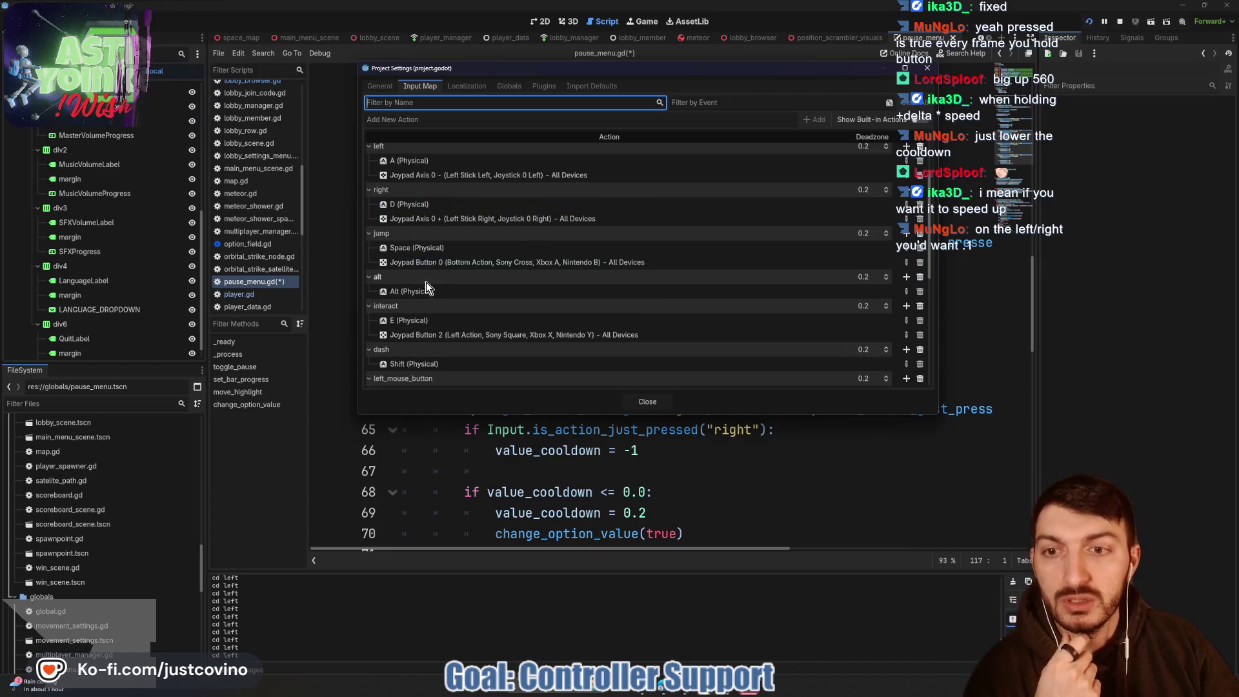
scroll(430, 289, "down", 3)
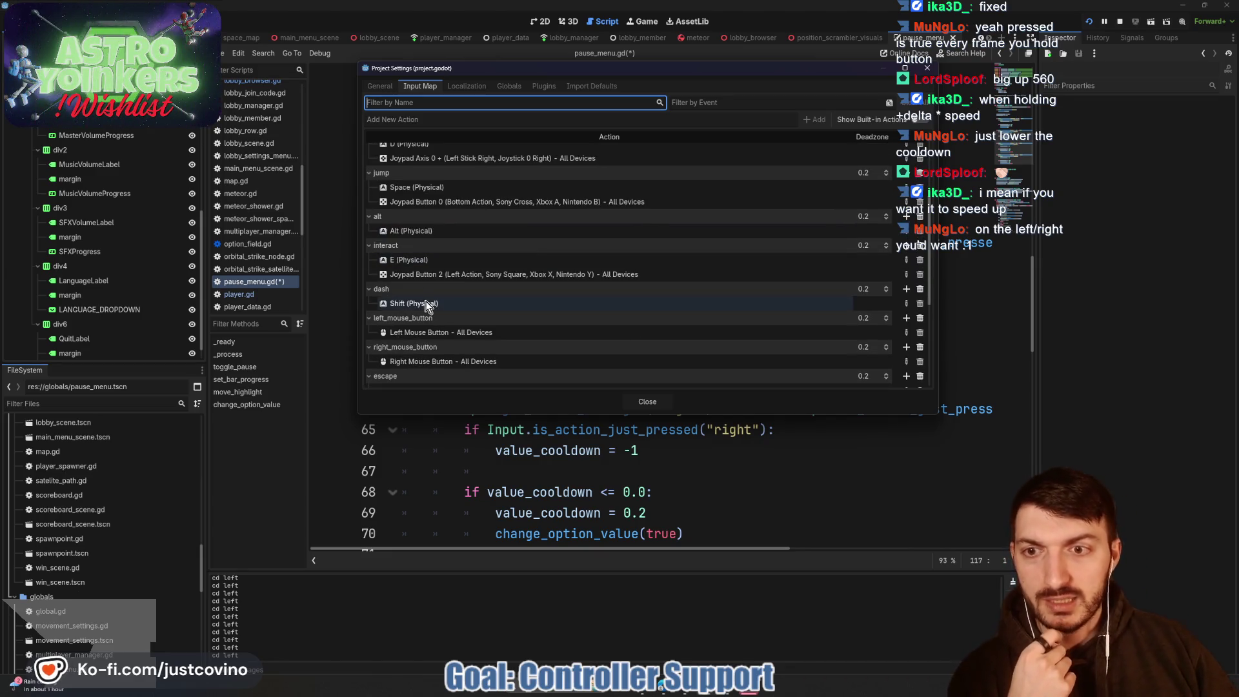
scroll(425, 302, "down", 4)
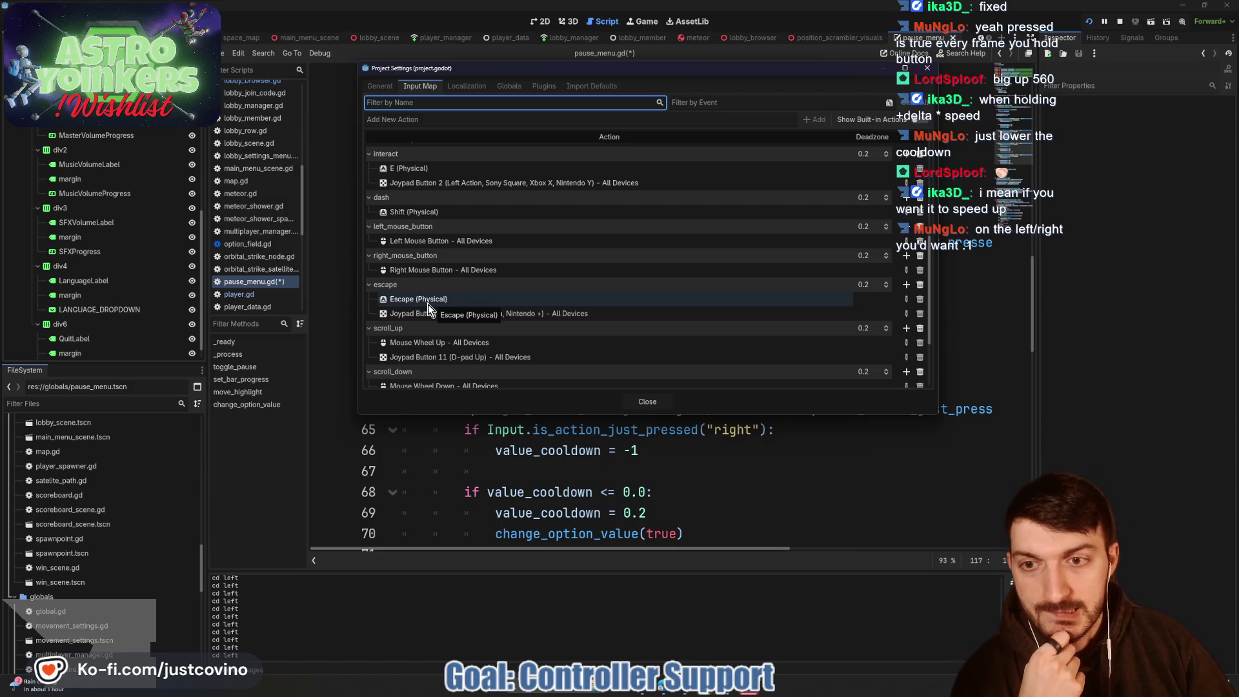
scroll(418, 303, "down", 3)
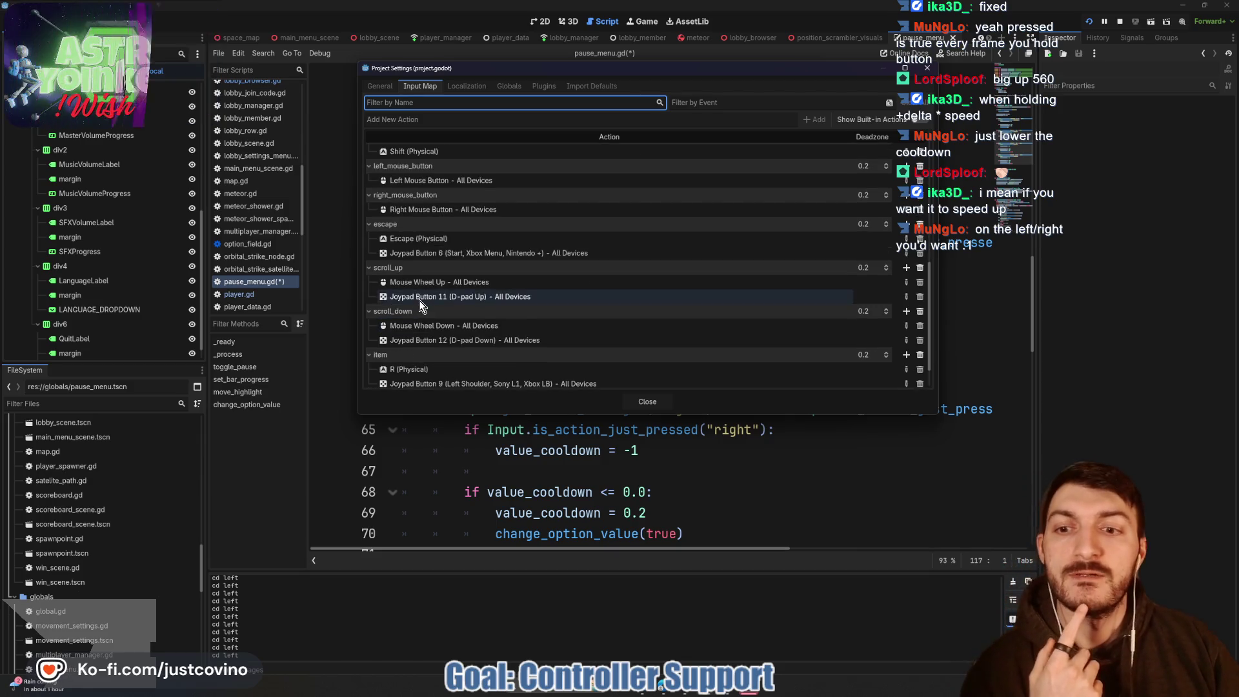
scroll(420, 301, "down", 2)
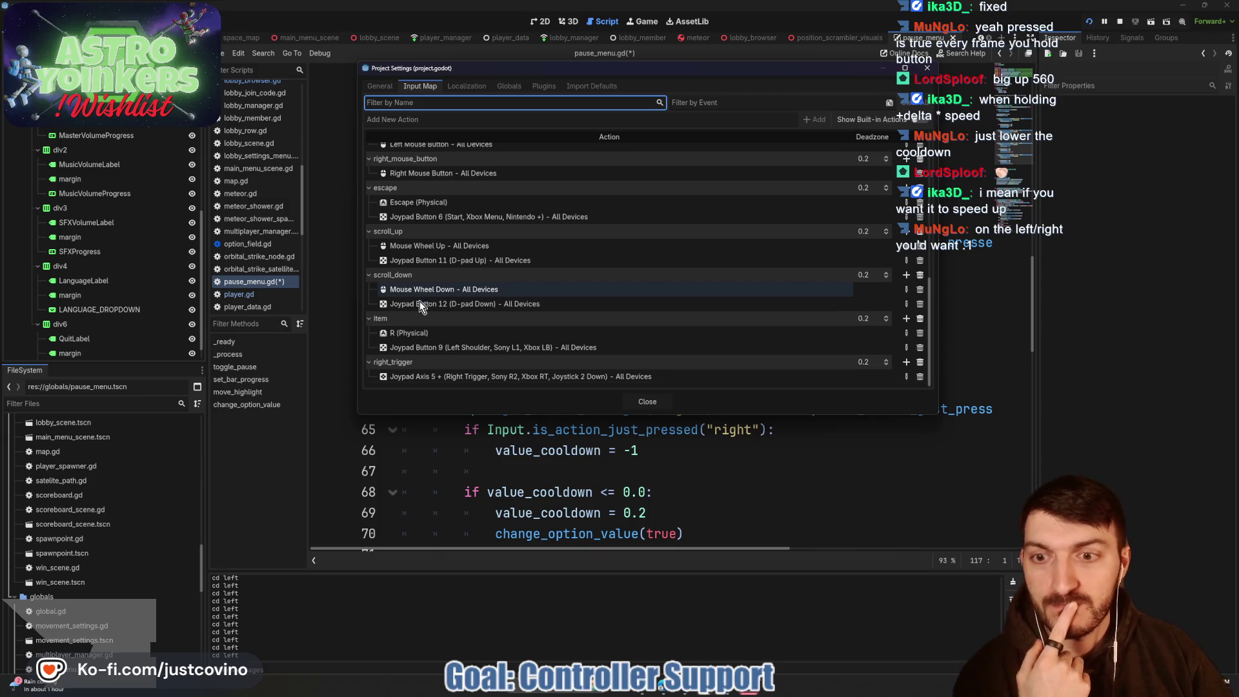
left_click(722, 117)
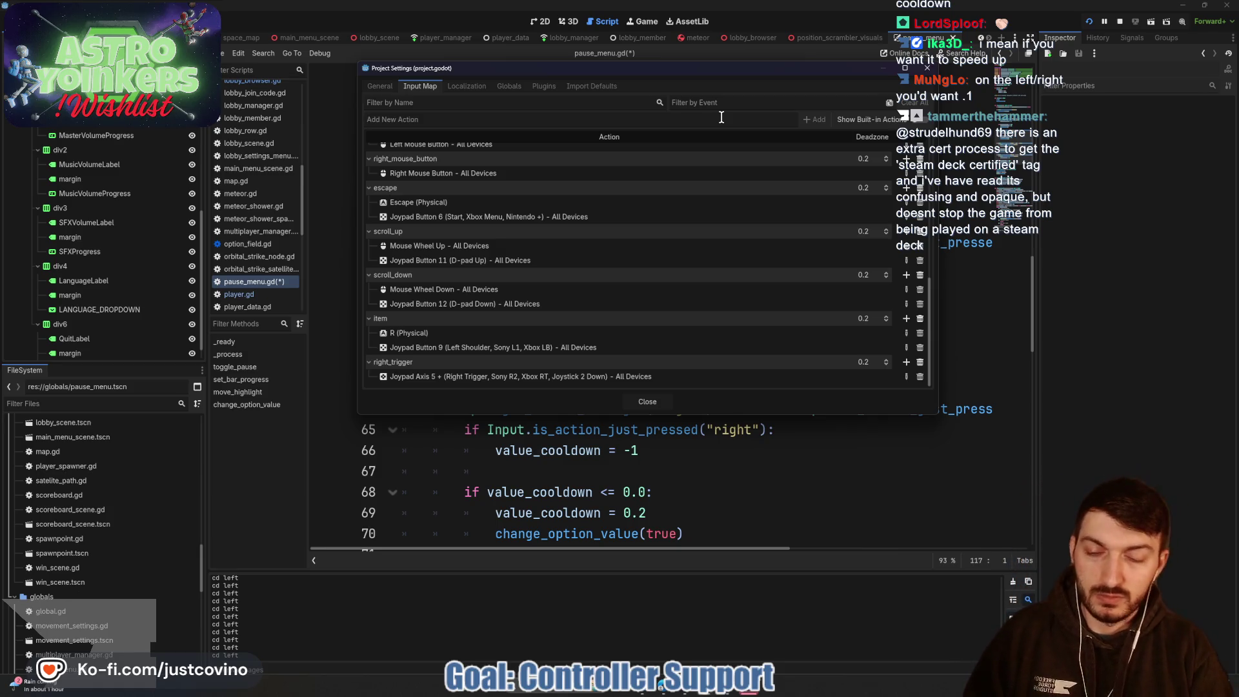
type("controller_b")
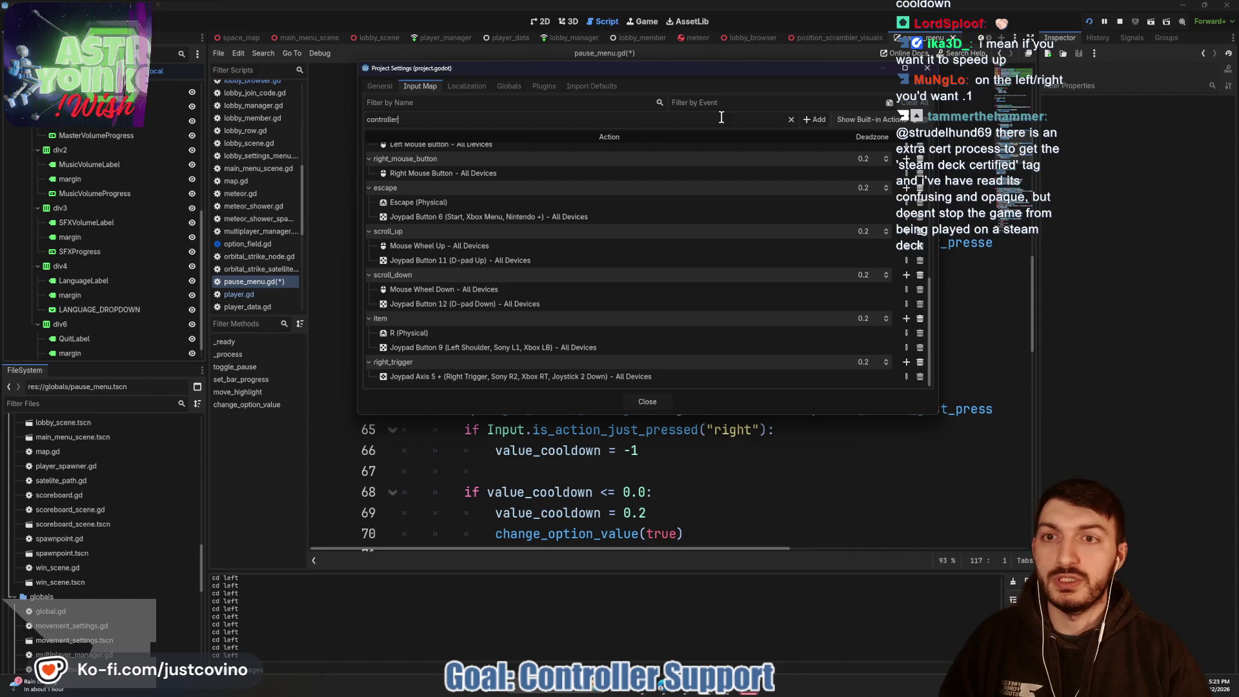
left_click(817, 119)
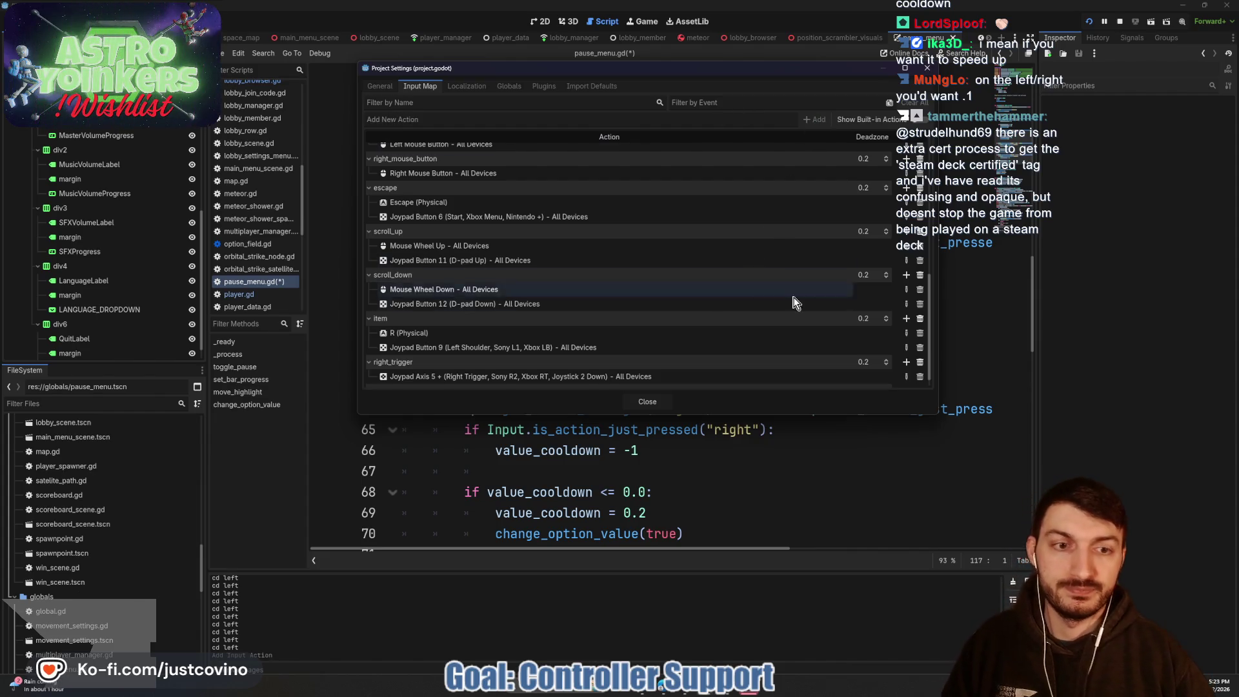
Step: Bind Joypad Button 1 (Xbox B) to controller_b and close Project Settings
left_click(907, 376)
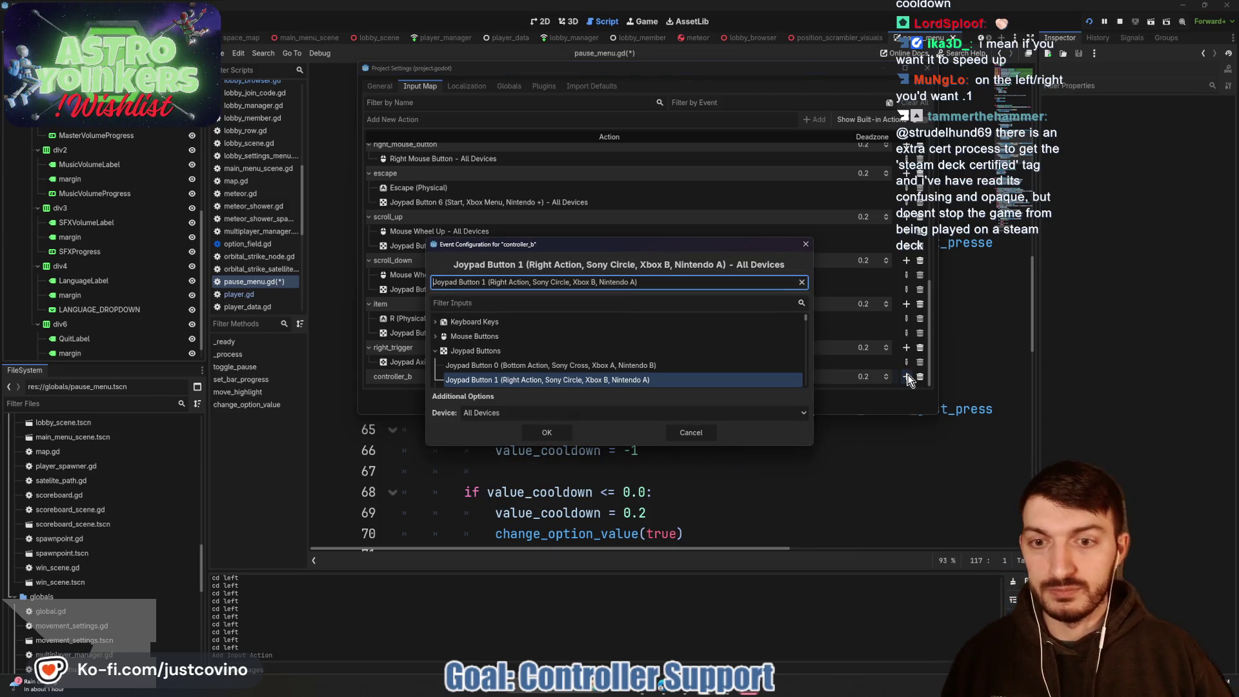
left_click(546, 433)
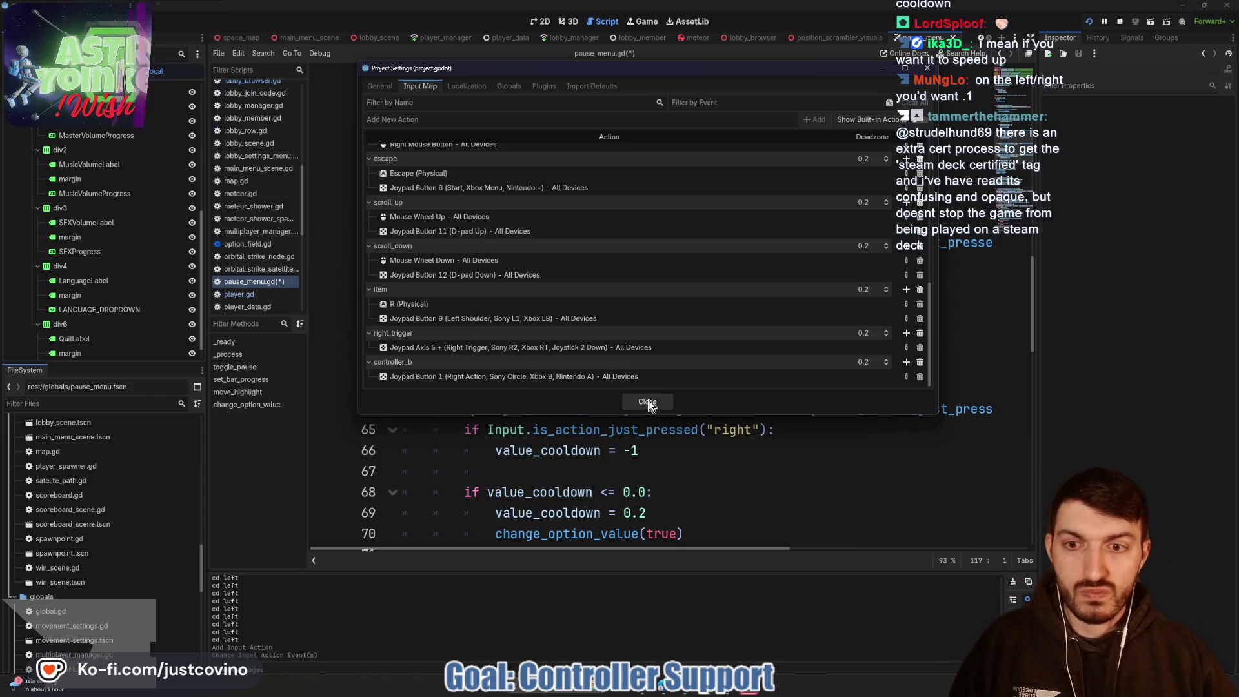
left_click(647, 402)
scroll(655, 415, "up", 7)
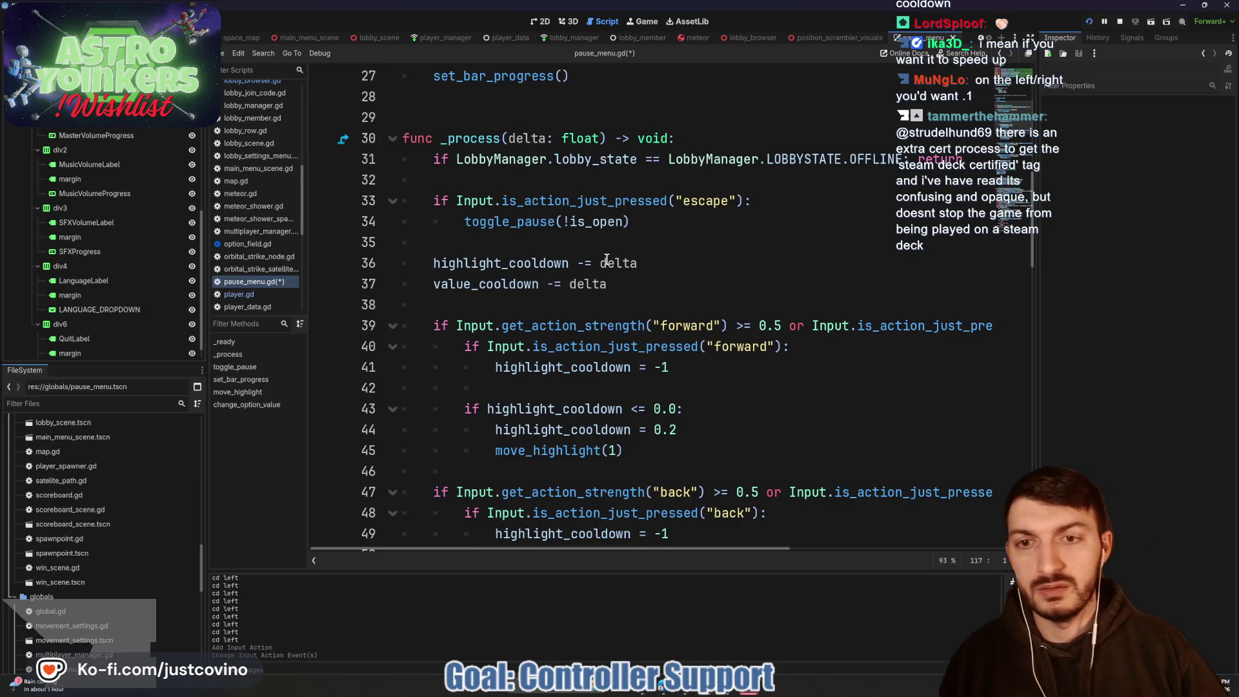
Step: Below the escape check in _process, add: if Input.is_action_just_pressed("controller_b"): toggle_pause(false)
left_click(564, 242)
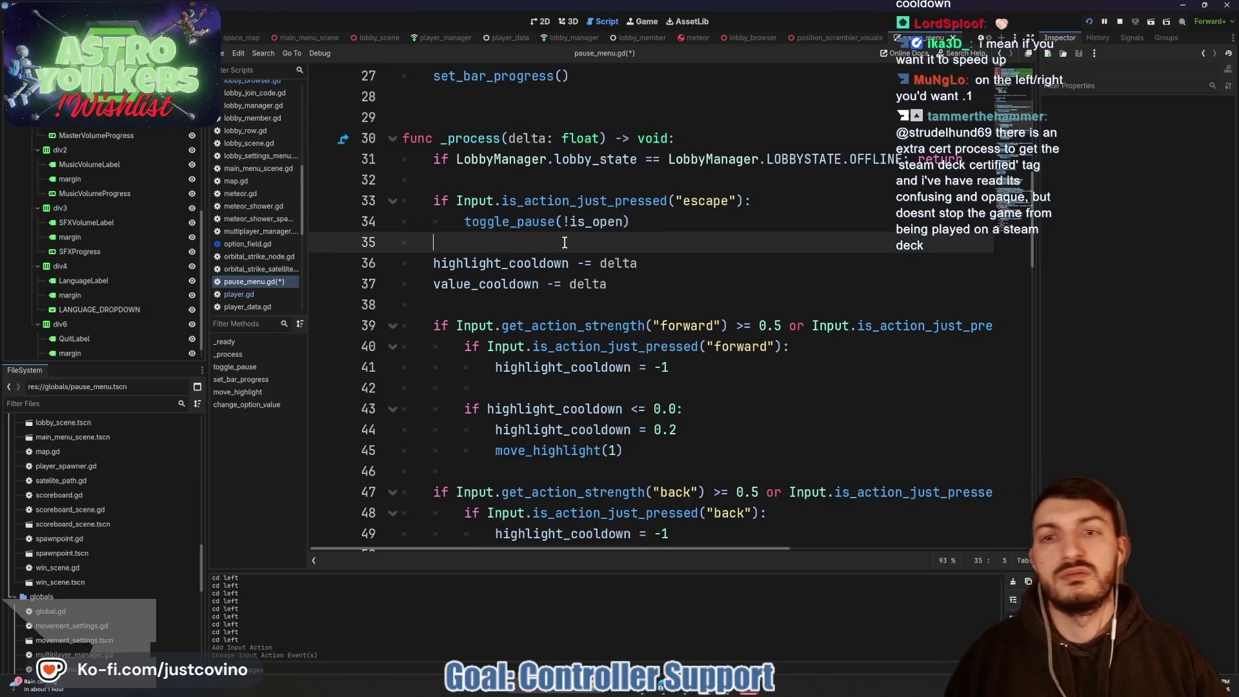
key("Return")
key("Return")
key("Up")
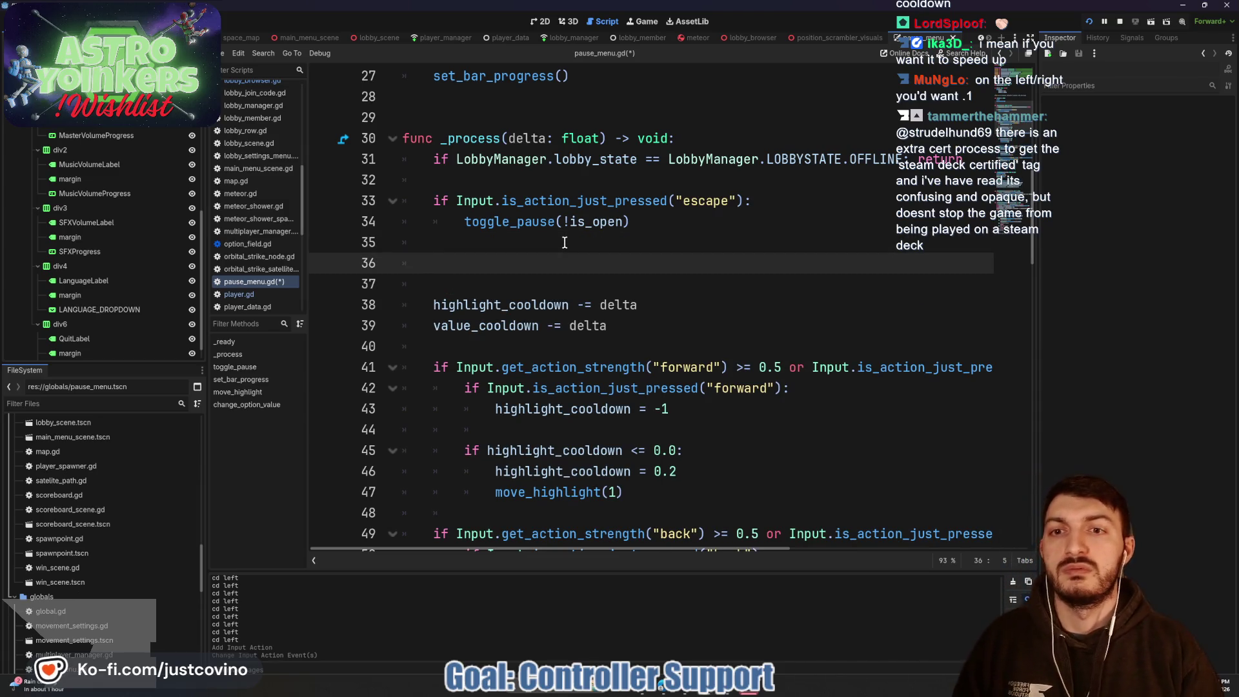
type("if Input.")
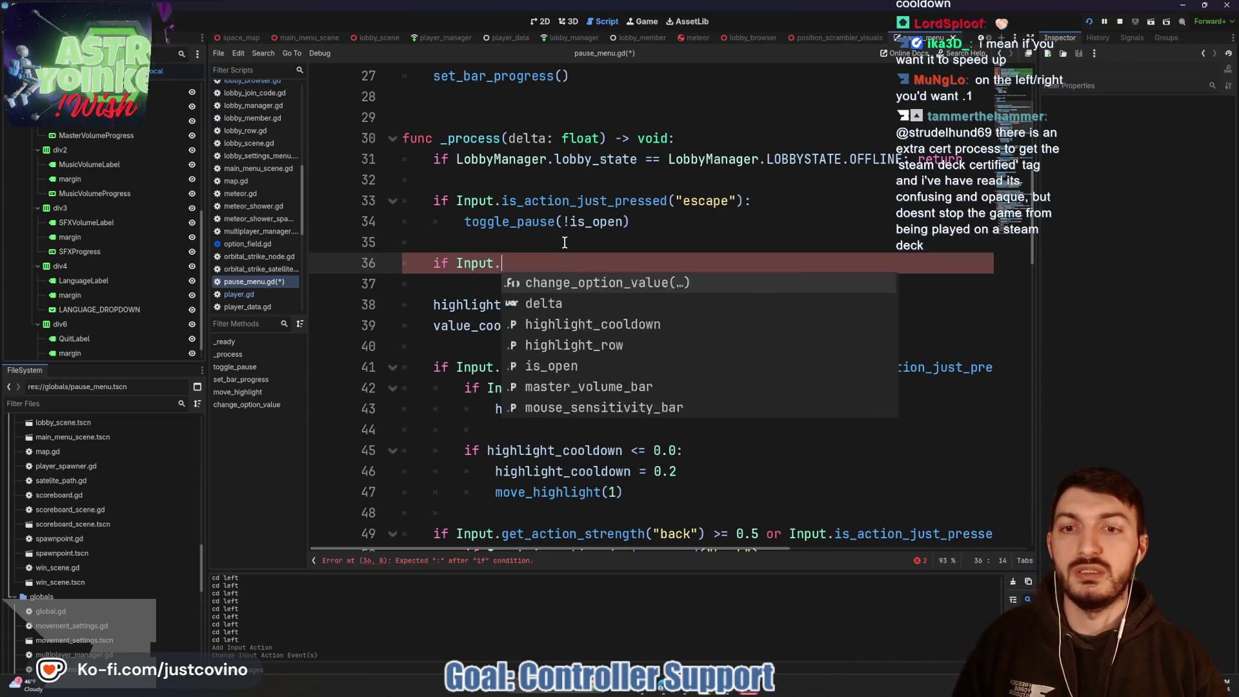
type("is")
key("Return")
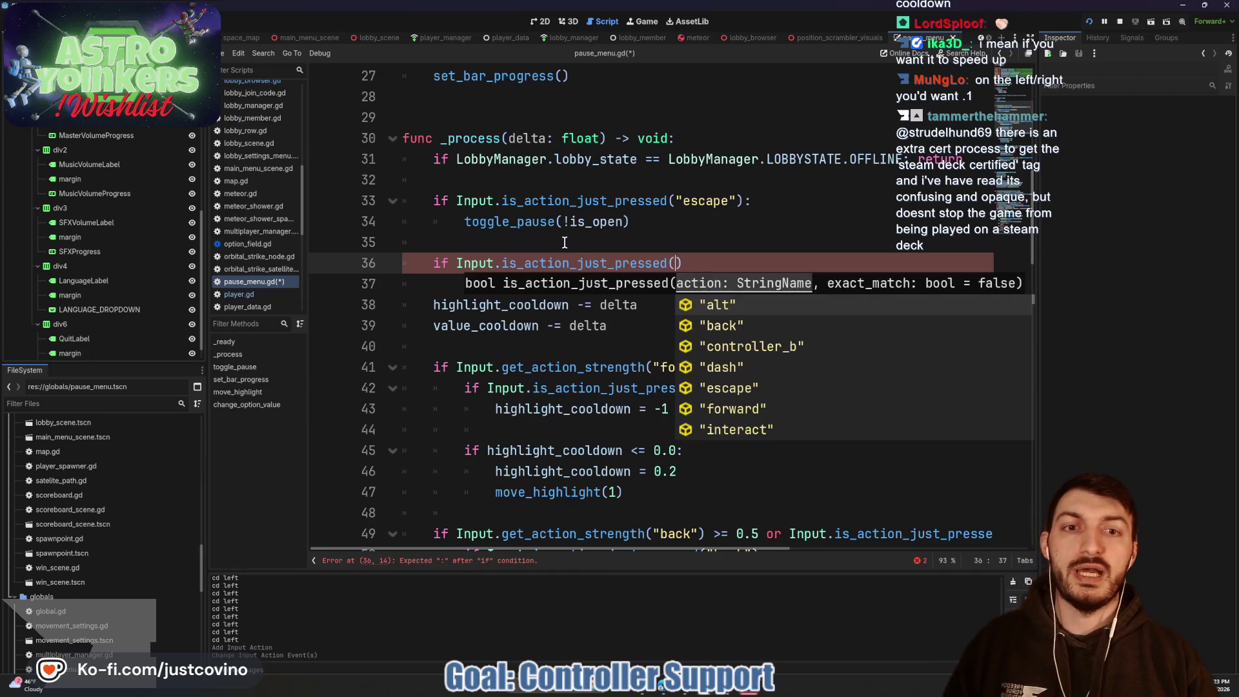
type("\"controller")
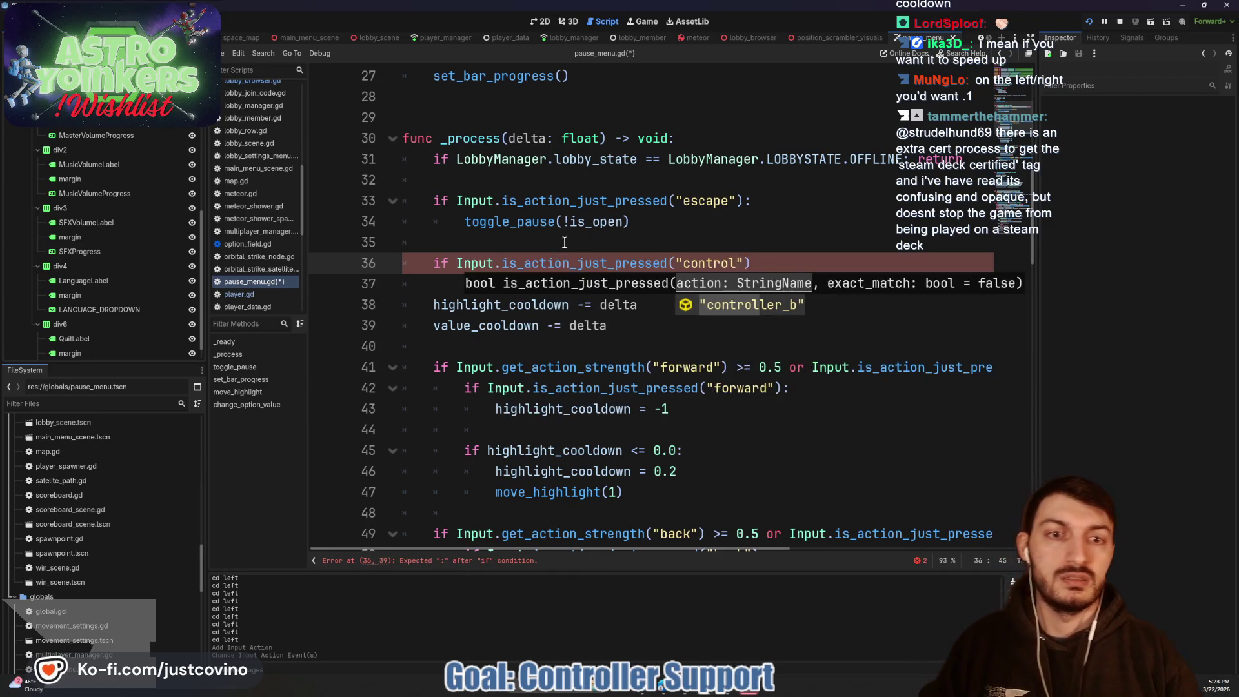
key("Return")
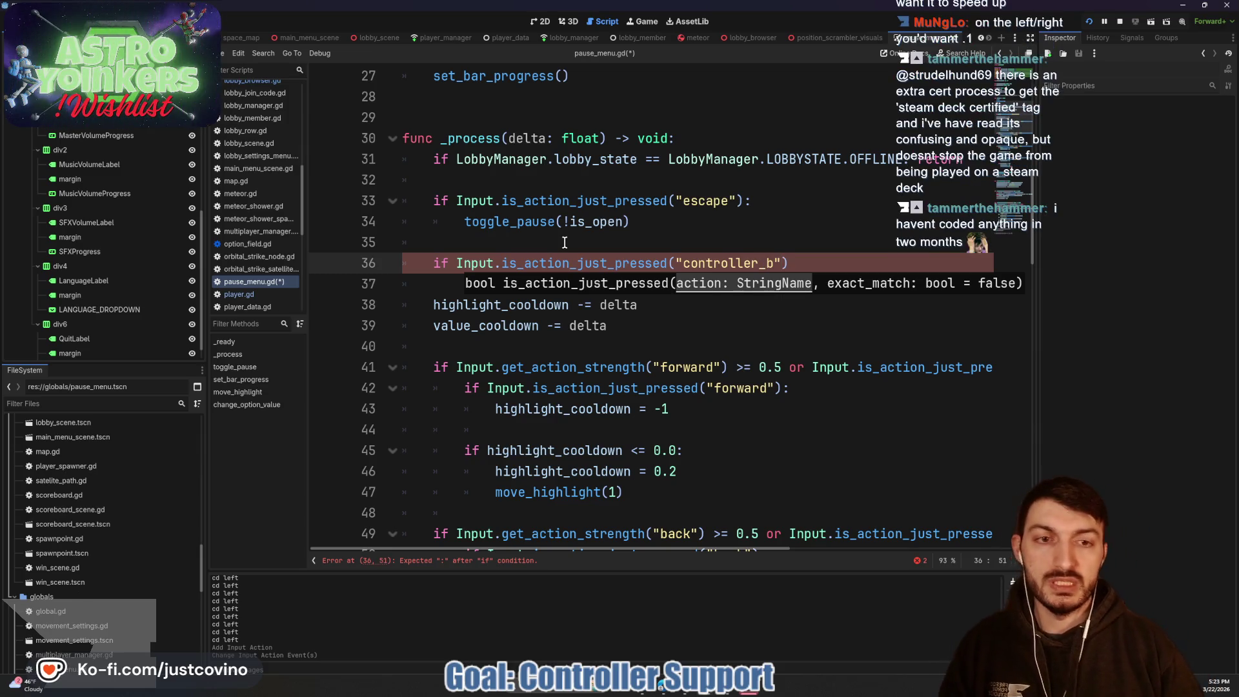
type(":")
key("Return")
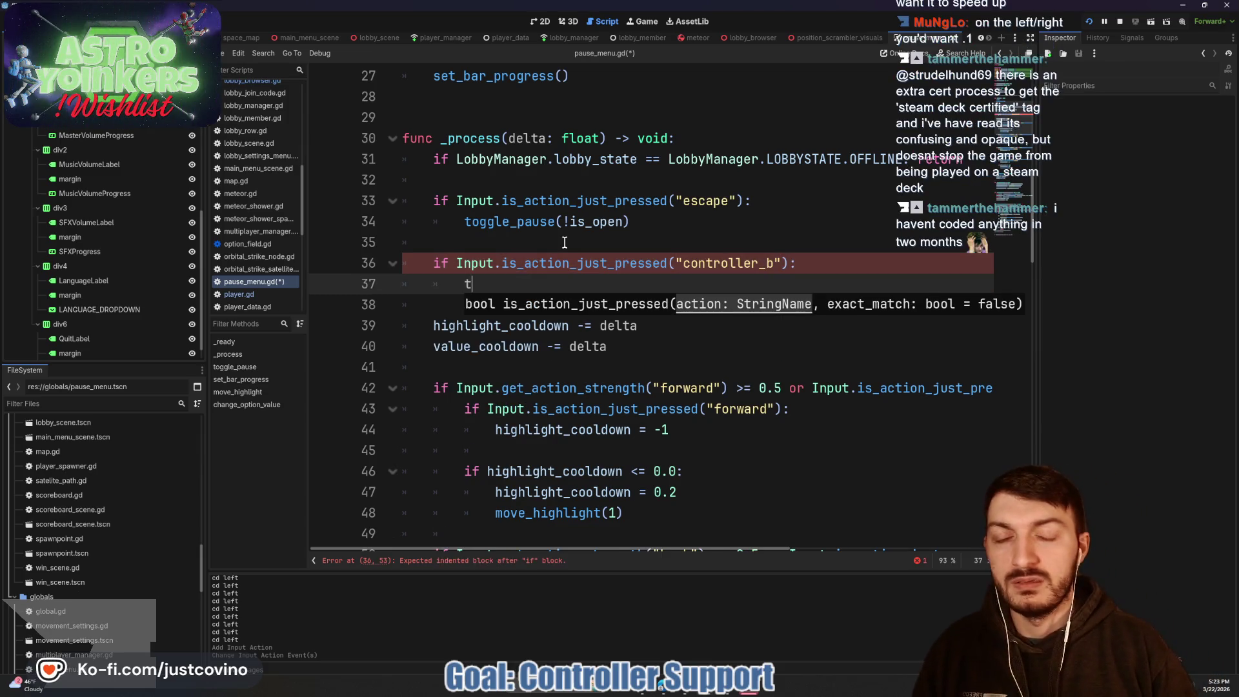
type("oggl")
key("Return")
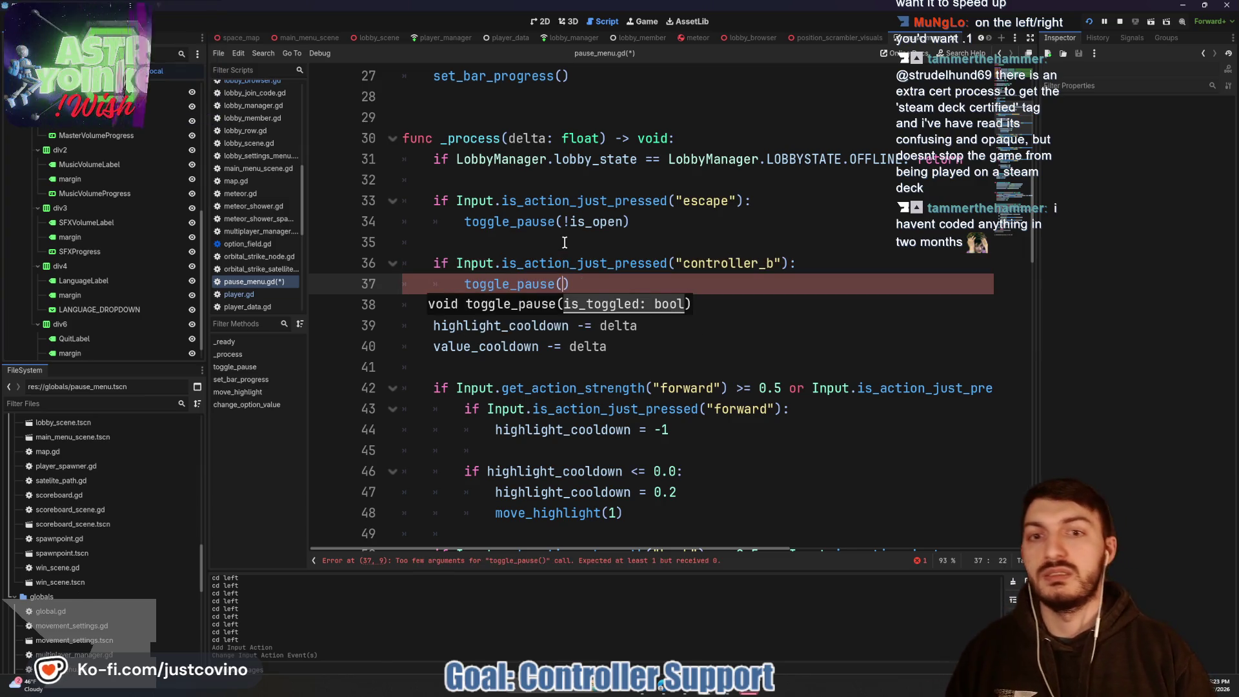
type("false")
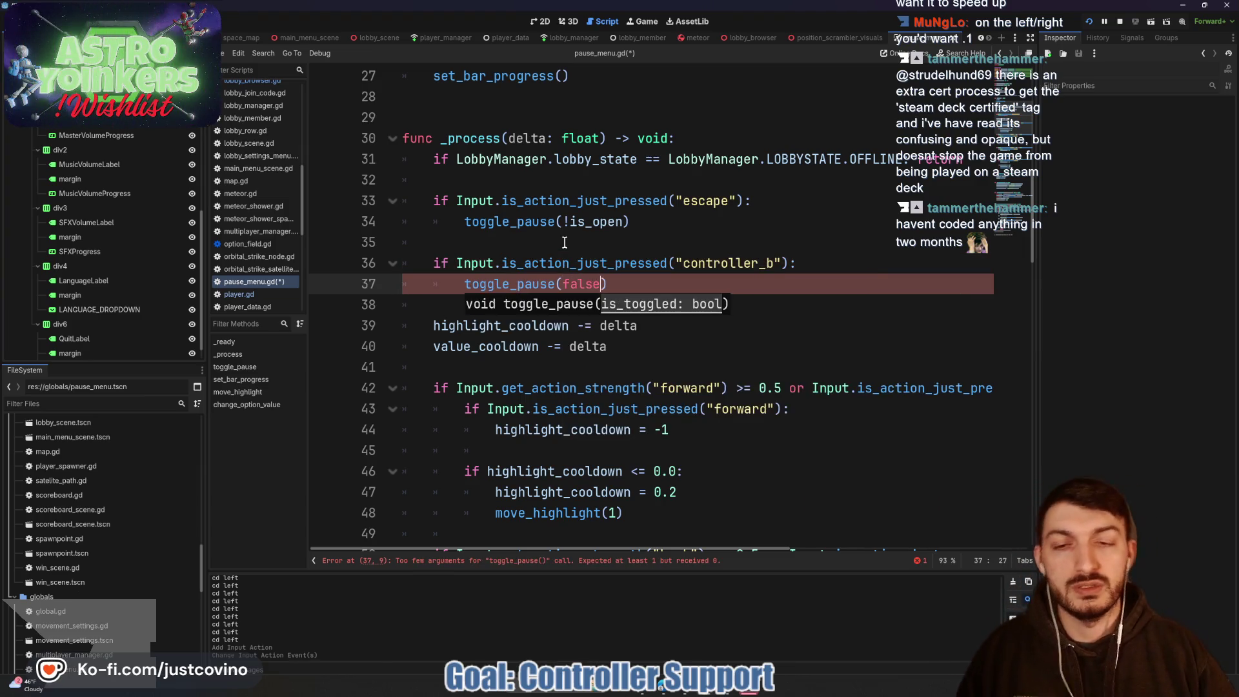
left_click(519, 289, "ctrl")
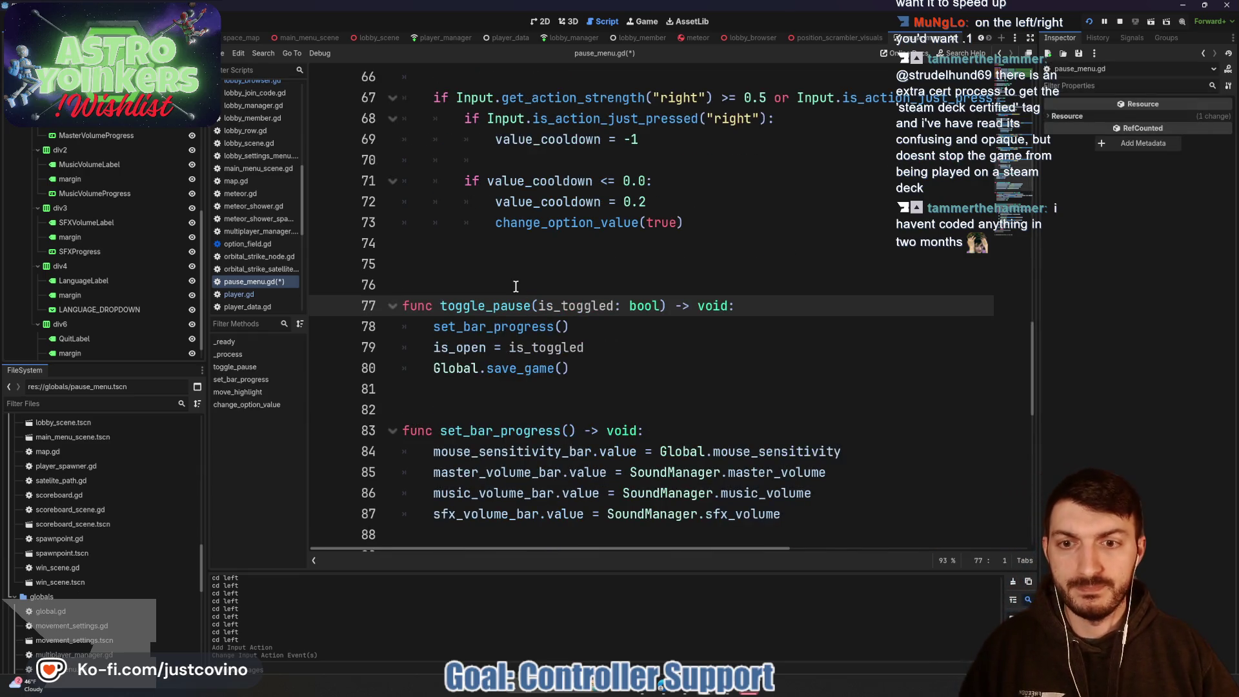
Step: Save pause_menu.gd and scroll through _process to review the 0.2 cooldown handlers
left_click(608, 350)
key("ctrl+s")
scroll(598, 348, "up", 12)
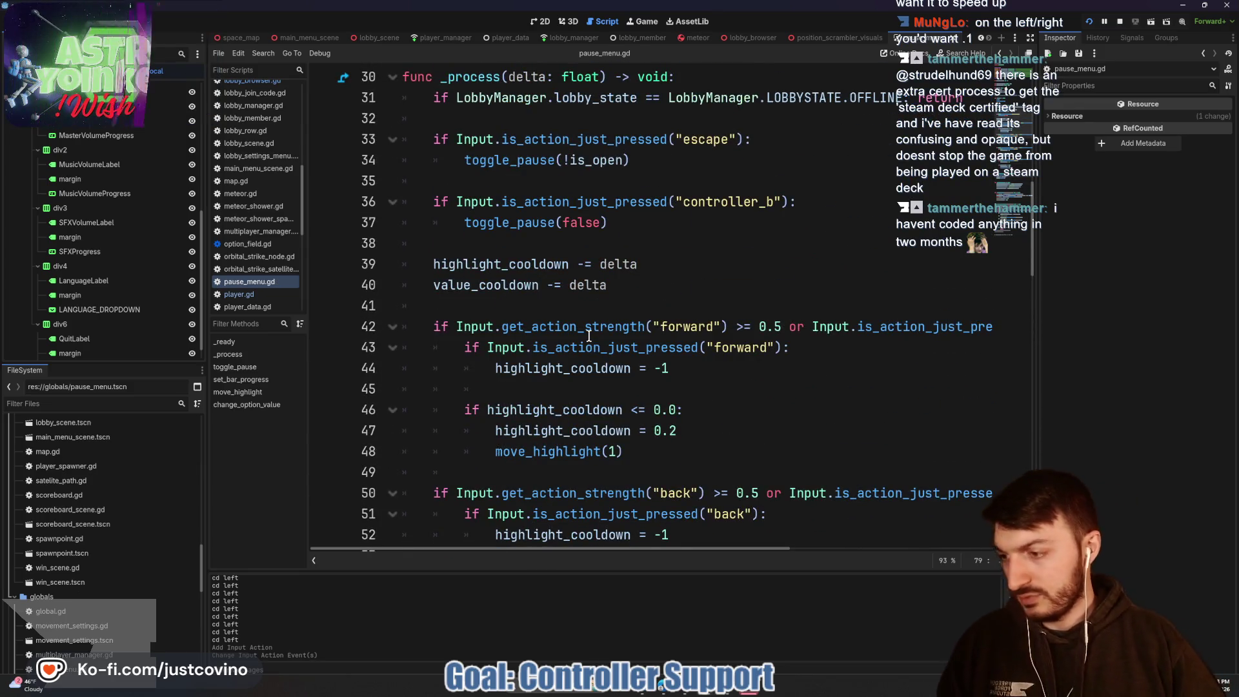
mouse_move(589, 336)
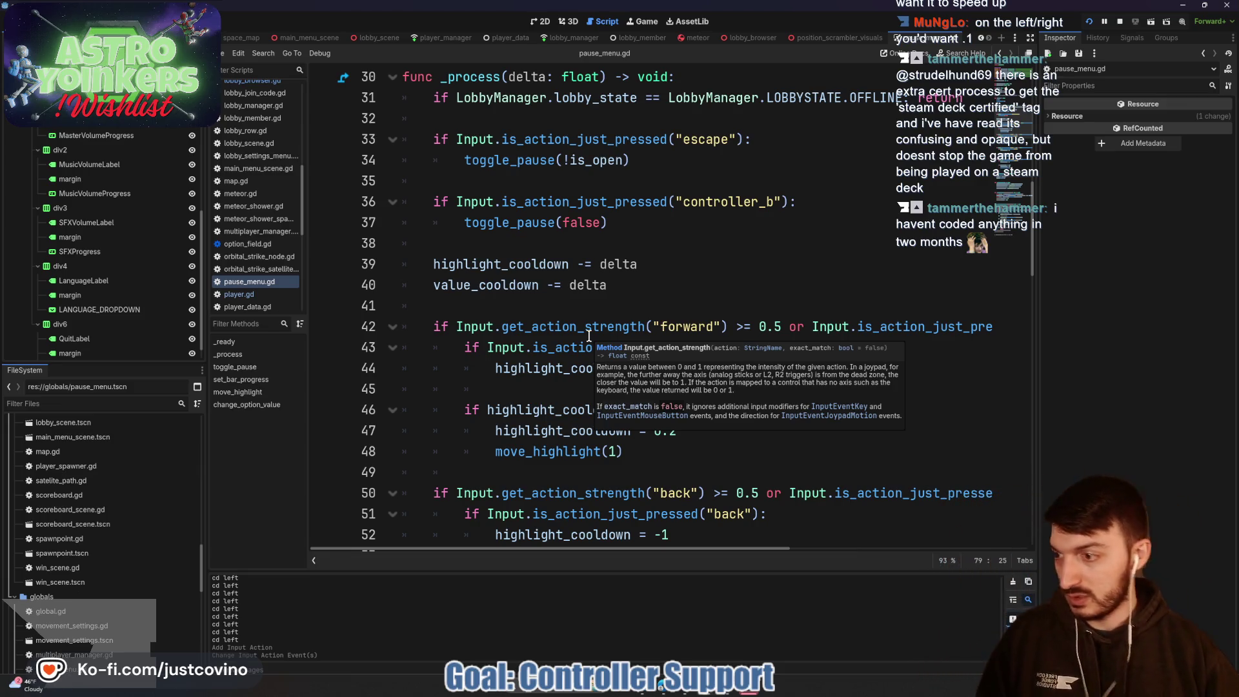
scroll(614, 341, "down", 1)
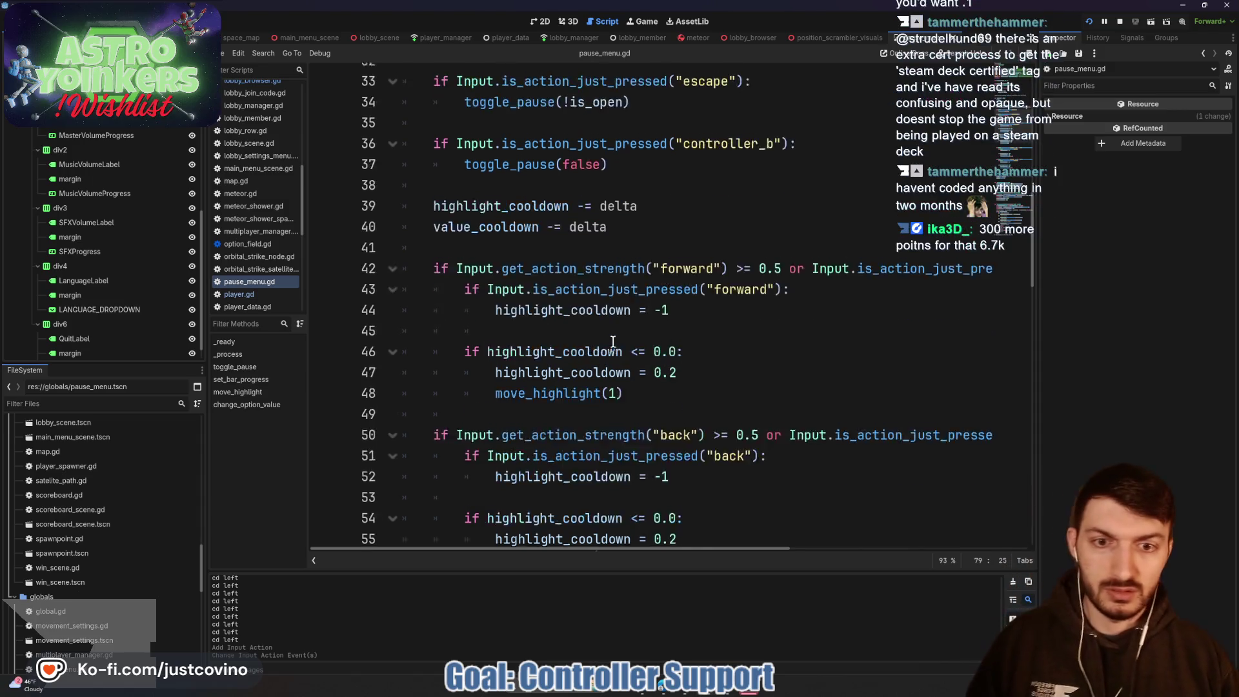
scroll(613, 341, "down", 2)
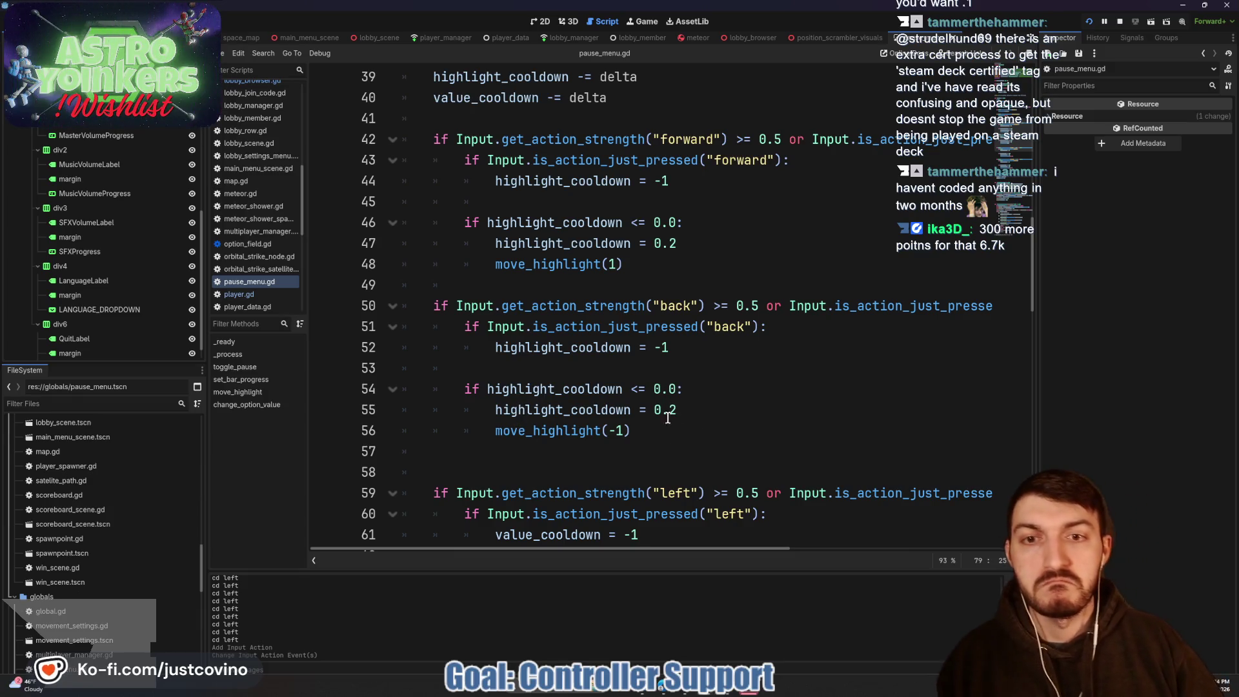
scroll(635, 375, "down", 3)
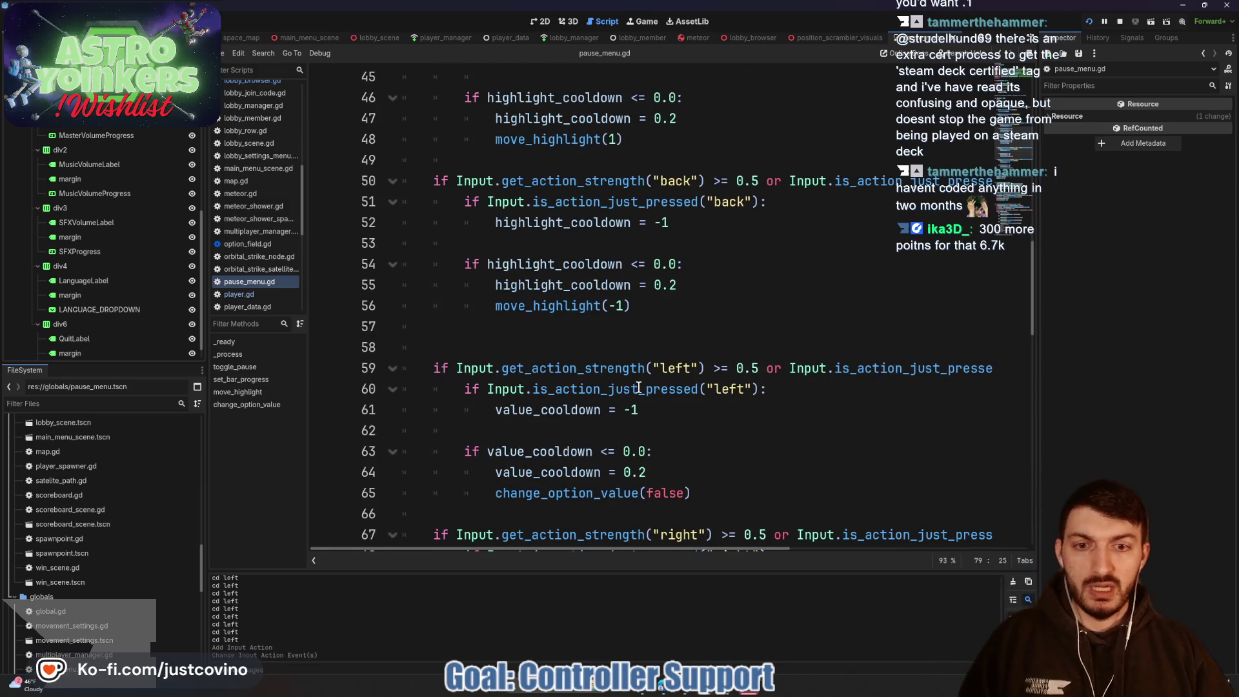
scroll(643, 397, "down", 1)
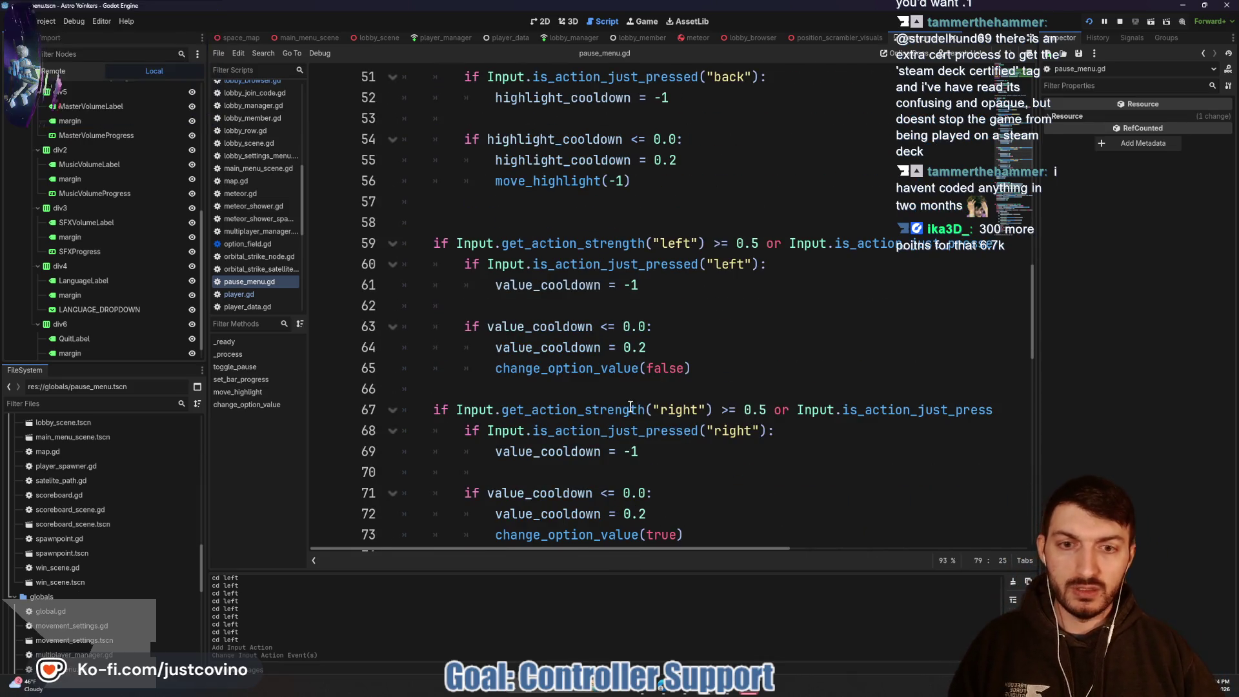
Step: Change the left and right value_cooldown resets from 0.2 to 0.1 and save
left_click(646, 347)
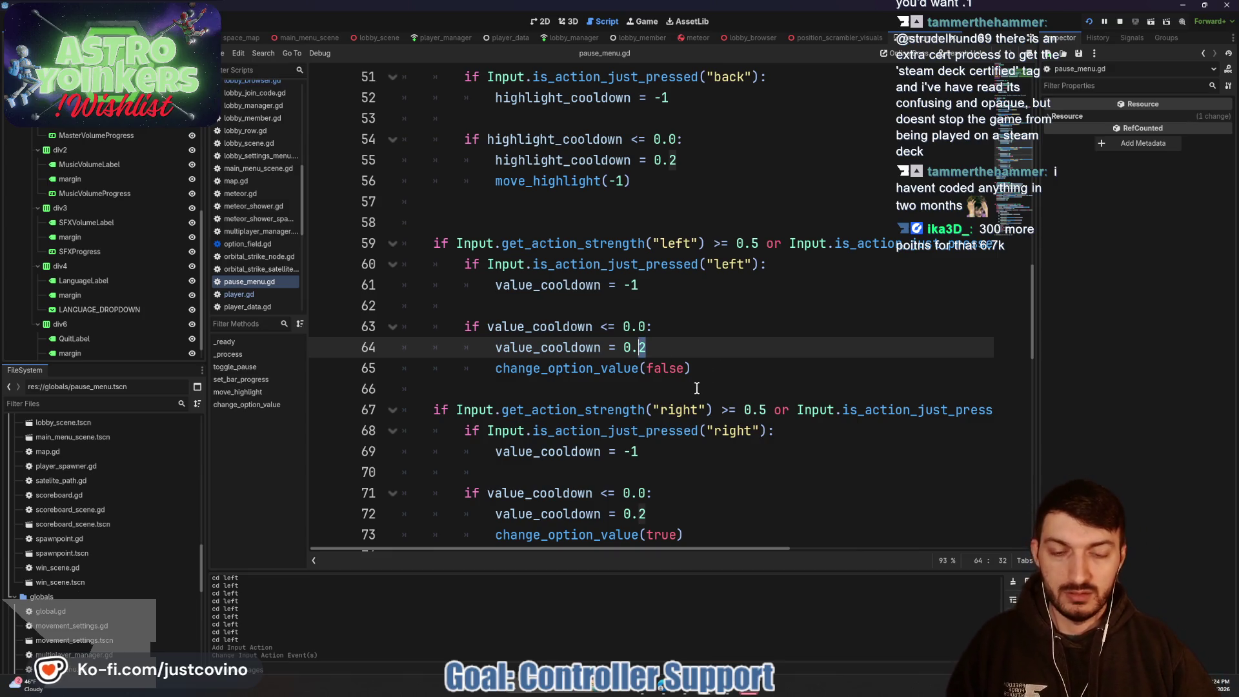
key("ctrl+d")
type("1")
left_click(719, 451)
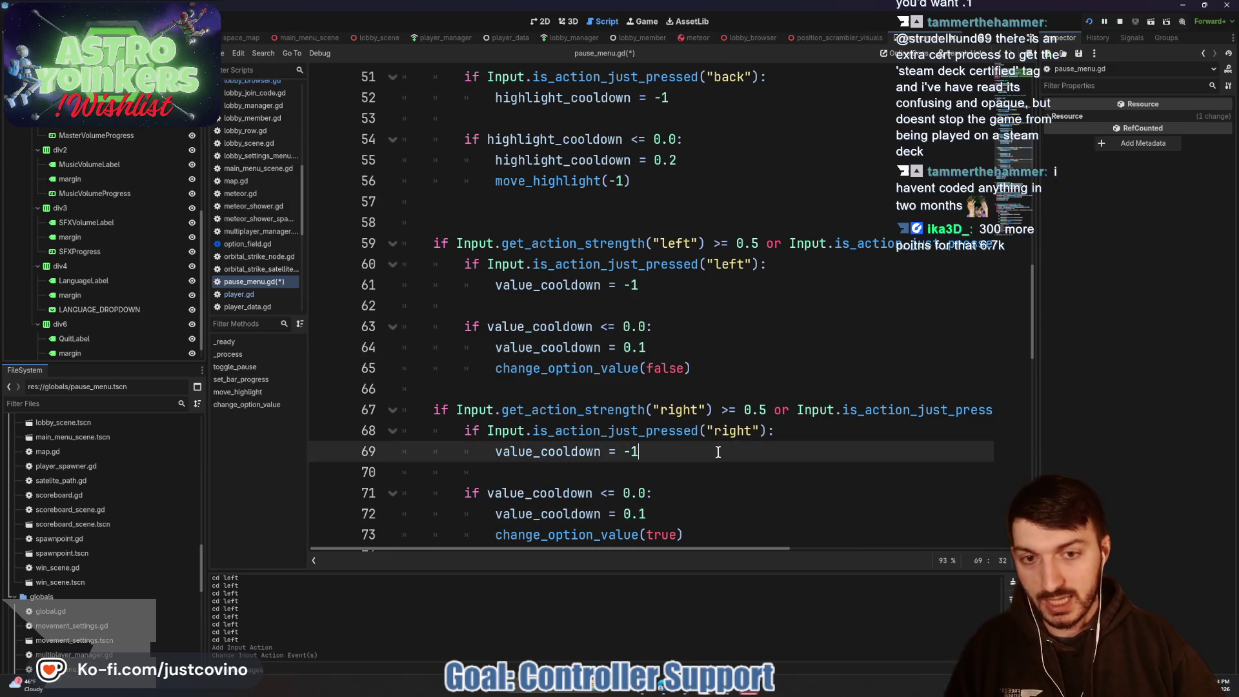
scroll(714, 409, "down", 4)
key("ctrl+s")
Step: Delete the extra blank line 75 after the right-input block and scroll back to _process
left_click(580, 325)
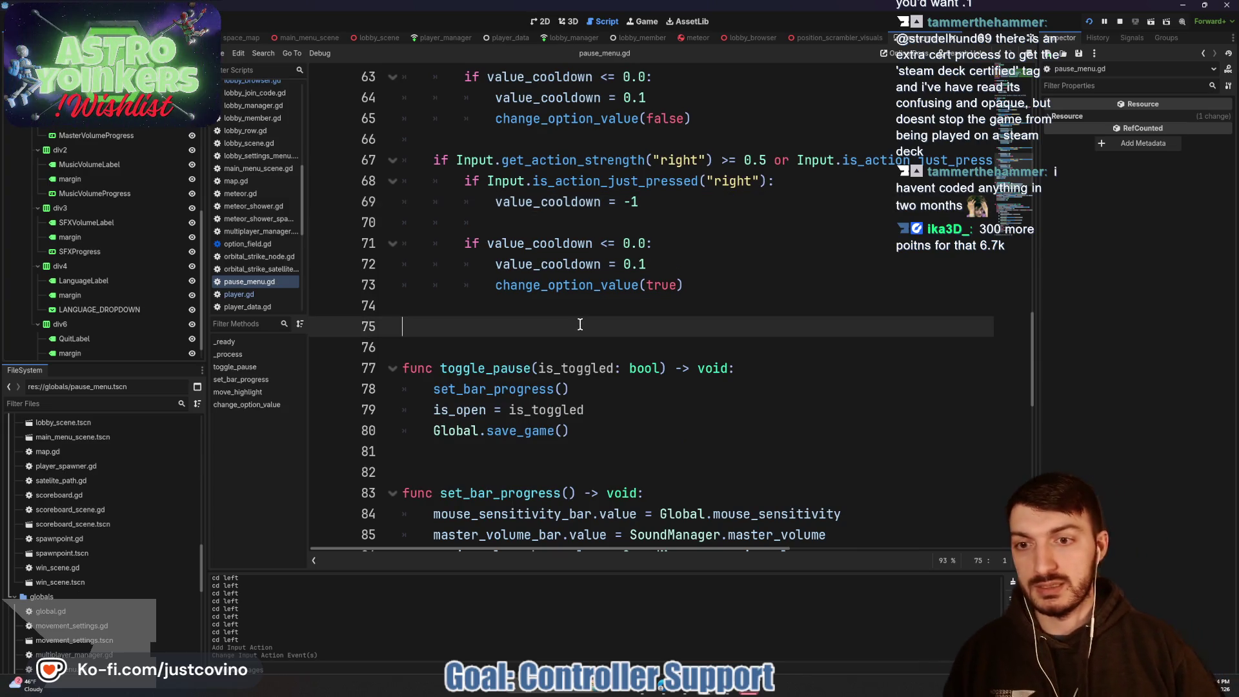
key("BackSpace")
scroll(470, 361, "down", 6)
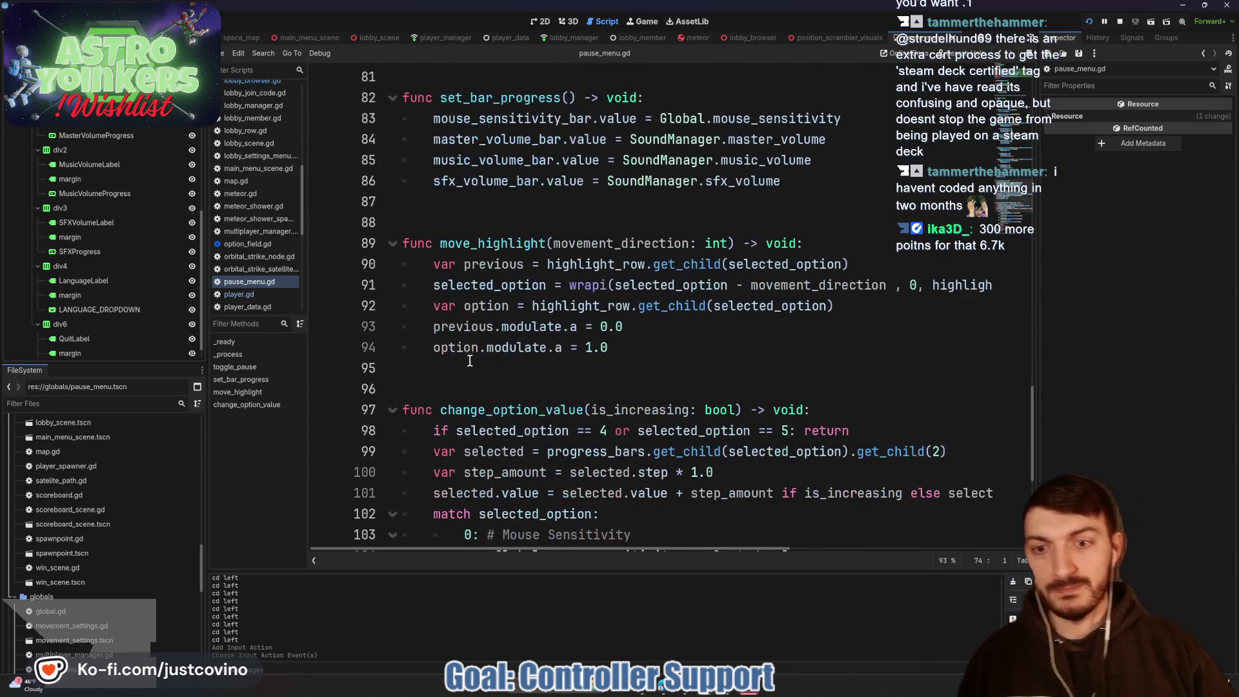
scroll(481, 362, "down", 4)
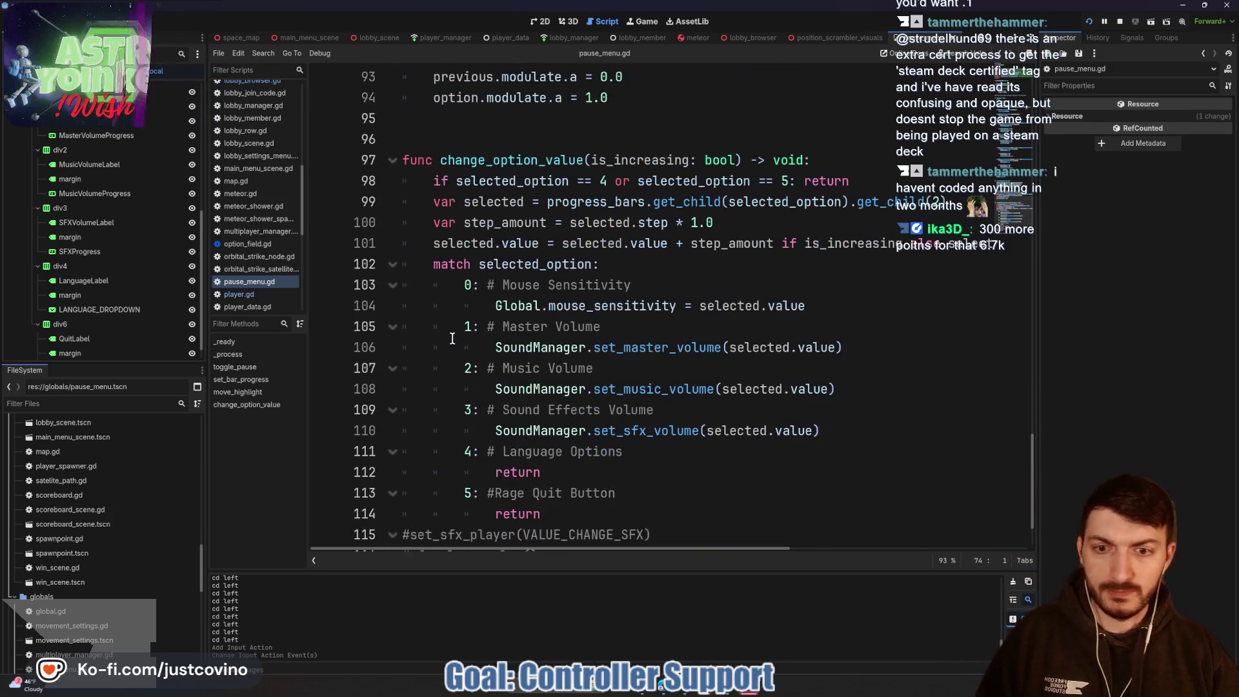
scroll(550, 451, "down", 2)
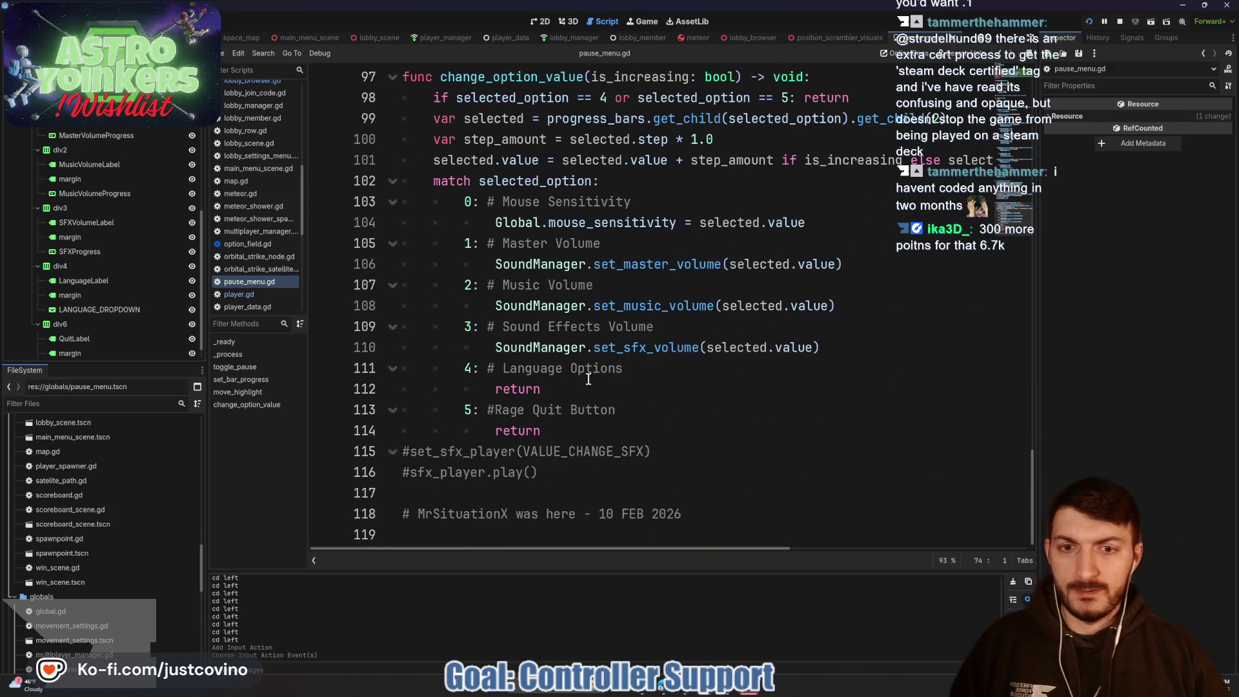
scroll(558, 394, "up", 2)
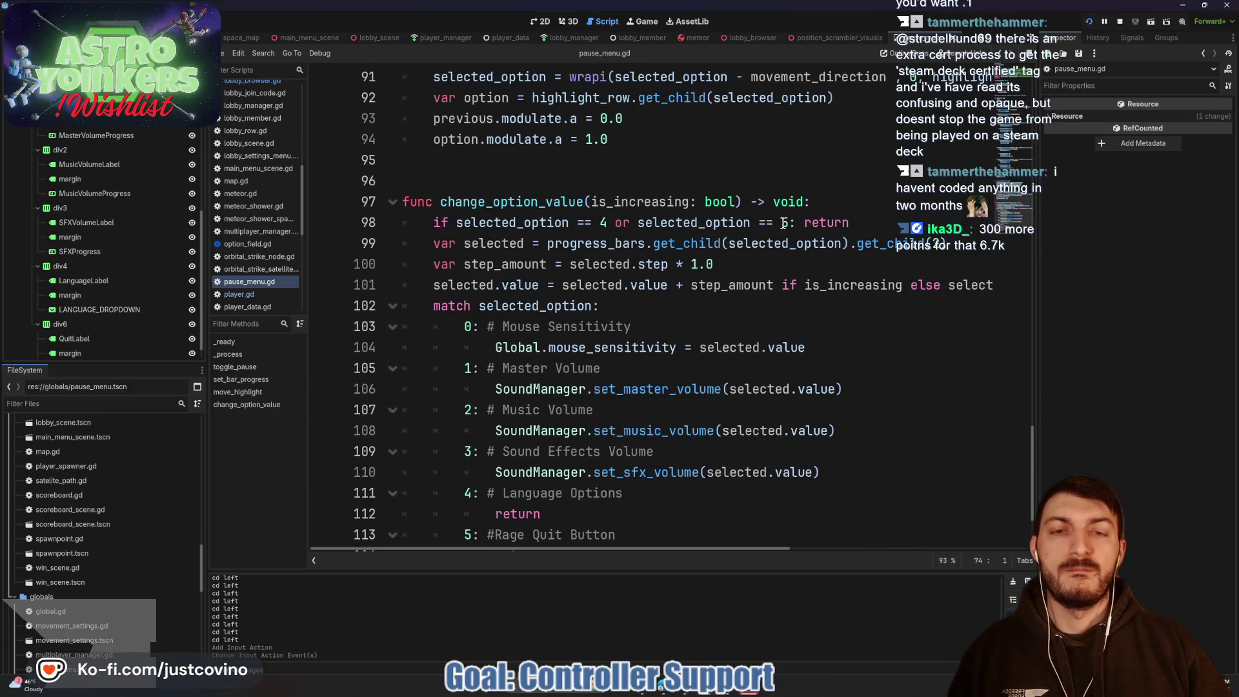
scroll(604, 249, "down", 2)
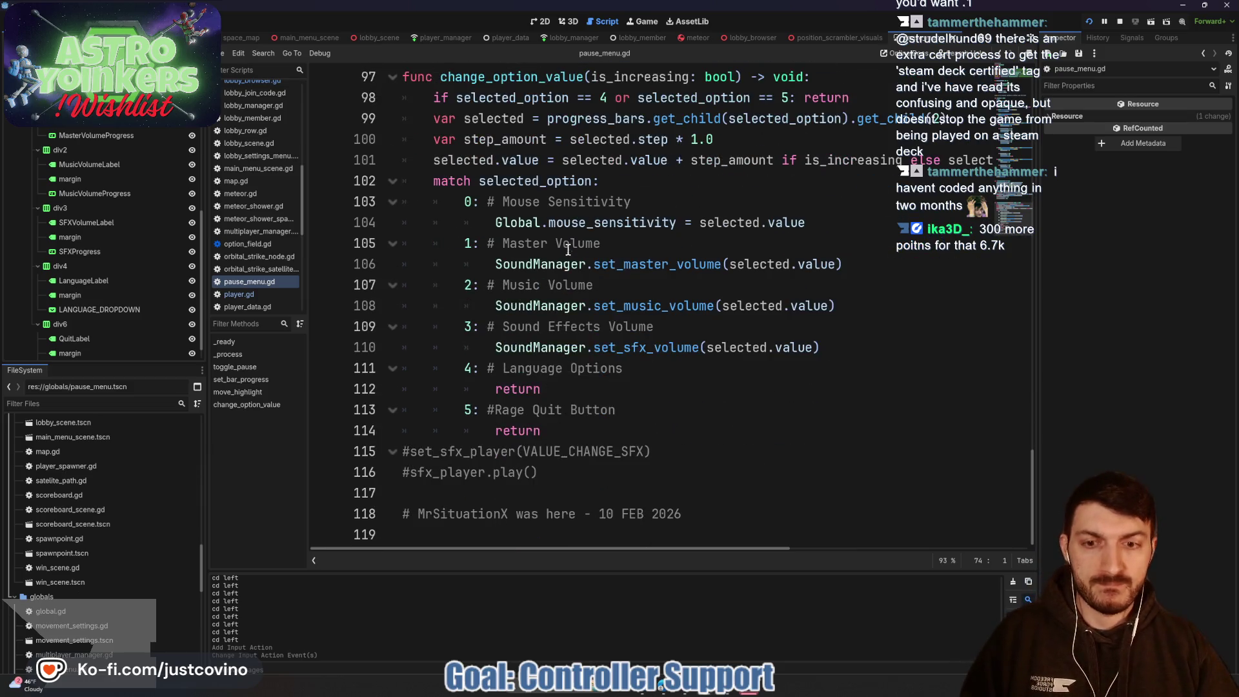
left_click(573, 429)
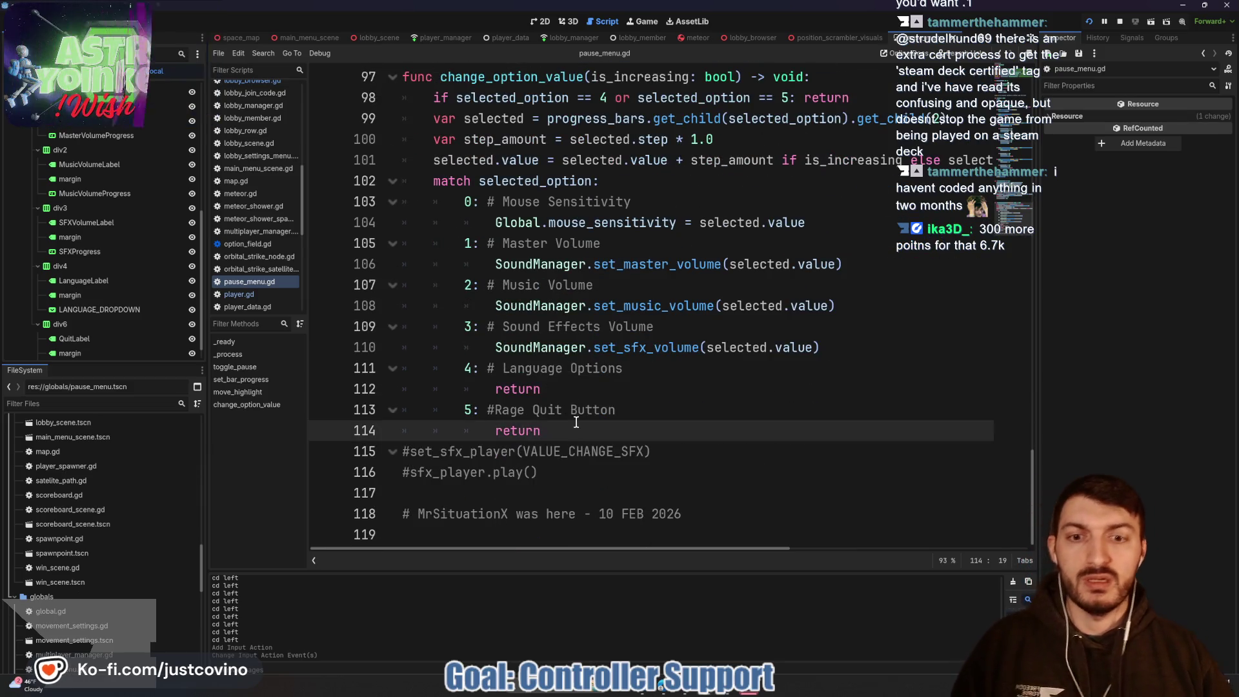
scroll(626, 437, "up", 1)
scroll(627, 437, "up", 20)
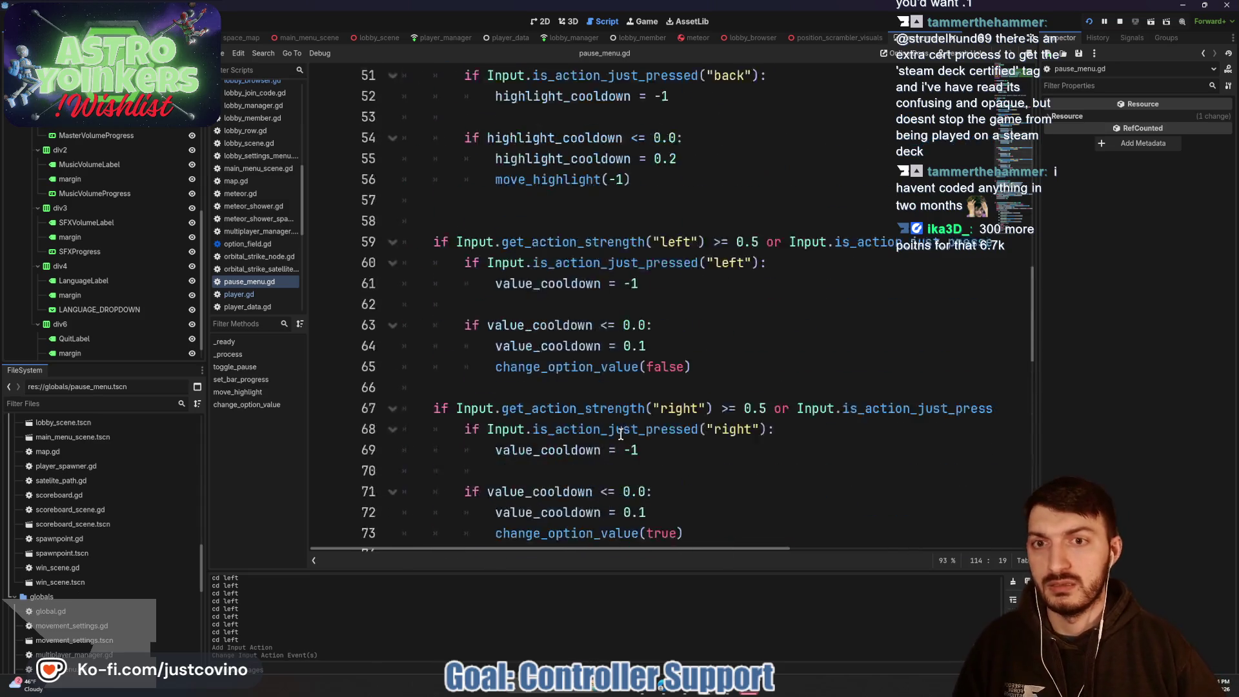
scroll(624, 367, "down", 1)
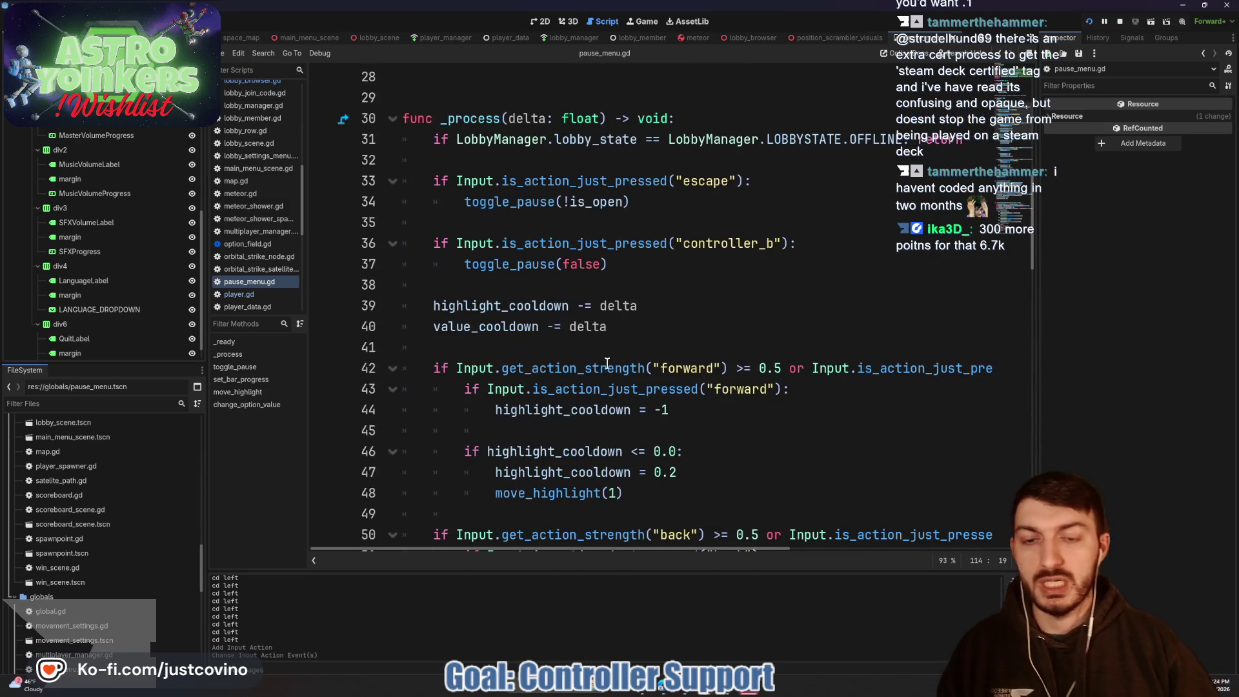
Step: Under the controller_b check, add: if jump or interact is just pressed, print("Select")
left_click(520, 282)
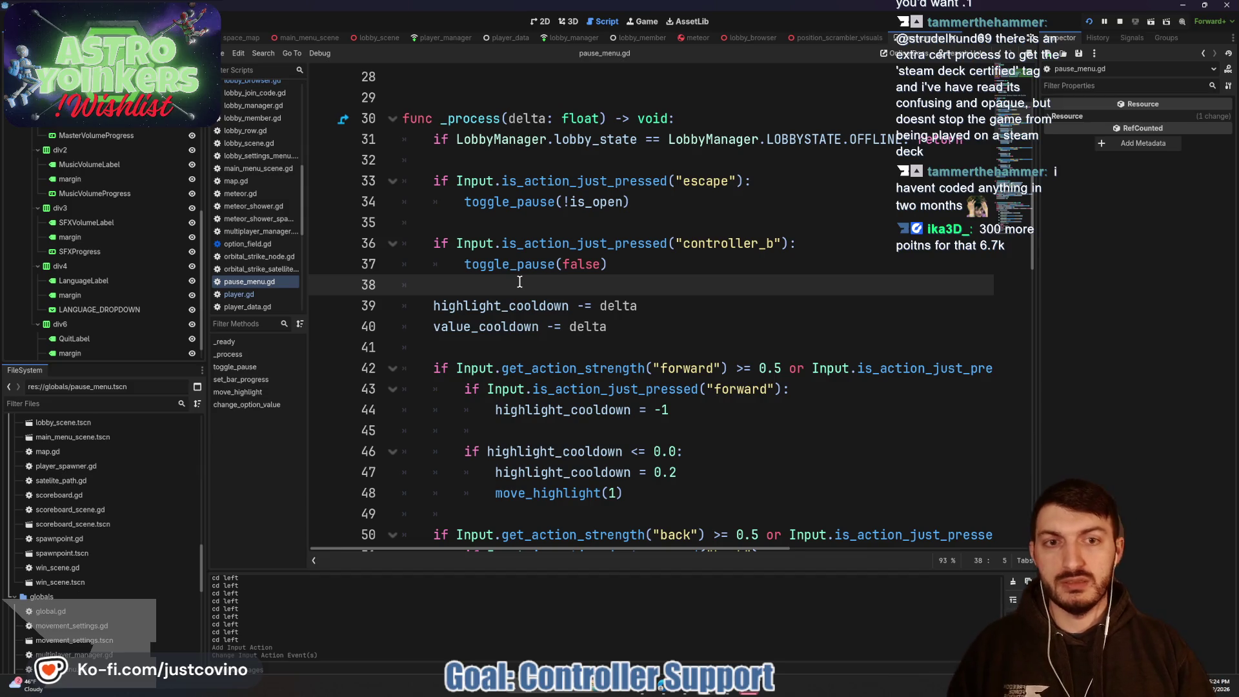
key("Return")
key("Return")
key("Return")
key("Up")
key("Up")
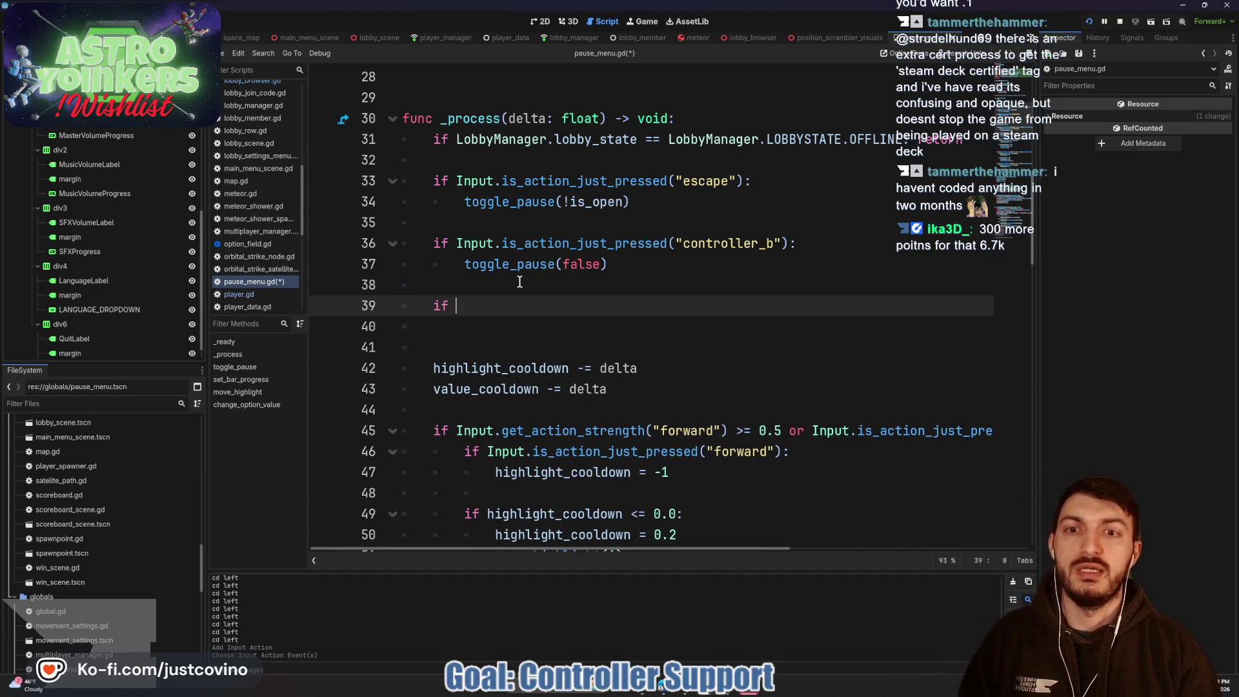
type("Input.is")
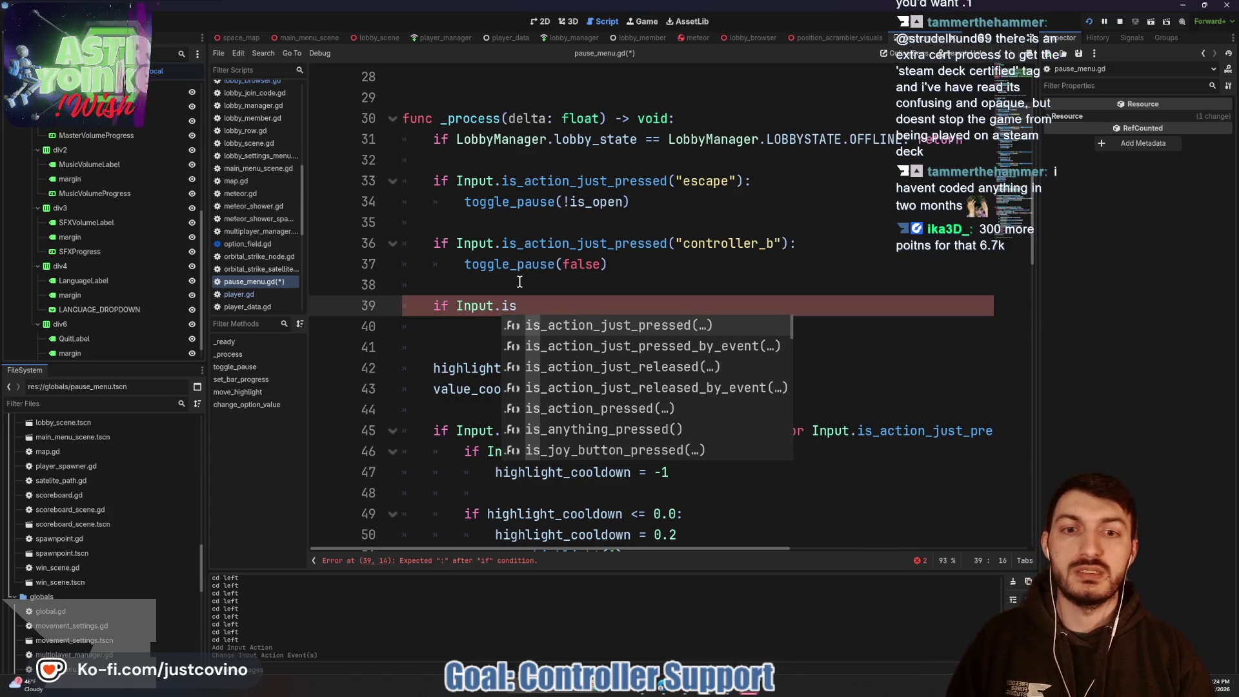
key("Return")
type("\"jump")
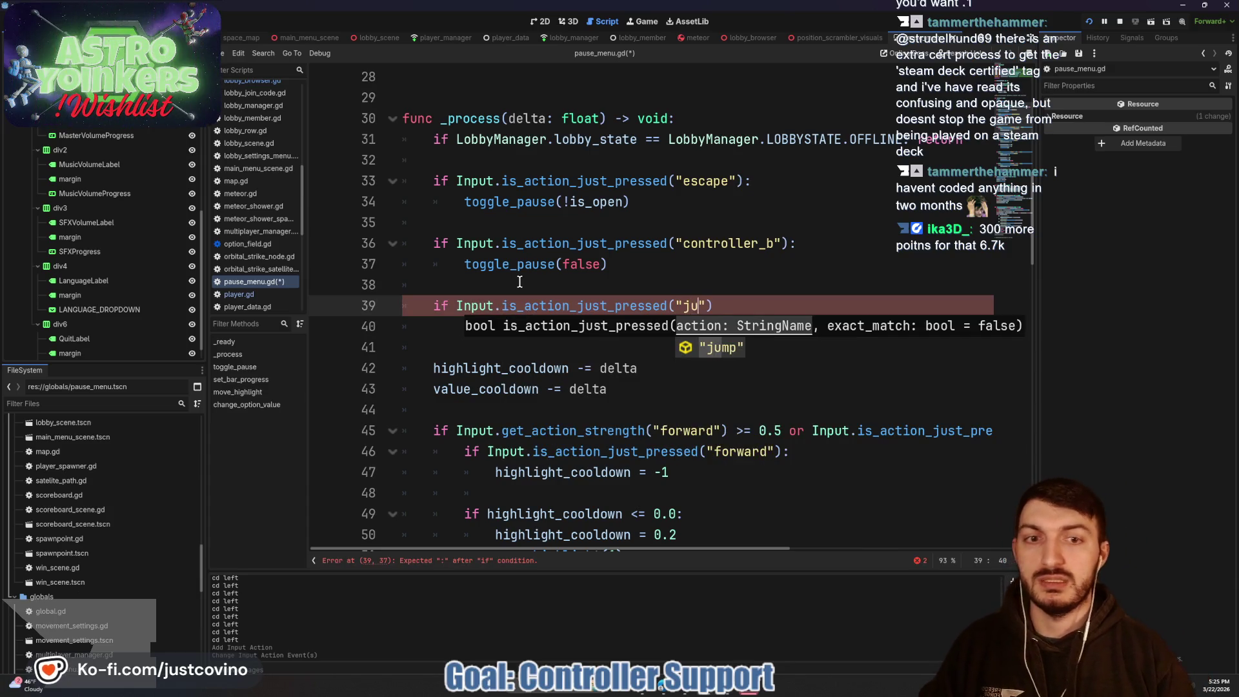
key("End")
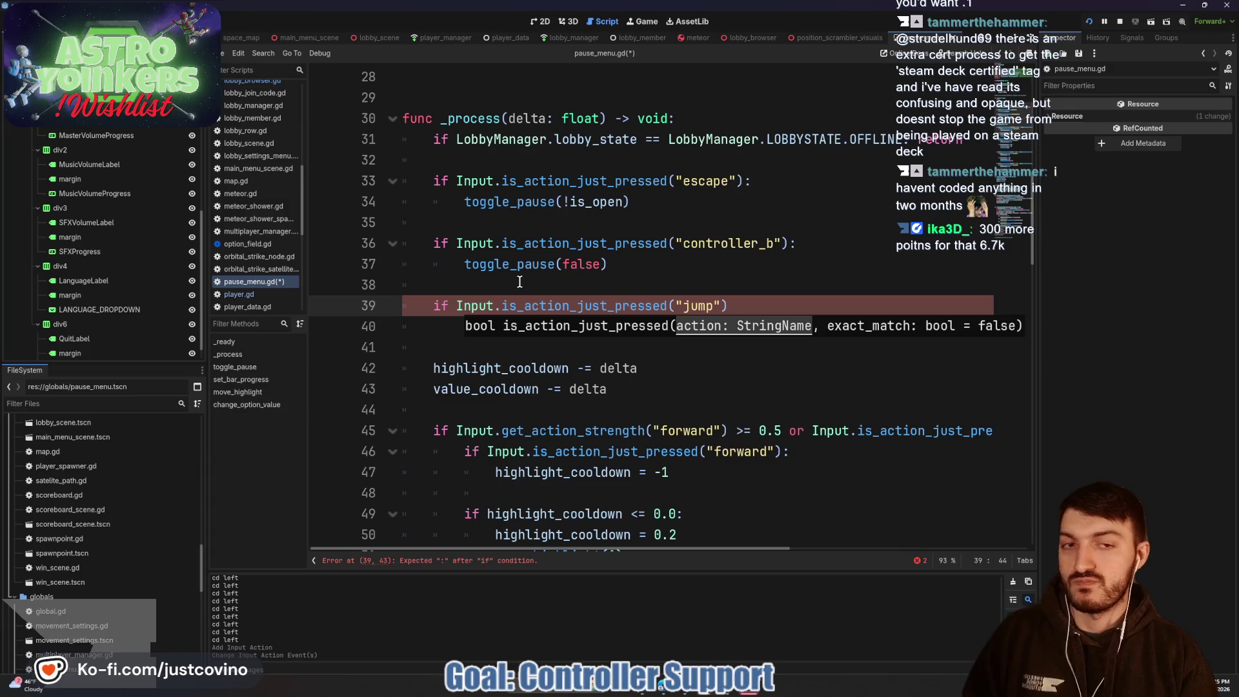
type(" or I")
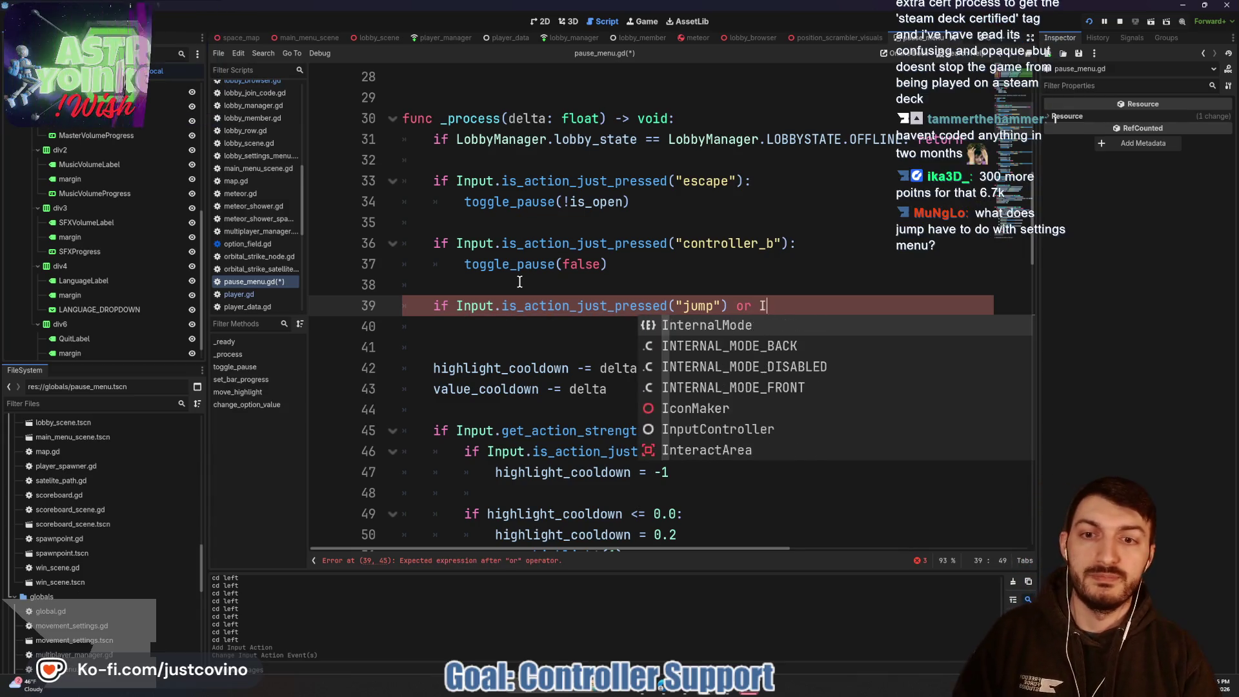
type("nput.")
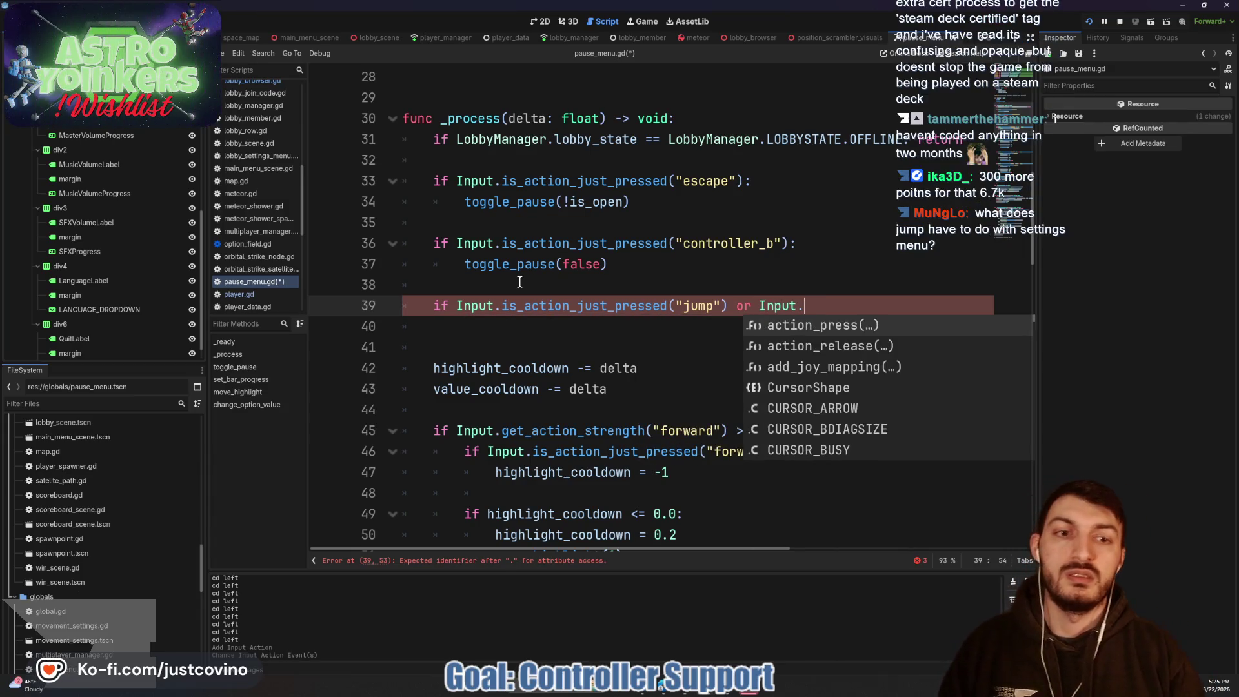
type("is")
key("Return")
type("\"")
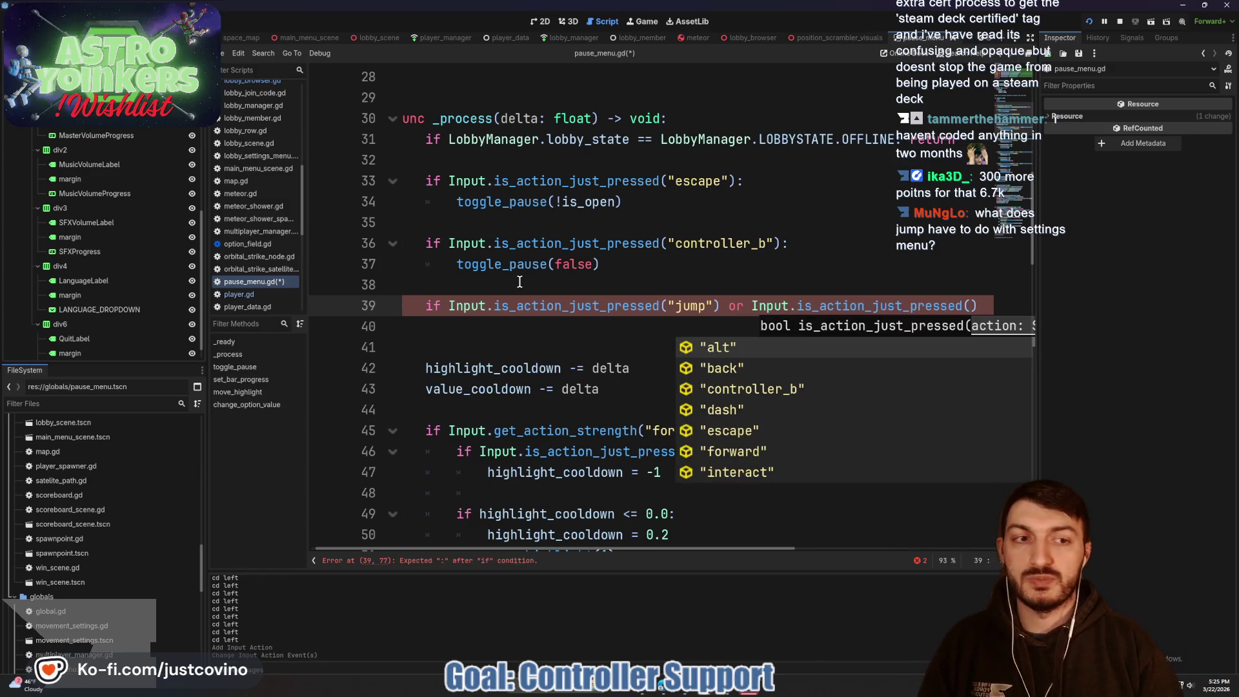
type("intera")
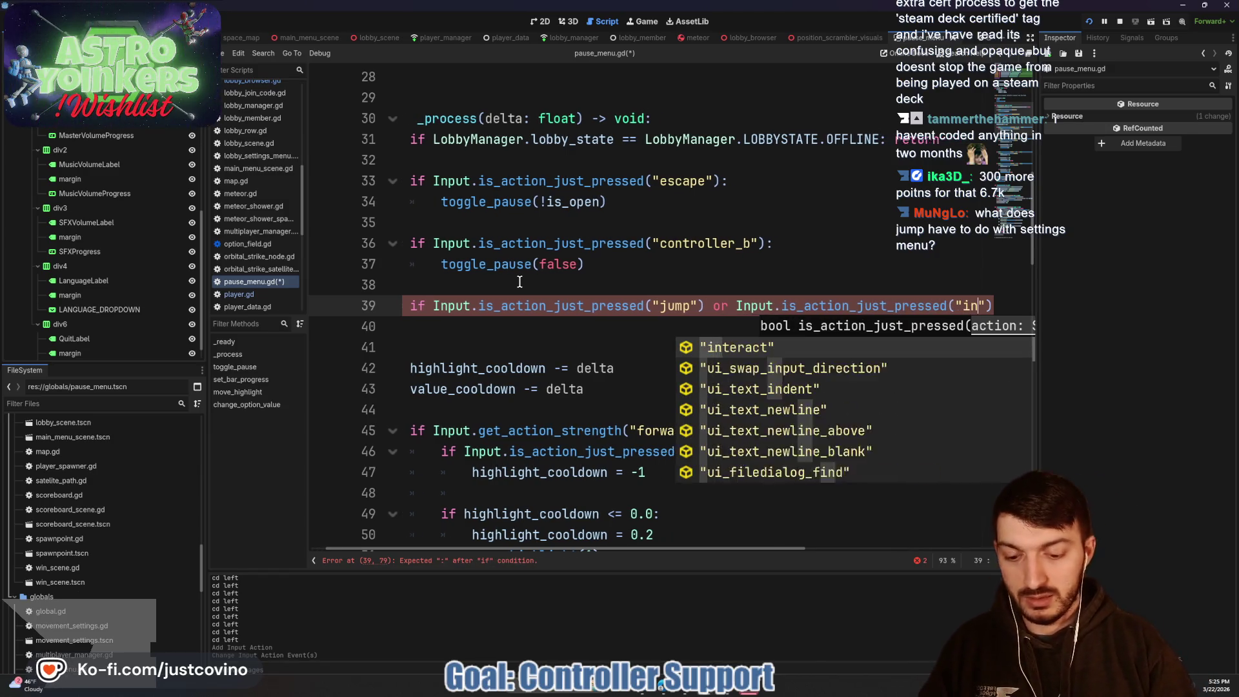
key("Return")
key("End")
type(":")
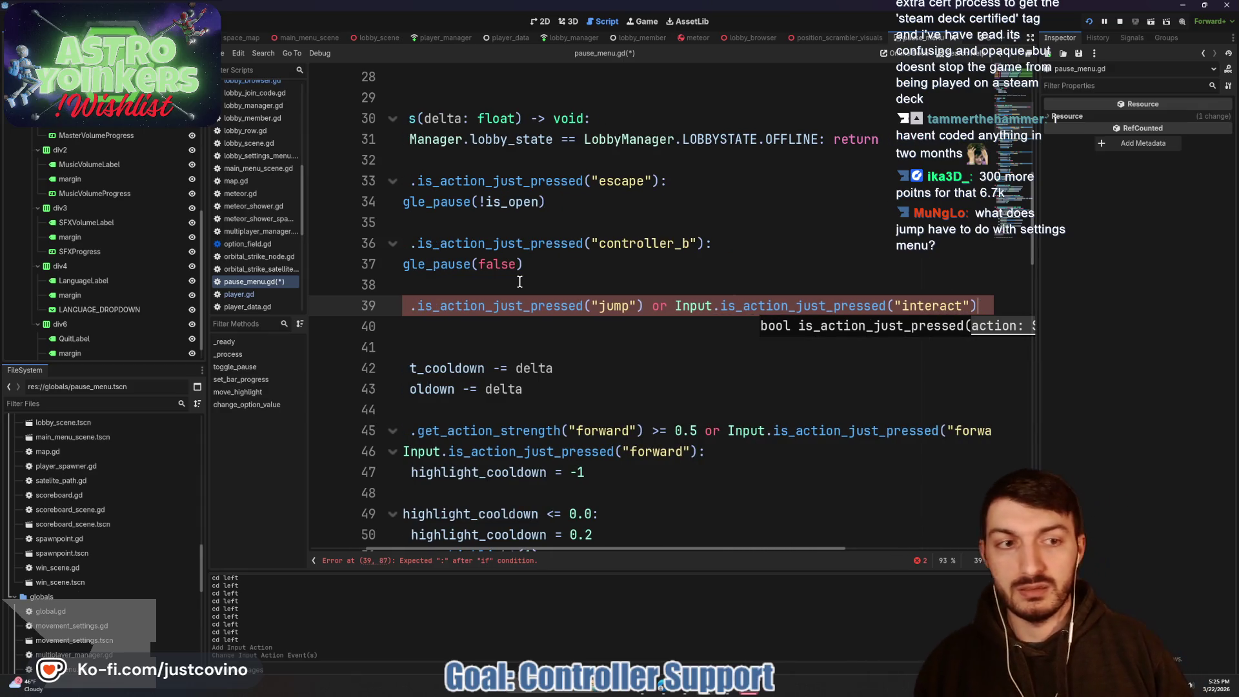
key("Return")
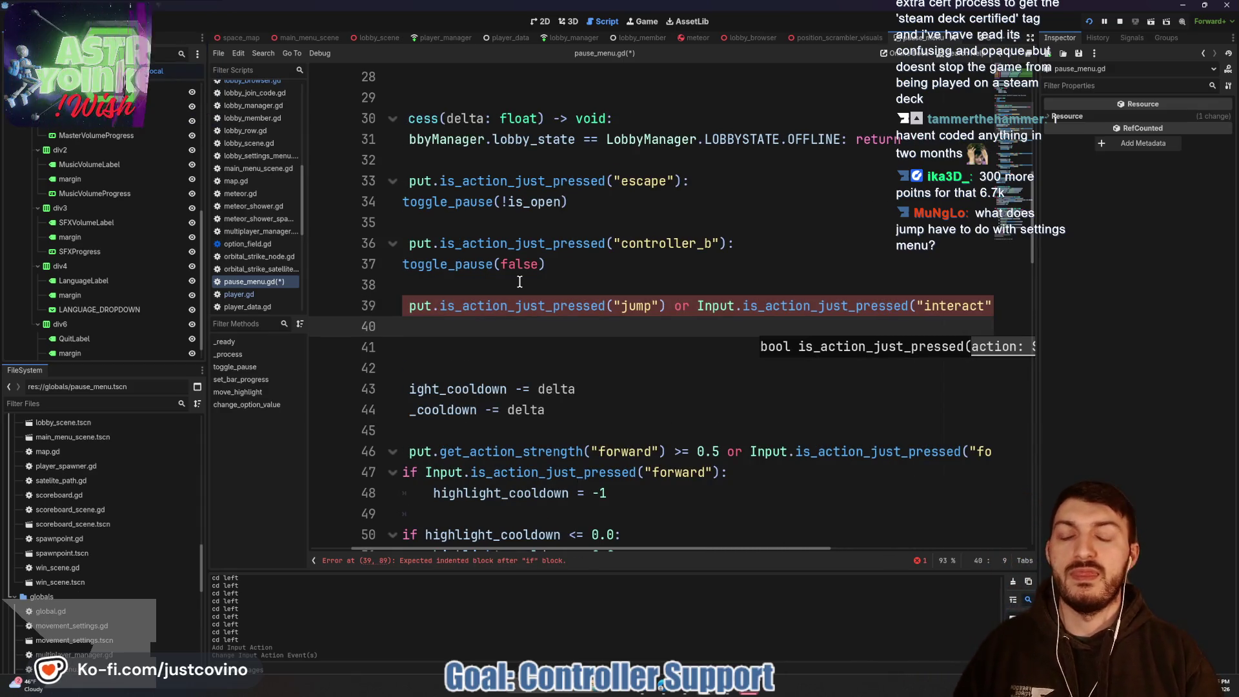
type("print(\"Select")
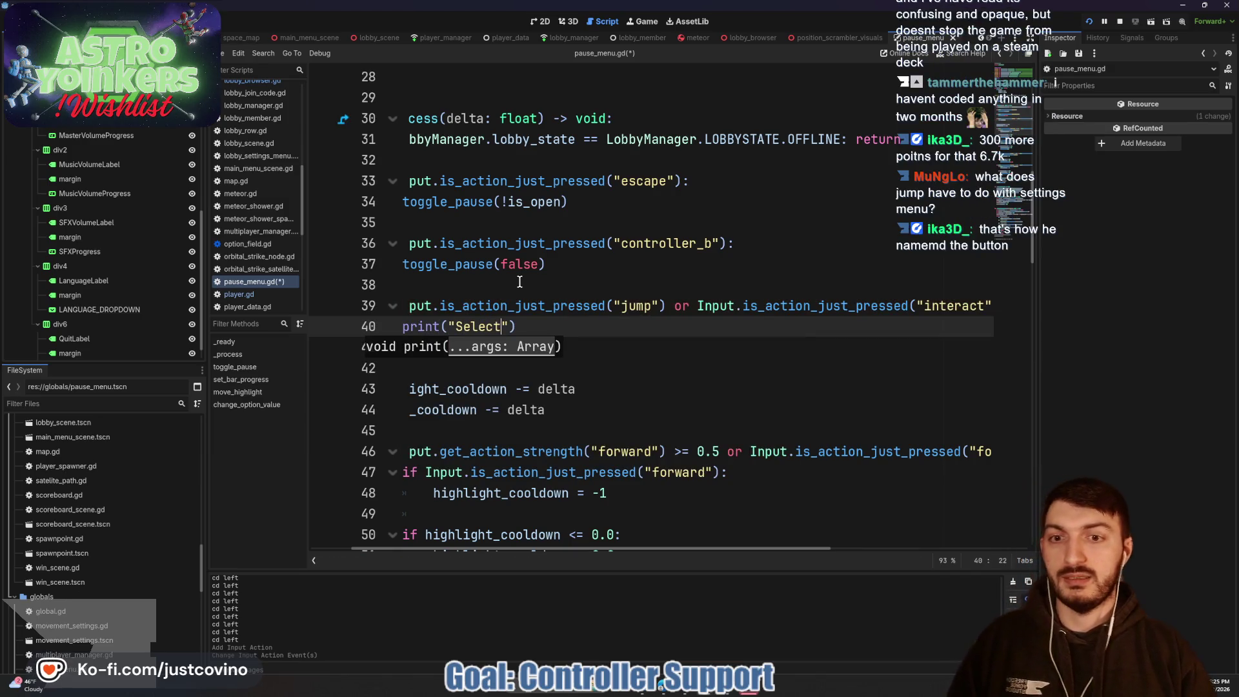
Step: Save pause_menu.gd and bring the running game window to the front
key("ctrl+s")
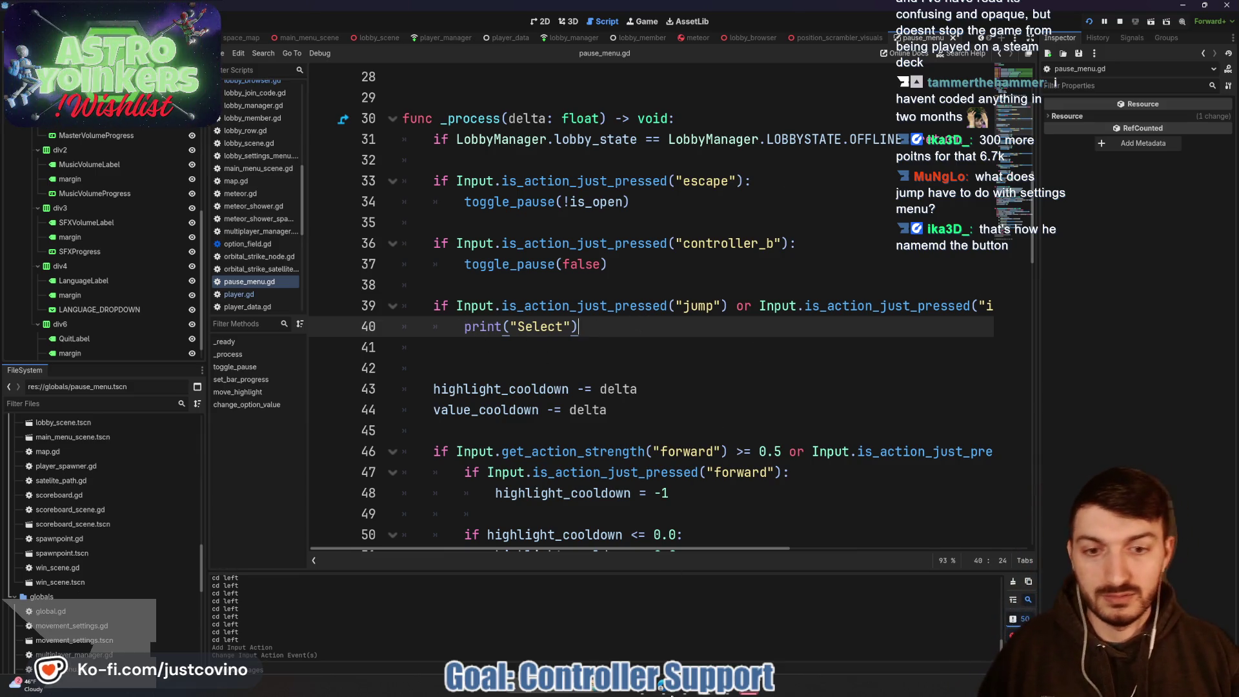
mouse_move(706, 693)
left_click(710, 639)
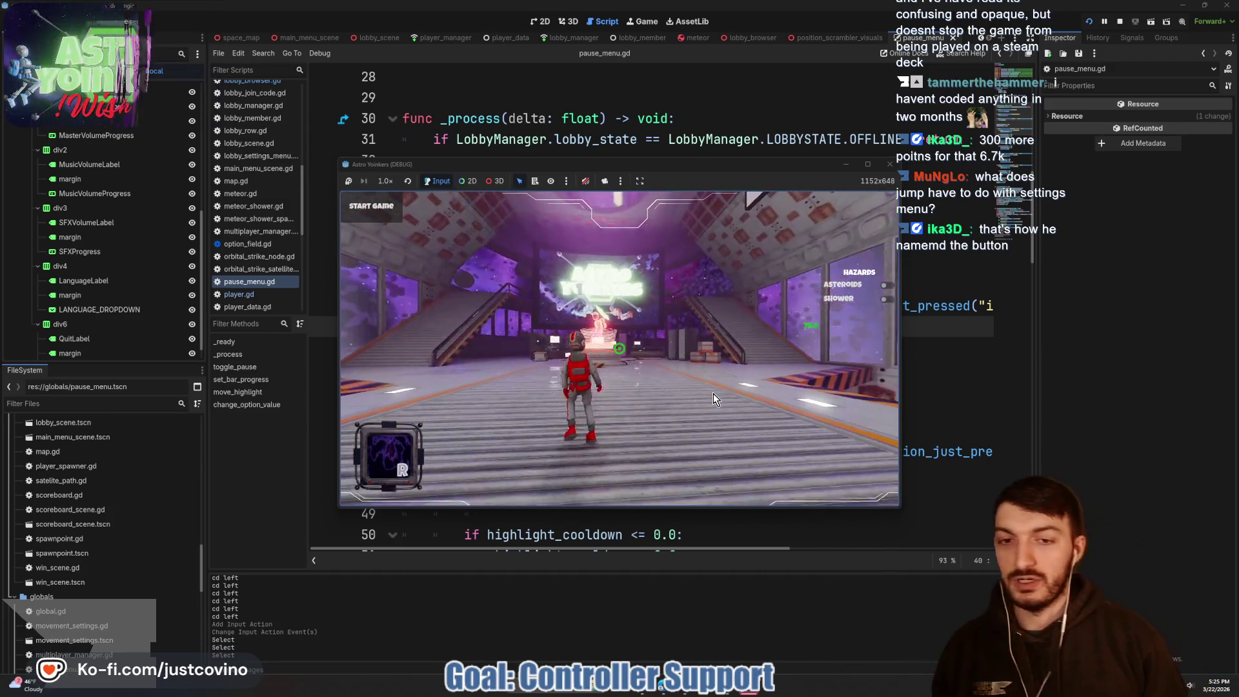
Step: Toggle the in-game settings menu several times with Escape, then stop the game with F8
key("Escape")
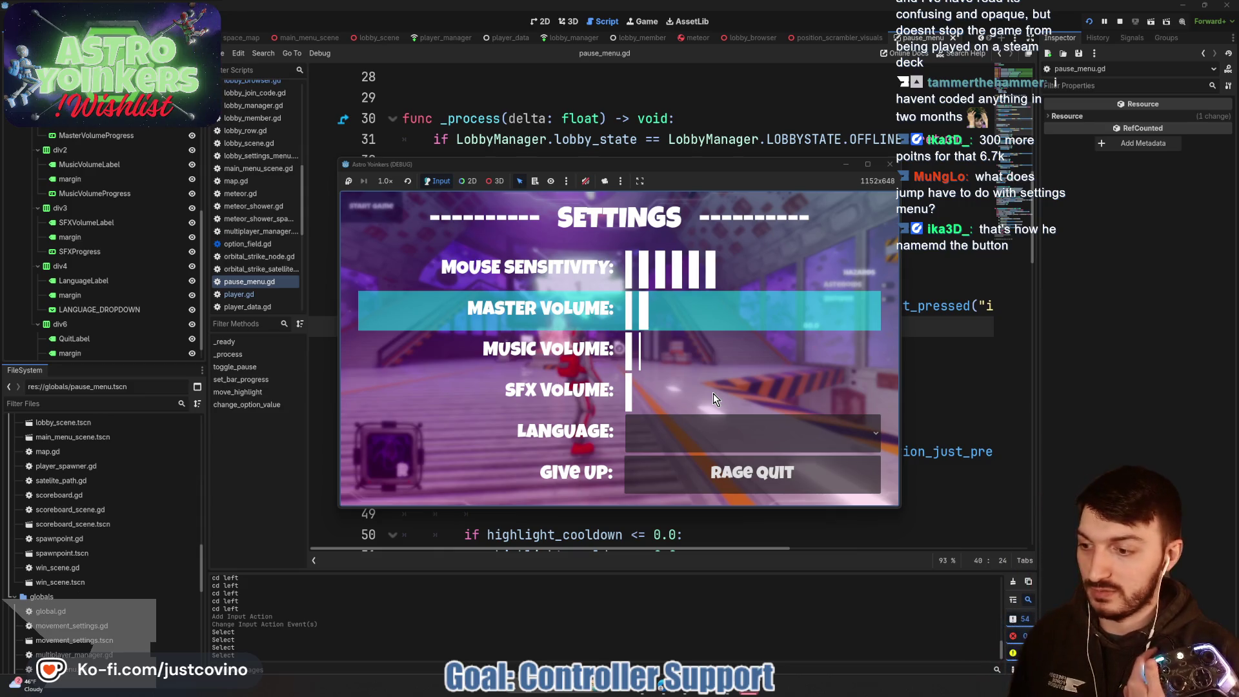
key("Escape")
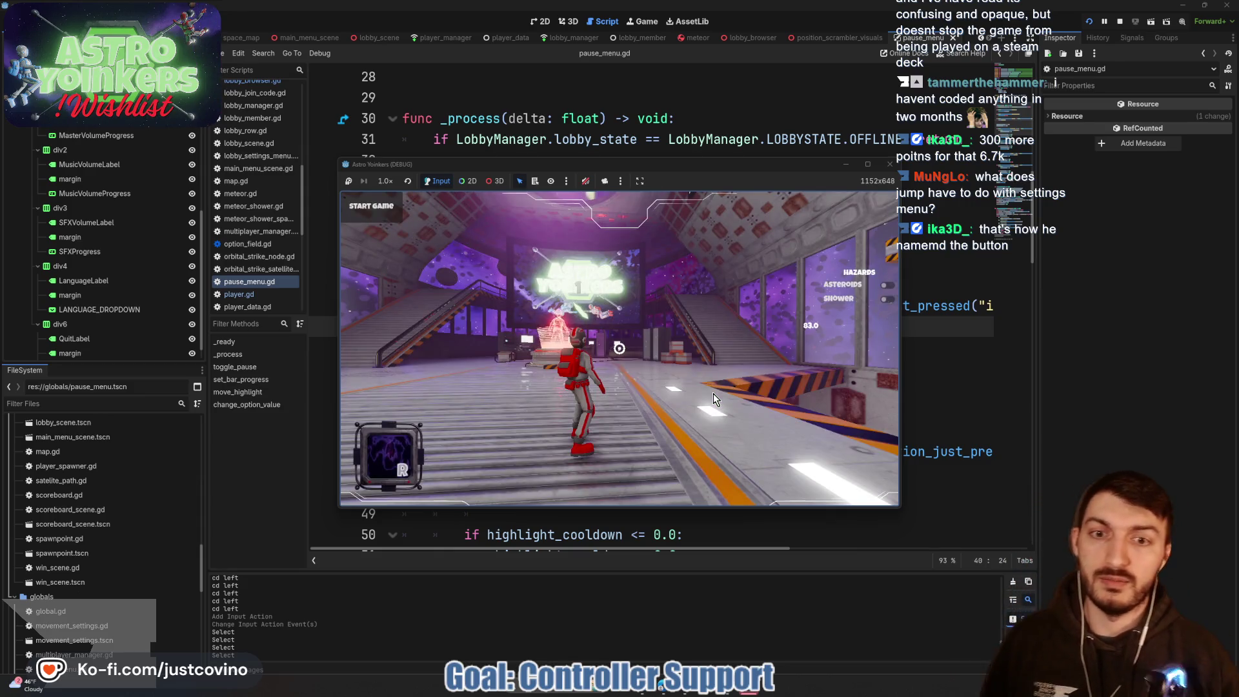
key("Escape")
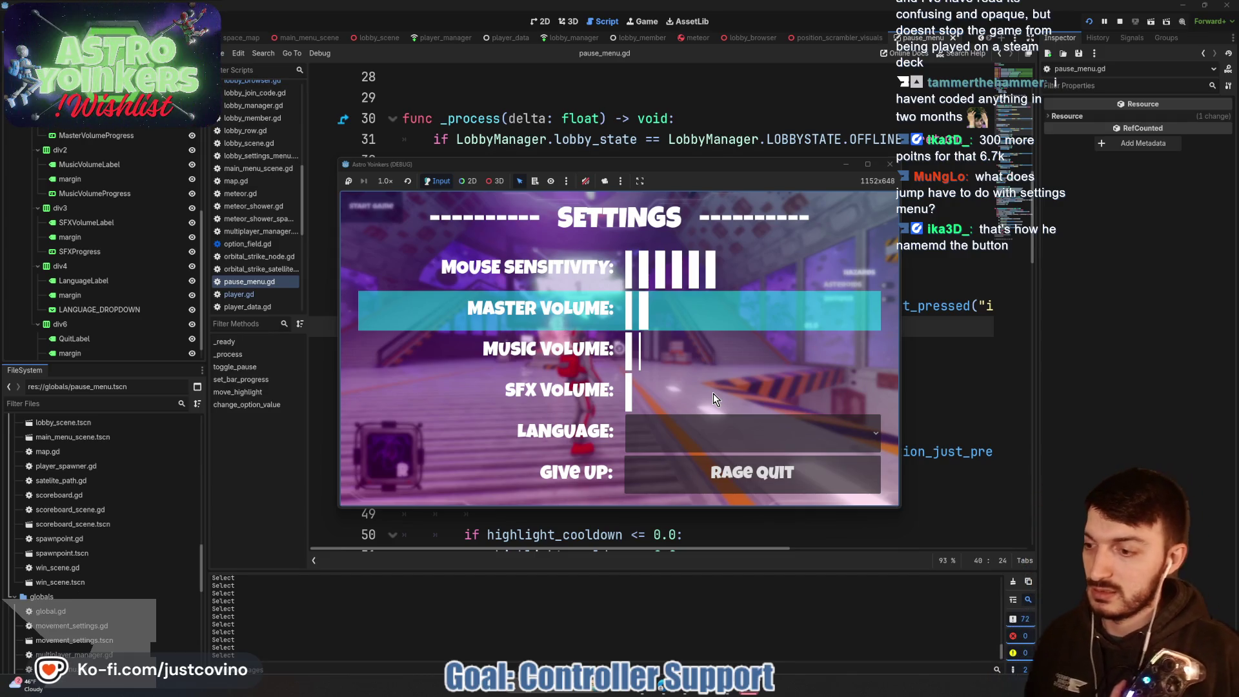
key("Escape")
key("Escape")
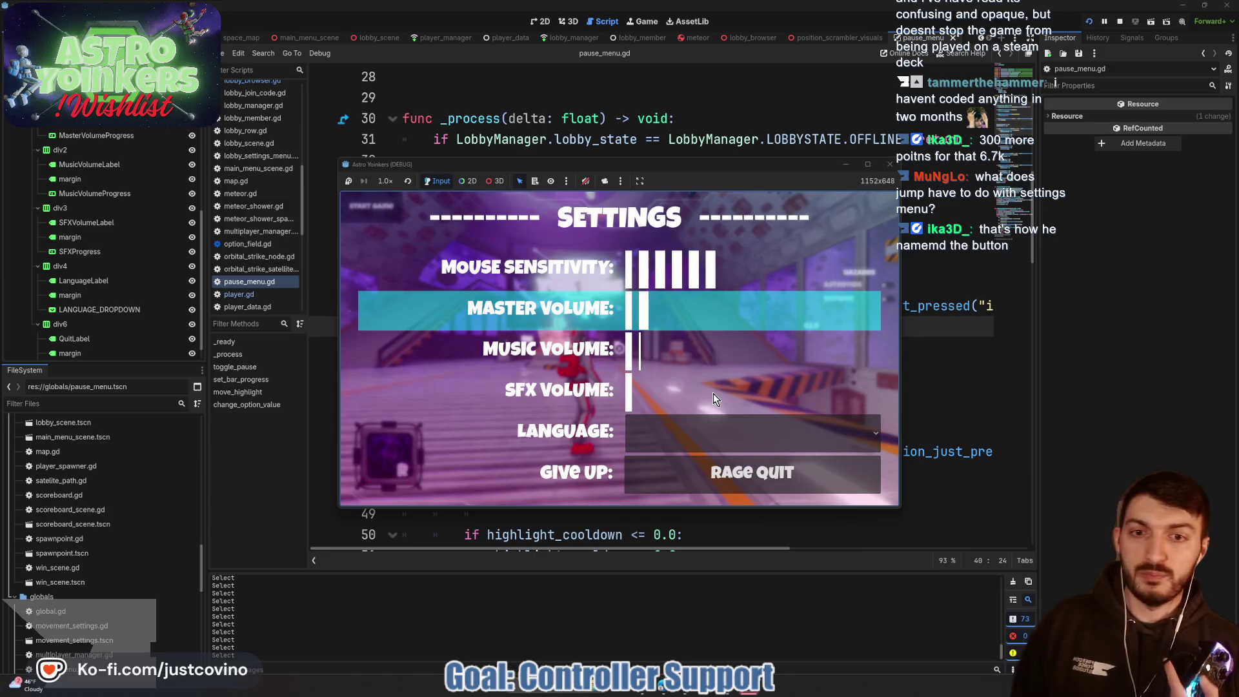
key("Escape")
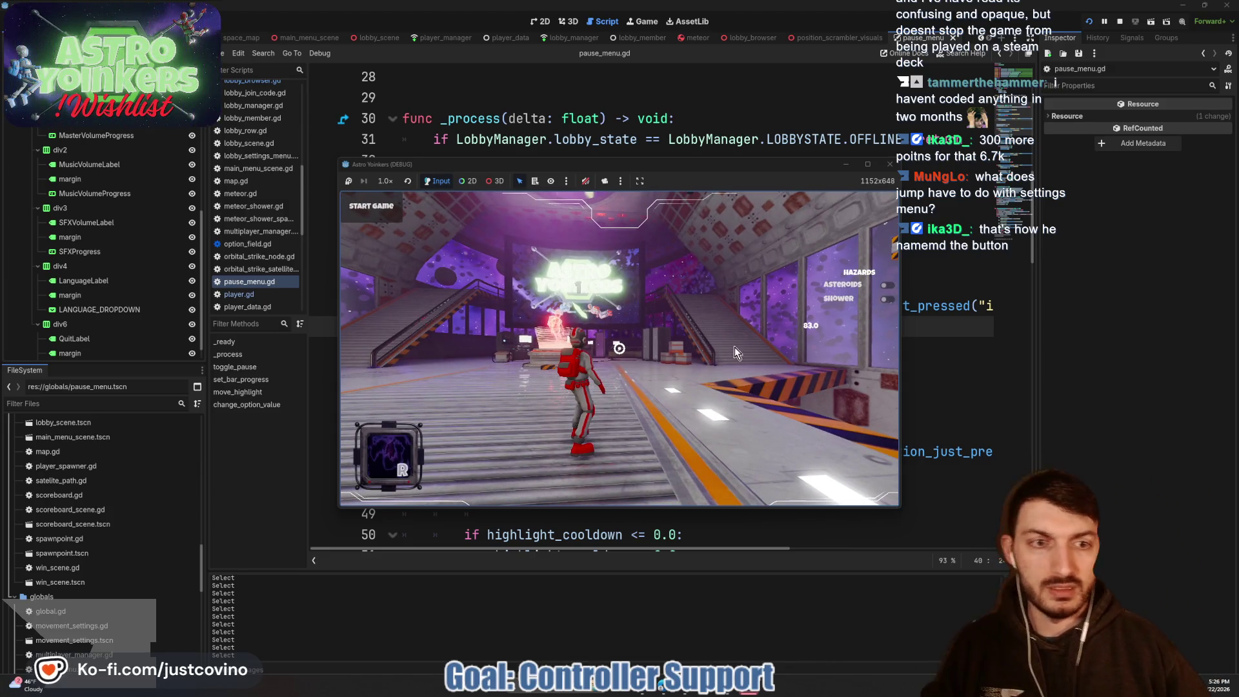
key("F8")
left_click_drag(768, 243, 682, 243)
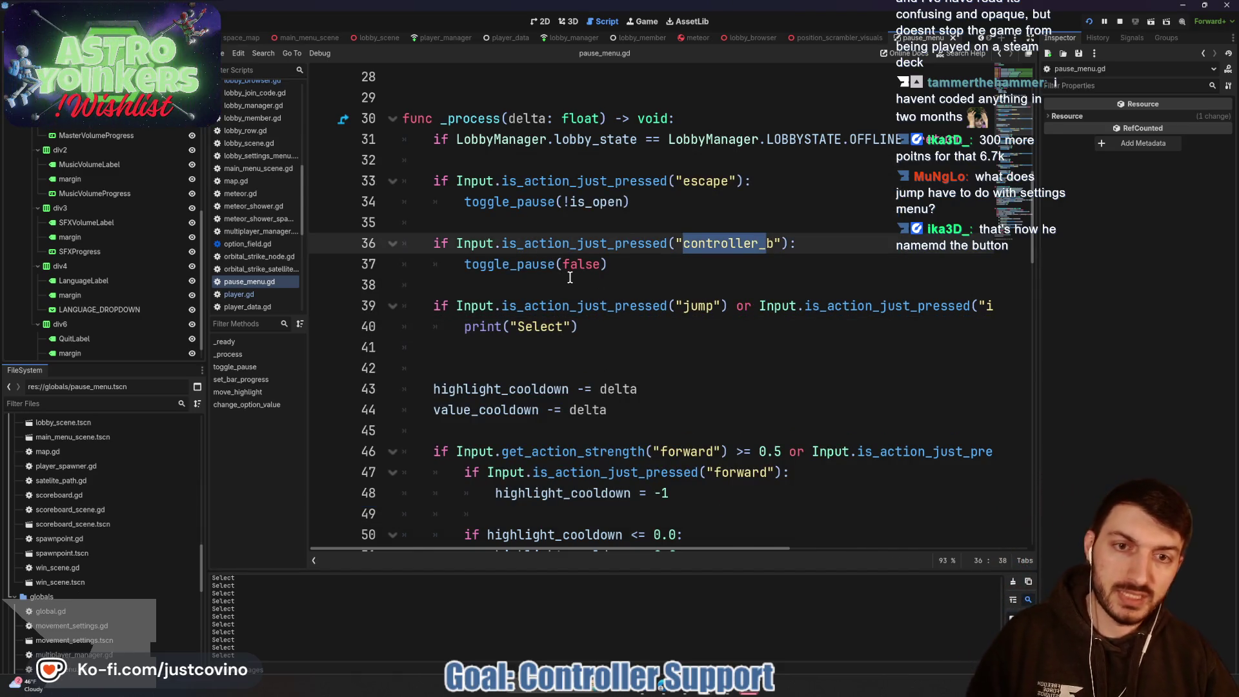
left_click(523, 266)
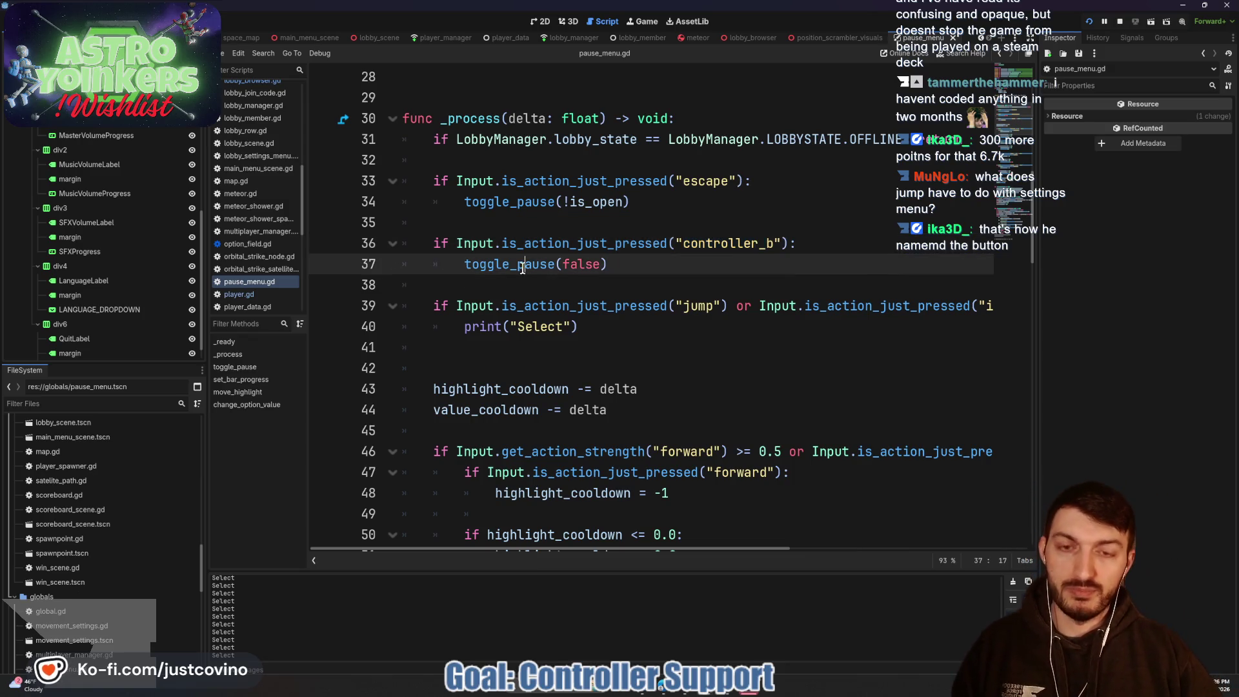
scroll(549, 277, "down", 12)
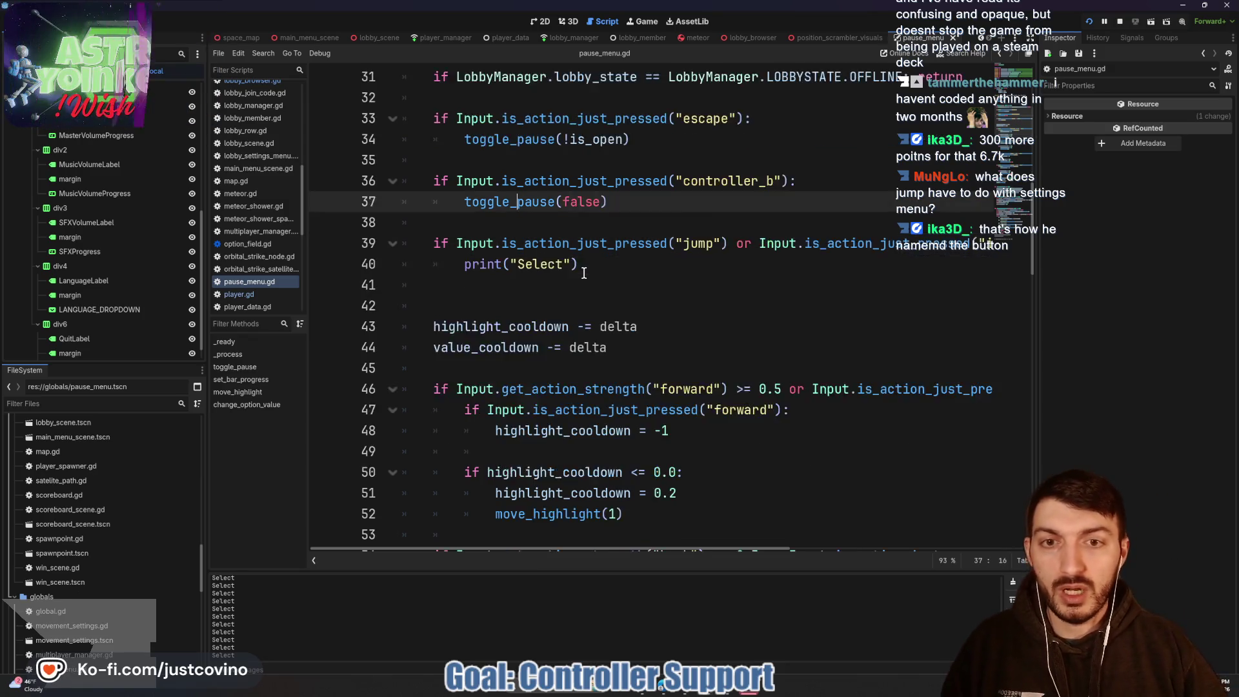
scroll(581, 282, "down", 4)
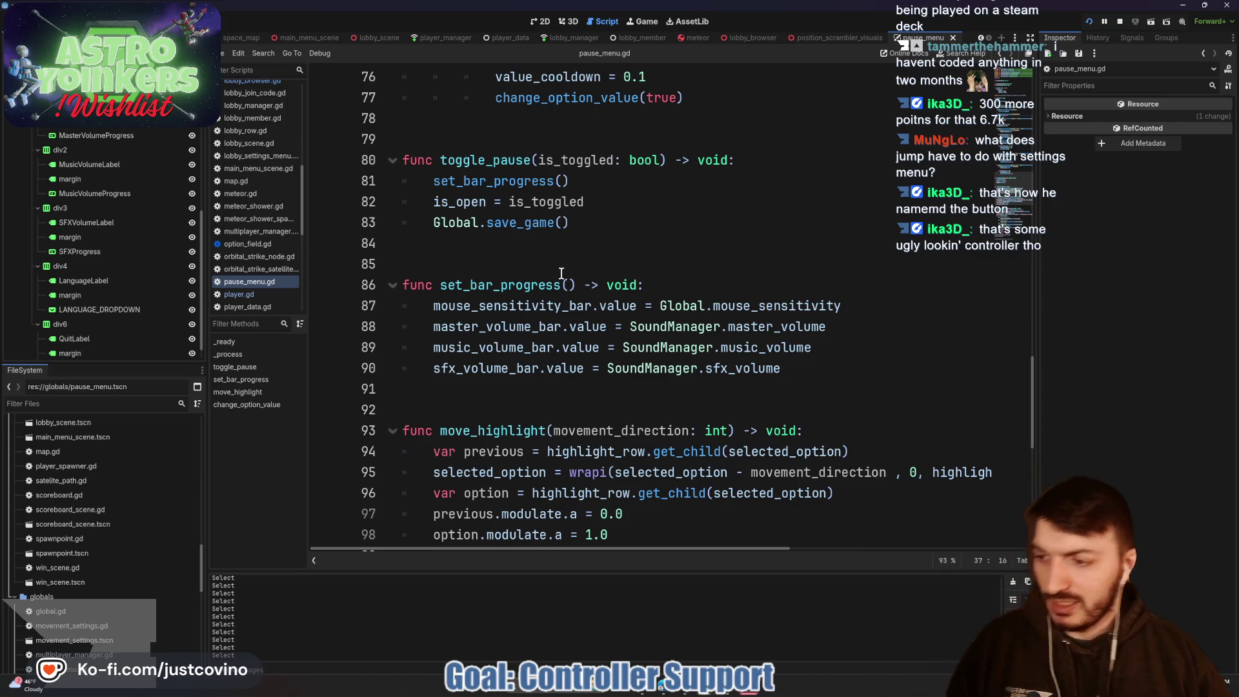
scroll(525, 276, "down", 3)
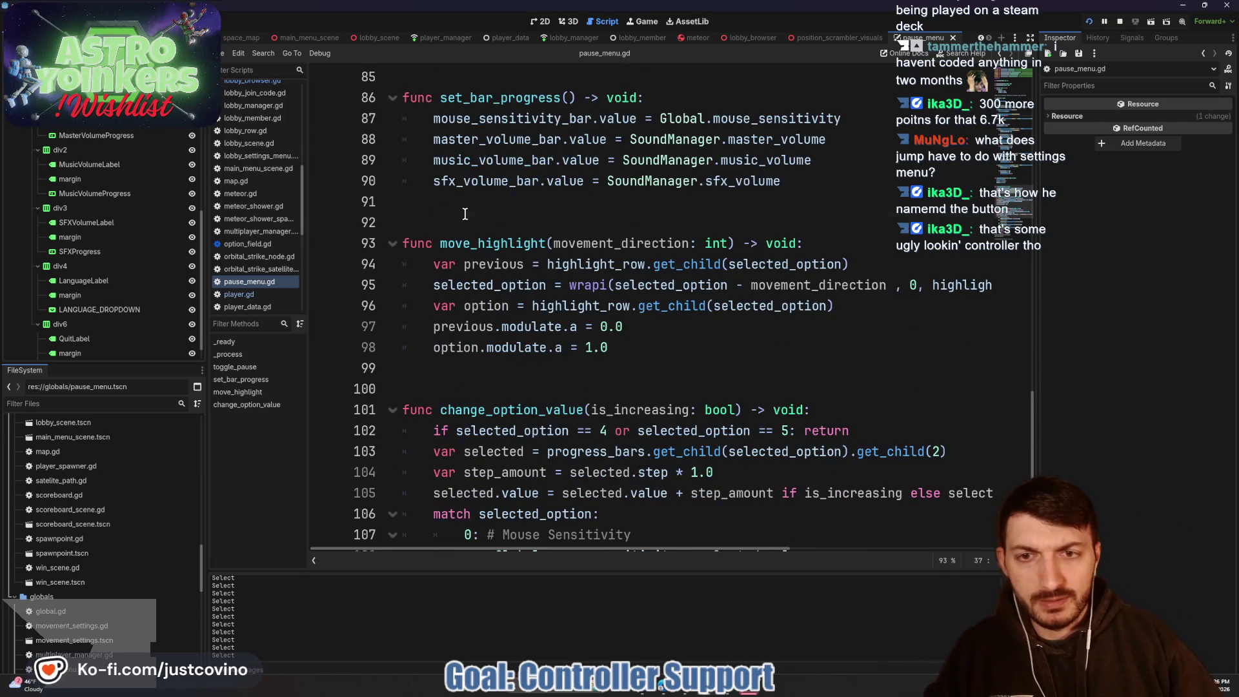
left_click(464, 214)
scroll(510, 243, "down", 5)
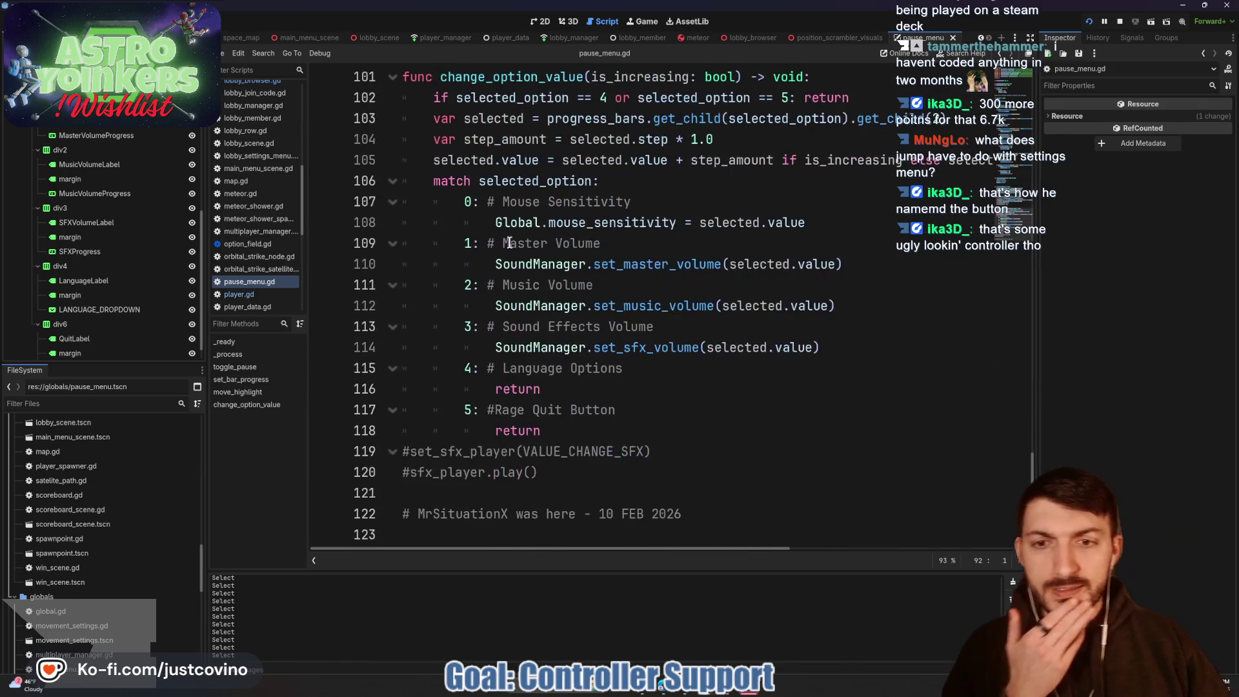
scroll(584, 291, "up", 6)
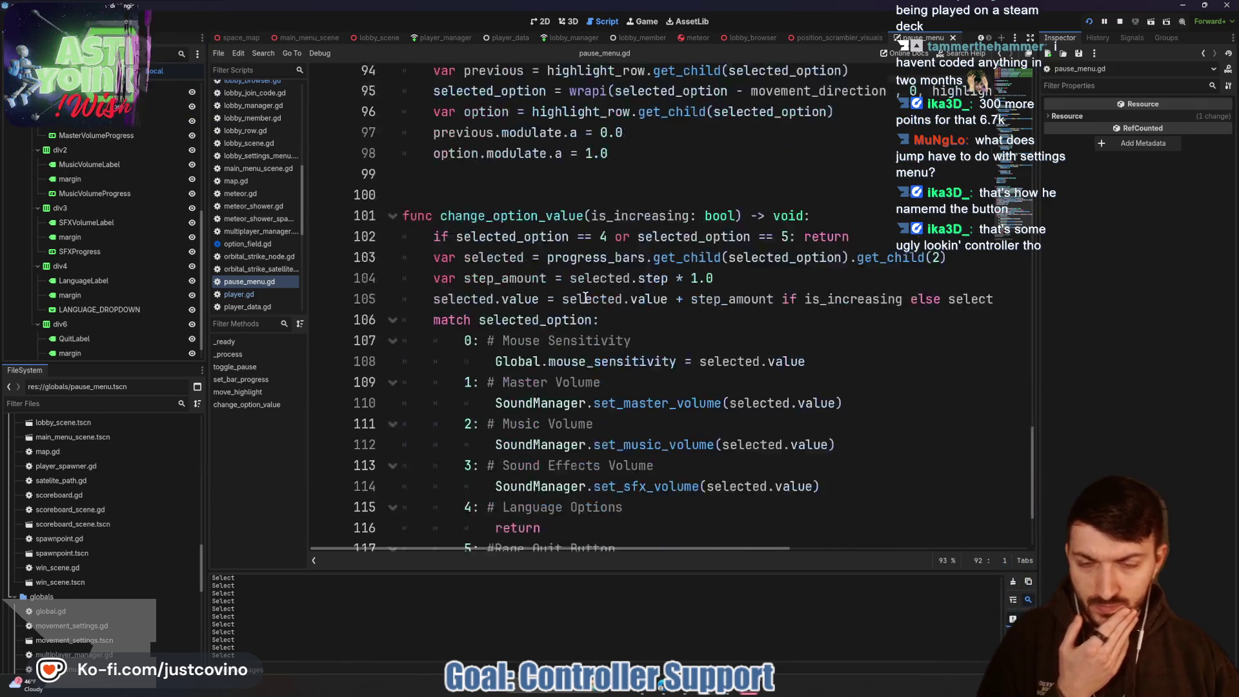
scroll(577, 296, "up", 2)
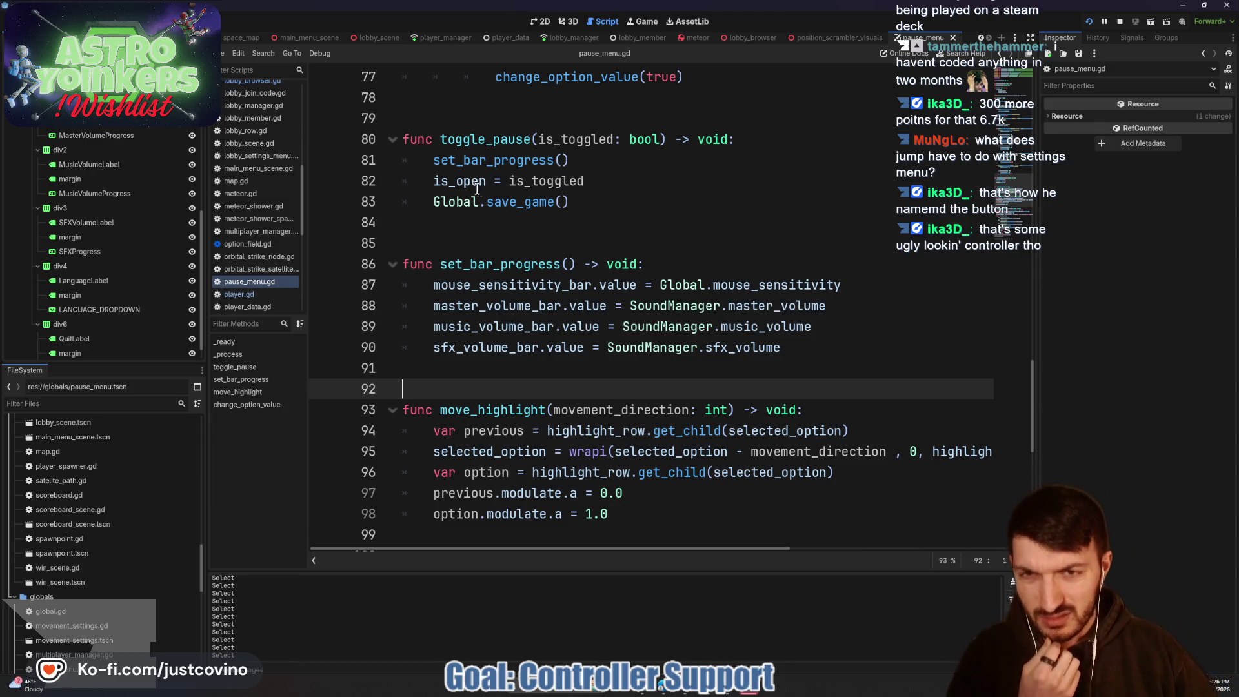
scroll(477, 188, "up", 6)
scroll(642, 331, "down", 1)
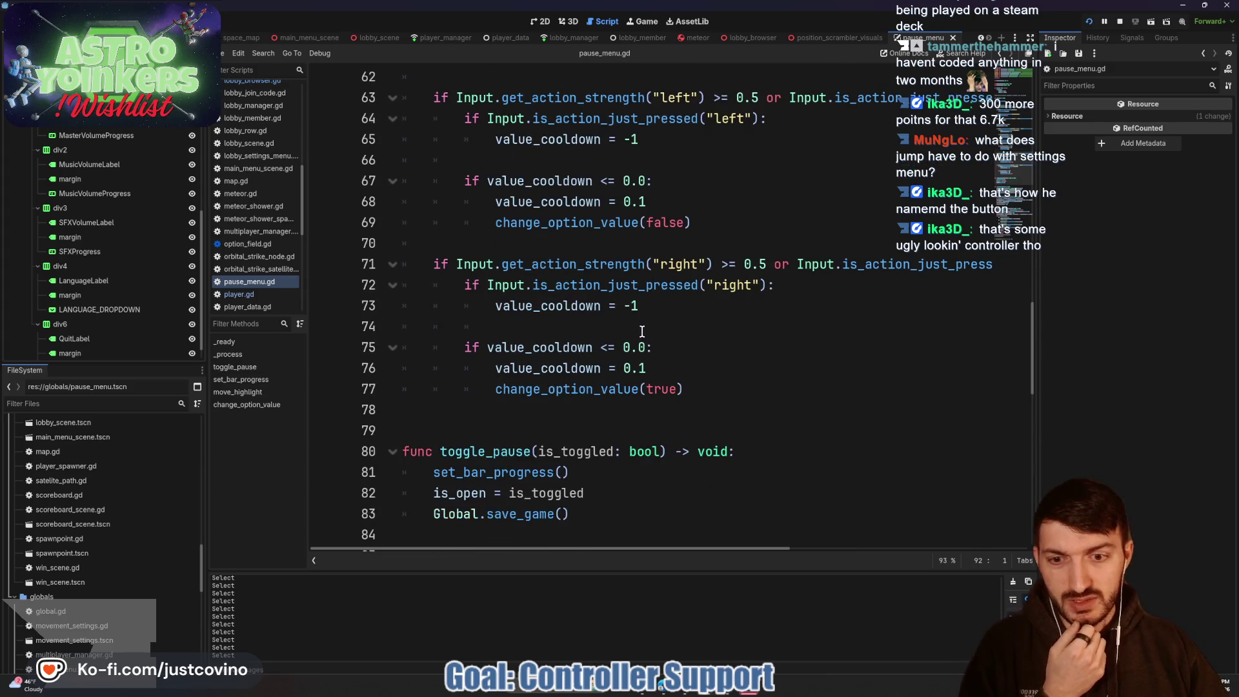
scroll(642, 331, "up", 18)
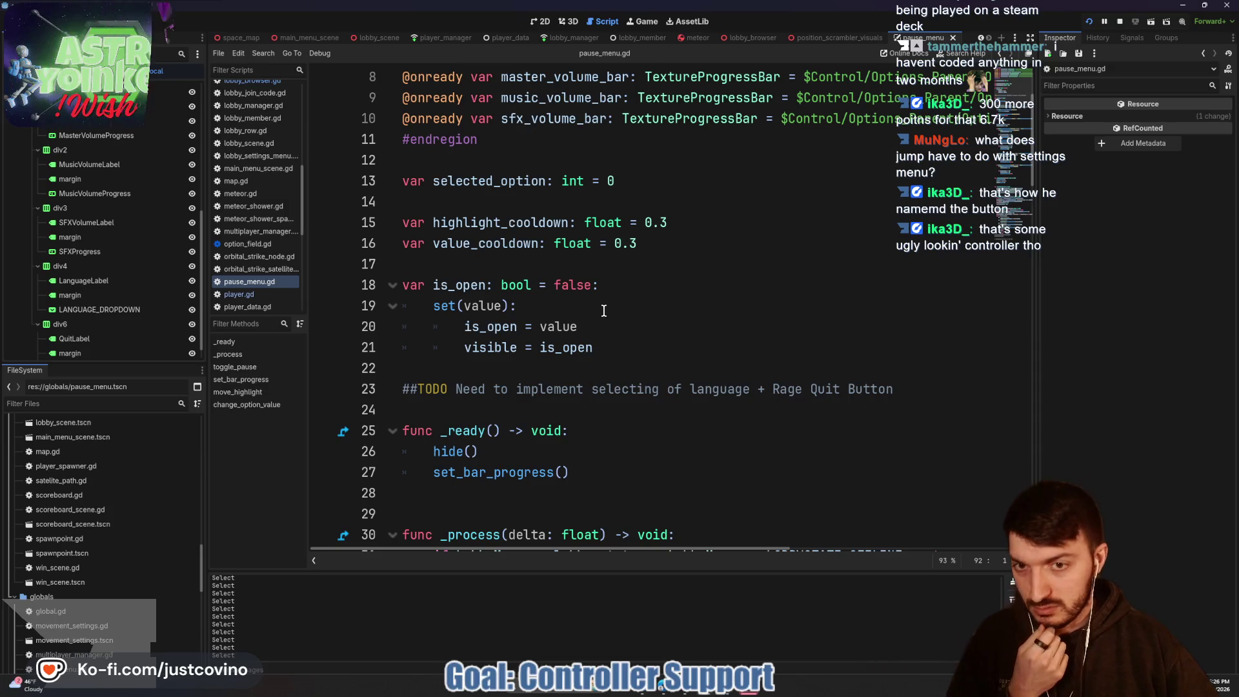
scroll(598, 307, "down", 1)
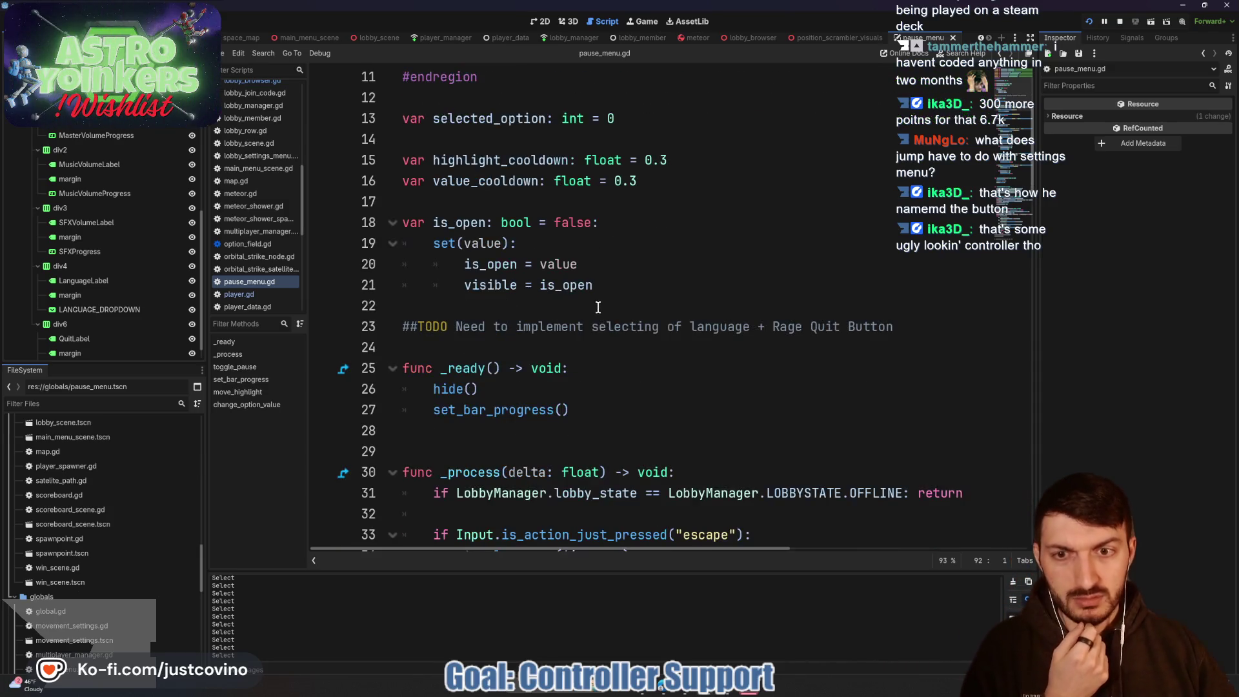
scroll(599, 301, "down", 4)
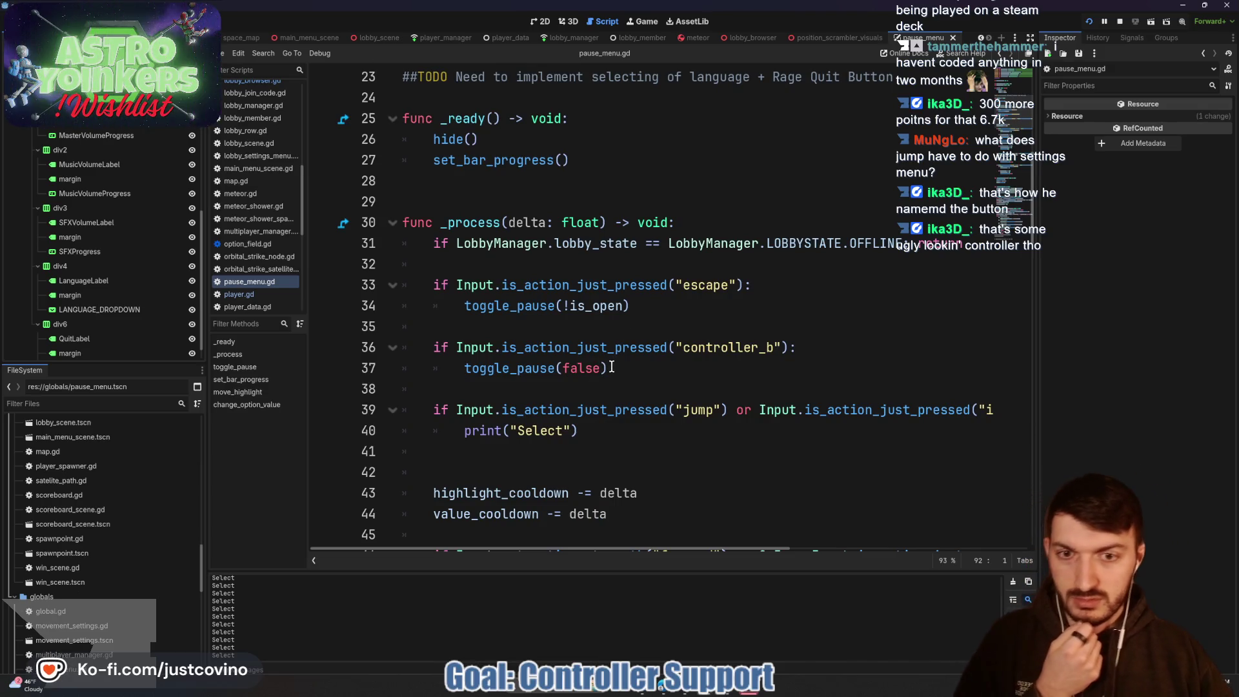
left_click_drag(612, 367, 465, 367)
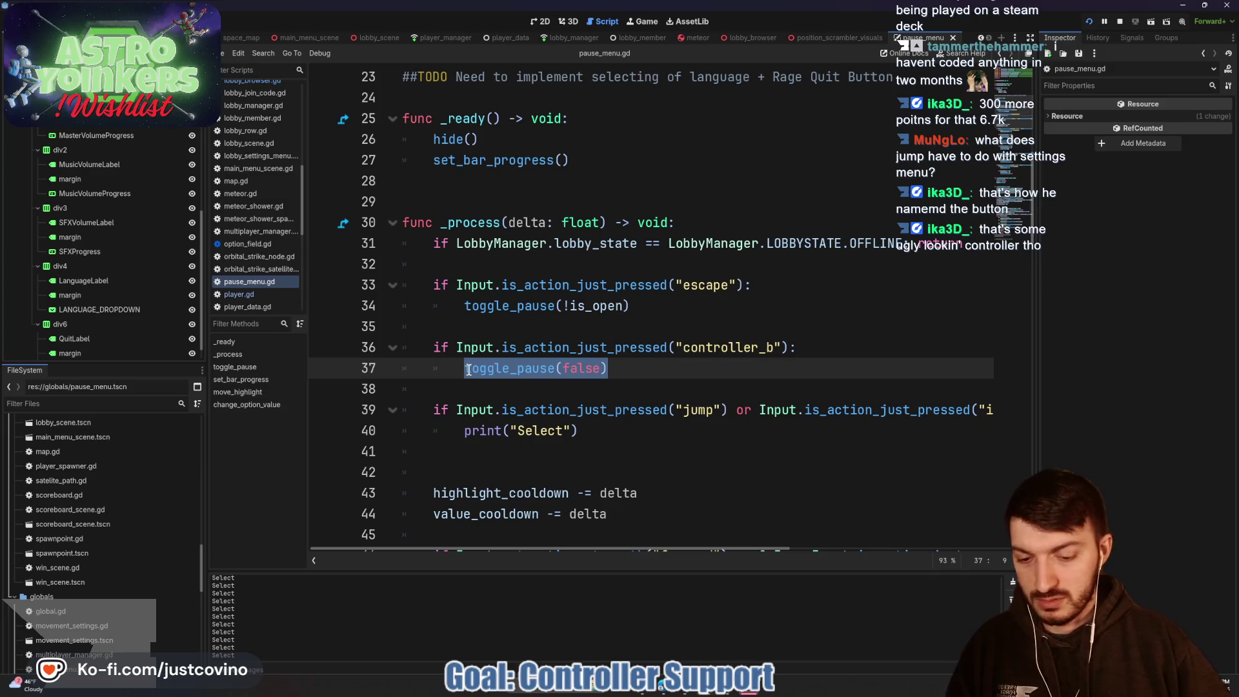
Step: Add is_open = false and Global.save_game() under the controller_b check, save, and stop the game
type("is_open = fal")
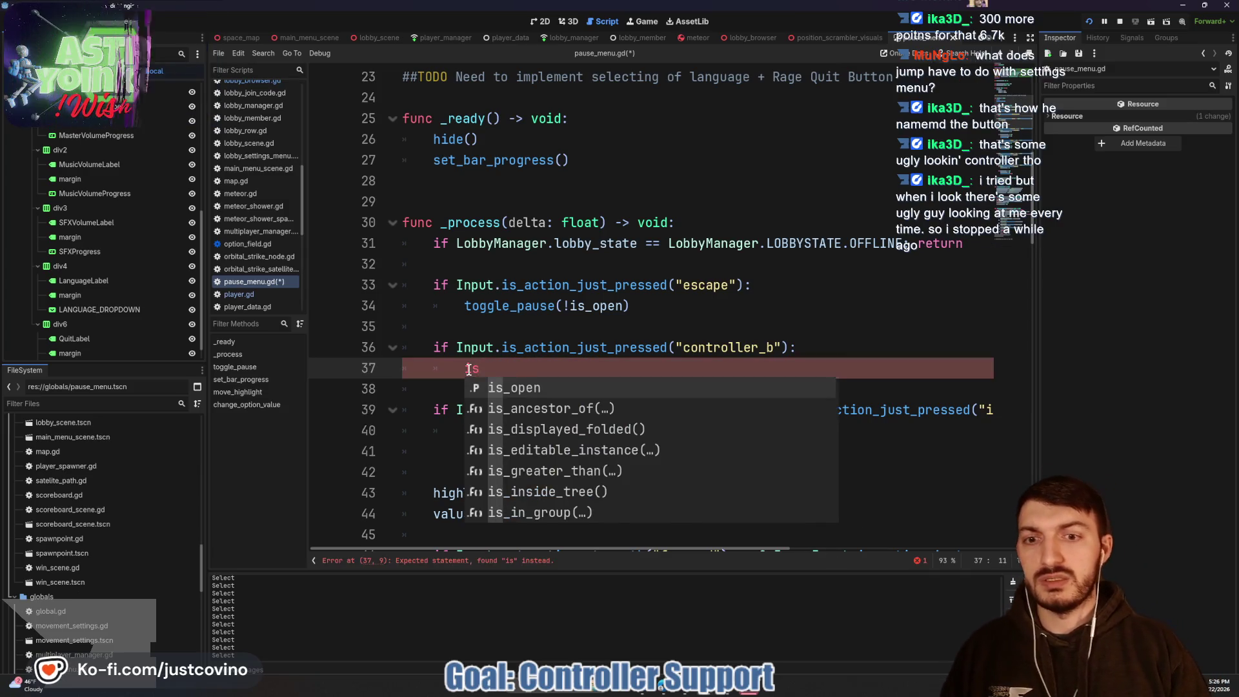
key("Return")
key("Return")
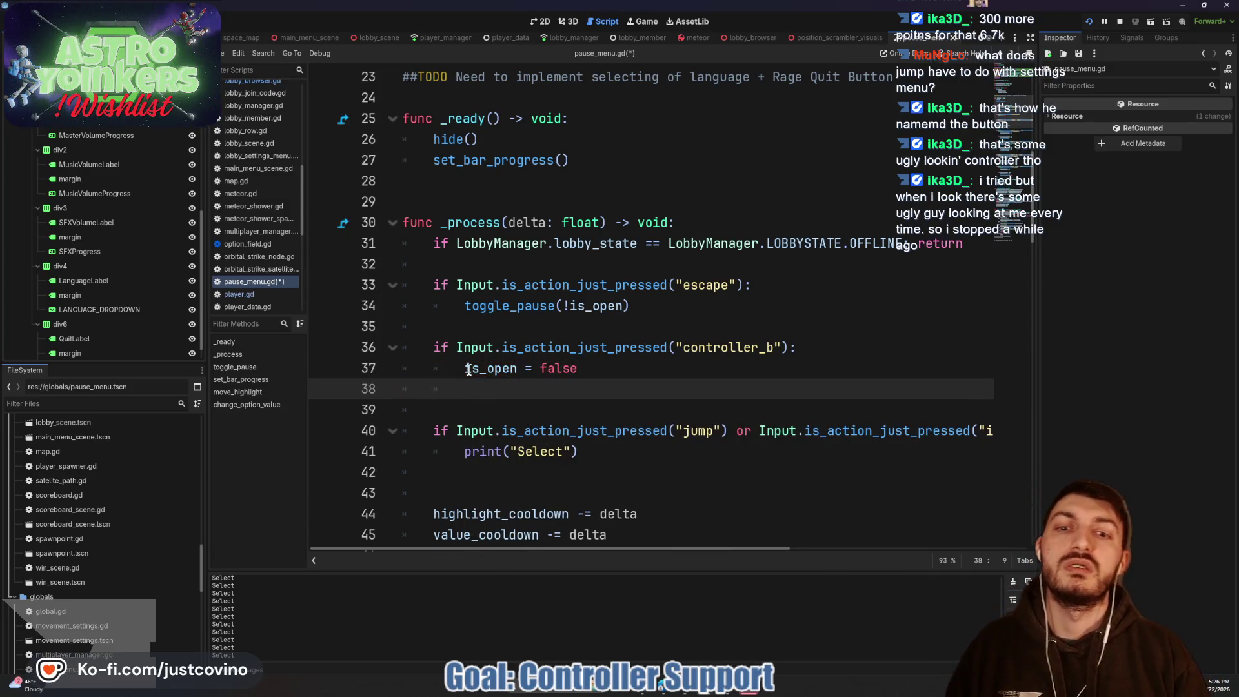
type("Global.sa")
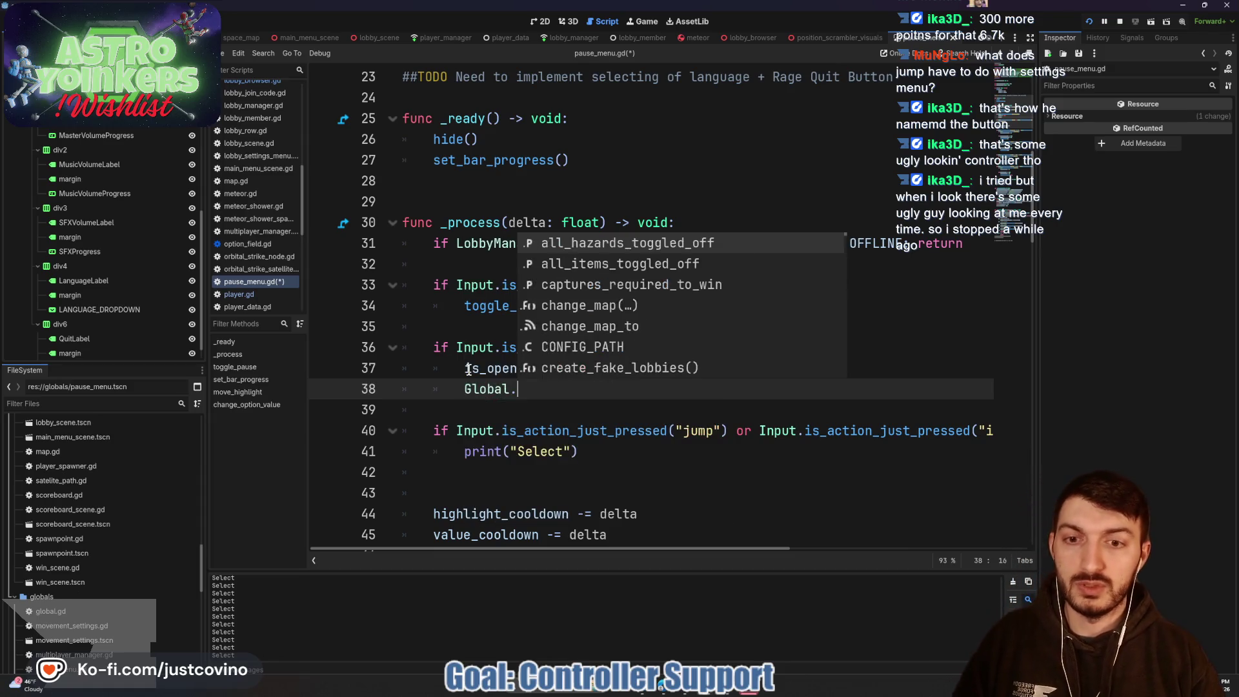
key("Return")
key("ctrl+s")
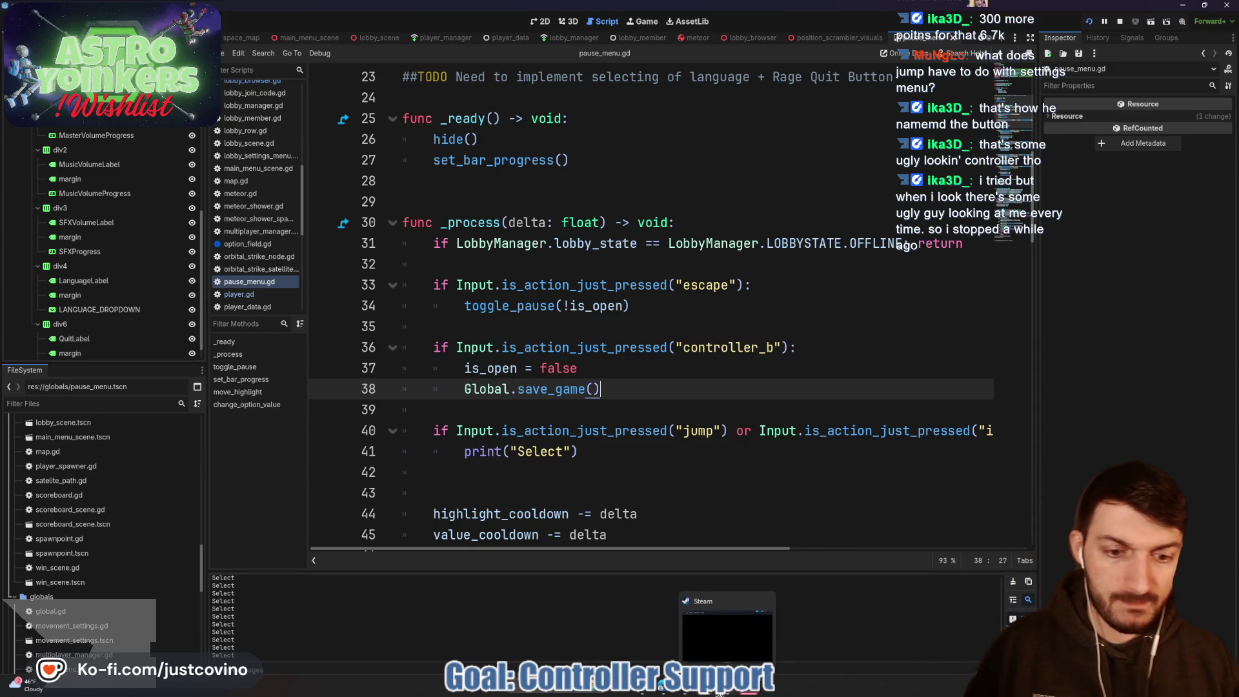
mouse_move(713, 692)
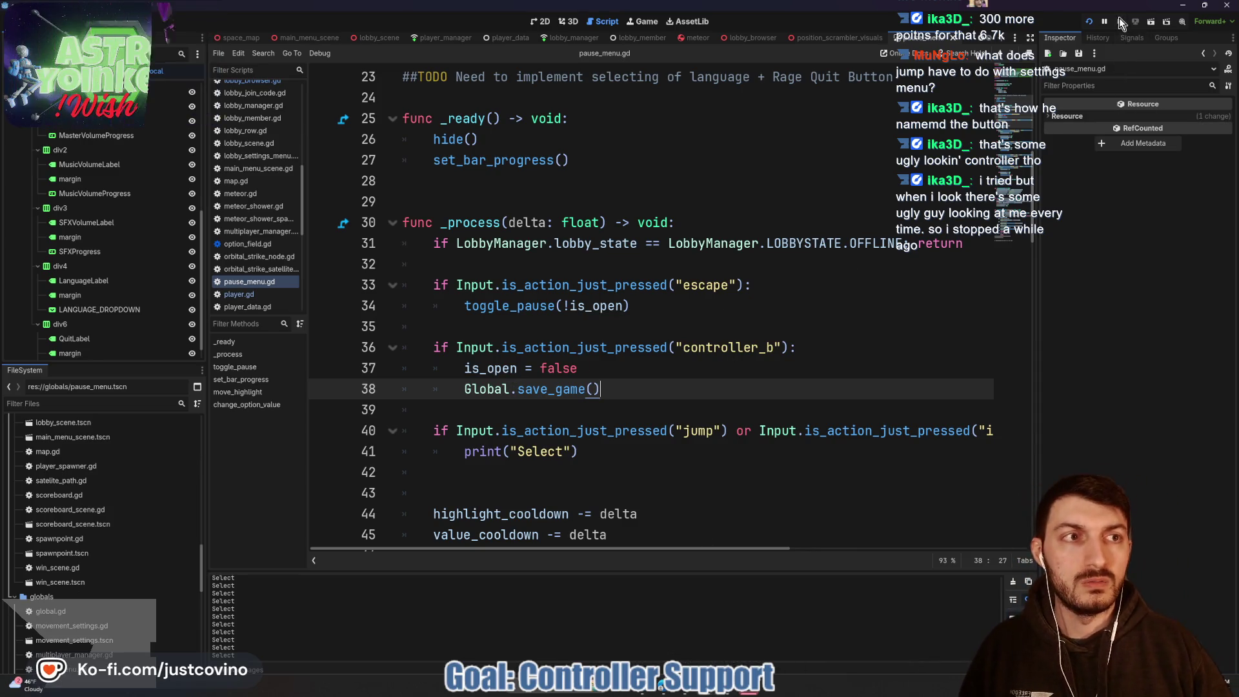
key("F8")
Step: Comment out those two lines, add toggle_pause(false) under the controller_b condition, and save
mouse_move(639, 392)
left_mouse_down()
mouse_move(433, 389)
mouse_move(447, 368)
left_mouse_up()
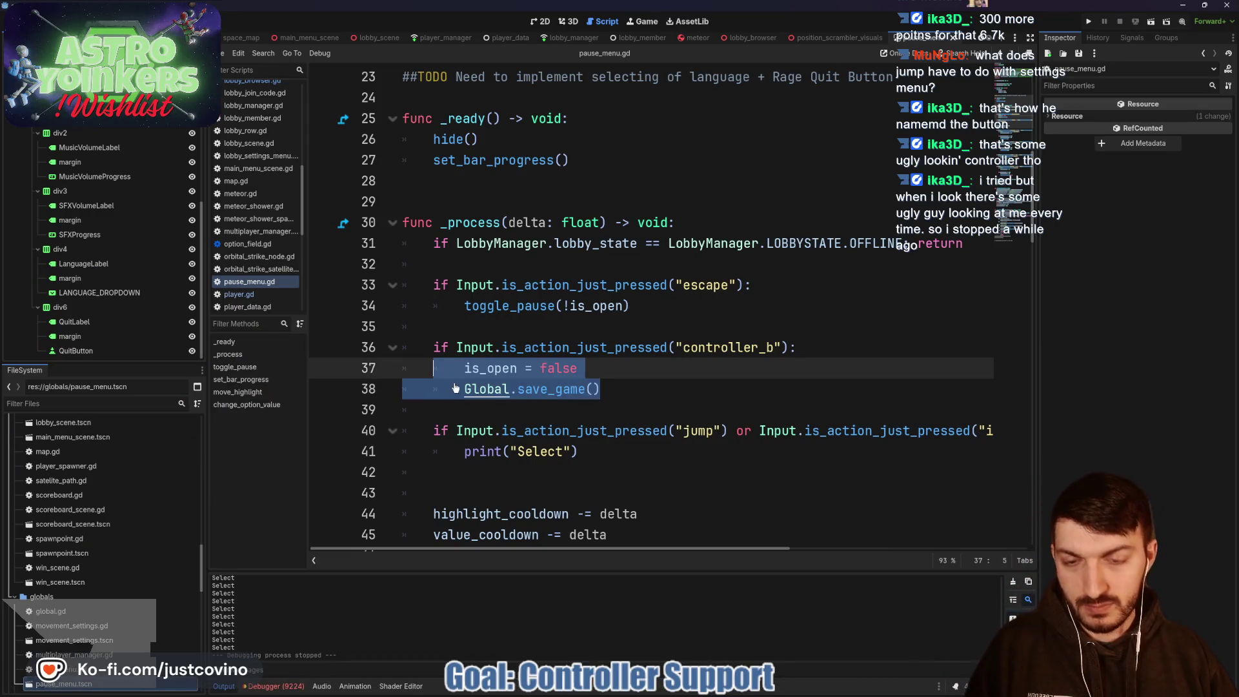
key("ctrl+k")
left_click(857, 347)
key("Return")
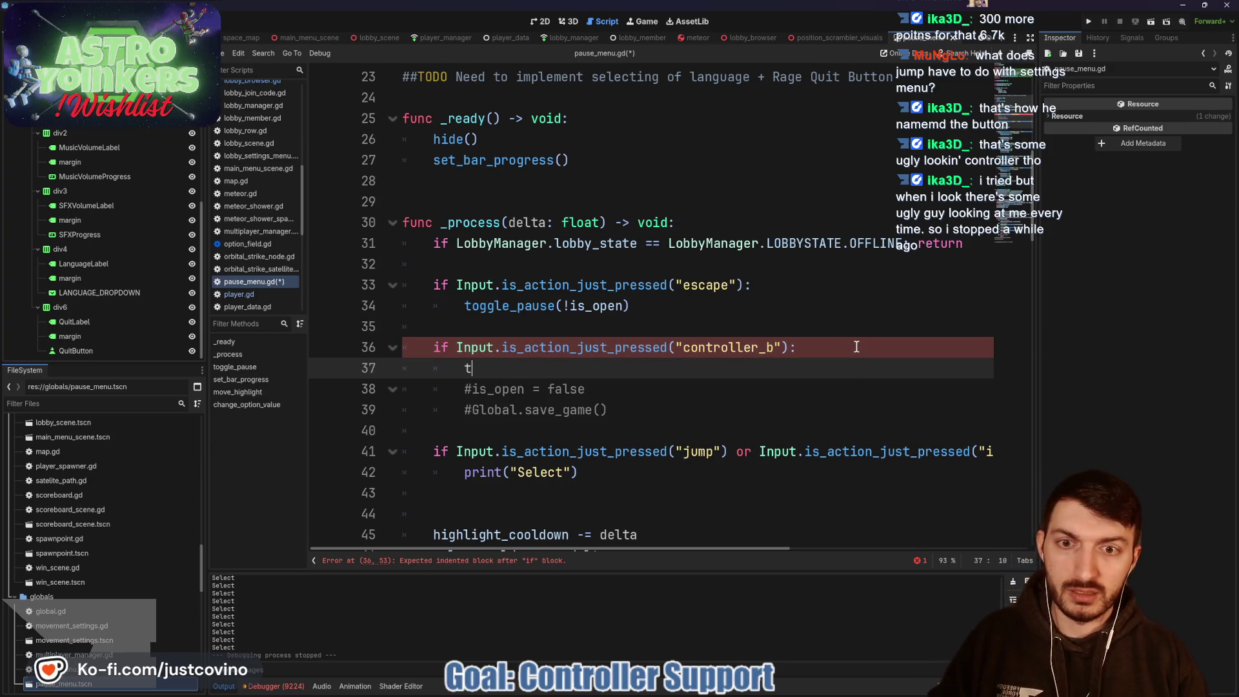
type("ogg")
key("Return")
type("false")
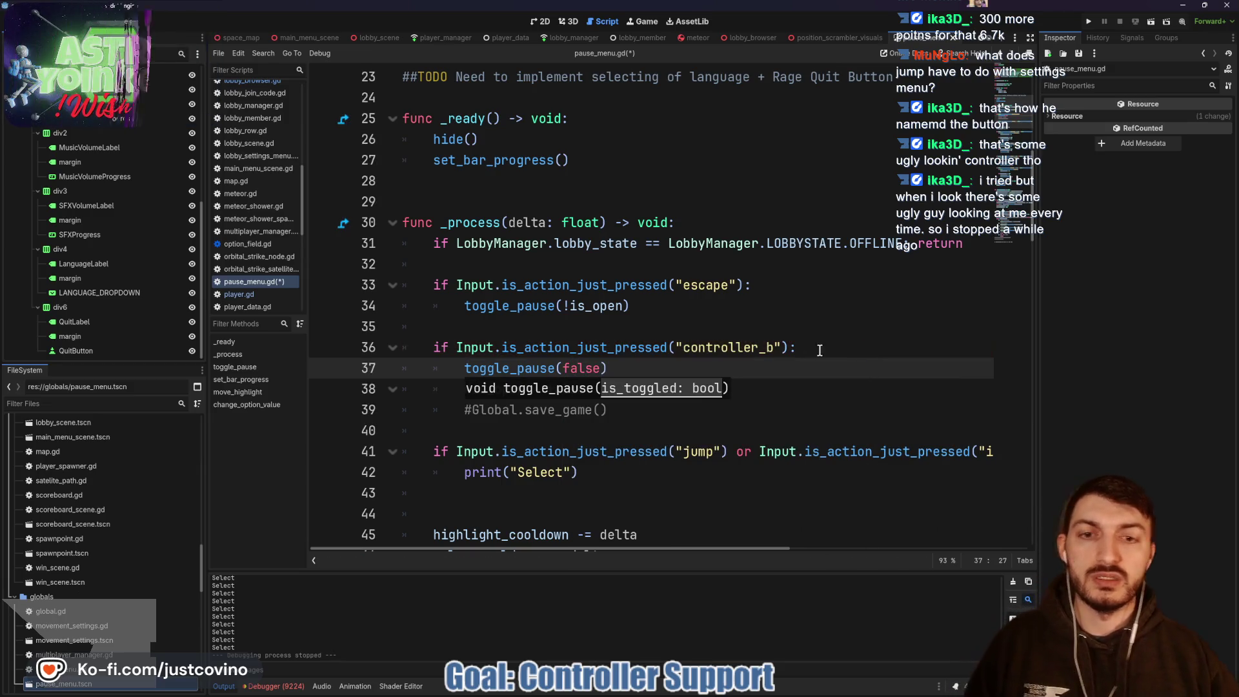
key("End")
key("ctrl+s")
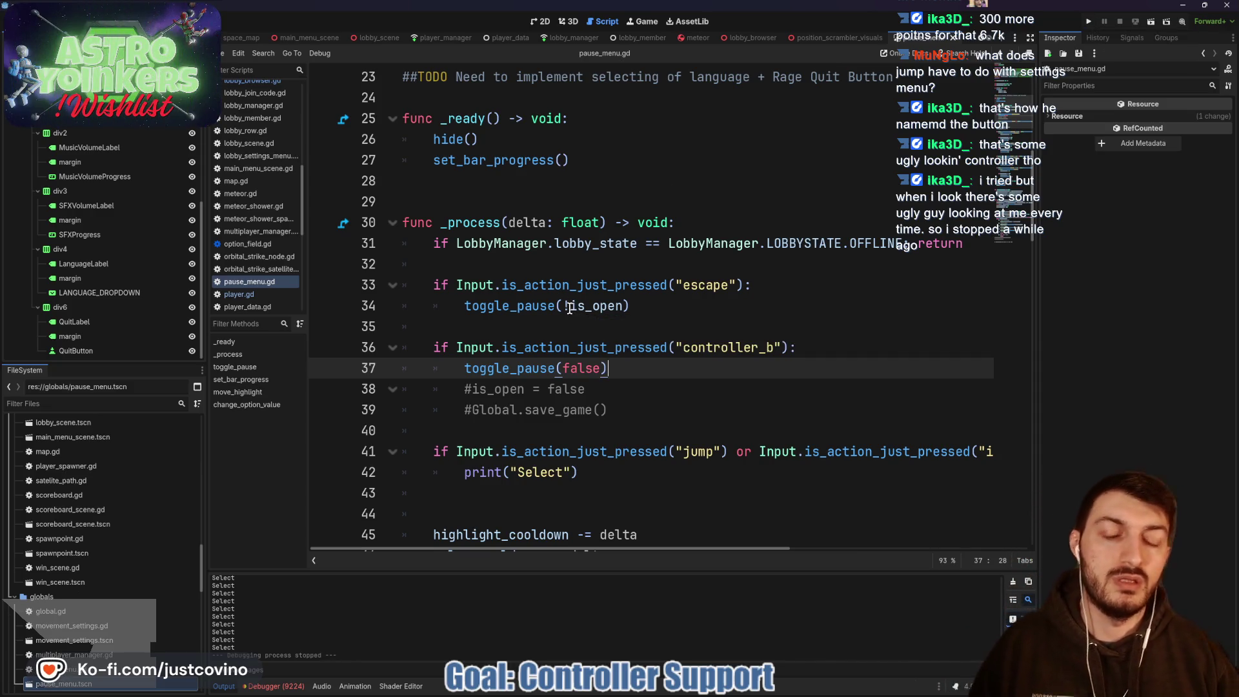
left_click_drag(587, 363, 568, 360)
scroll(654, 354, "down", 15)
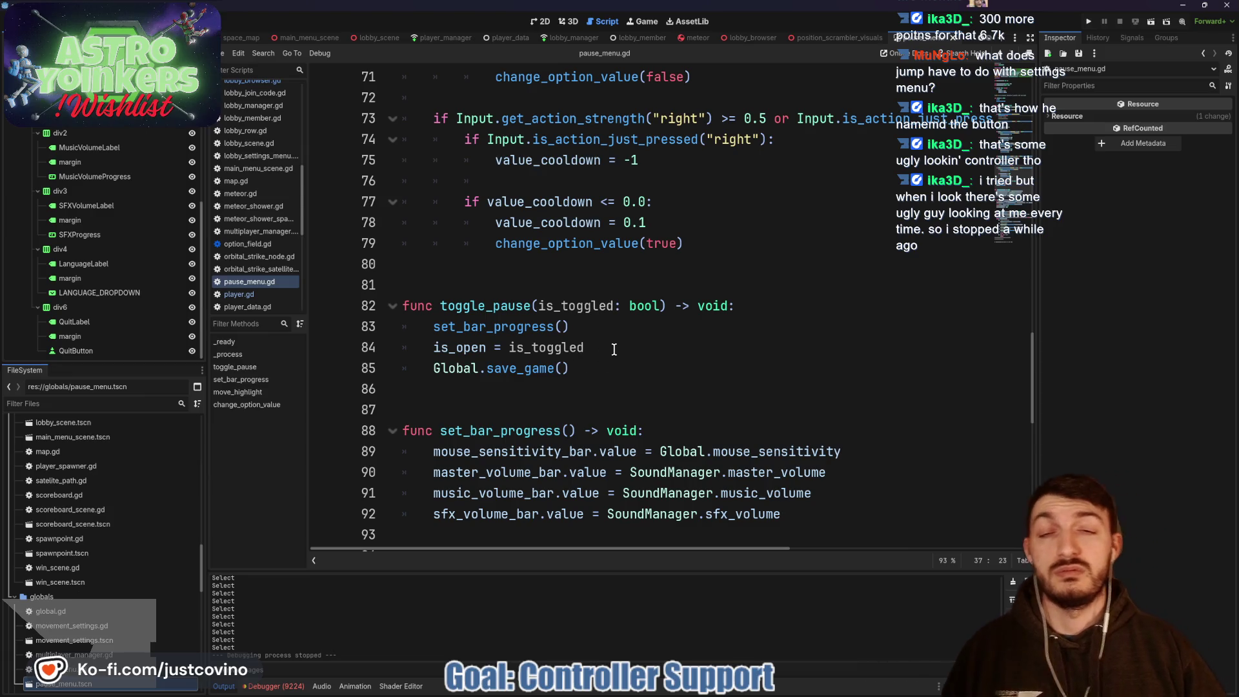
scroll(614, 349, "up", 16)
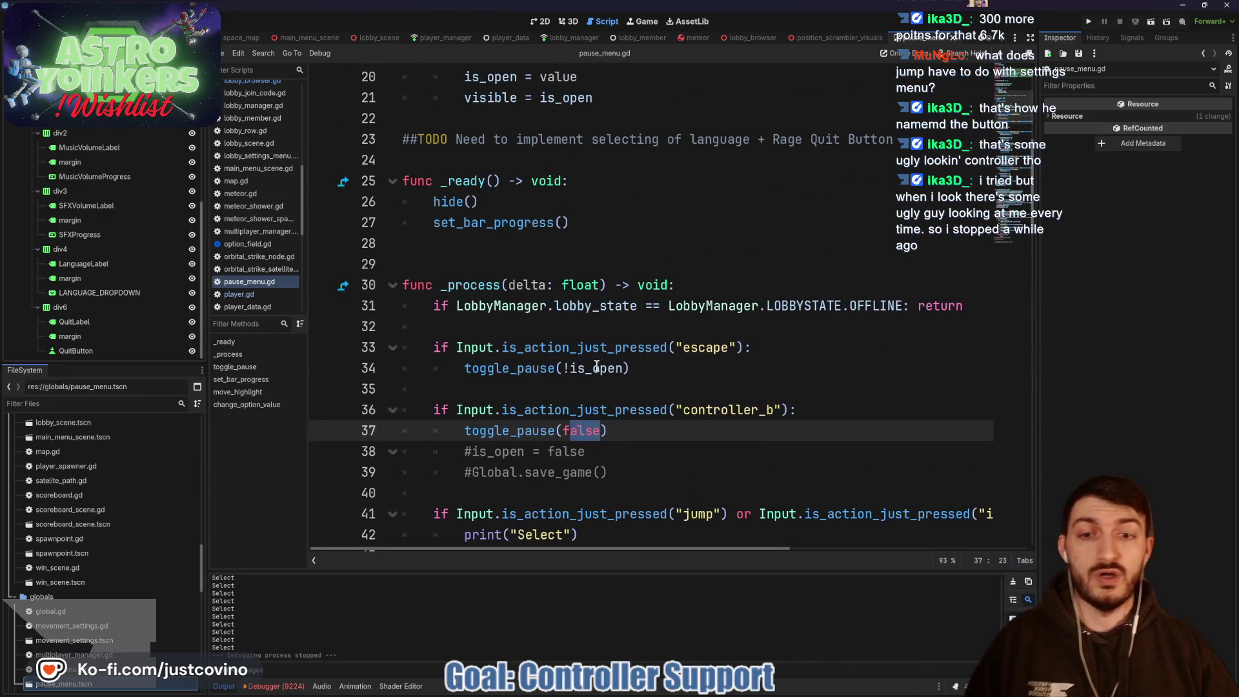
Step: Run the game and start a lobby from the second game window to load the level
left_click(1088, 21)
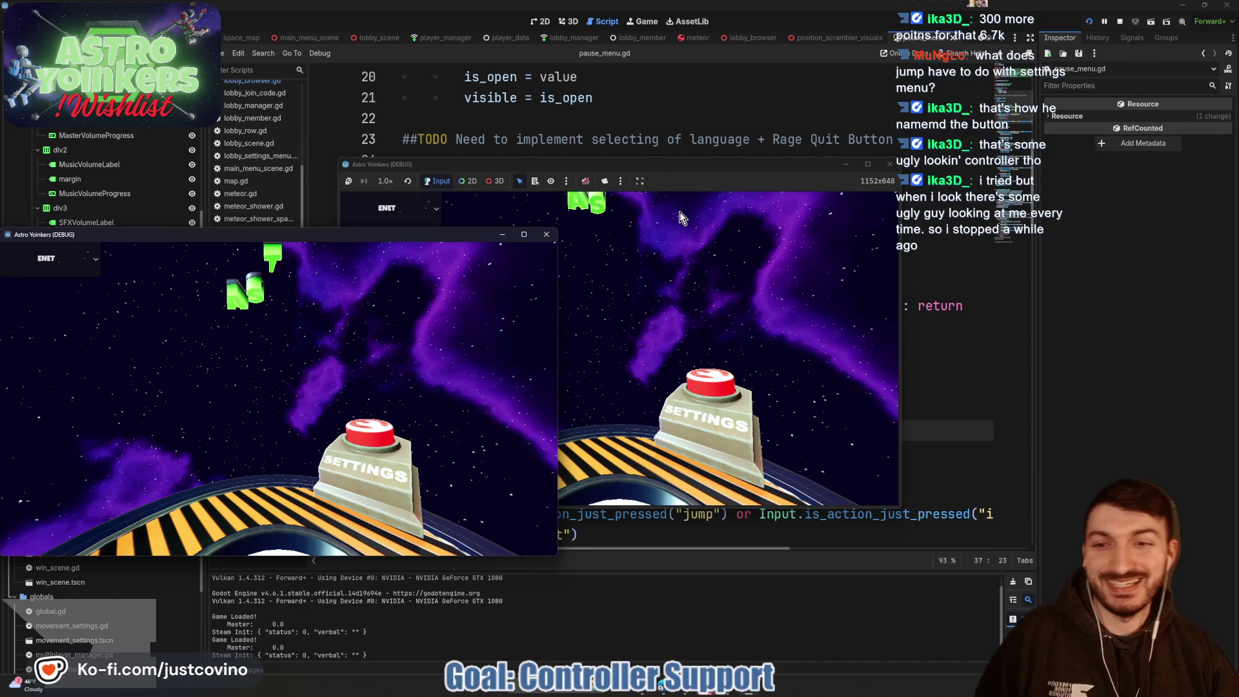
left_click_drag(684, 164, 698, 156)
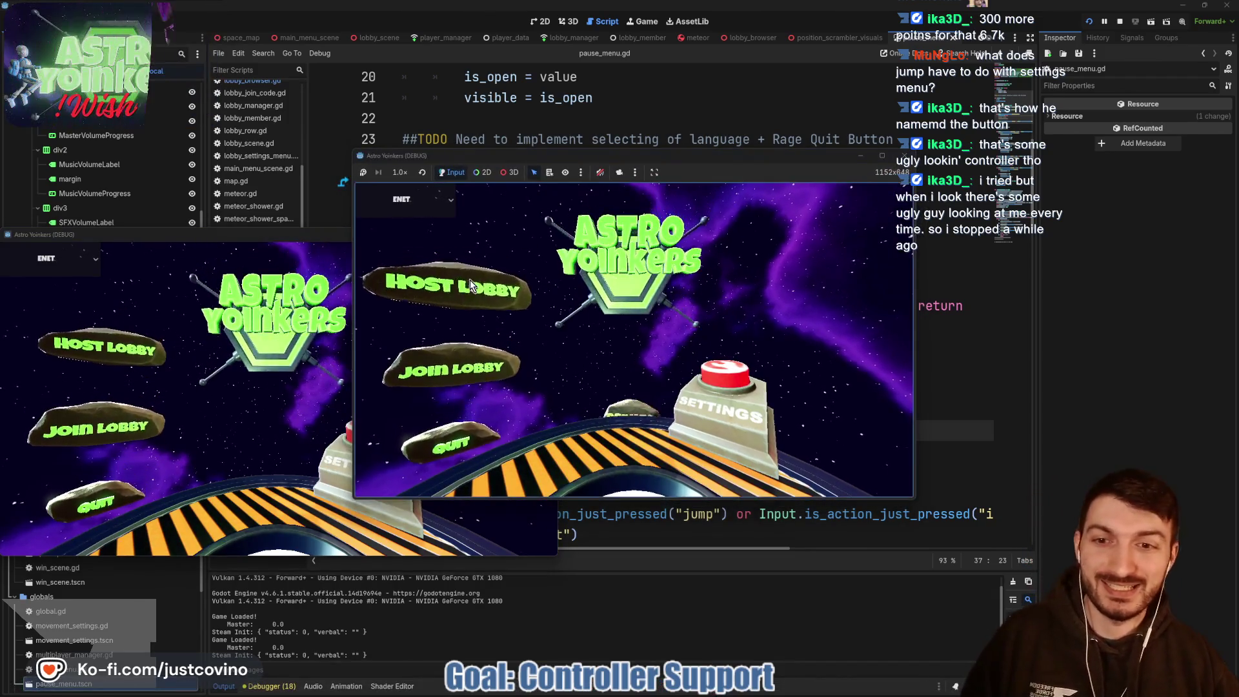
left_click(593, 280)
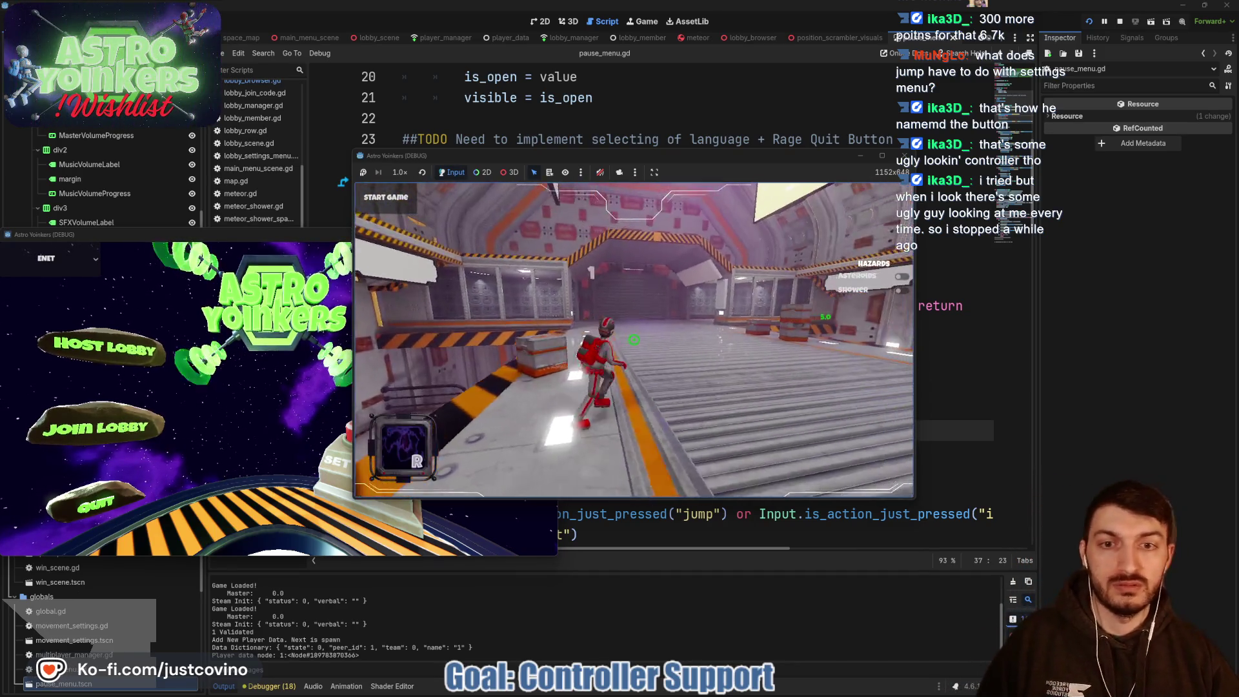
Step: Toggle the settings menu, cycle its options, raise Mouse Sensitivity slightly, then stop the game
key("Escape")
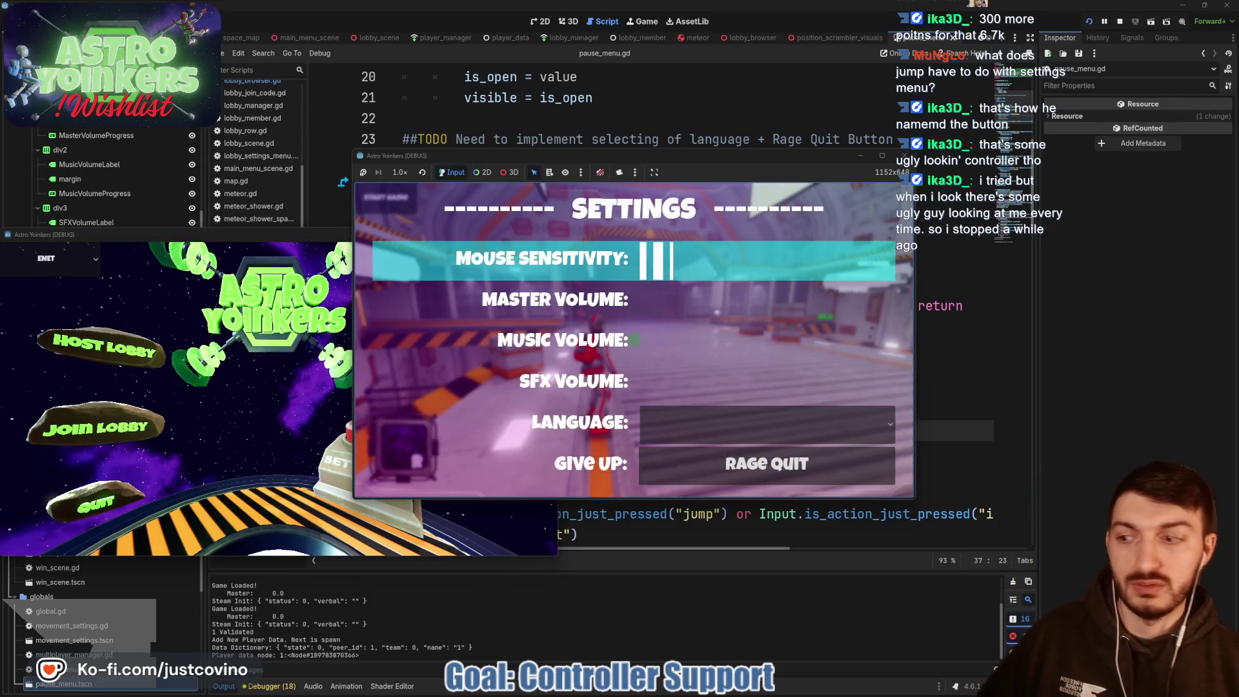
key("Escape")
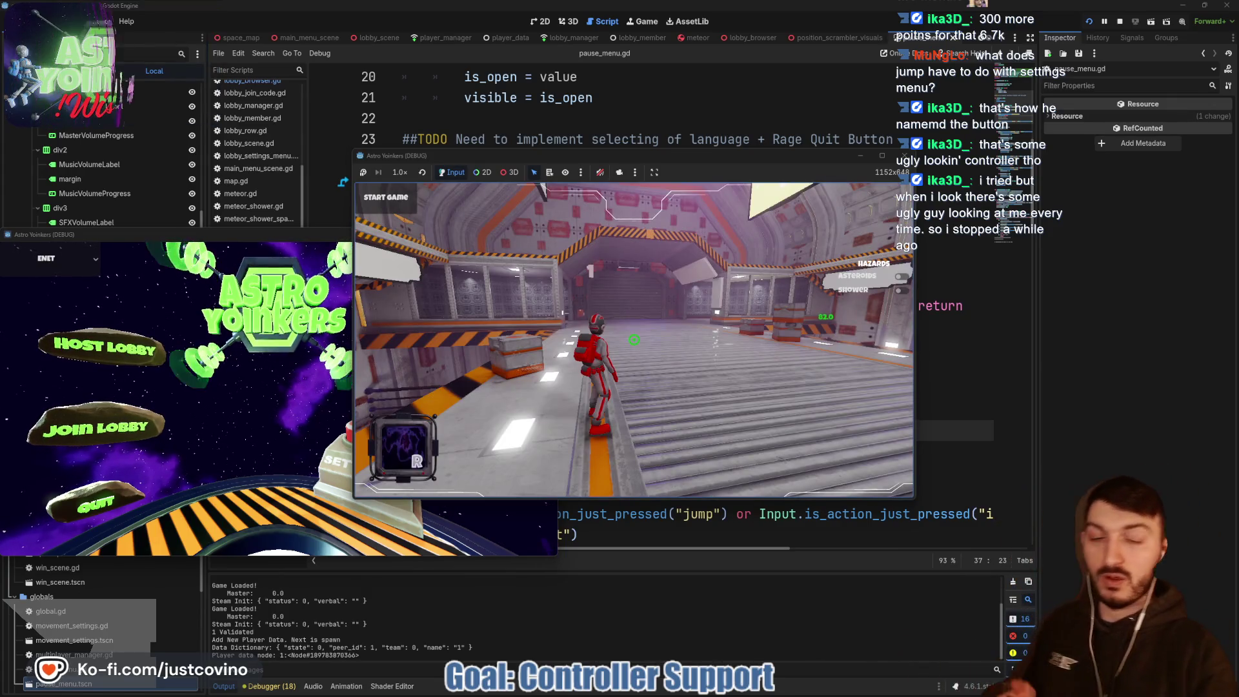
key("Escape")
key("Up")
key("Up")
key("Up")
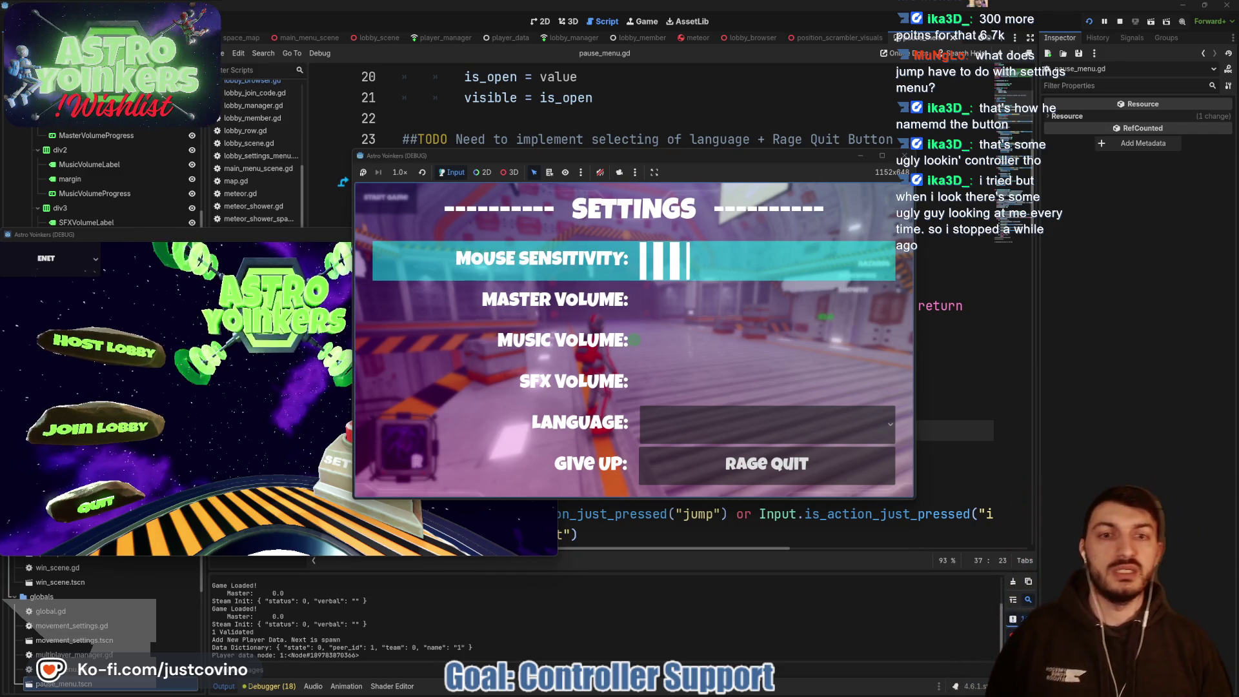
key("Right")
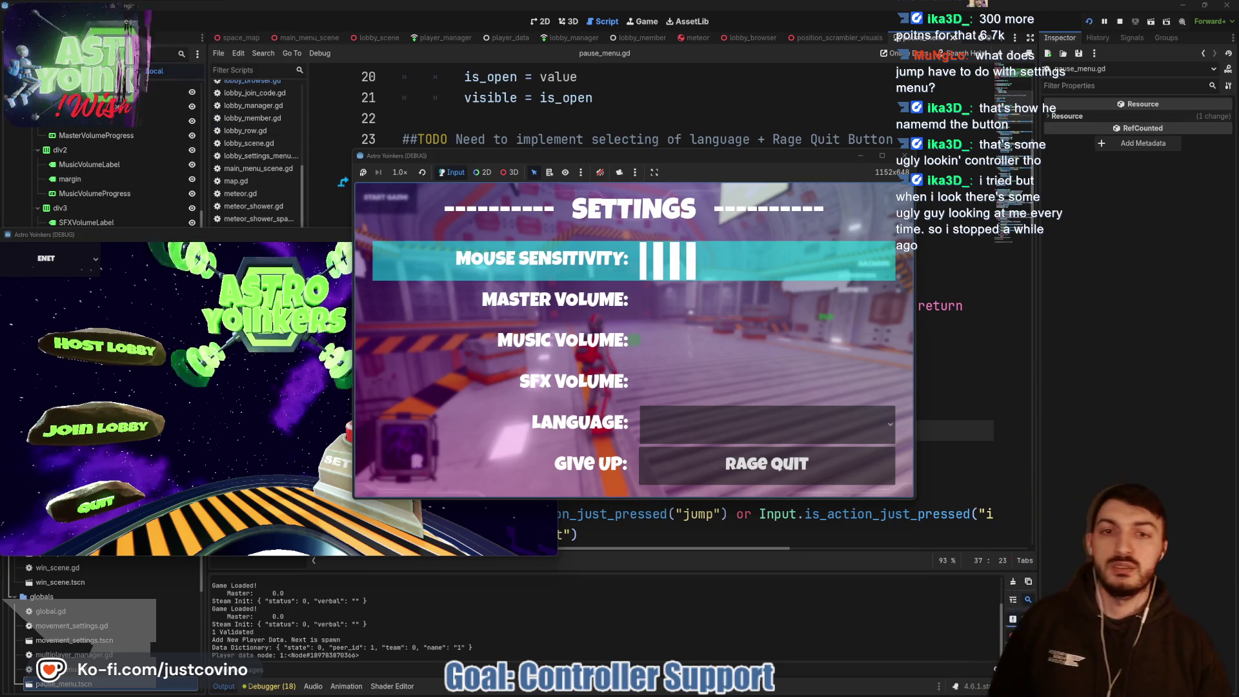
key("Escape")
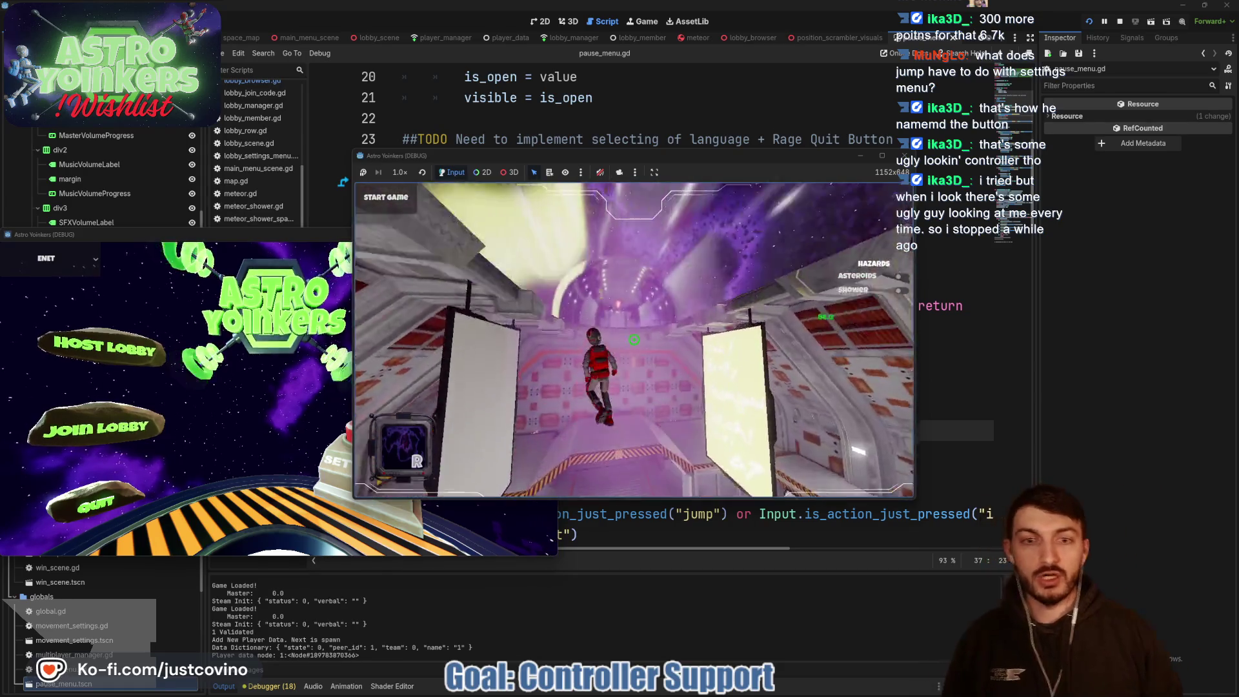
key("Escape")
key("Up")
key("Up")
key("Up")
key("Up")
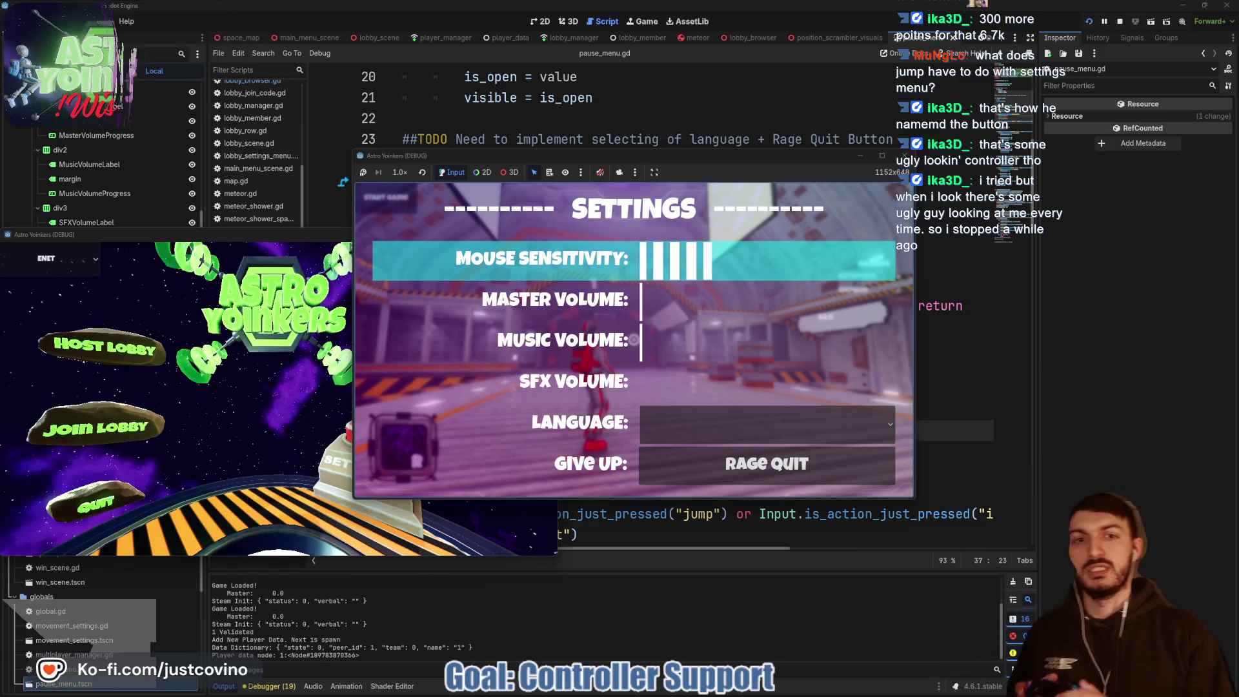
key("Escape")
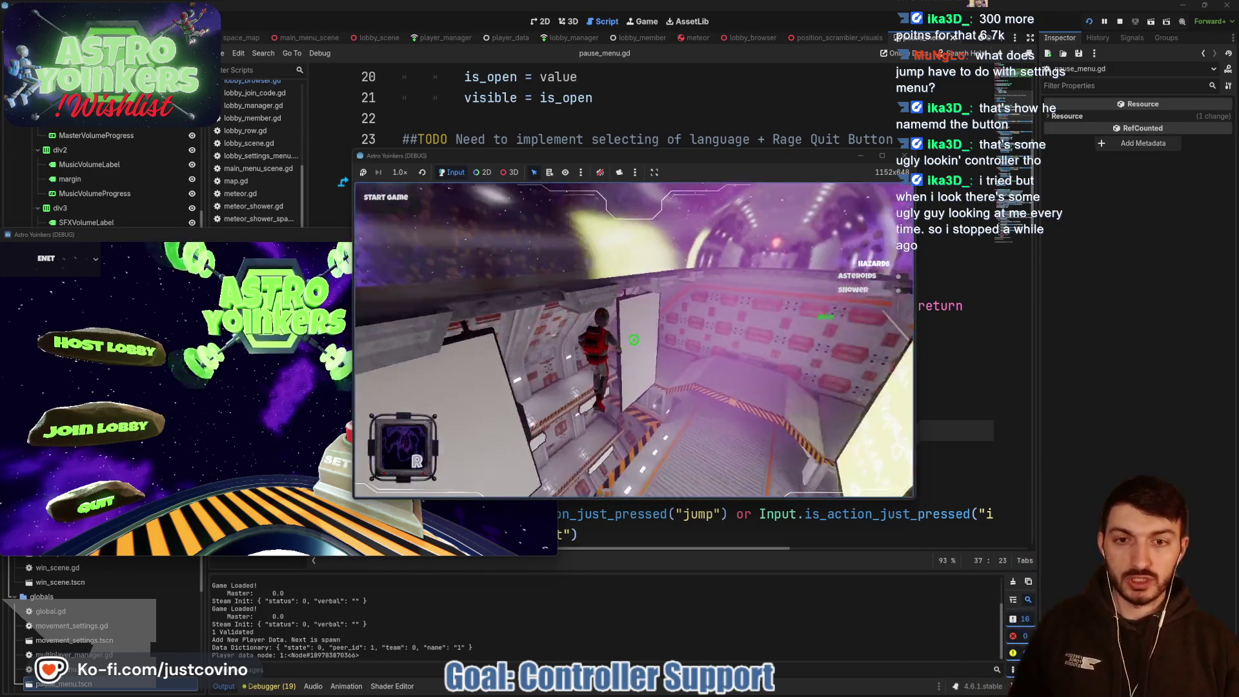
key("Escape")
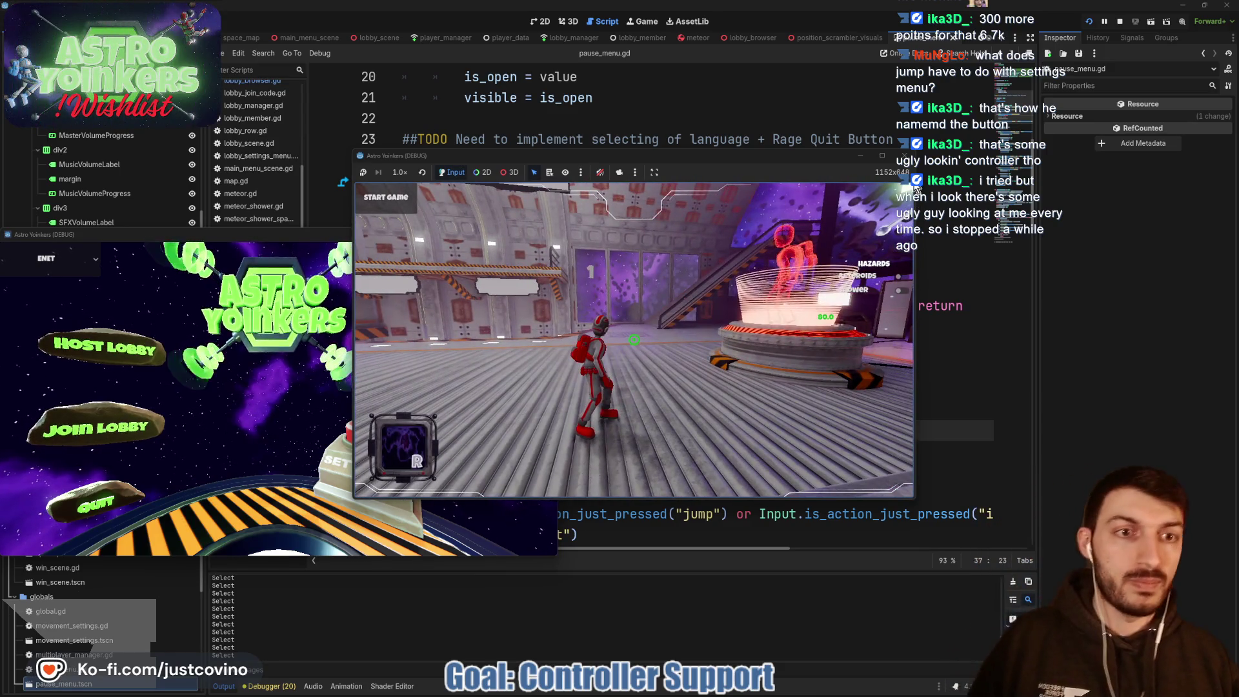
left_click(1121, 22)
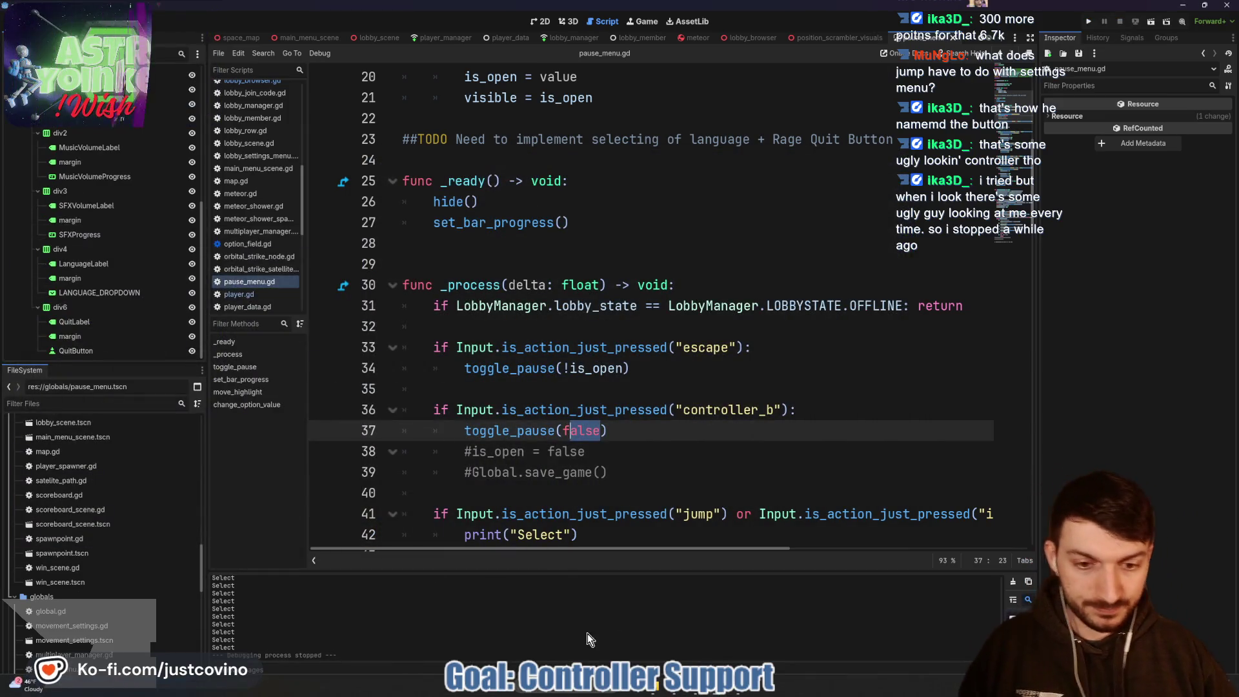
Step: Delete the leftover commented lines 38–39 in pause_menu.gd and save the script
left_click(610, 473)
left_click_drag(610, 467, 400, 455)
key("BackSpace")
key("BackSpace")
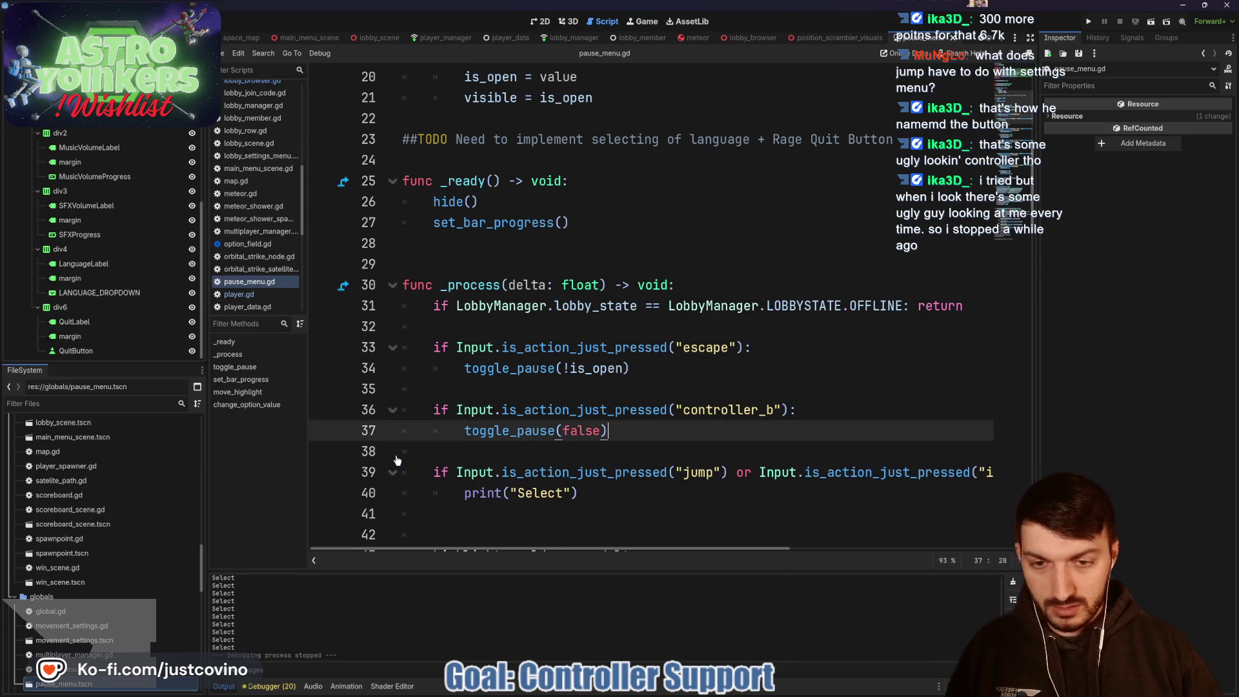
key("ctrl+s")
Step: Remove the empty line 41, check the rest of the script, and bring up the Git client
scroll(401, 453, "down", 3)
left_click(496, 329)
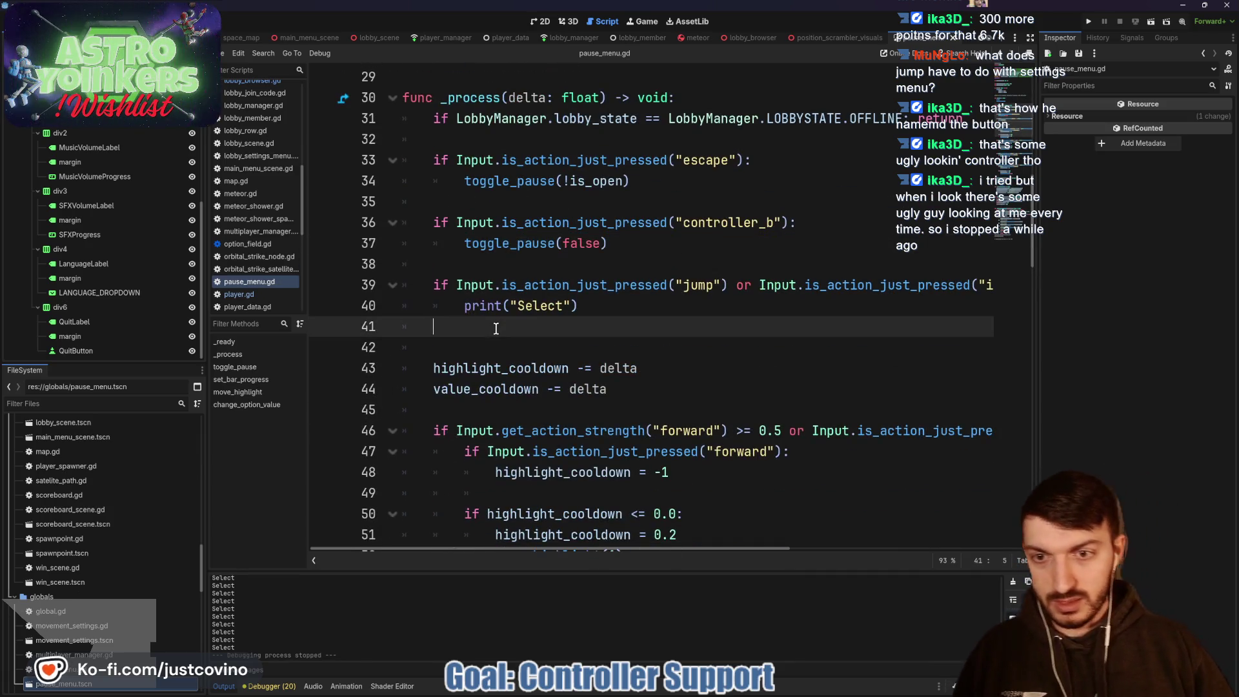
key("BackSpace")
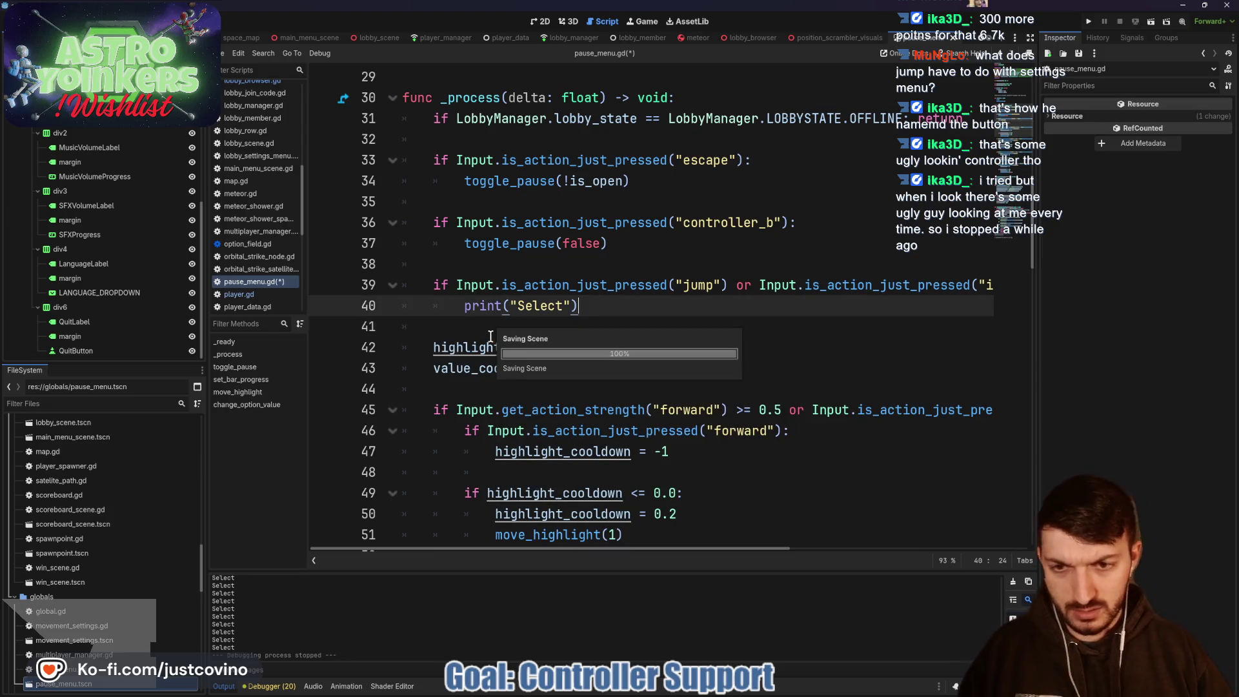
scroll(492, 336, "down", 6)
scroll(491, 334, "down", 7)
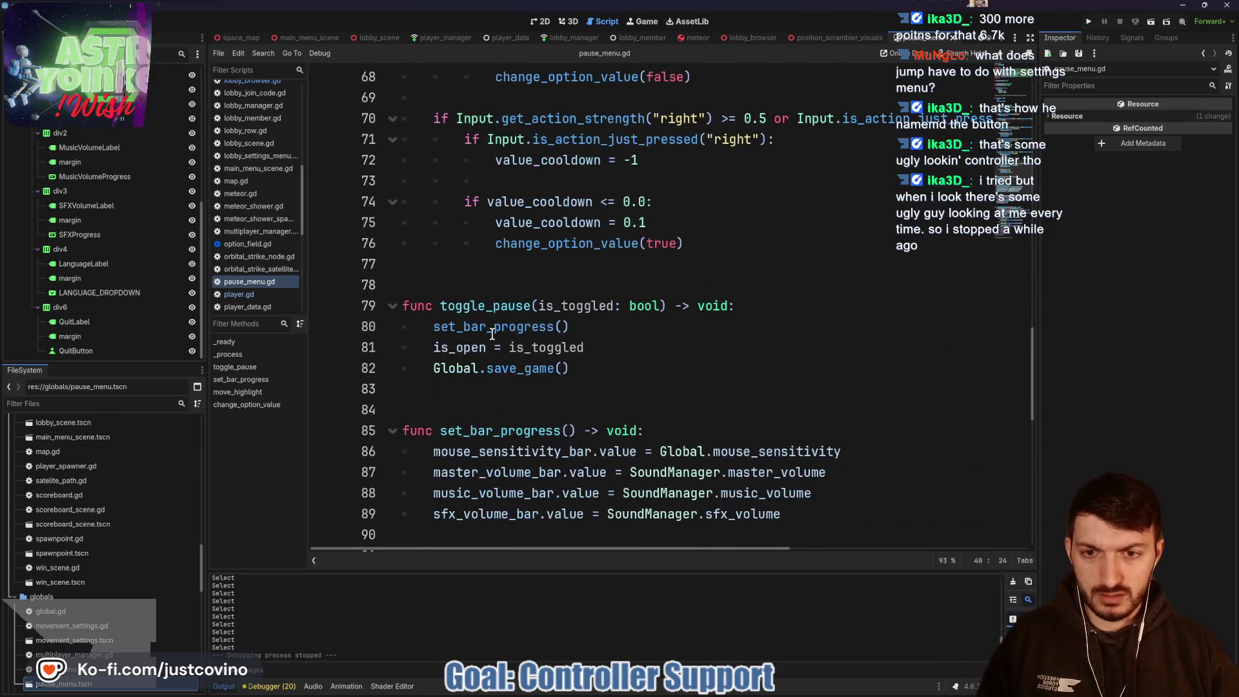
left_click(462, 284)
scroll(454, 314, "down", 10)
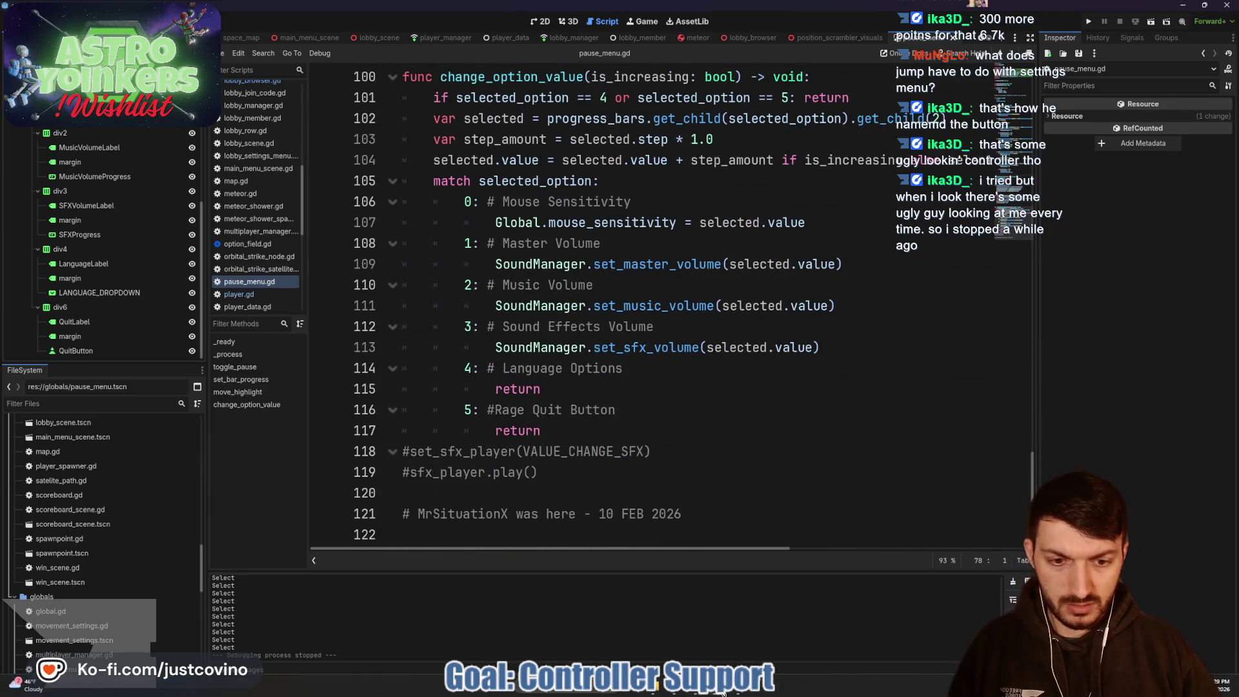
left_click(696, 693)
Step: Commit the four changed files as 'Controller Support Works for Pause Menu' and push them to MungloMultiplayerRework
left_click(335, 476)
type("c")
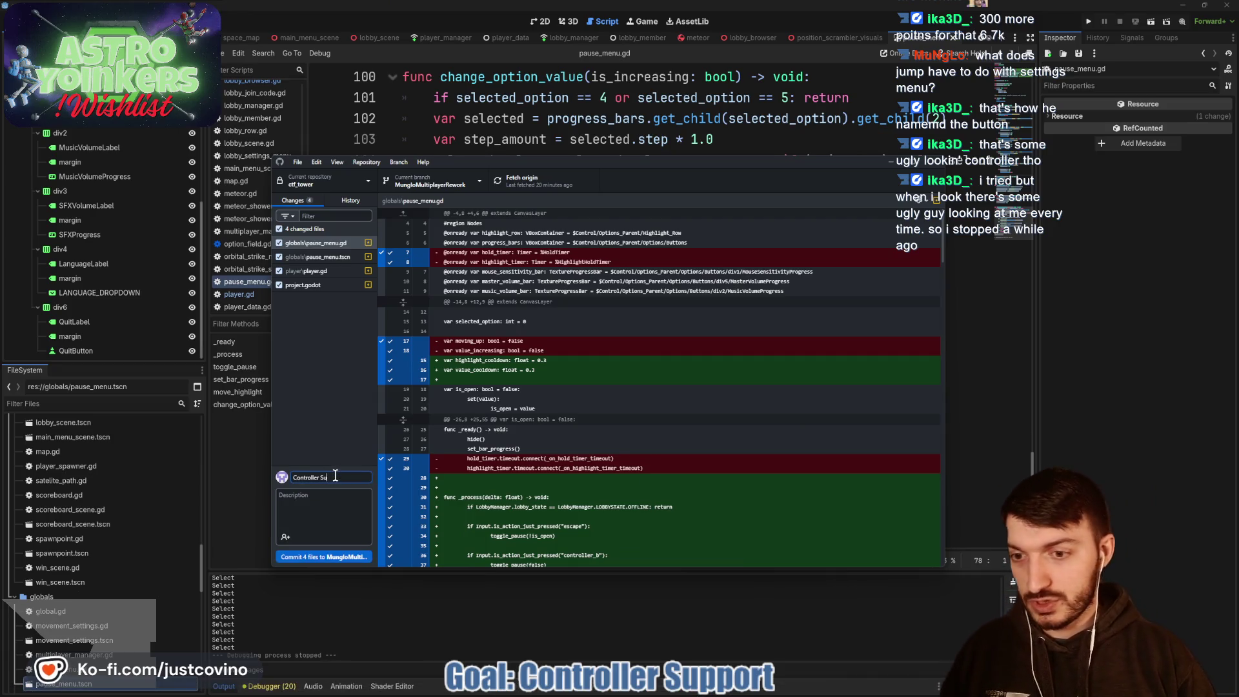
type(" Works for Me")
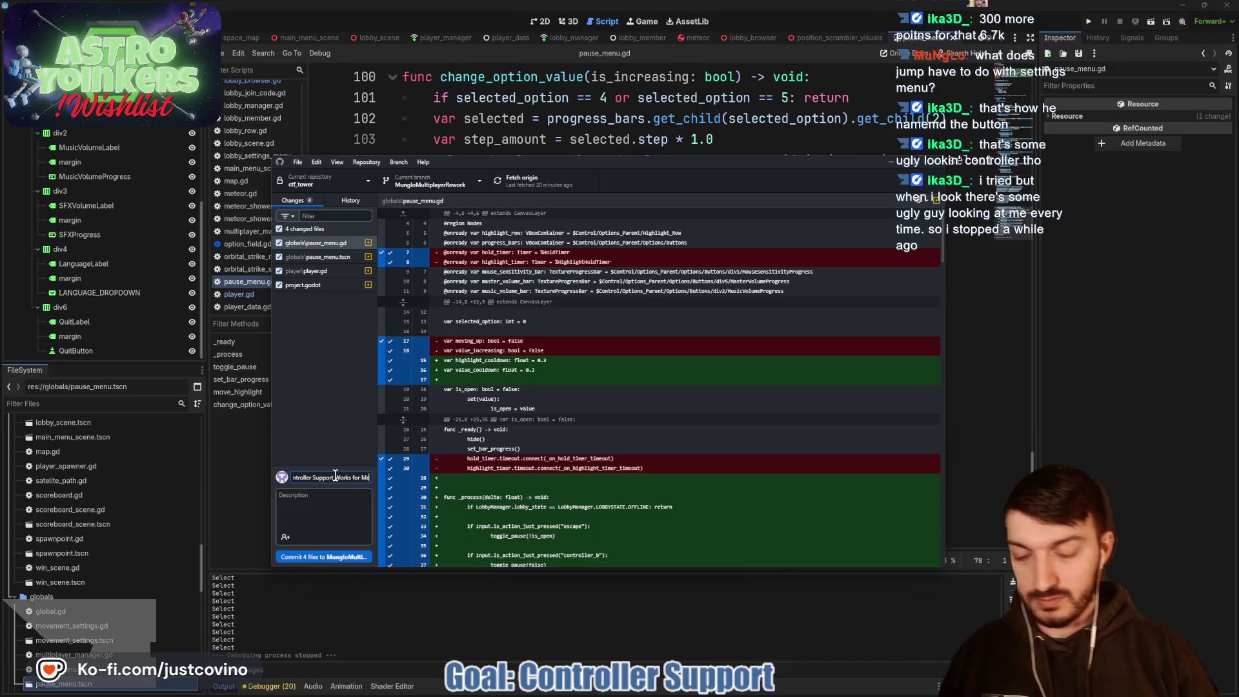
key("BackSpace")
key("BackSpace")
type("Pause Me")
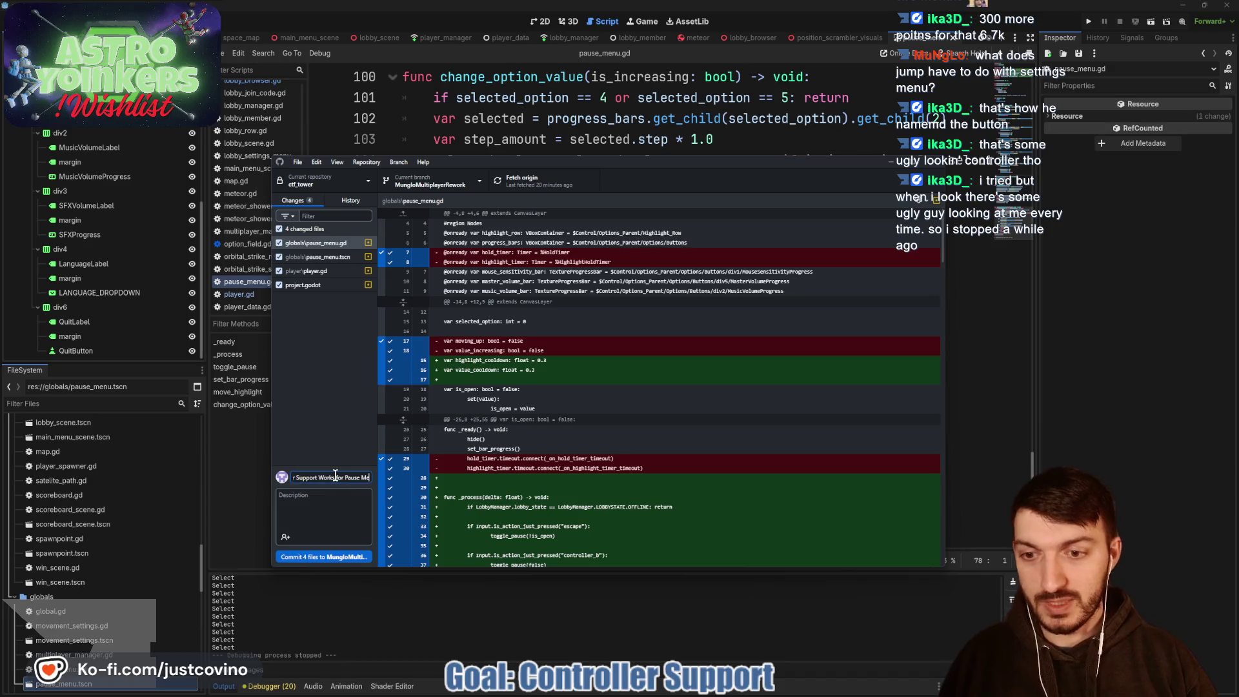
type("nu")
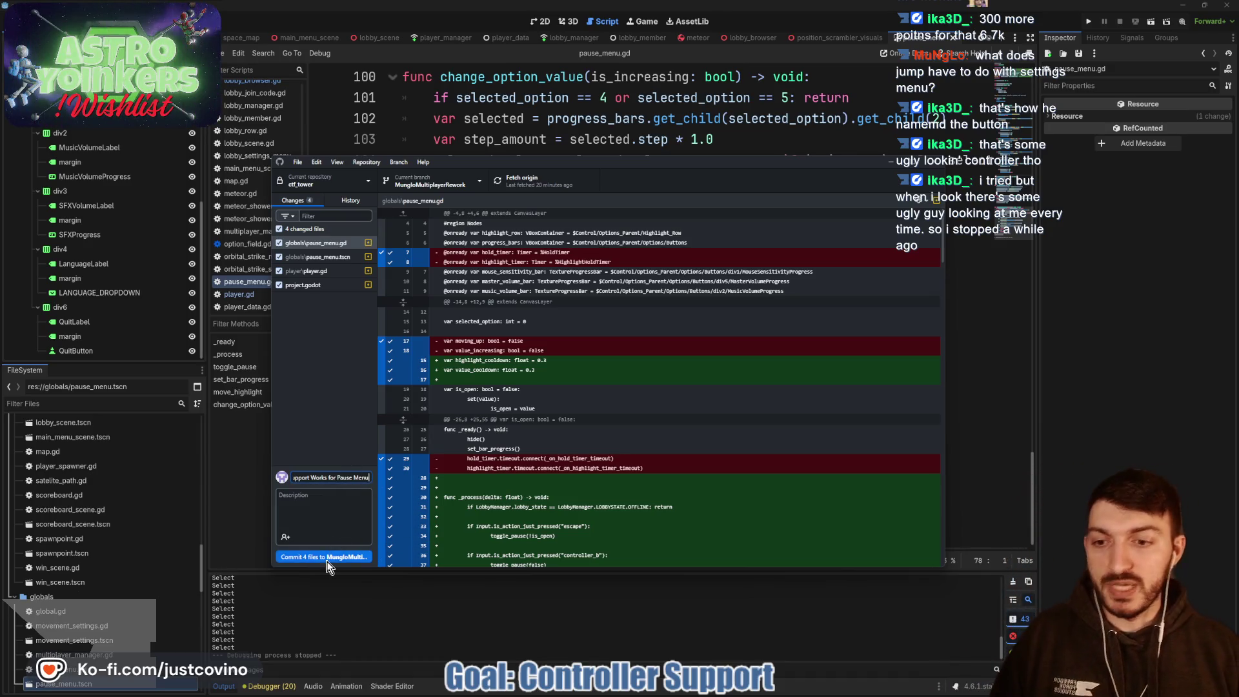
left_click(327, 559)
left_click(792, 291)
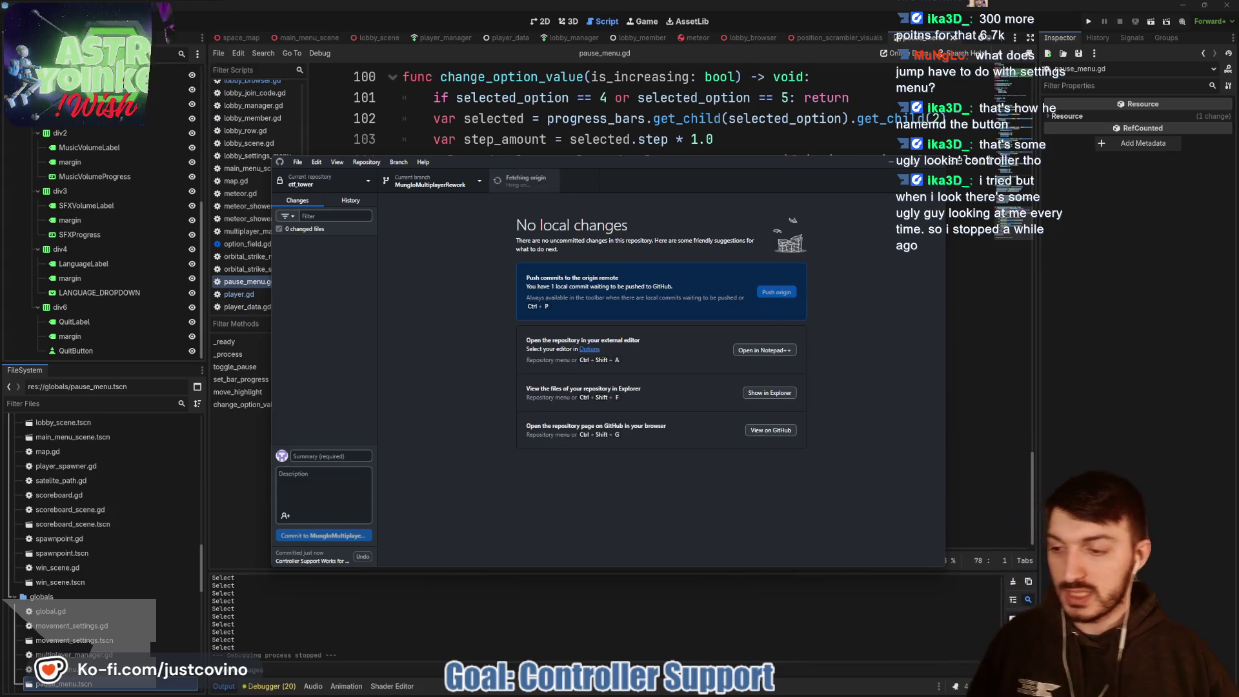
left_click(975, 315)
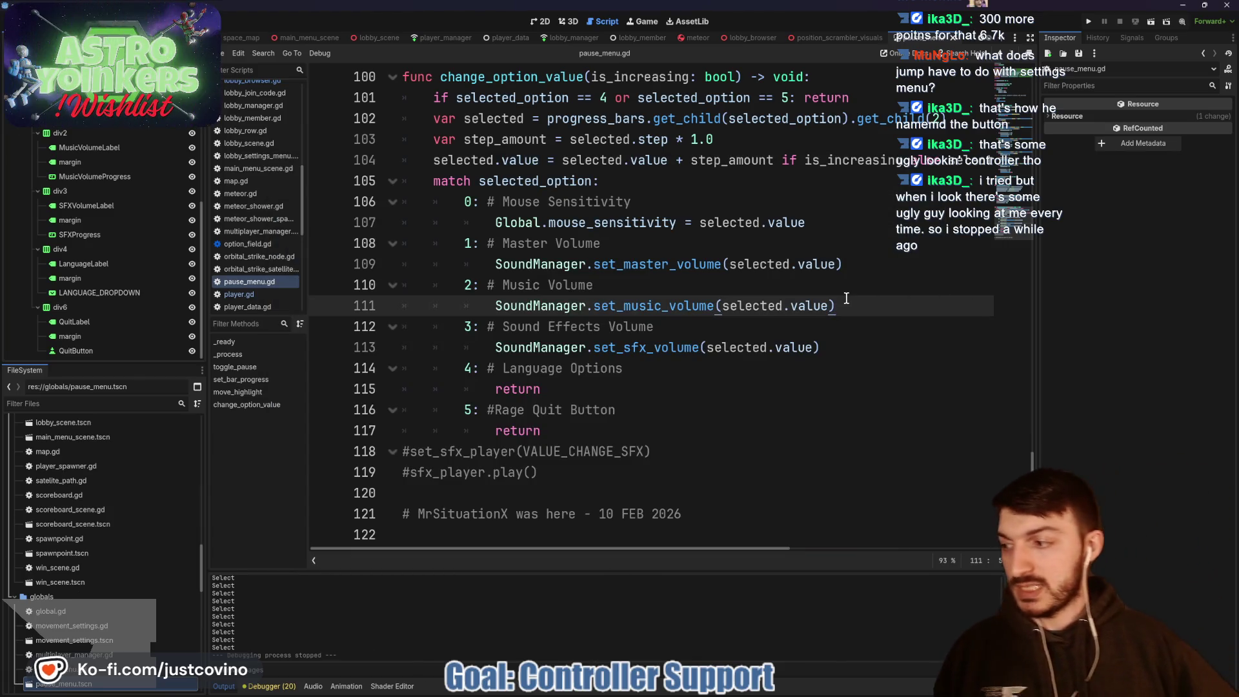
Step: Show main_menu_scene in the 3D workspace, then step through the space_map, player and game scene tabs
scroll(623, 255, "up", 1)
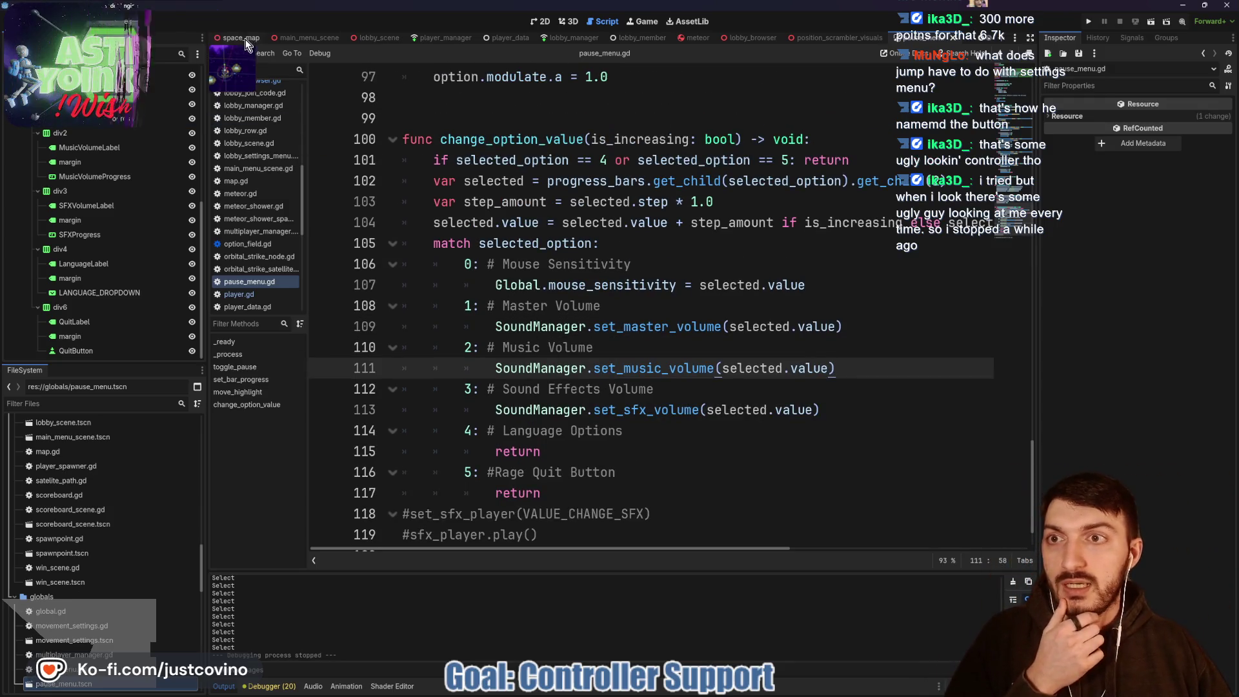
left_click(308, 37)
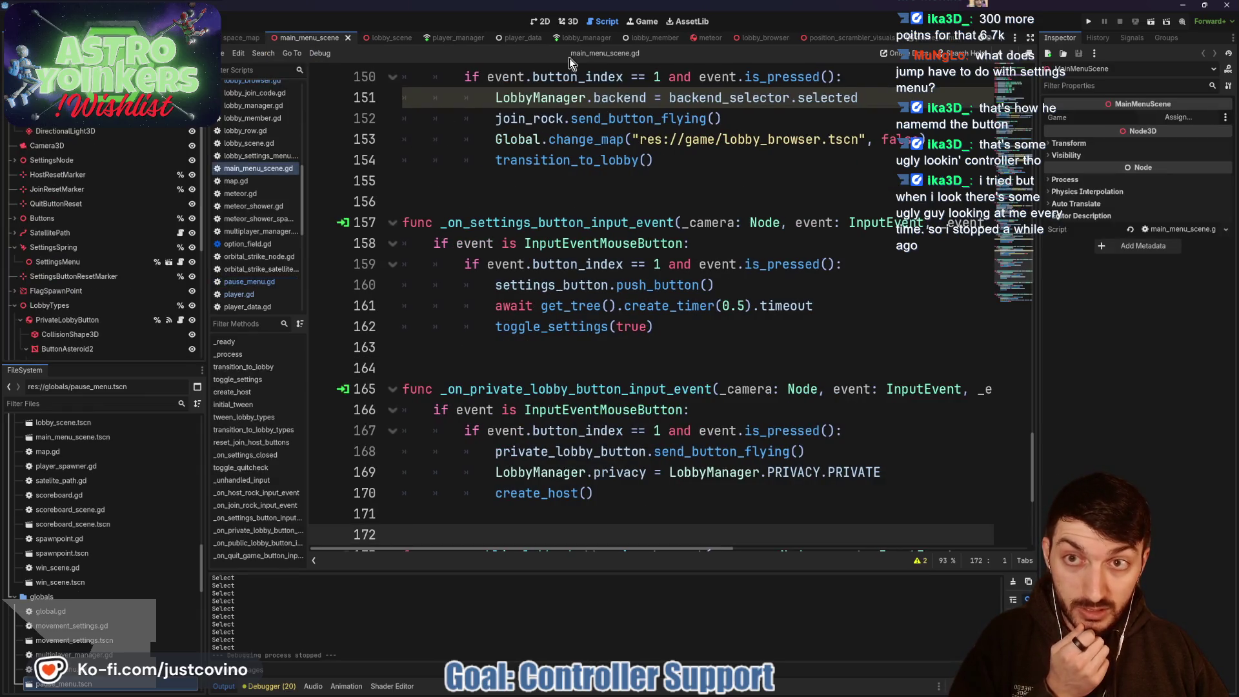
left_click(568, 21)
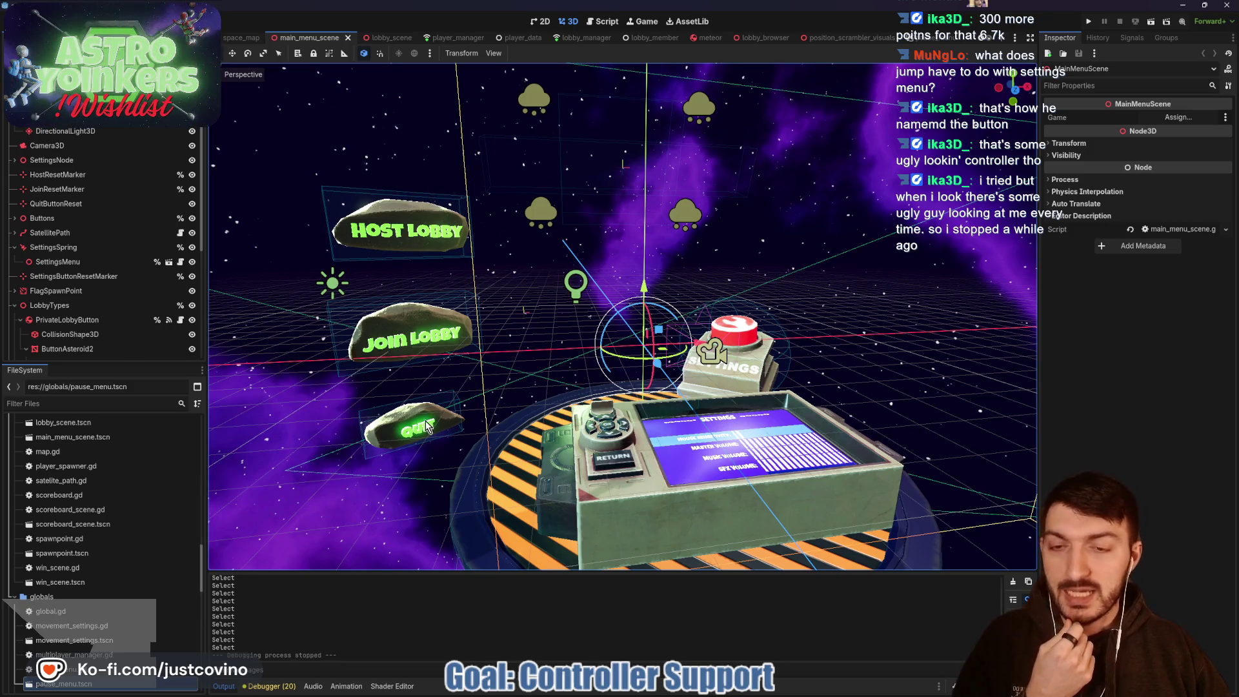
scroll(246, 38, "up", 2)
left_click(318, 39)
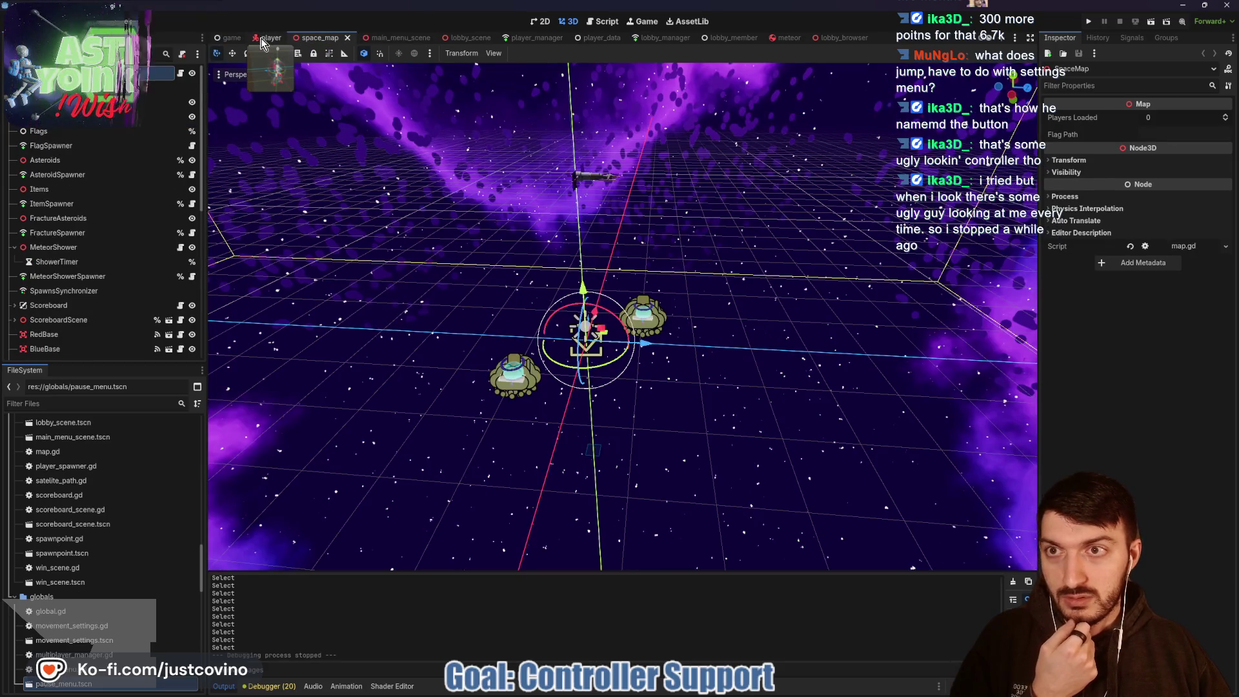
left_click(261, 38)
left_click(230, 39)
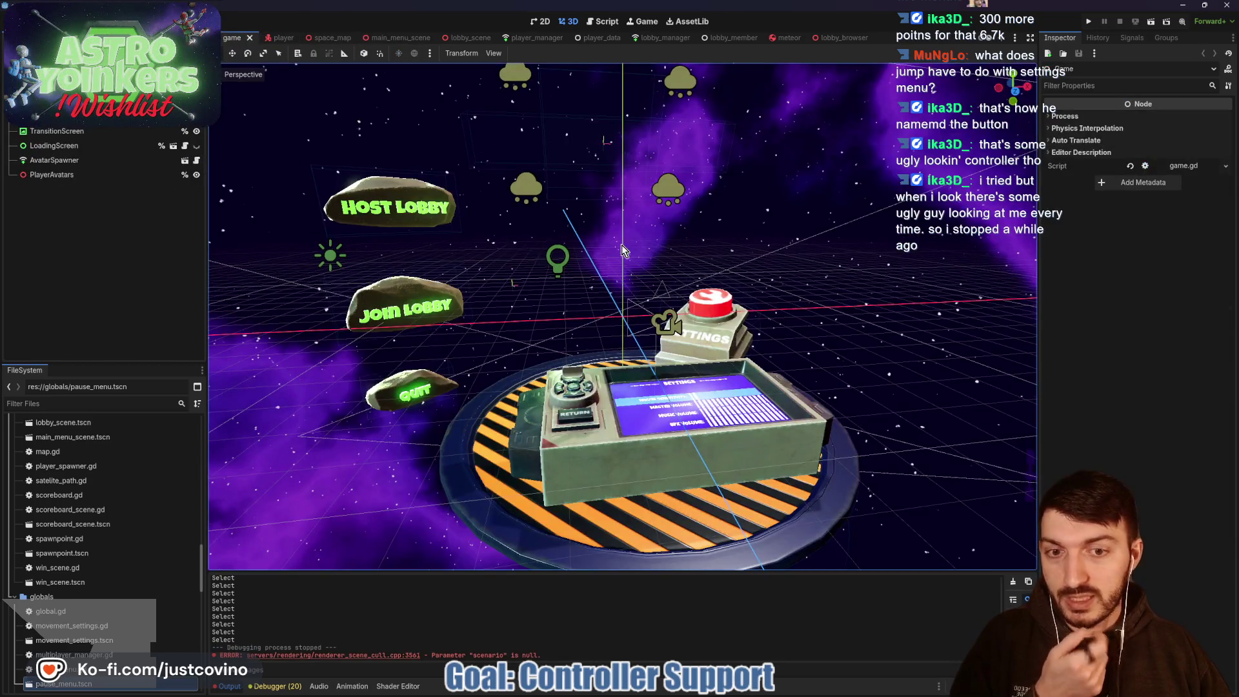